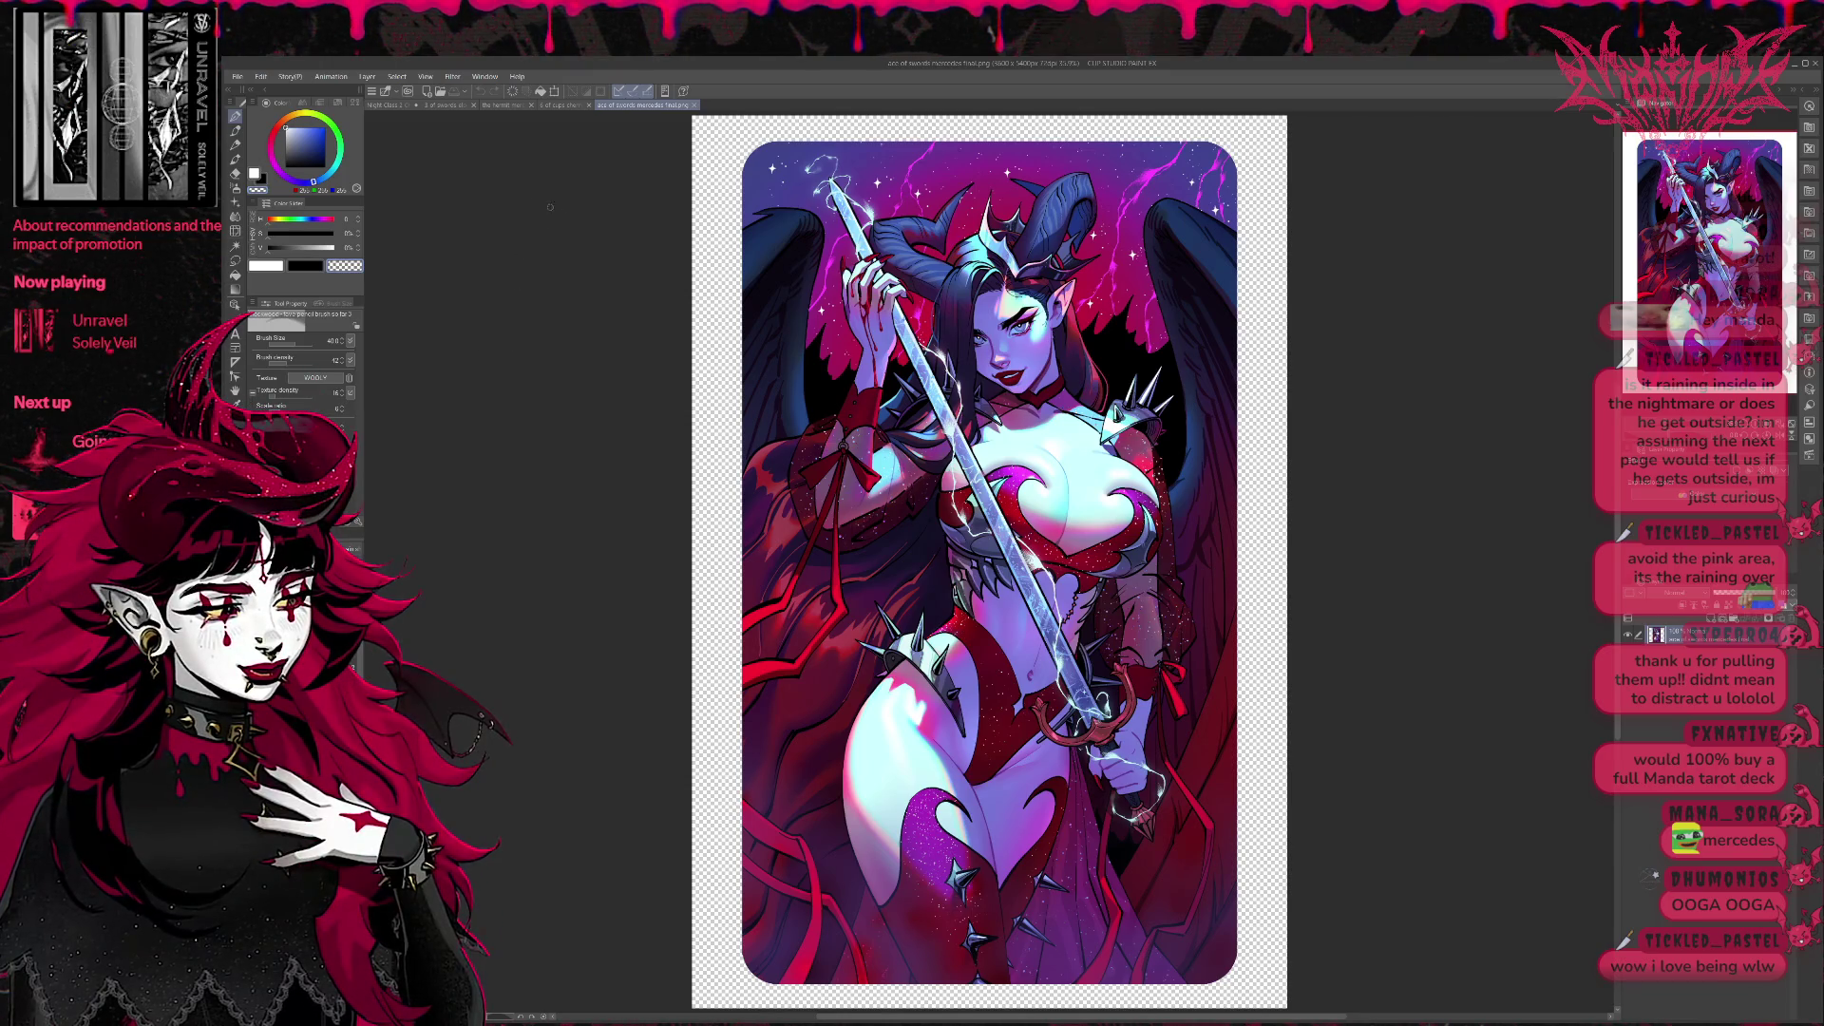
Cycle through the blood-soaked, lantern and sword-wielding demon cards, settling on the red-winged lantern demon.
click(557, 105)
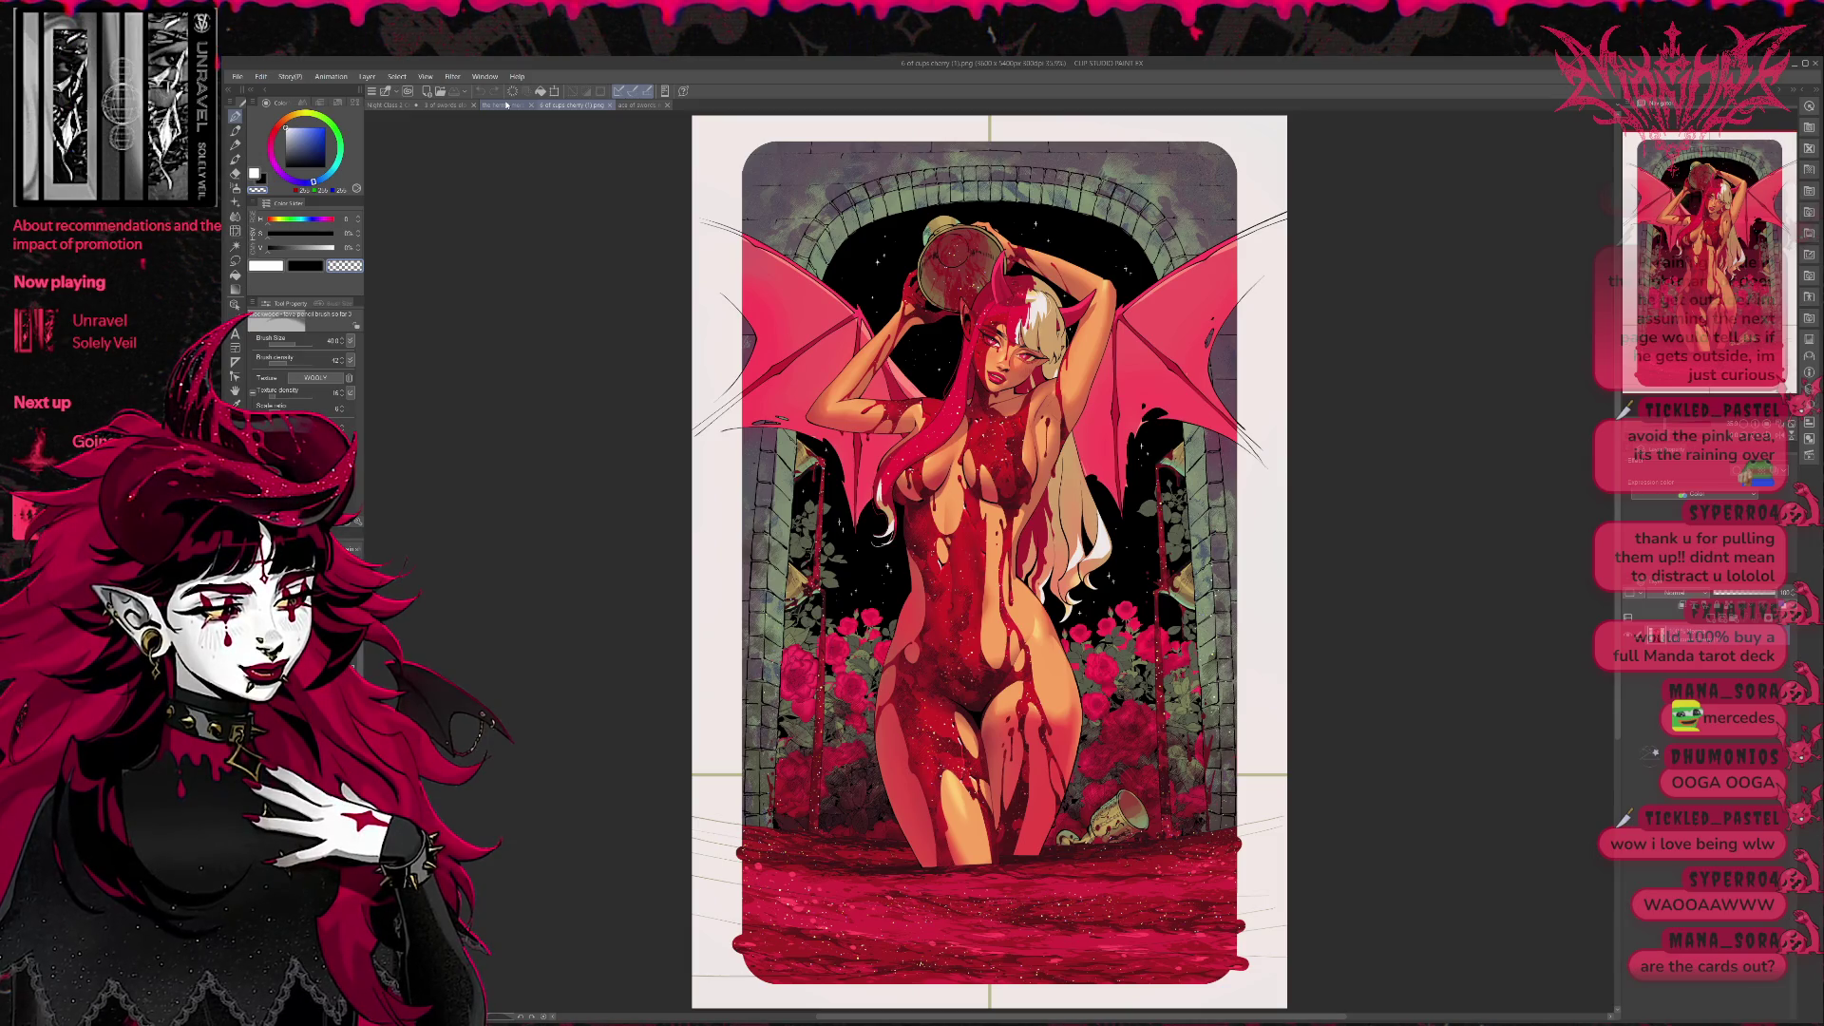
click(506, 108)
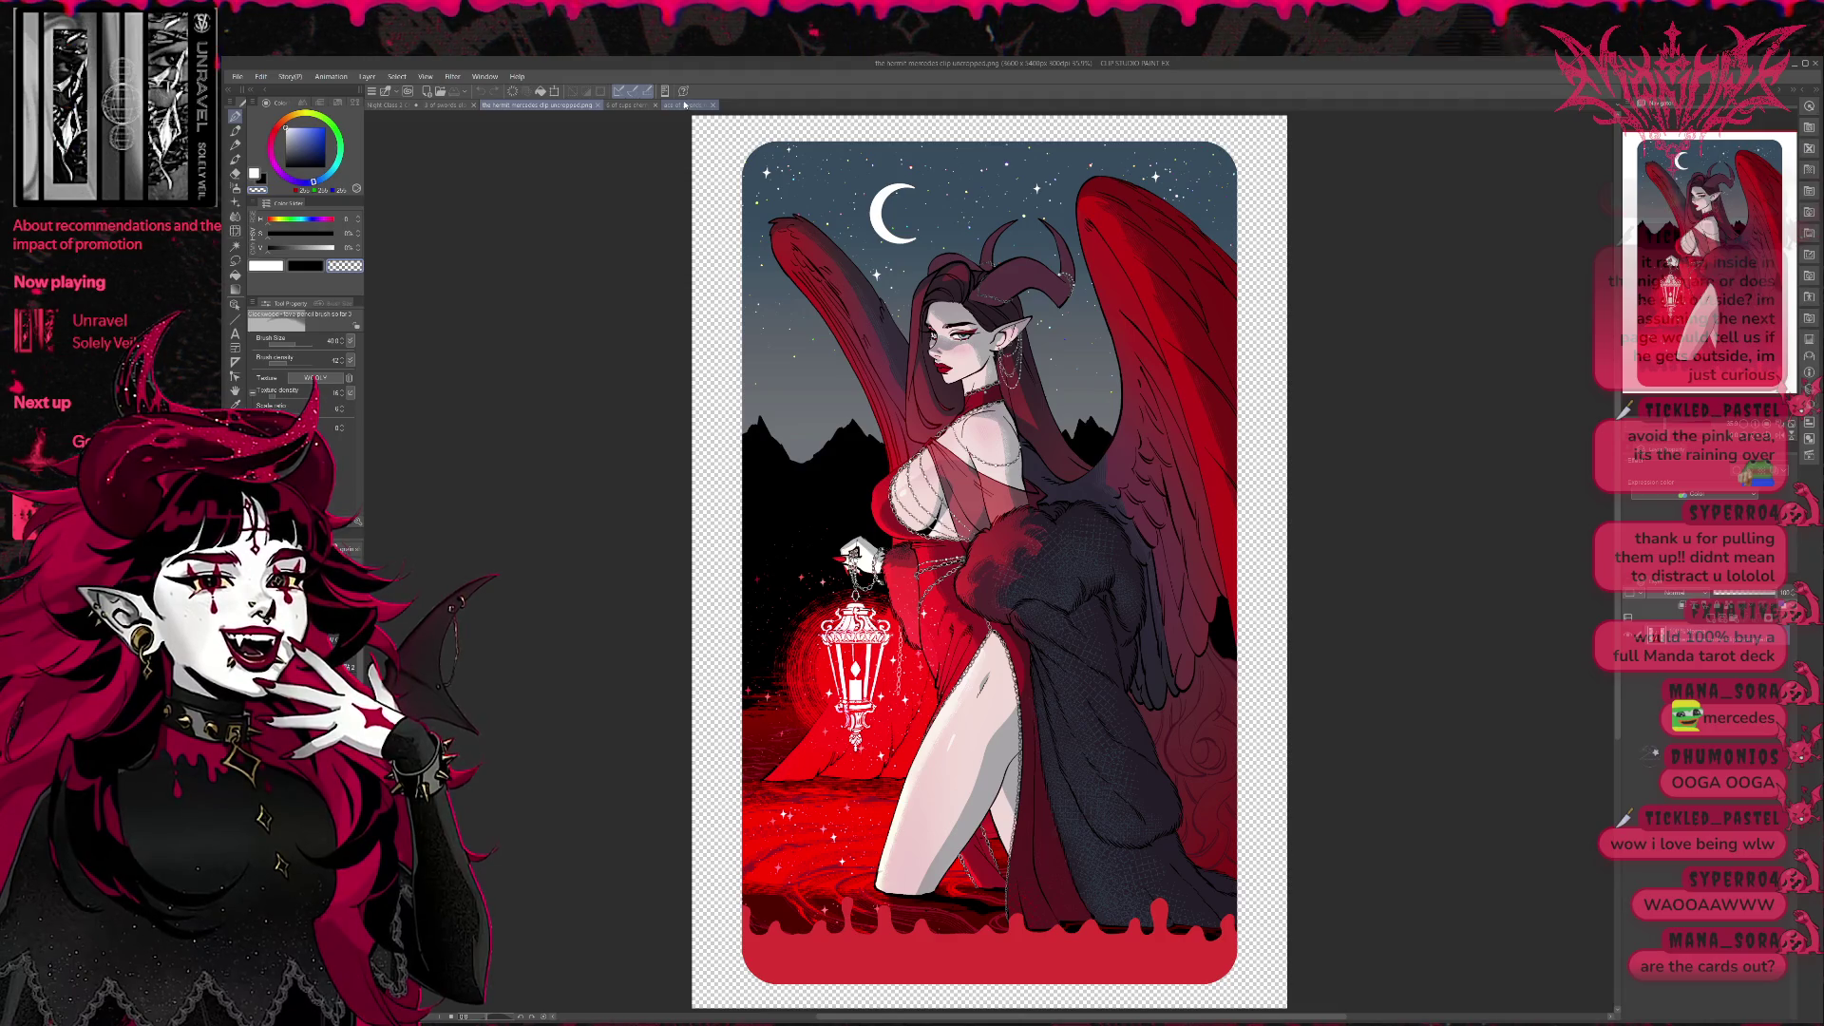
click(683, 104)
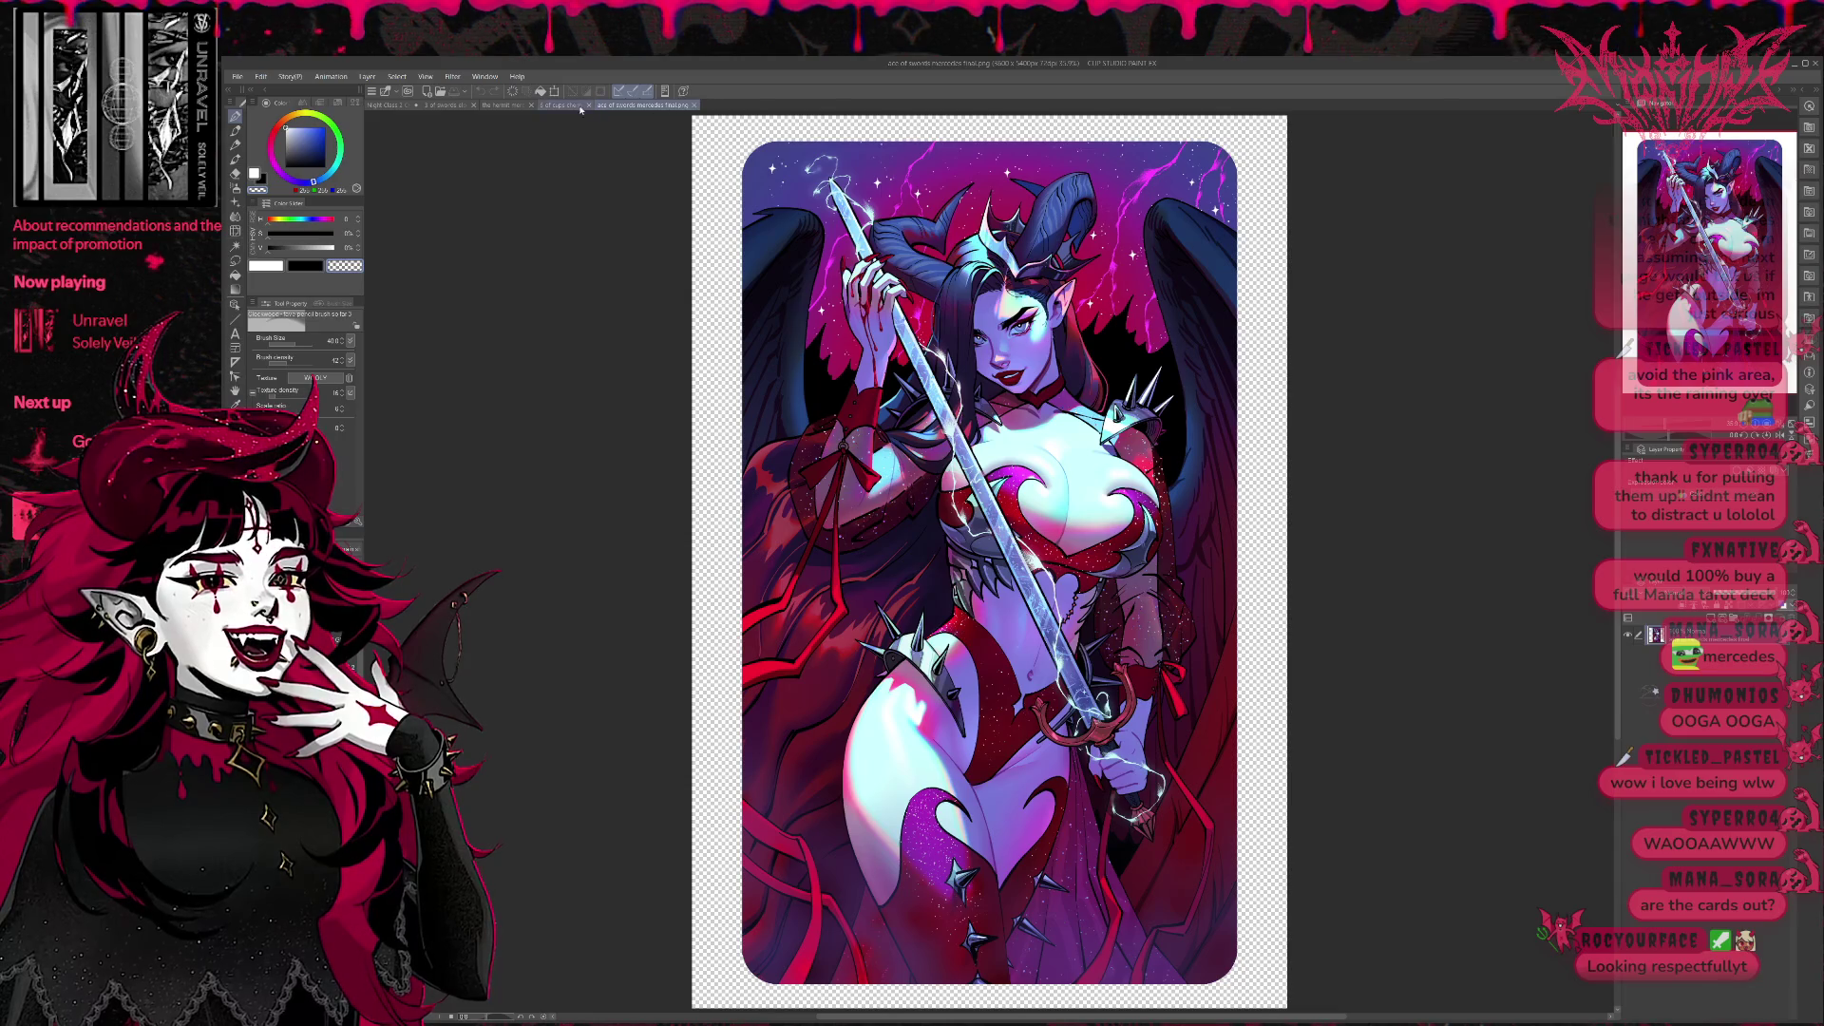
click(503, 107)
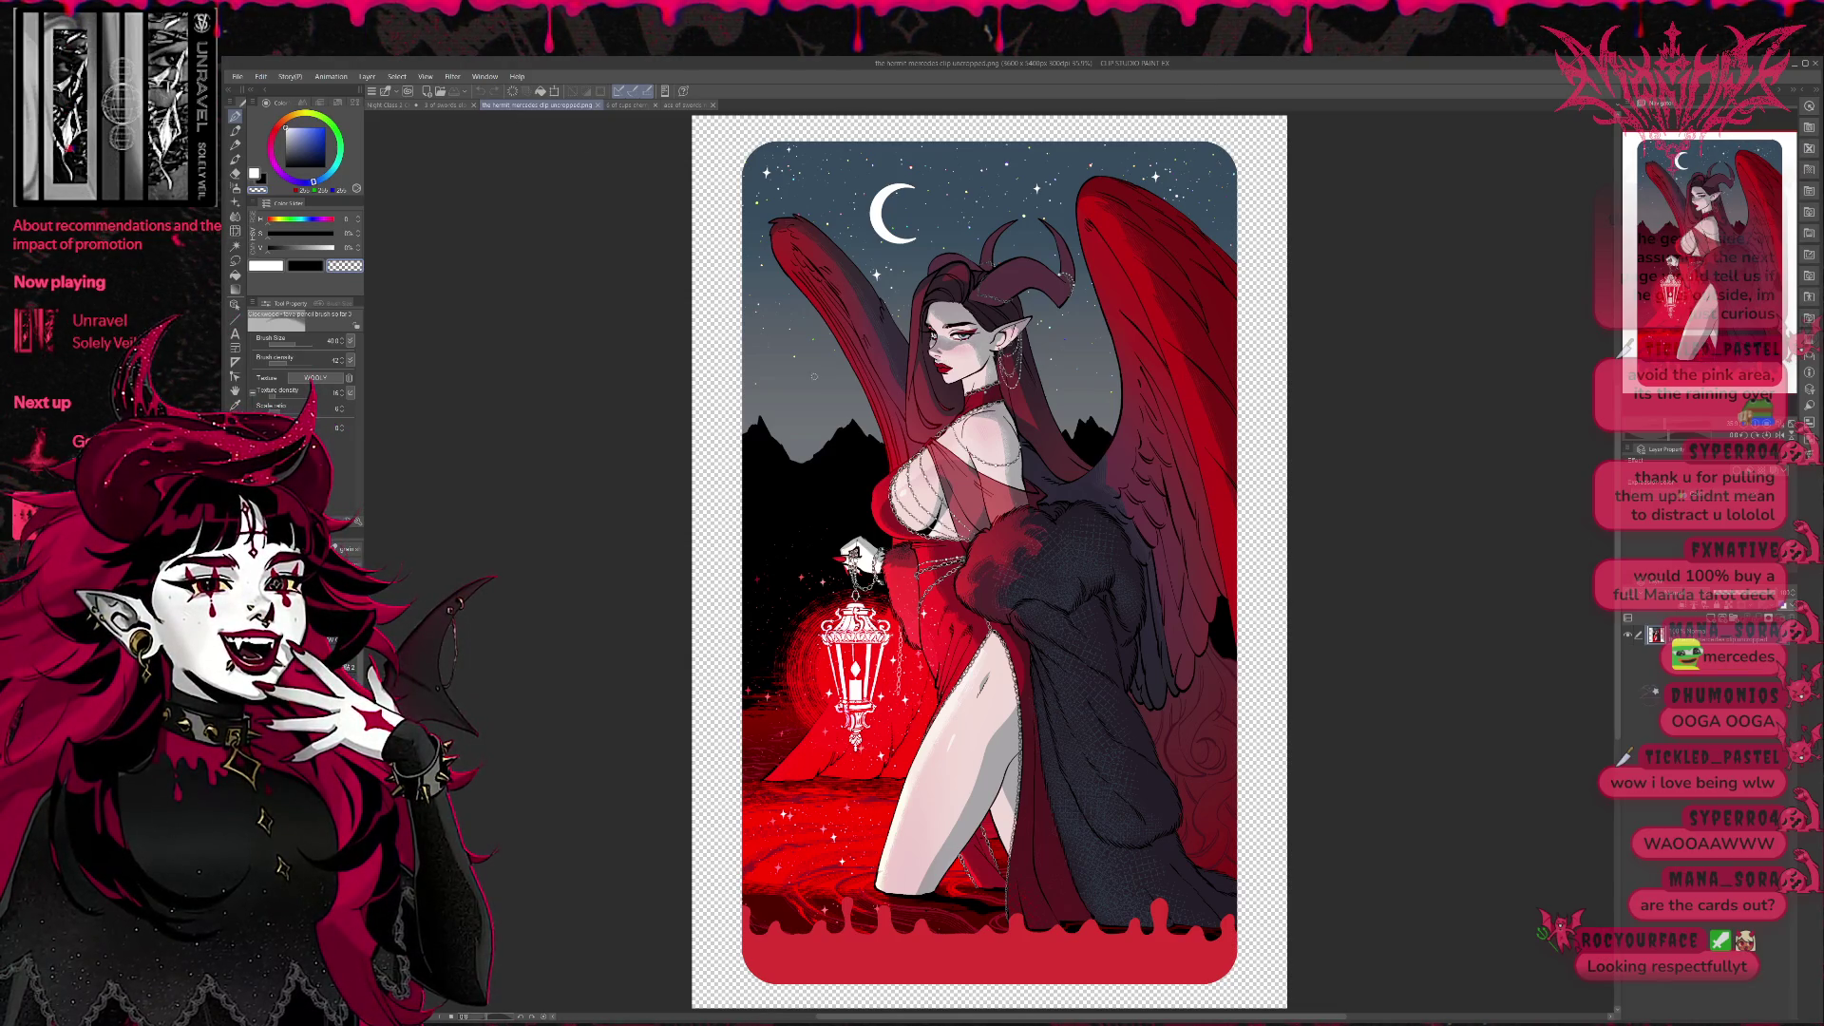
scroll(1034, 373, up, 2)
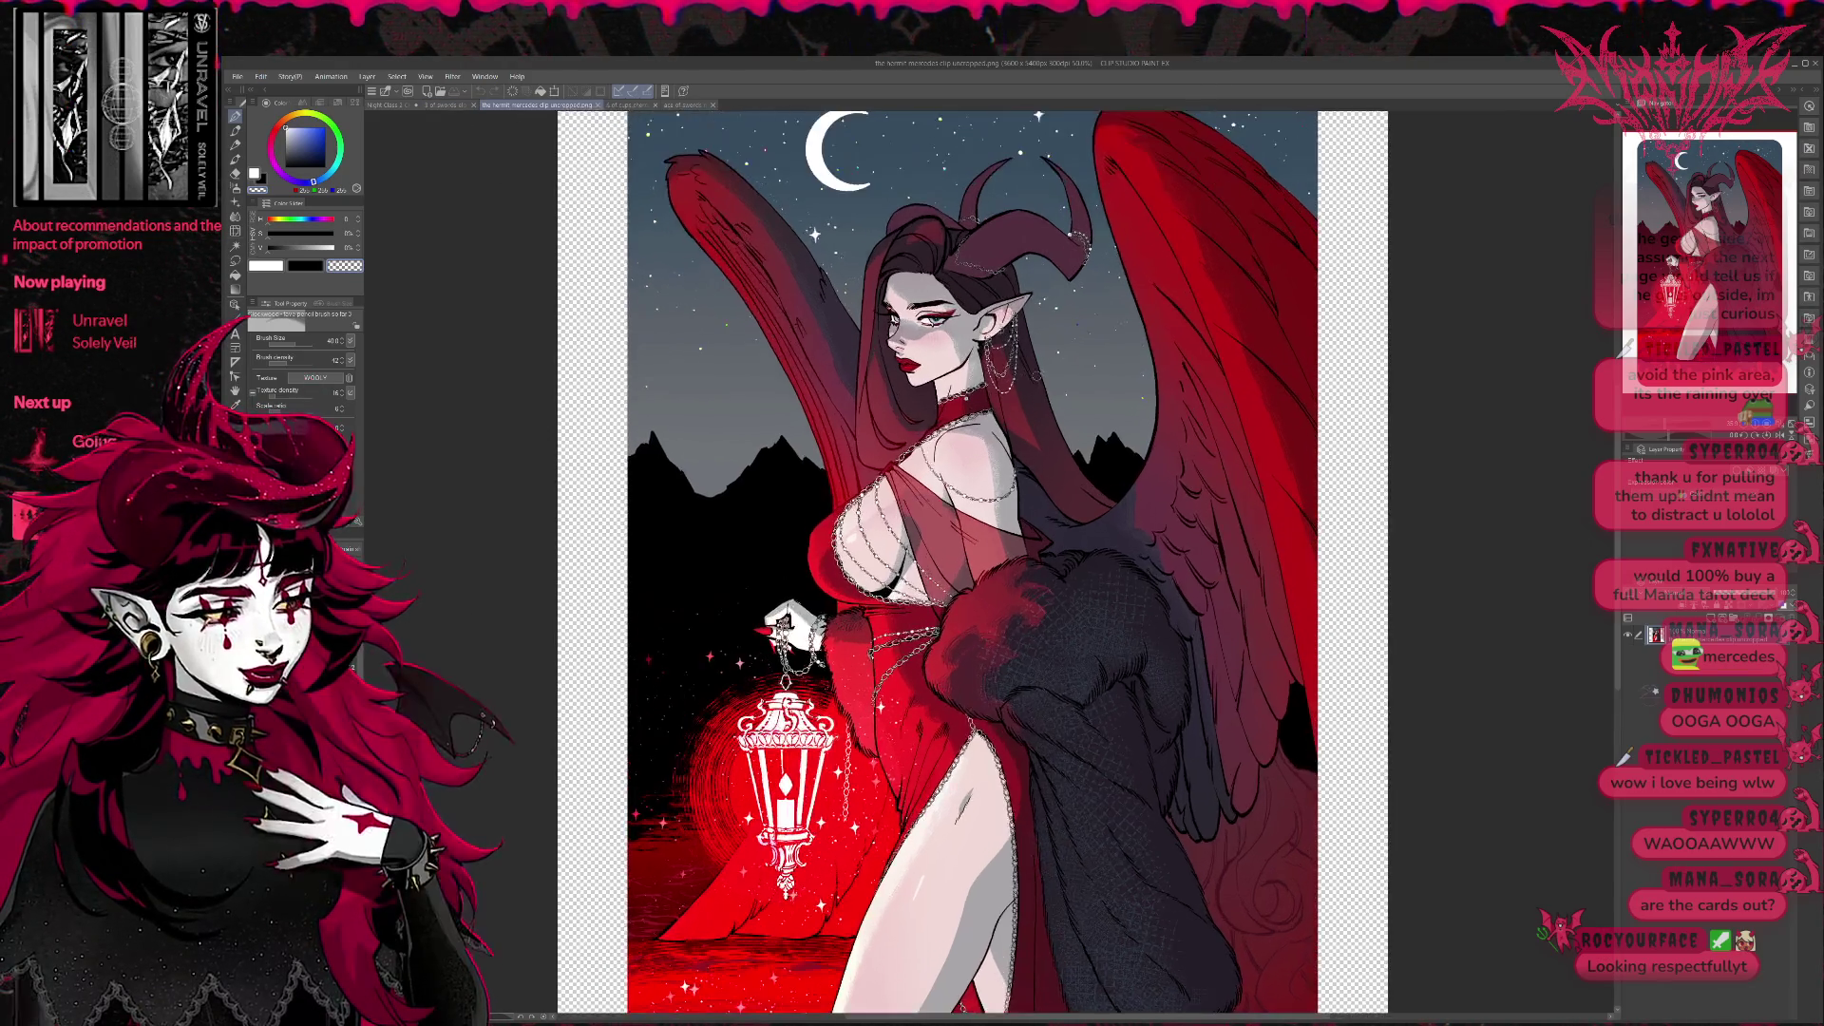
scroll(805, 527, up, 3)
scroll(806, 527, up, 2)
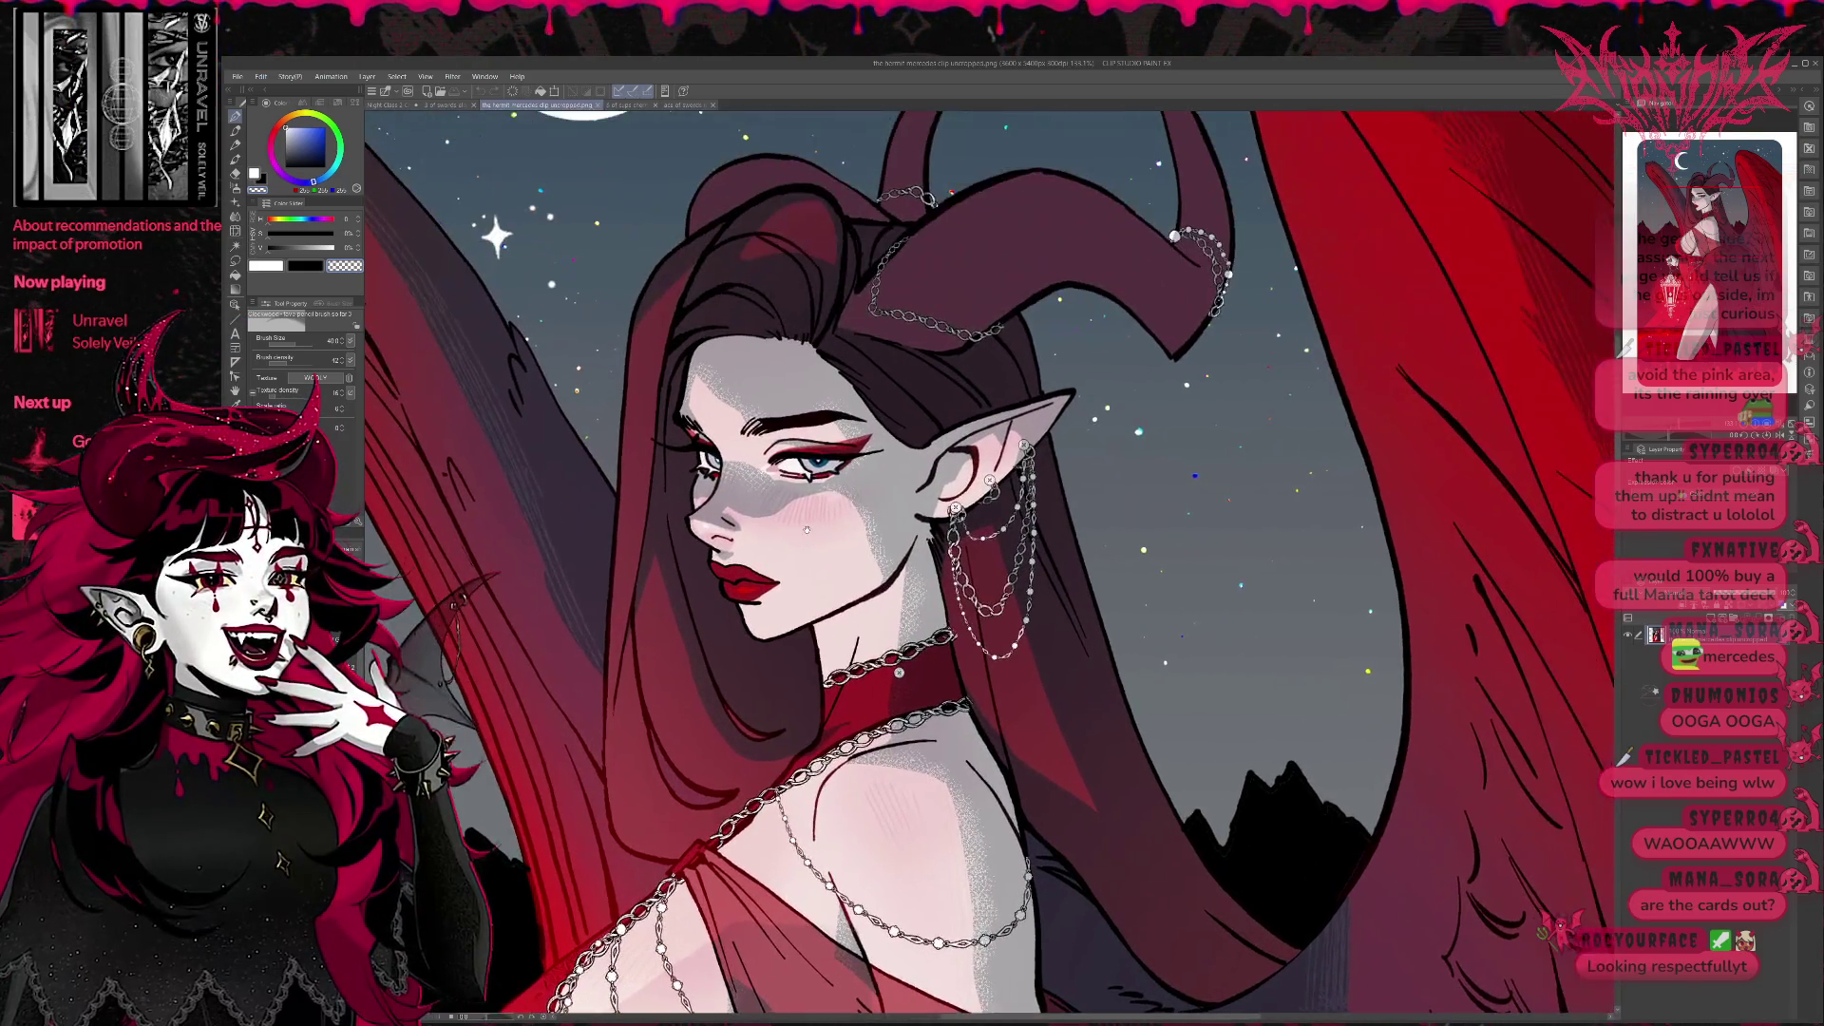
scroll(598, 392, up, 1)
scroll(598, 391, up, 1)
scroll(599, 392, up, 1)
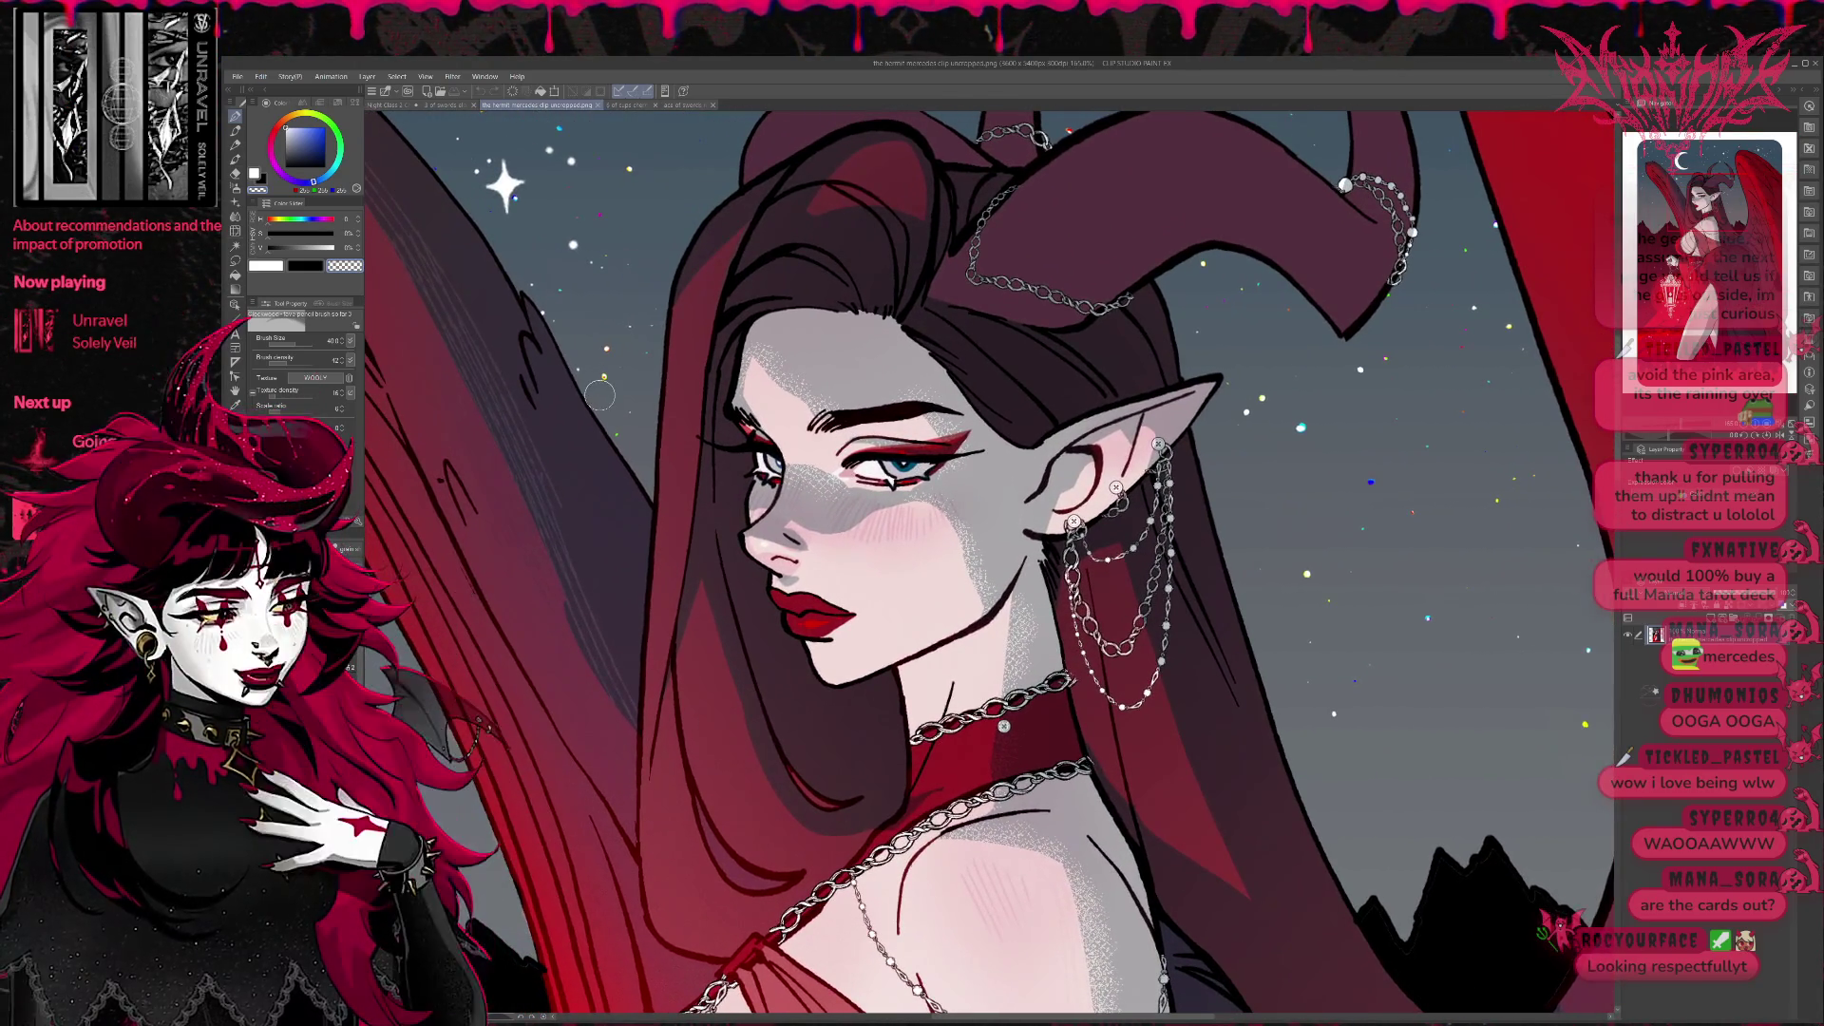
Bring up the Three of Swords card, then move on to the Four of Swords.
click(456, 105)
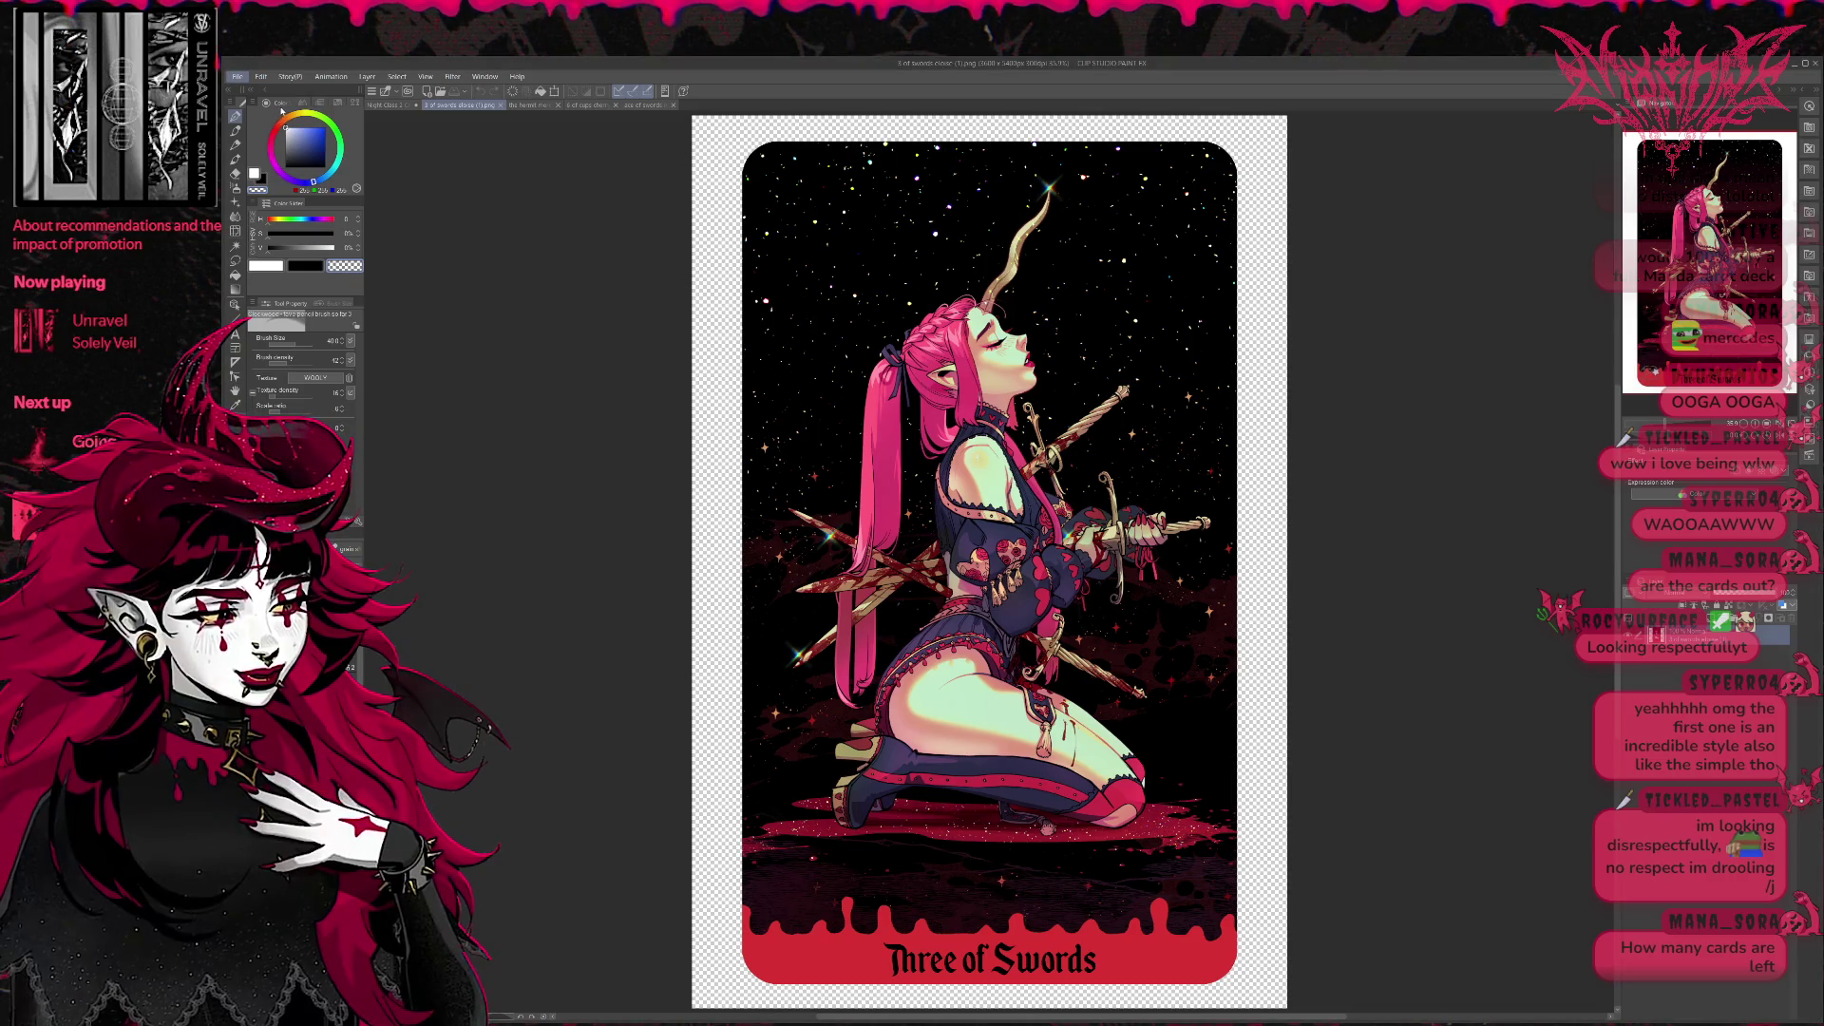
key(ctrl+Tab)
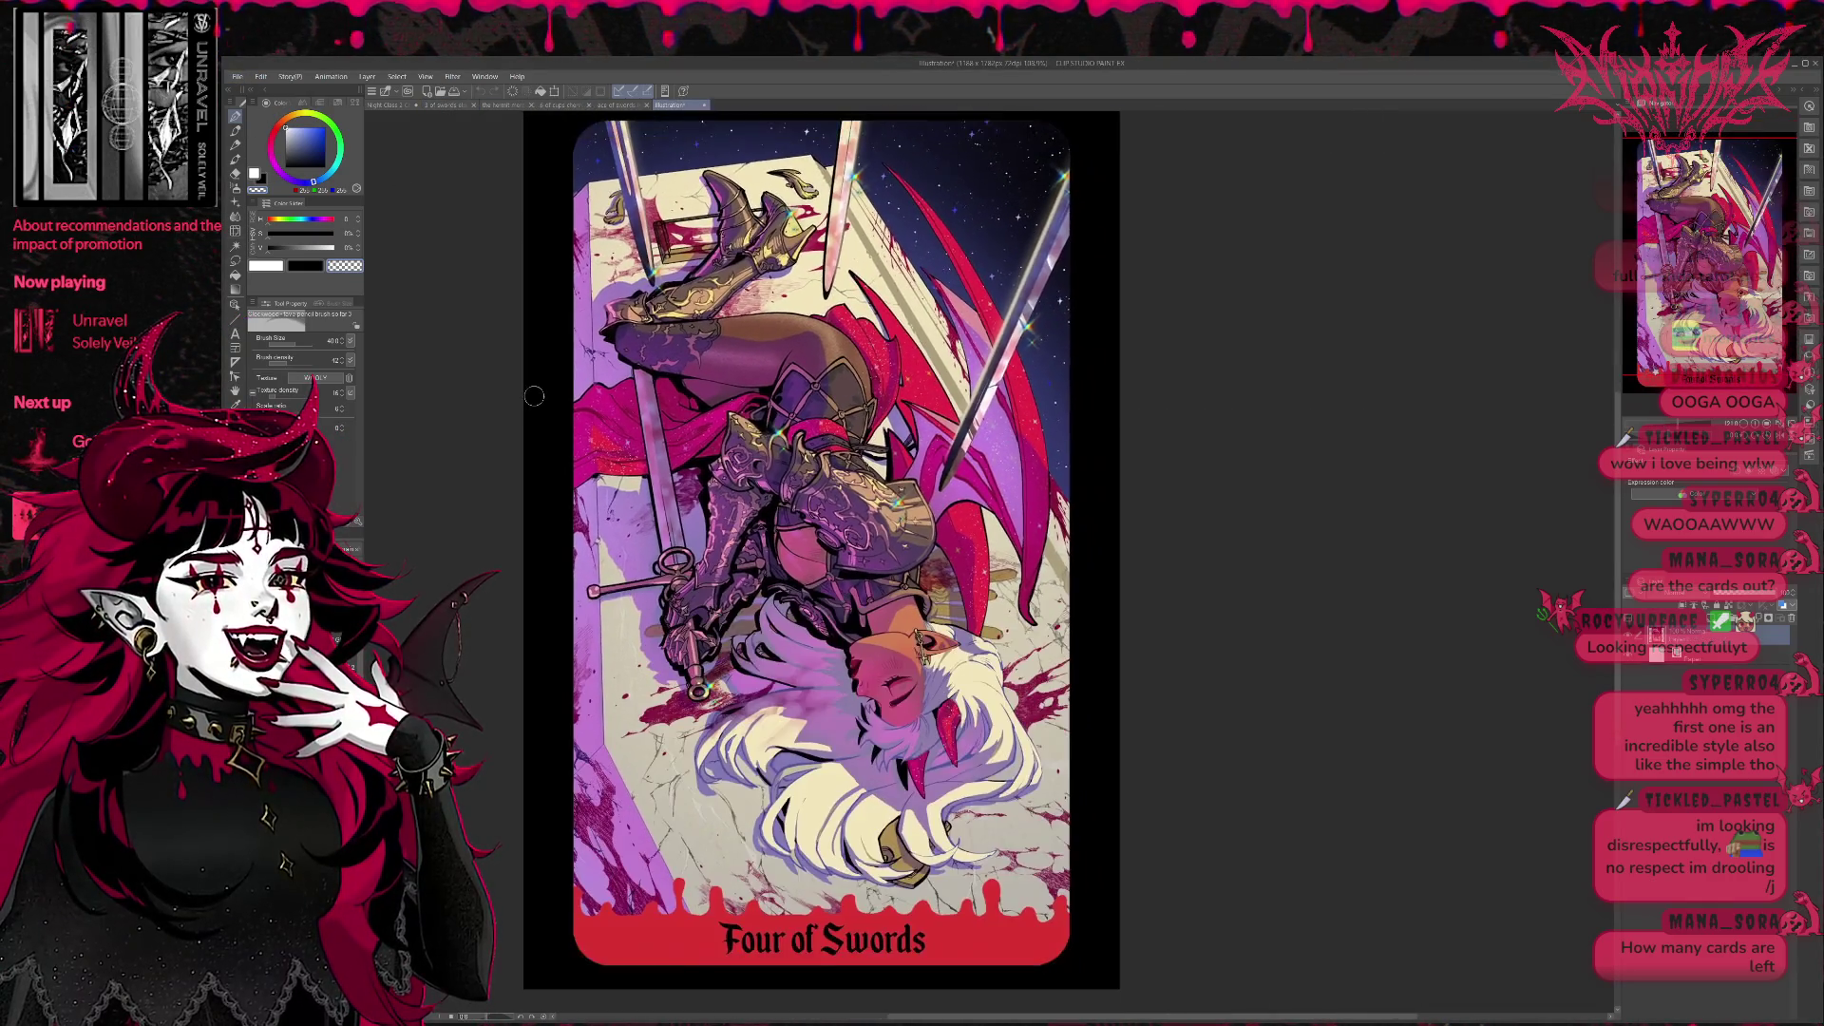
Nudge the Four of Swords view, then close that document to reveal the sword-wielding demon card.
drag(535, 396, 565, 396)
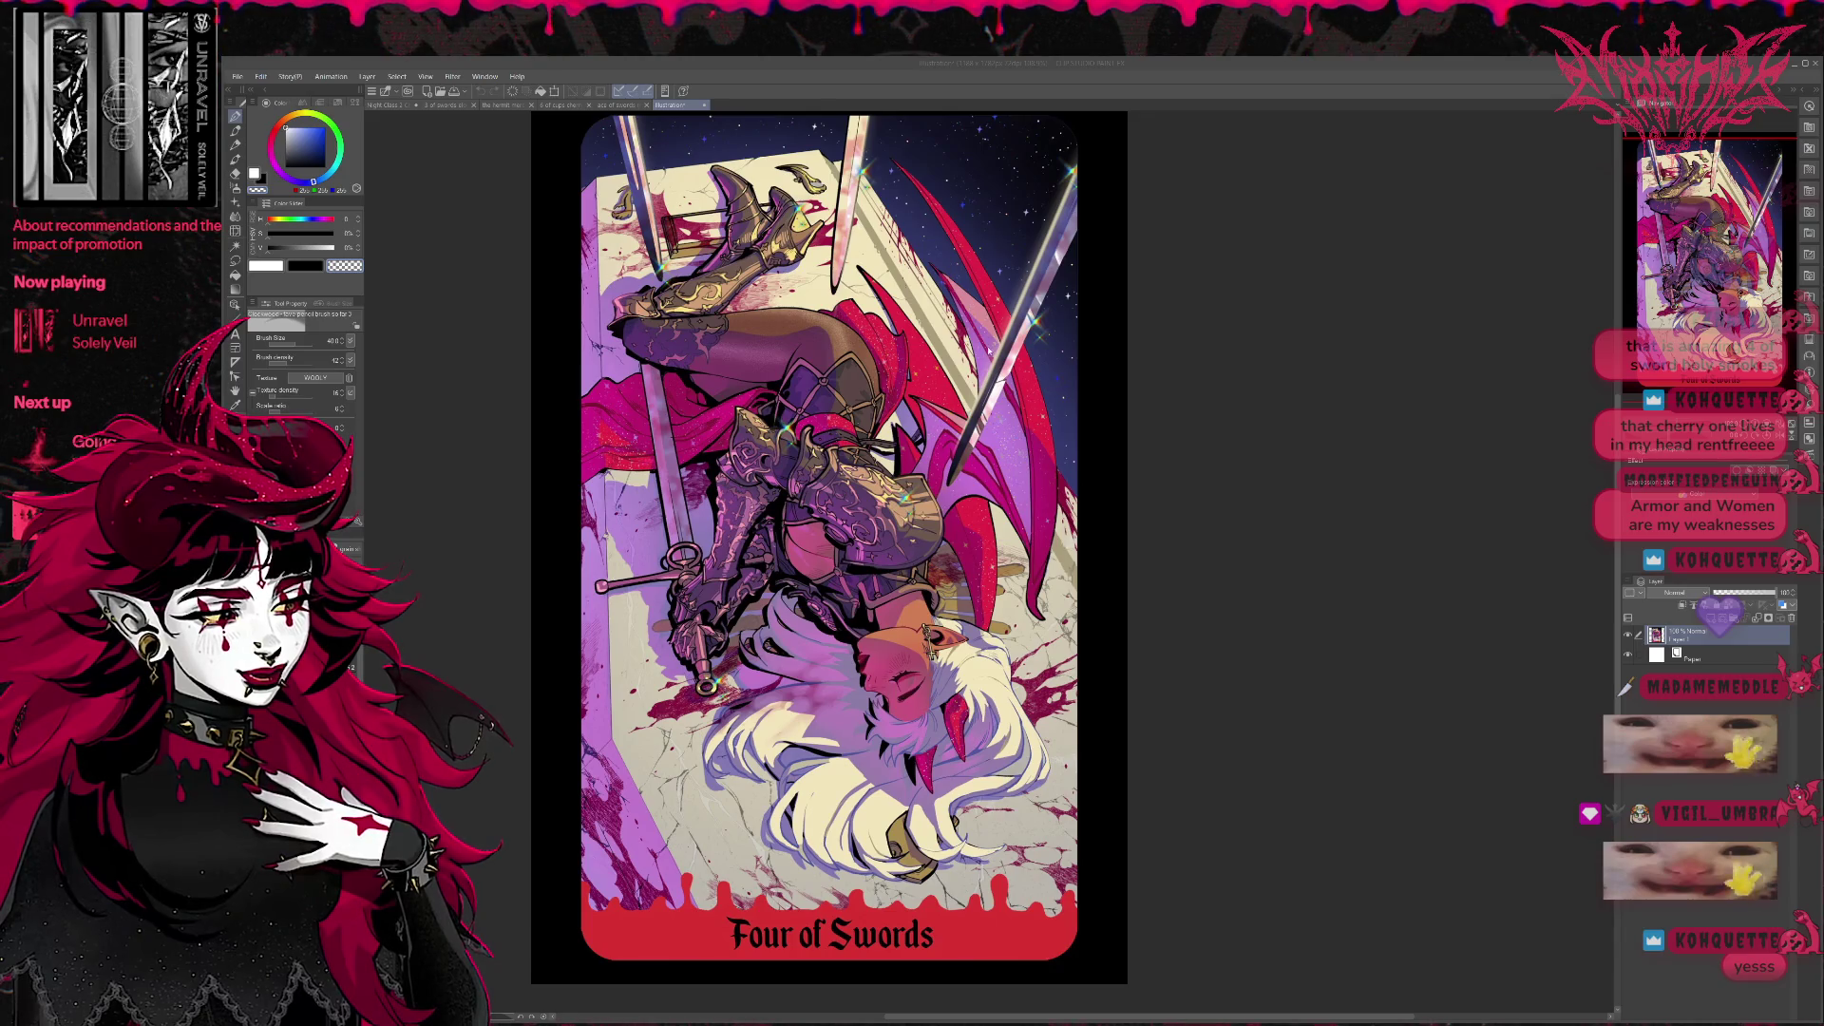
key(ctrl+w)
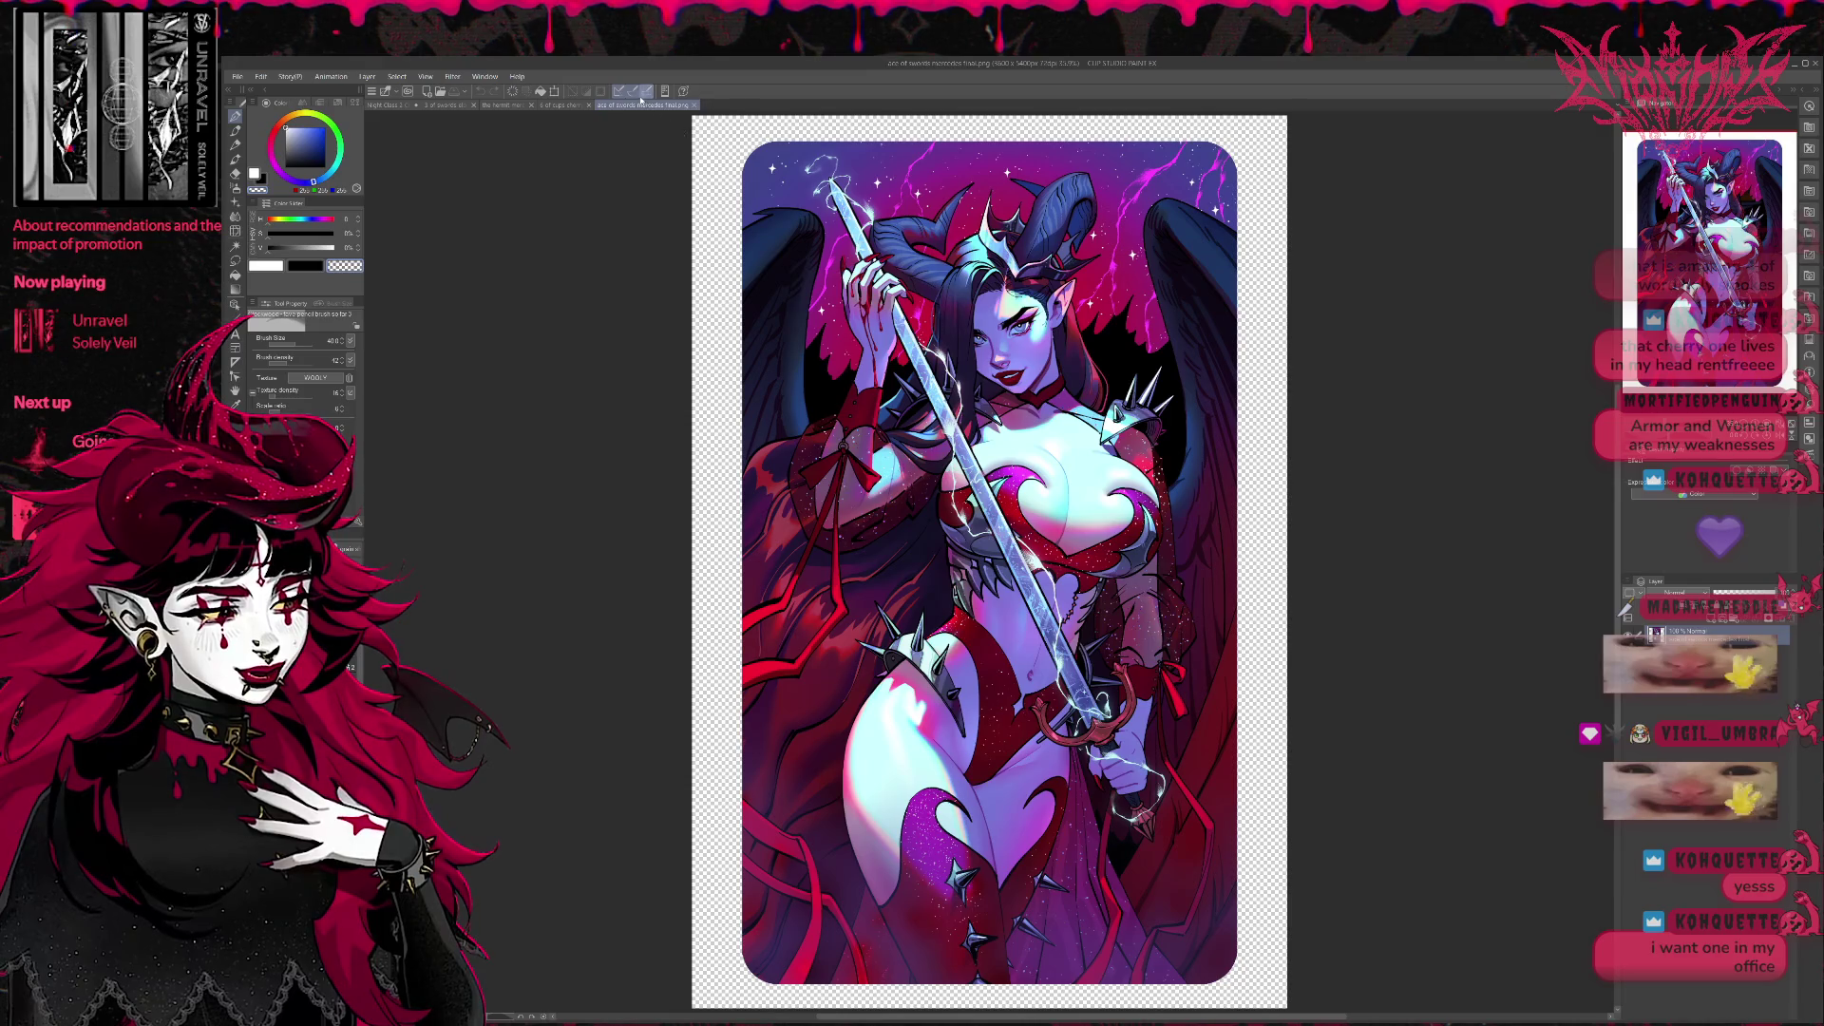
Close the sword-wielding, blood-soaked, lantern demon and Three of Swords card documents in turn.
key(ctrl+w)
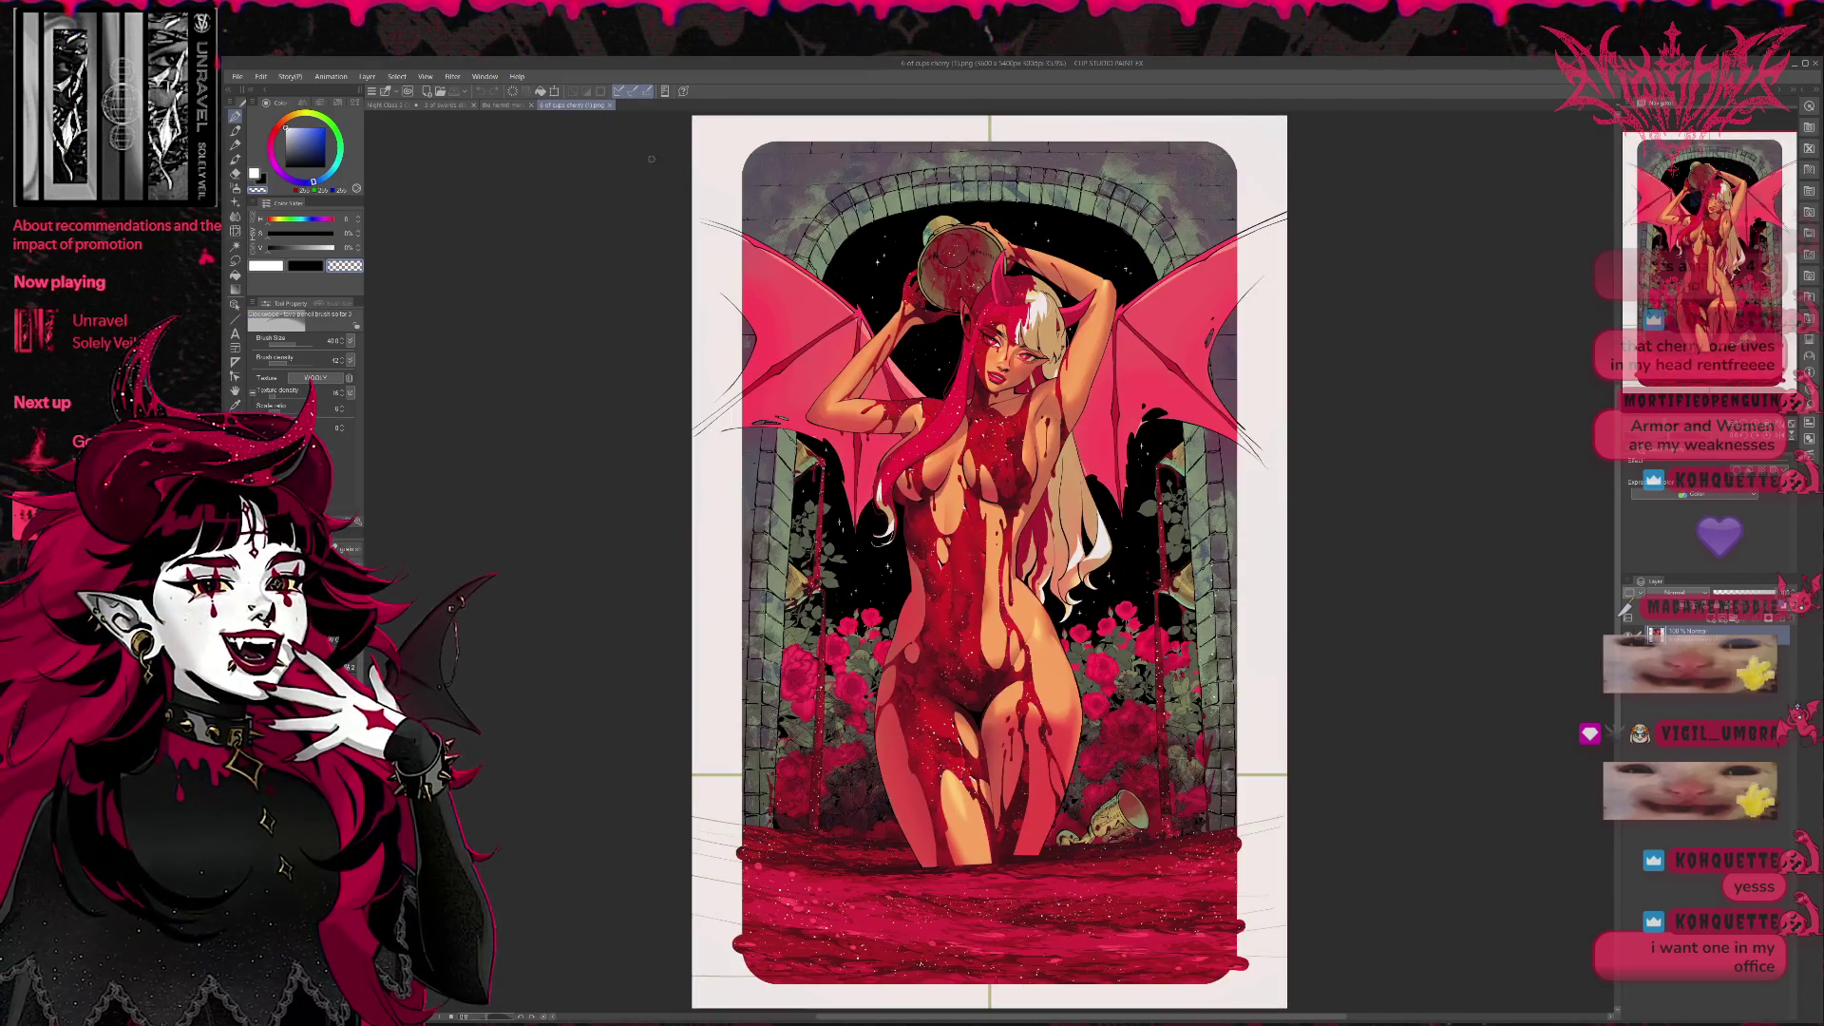
key(ctrl+w)
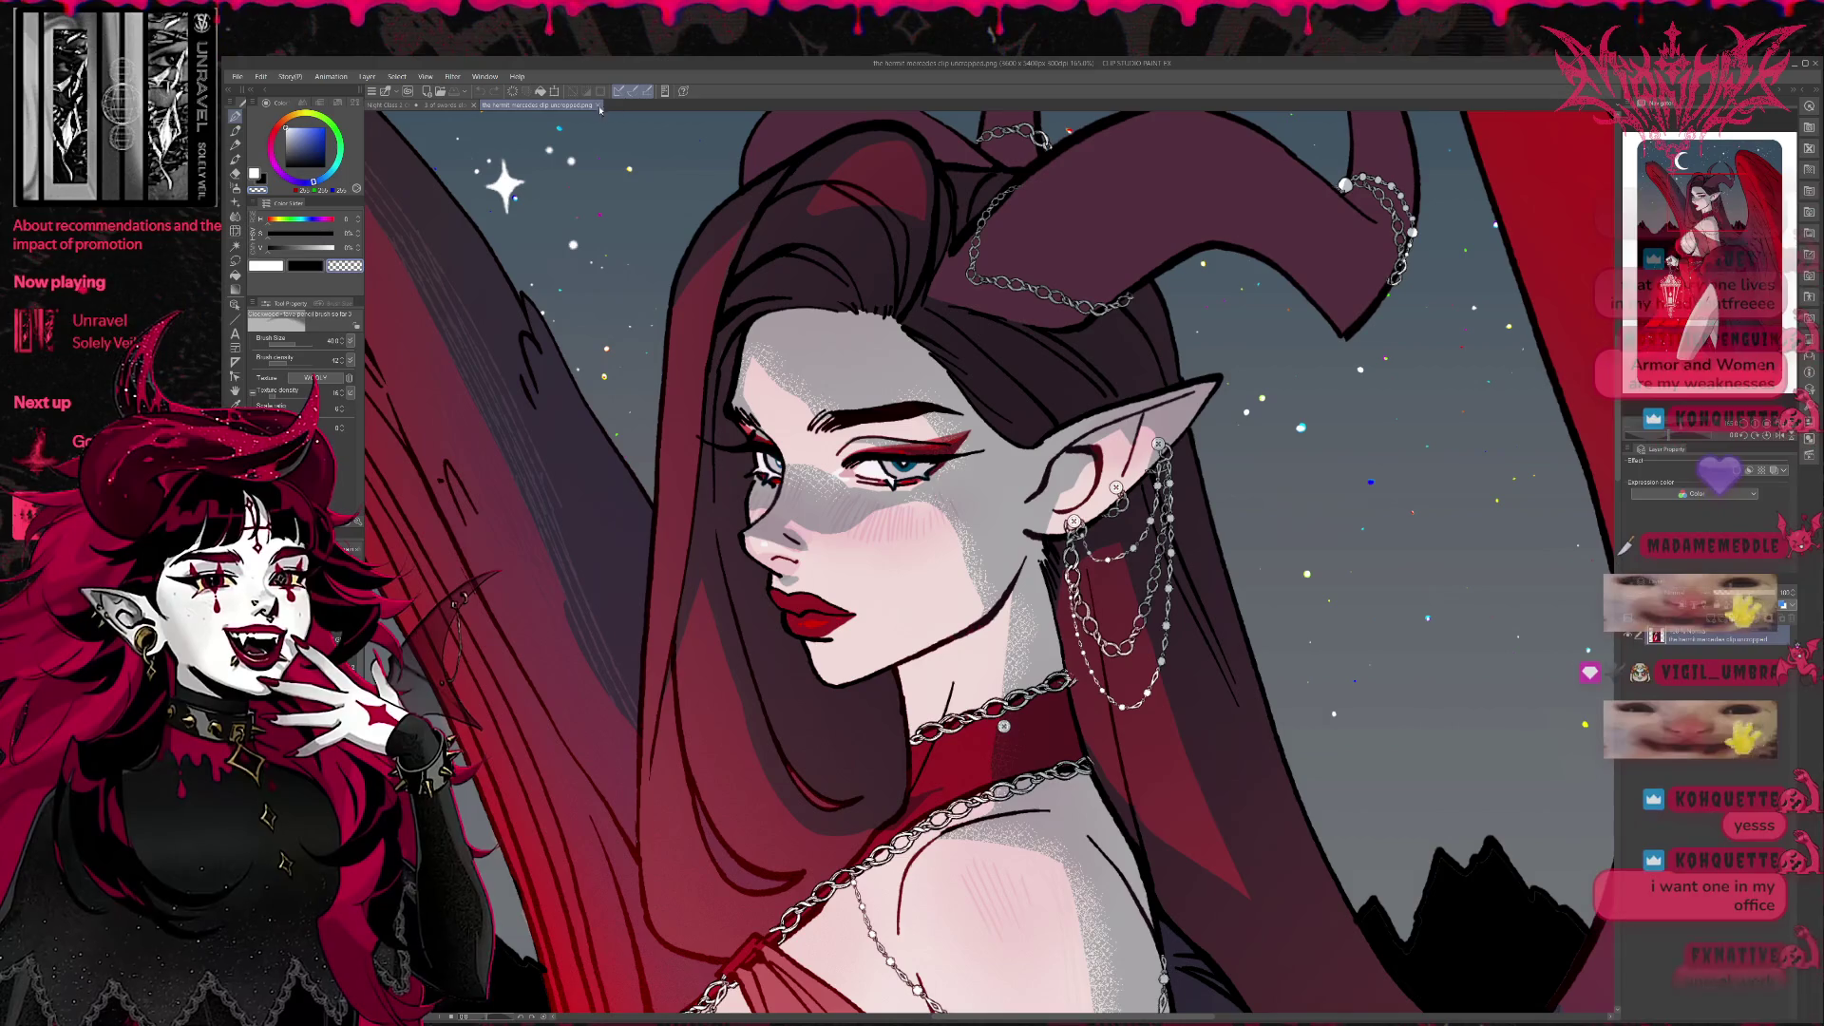
scroll(627, 285, down, 5)
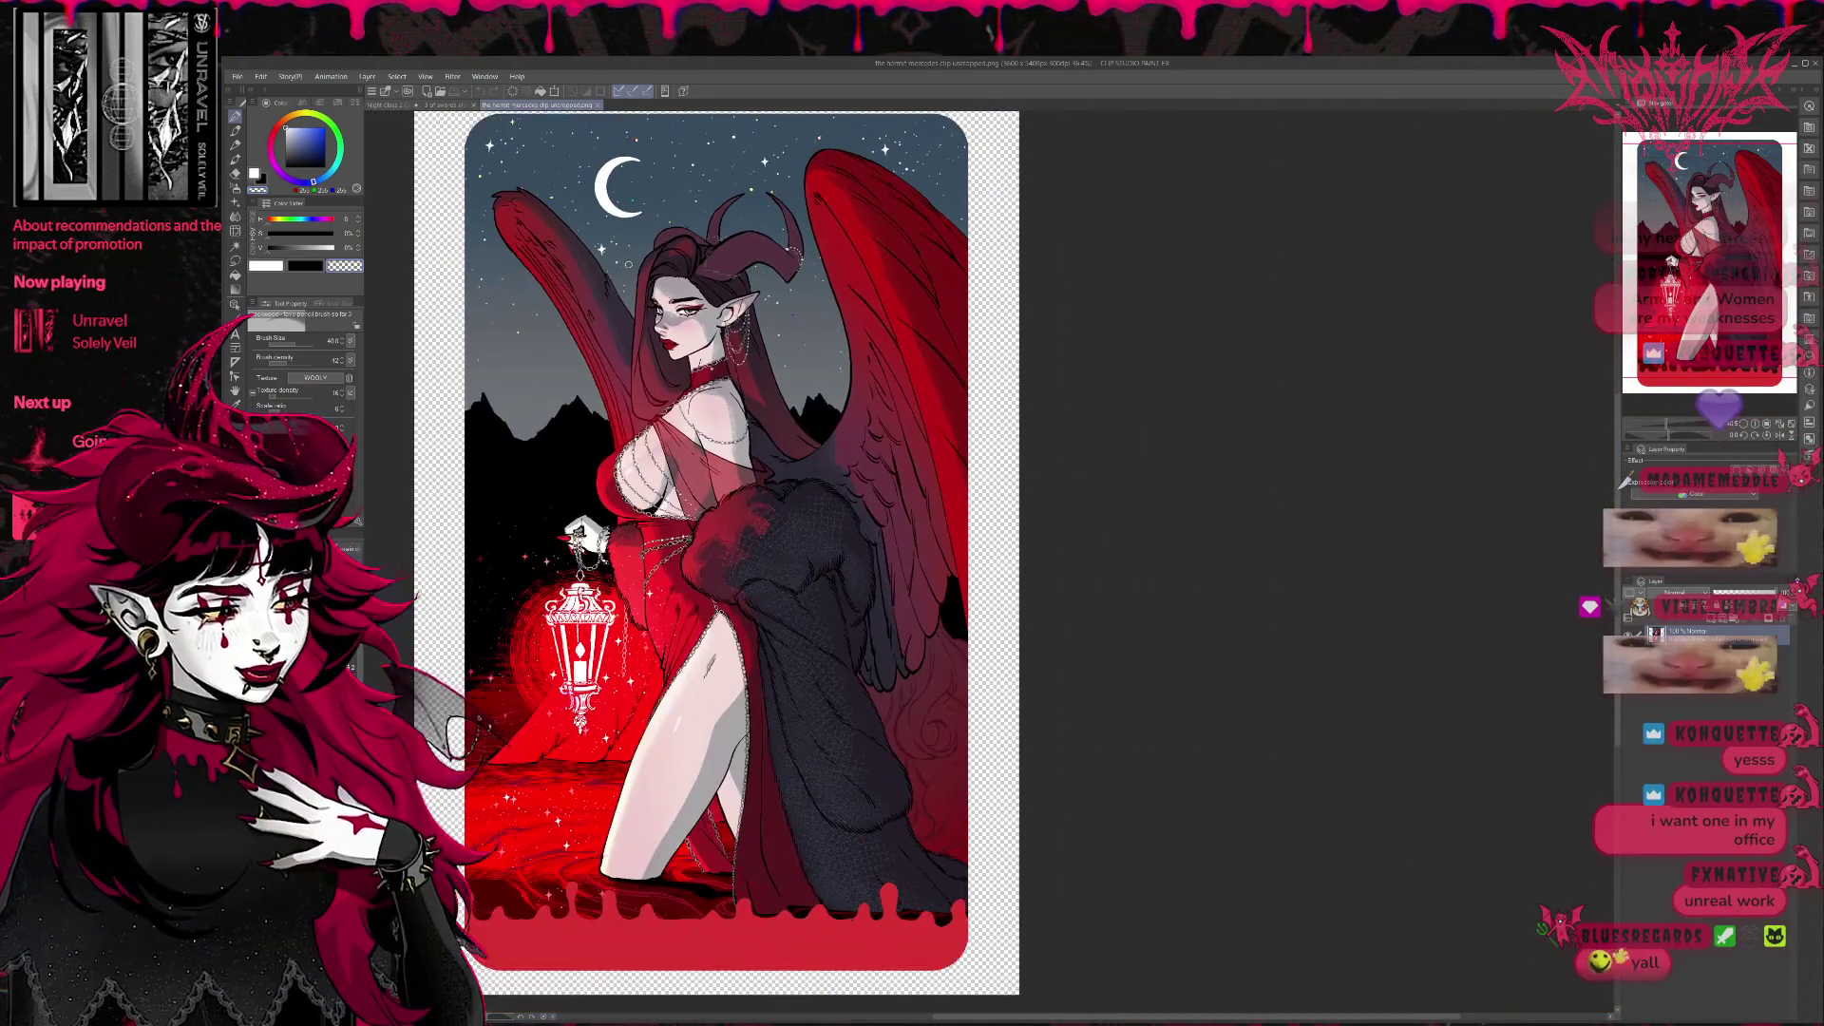
key(ctrl+w)
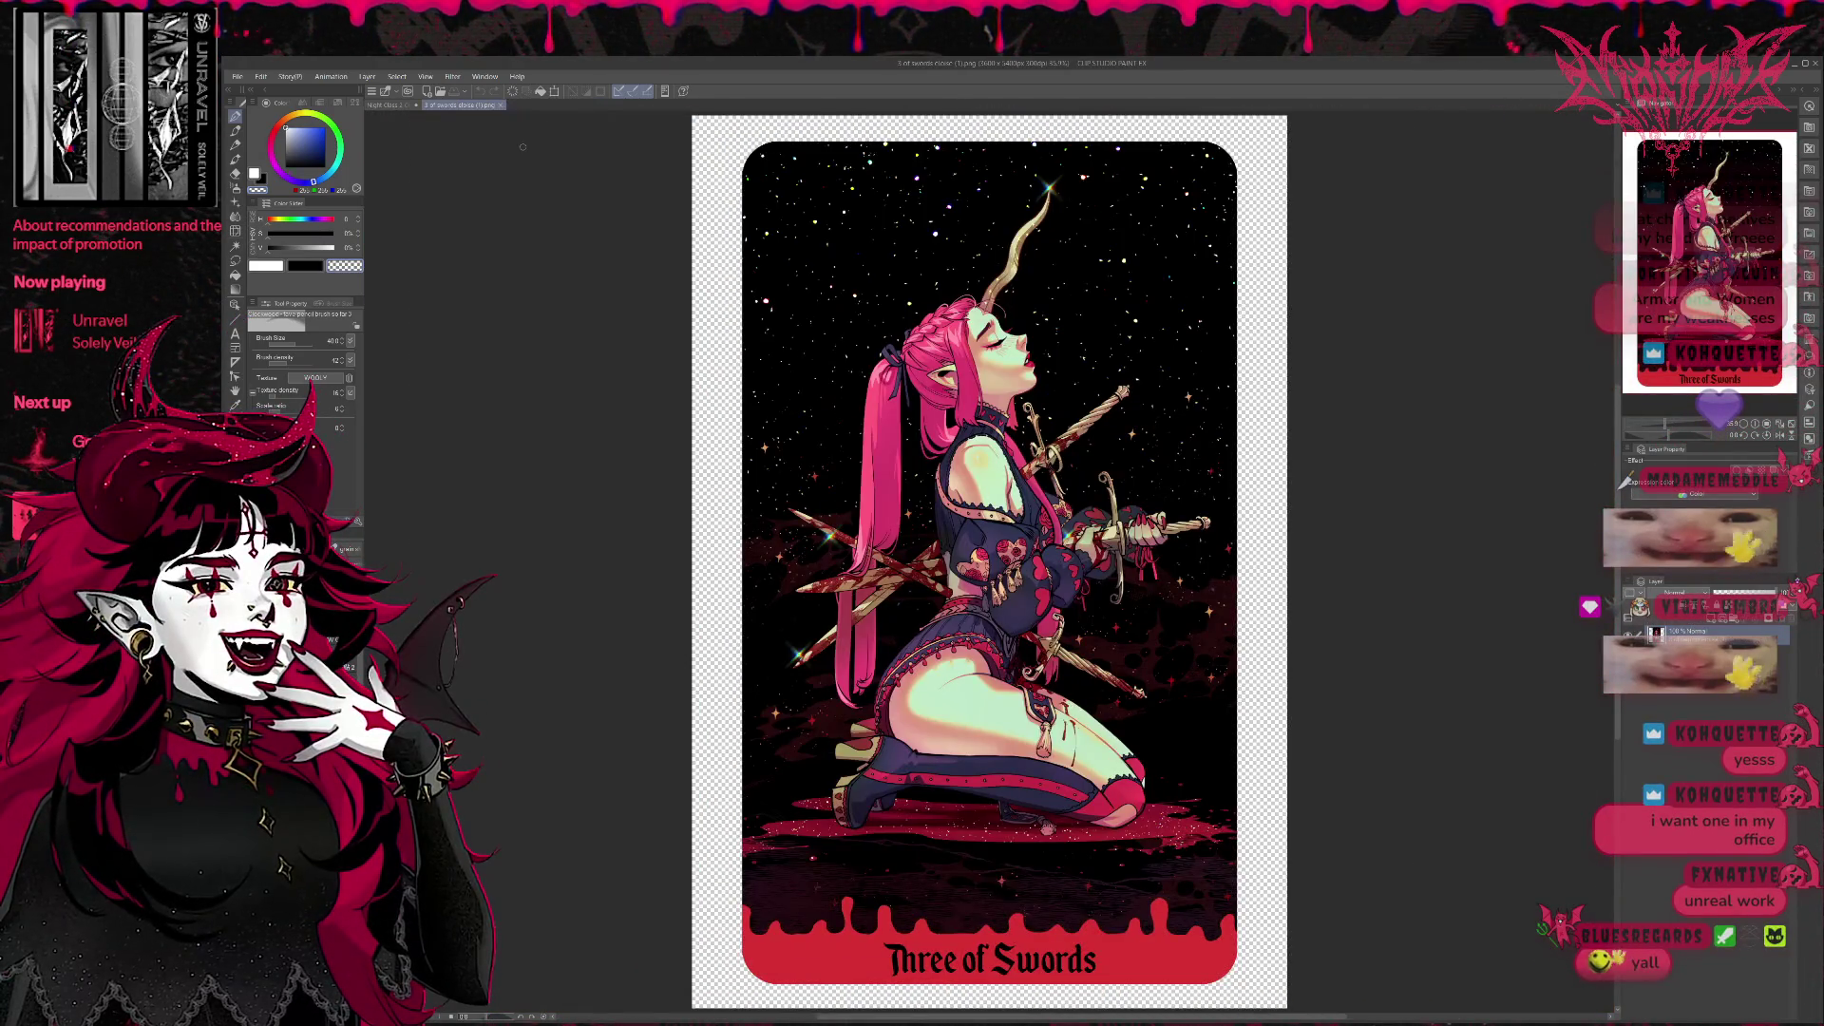
click(499, 106)
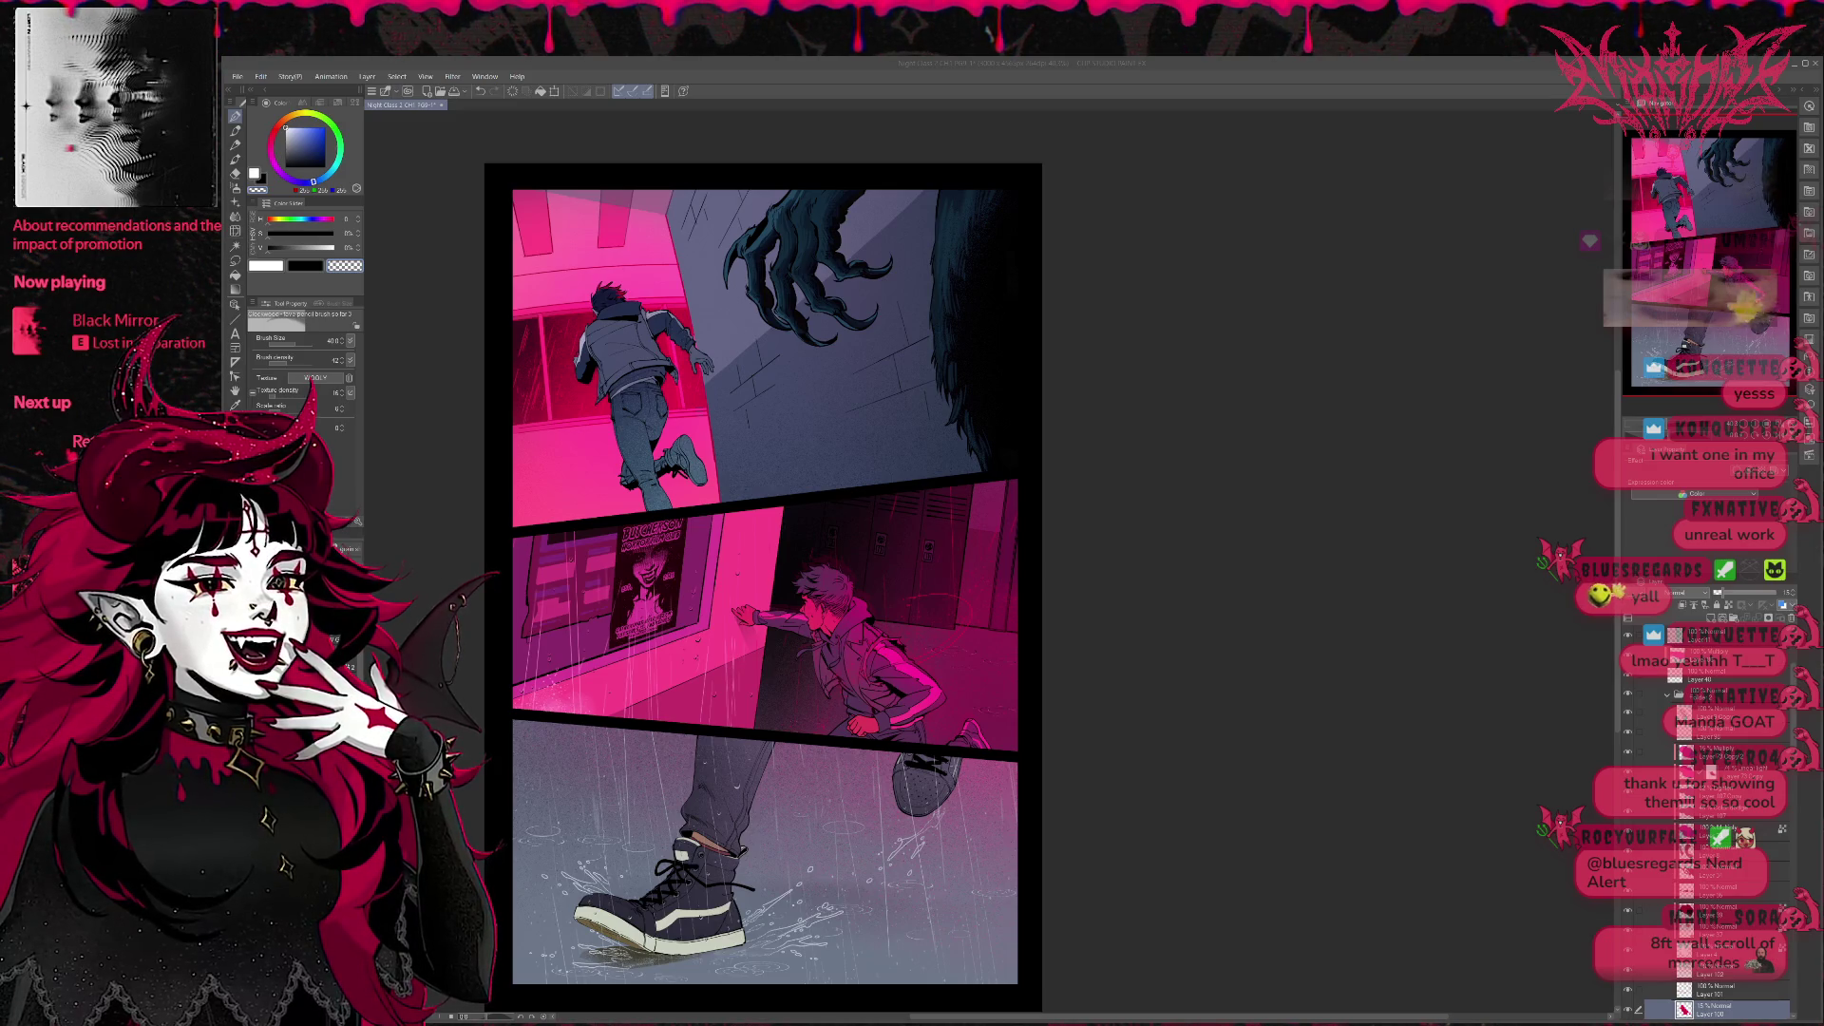
Focus the window and cycle past the Four of Swords to the tarot thumbnail planning sheet.
click(237, 77)
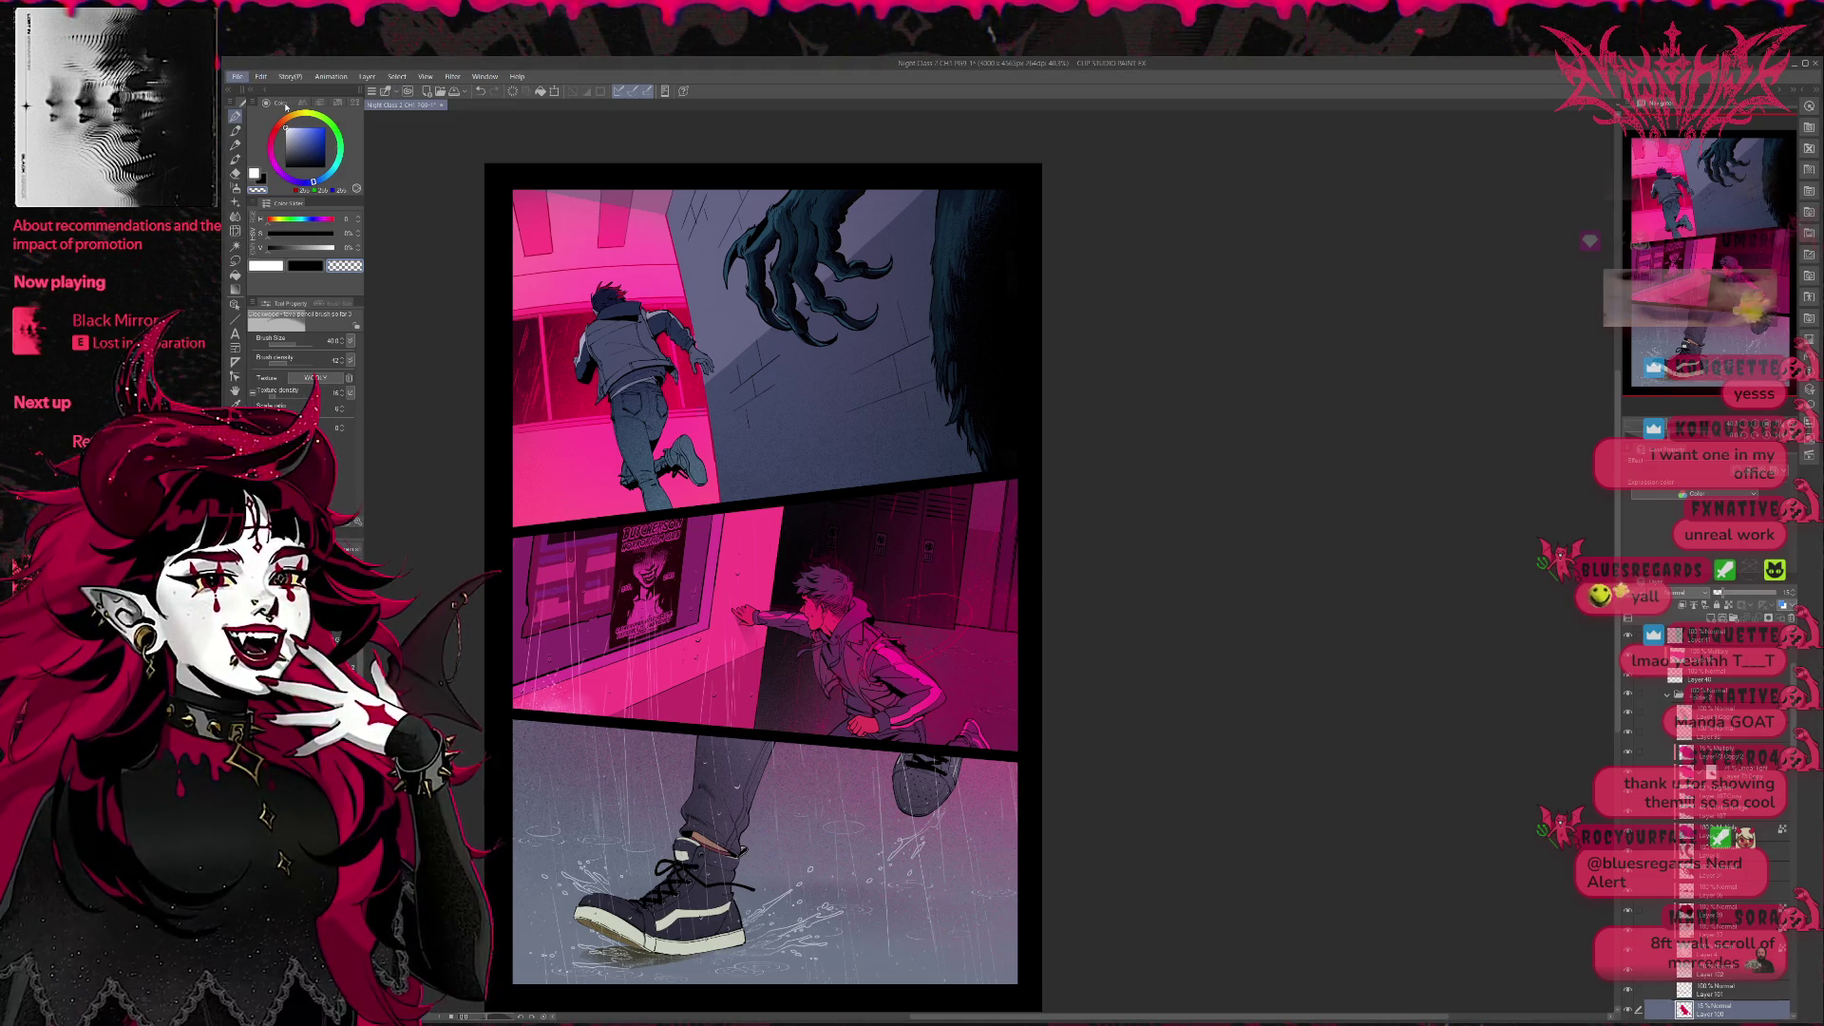
key(ctrl+Tab)
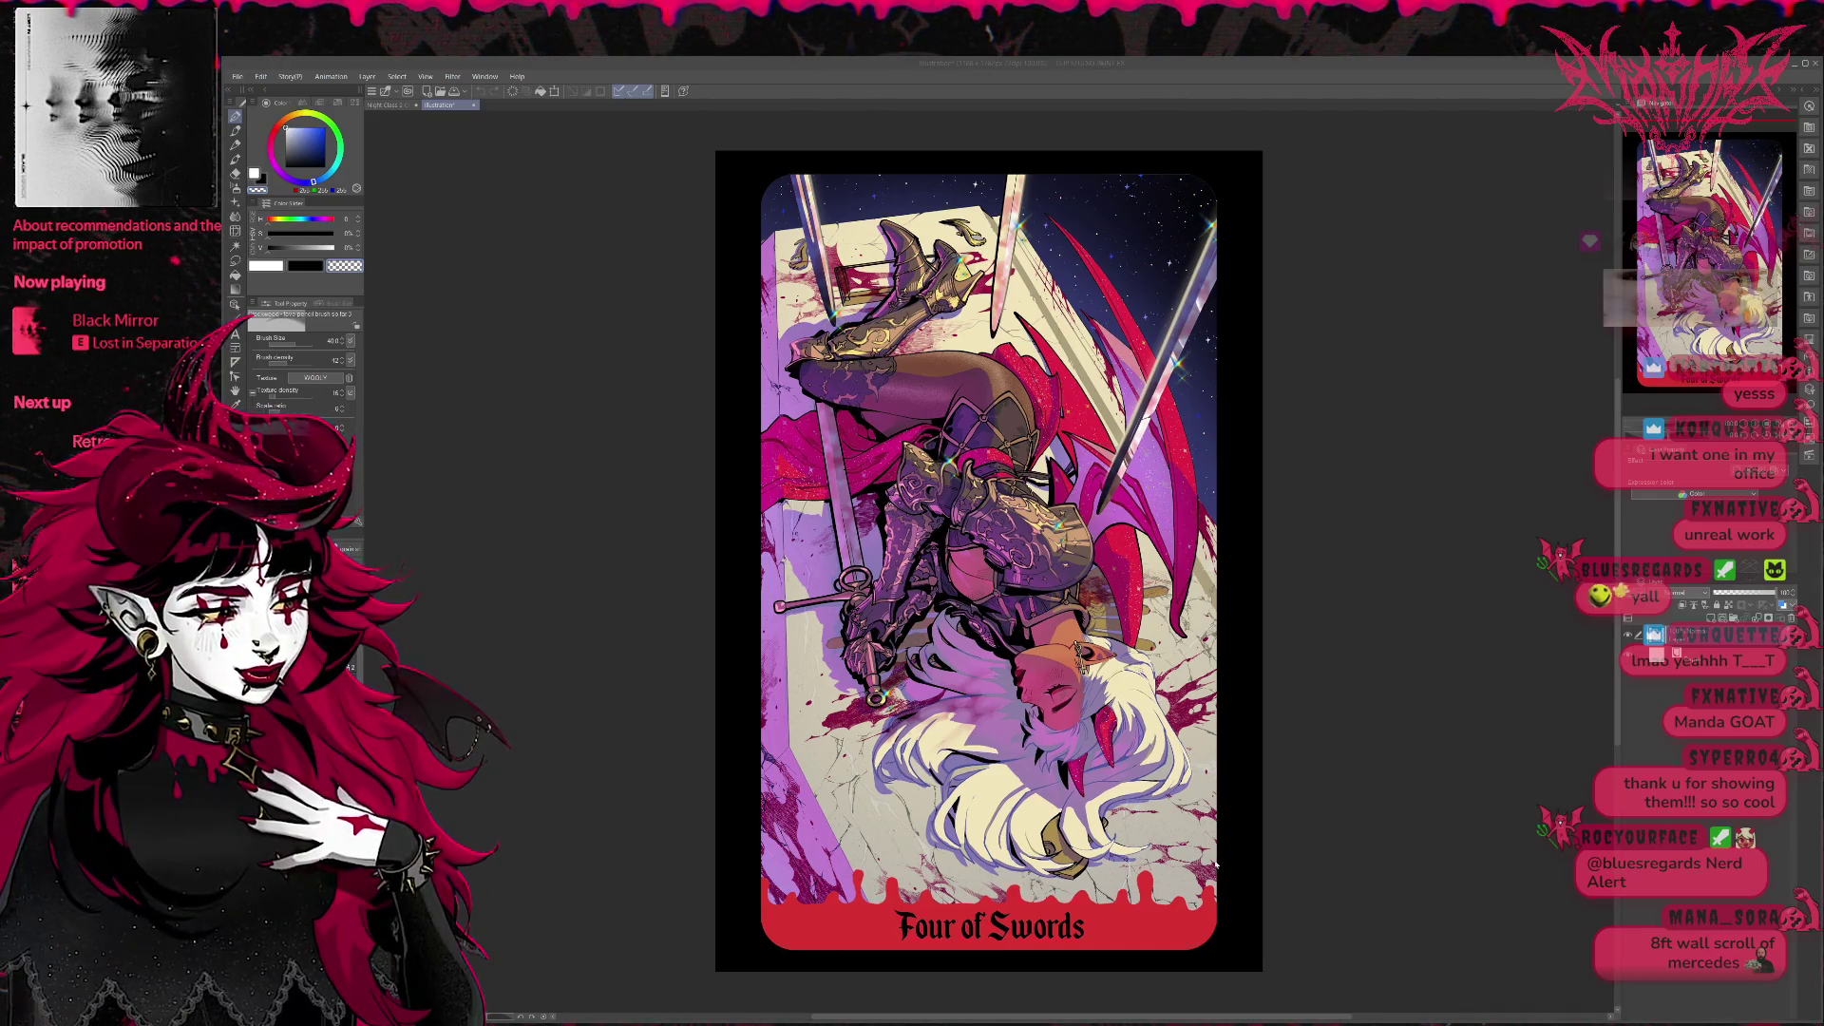
key(ctrl+Tab)
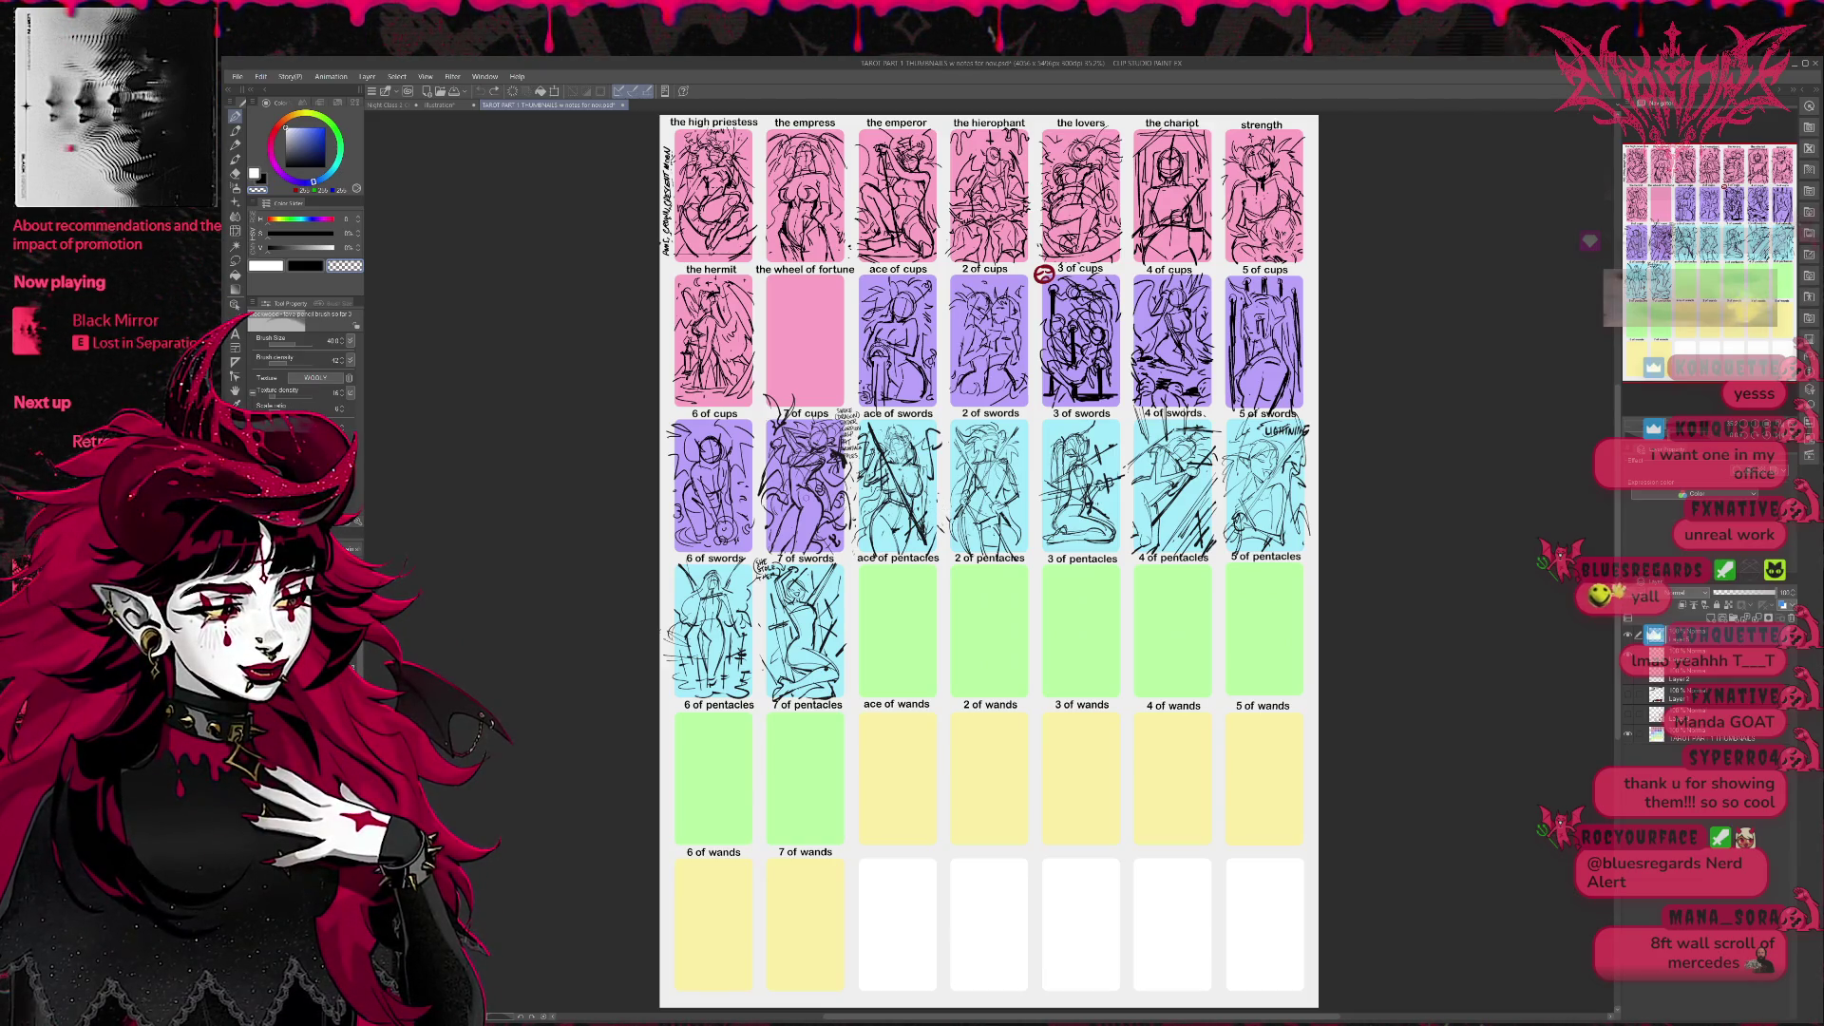
scroll(846, 537, up, 1)
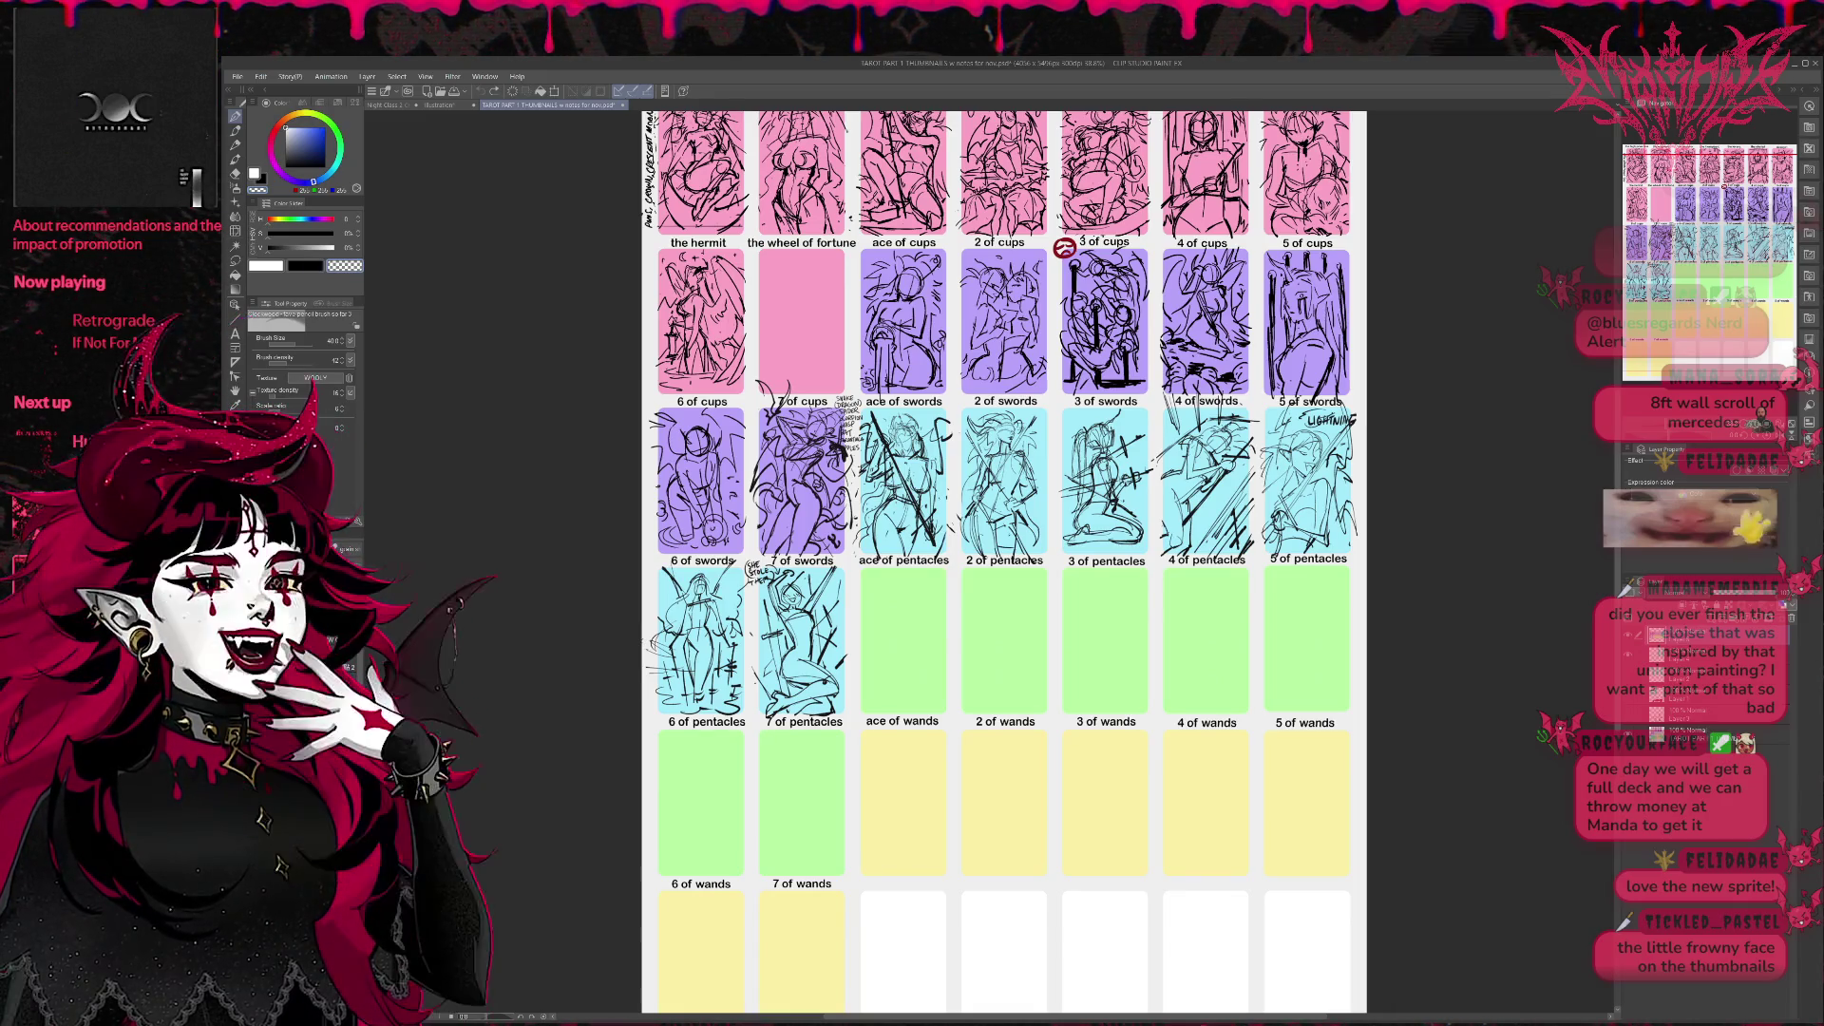
View the finished kneeling horned woman illustration, then return to the tarot thumbnail sheet.
key(ctrl+Tab)
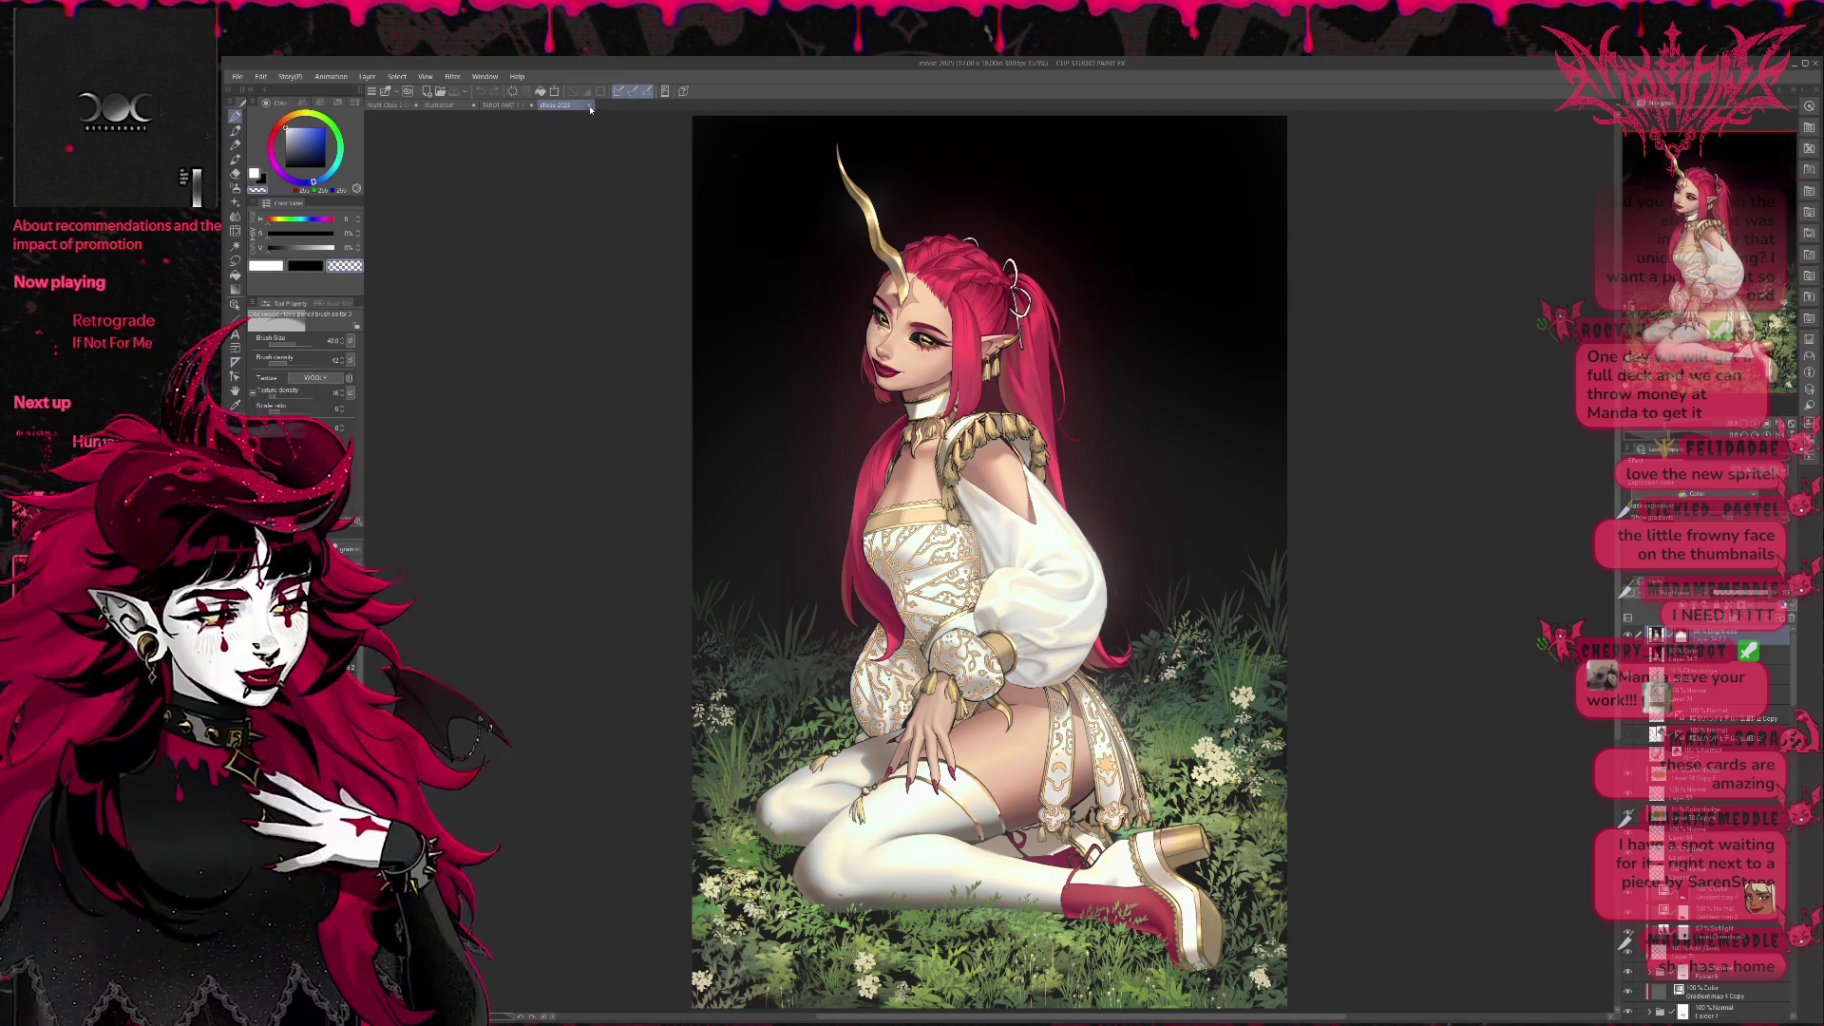
click(564, 105)
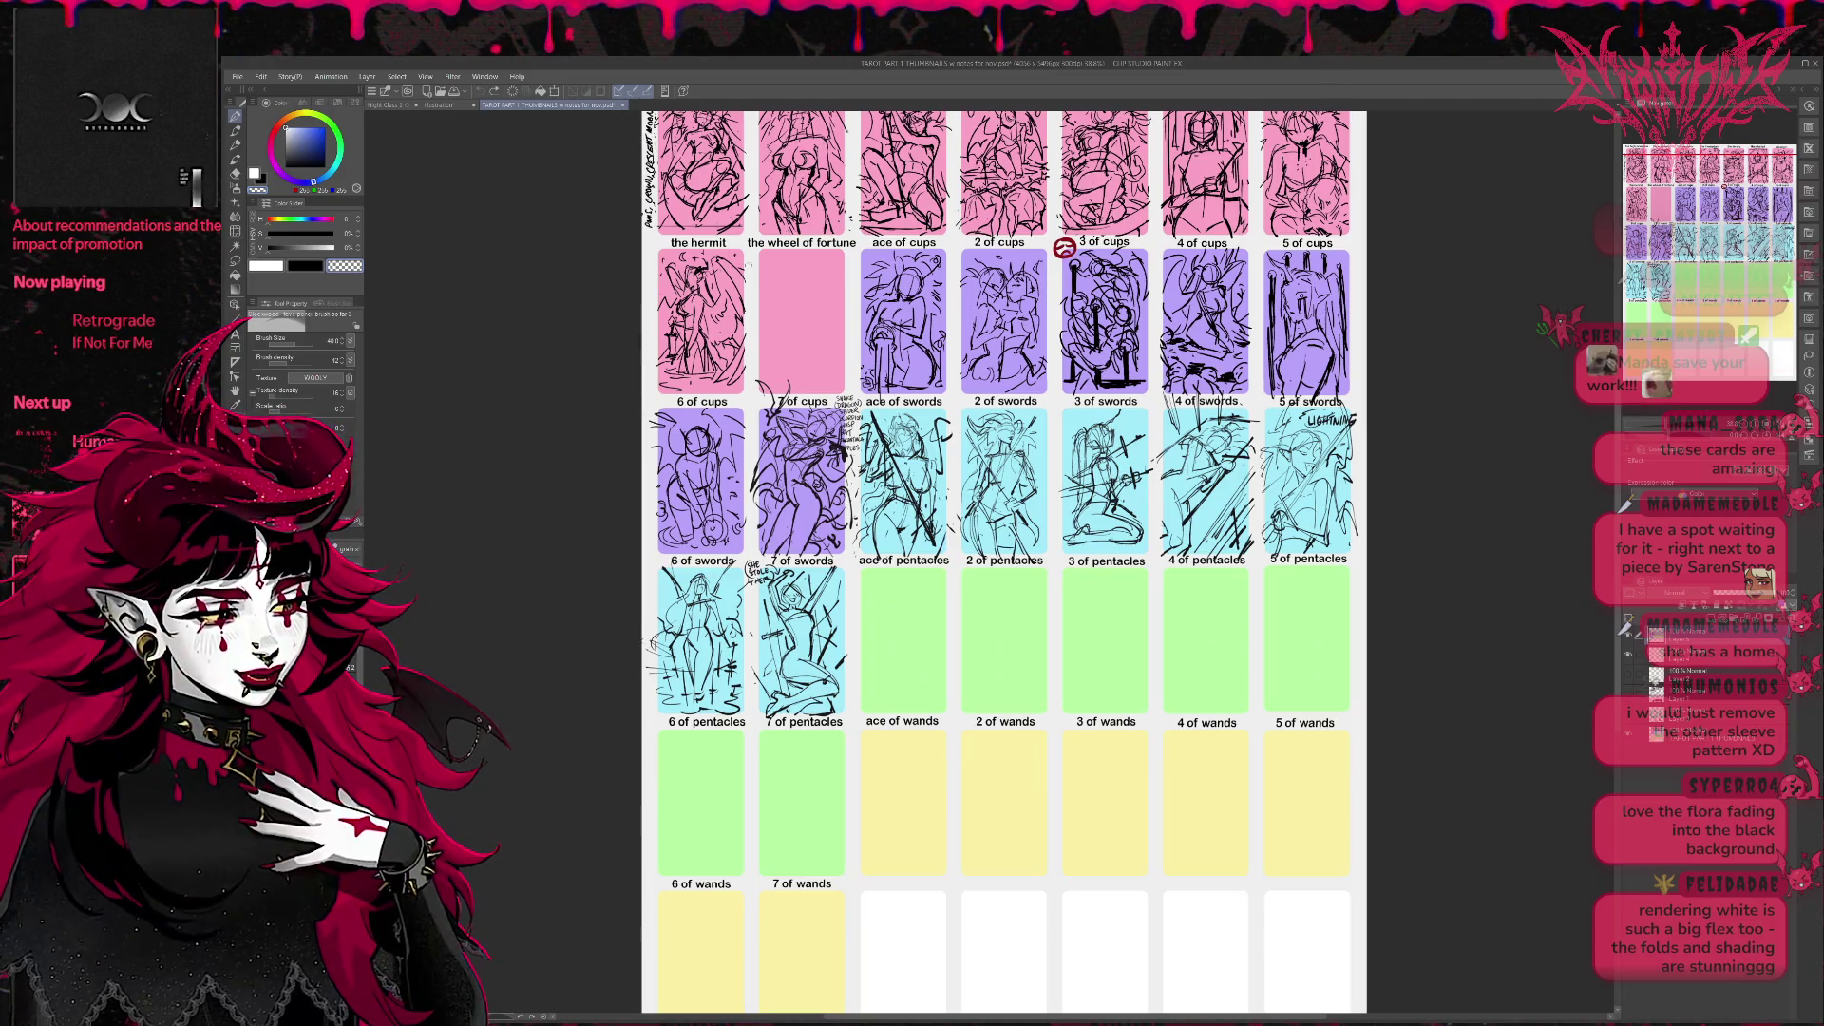
scroll(781, 300, down, 1)
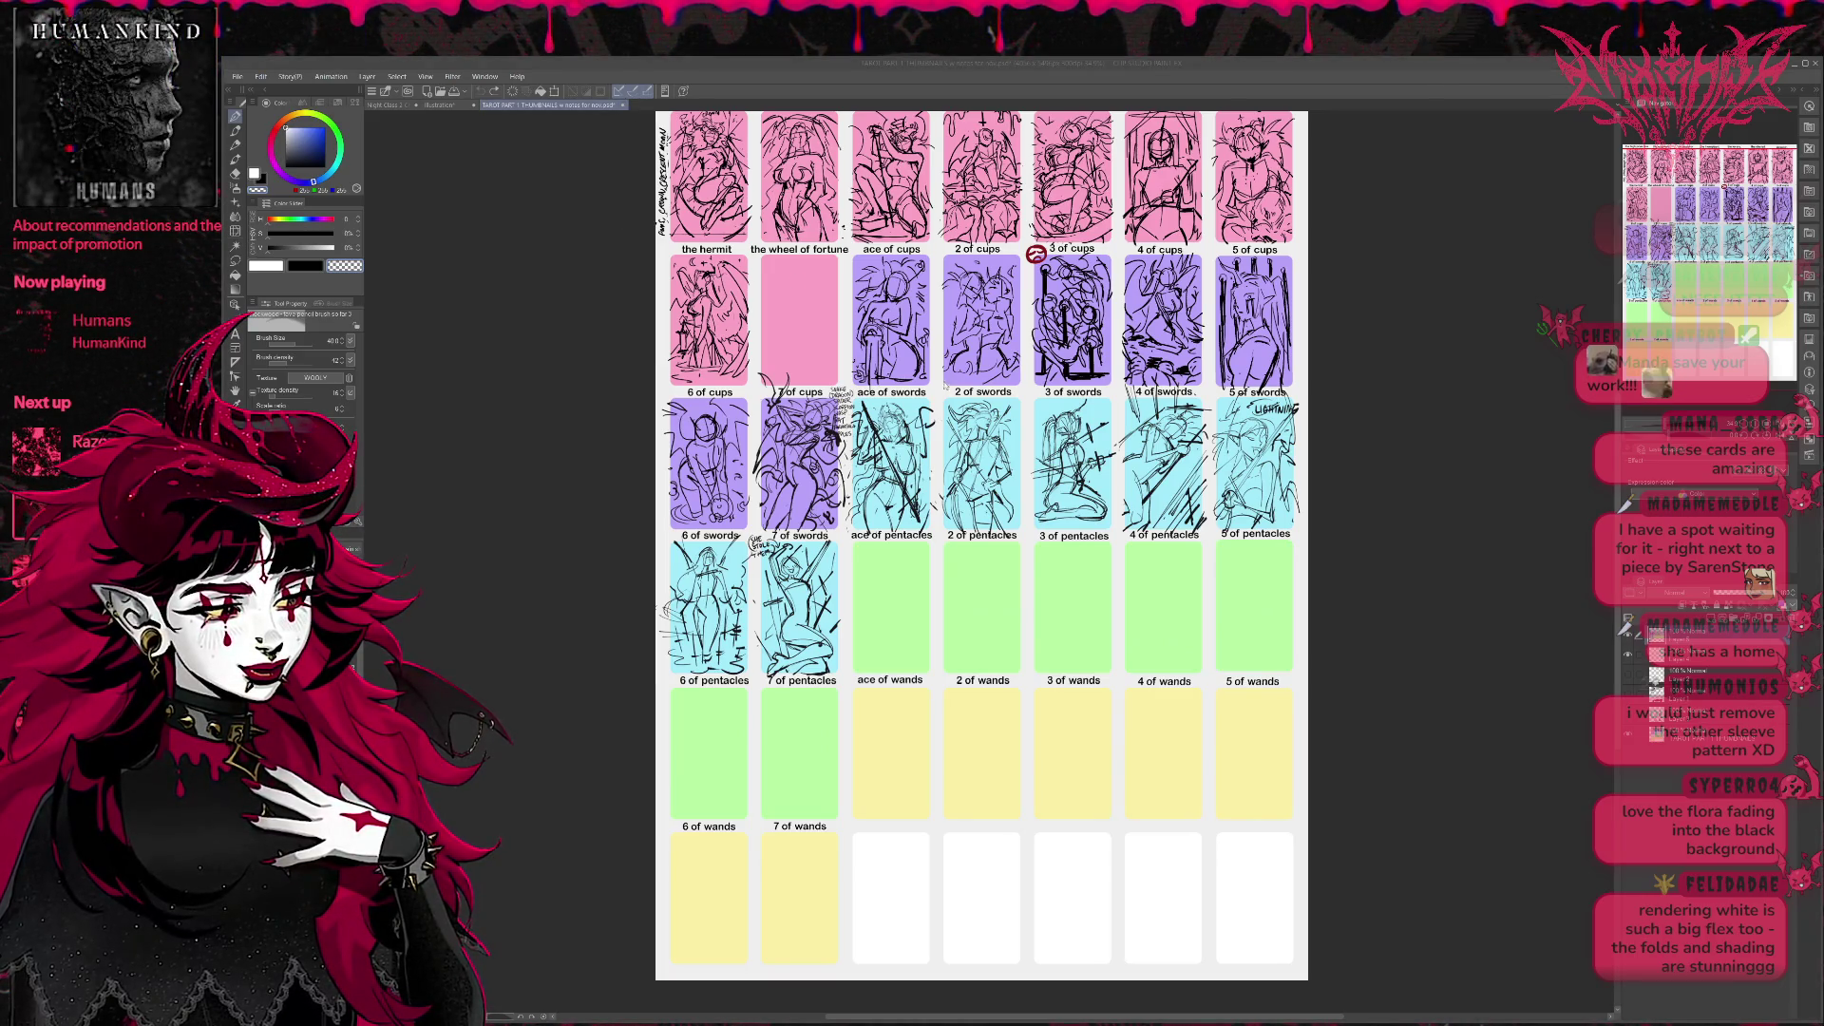
Cycle past the finished Four of Swords to the compilation sheet of finished tarot cards.
key(ctrl+Tab)
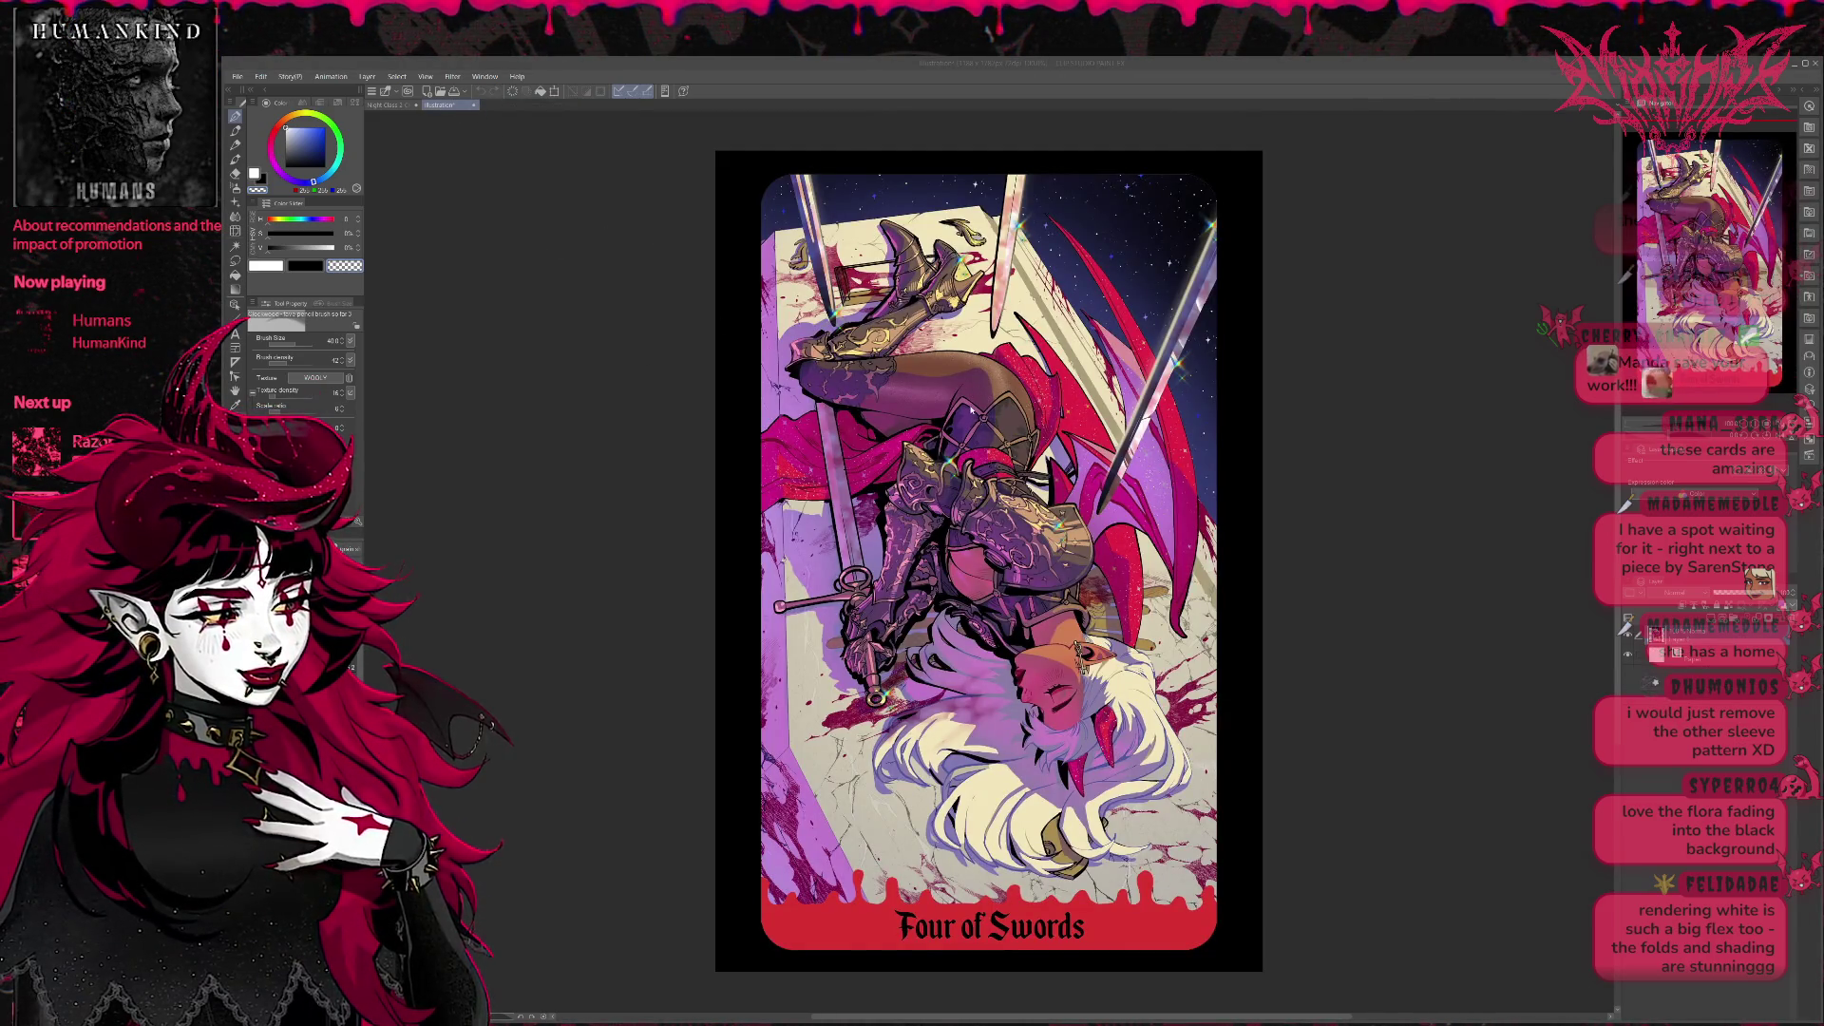
key(ctrl+Tab)
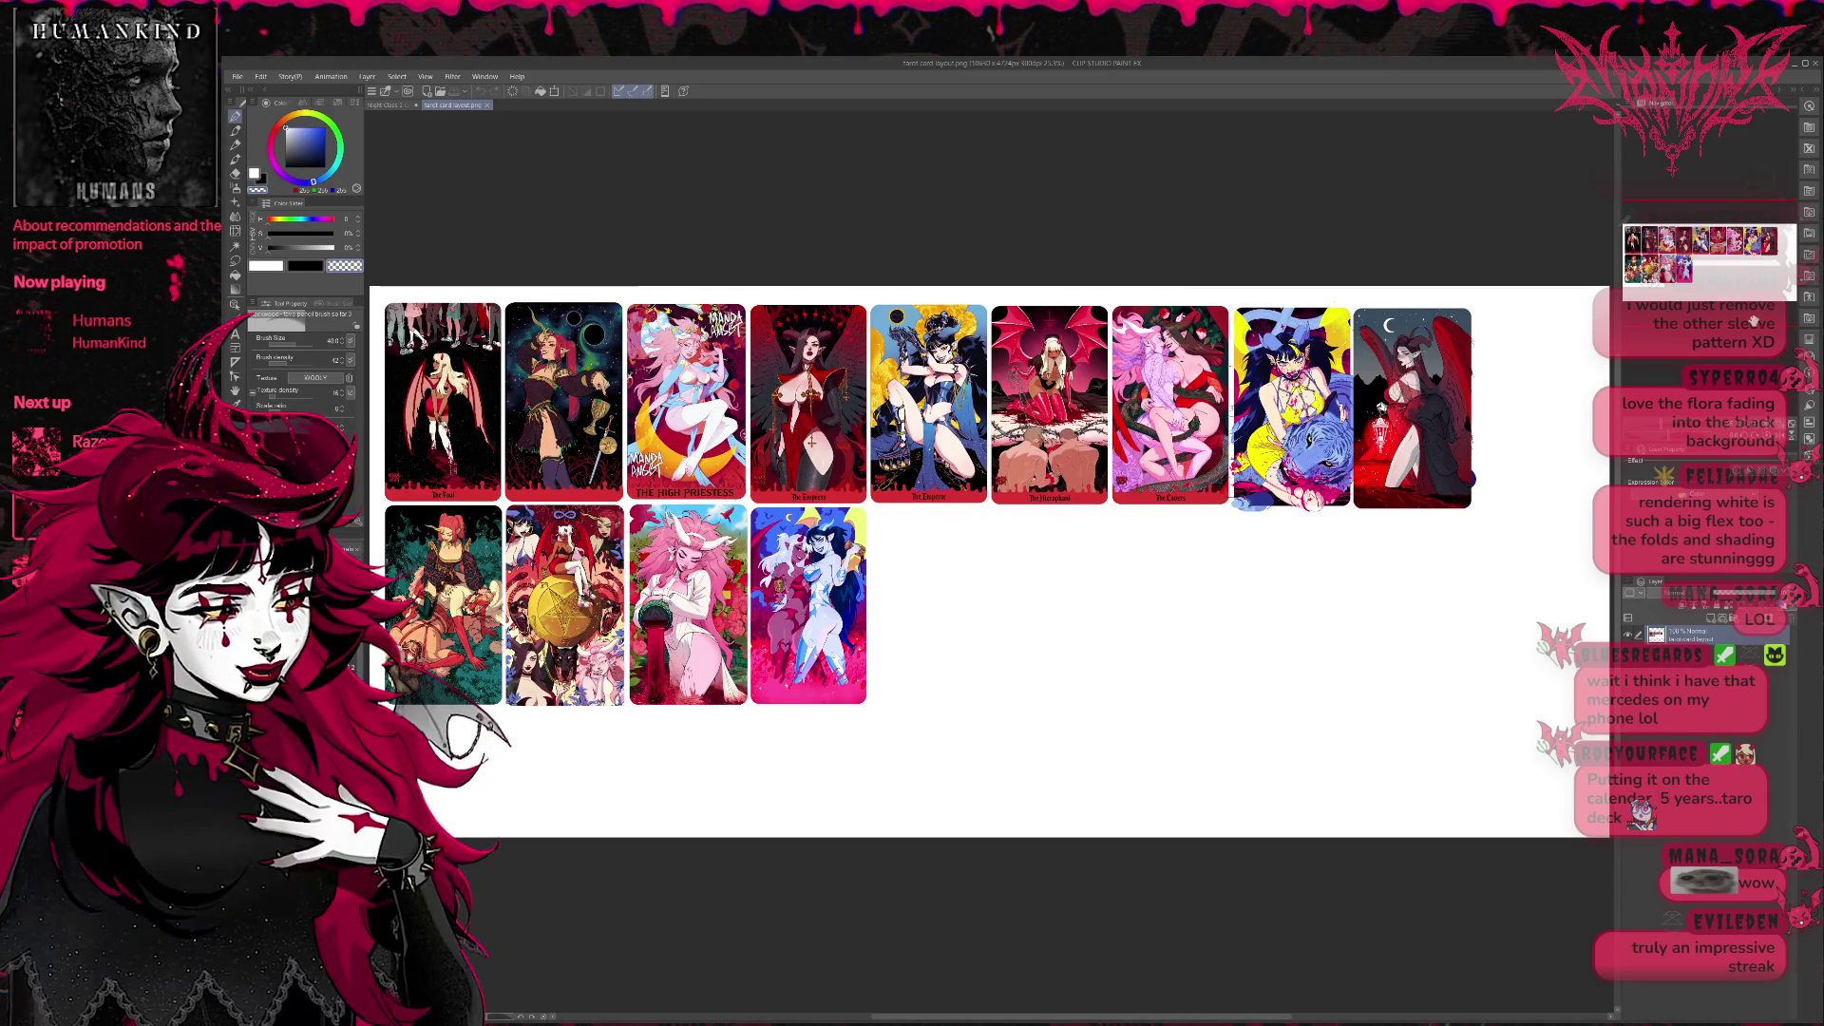
scroll(984, 556, down, 1)
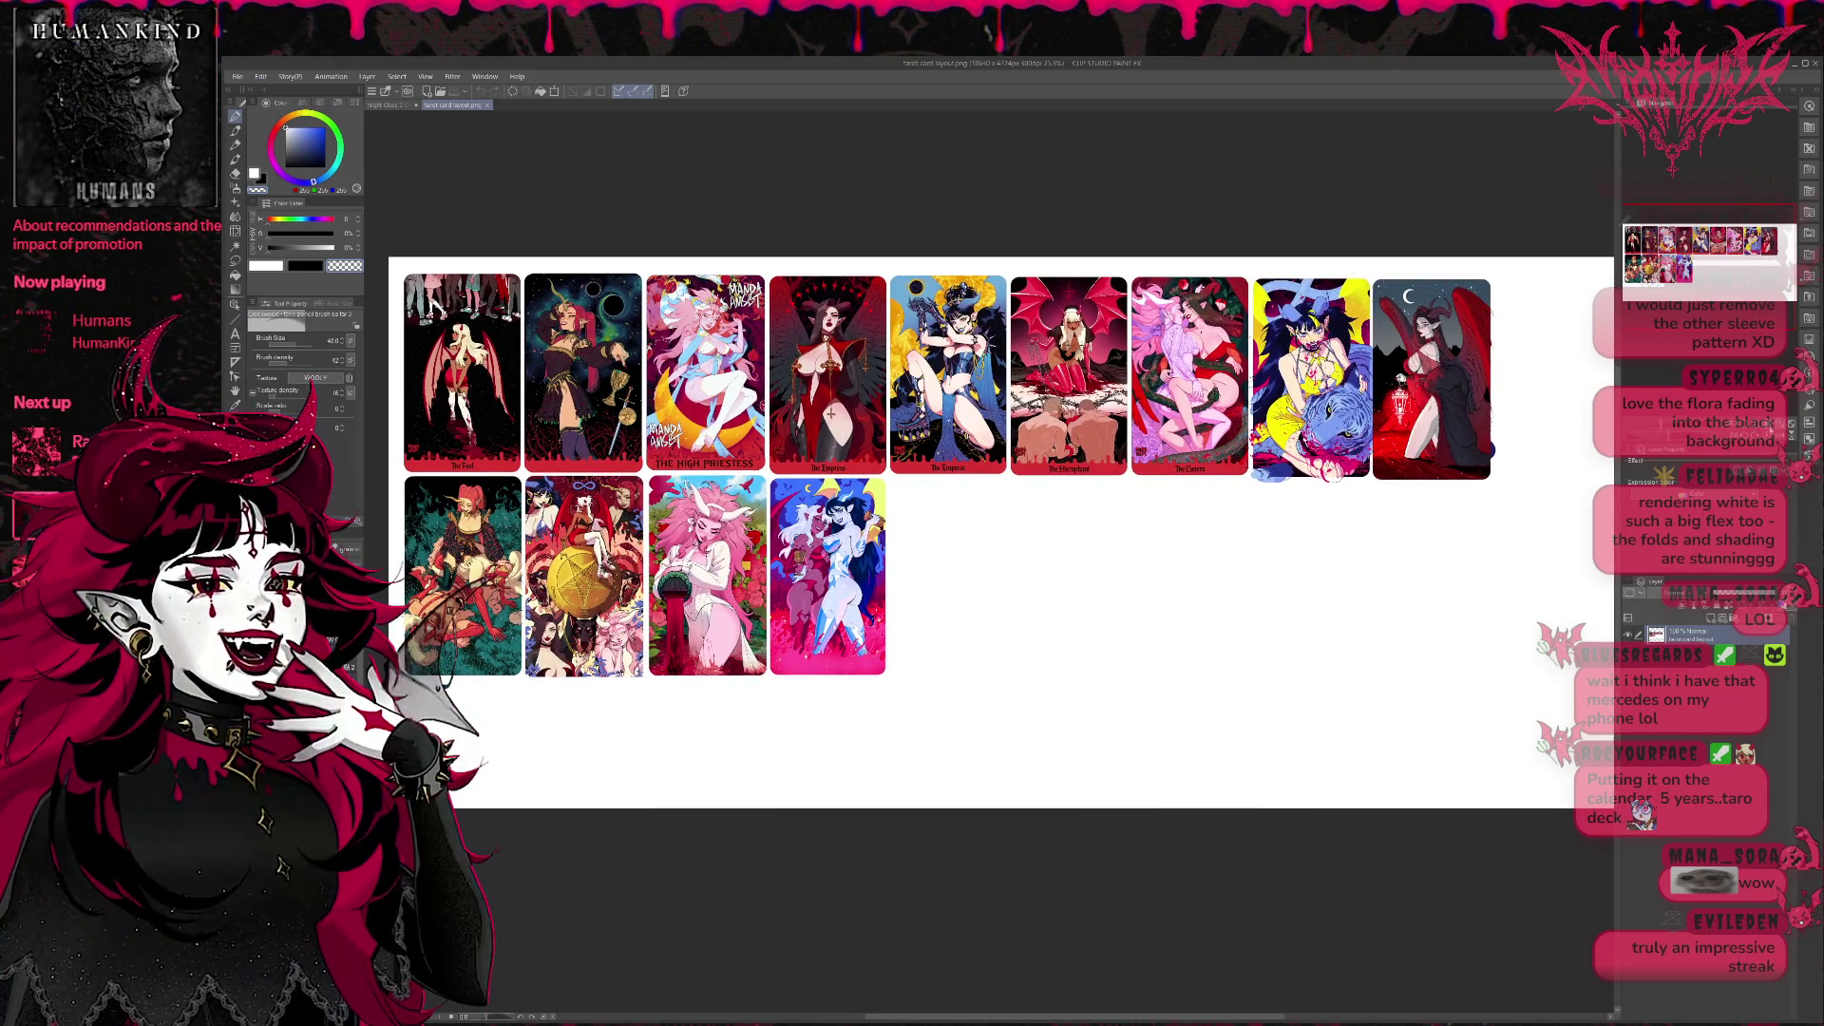
scroll(468, 402, up, 1)
scroll(468, 402, up, 1)
scroll(468, 402, up, 1)
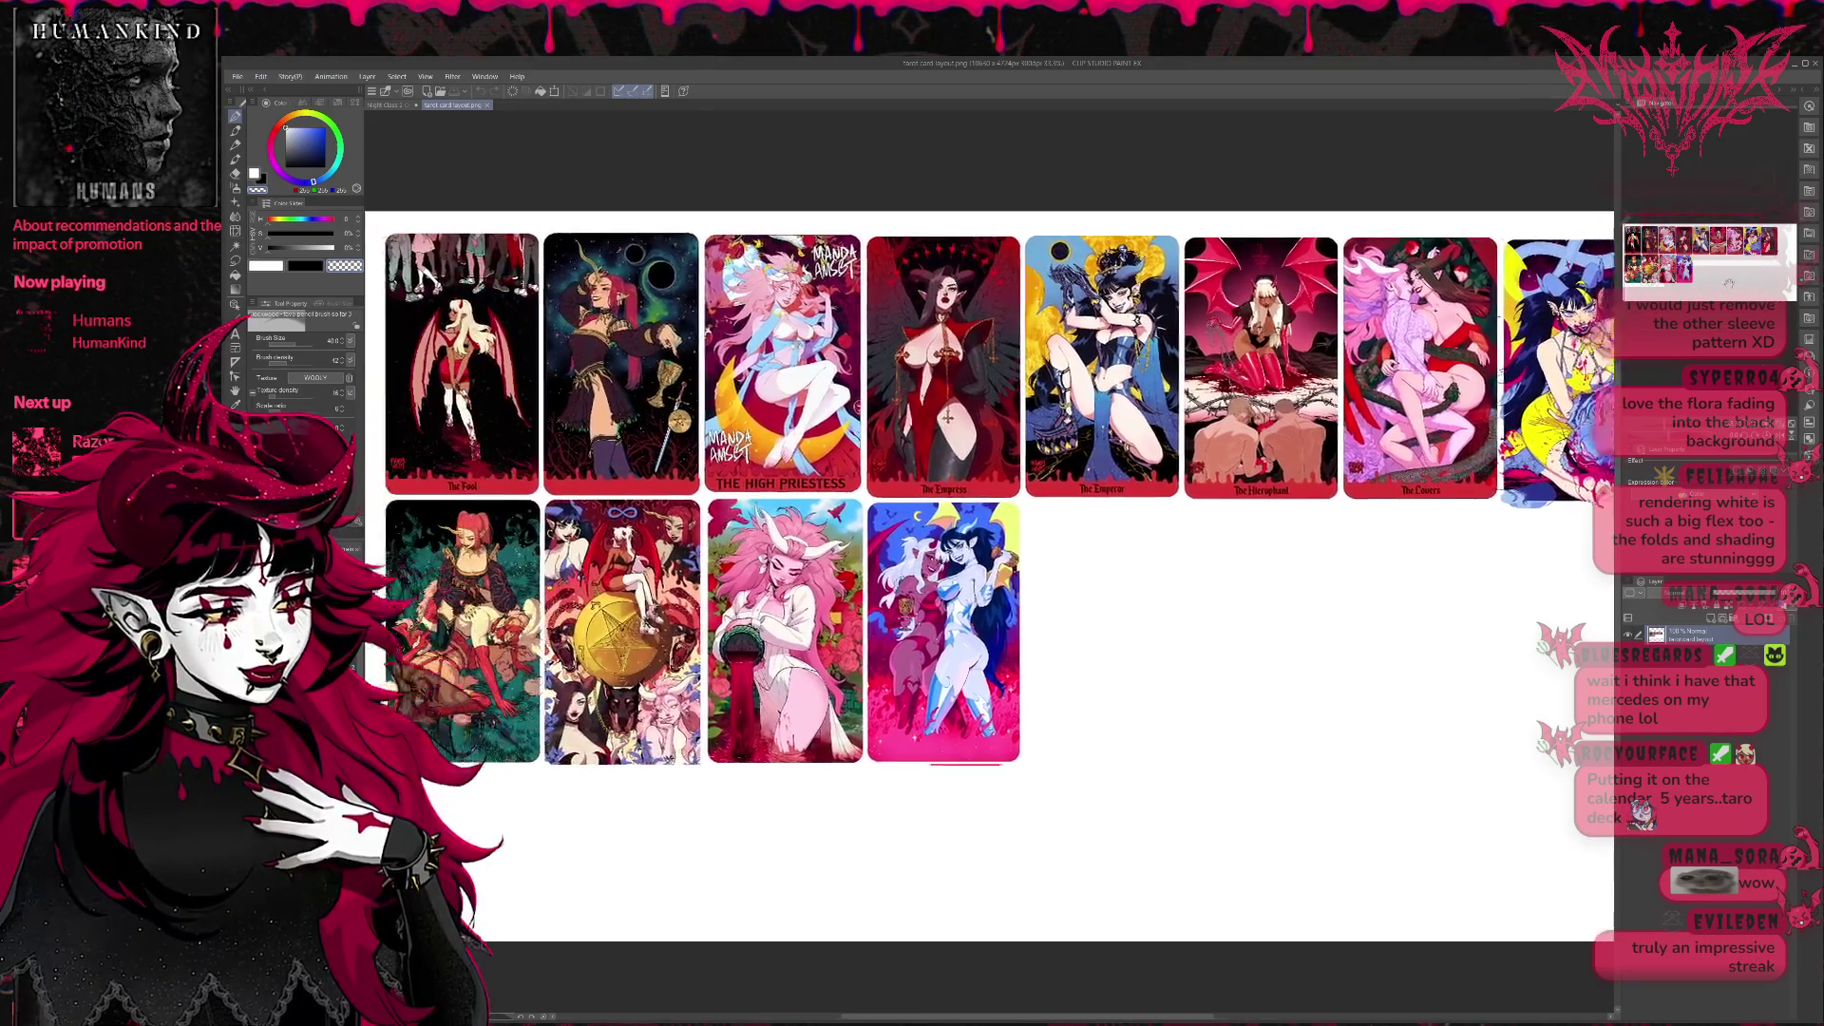
scroll(989, 565, down, 1)
scroll(1284, 608, up, 1)
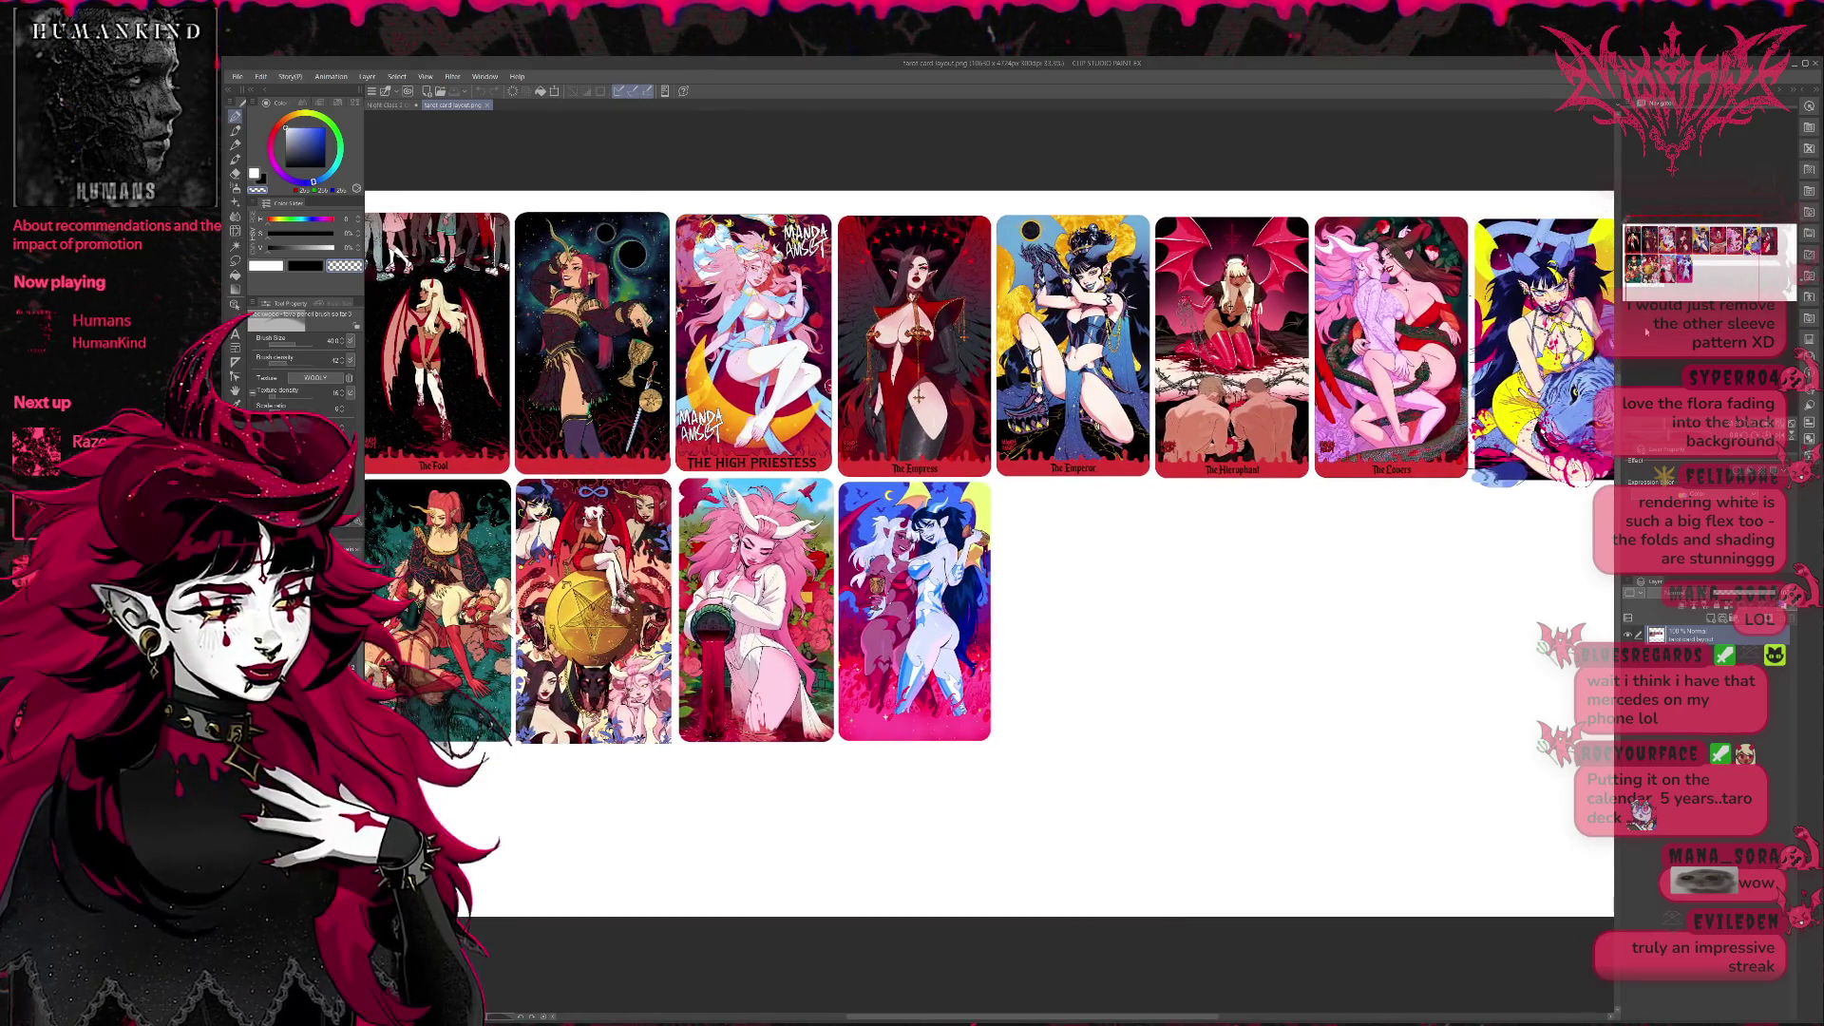
scroll(1284, 609, up, 1)
scroll(1283, 608, up, 1)
Pan across the top row of the finished card sheet toward the right-hand cards.
drag(997, 570, 1458, 747)
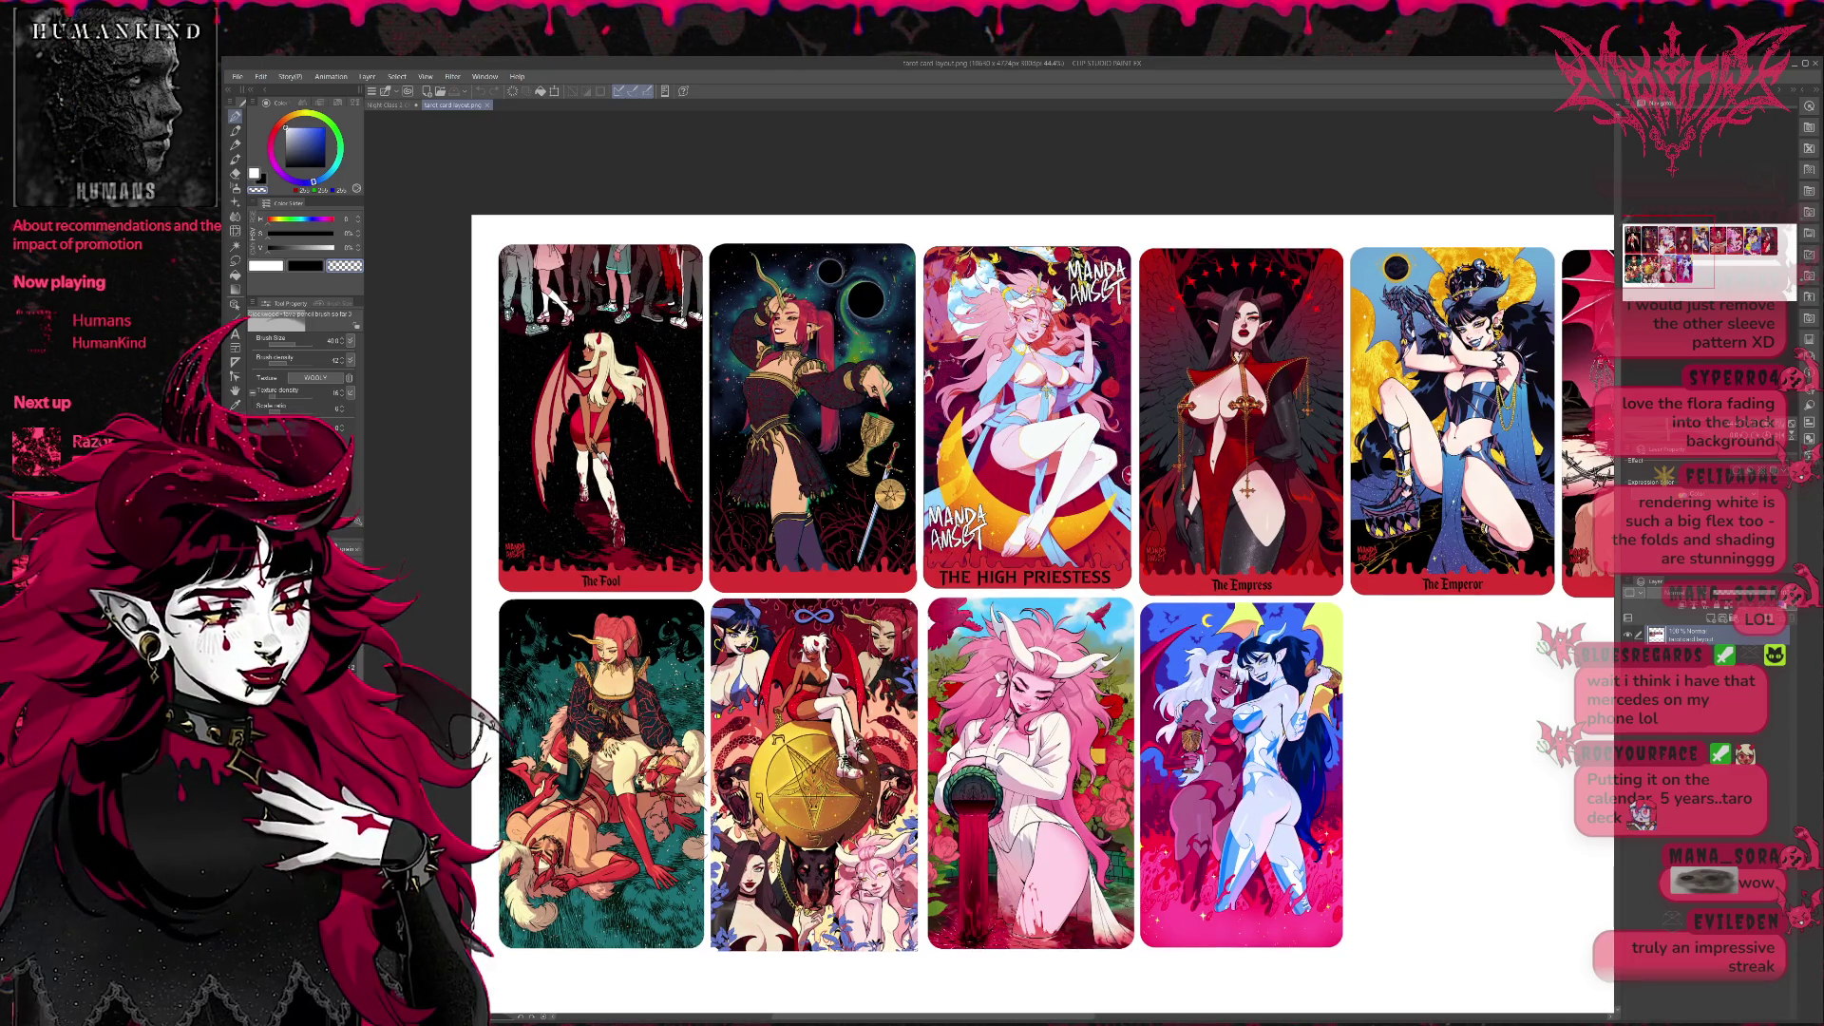
drag(1040, 600, 1006, 582)
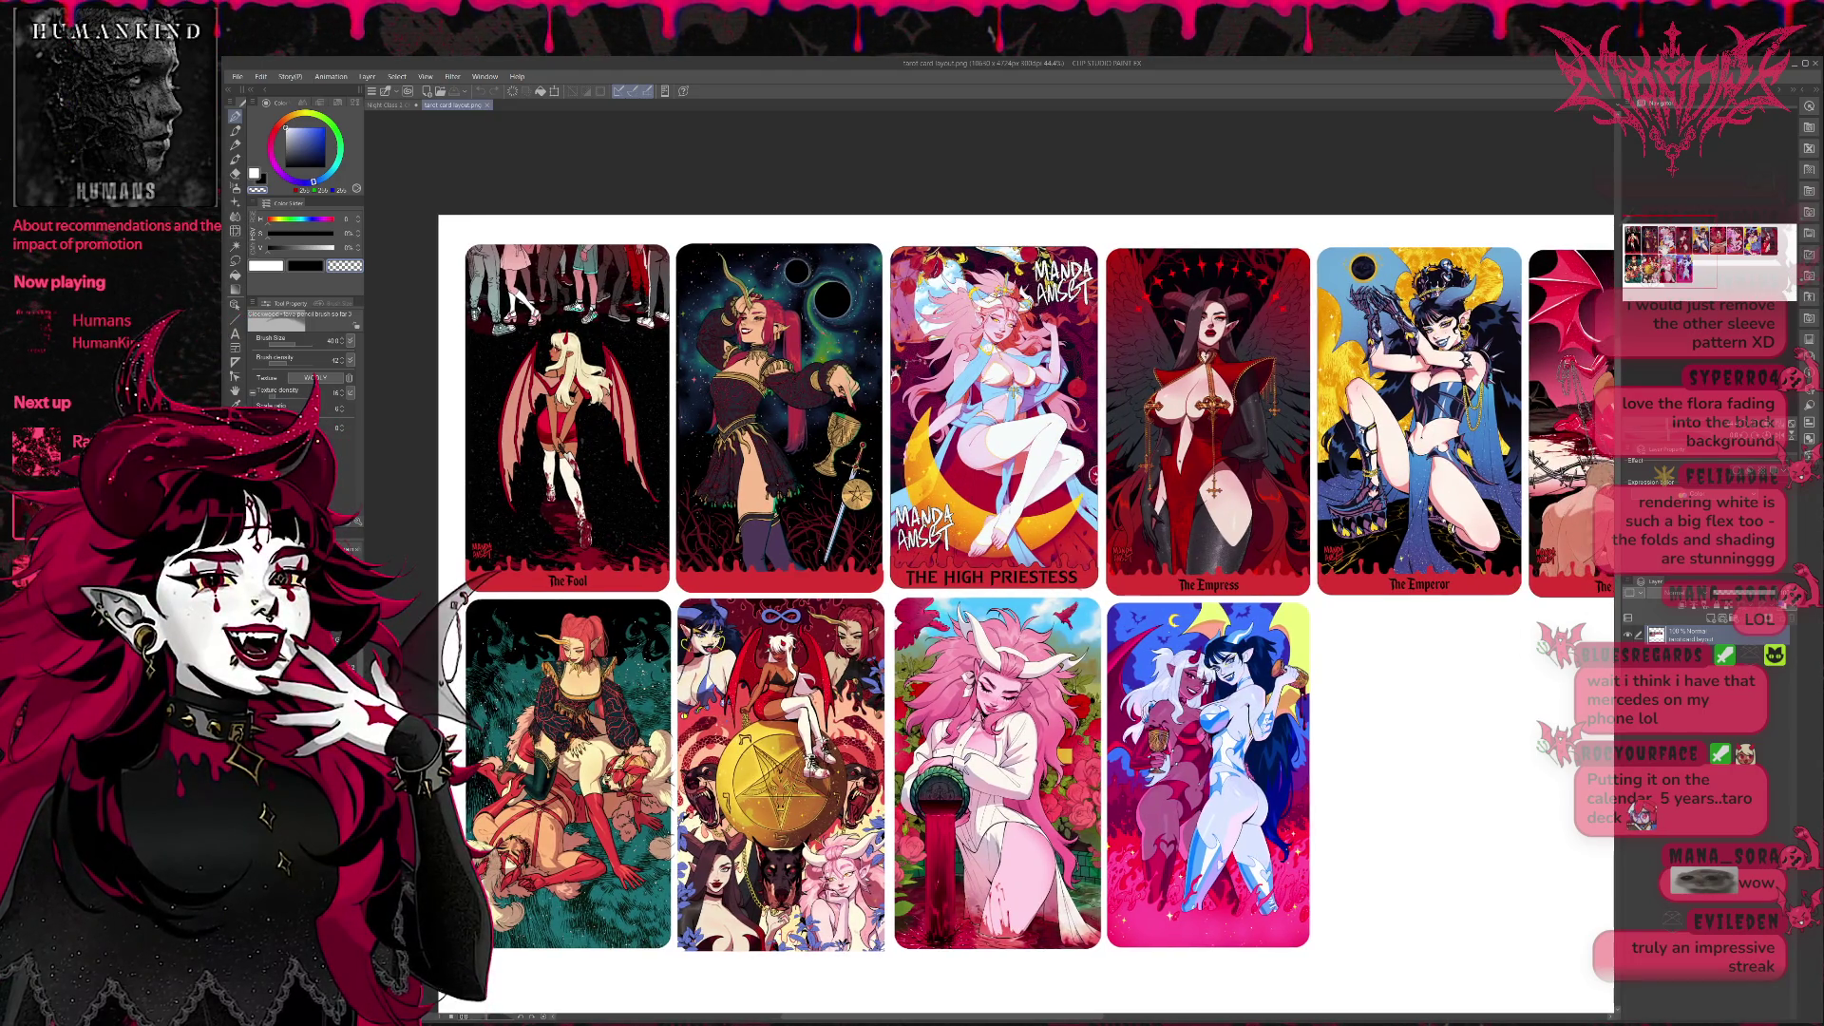
drag(1006, 582, 741, 591)
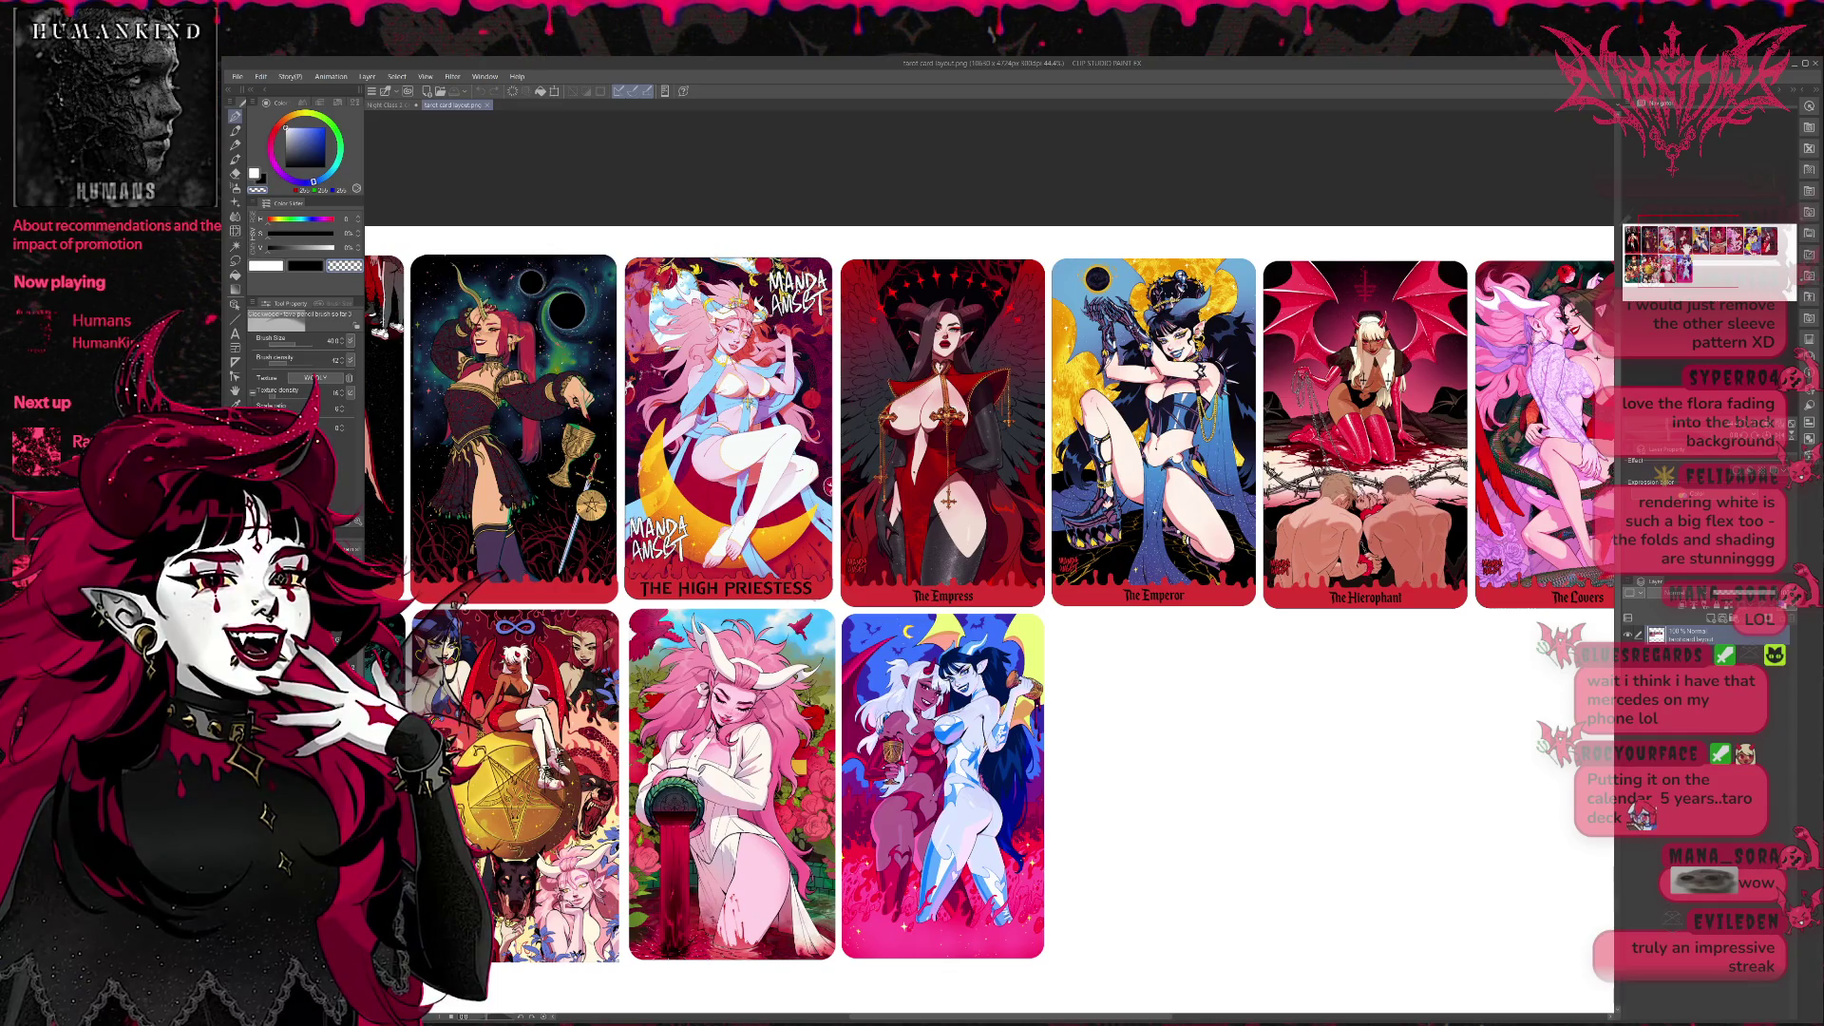
mouse_move(740, 592)
mouse_down()
mouse_move(695, 580)
mouse_move(575, 607)
mouse_move(569, 569)
mouse_move(415, 558)
mouse_move(340, 607)
mouse_up()
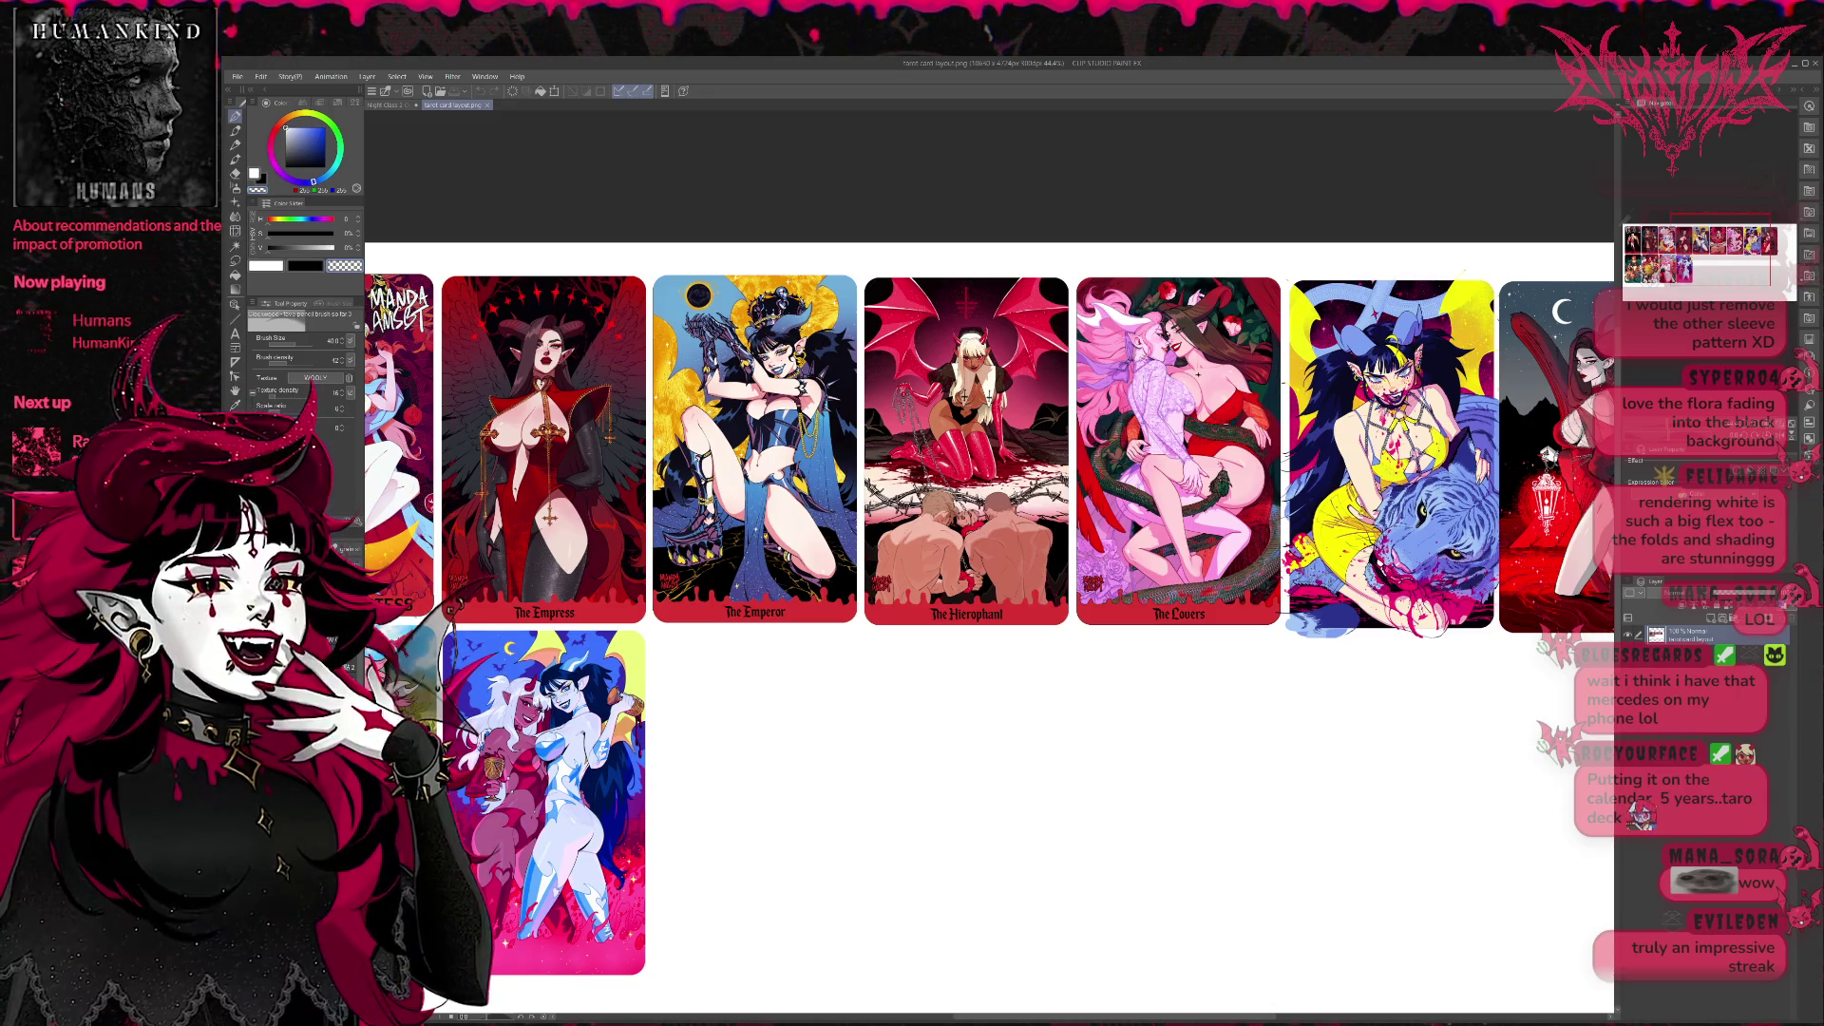
scroll(1204, 512, up, 1)
scroll(1204, 511, up, 1)
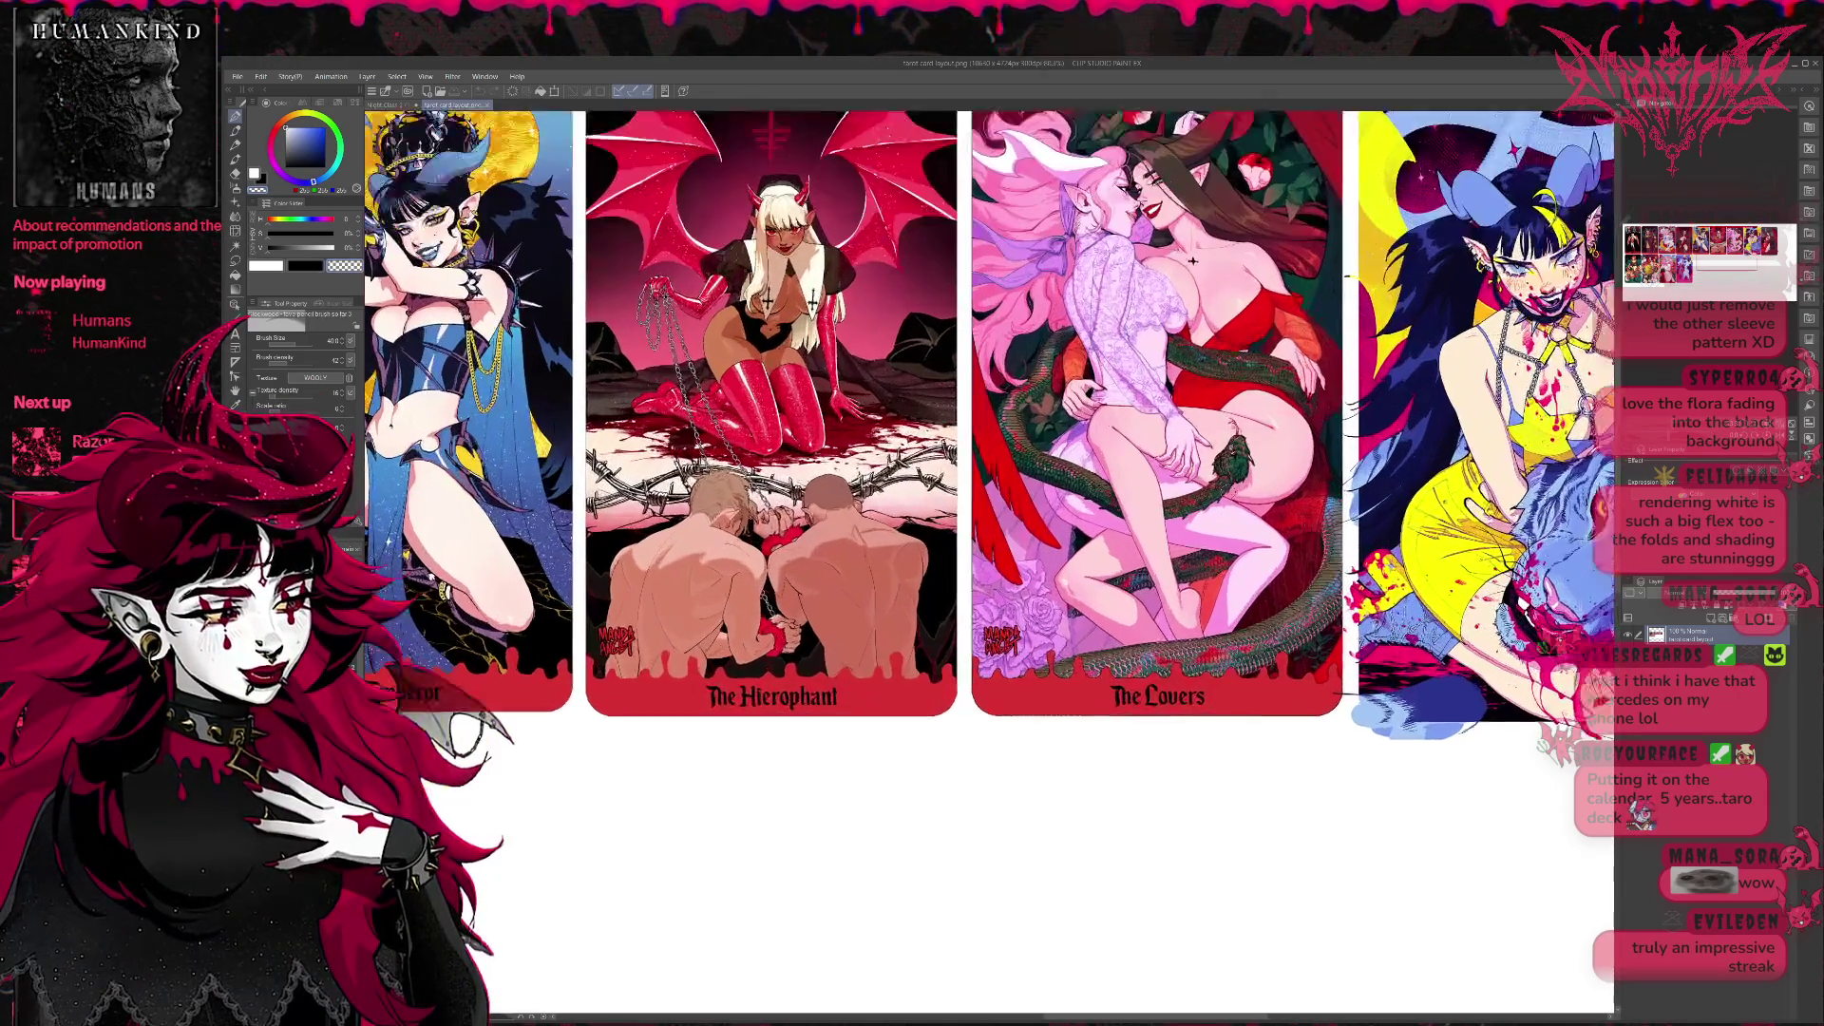
scroll(1213, 496, up, 1)
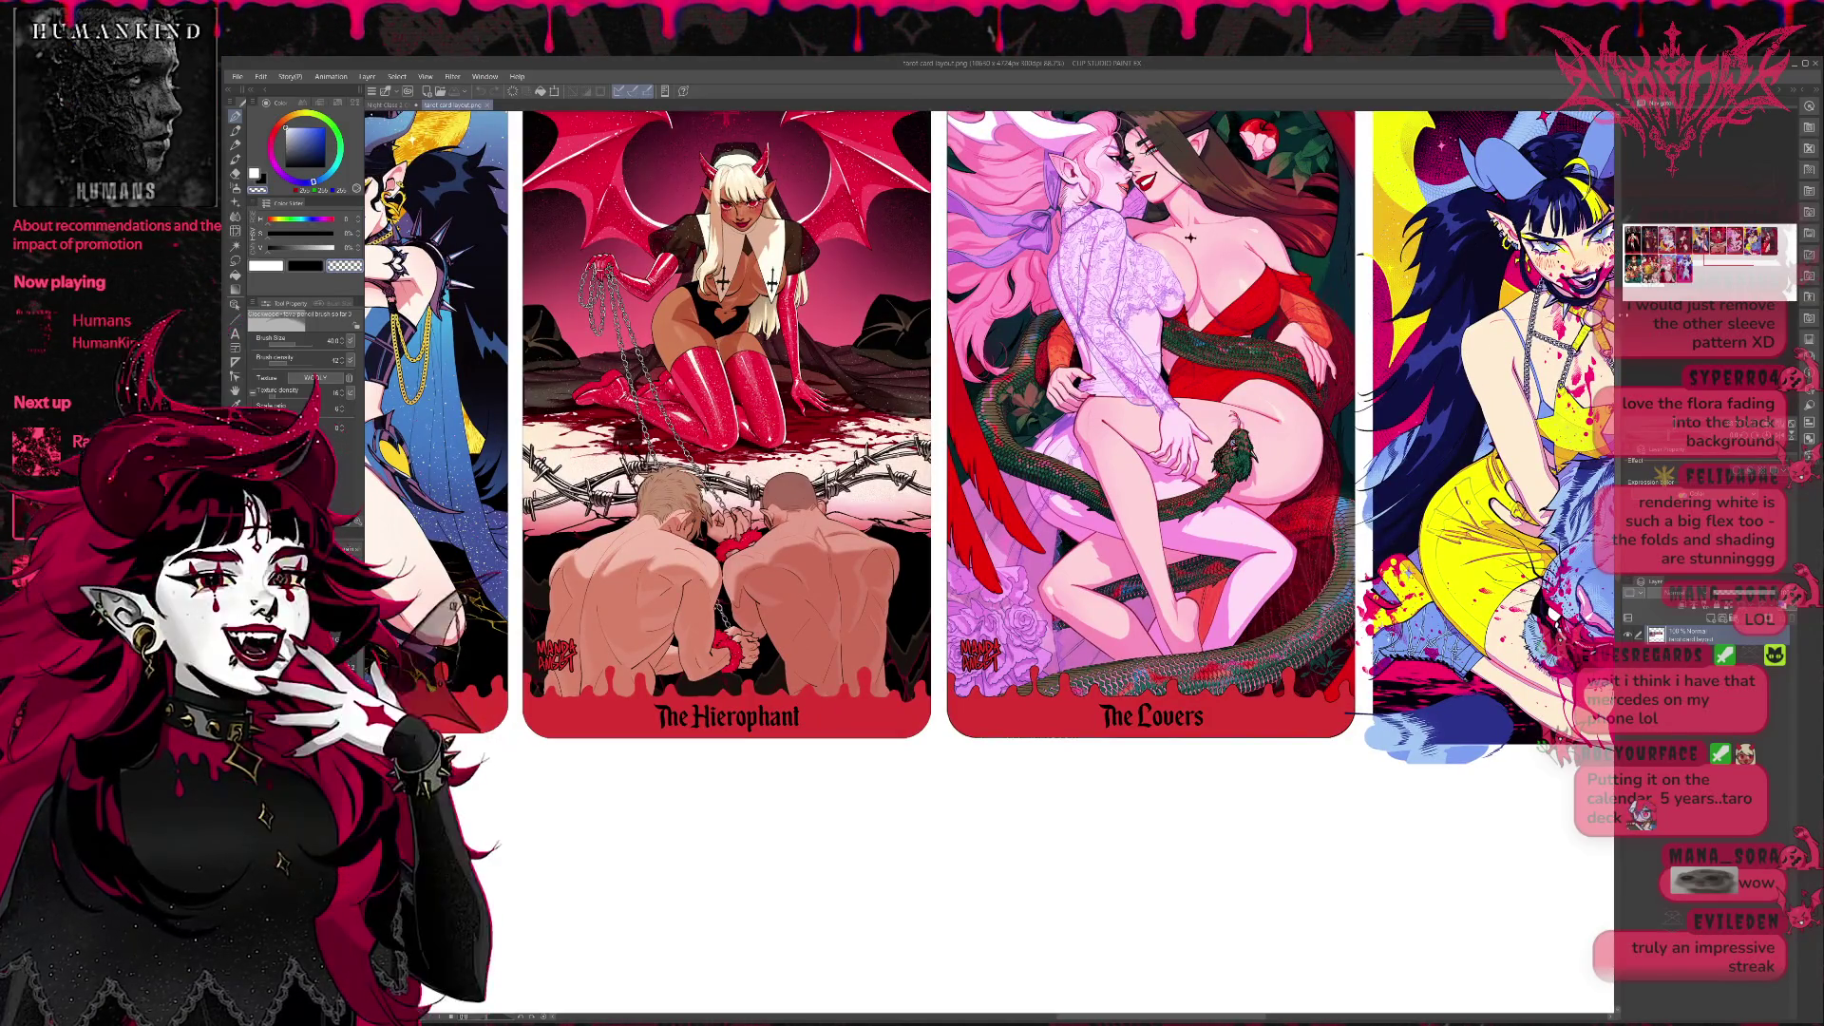
Centre The Hierophant and The Lovers, then shift the view toward the tiger card.
drag(1212, 497, 1179, 658)
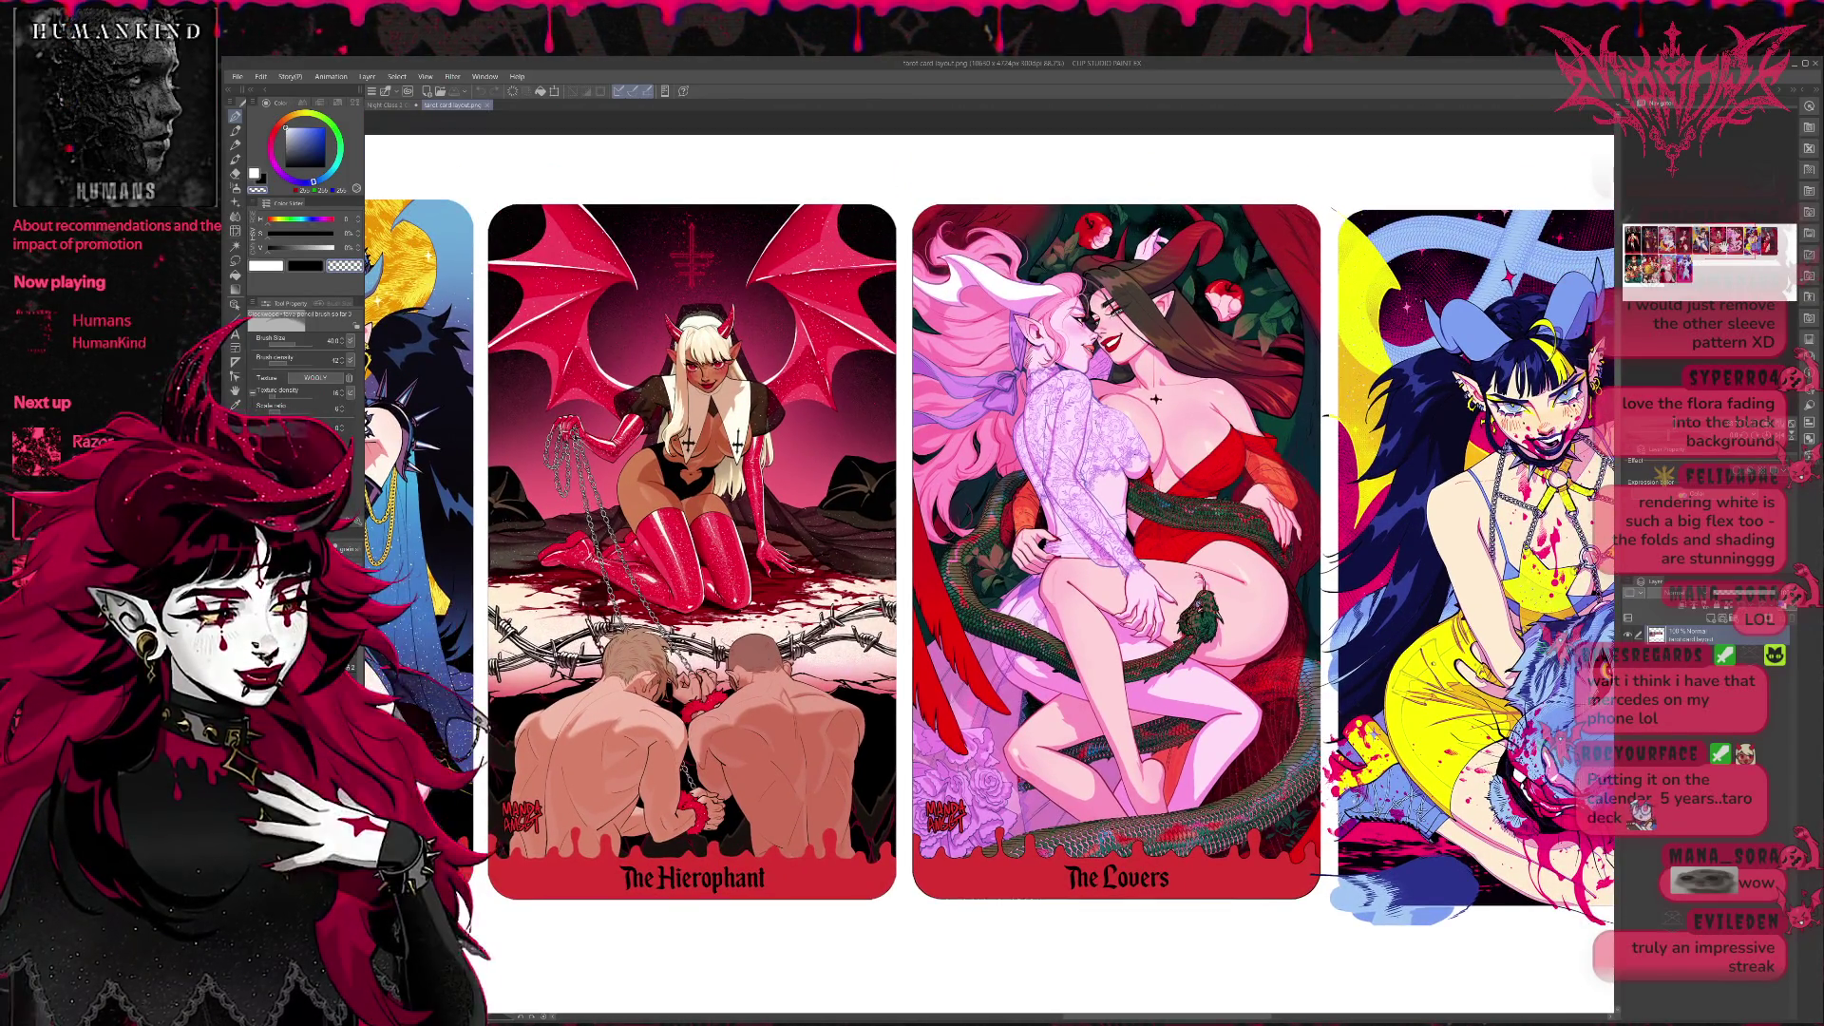
drag(1323, 416, 1187, 404)
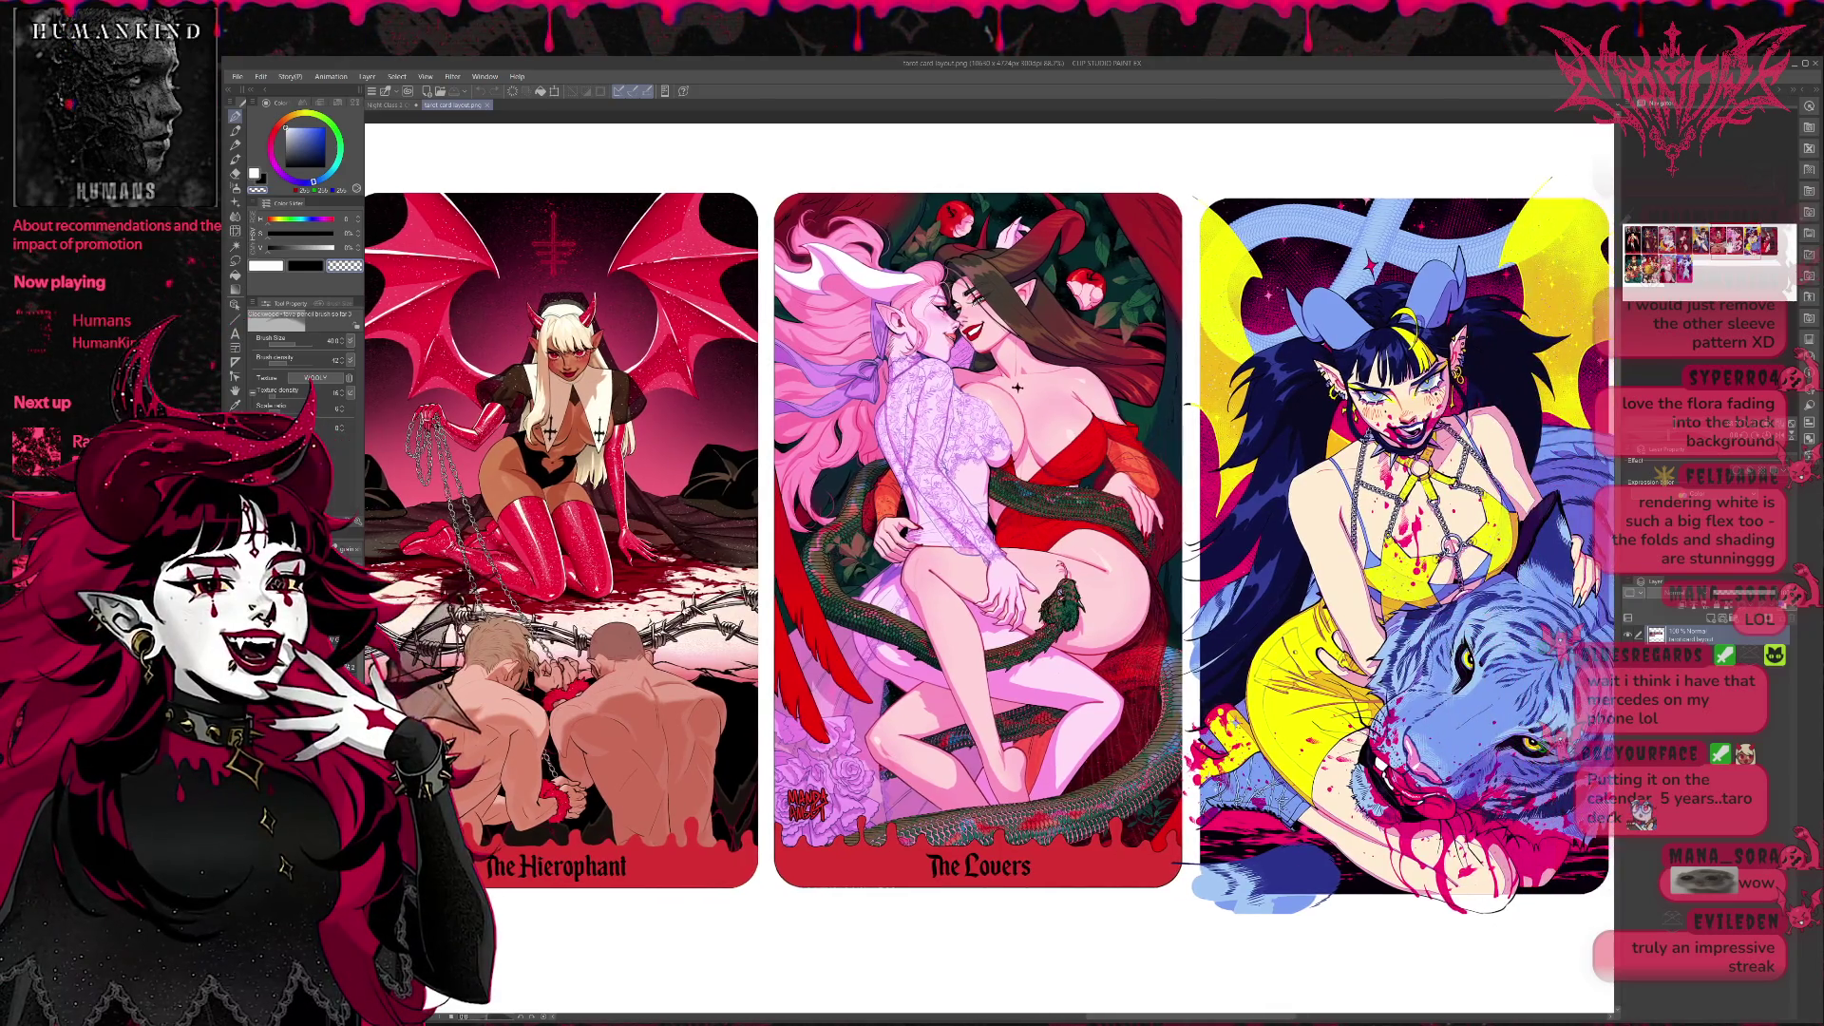
drag(1017, 386, 959, 398)
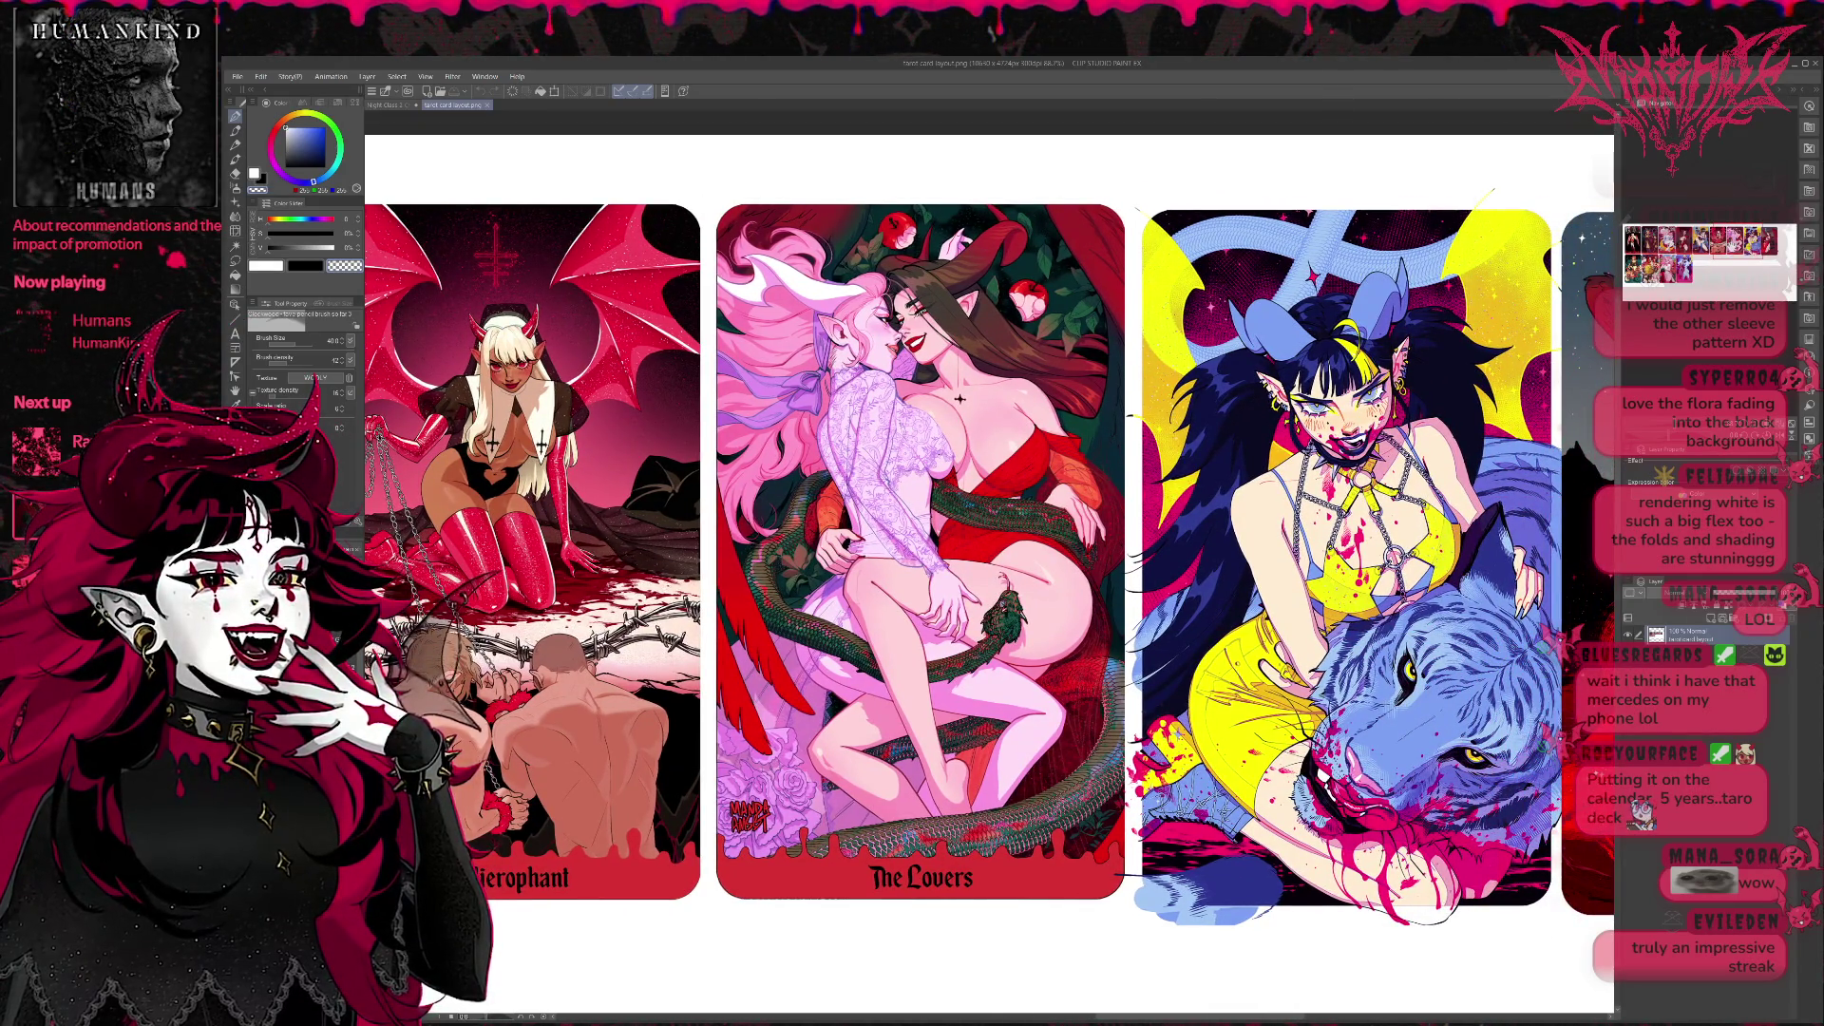
drag(960, 398, 937, 398)
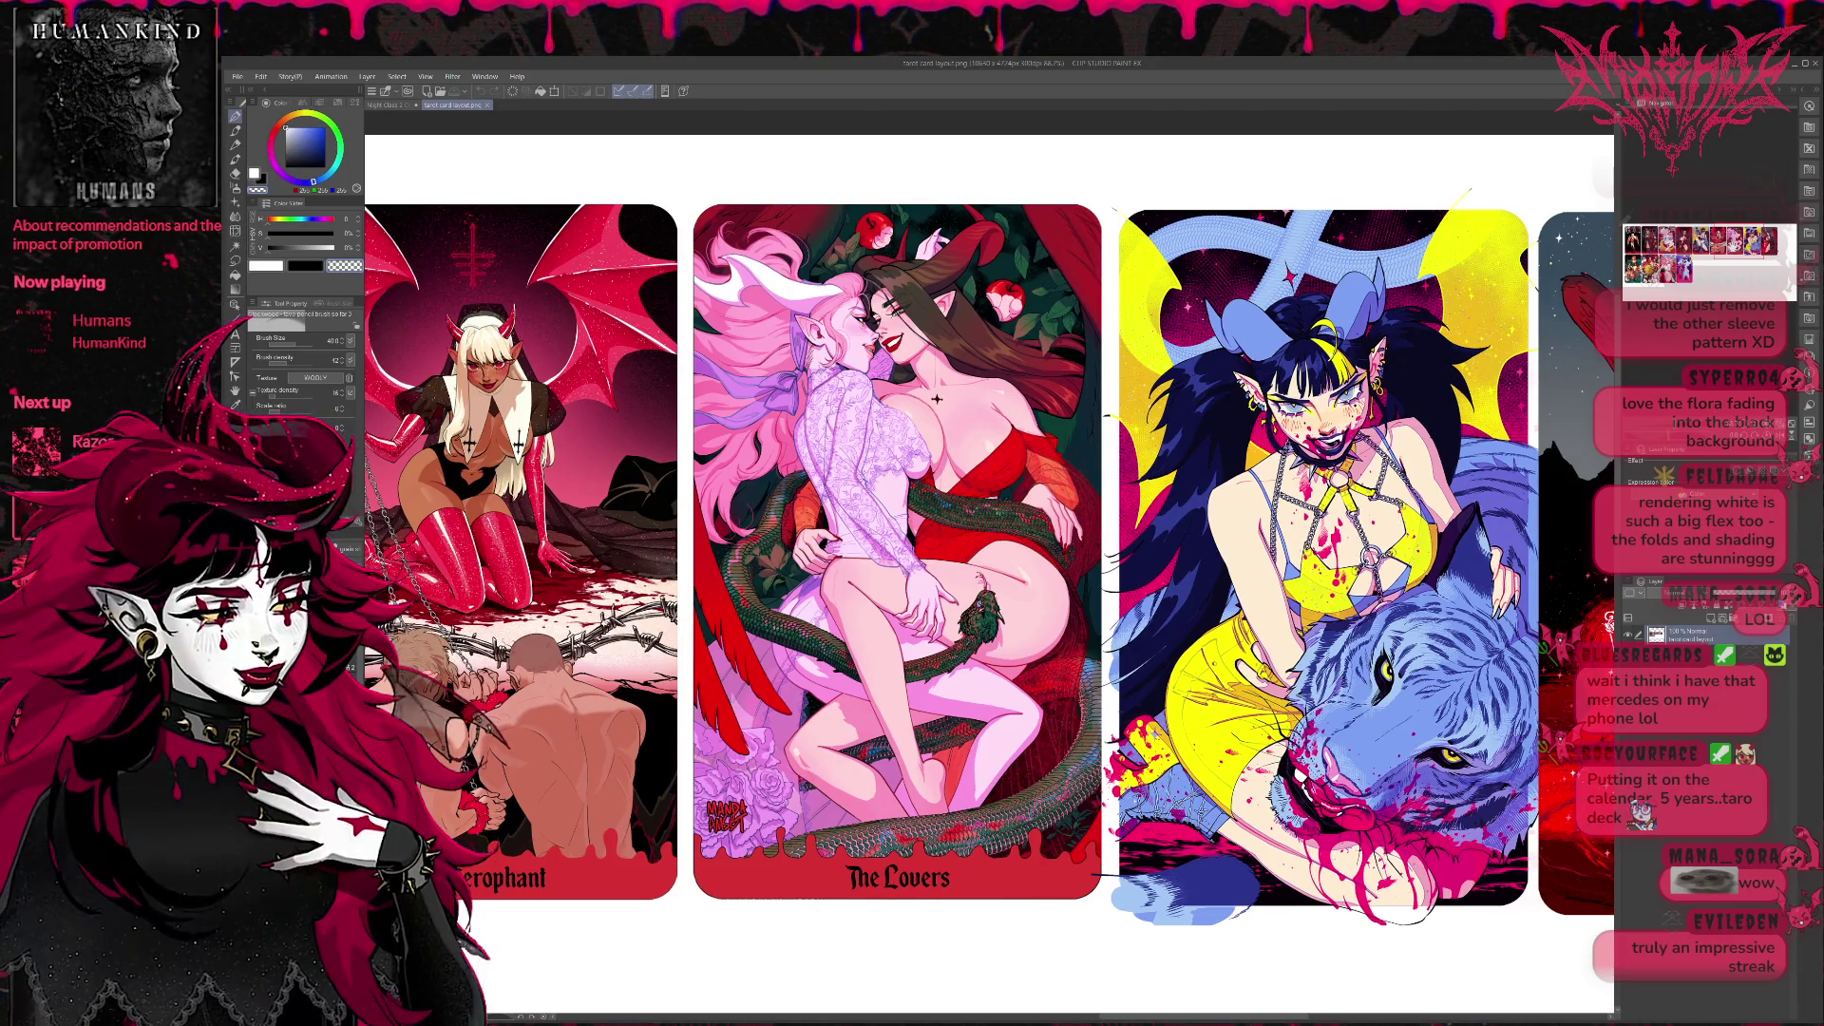
scroll(991, 565, right, 1)
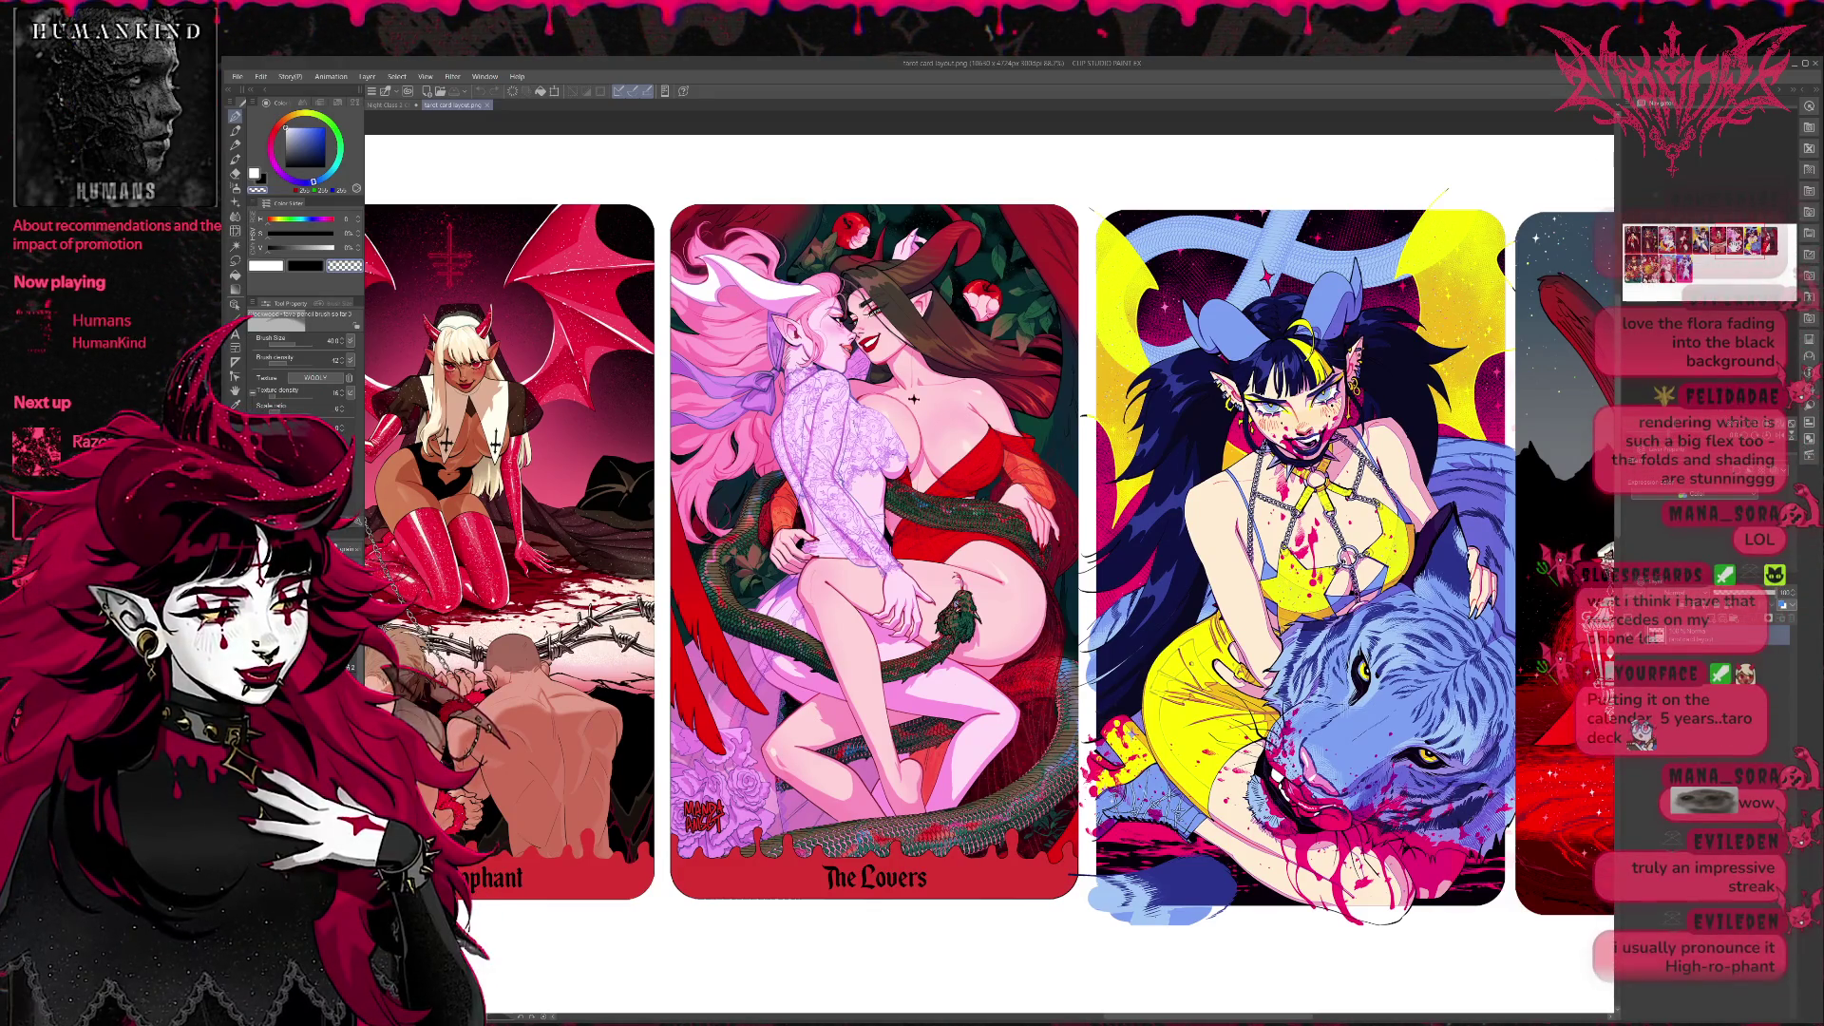
scroll(991, 564, right, 1)
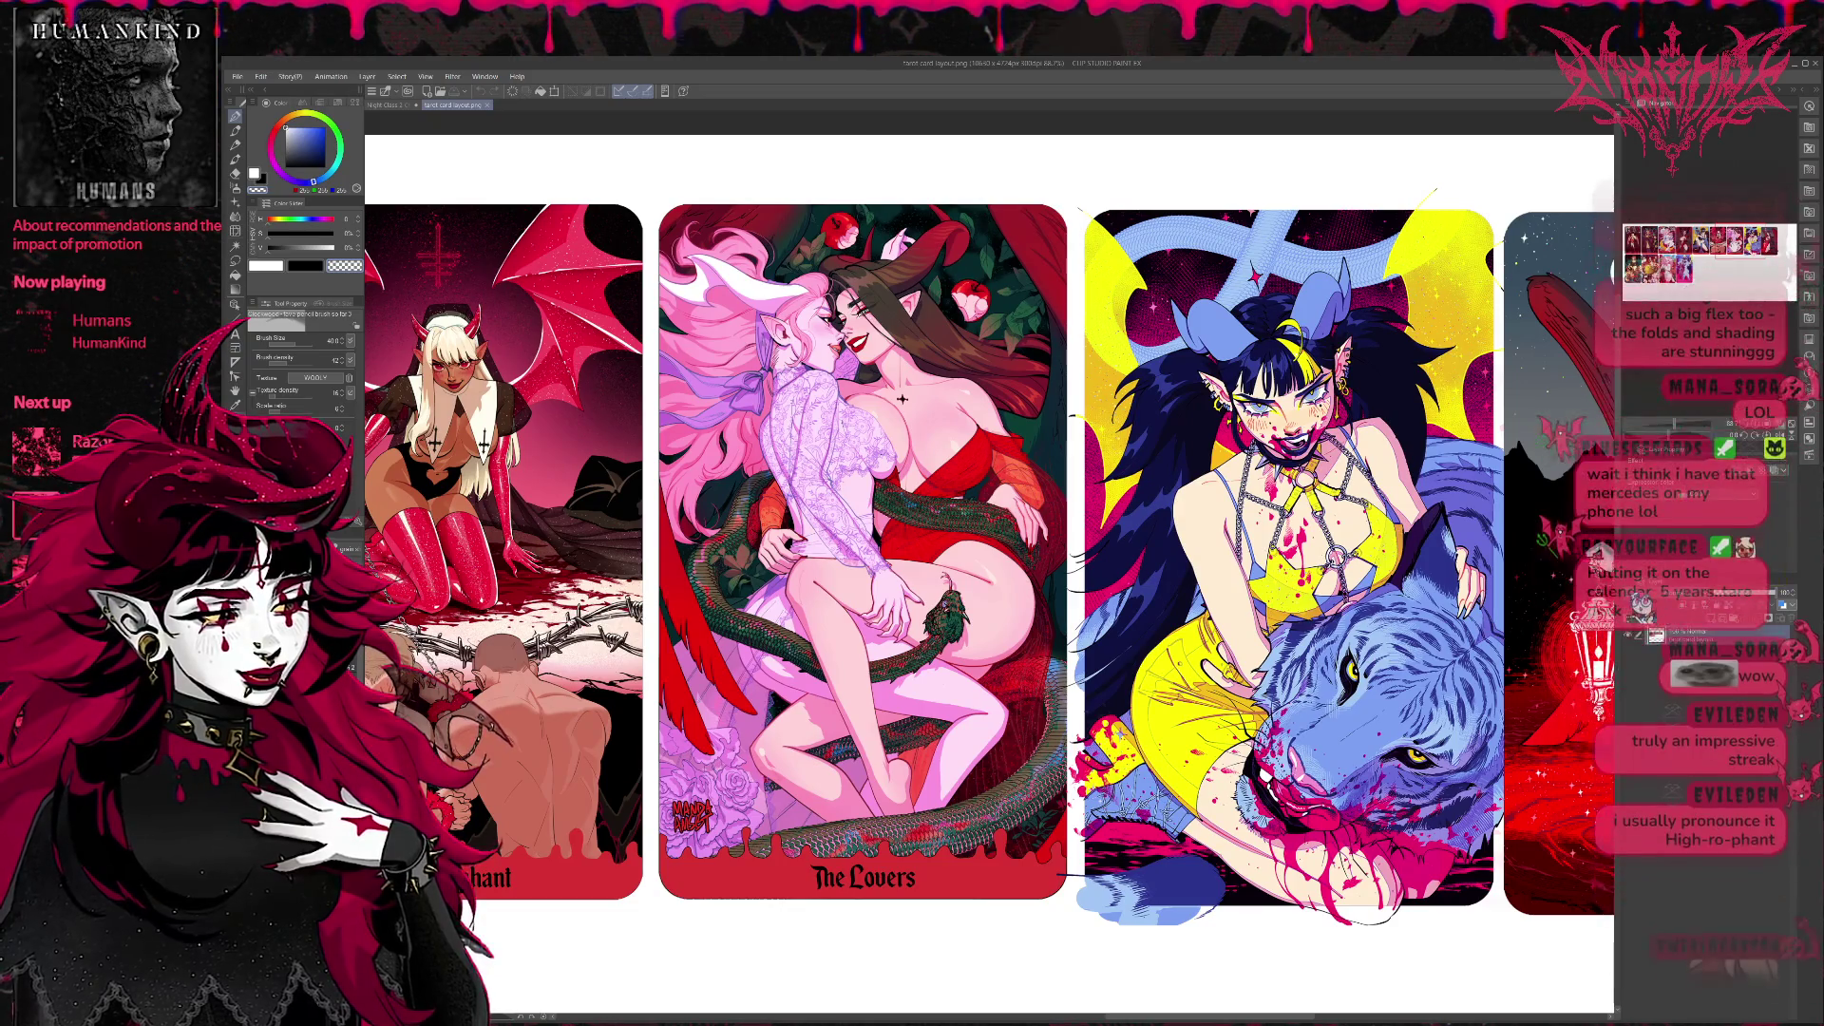
scroll(991, 565, right, 2)
scroll(991, 564, right, 1)
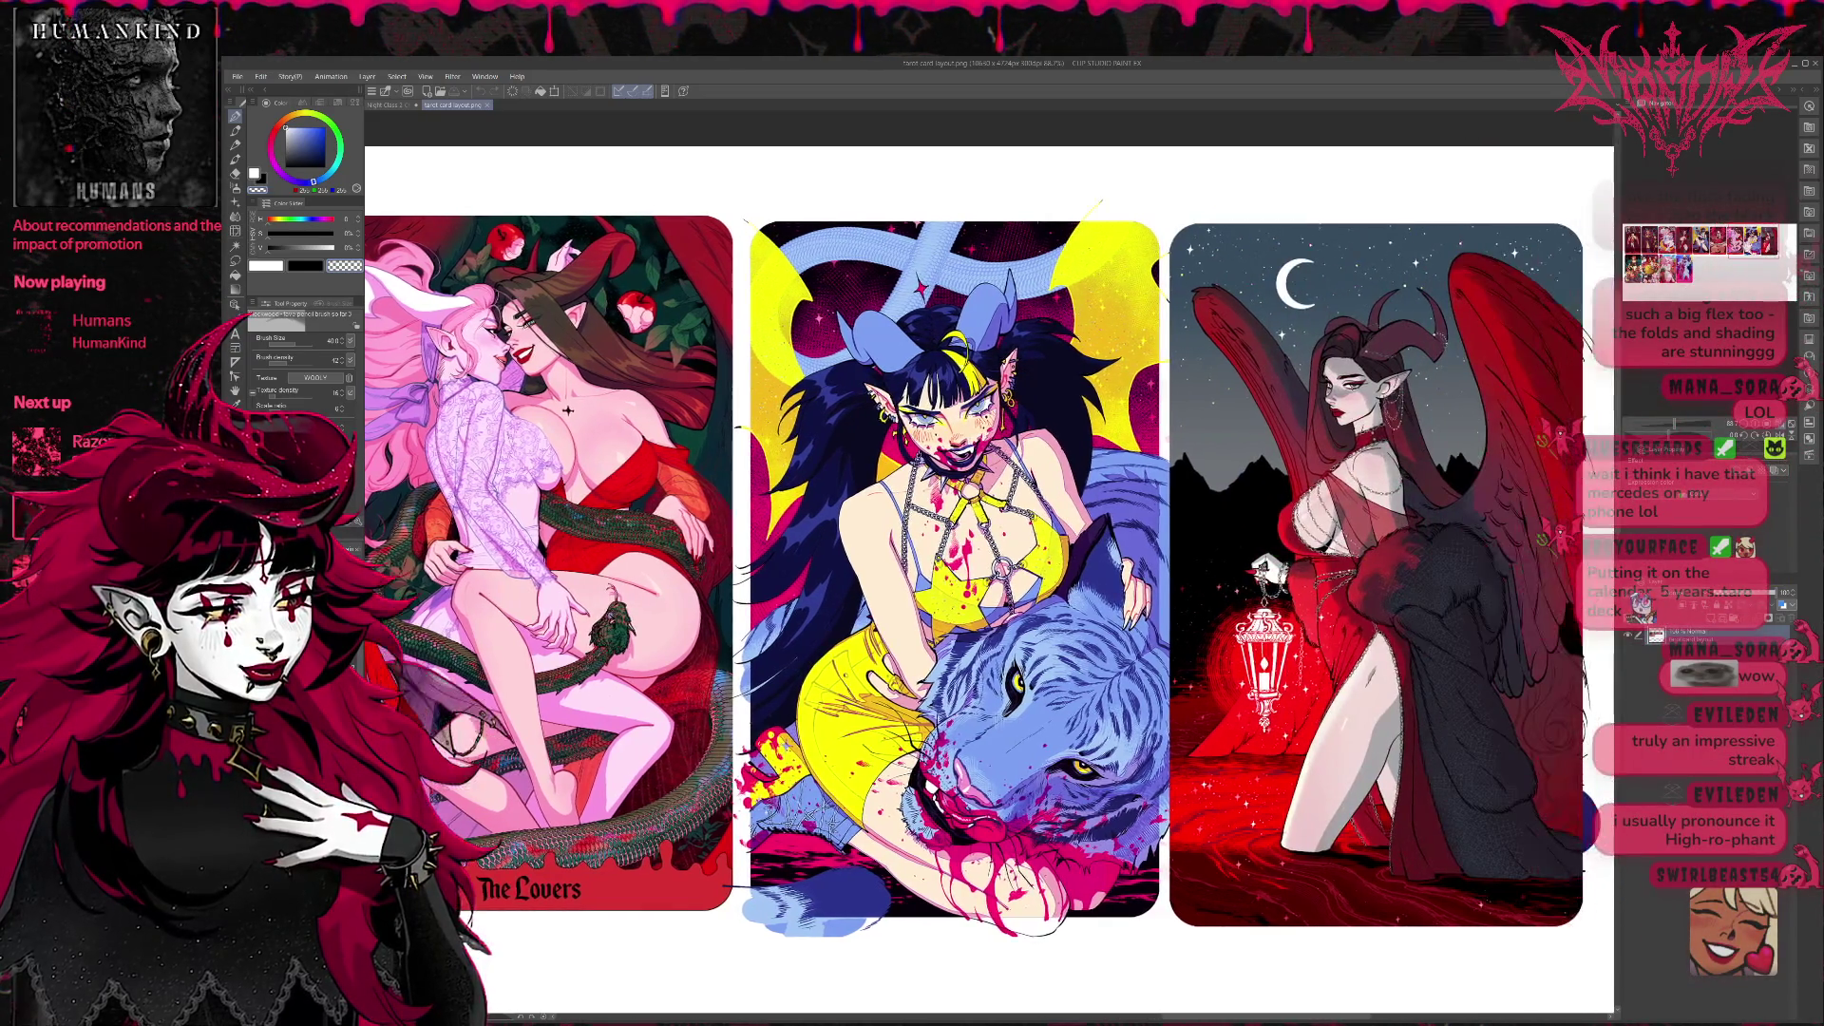
scroll(991, 565, right, 1)
scroll(989, 564, right, 2)
scroll(953, 571, right, 1)
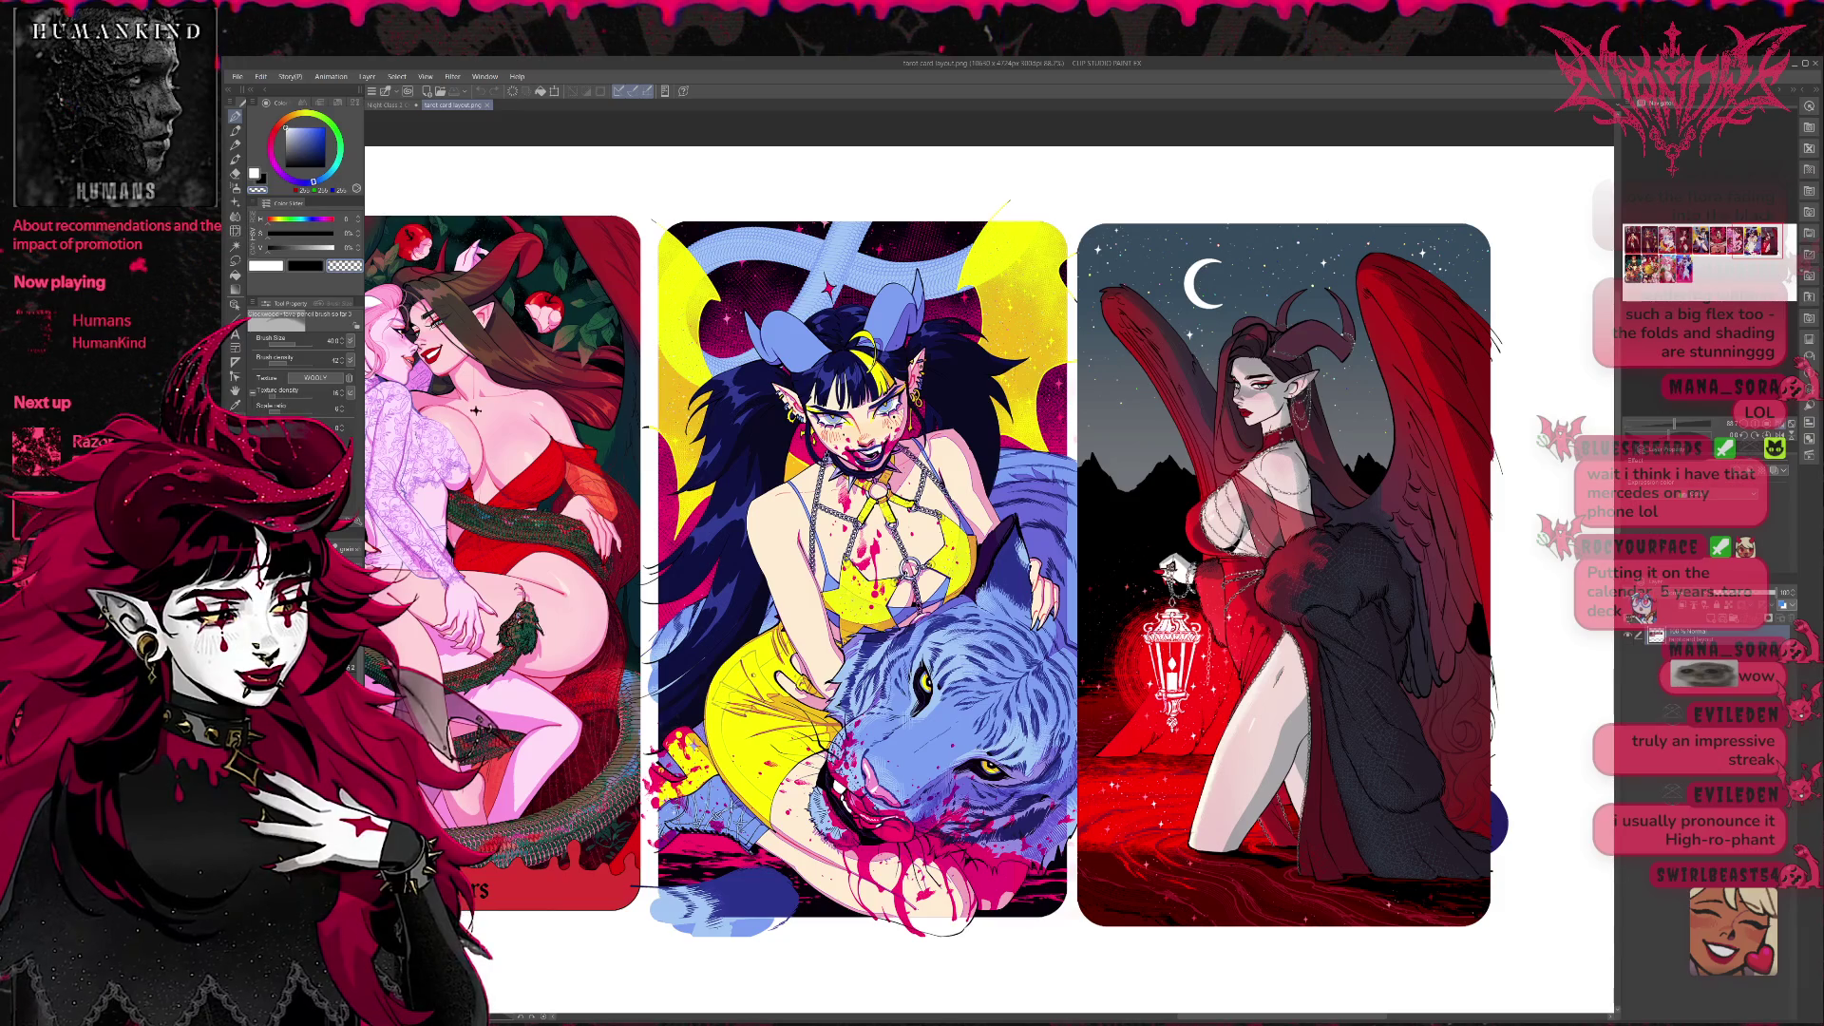
scroll(920, 575, right, 2)
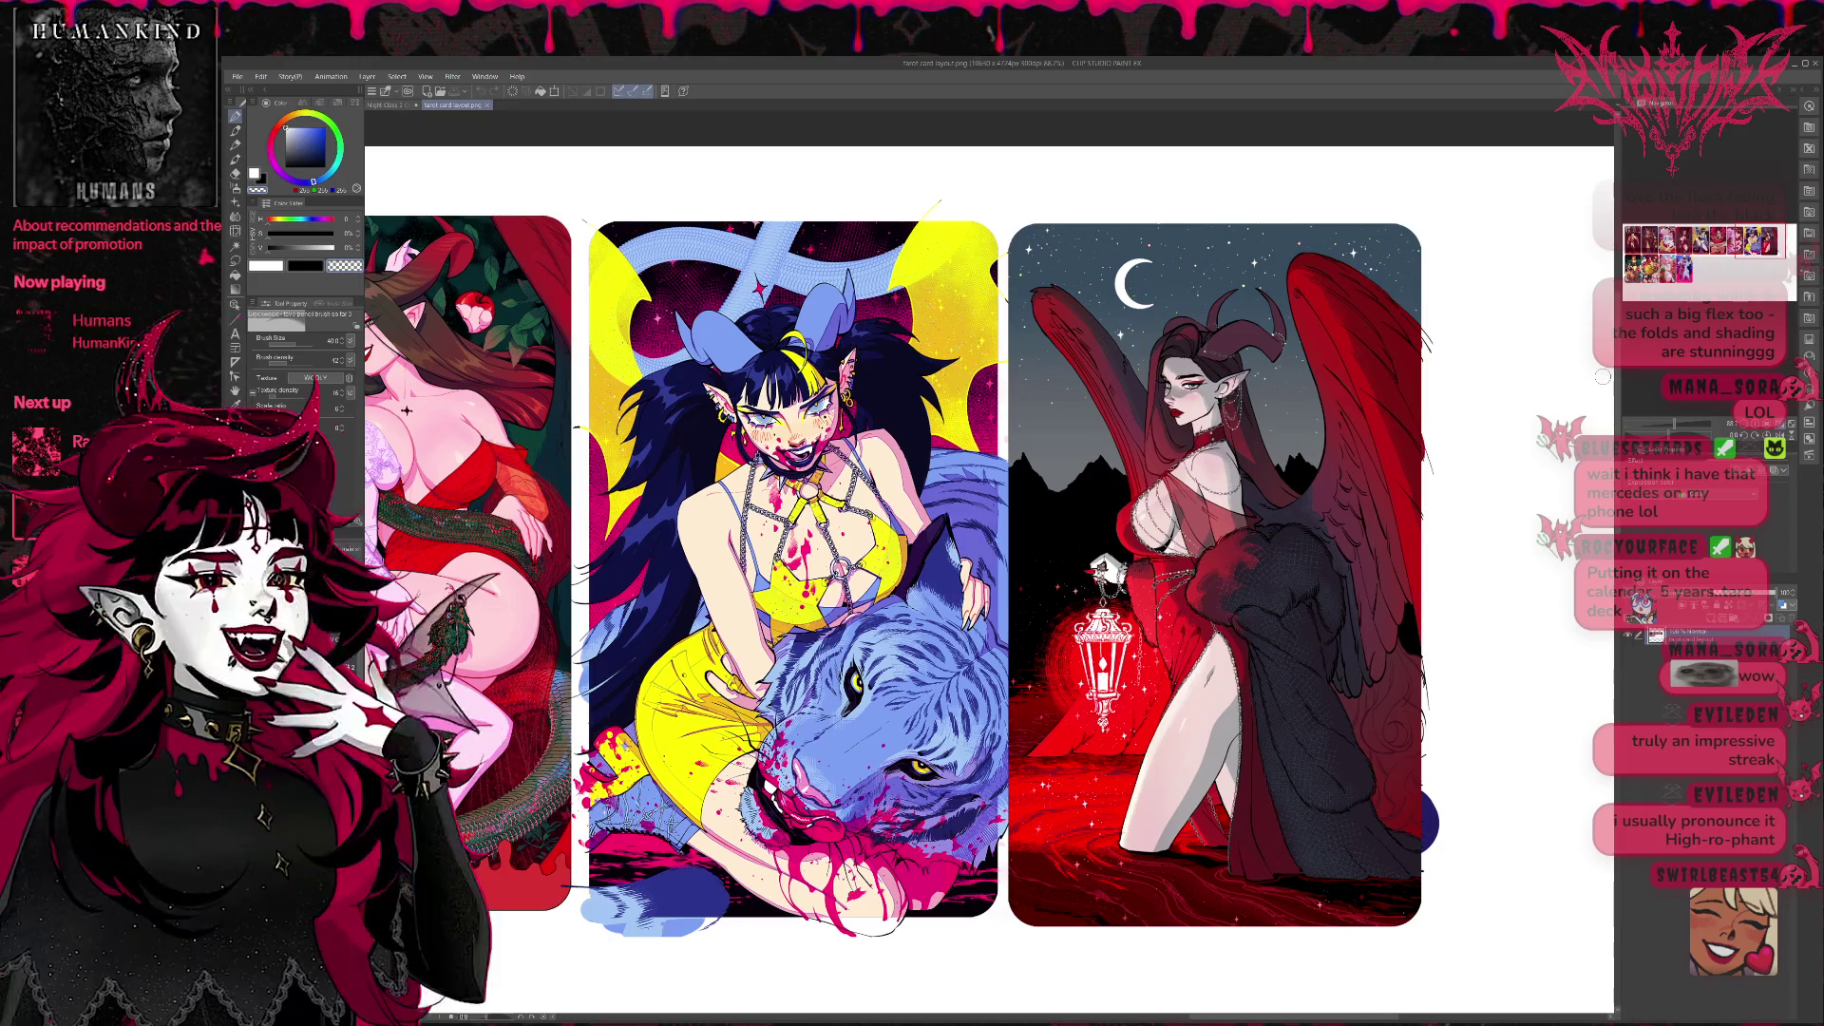
scroll(524, 407, down, 1)
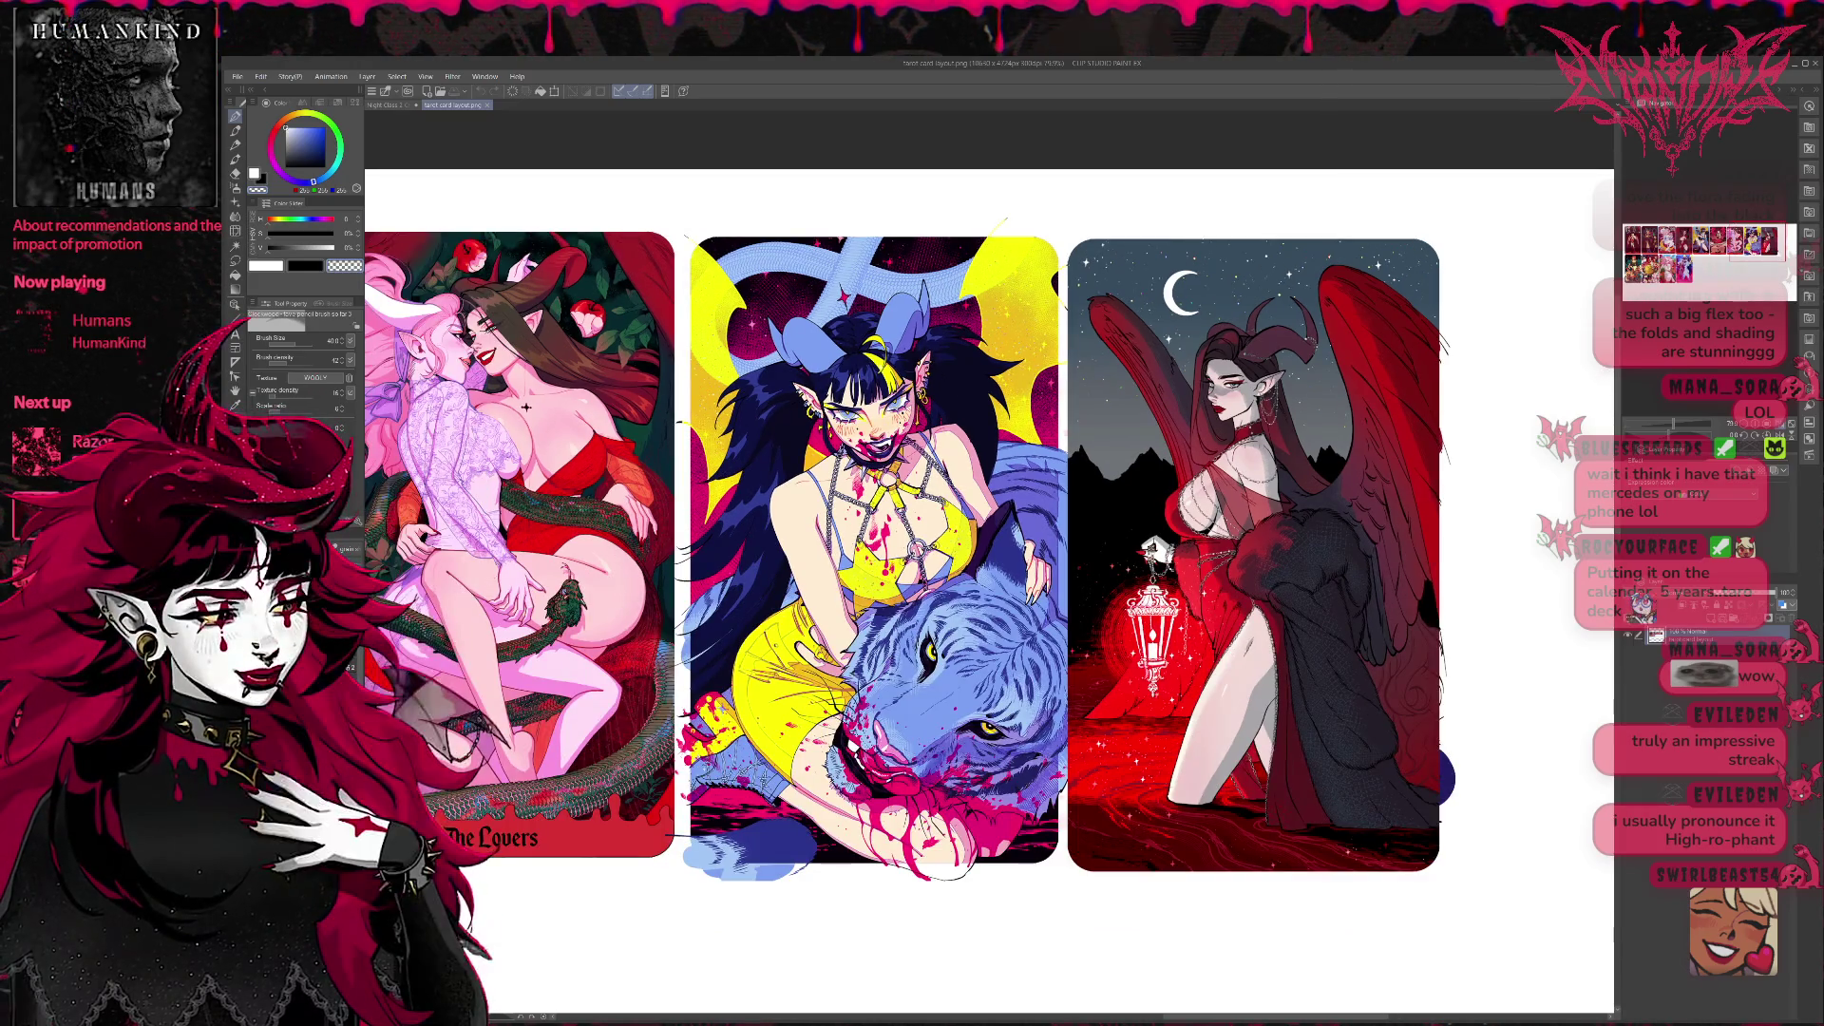
scroll(524, 407, down, 1)
scroll(525, 407, down, 1)
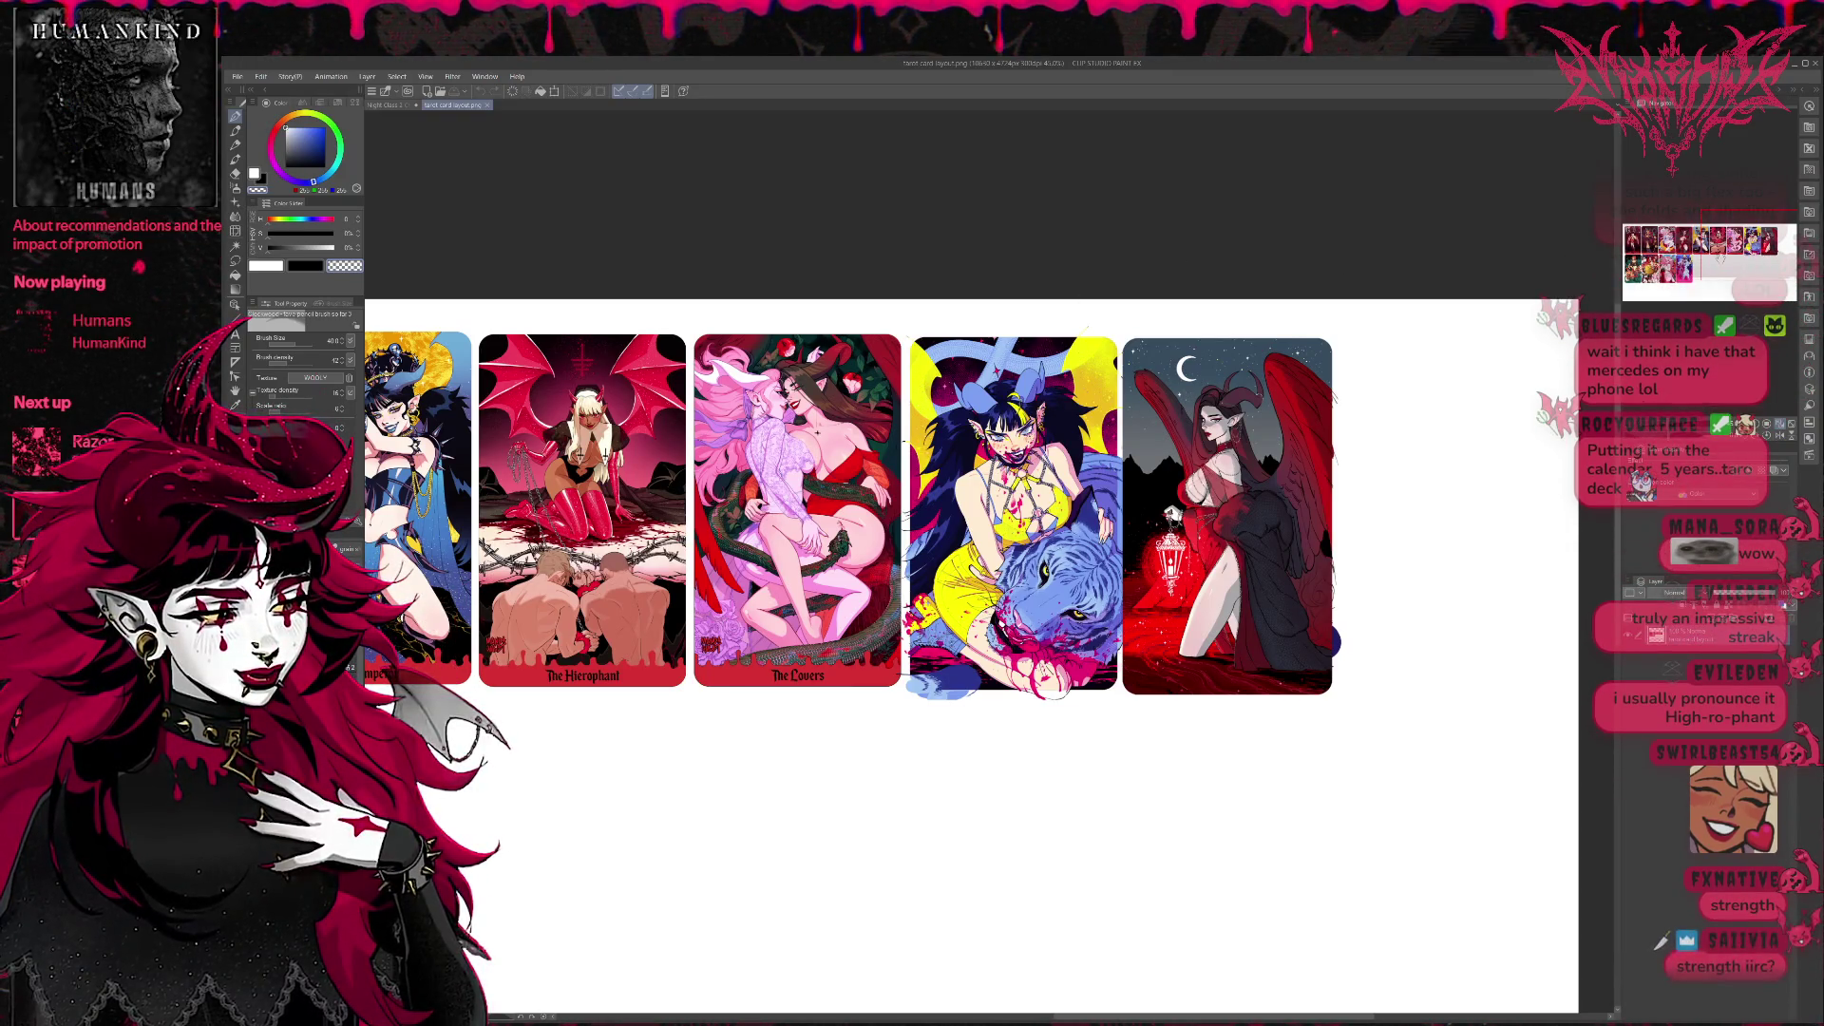
Pan back to the sheet's start so The Fool and both card rows are visible.
drag(856, 570, 1554, 464)
drag(855, 570, 1198, 554)
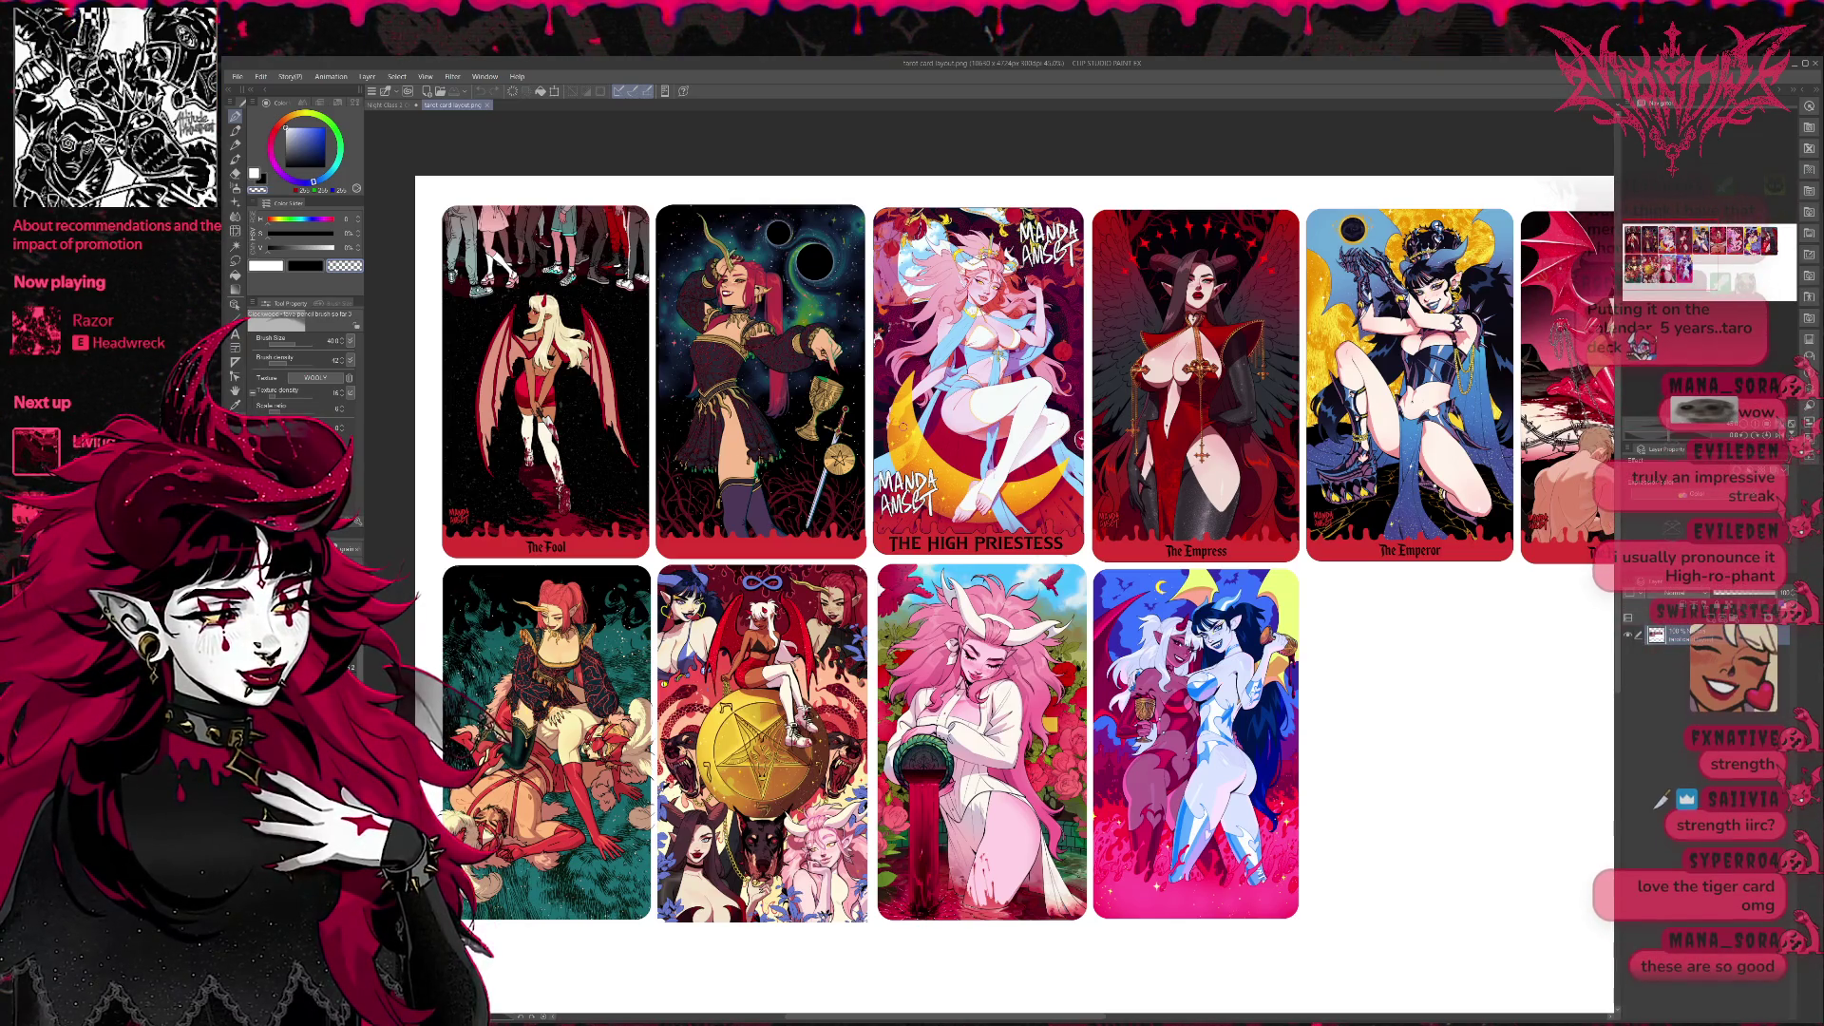
scroll(810, 462, up, 2)
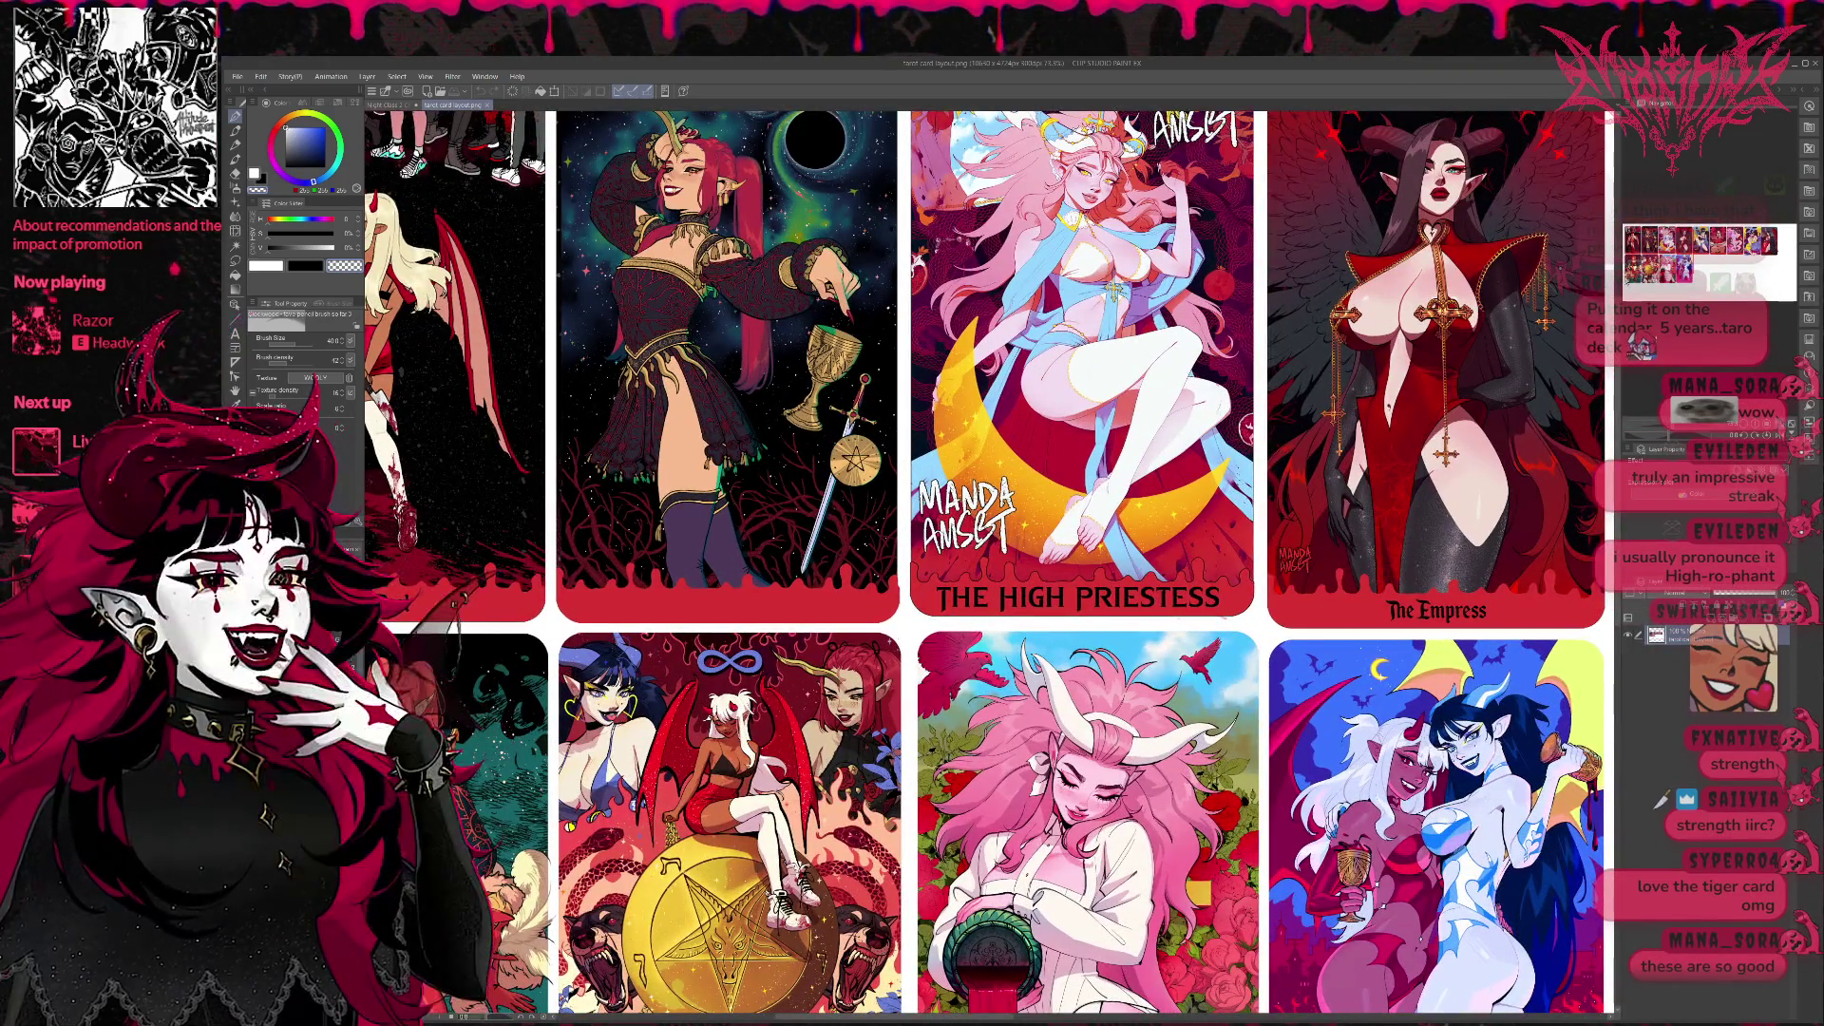
scroll(991, 571, up, 3)
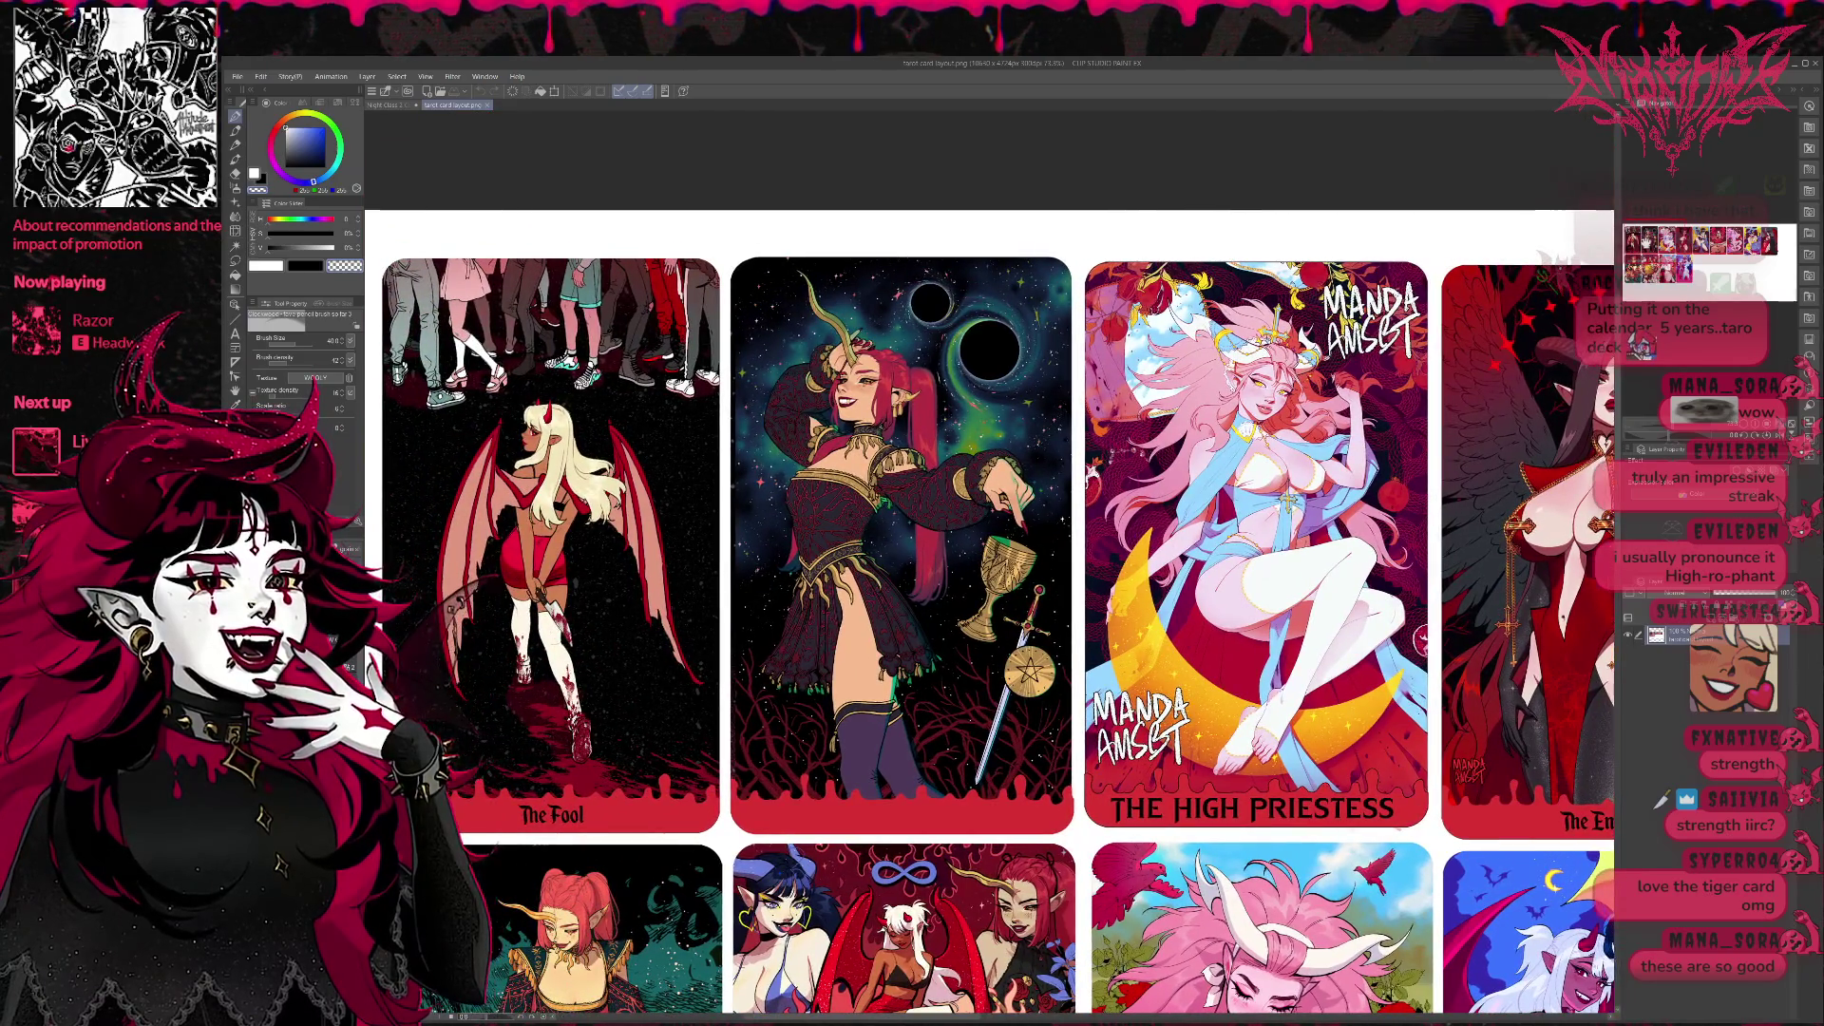
scroll(991, 628, down, 1)
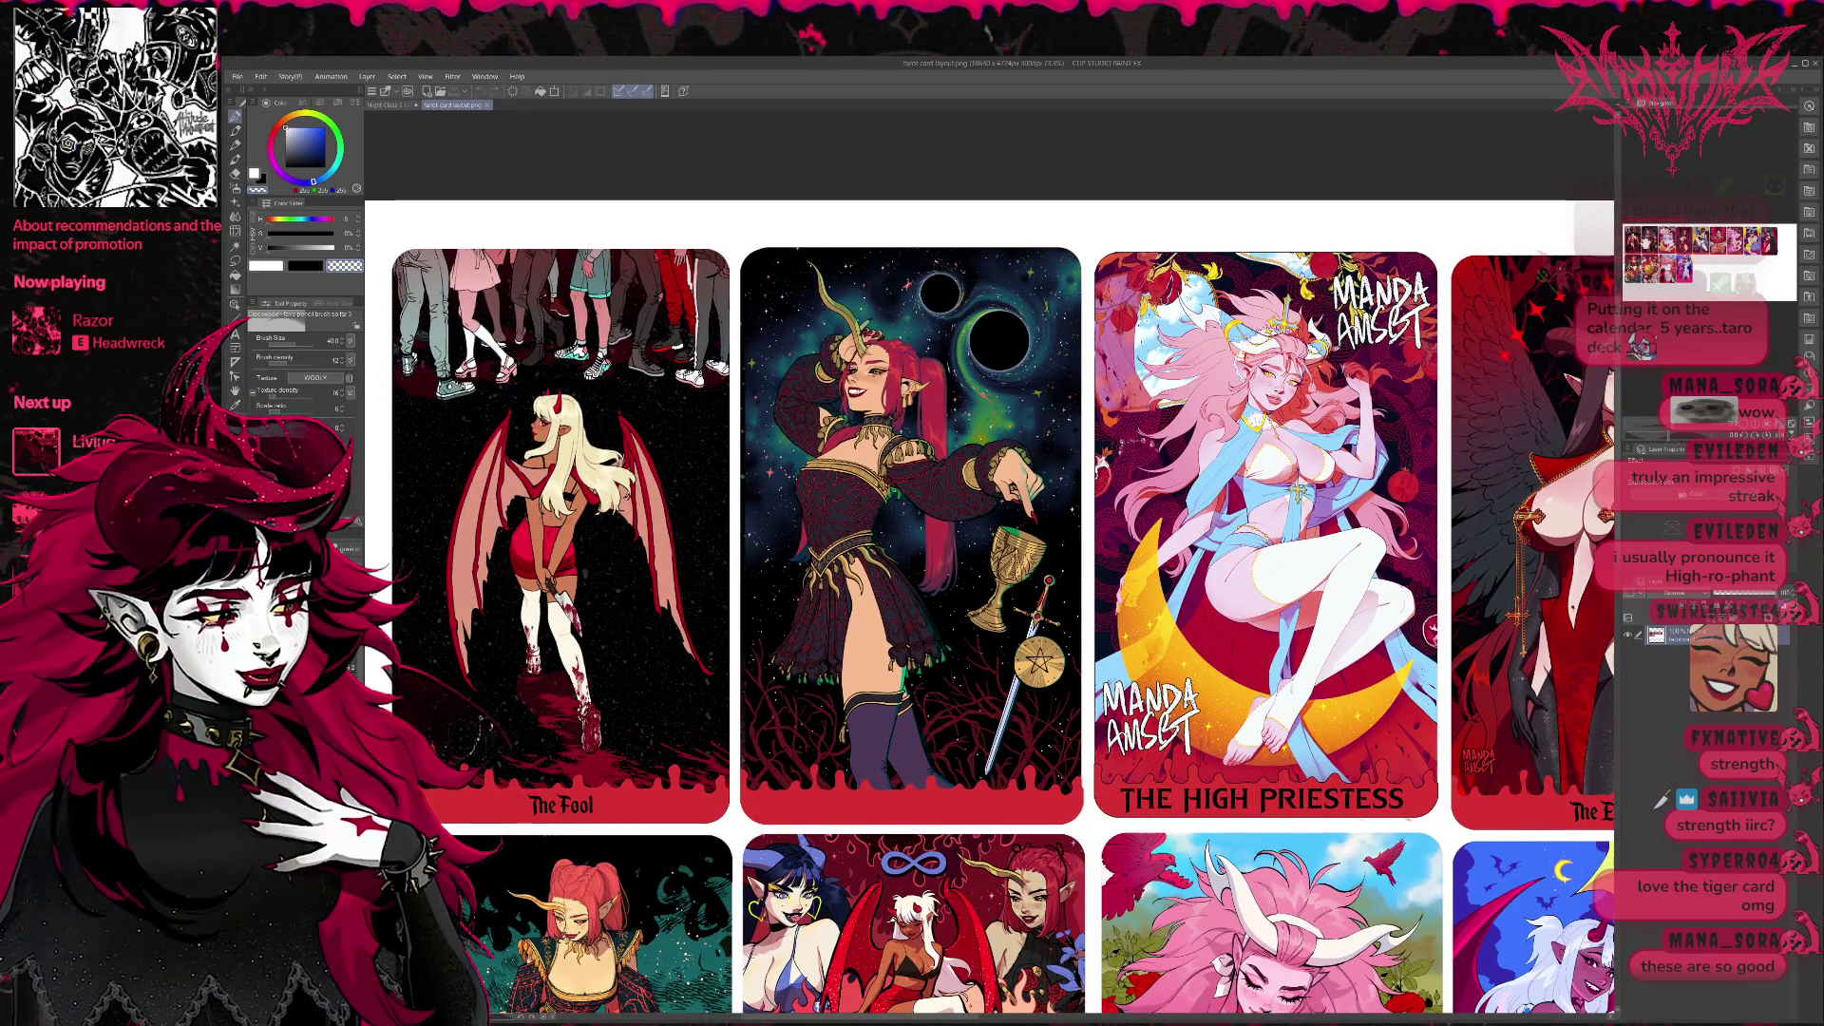
scroll(991, 570, left, 1)
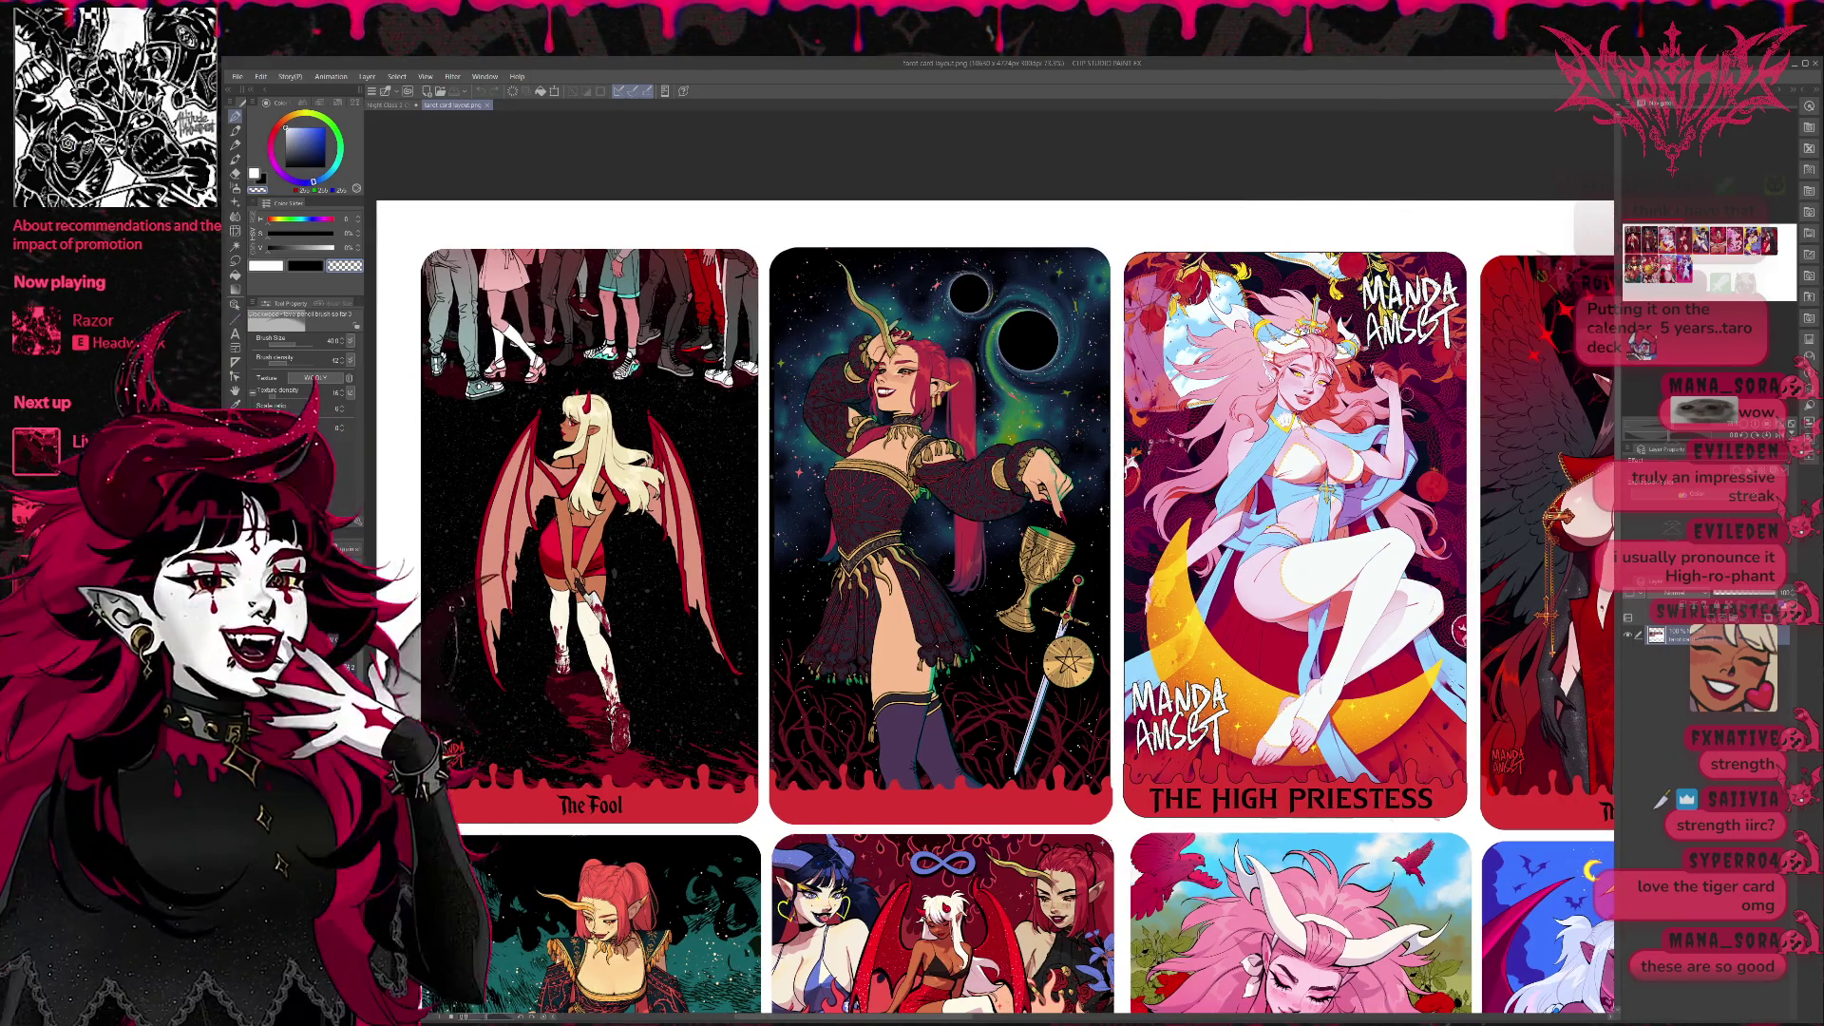
scroll(999, 613, down, 2)
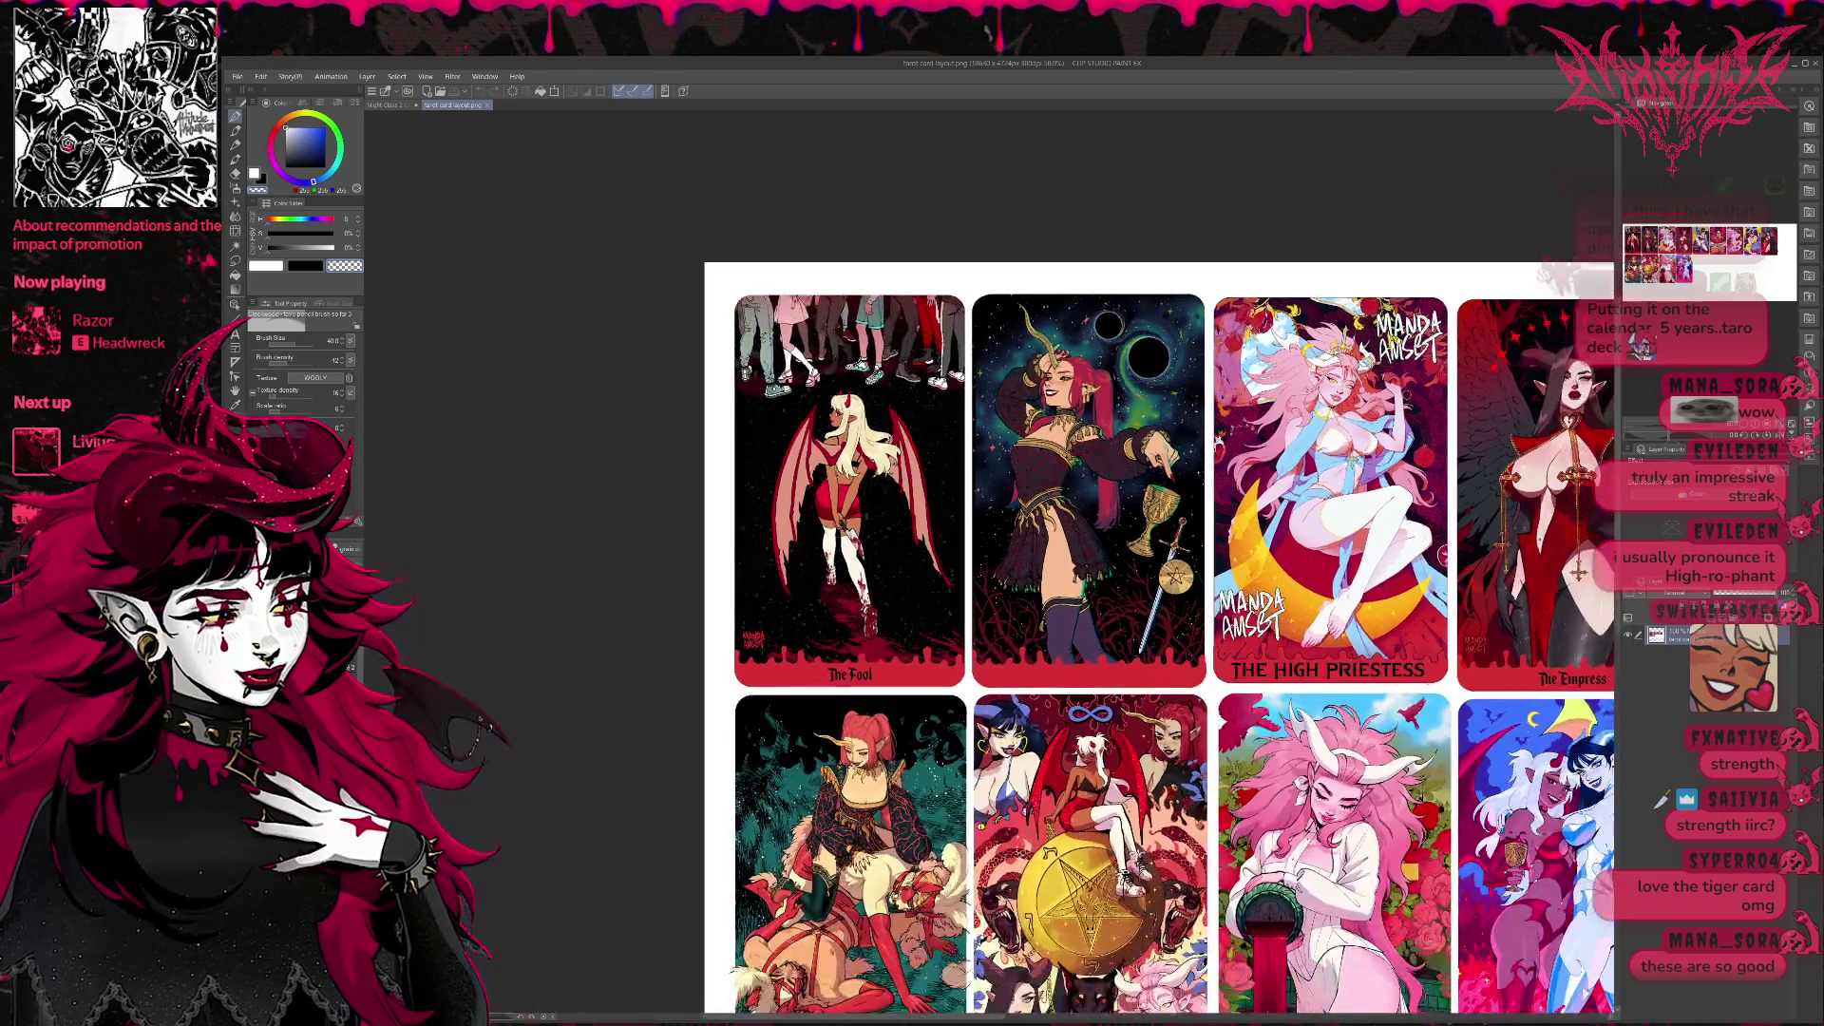
scroll(997, 613, up, 2)
scroll(1286, 418, up, 1)
Pan across the tarot cards, then switch to the neon pink comic page document.
drag(913, 570, 1107, 582)
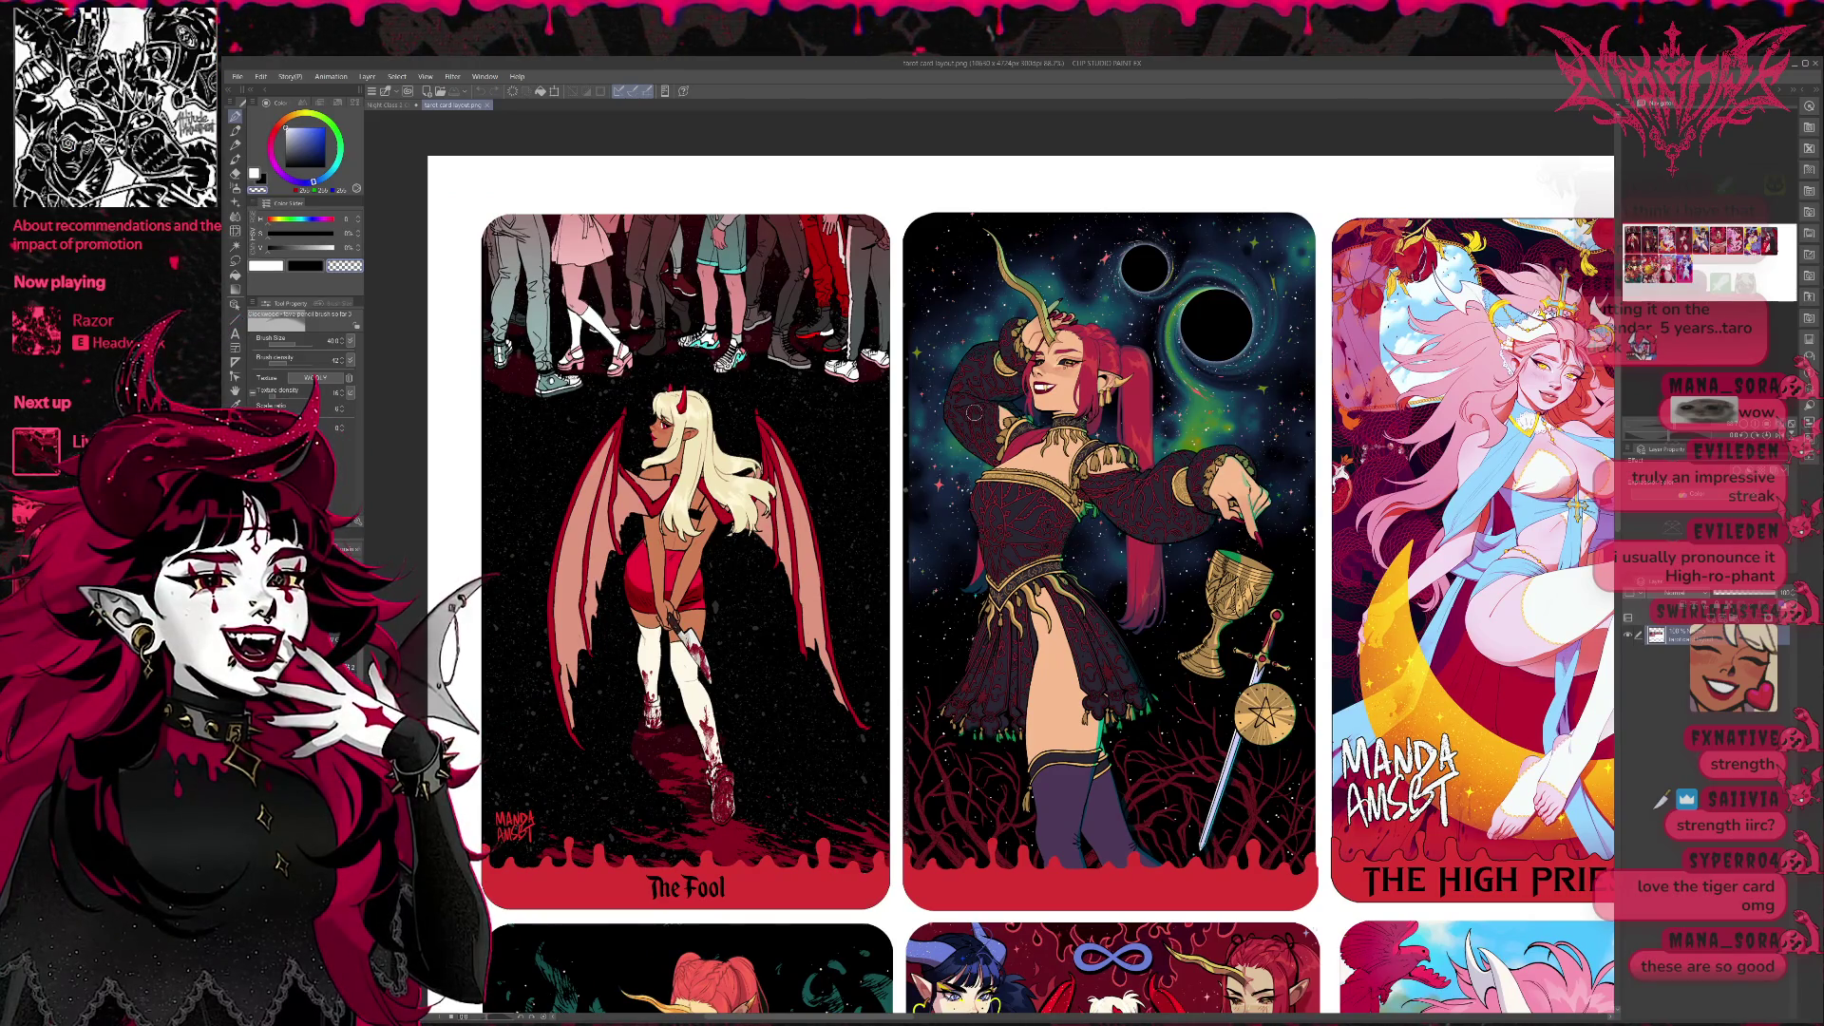
scroll(881, 482, down, 1)
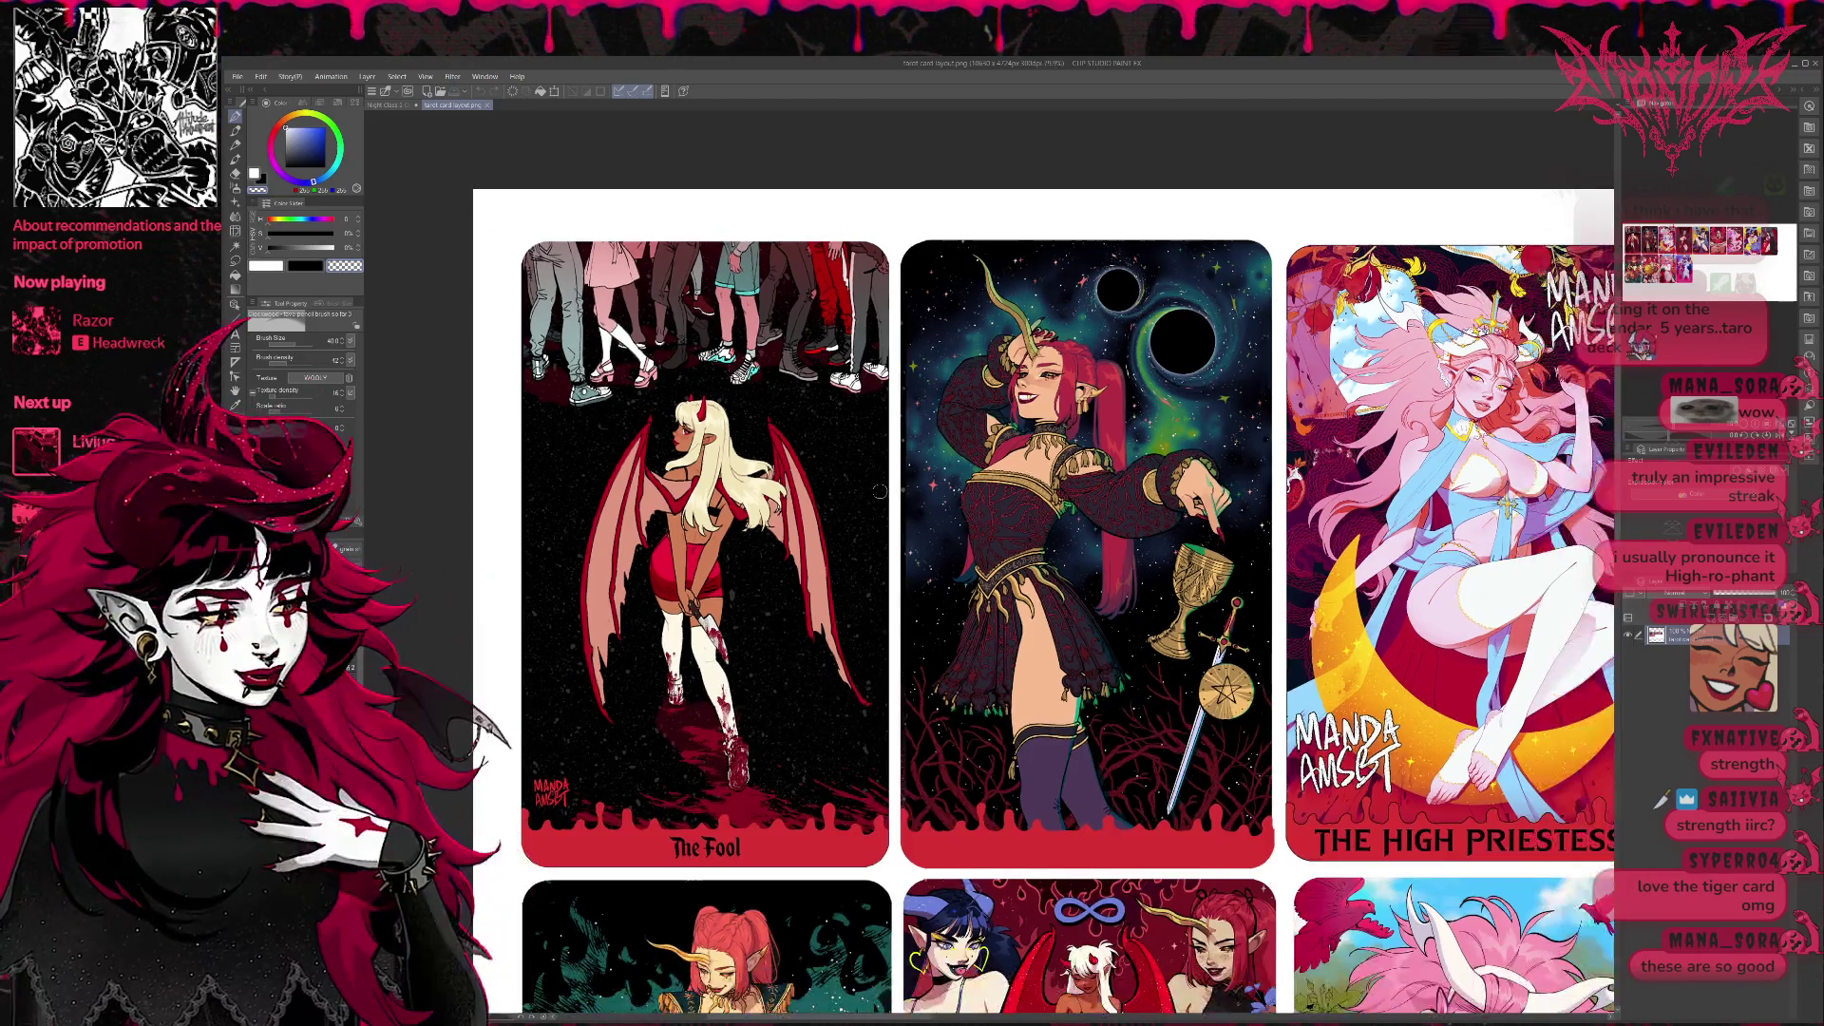
scroll(881, 481, down, 1)
scroll(880, 489, down, 1)
scroll(884, 489, down, 1)
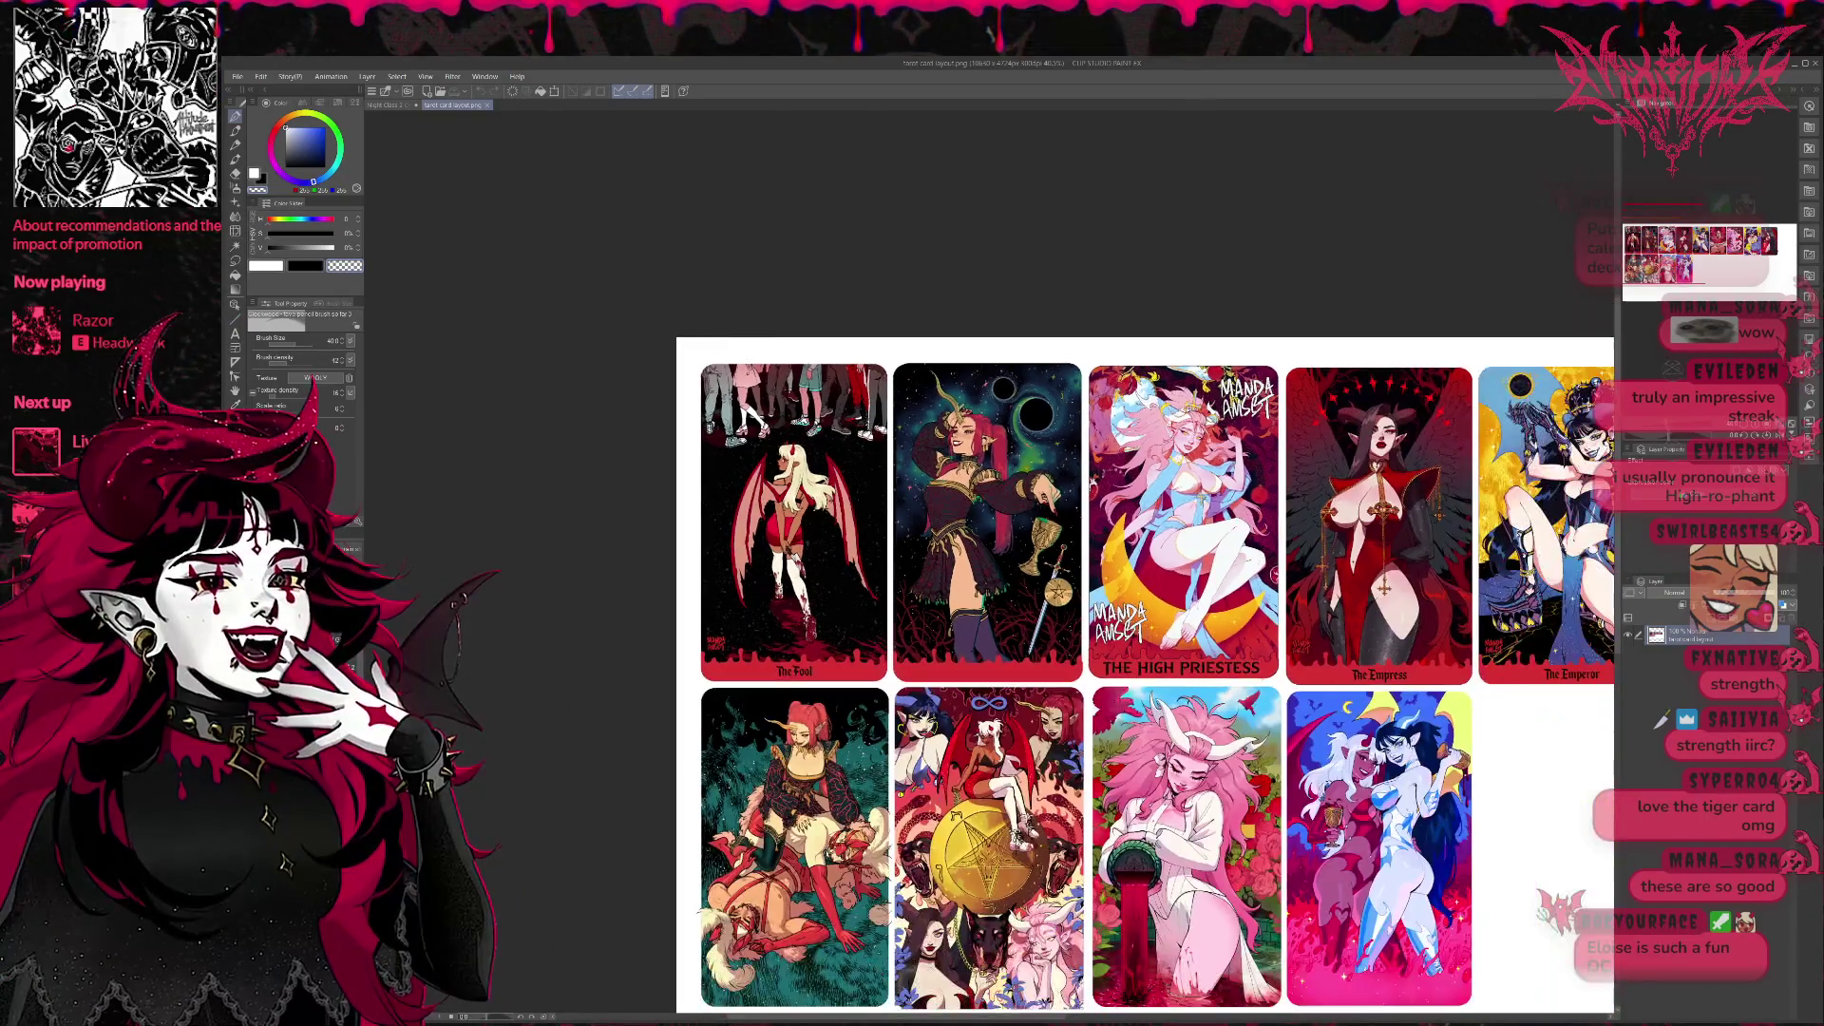
scroll(1112, 609, up, 1)
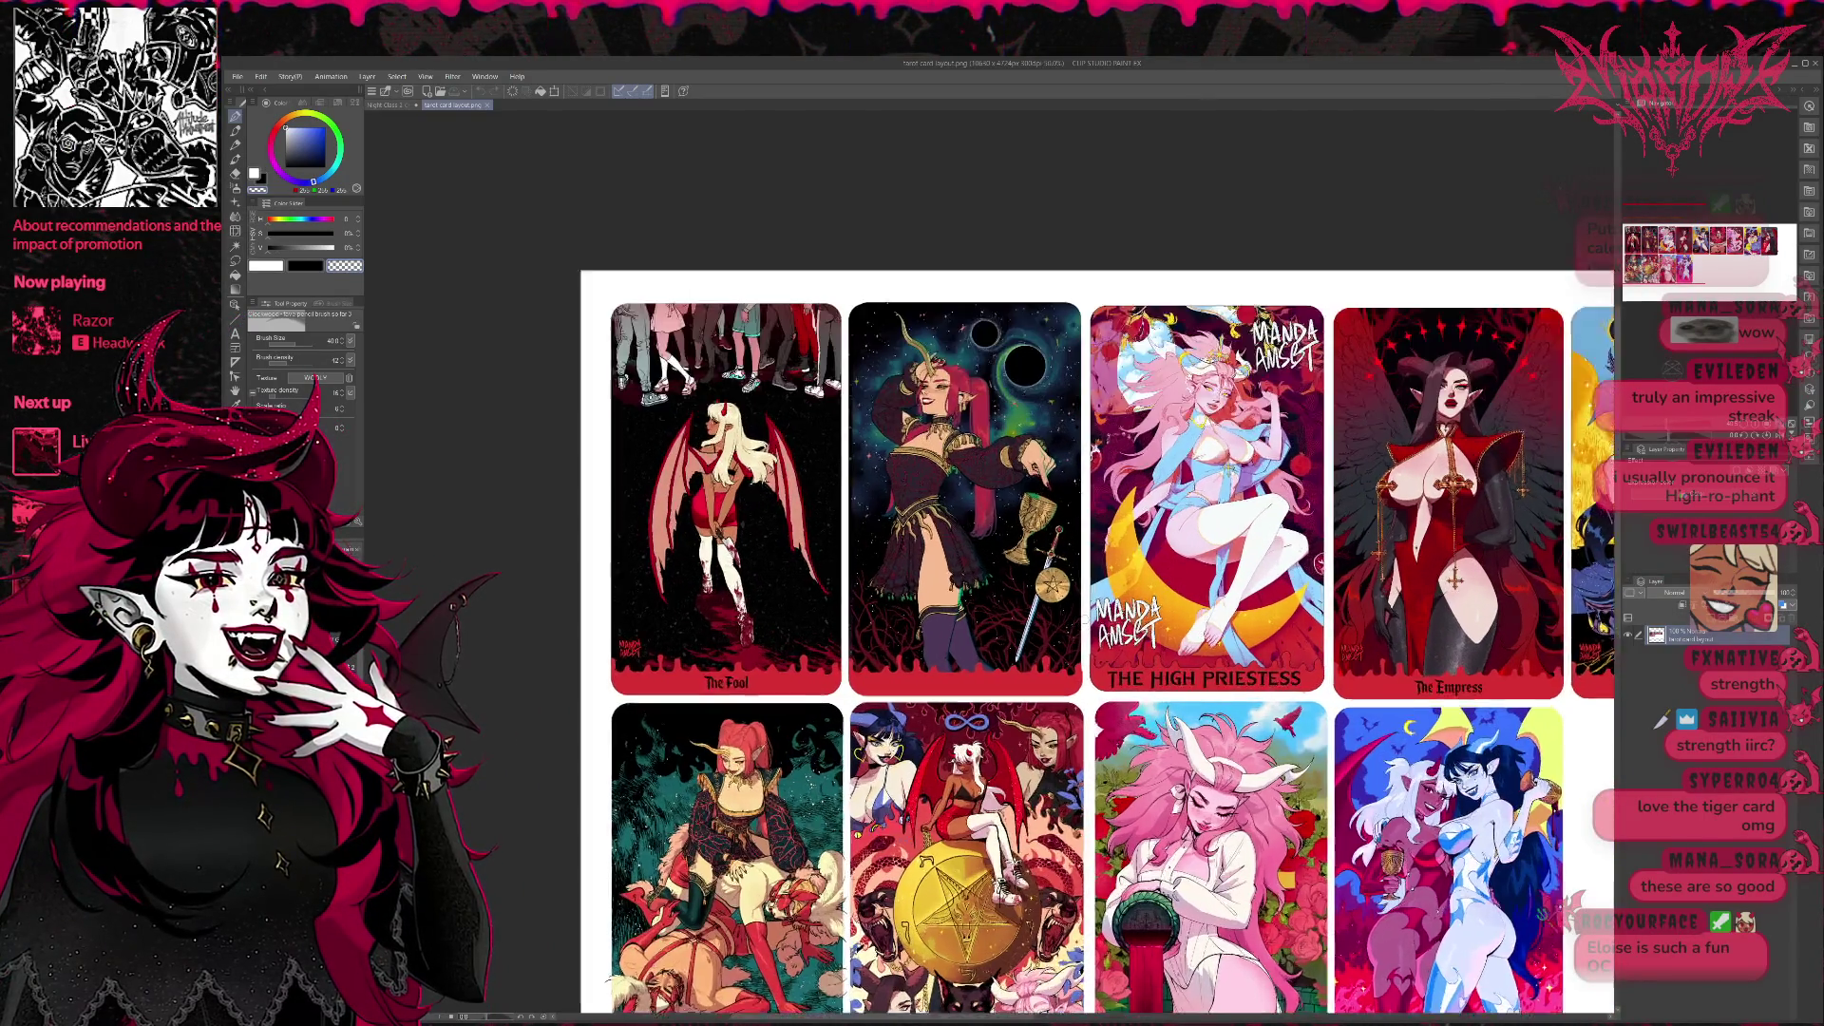
scroll(1113, 608, up, 1)
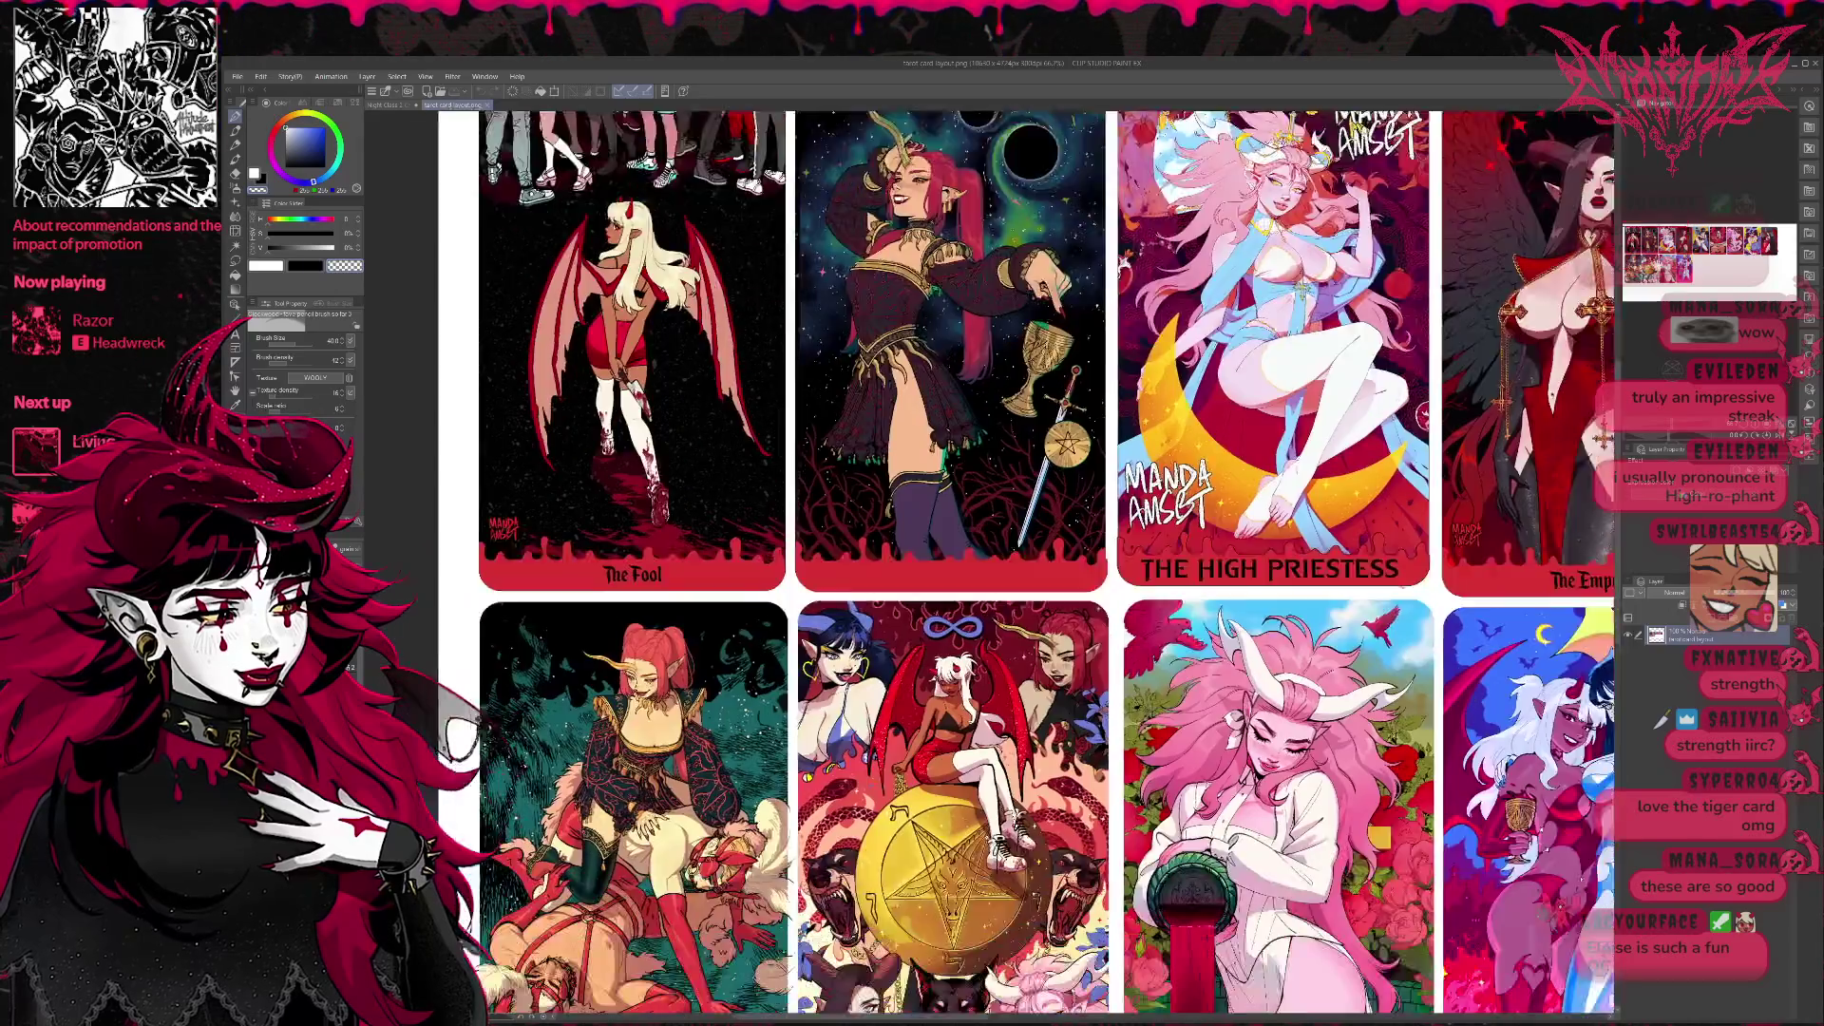
scroll(1019, 570, up, 1)
scroll(999, 570, left, 2)
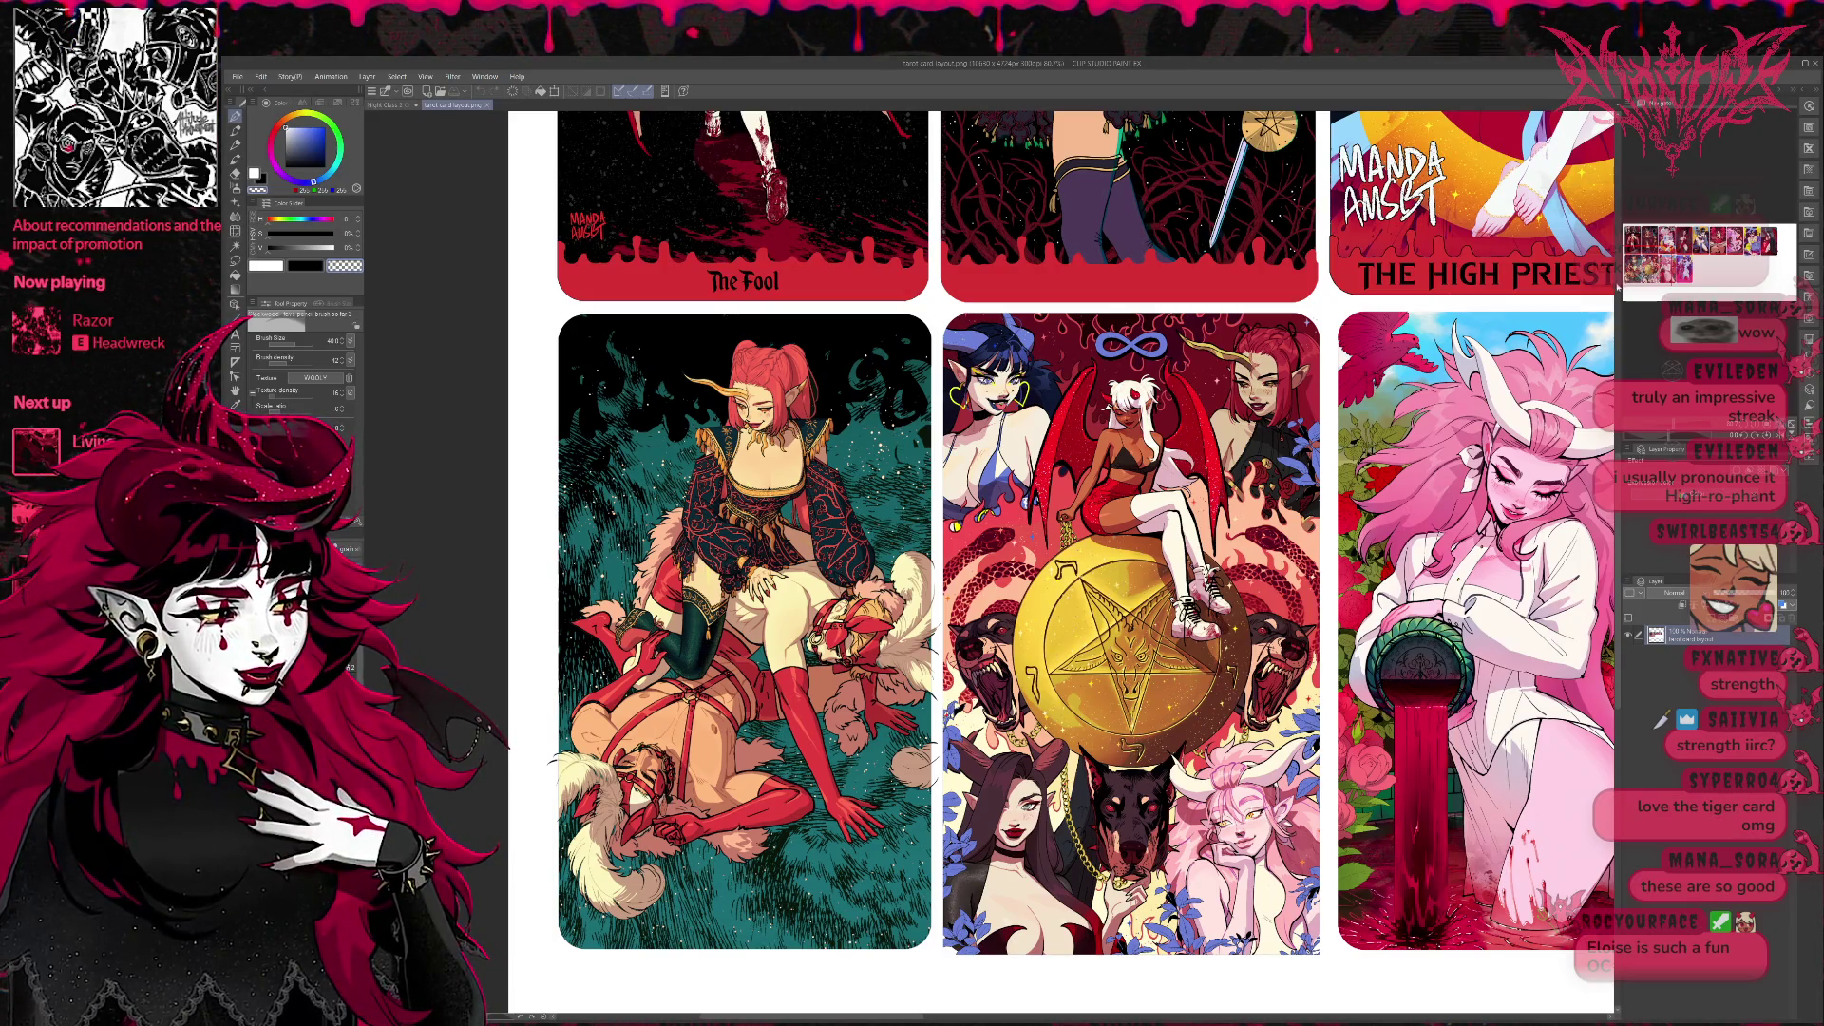
click(492, 107)
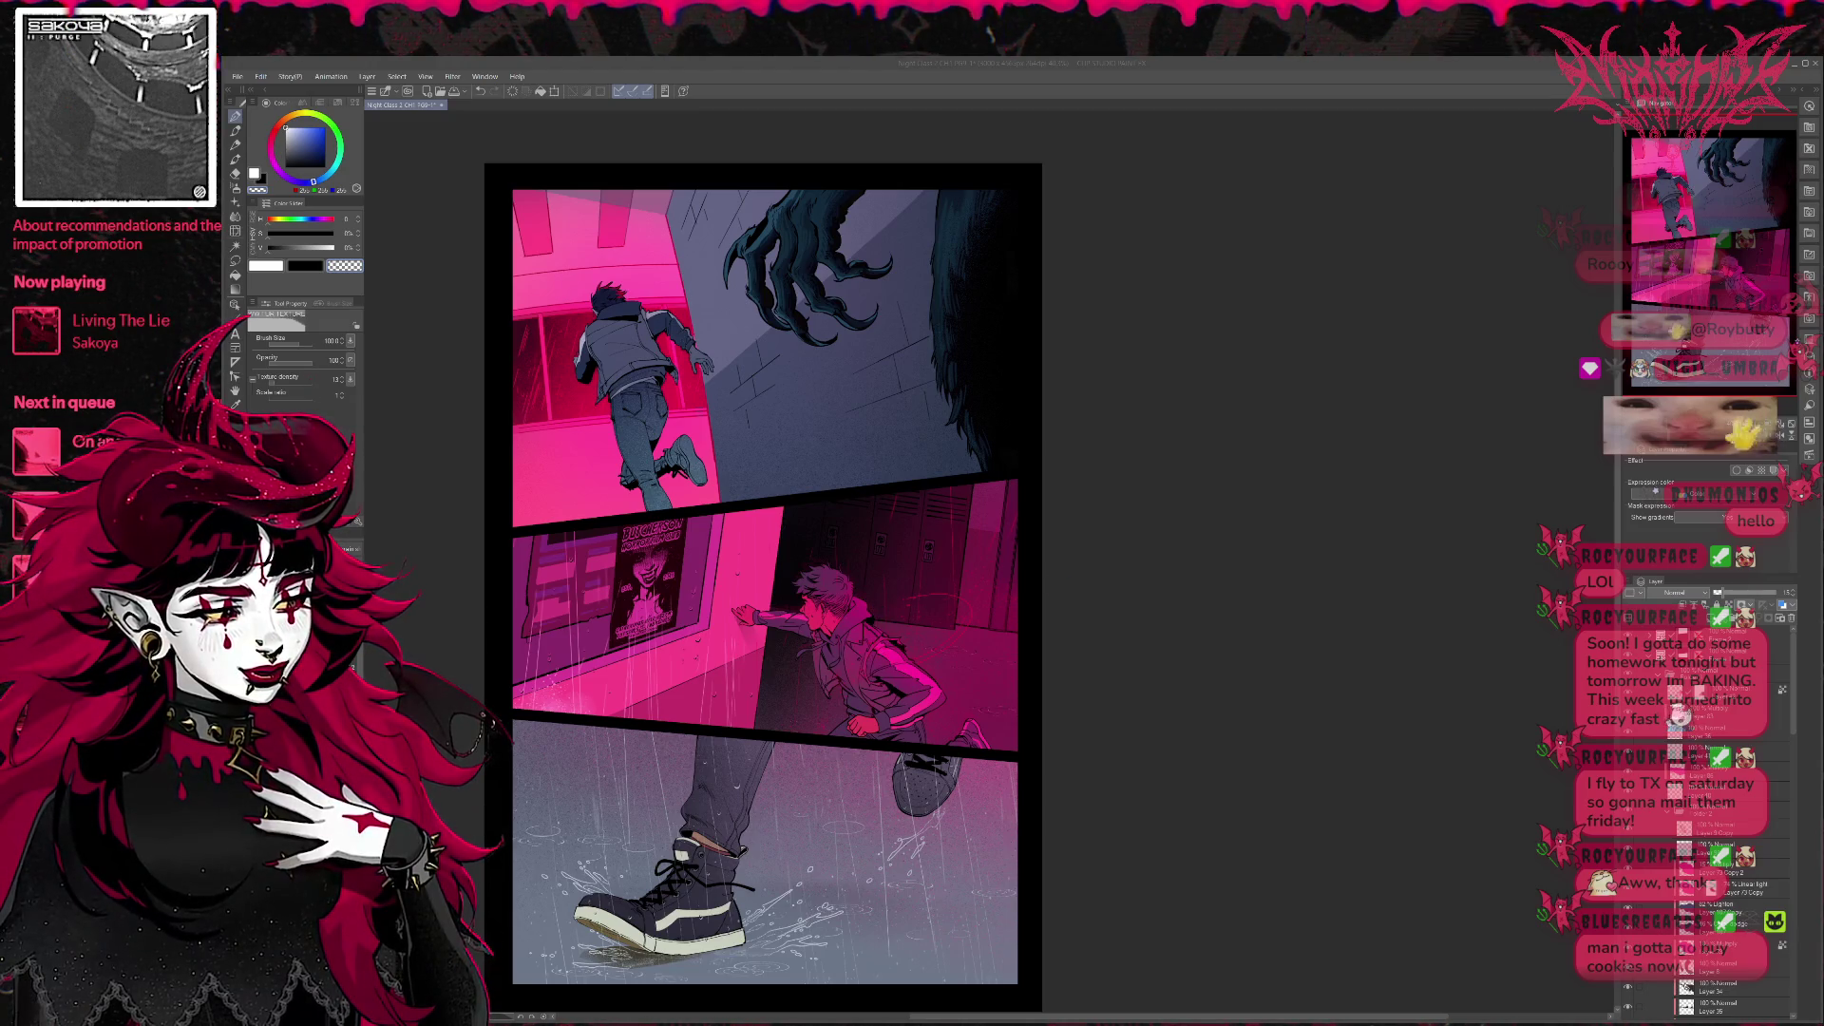
Cycle to the next document, then select the page with the 3D figure reference.
key(ctrl+Tab)
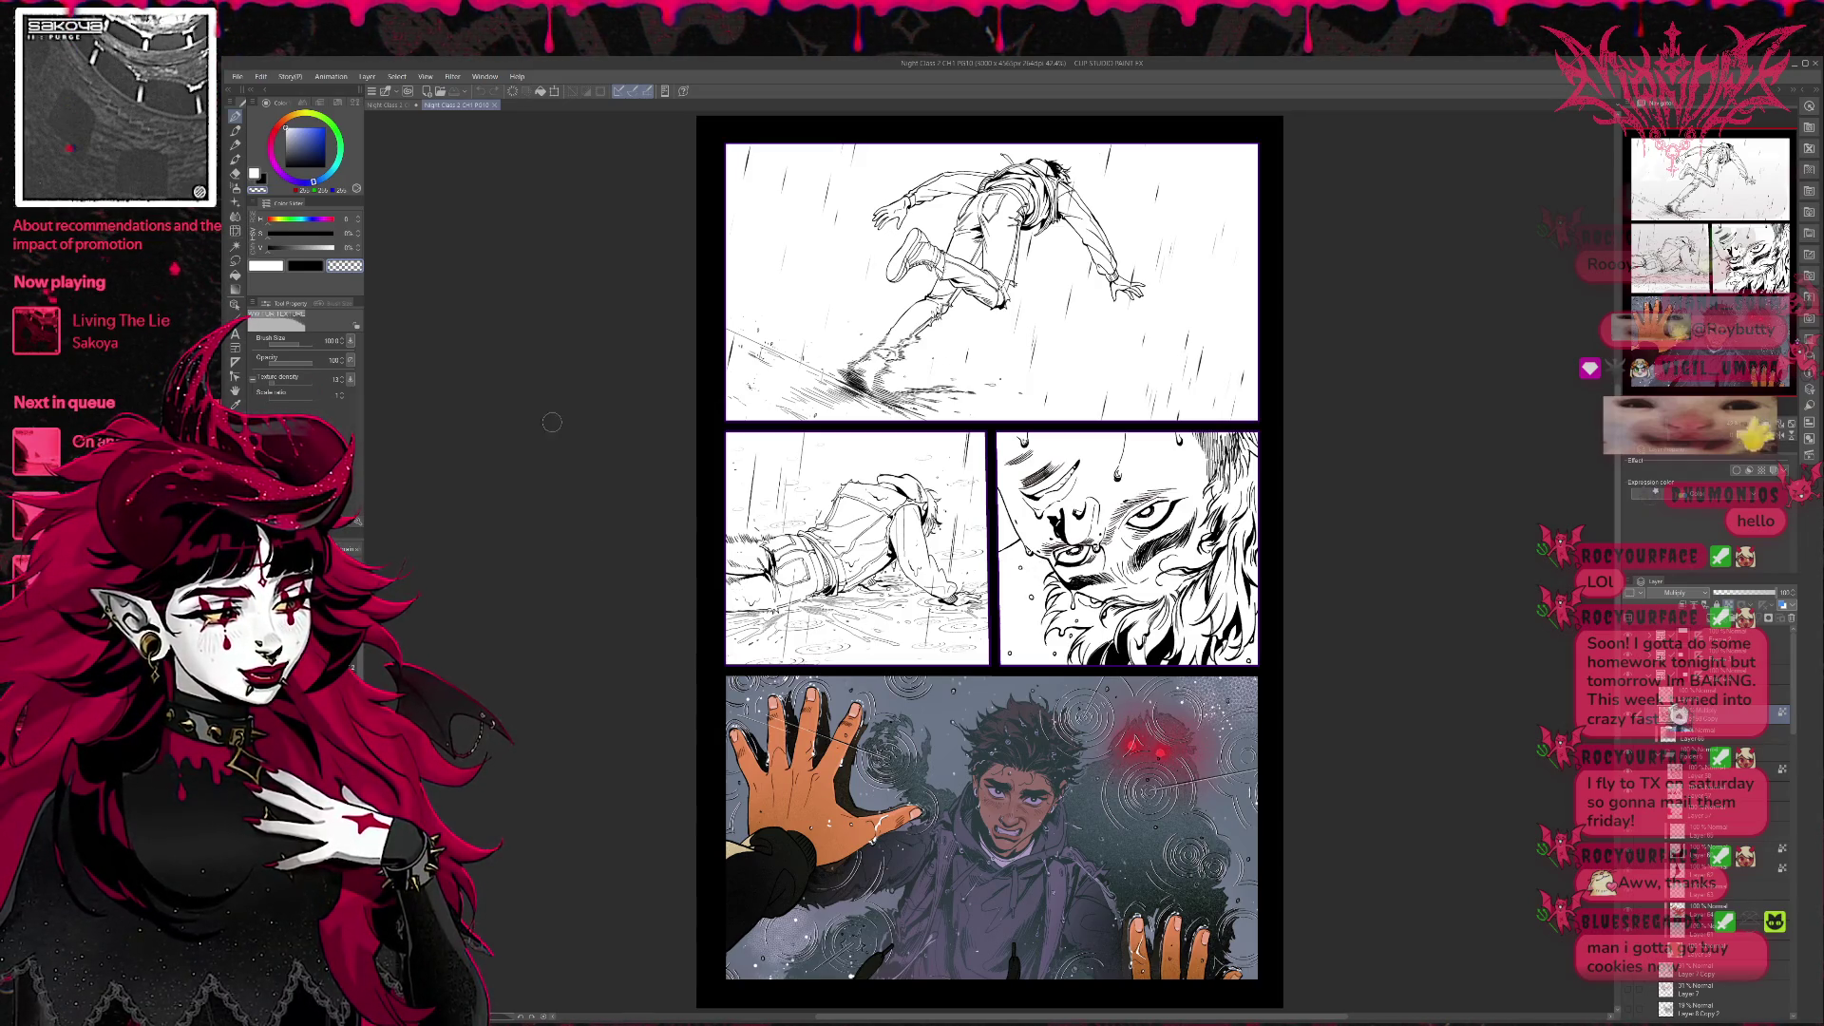
click(391, 105)
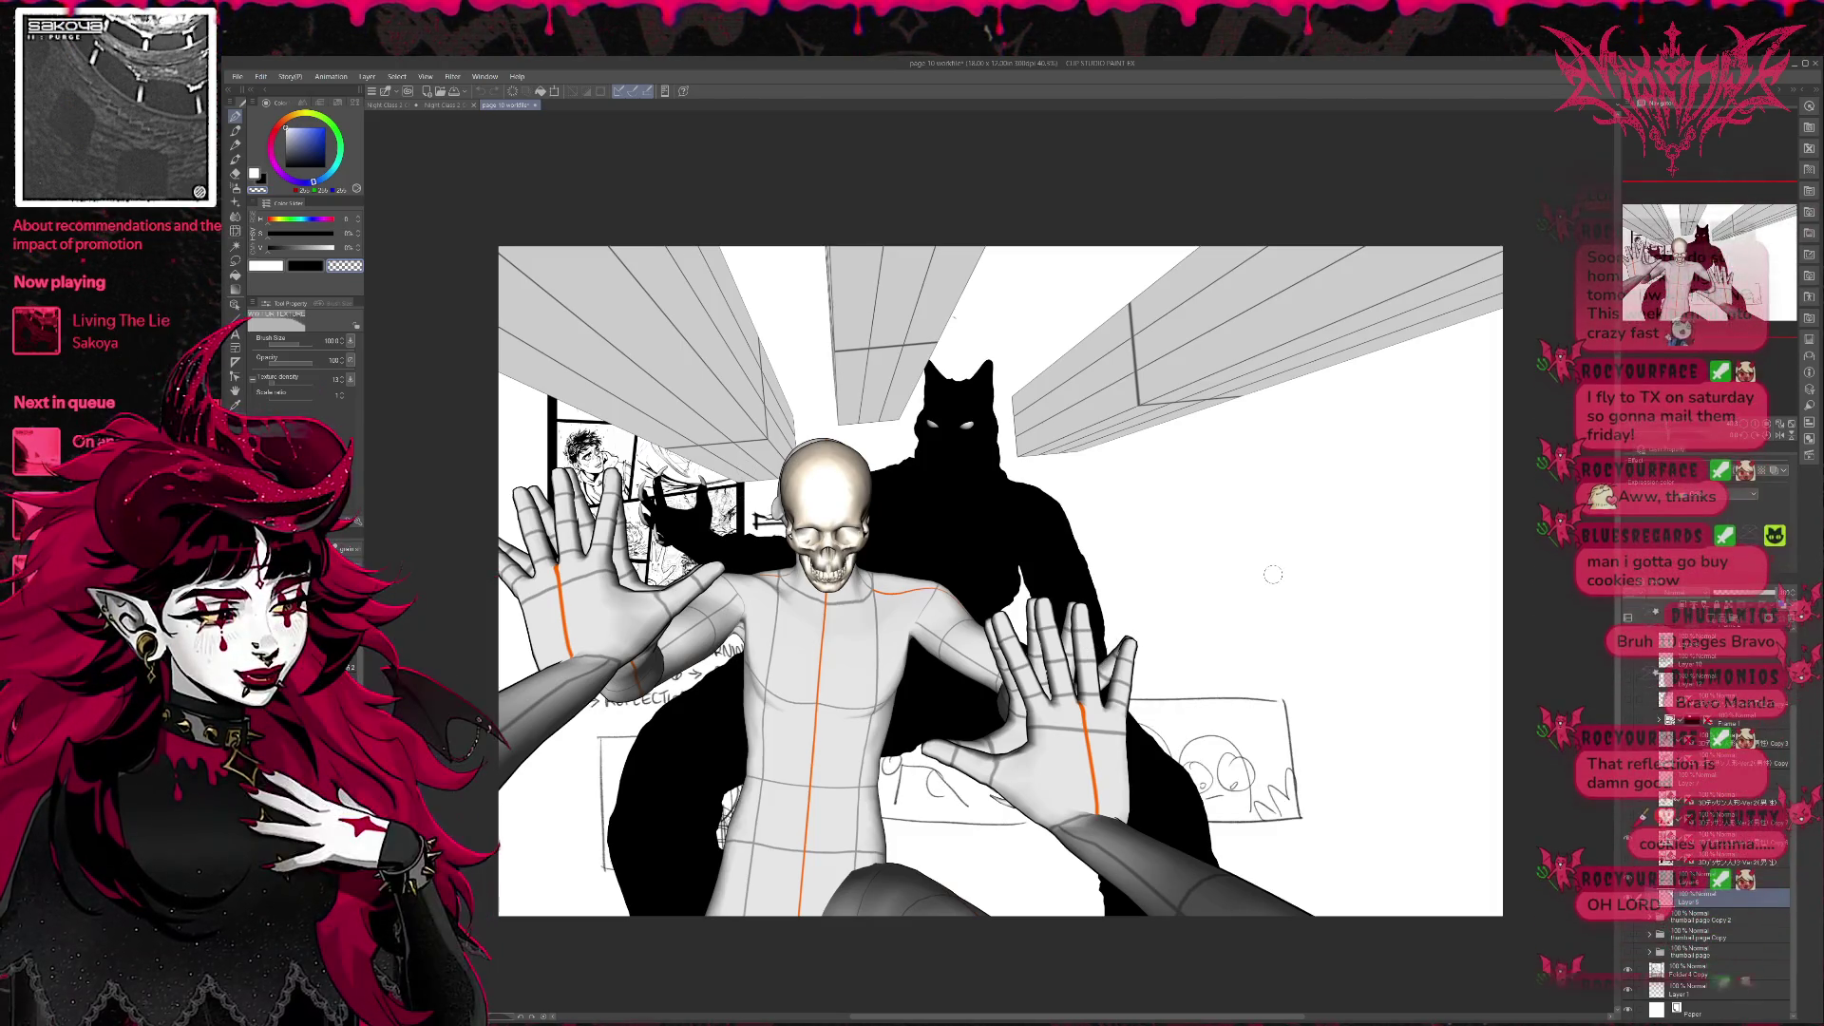
scroll(1710, 784, up, 3)
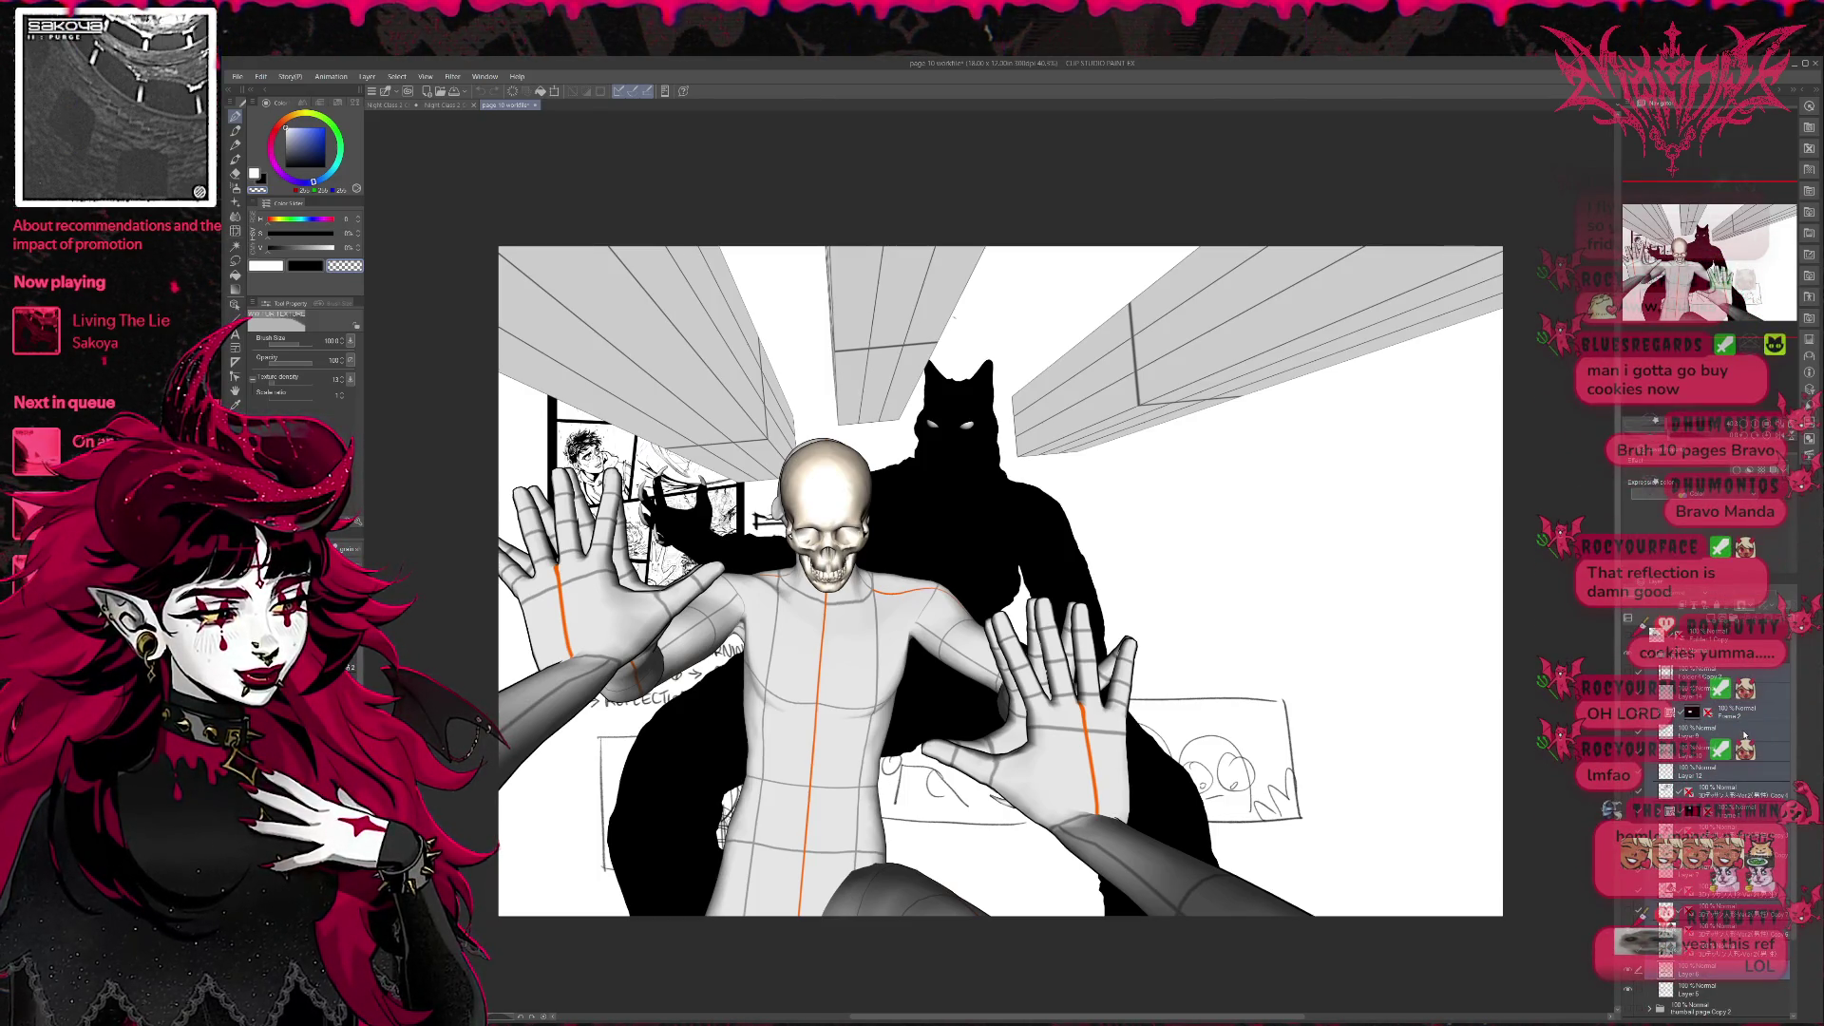
scroll(1760, 714, up, 1)
Hide the 3D figure and silhouette layers and reframe the sketch planning sheet in view.
click(1665, 708)
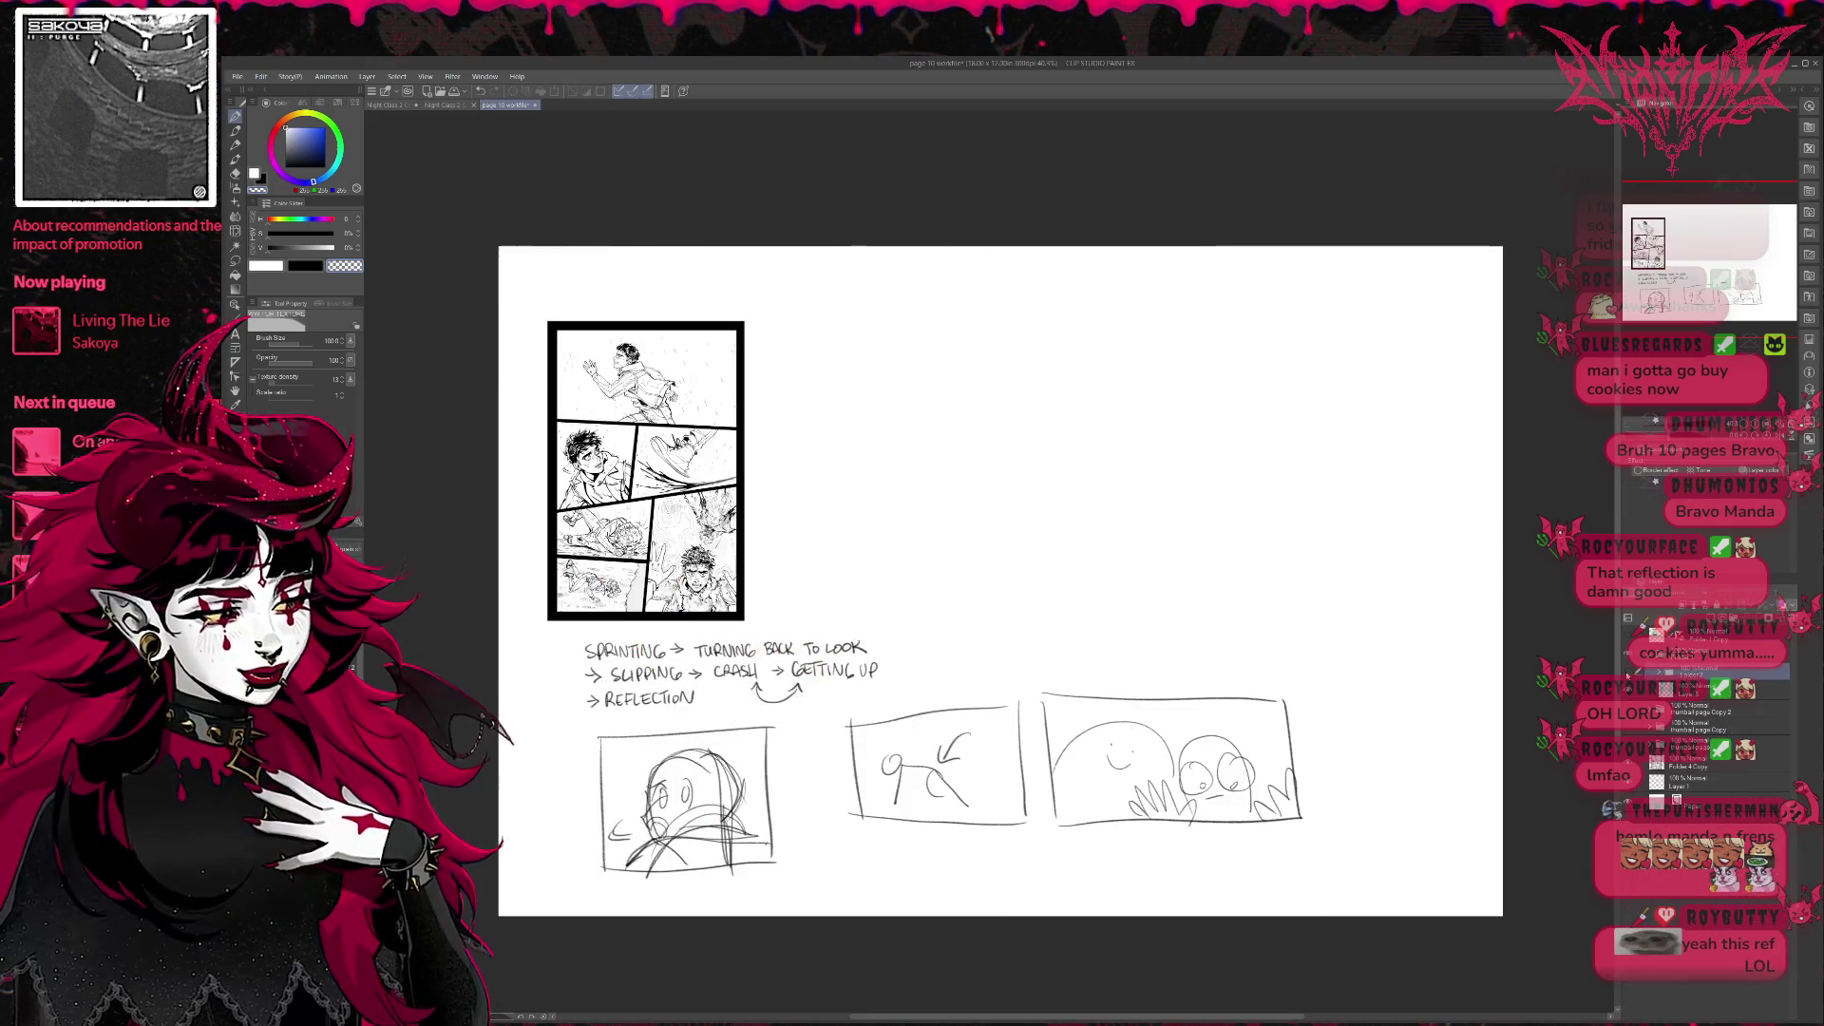
scroll(1355, 742, up, 2)
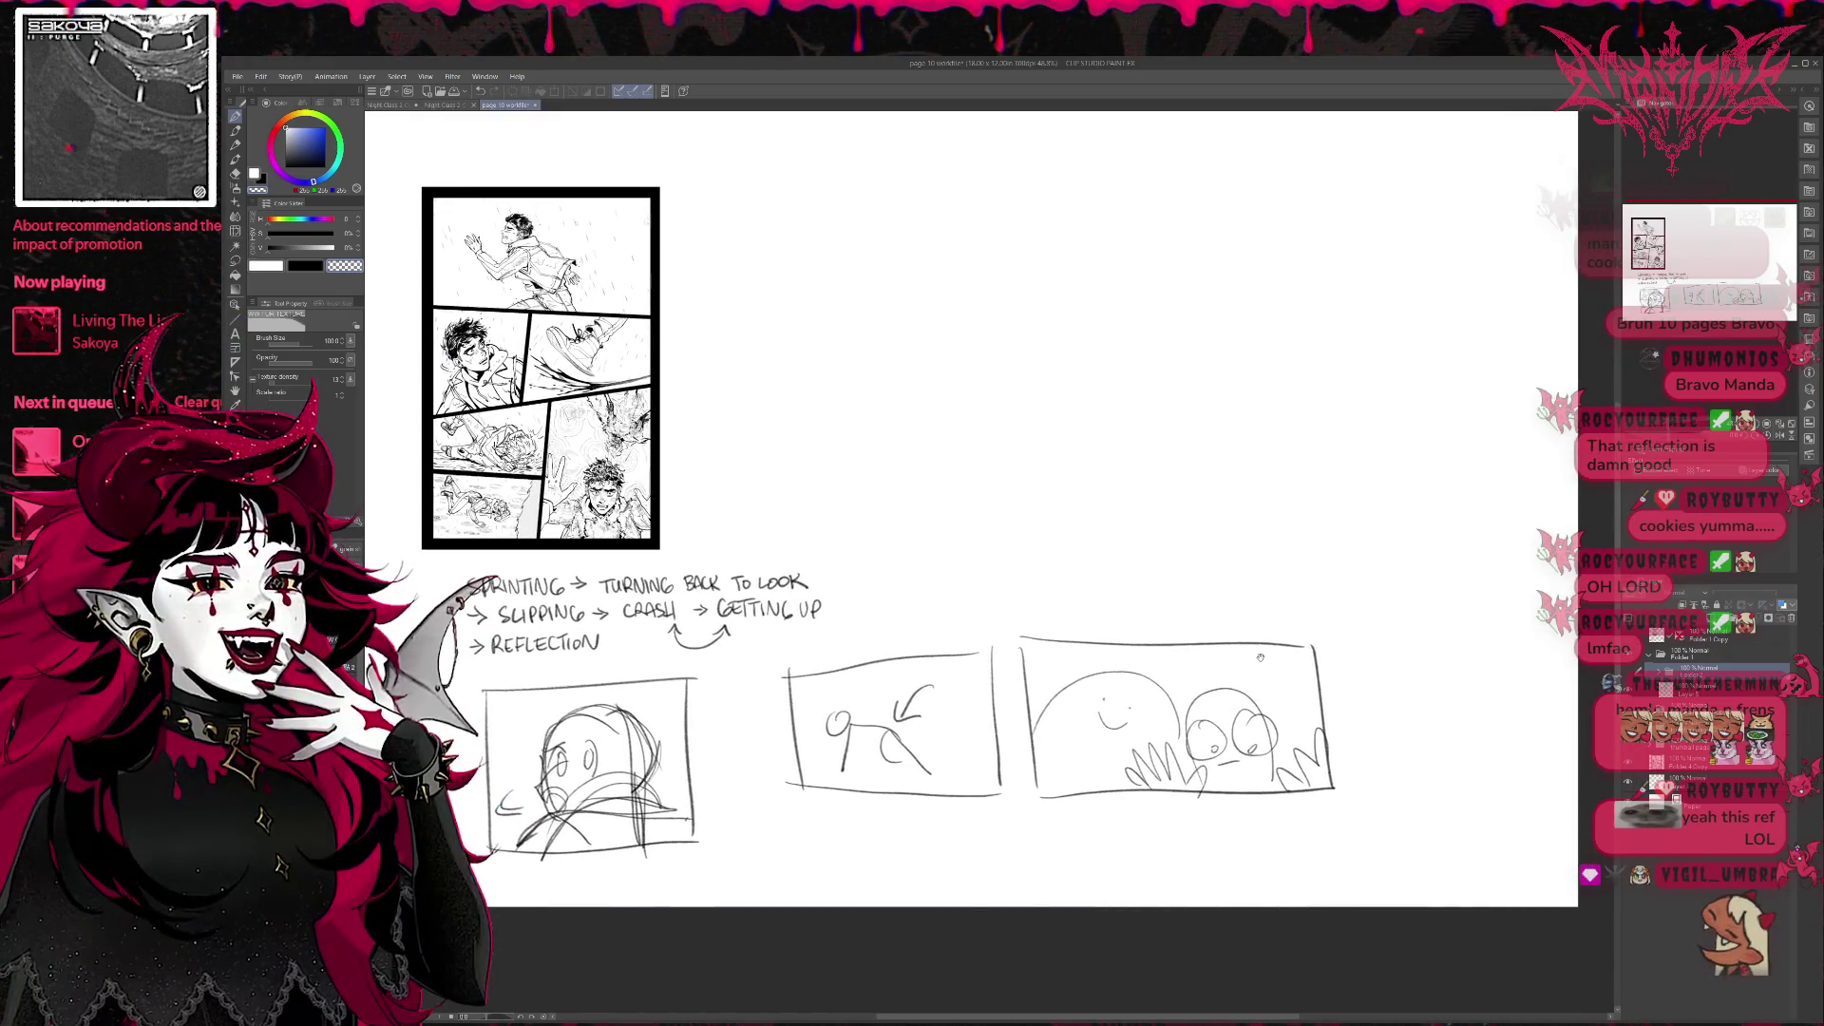
scroll(1281, 675, up, 1)
scroll(1301, 698, up, 1)
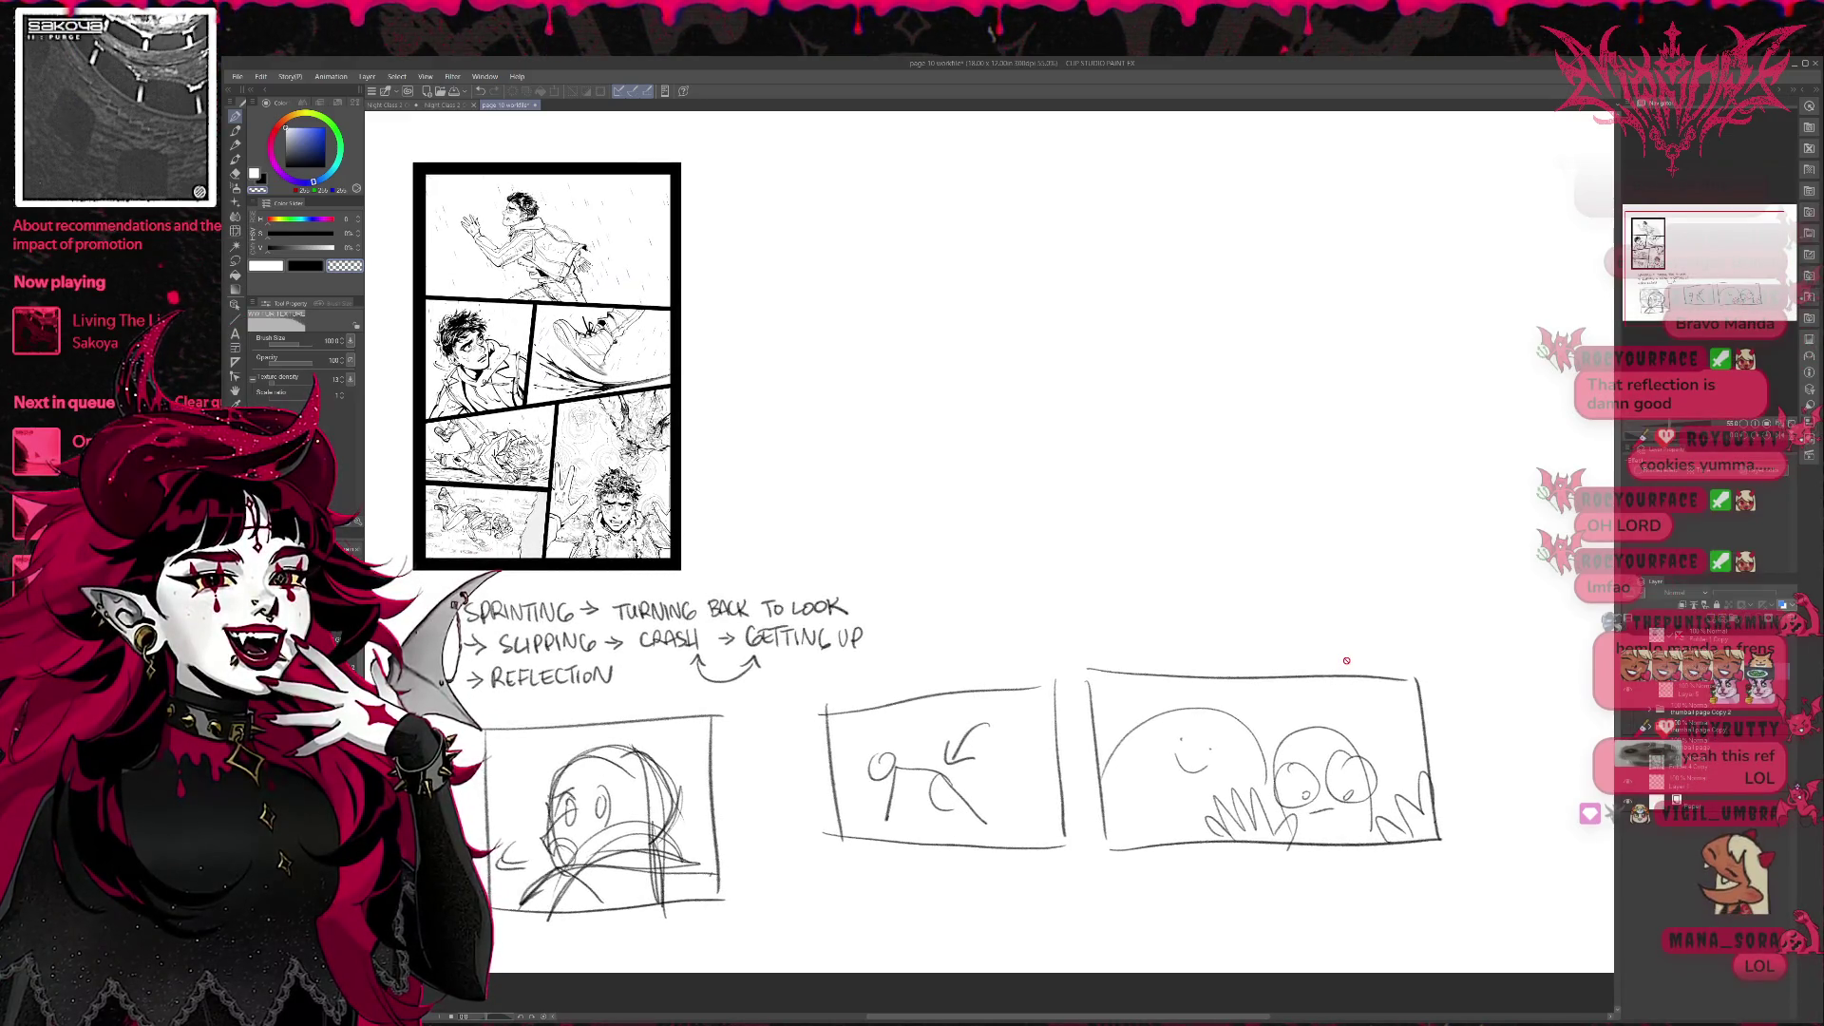
scroll(1344, 655, up, 1)
drag(1404, 659, 1399, 646)
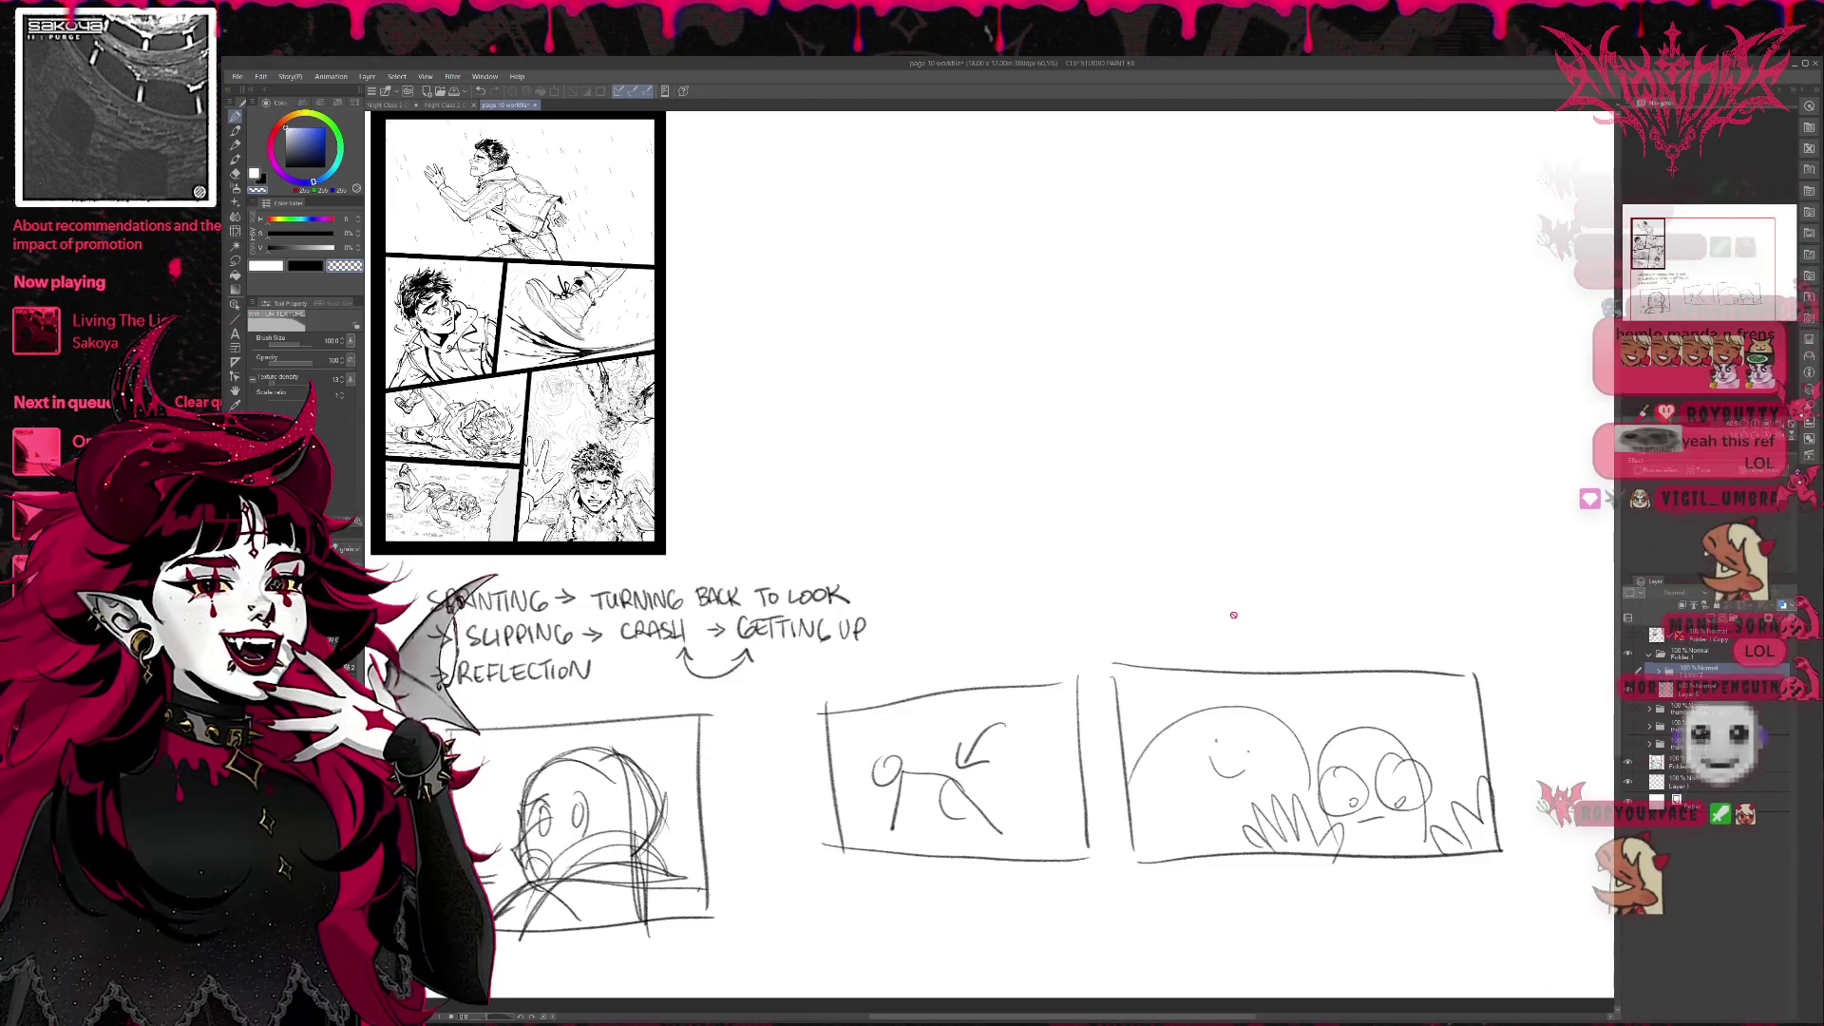
scroll(1230, 631, down, 1)
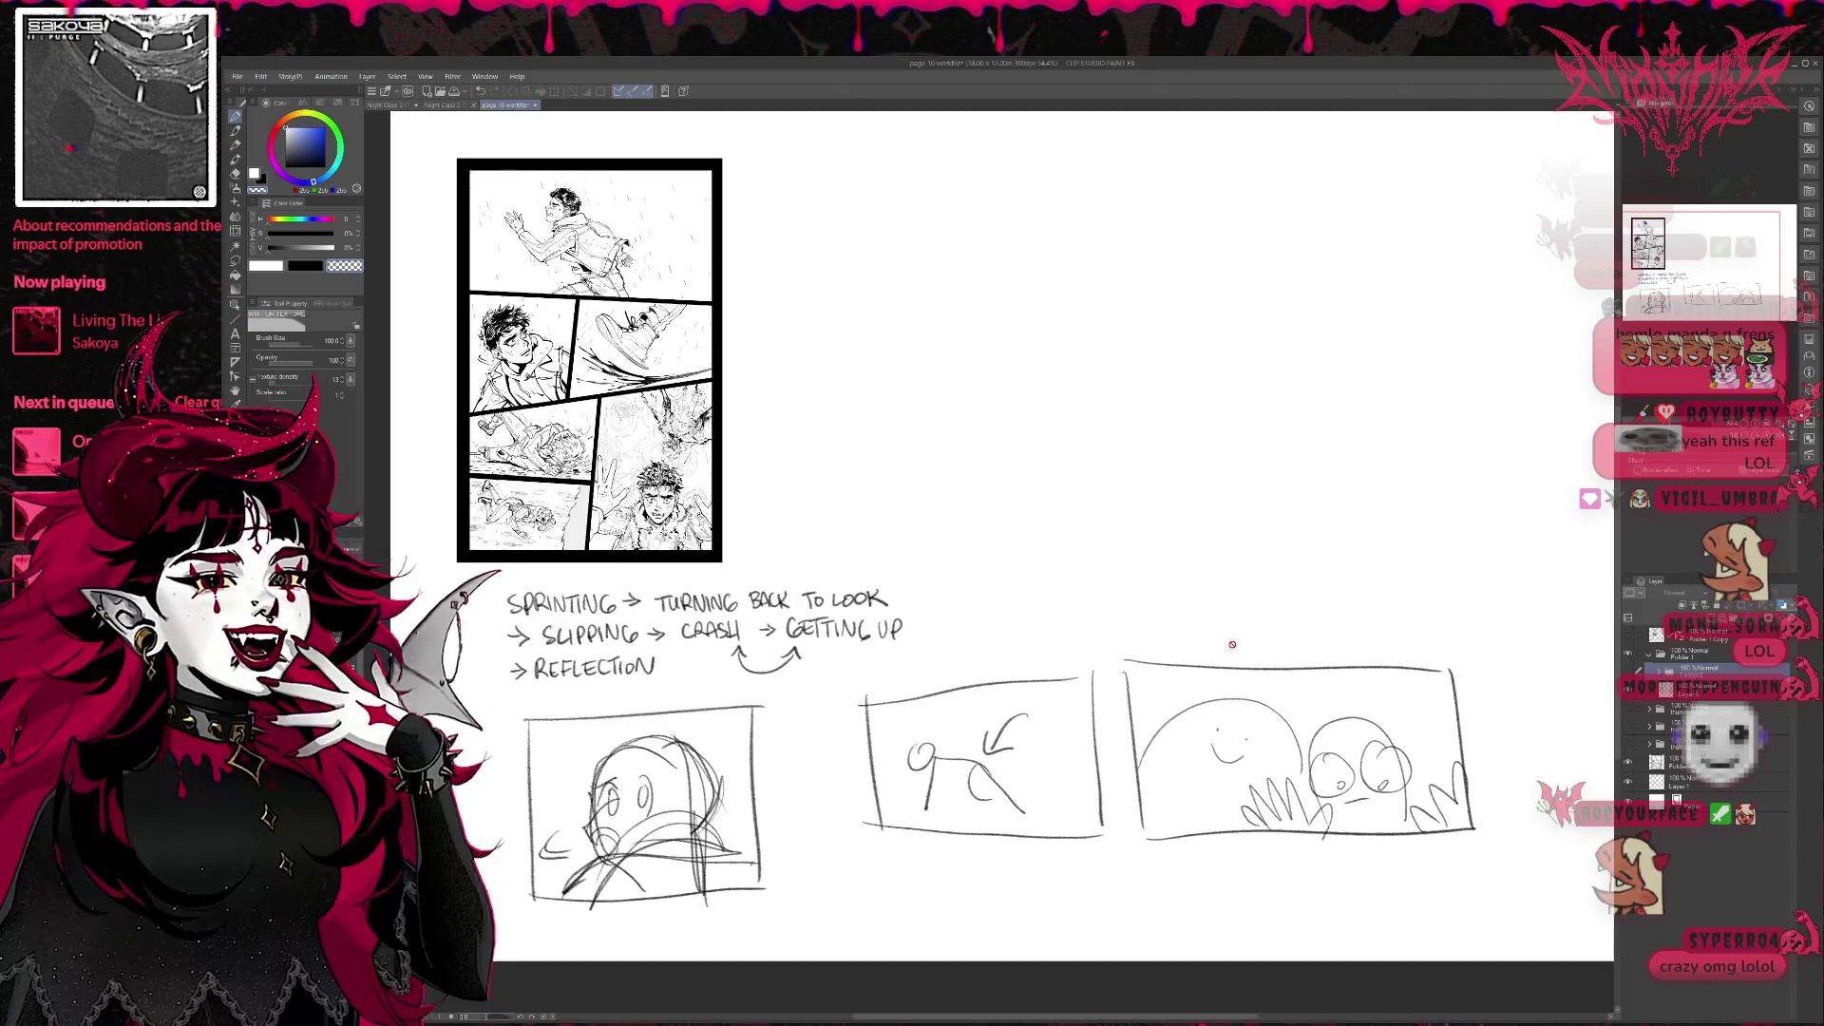
scroll(1230, 631, up, 3)
scroll(1251, 733, up, 1)
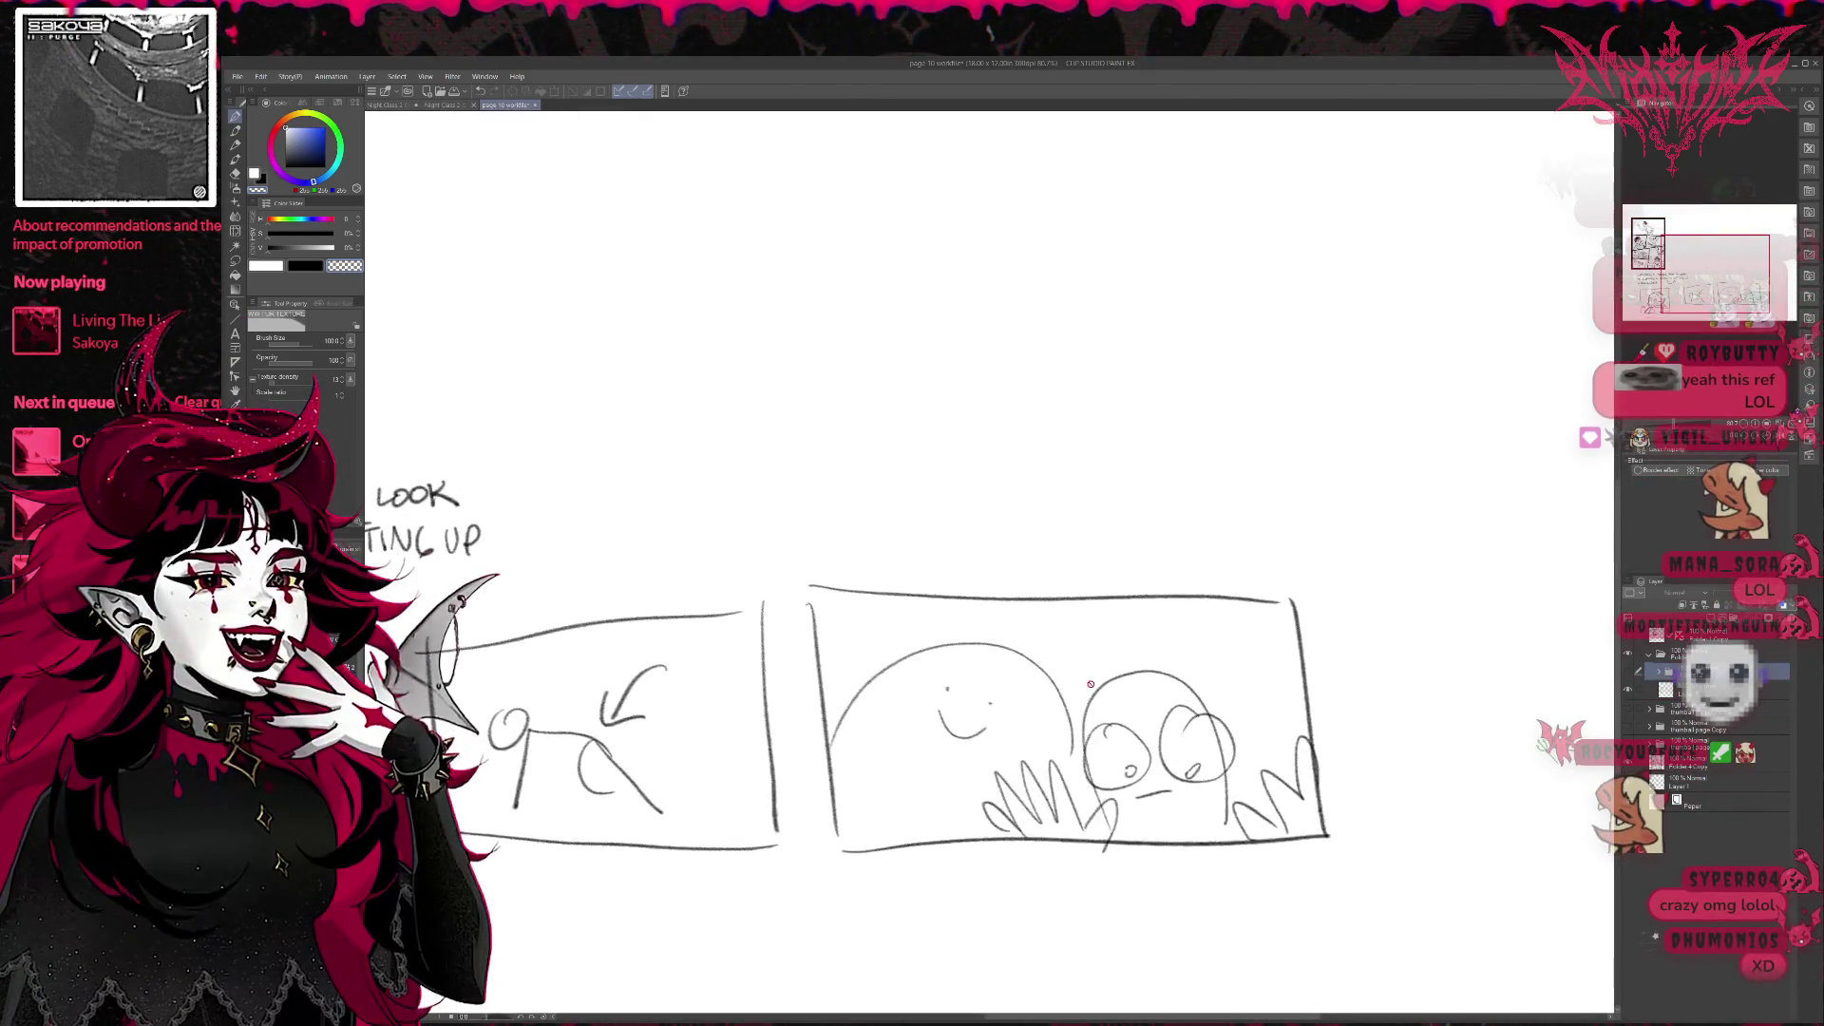
scroll(1252, 732, up, 2)
scroll(1135, 697, down, 2)
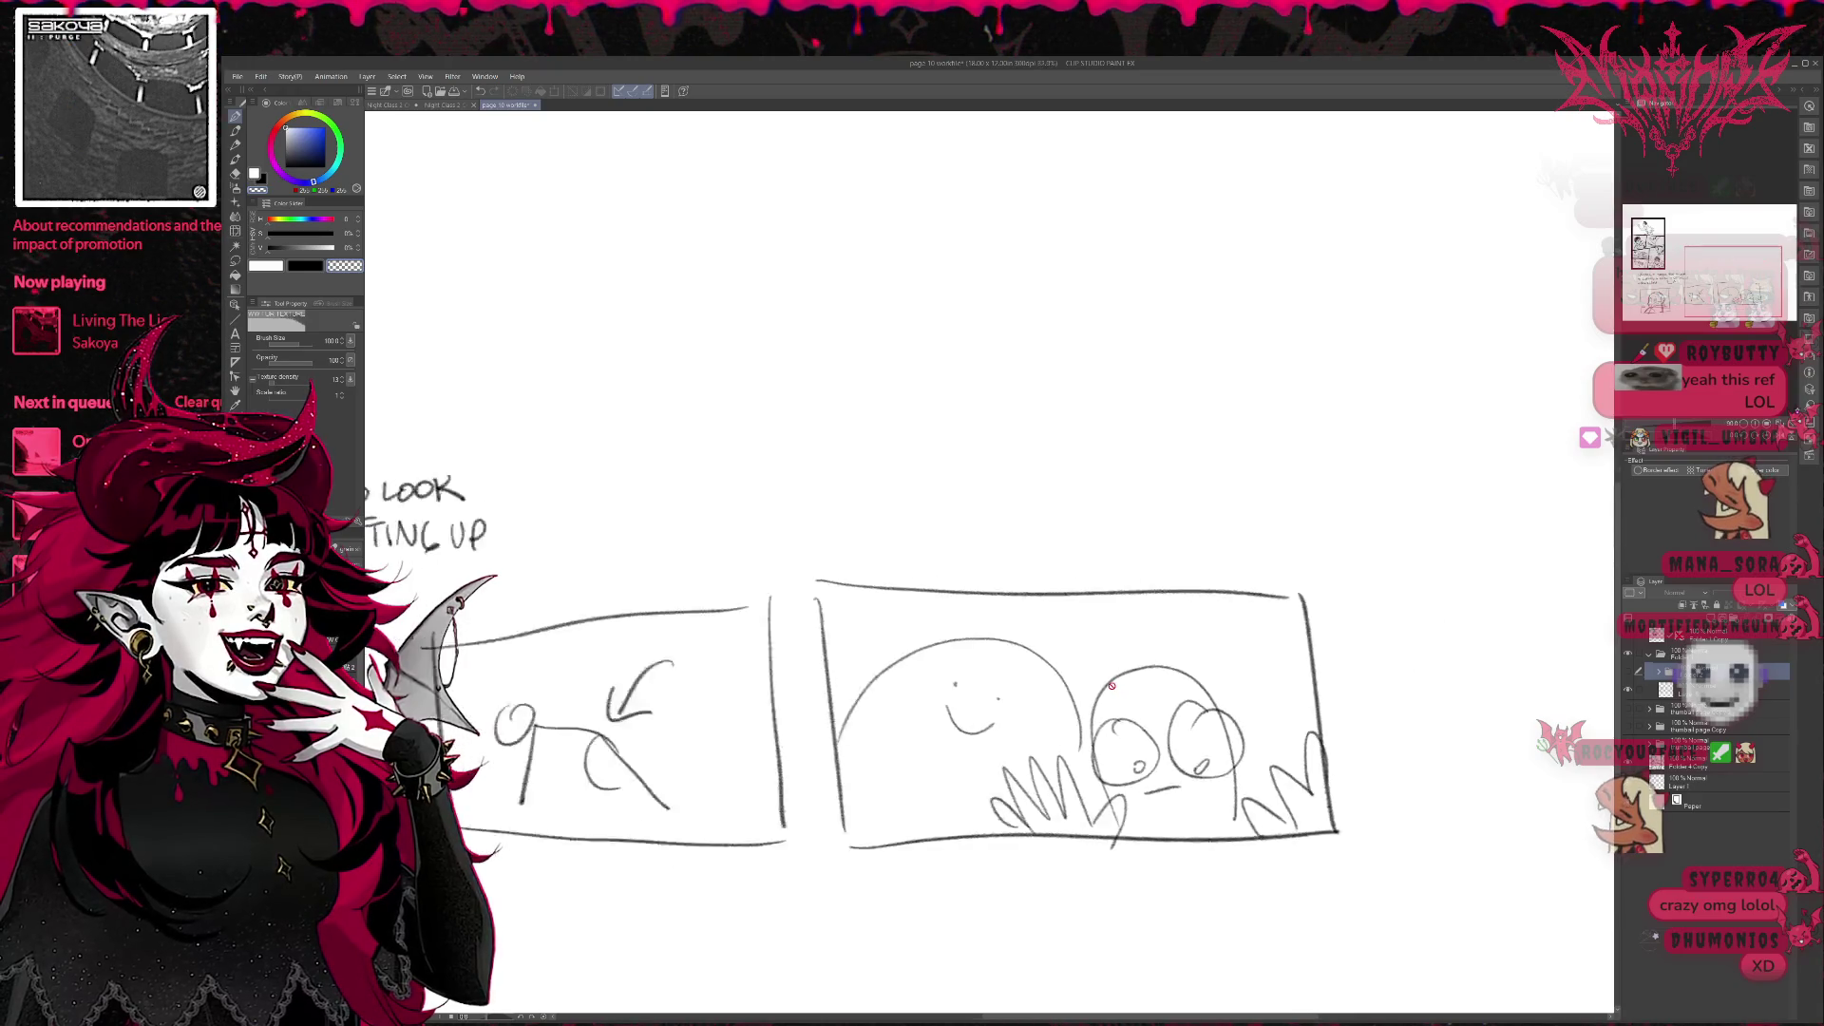
scroll(1136, 697, down, 3)
drag(1040, 649, 1073, 731)
scroll(1049, 715, up, 2)
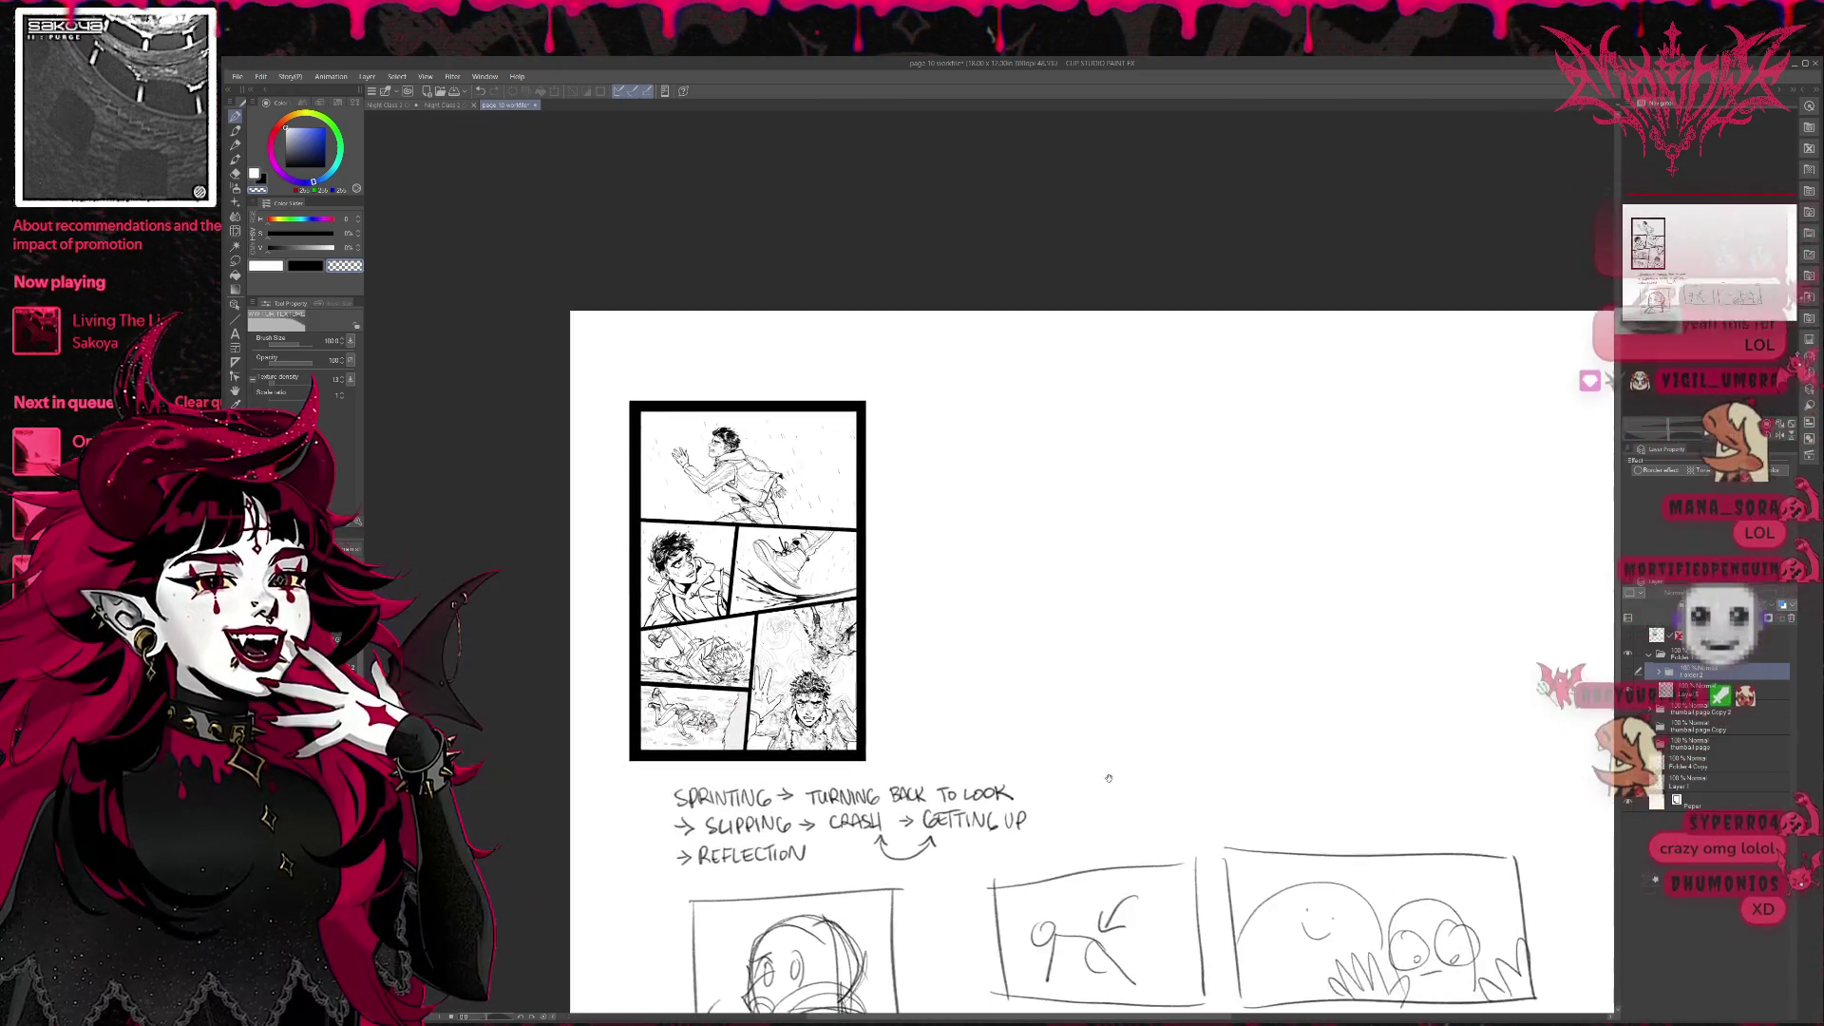
scroll(1062, 715, up, 2)
scroll(1083, 714, up, 2)
scroll(1112, 713, up, 2)
scroll(1113, 713, up, 1)
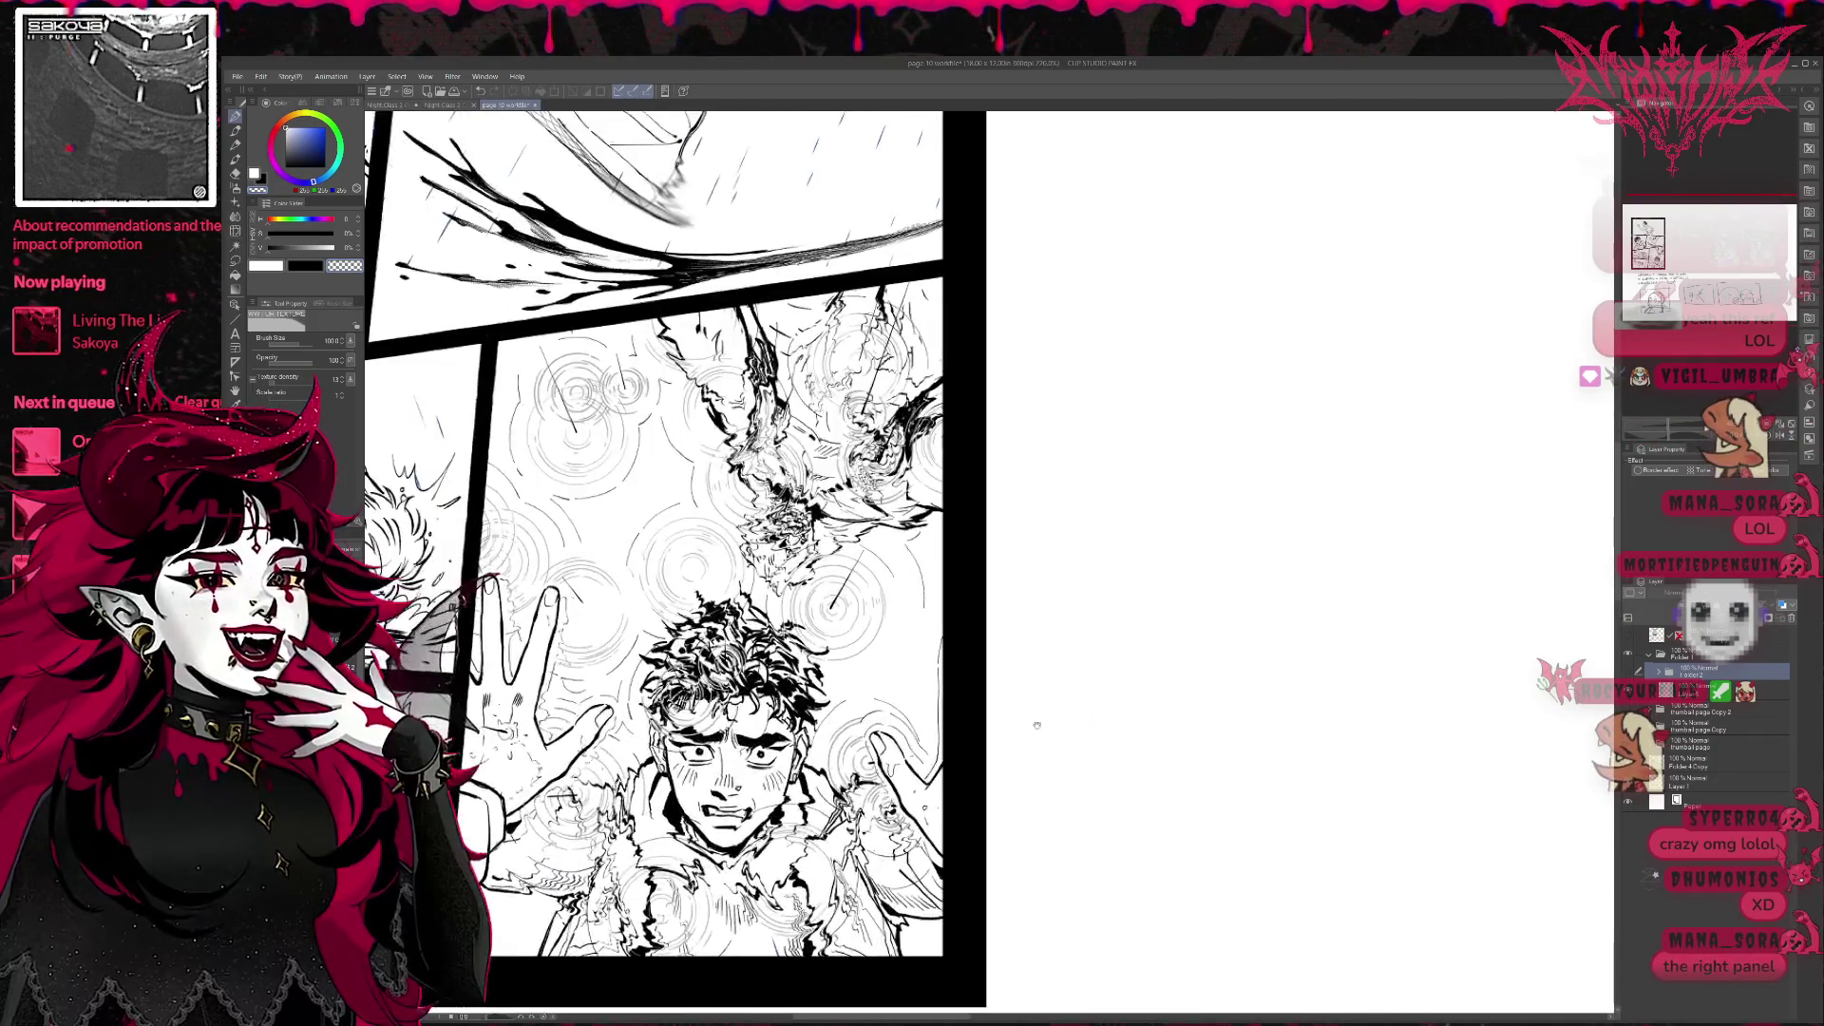
scroll(1036, 726, down, 1)
scroll(1205, 632, down, 2)
scroll(1153, 724, down, 3)
scroll(1151, 737, down, 2)
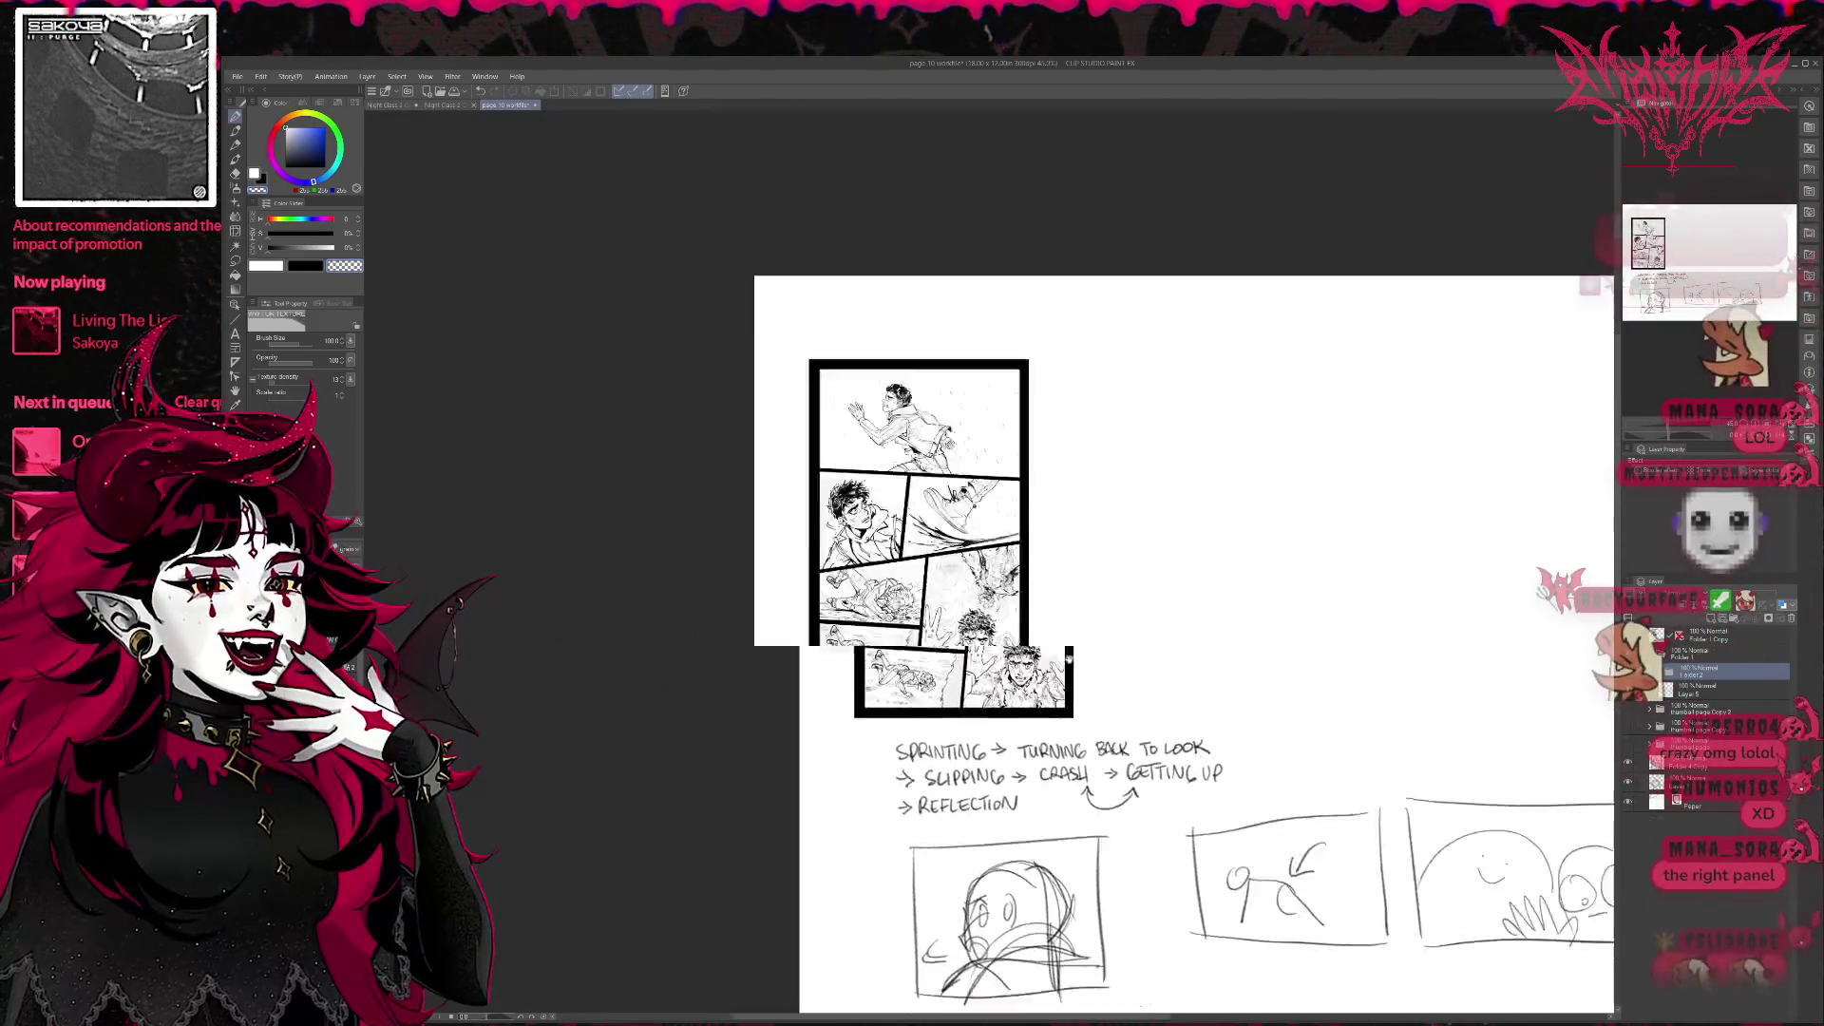
scroll(1225, 684, down, 2)
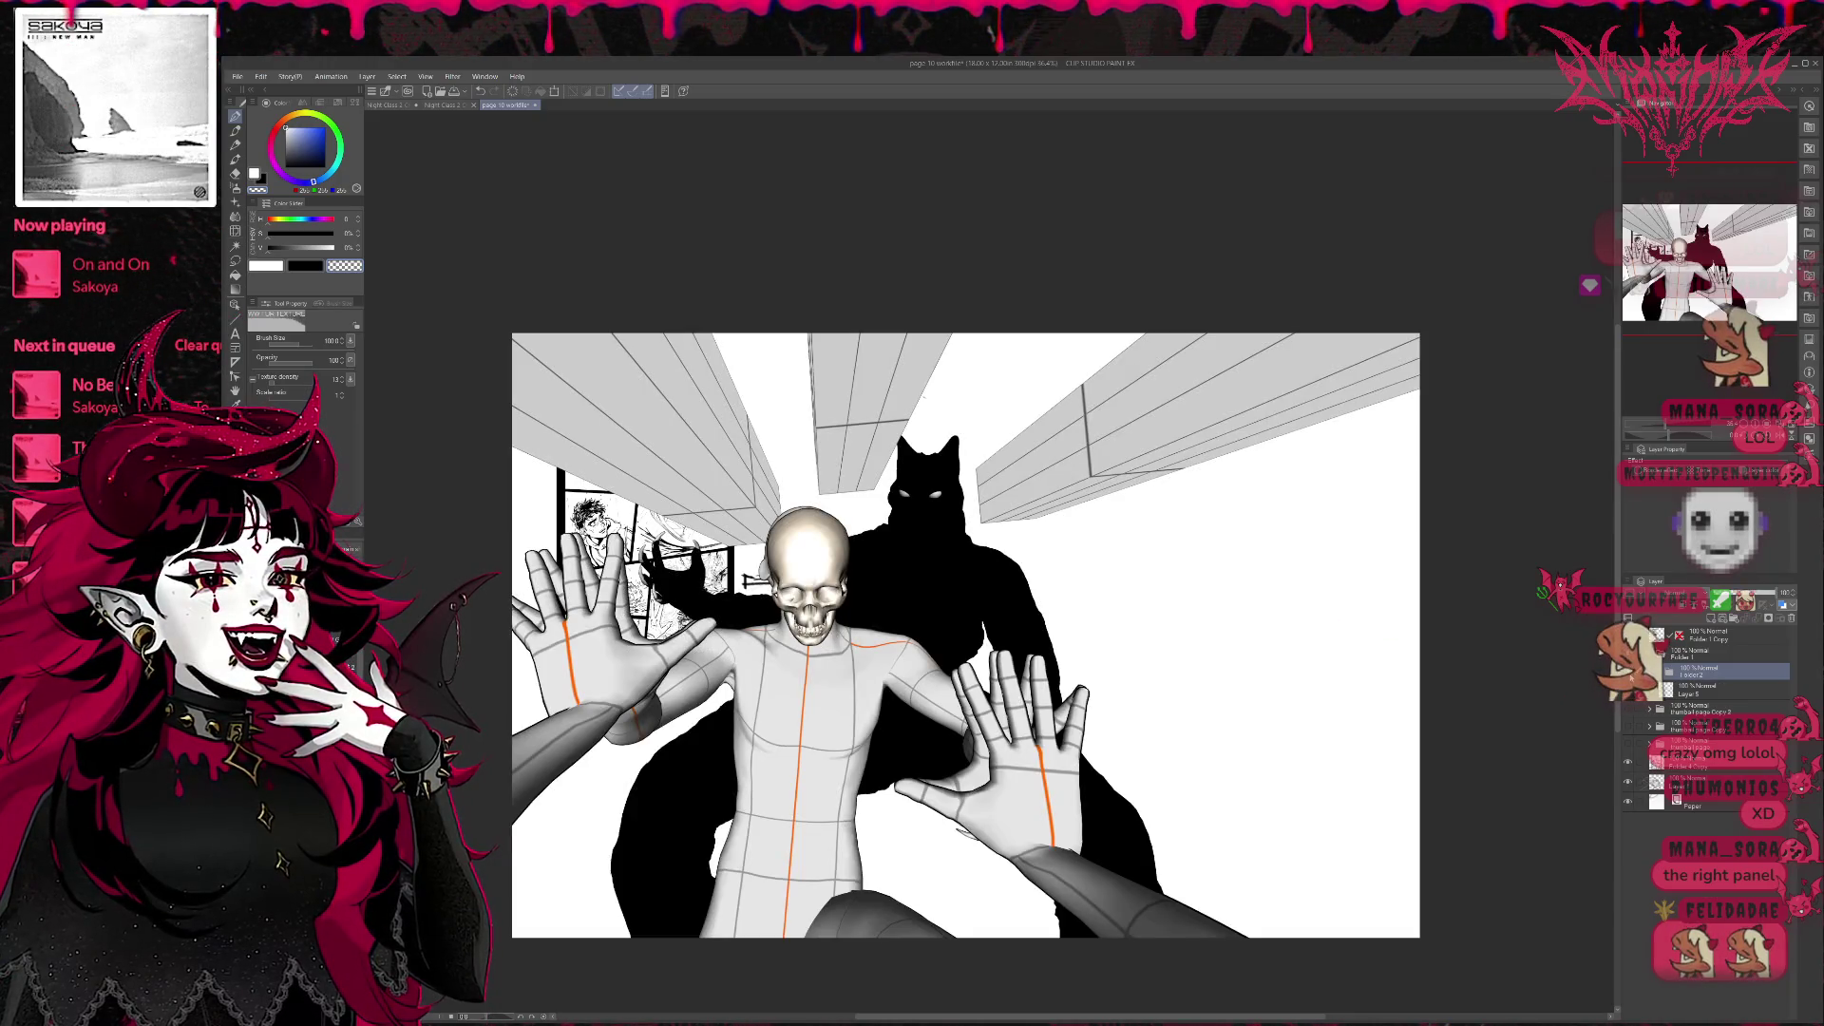
drag(1254, 722, 1134, 670)
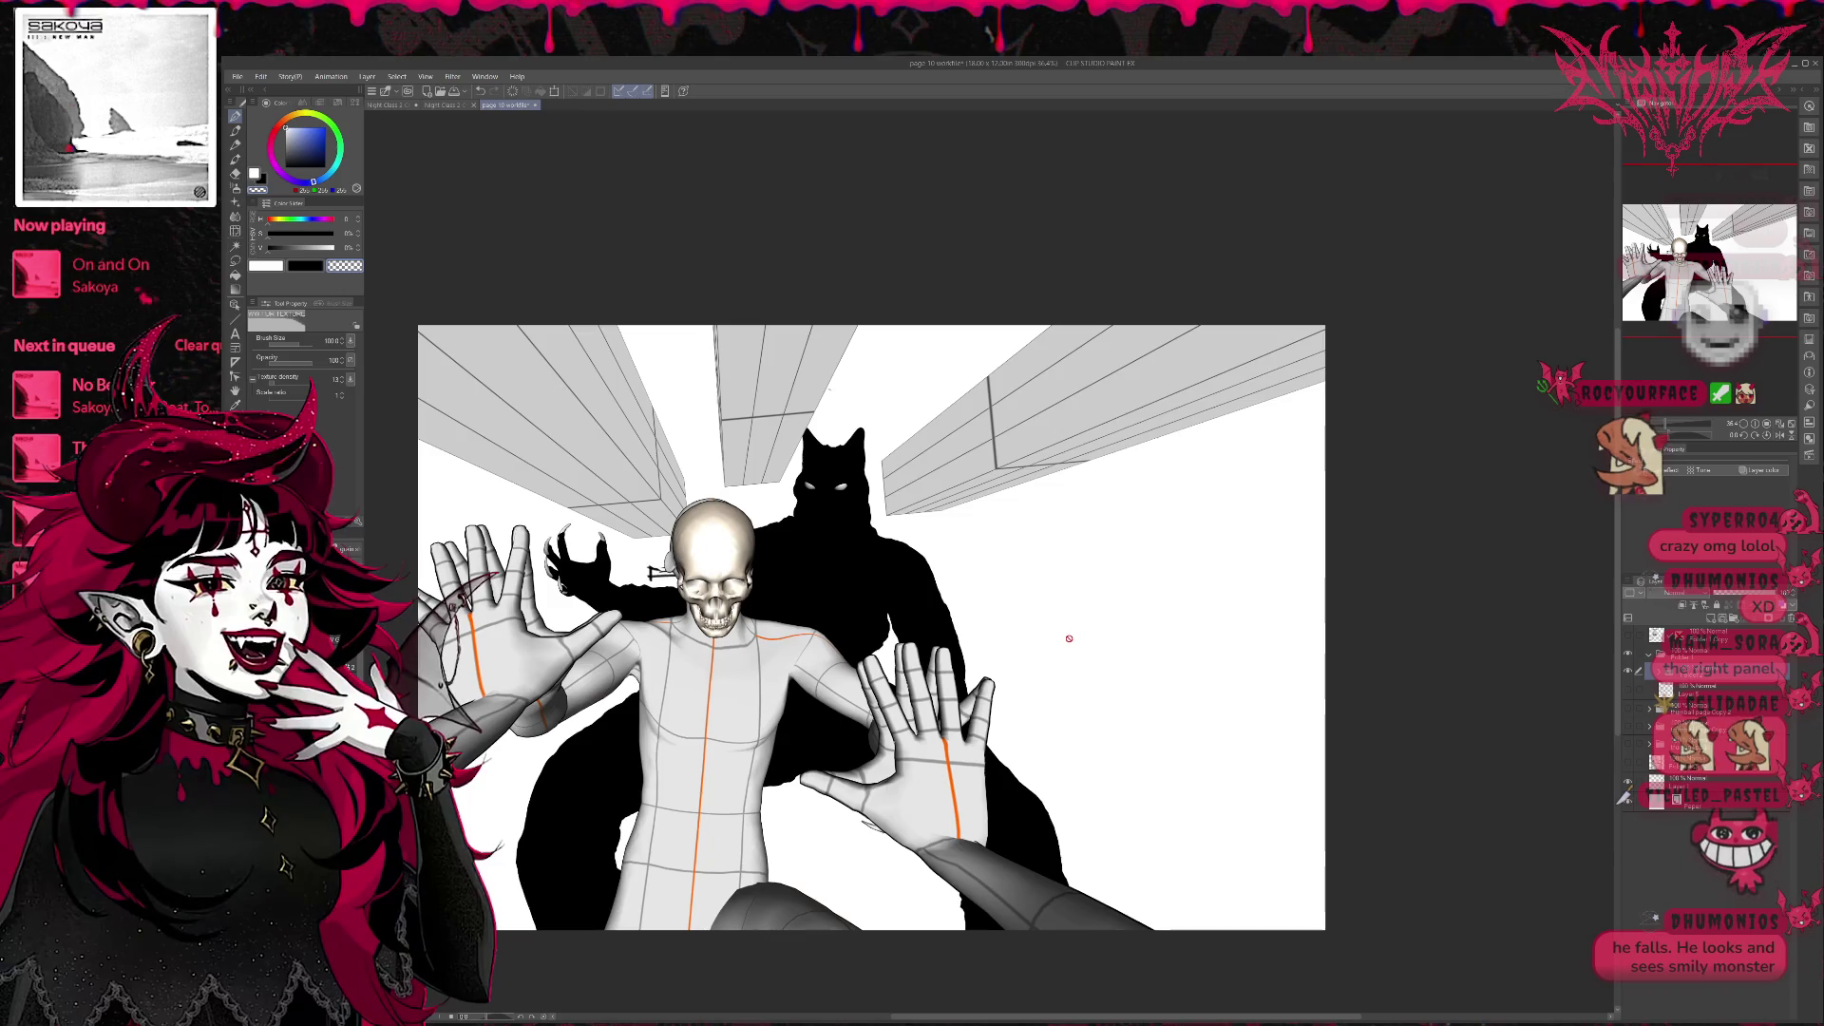
drag(1068, 638, 1148, 618)
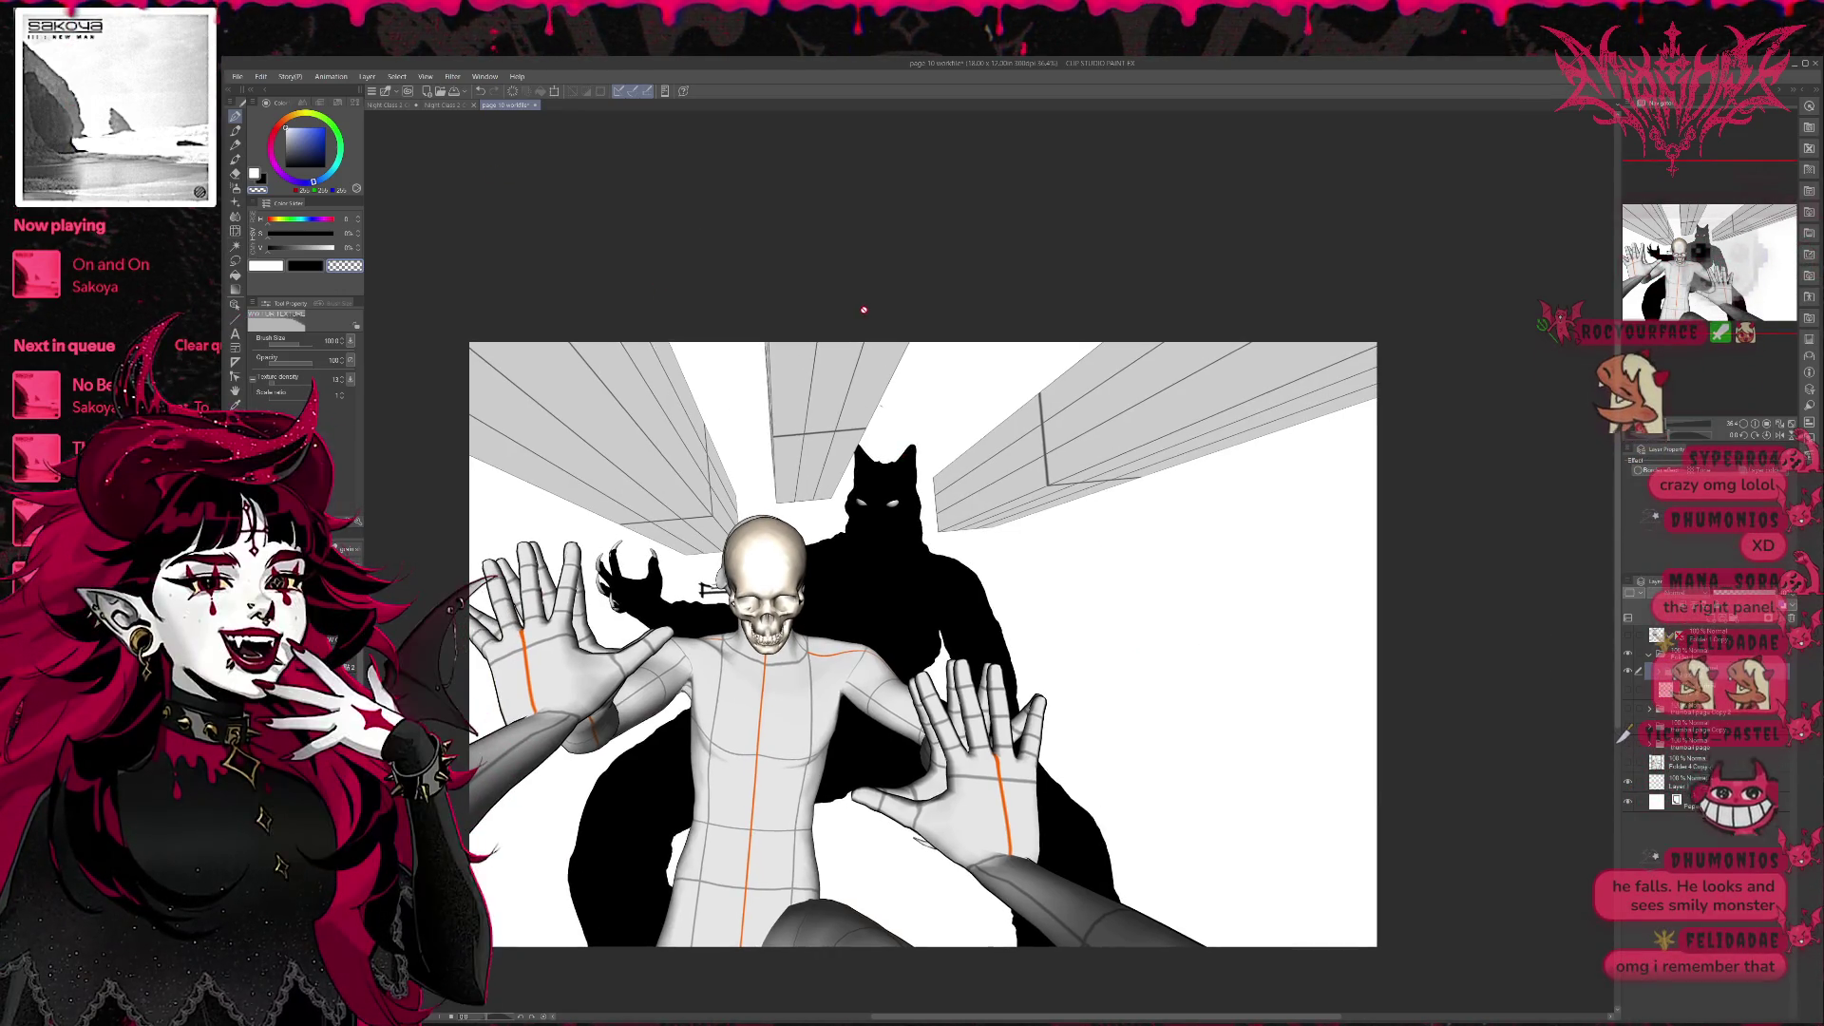
click(451, 106)
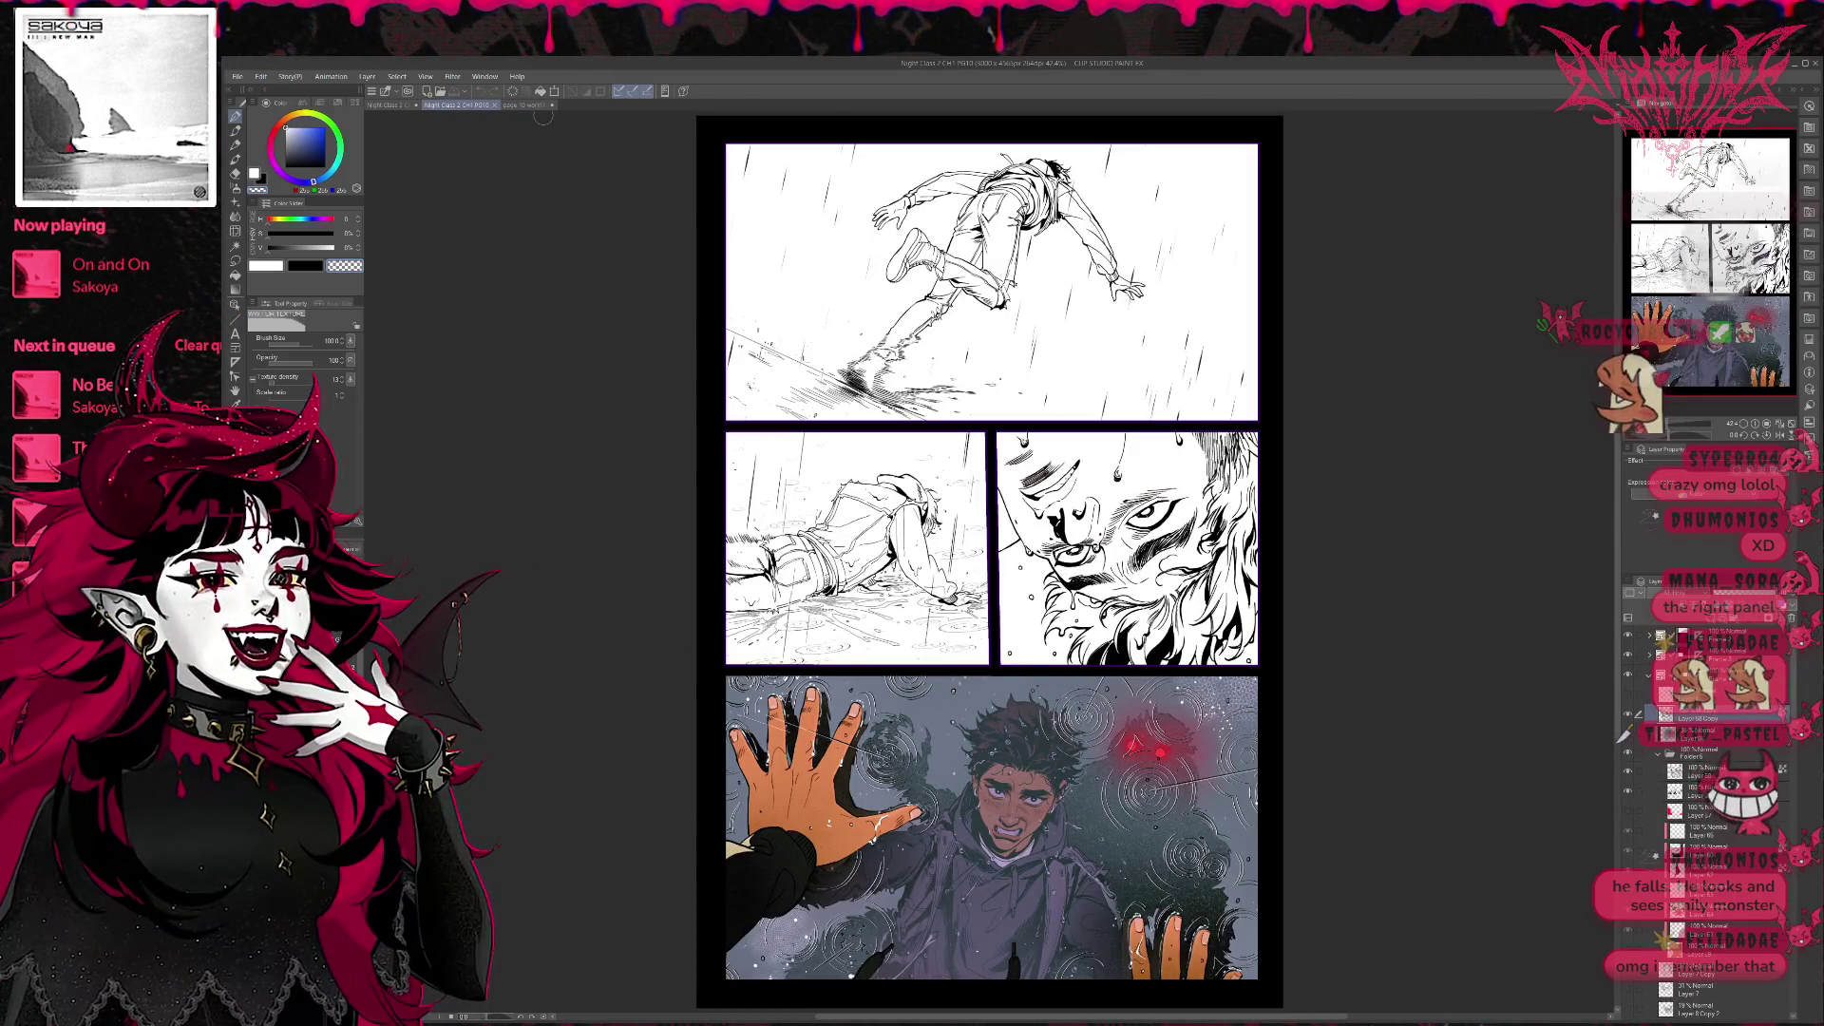
click(510, 107)
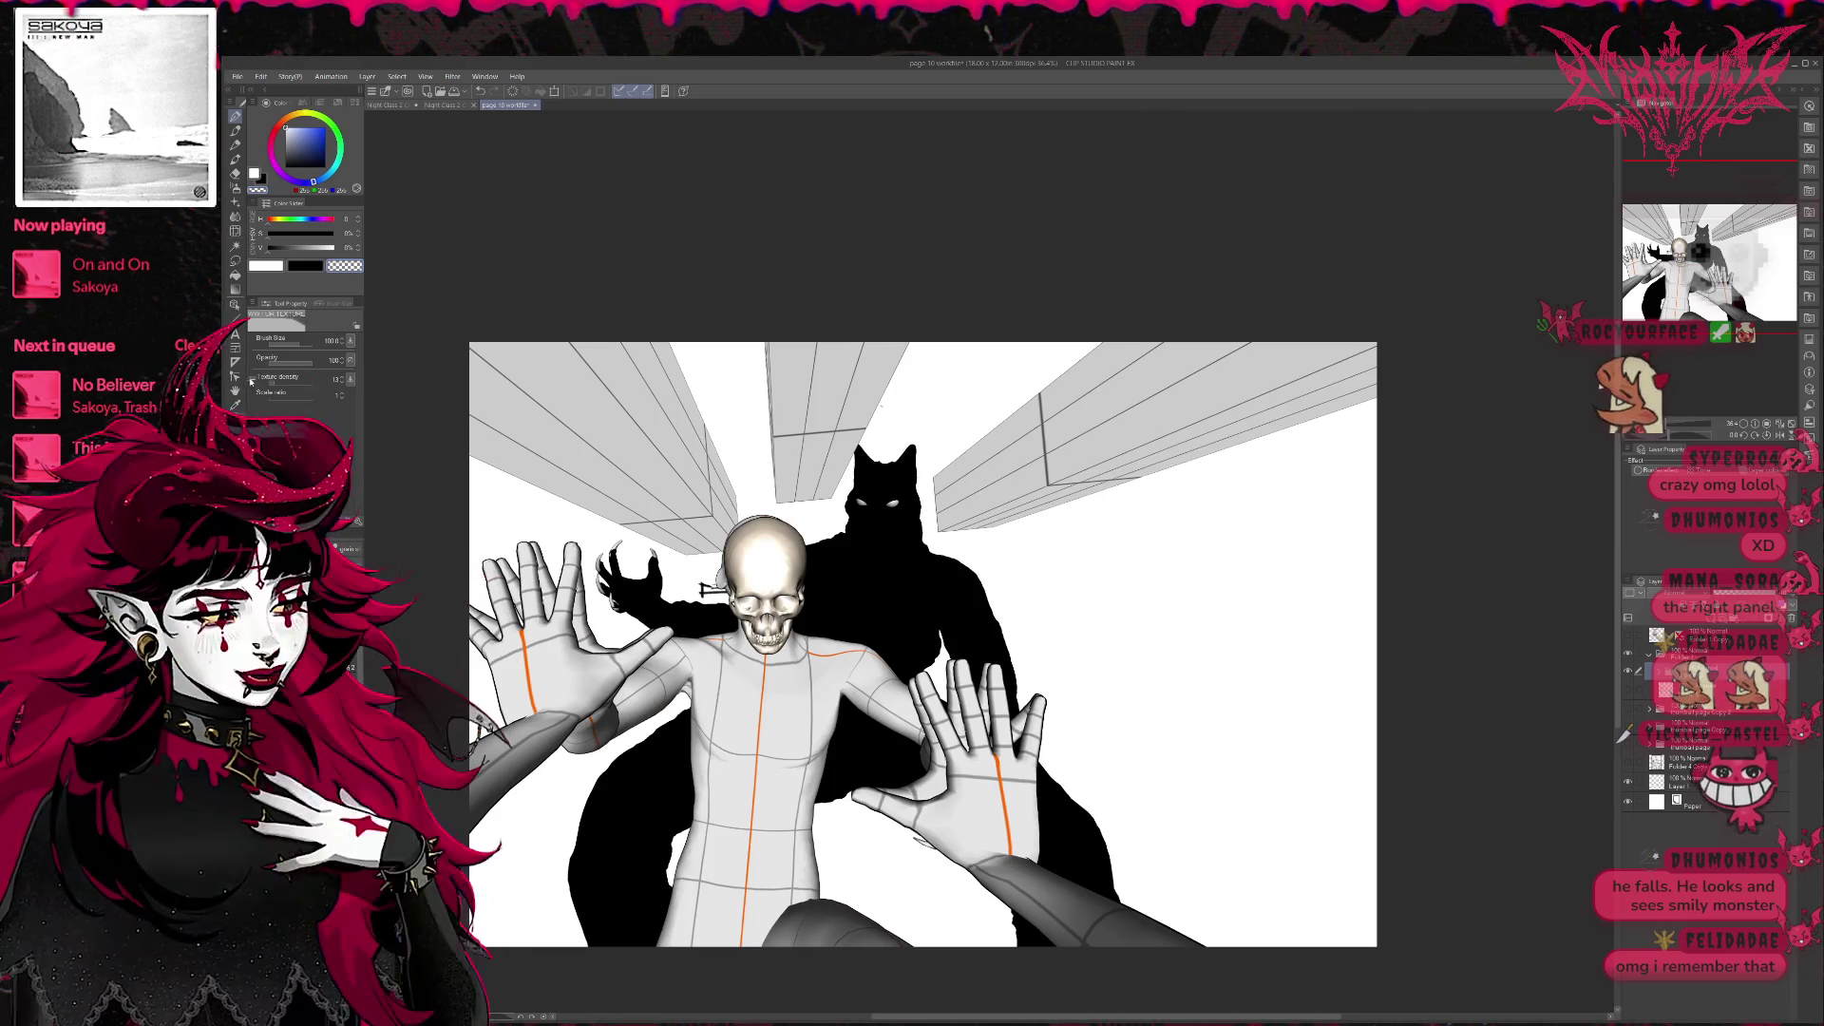
key(u)
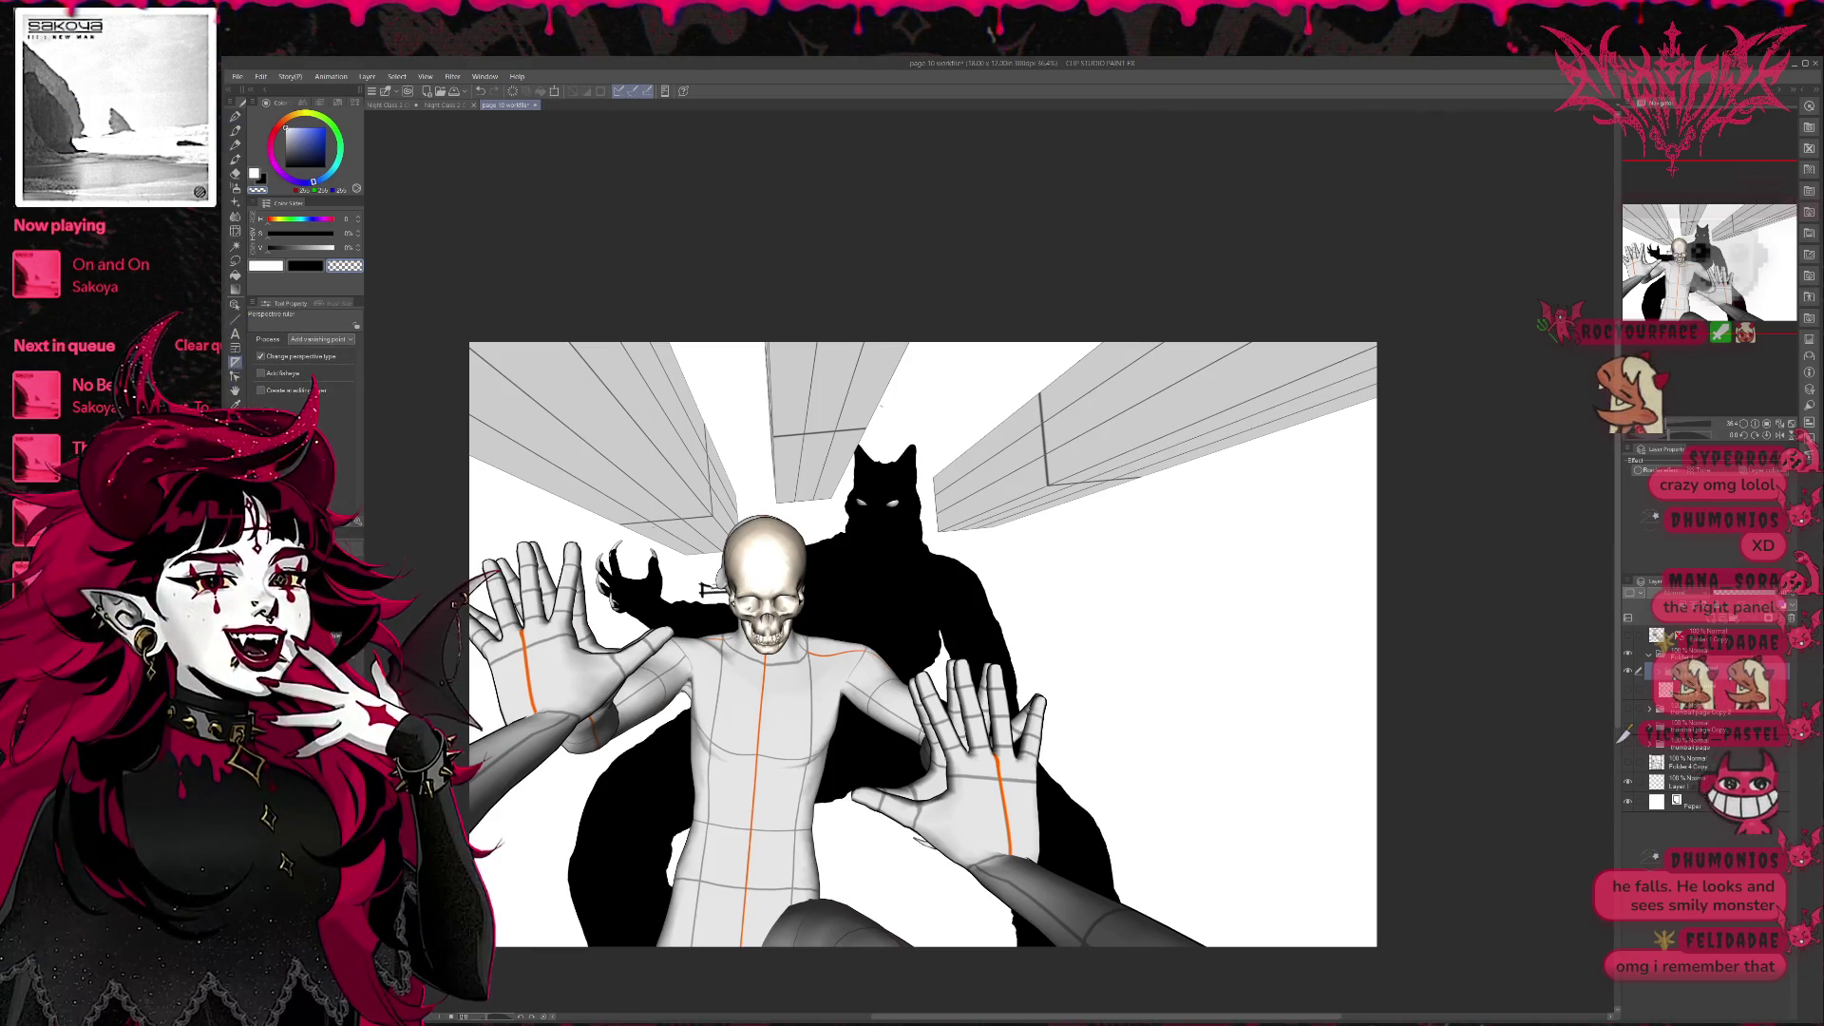
Lay two perspective guides toward the skull and prepare a new layer with blue brush colour.
drag(769, 565, 998, 841)
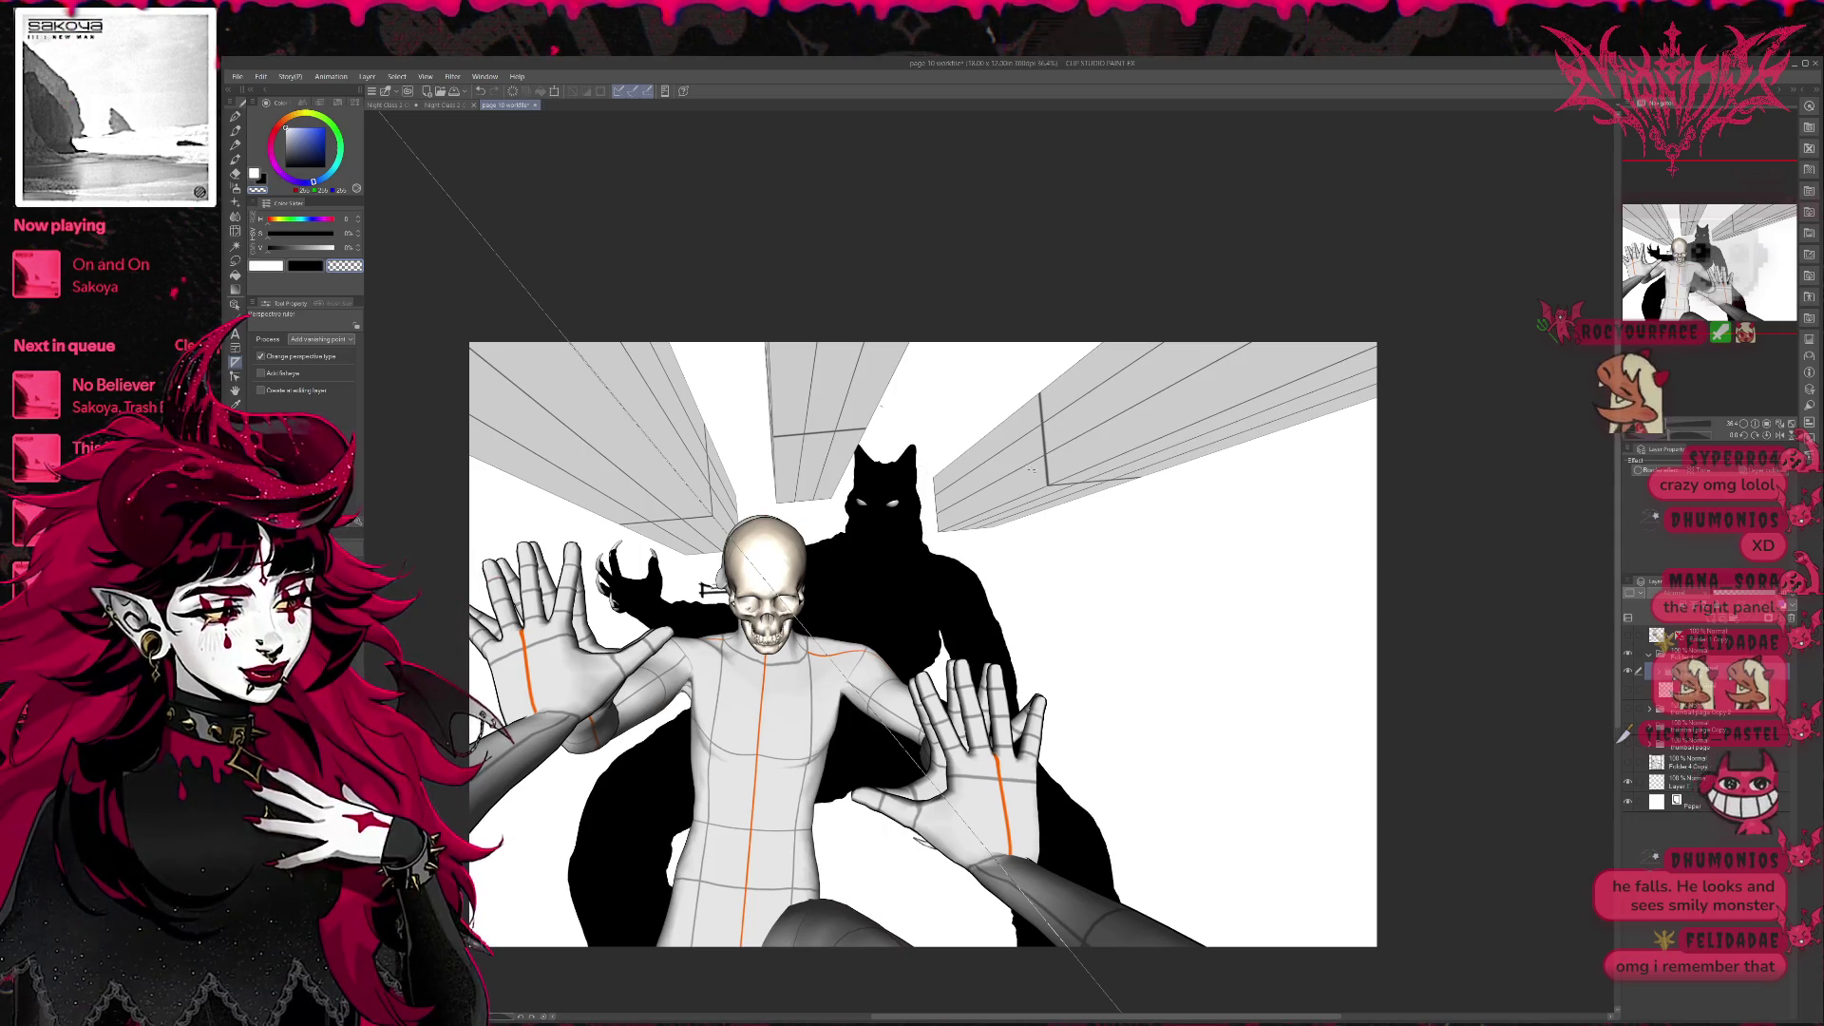
drag(805, 587, 947, 508)
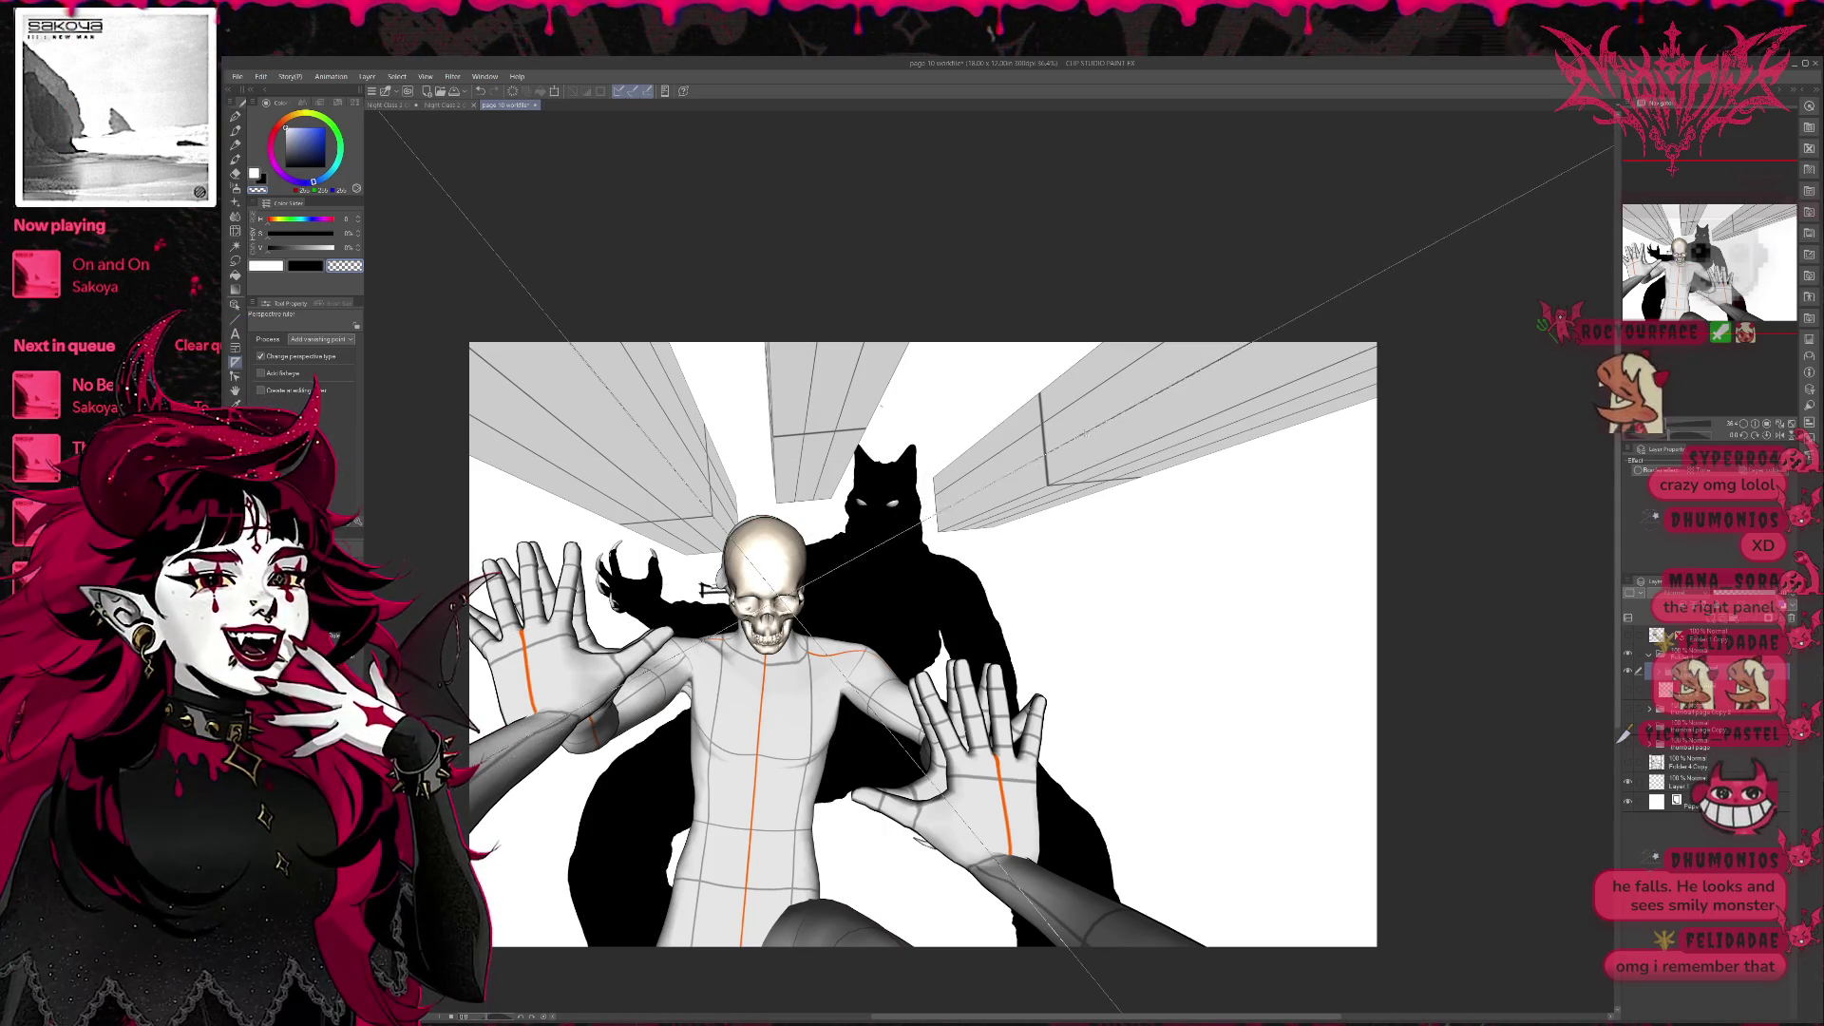
key(ctrl+shift+n)
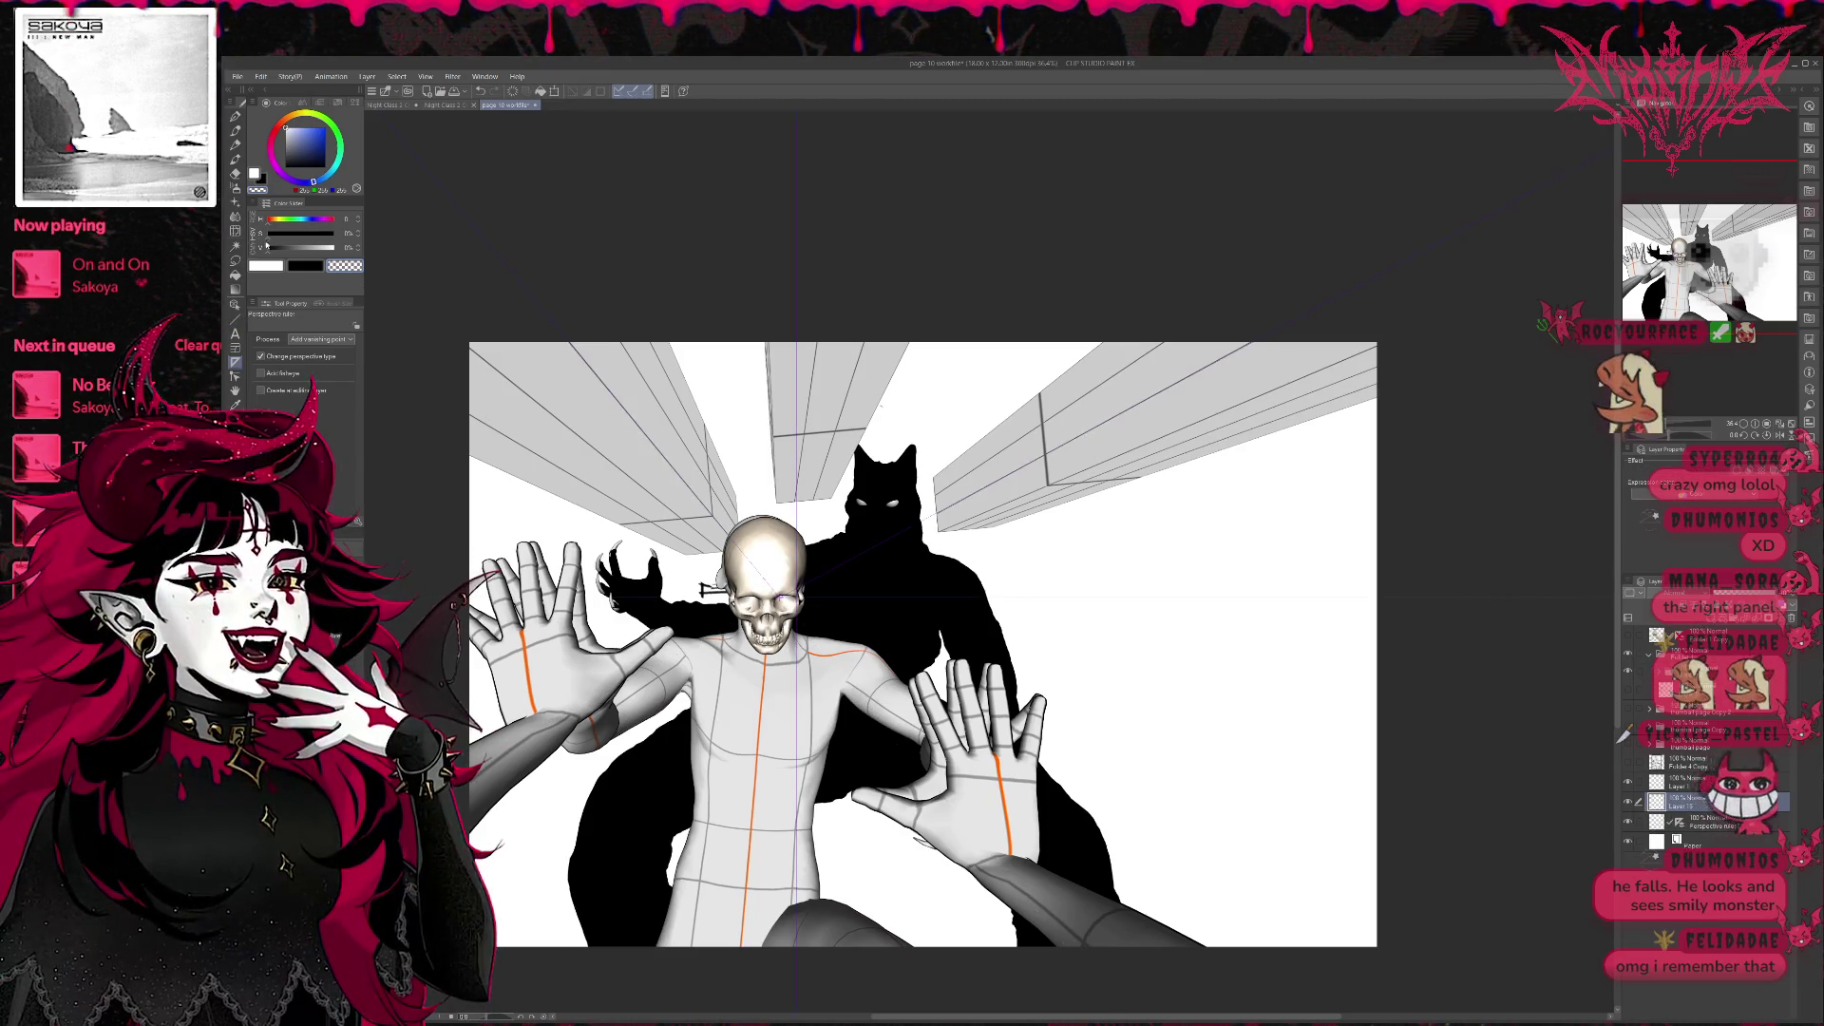
key(x)
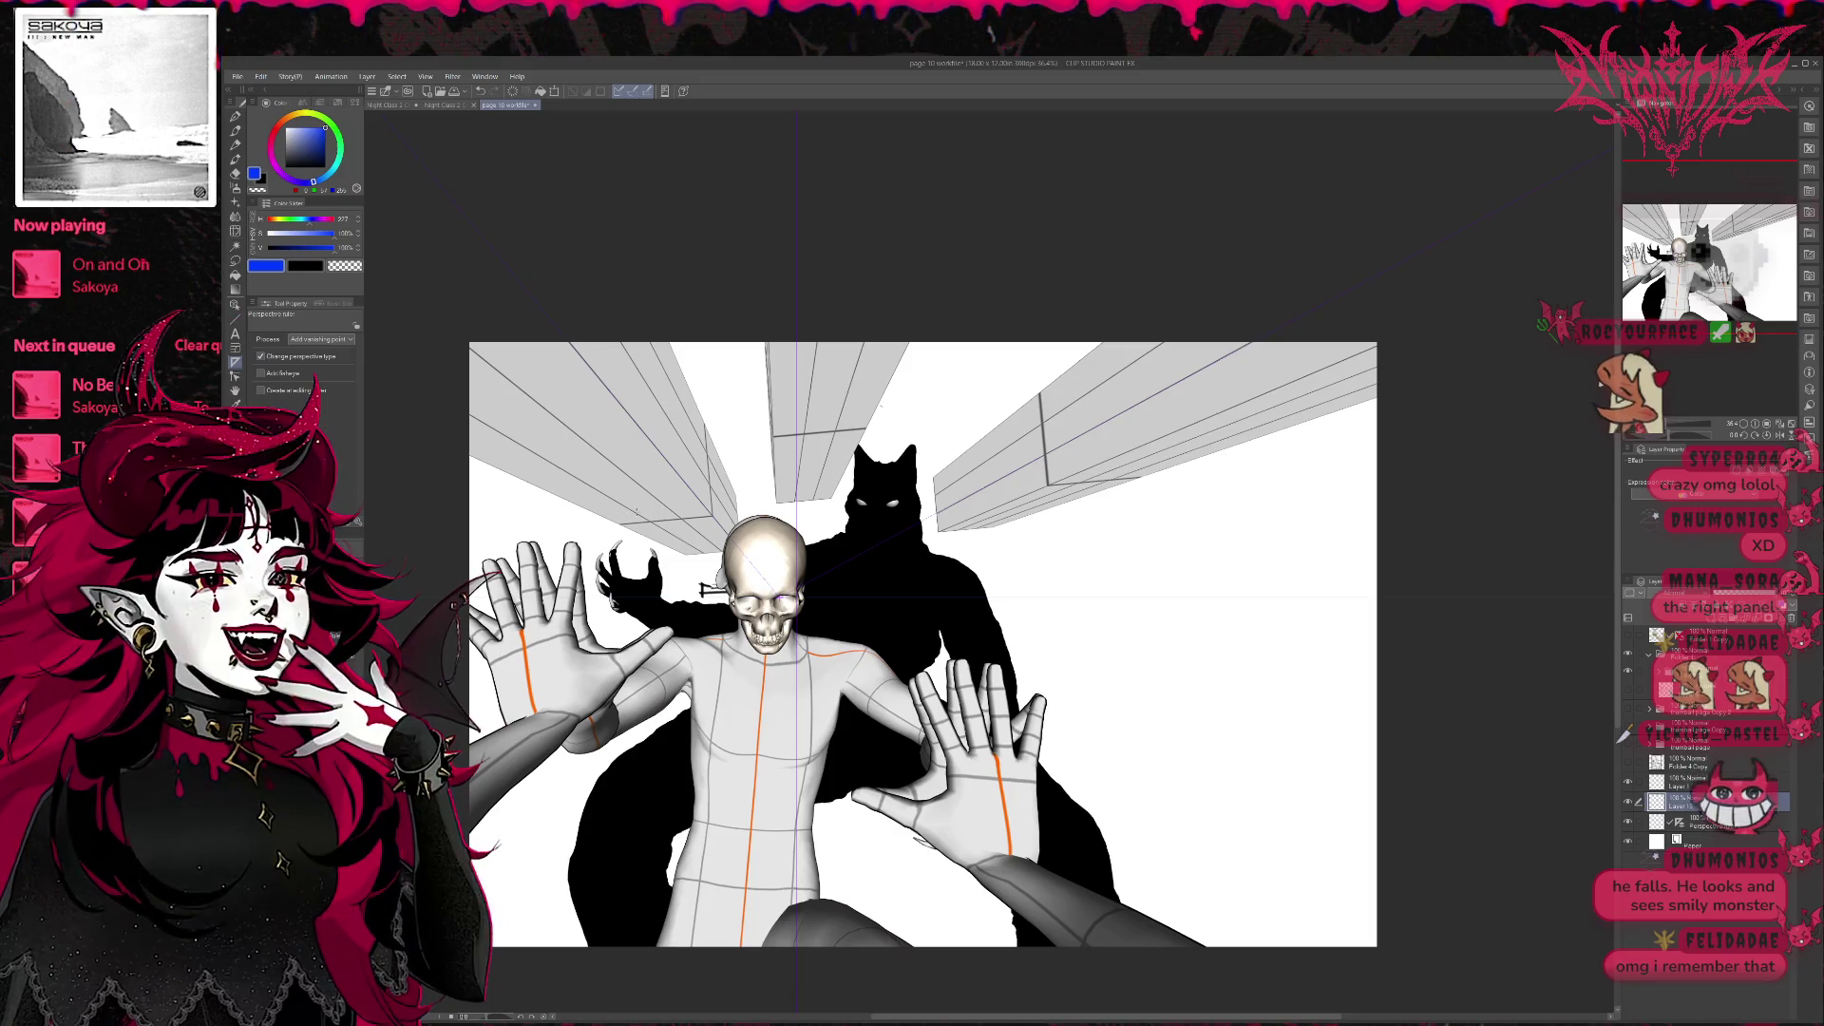
key(p)
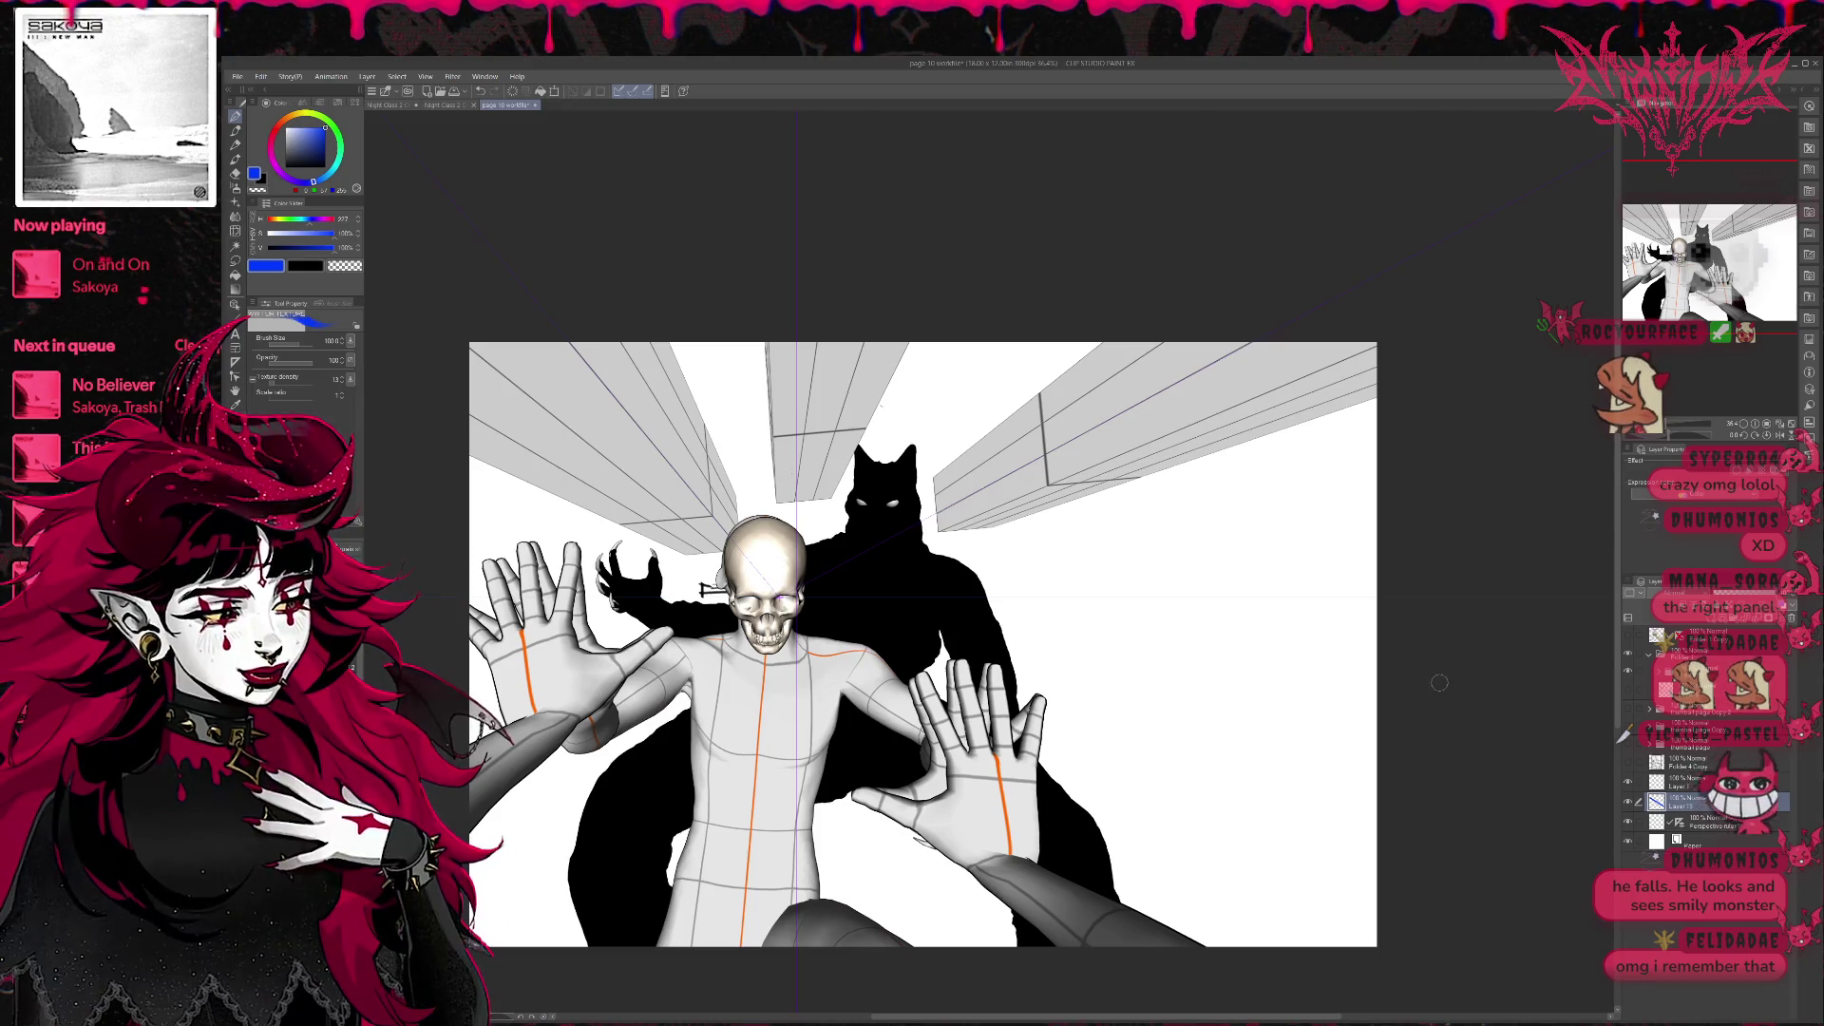
click(1717, 673)
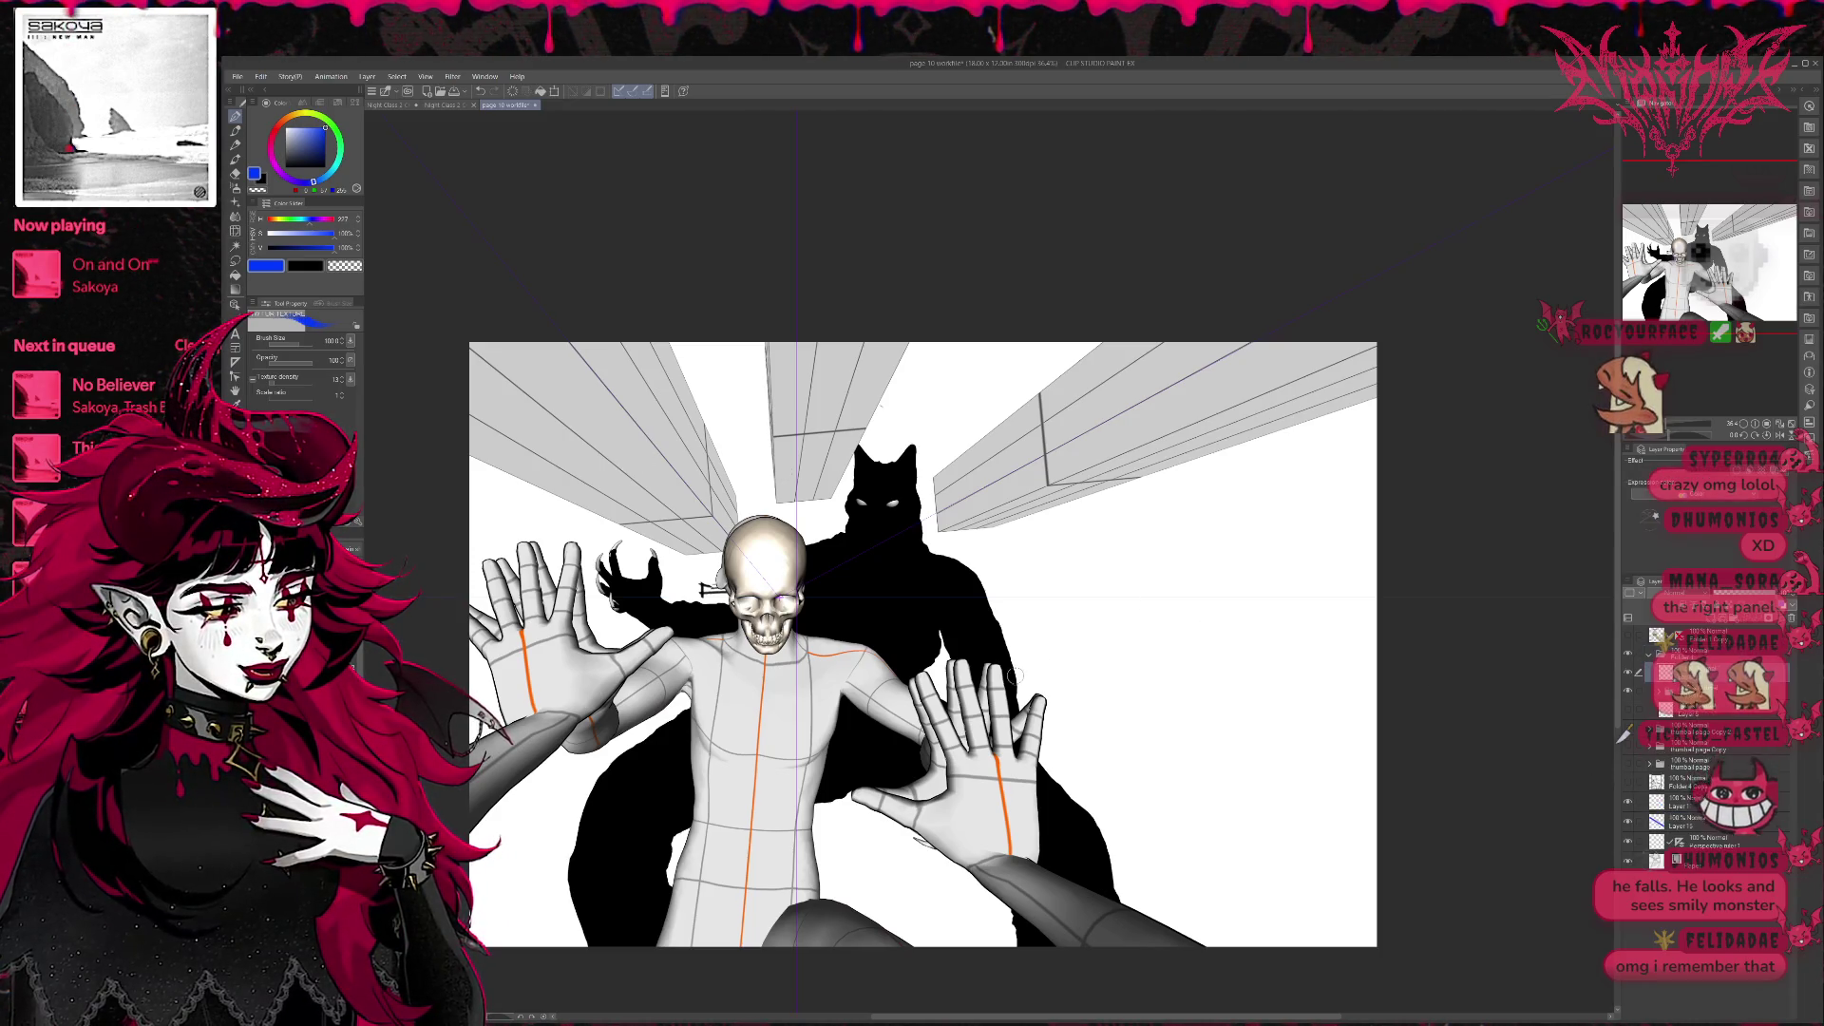
Paint eight blue speed lines radiating from the skull's head and beside the figure.
drag(684, 553, 485, 470)
drag(690, 497, 577, 370)
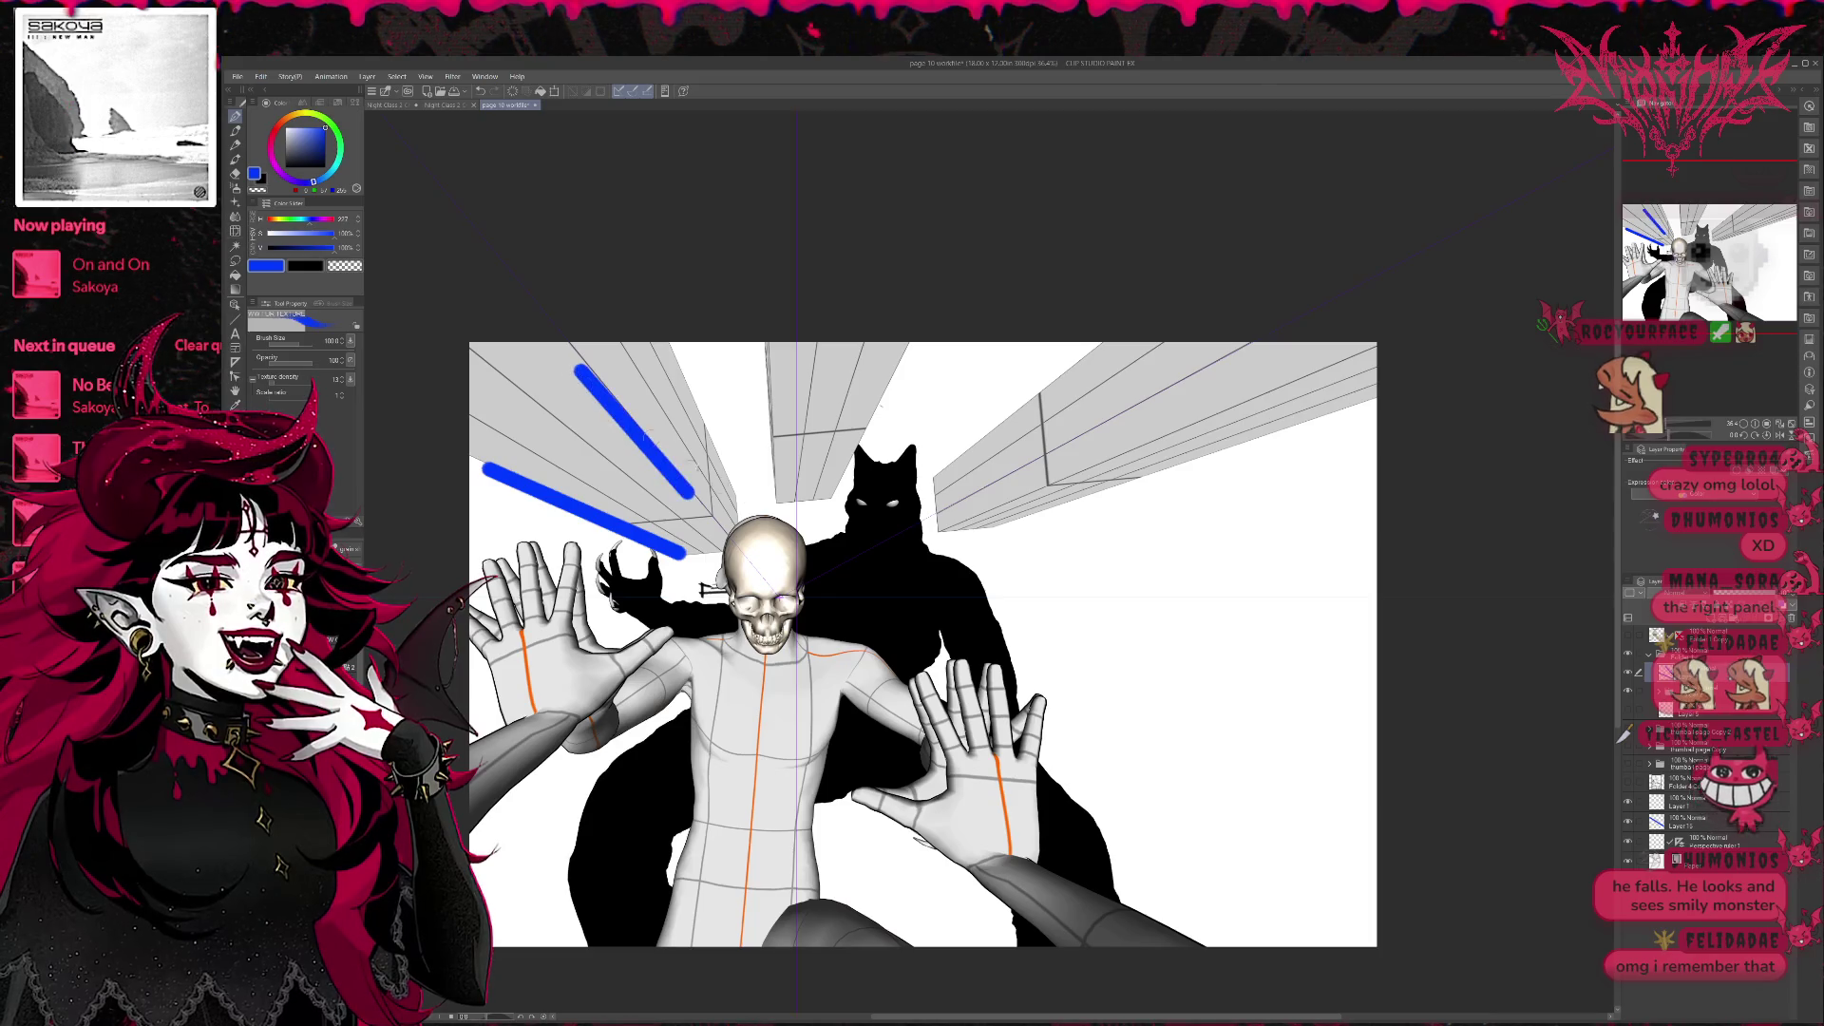
drag(761, 501, 737, 387)
mouse_move(831, 488)
mouse_down()
mouse_move(883, 374)
mouse_move(943, 421)
mouse_up()
drag(1026, 575, 1265, 554)
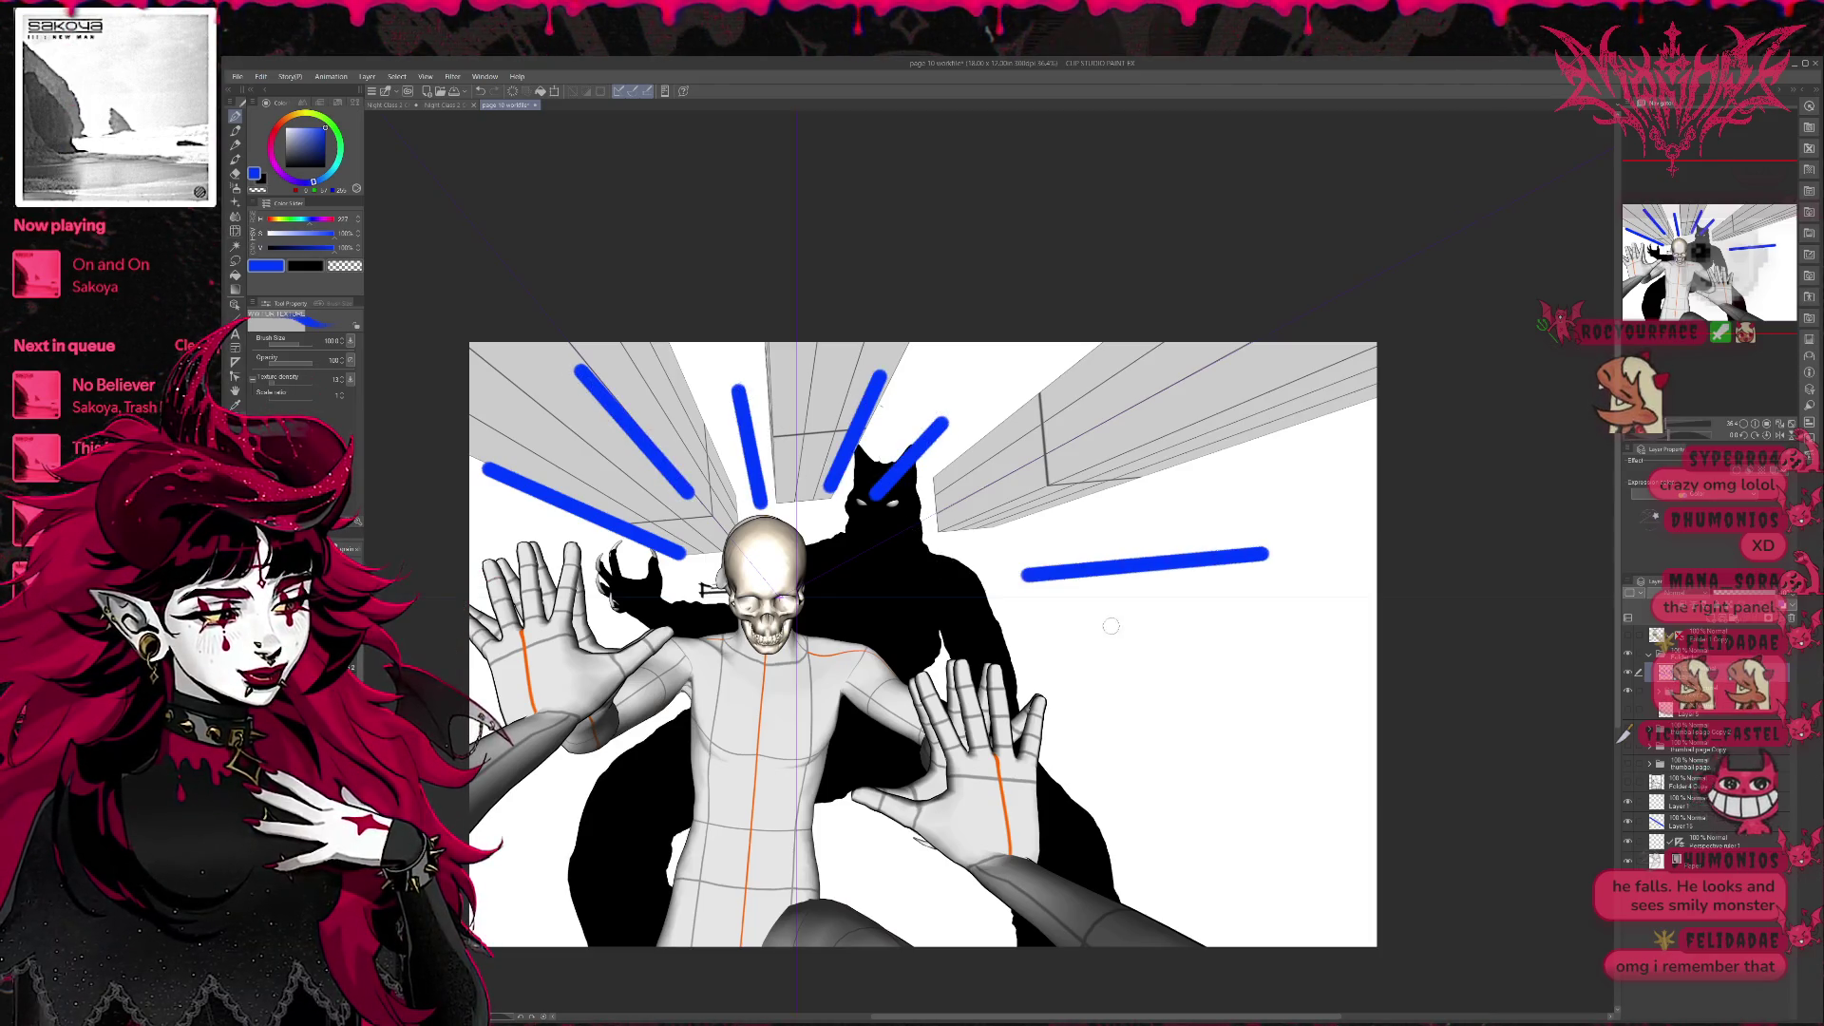
drag(1105, 624, 1219, 636)
drag(1100, 691, 1176, 714)
drag(1066, 724, 1173, 769)
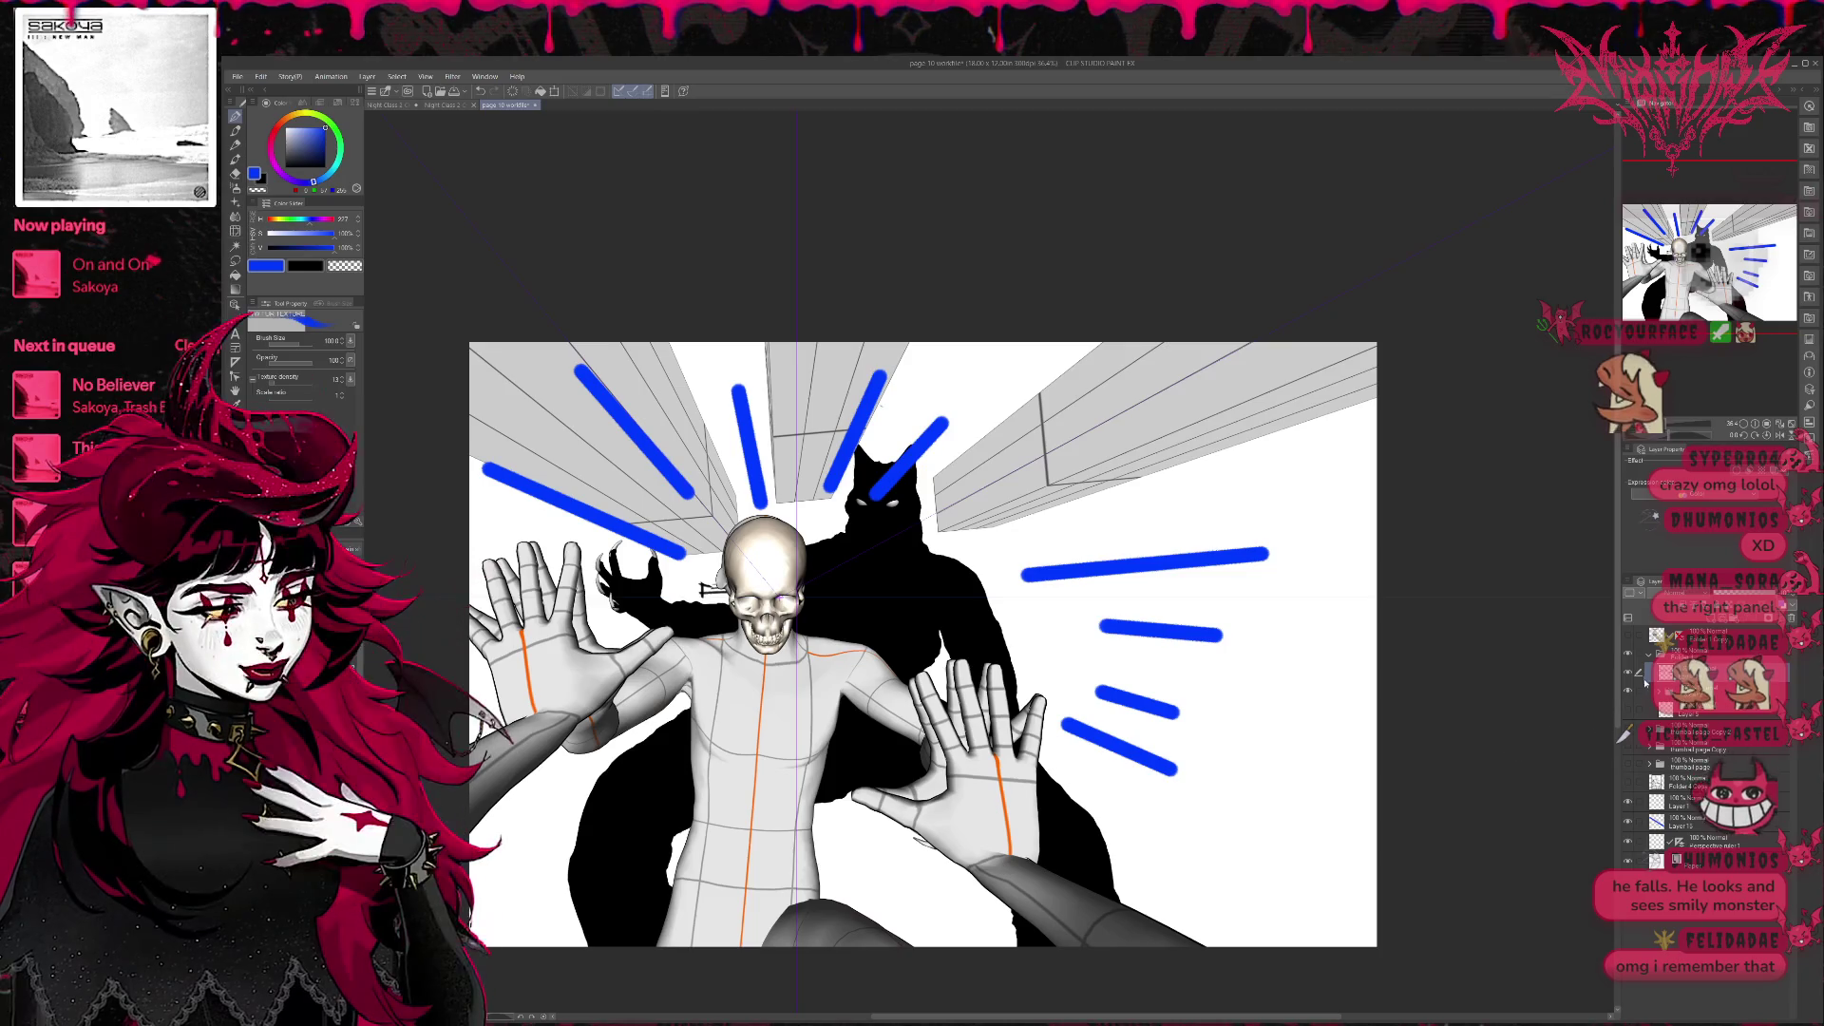
Delete the blue radiating strokes and switch to the coloured rain-soaked comic page.
key(Delete)
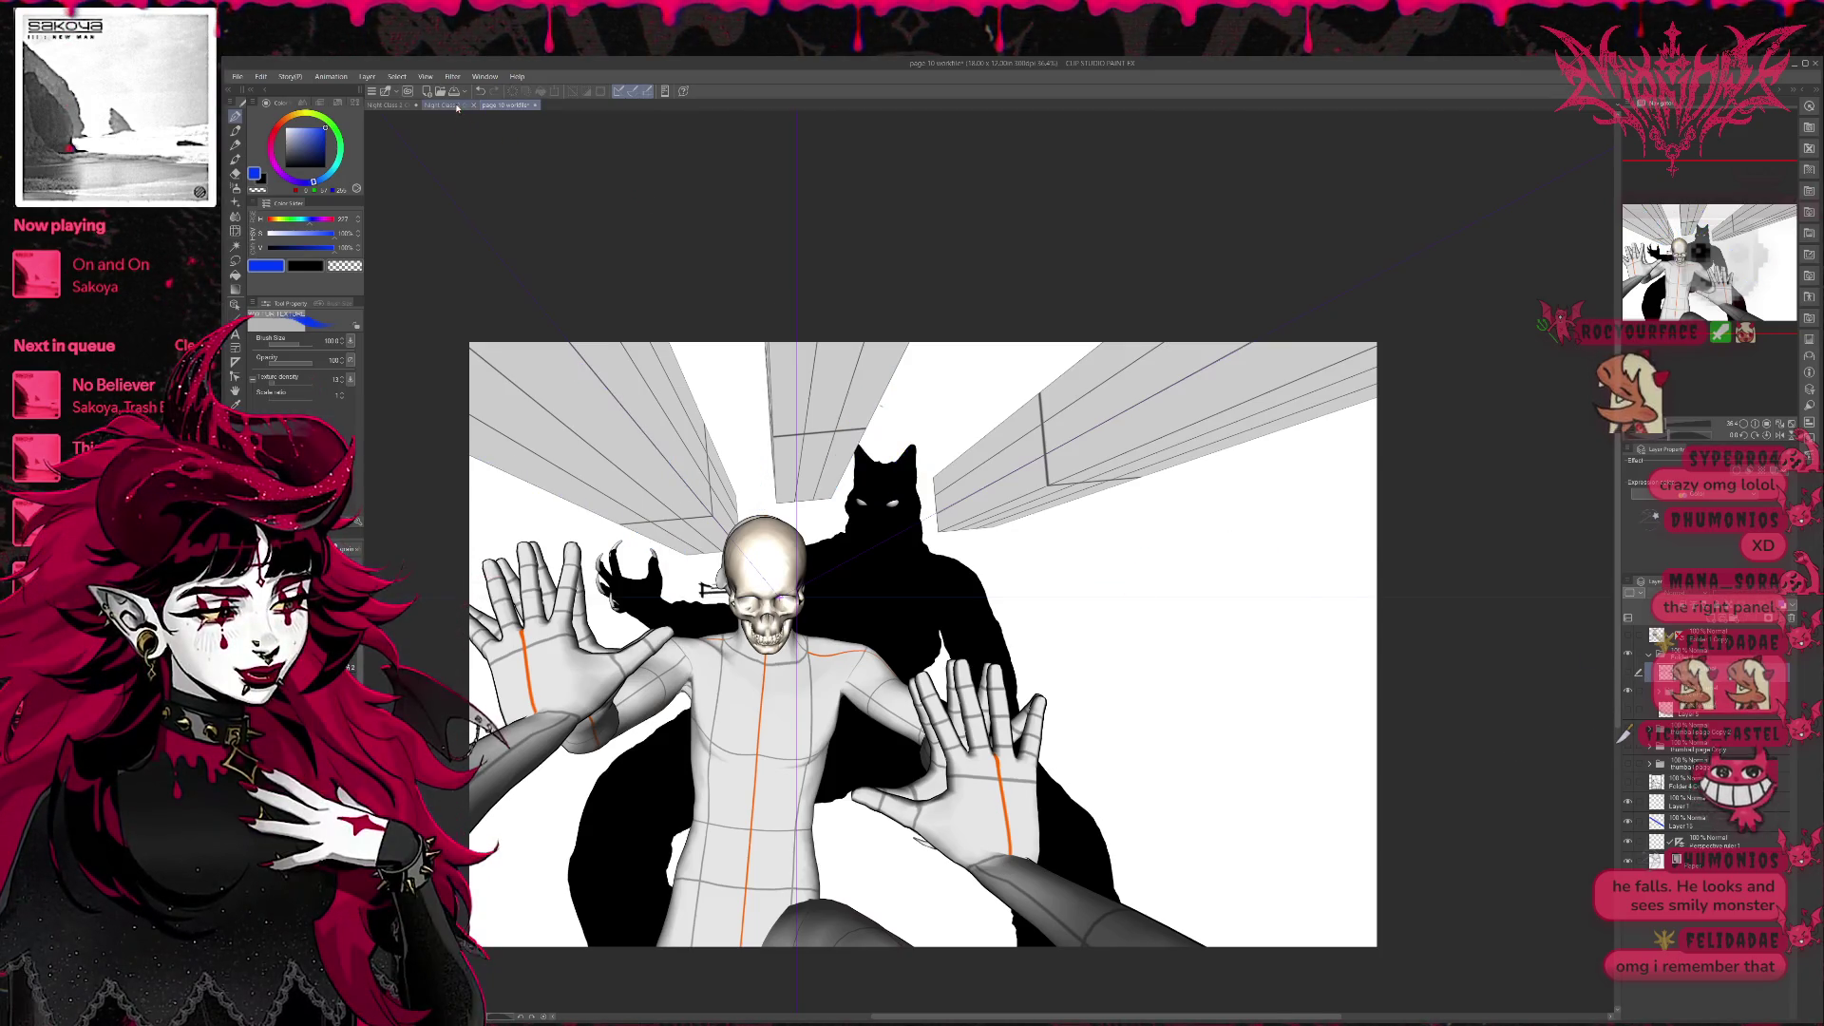
click(429, 103)
scroll(913, 571, down, 3)
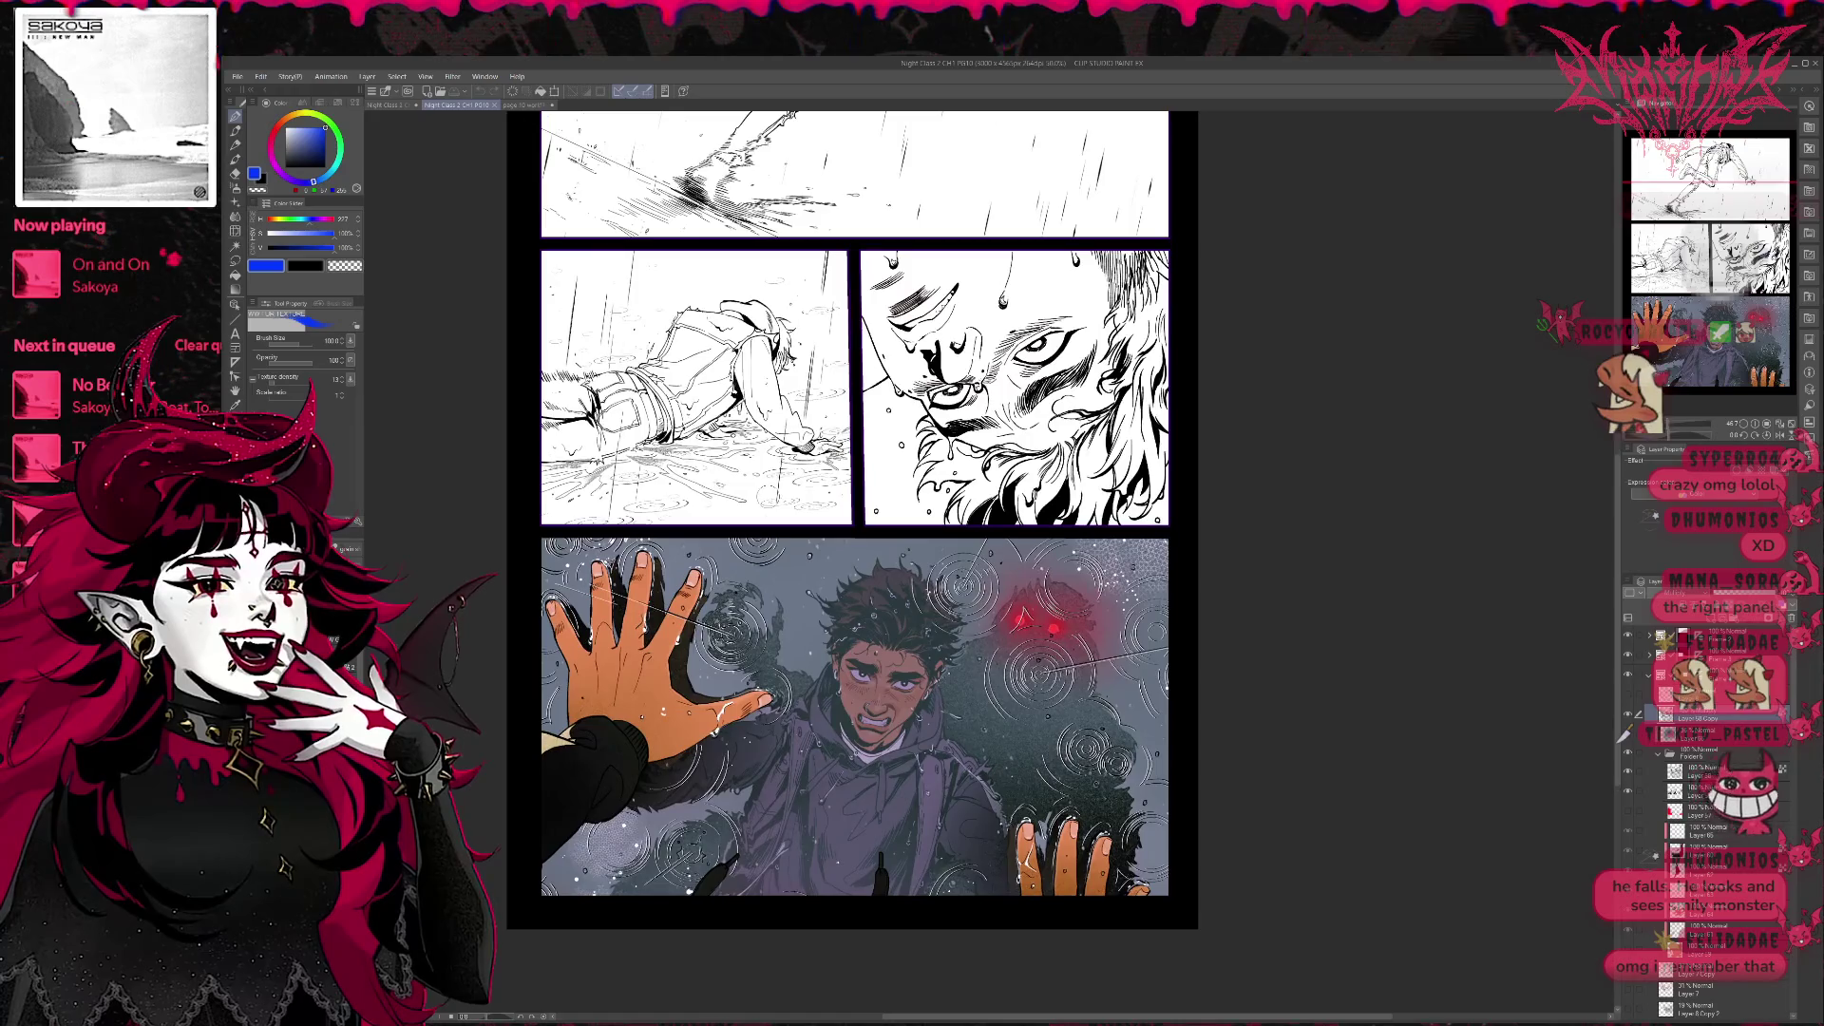
scroll(856, 570, up, 2)
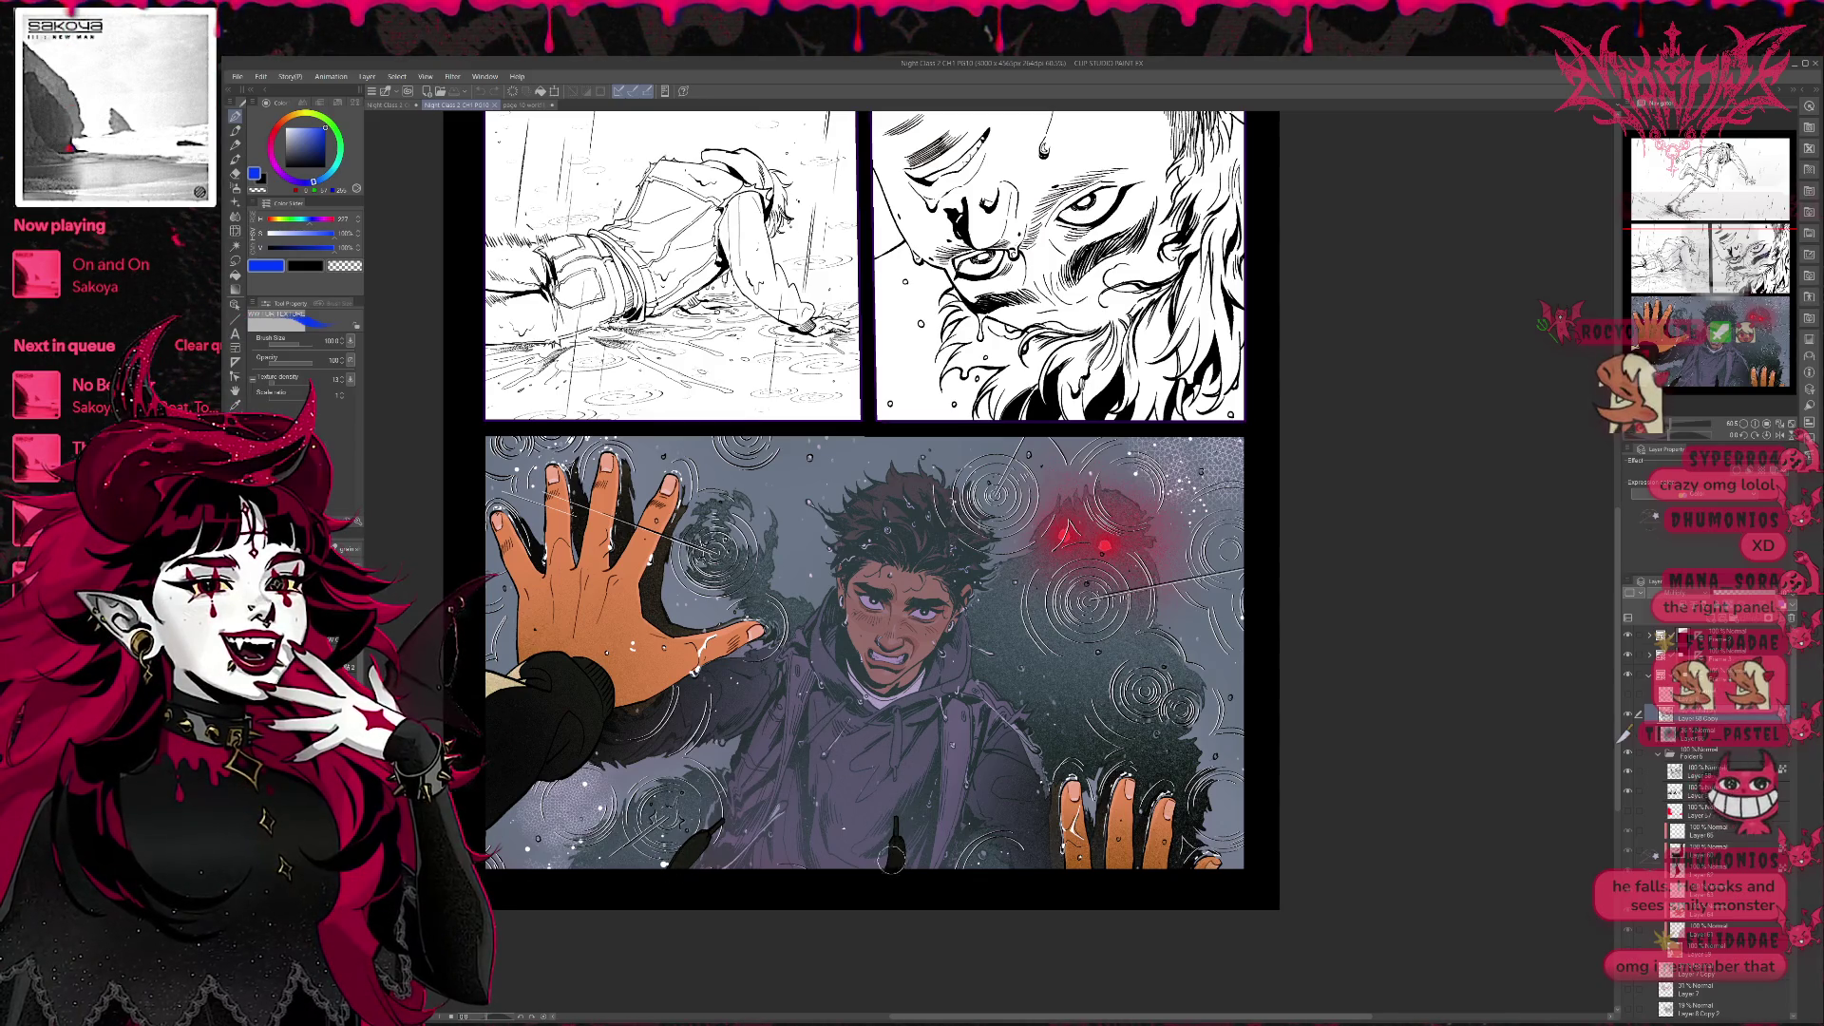
scroll(883, 529, down, 1)
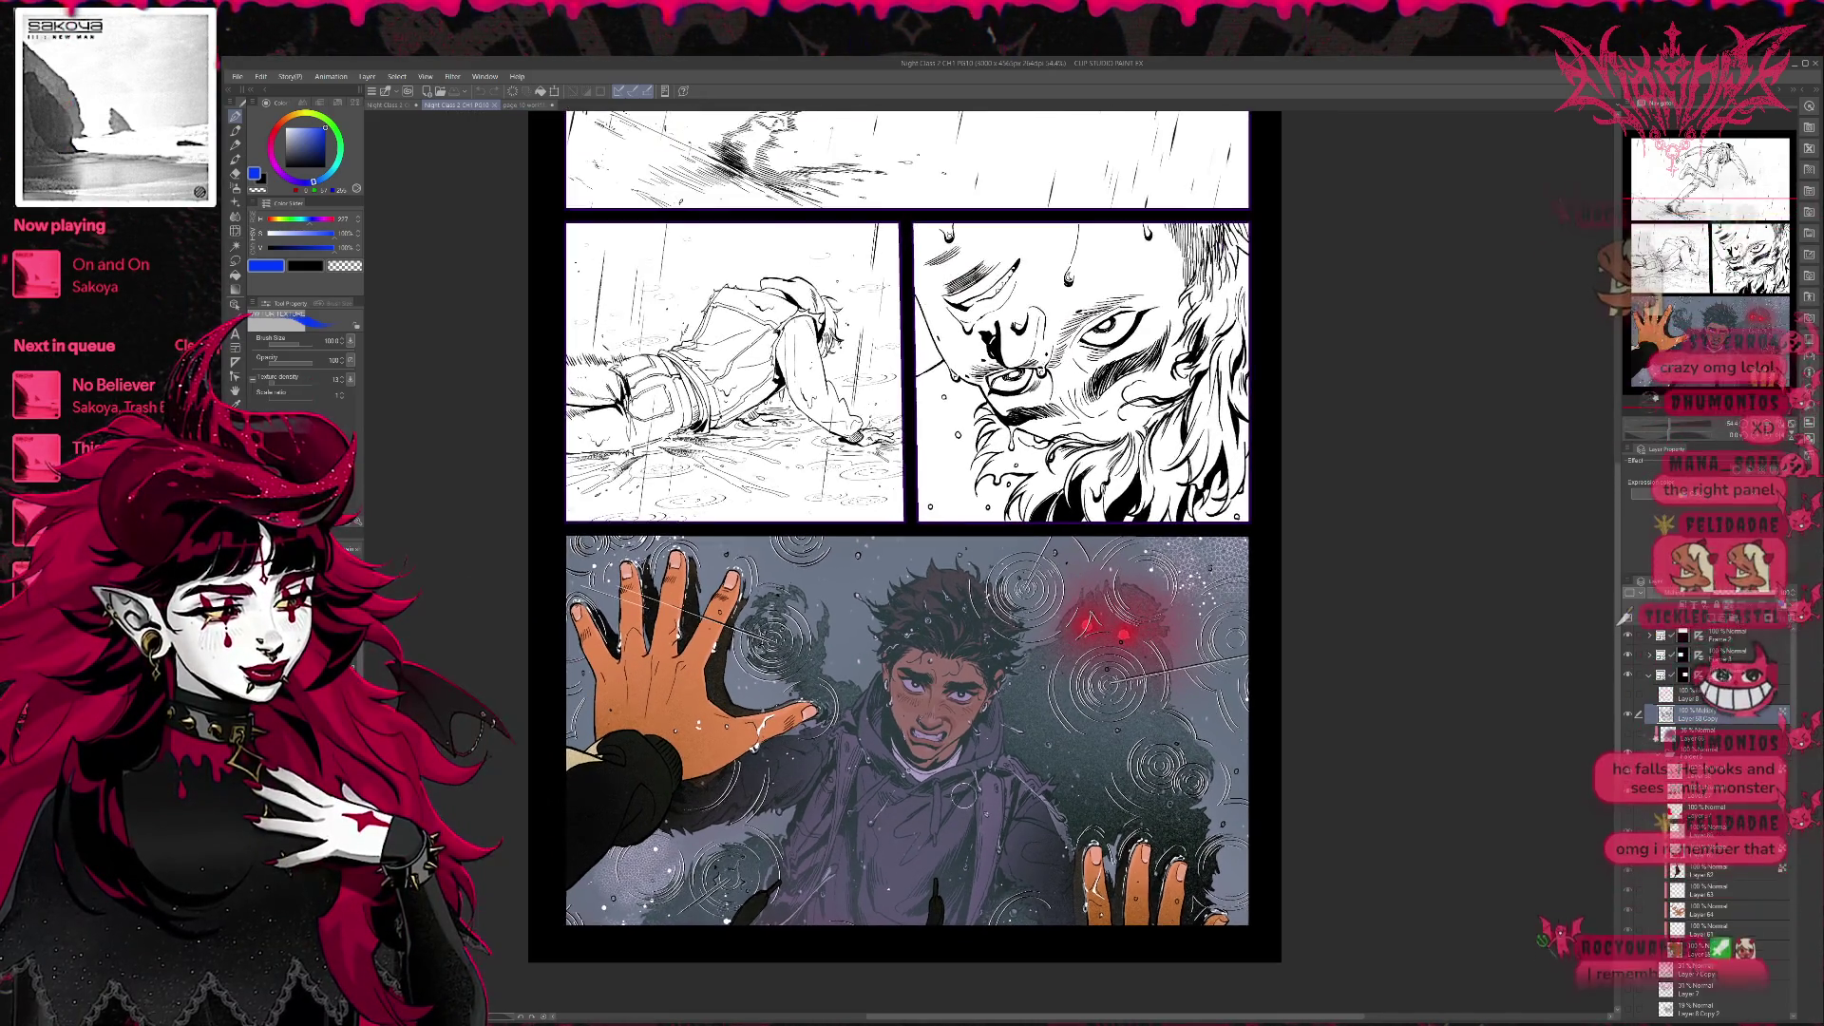
scroll(883, 542, down, 1)
scroll(884, 543, down, 1)
scroll(855, 542, down, 1)
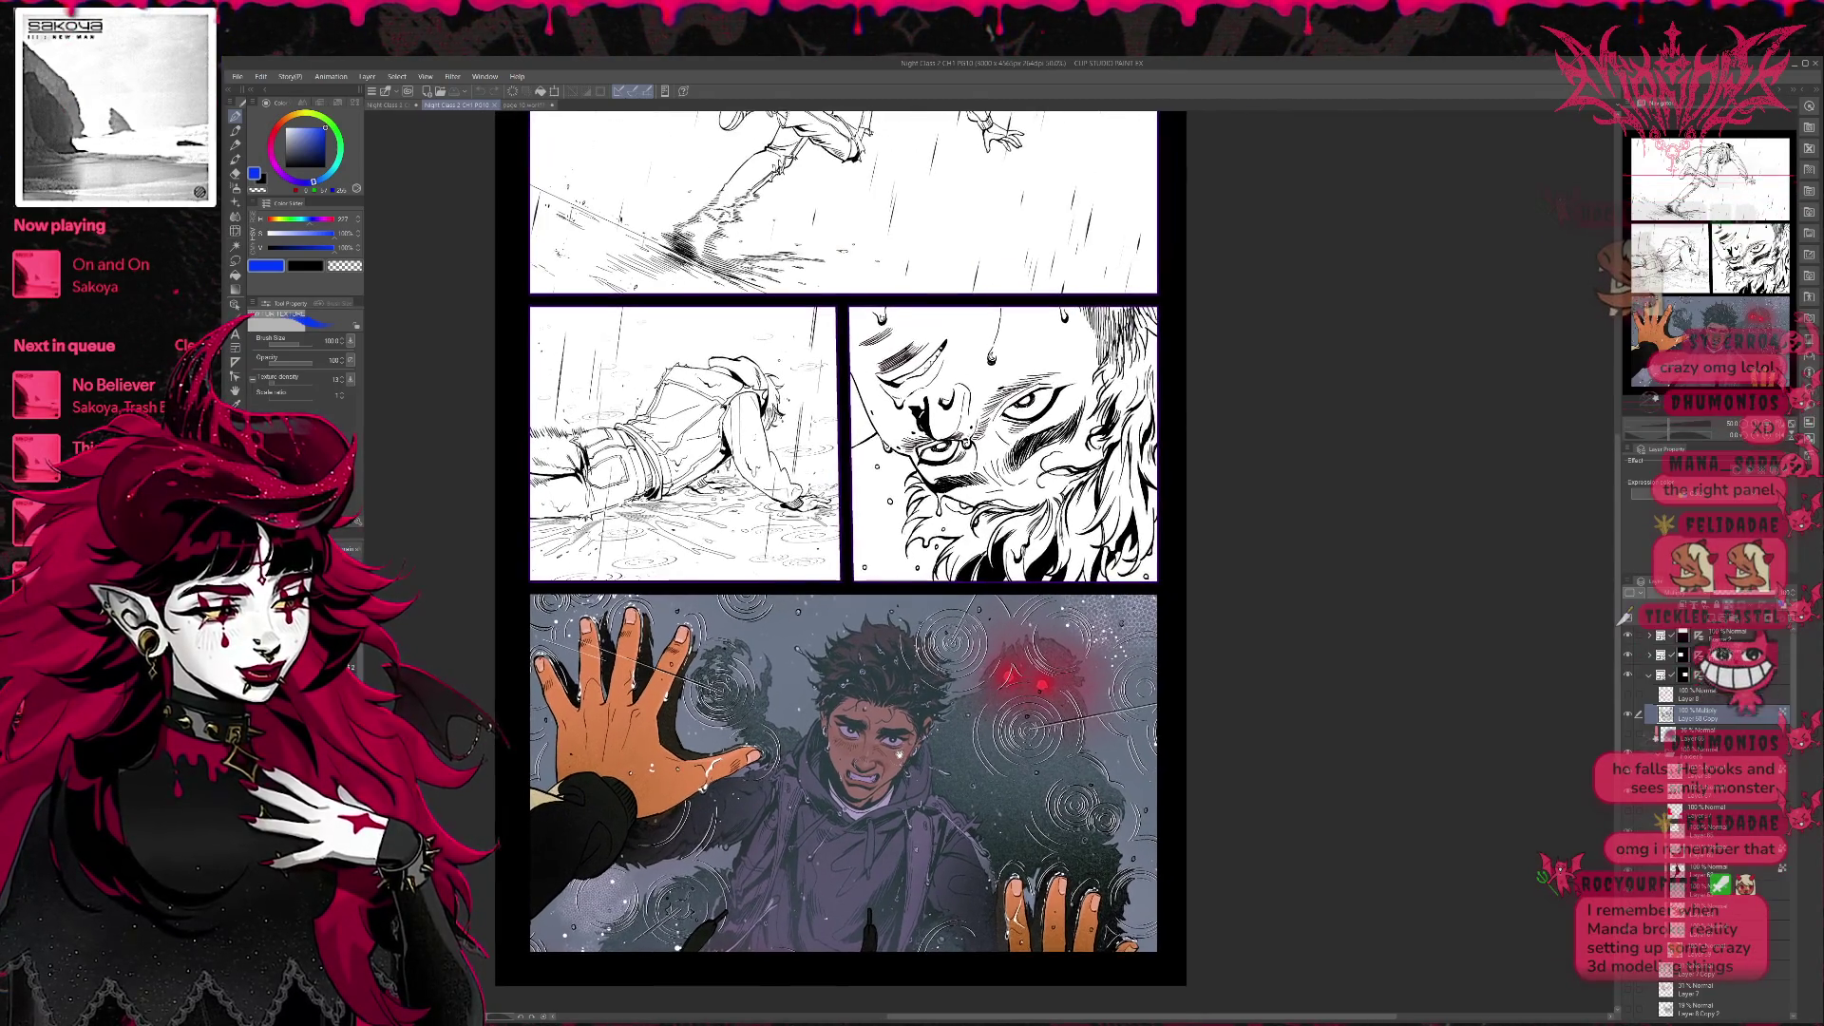
scroll(840, 542, down, 1)
scroll(841, 542, down, 1)
scroll(812, 542, down, 1)
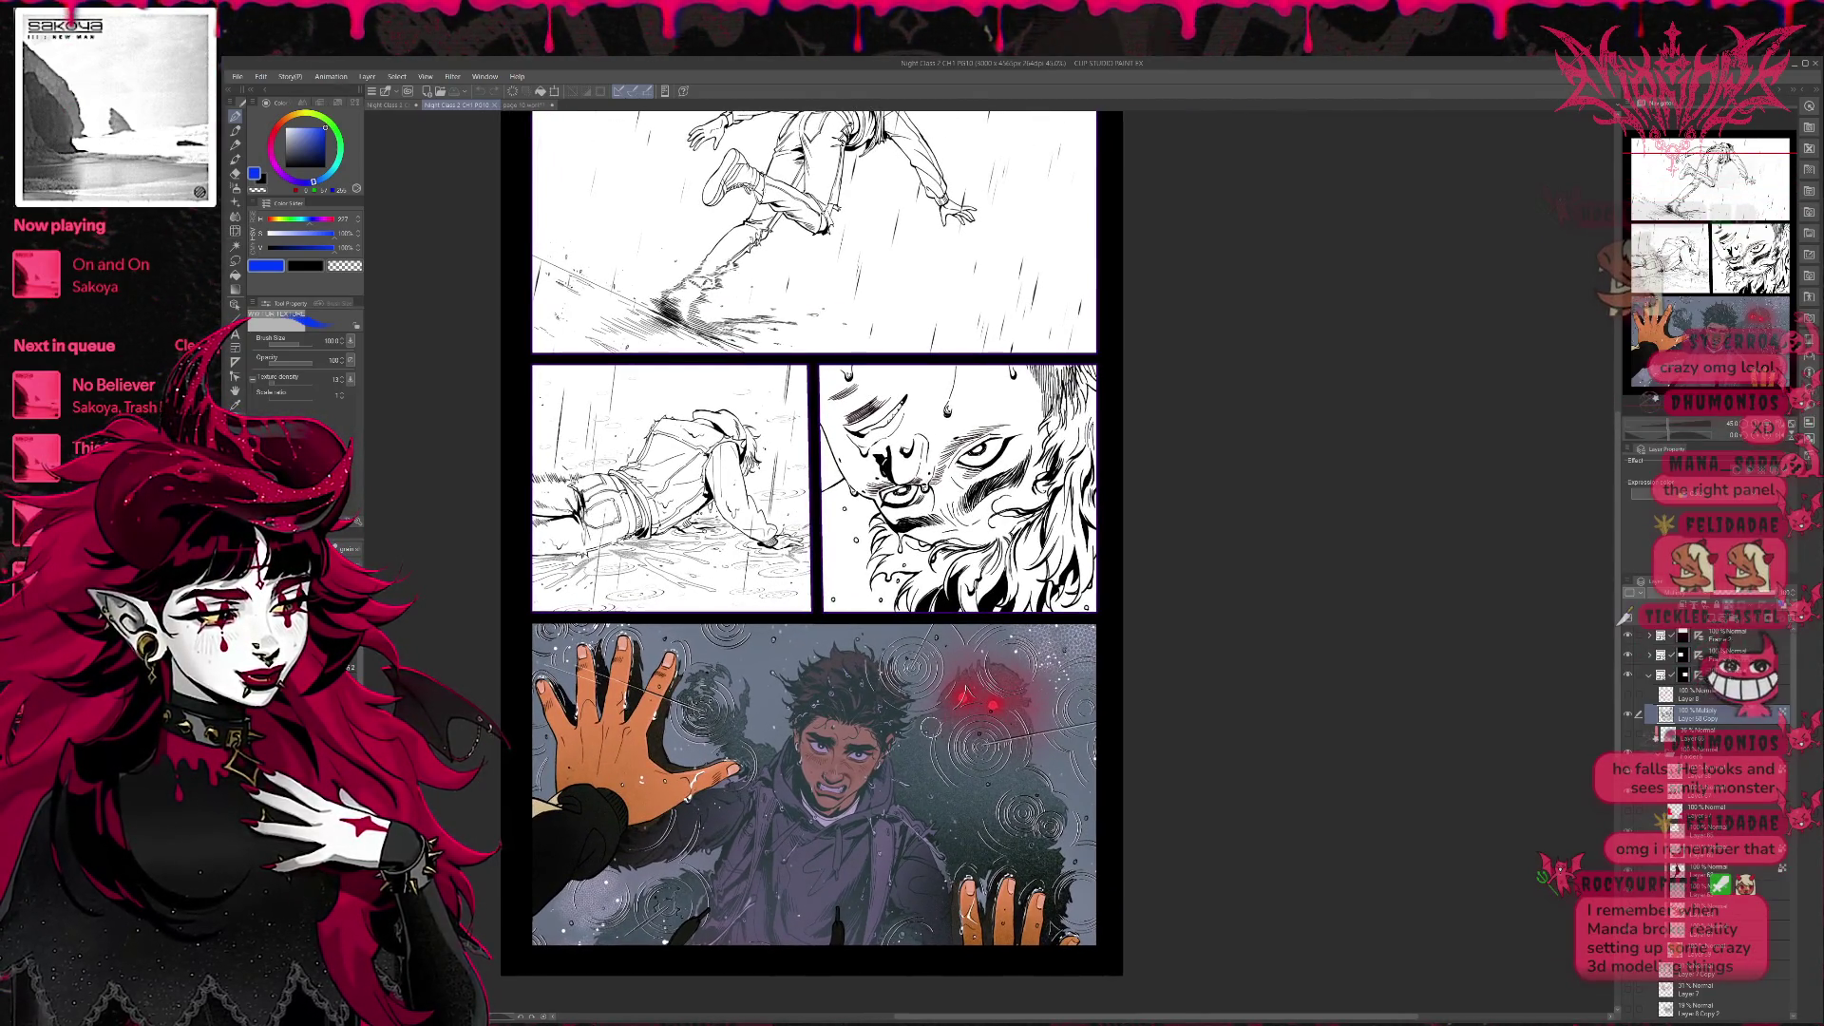
scroll(813, 543, down, 1)
scroll(812, 542, up, 1)
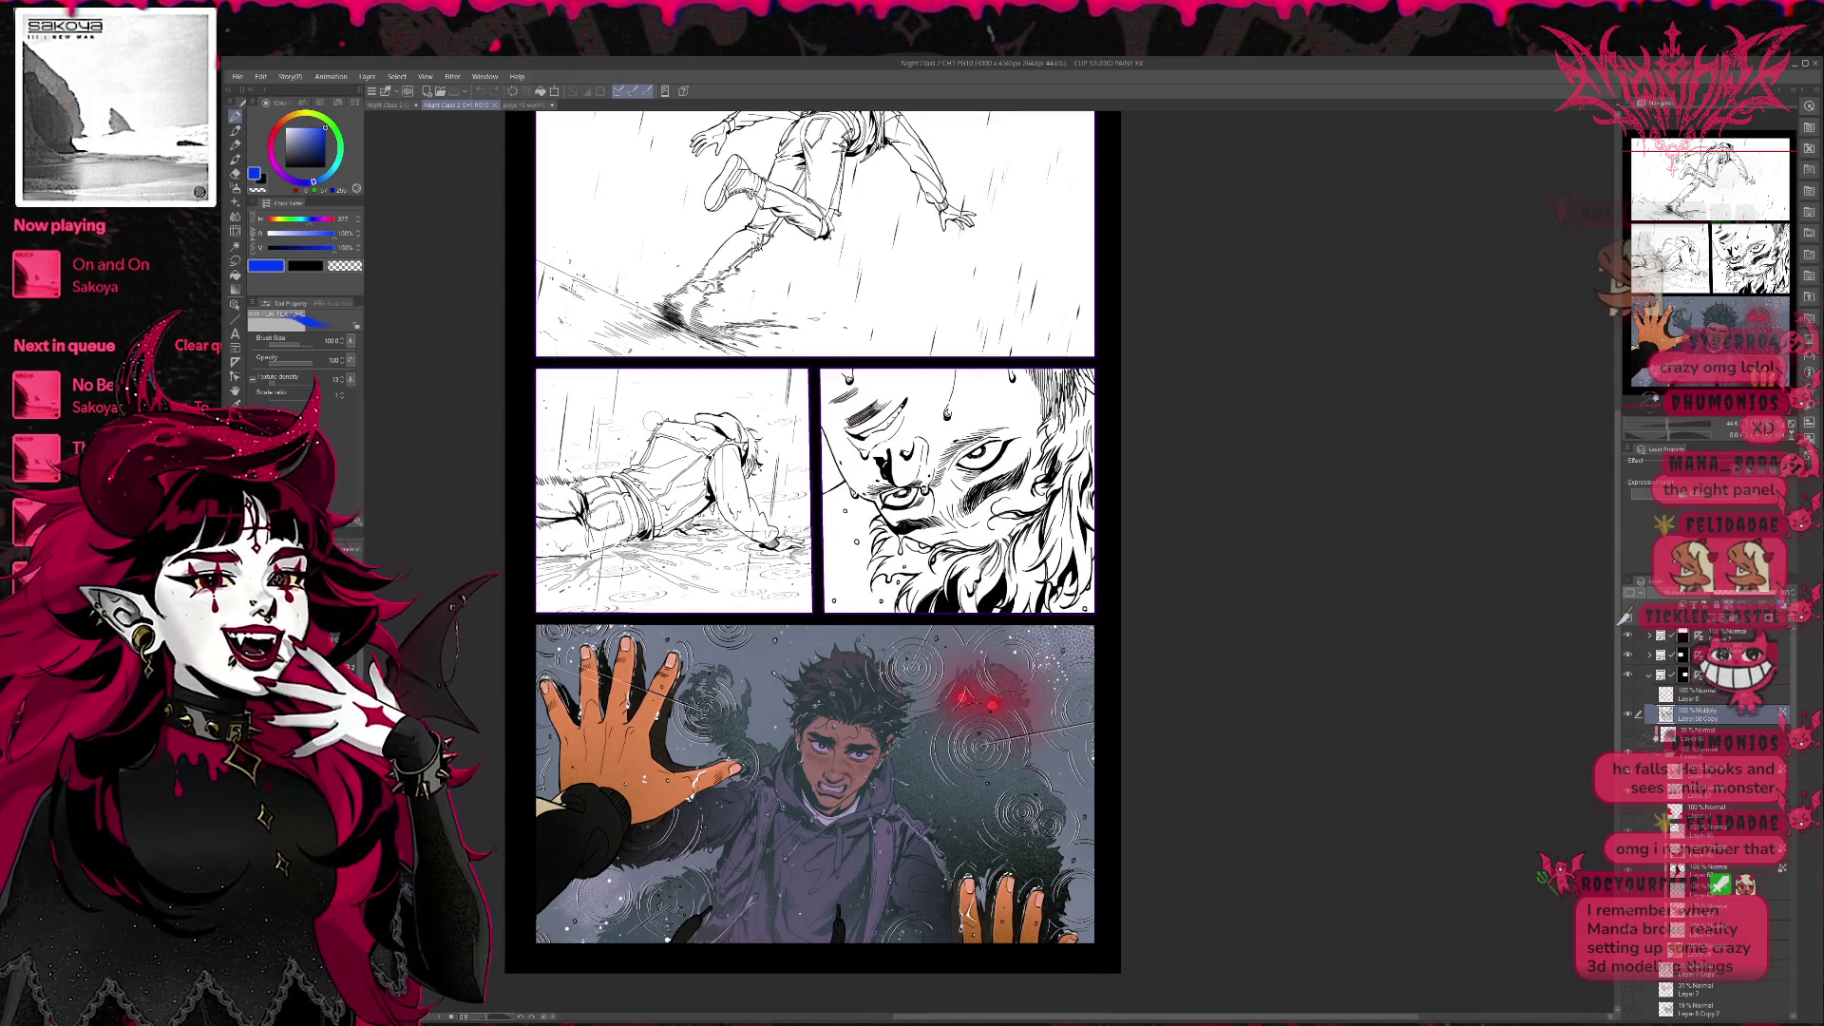
Flip between the rain monster page and the 3D figure scene, then land on the pink neon chase page.
click(515, 106)
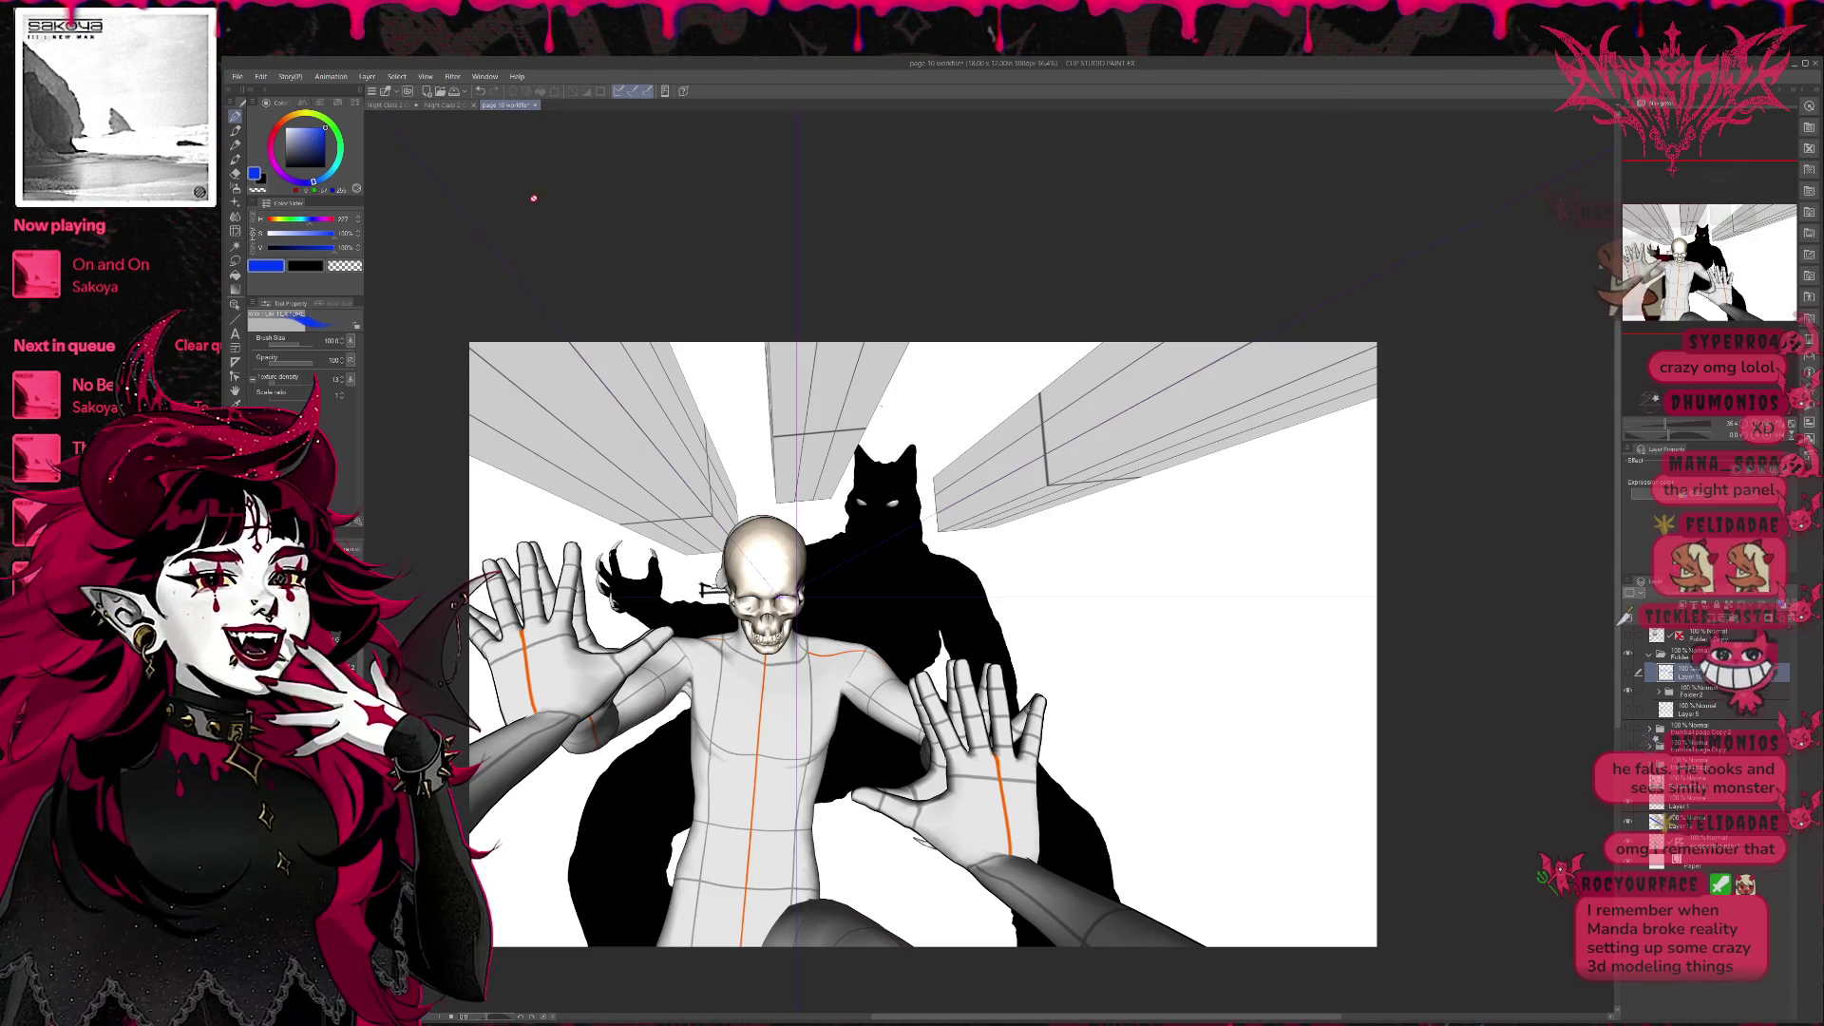
click(453, 107)
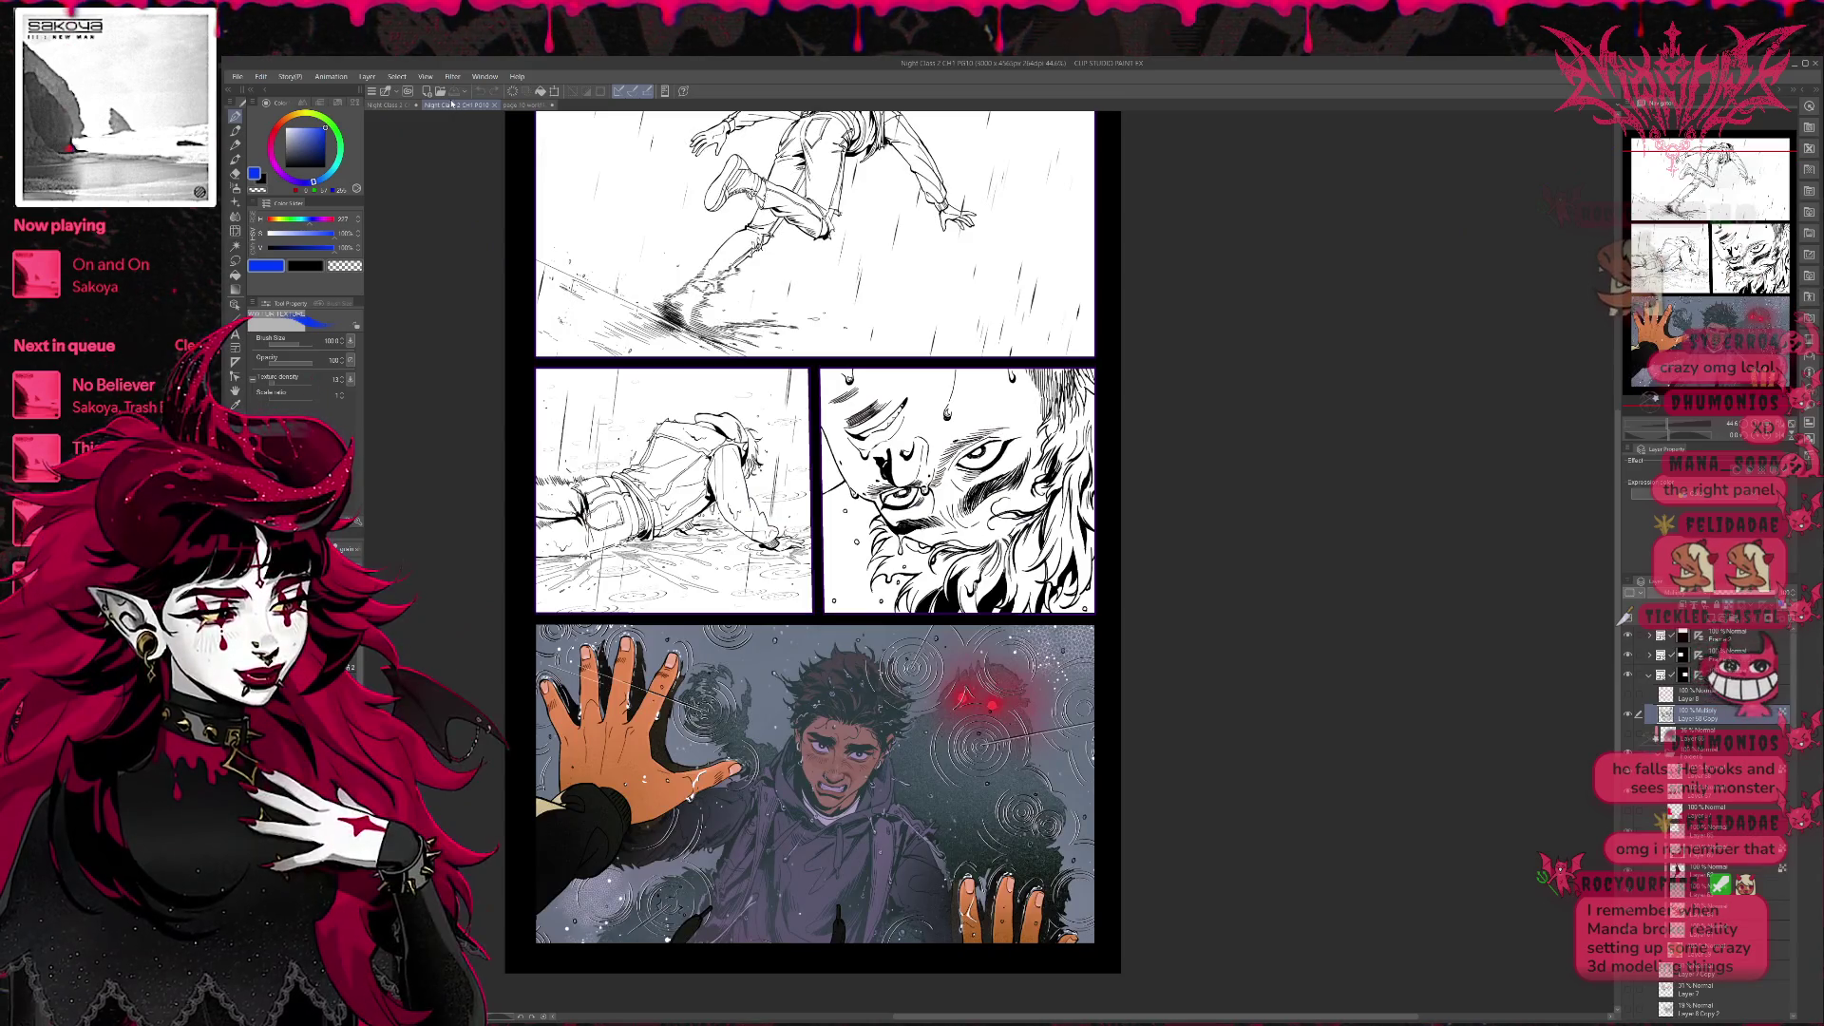
click(525, 106)
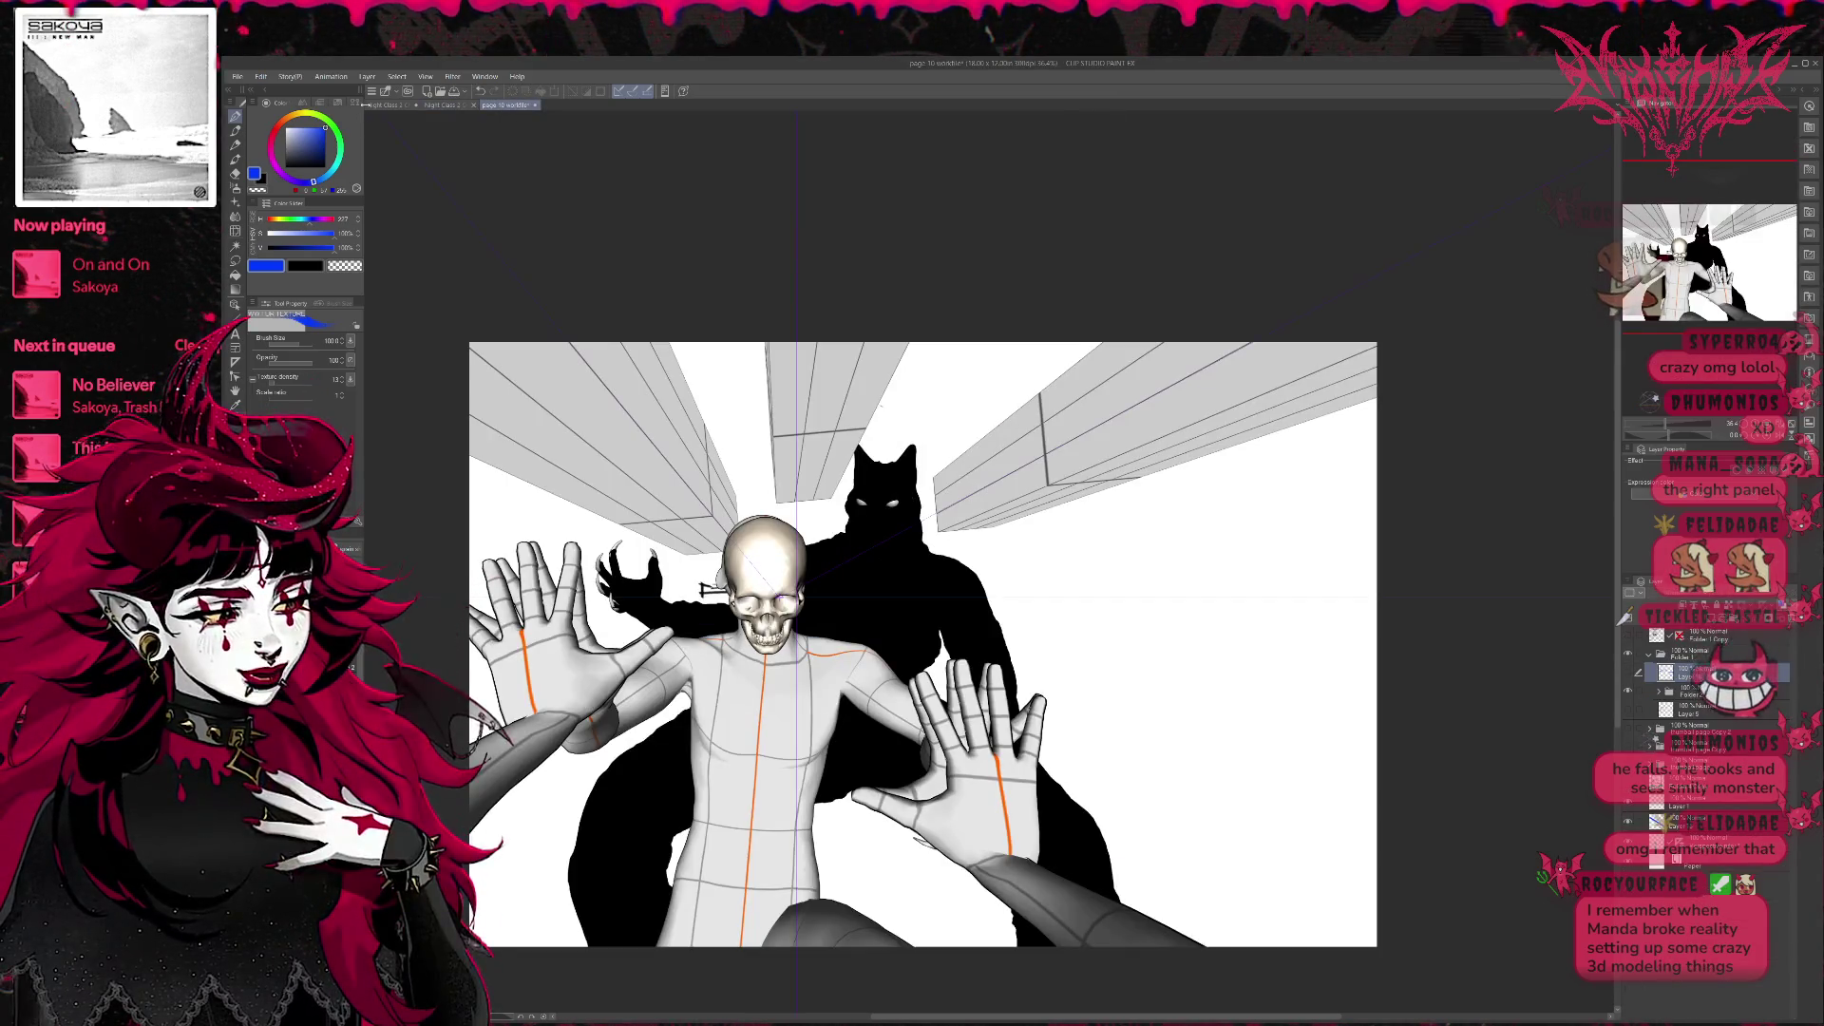
click(454, 107)
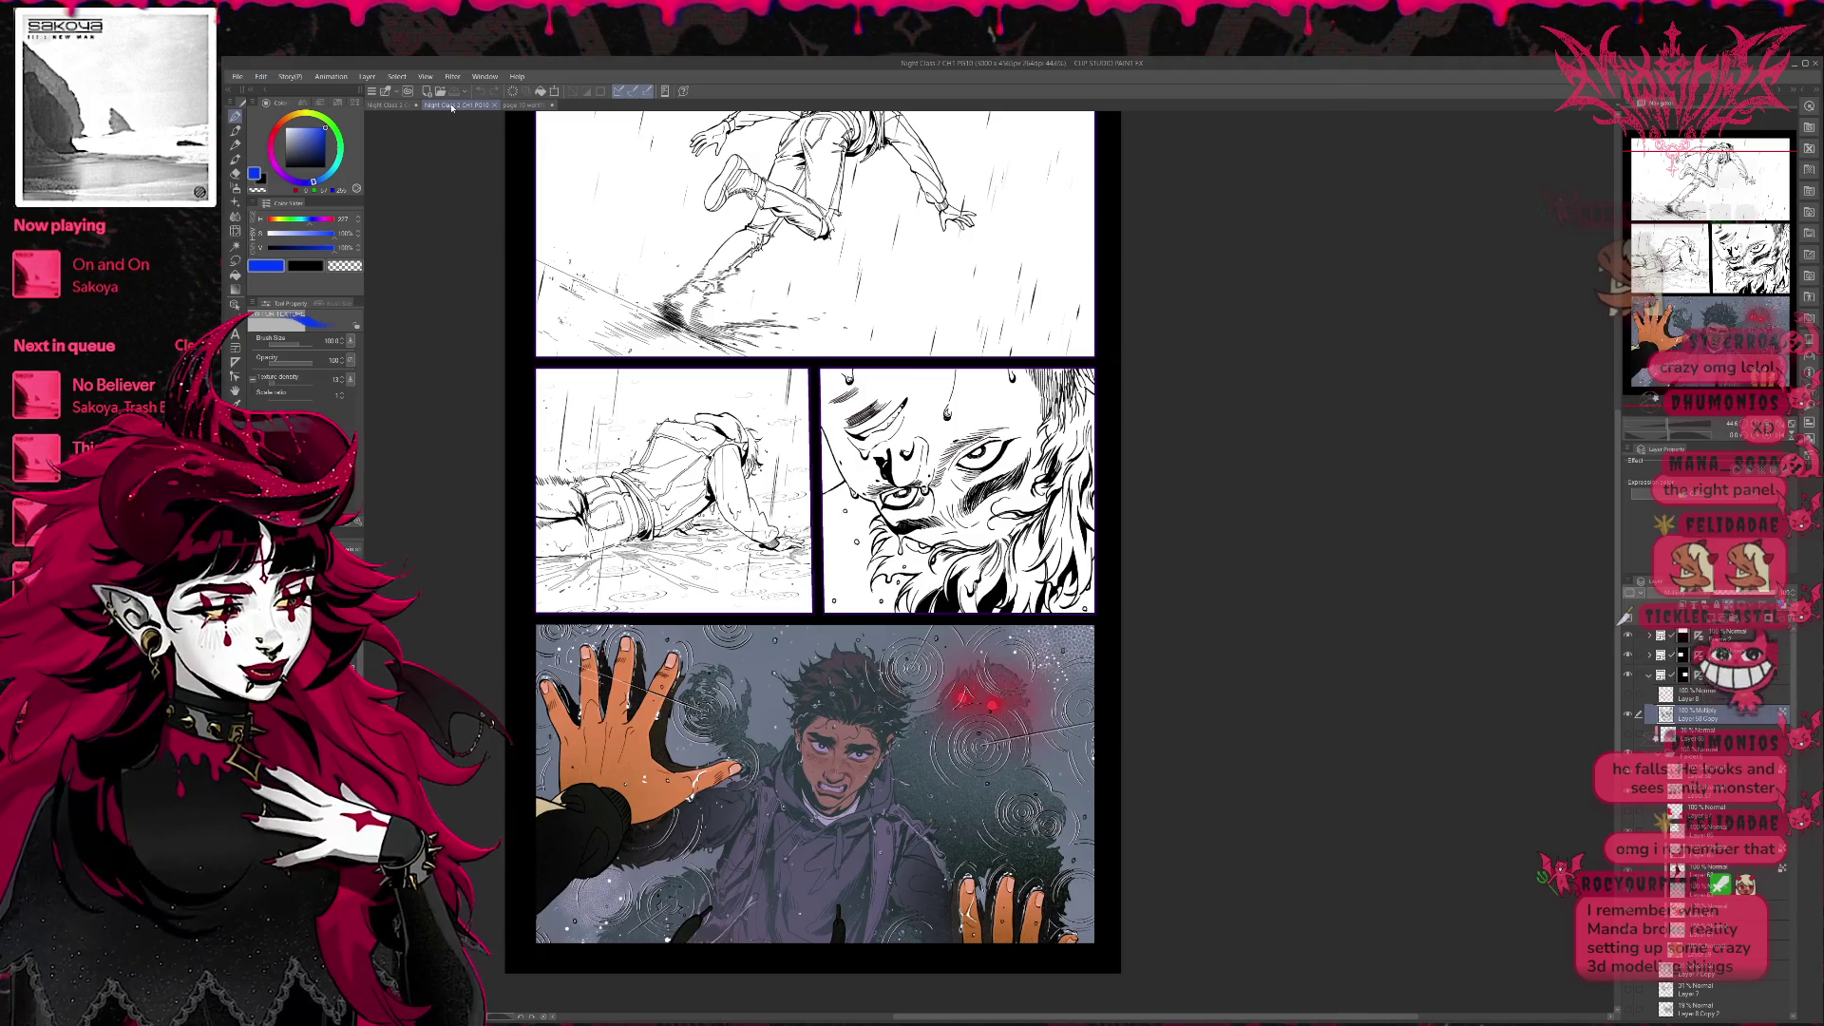
click(509, 106)
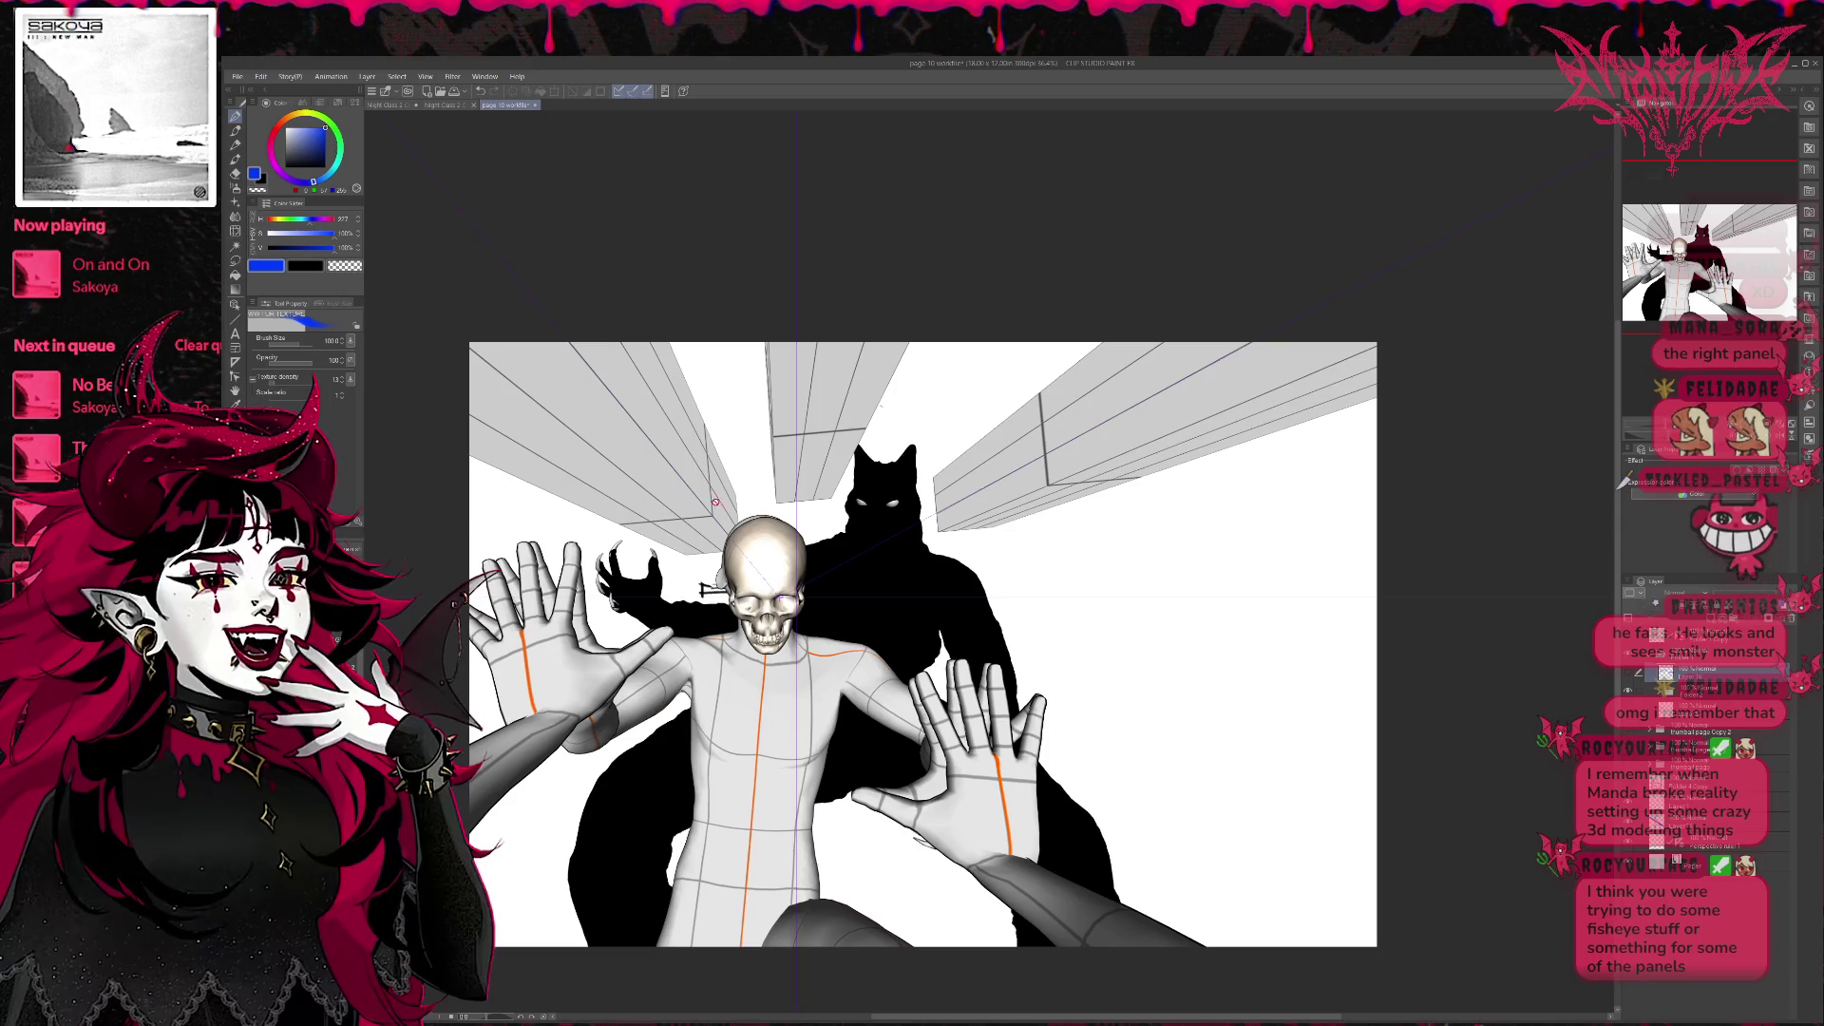
click(441, 107)
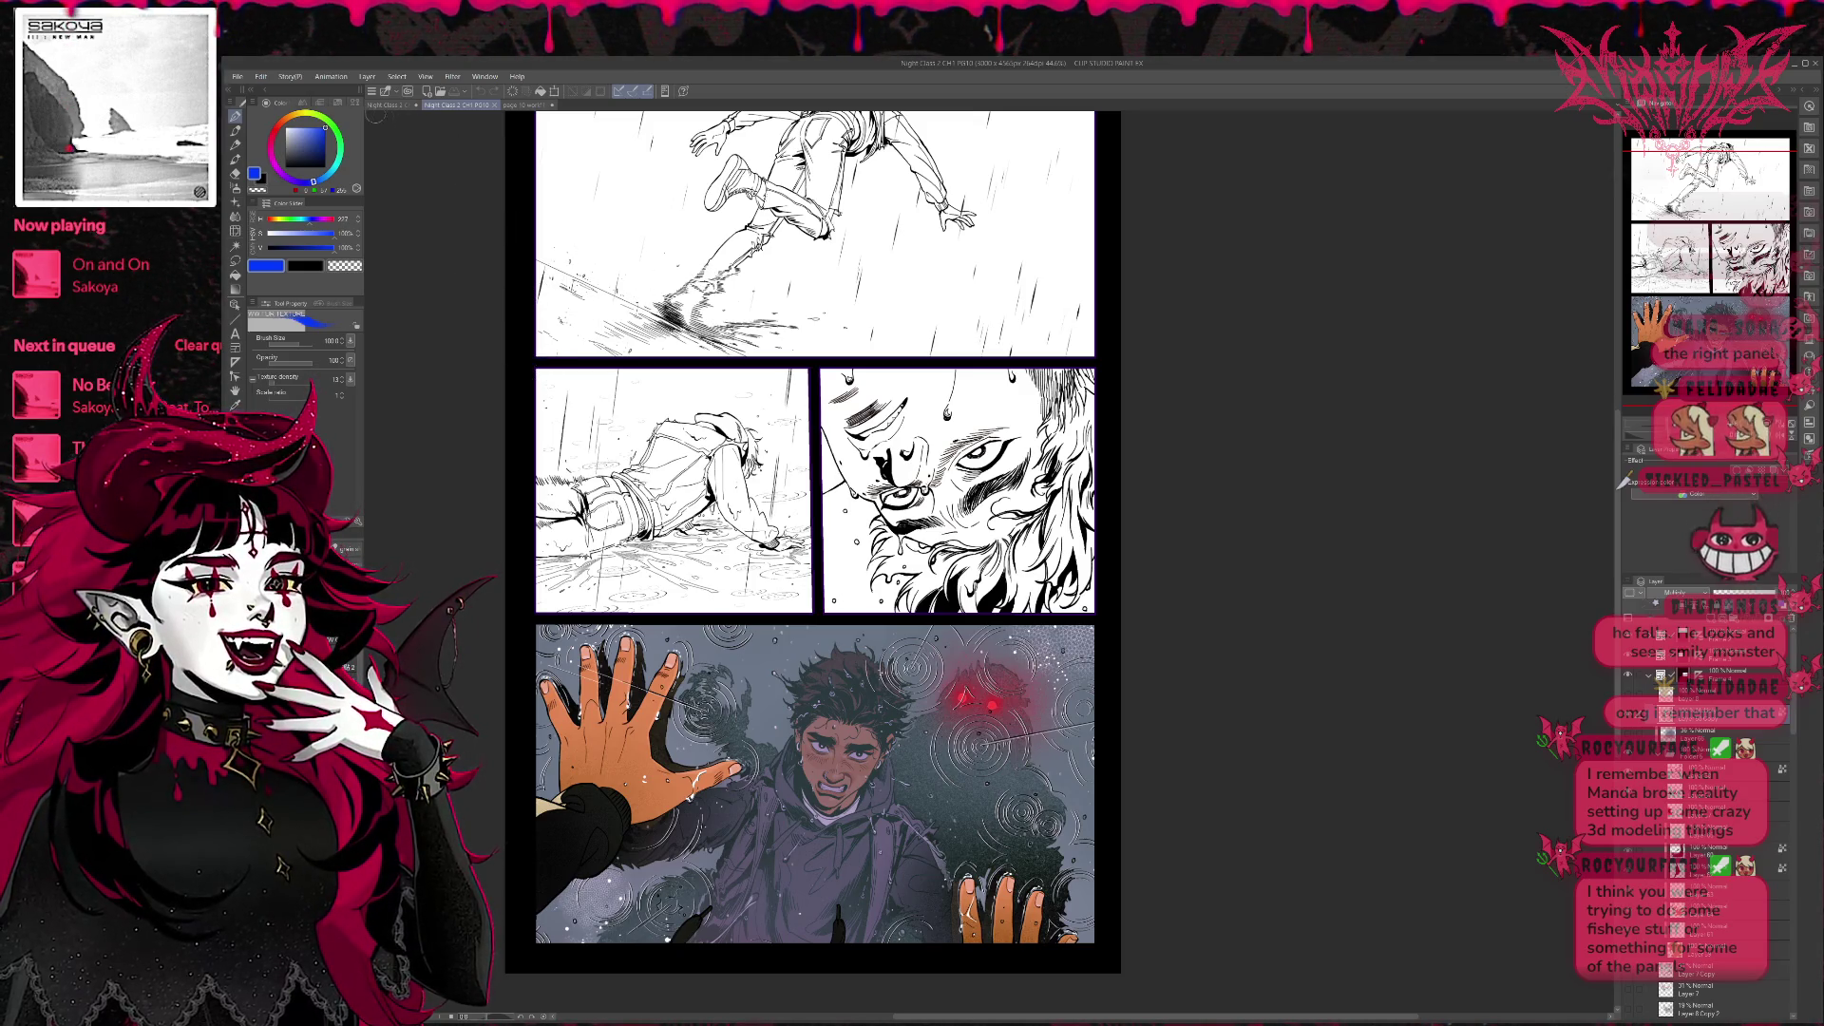
click(406, 103)
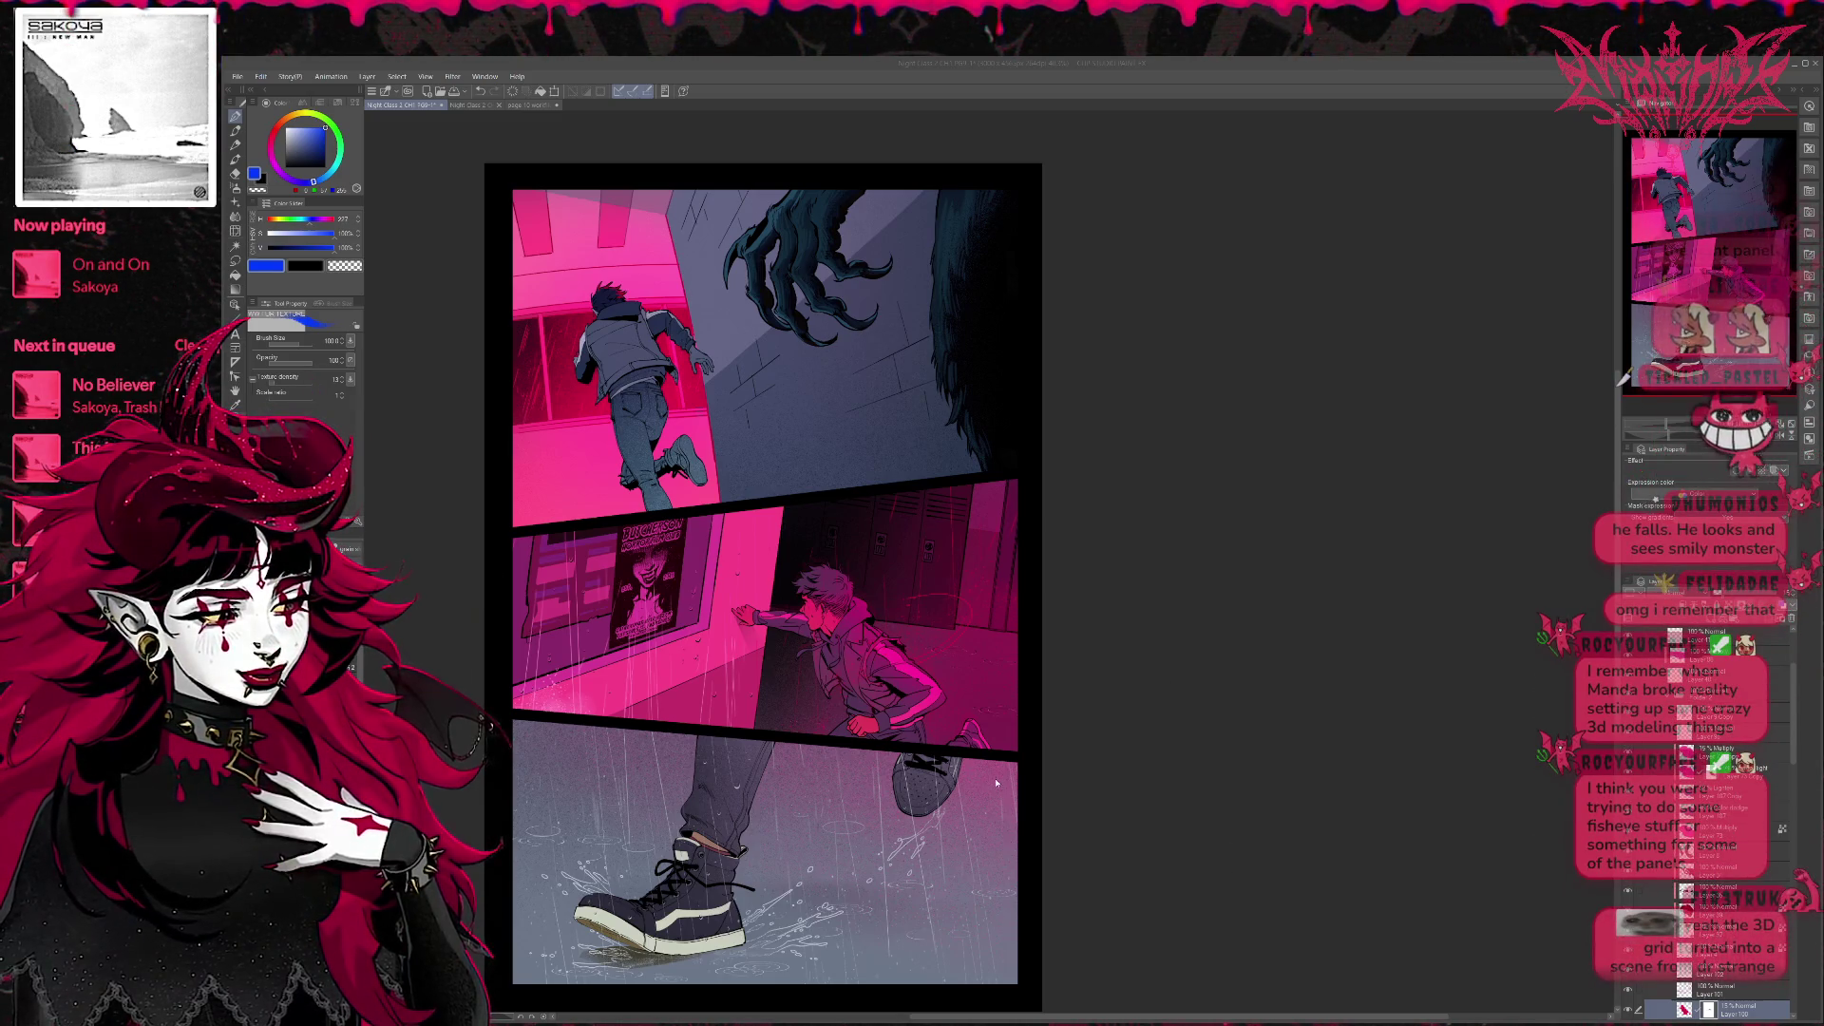
Switch to the red and teal werewolf page and pull its lower running panels into view.
key(ctrl+Tab)
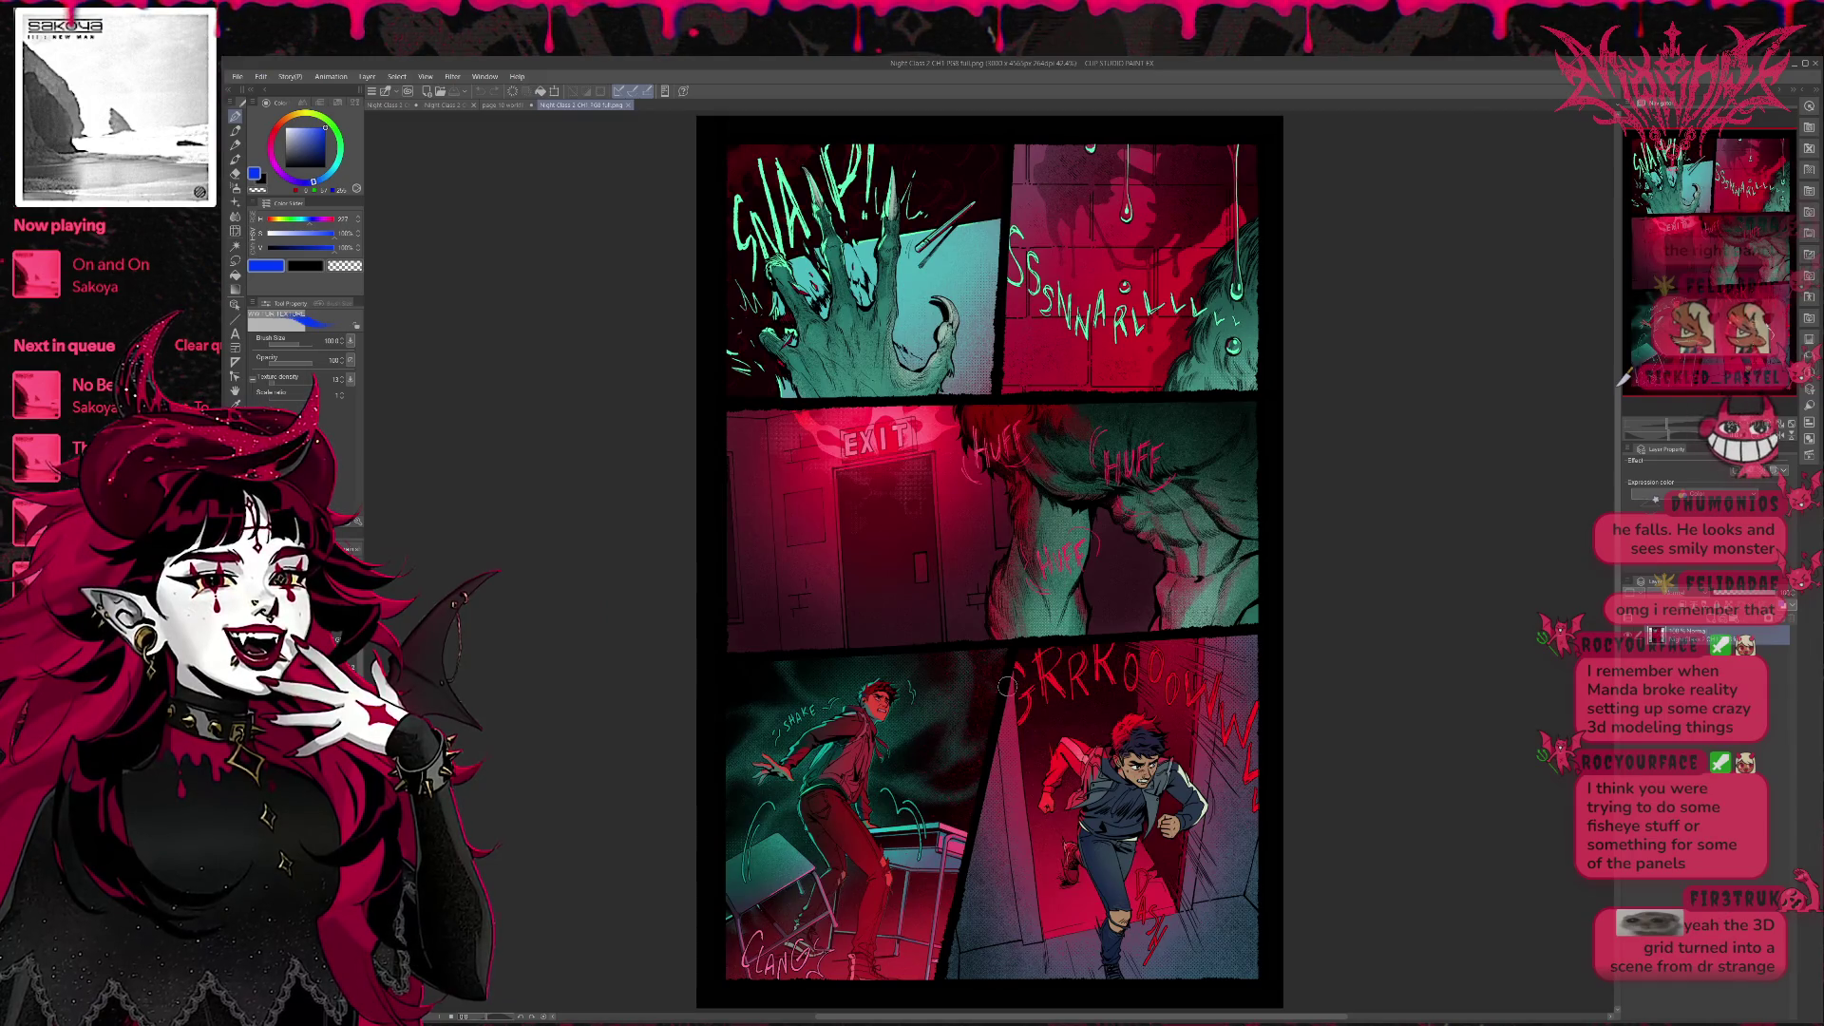
drag(875, 656, 632, 485)
scroll(920, 685, up, 2)
scroll(920, 686, up, 1)
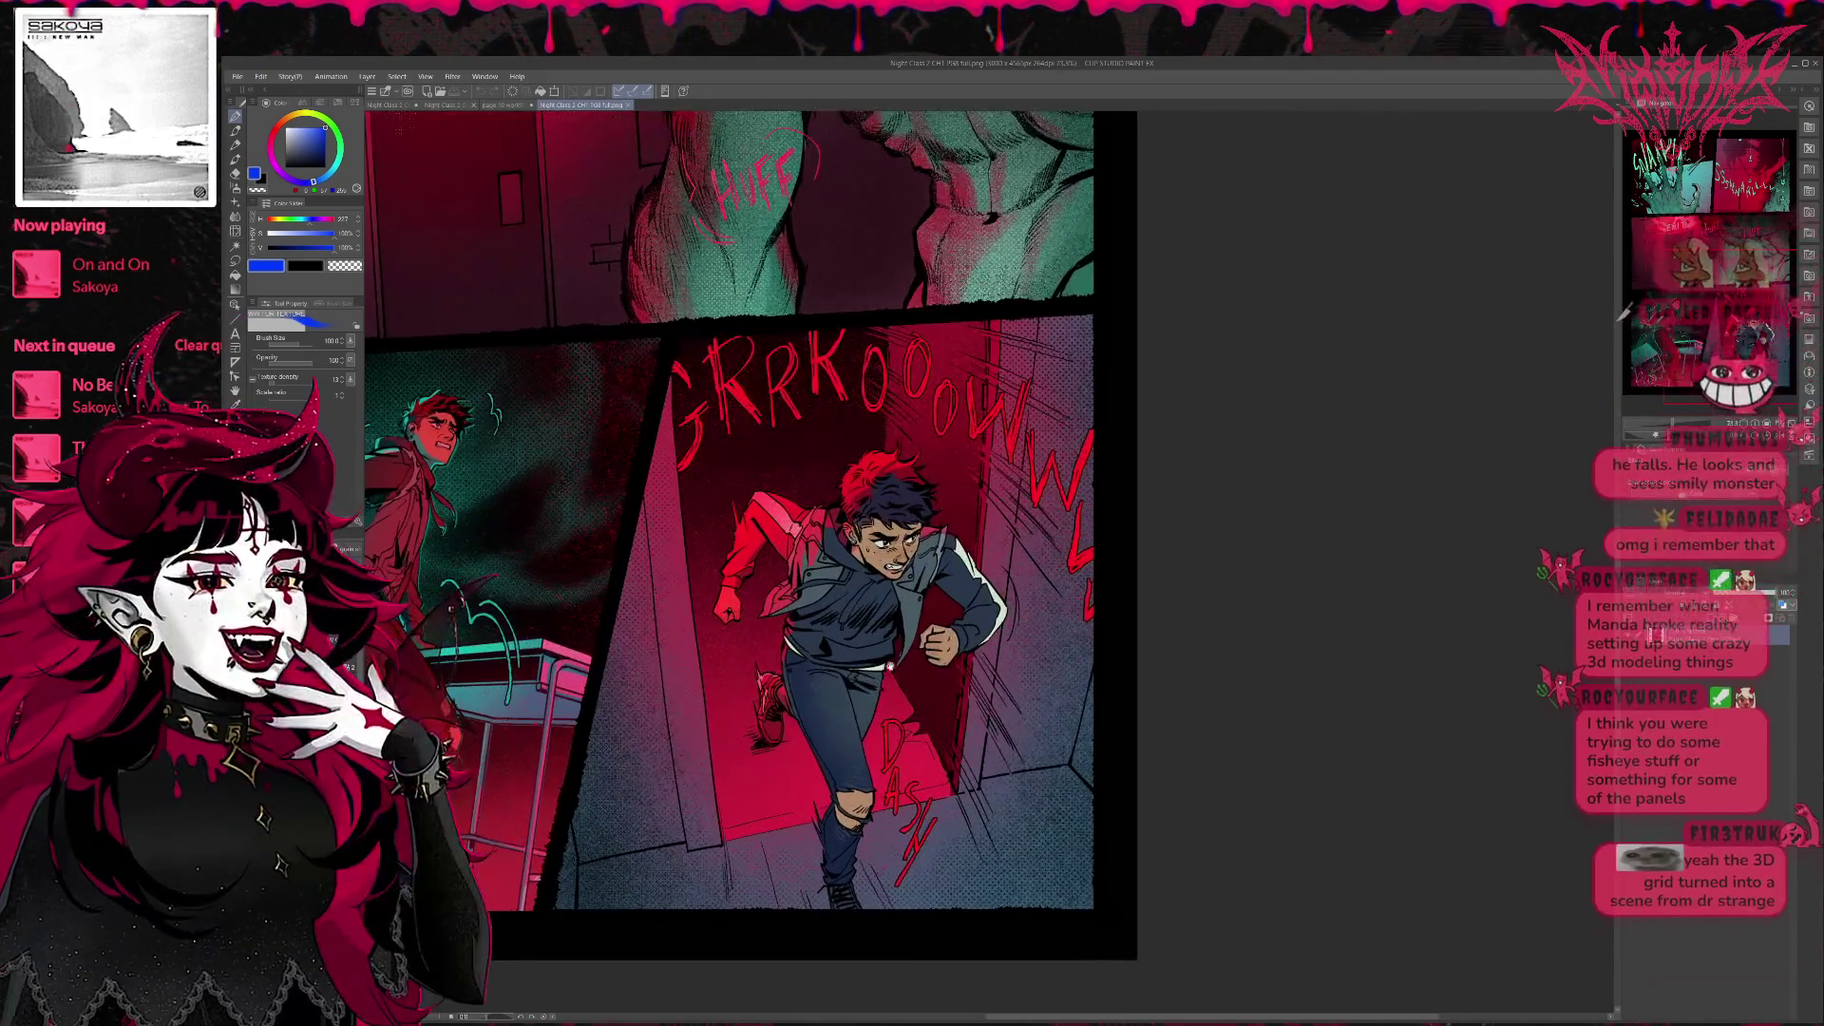
scroll(922, 686, up, 1)
scroll(921, 686, up, 1)
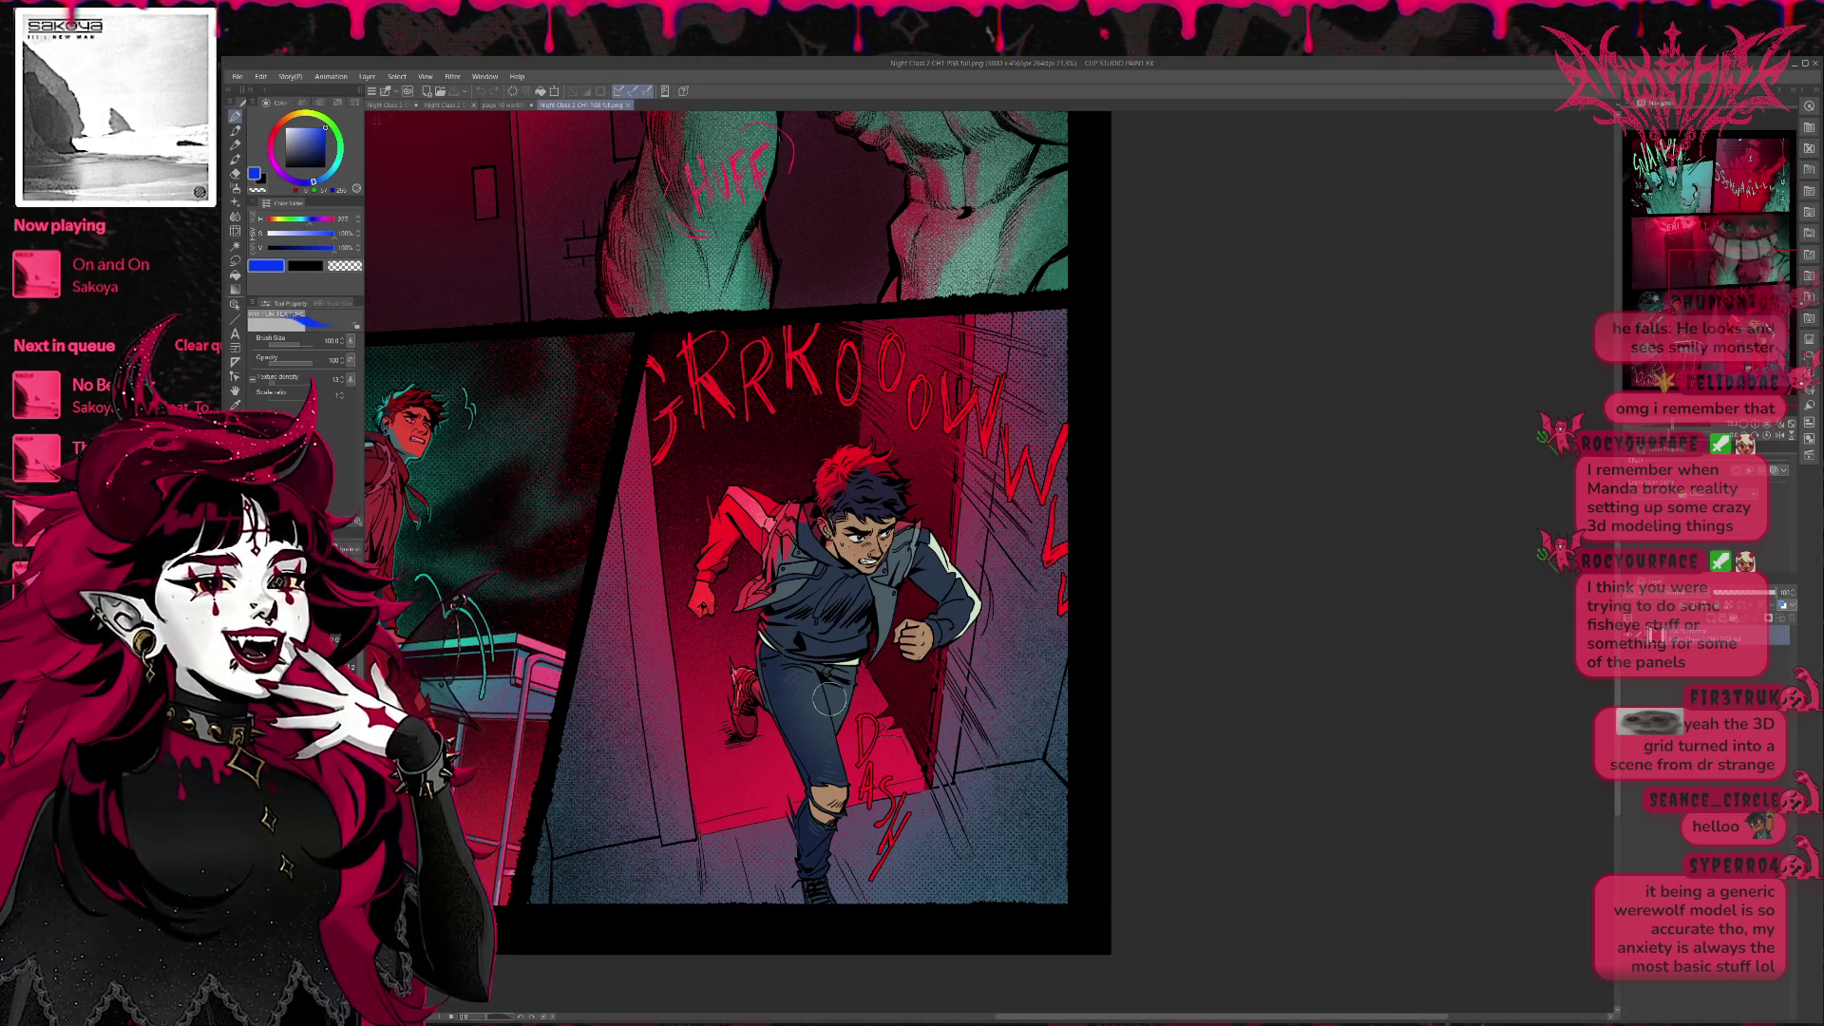
scroll(809, 673, down, 2)
scroll(812, 671, down, 2)
scroll(828, 669, down, 2)
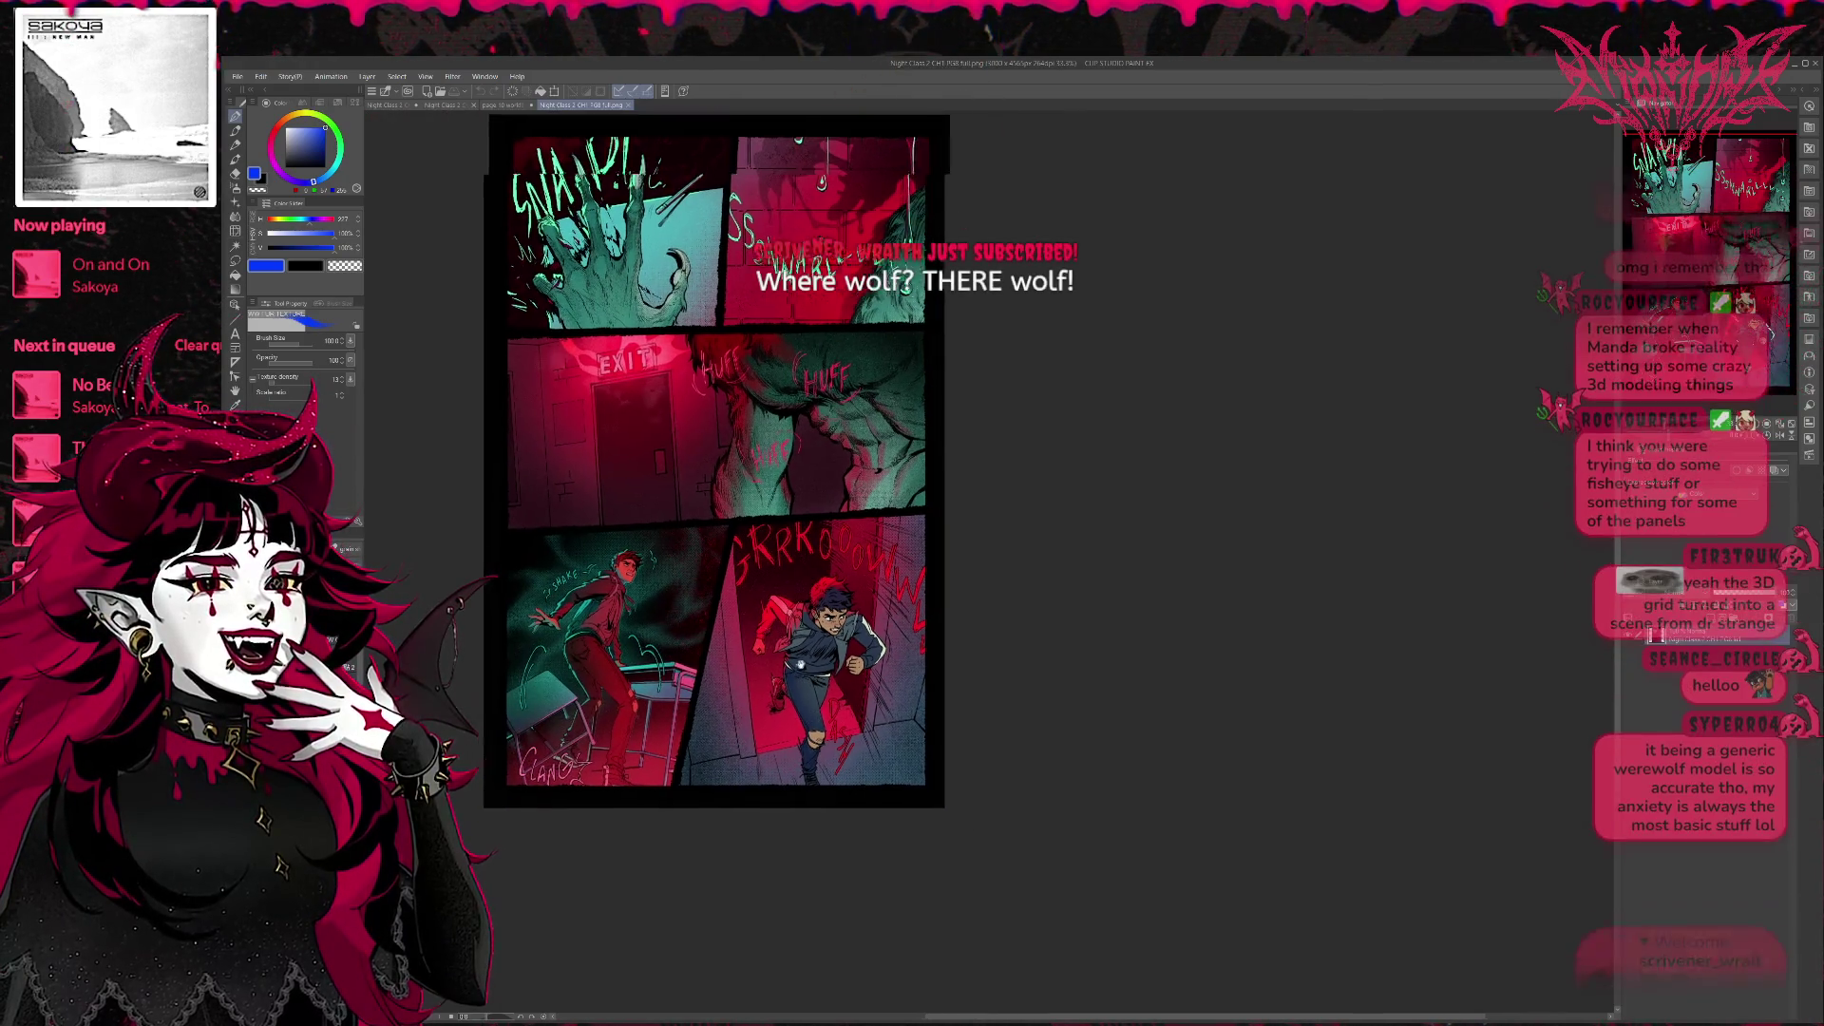
Reposition the page to show its border, then switch to the 3D figure reference scene.
mouse_move(713, 457)
mouse_down()
mouse_move(748, 565)
mouse_move(729, 557)
mouse_up()
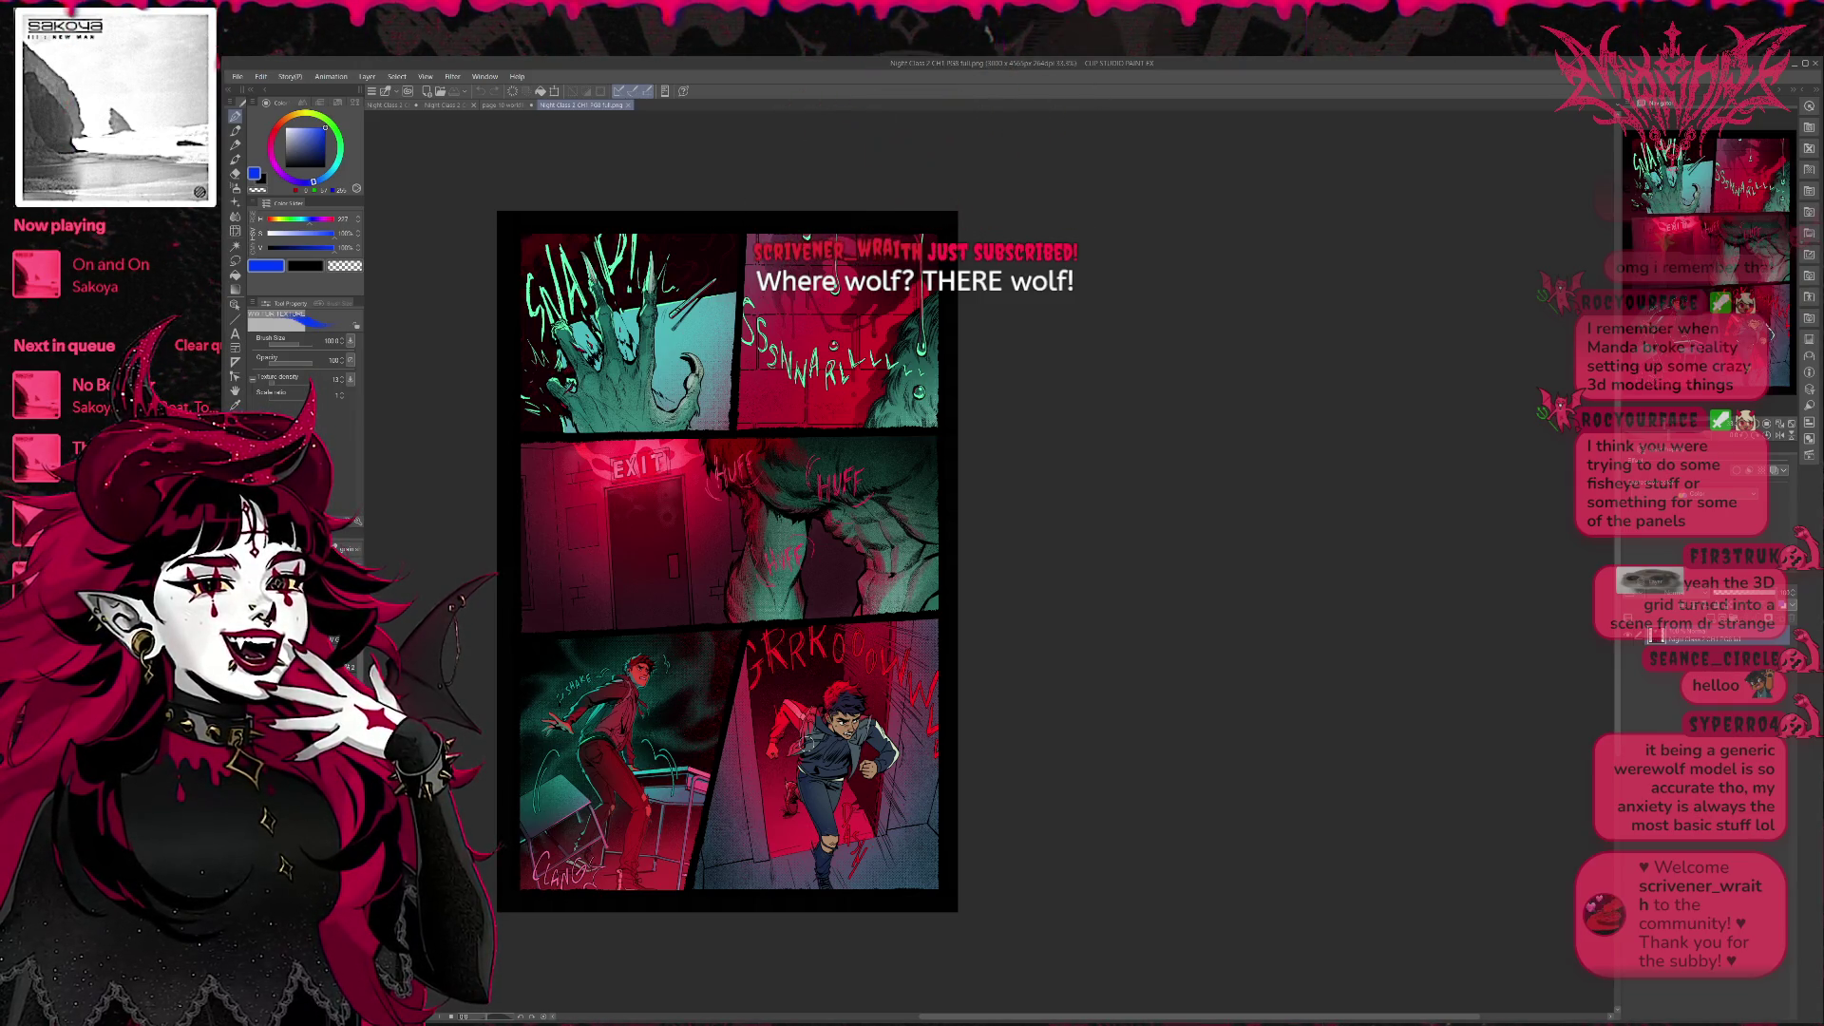
scroll(865, 610, up, 1)
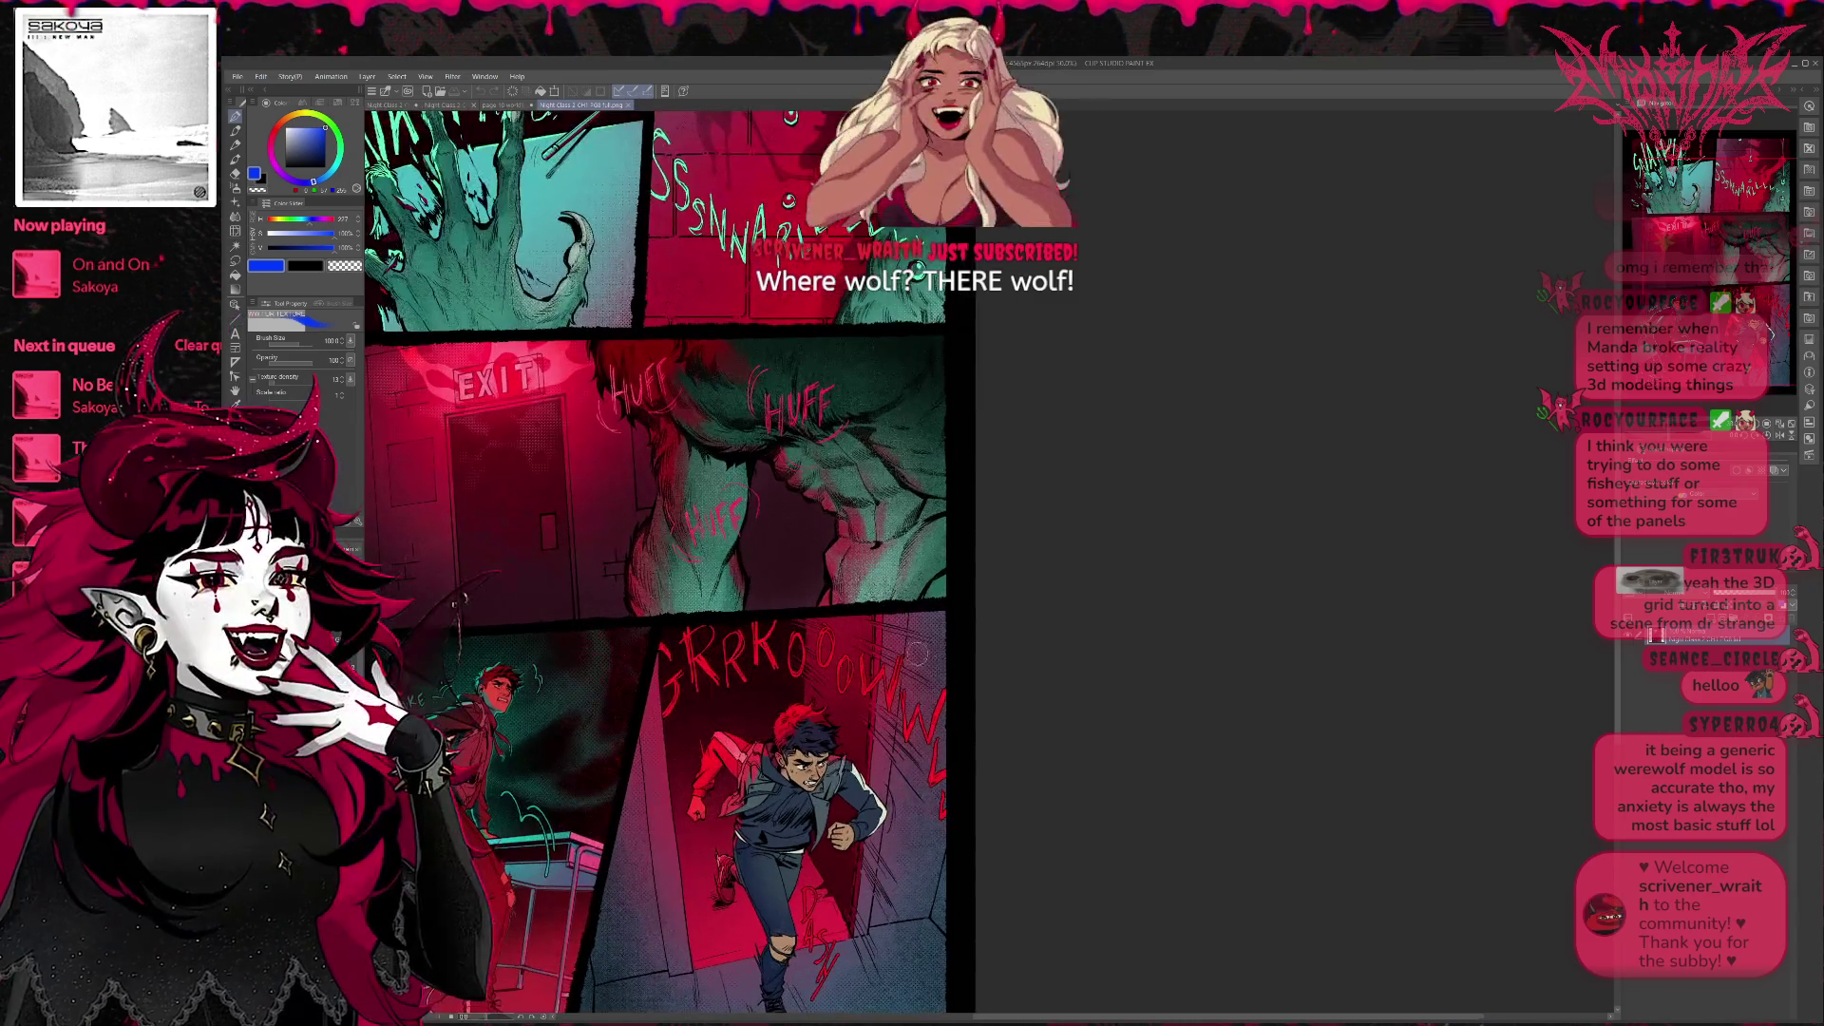
scroll(864, 610, up, 1)
drag(865, 610, 949, 670)
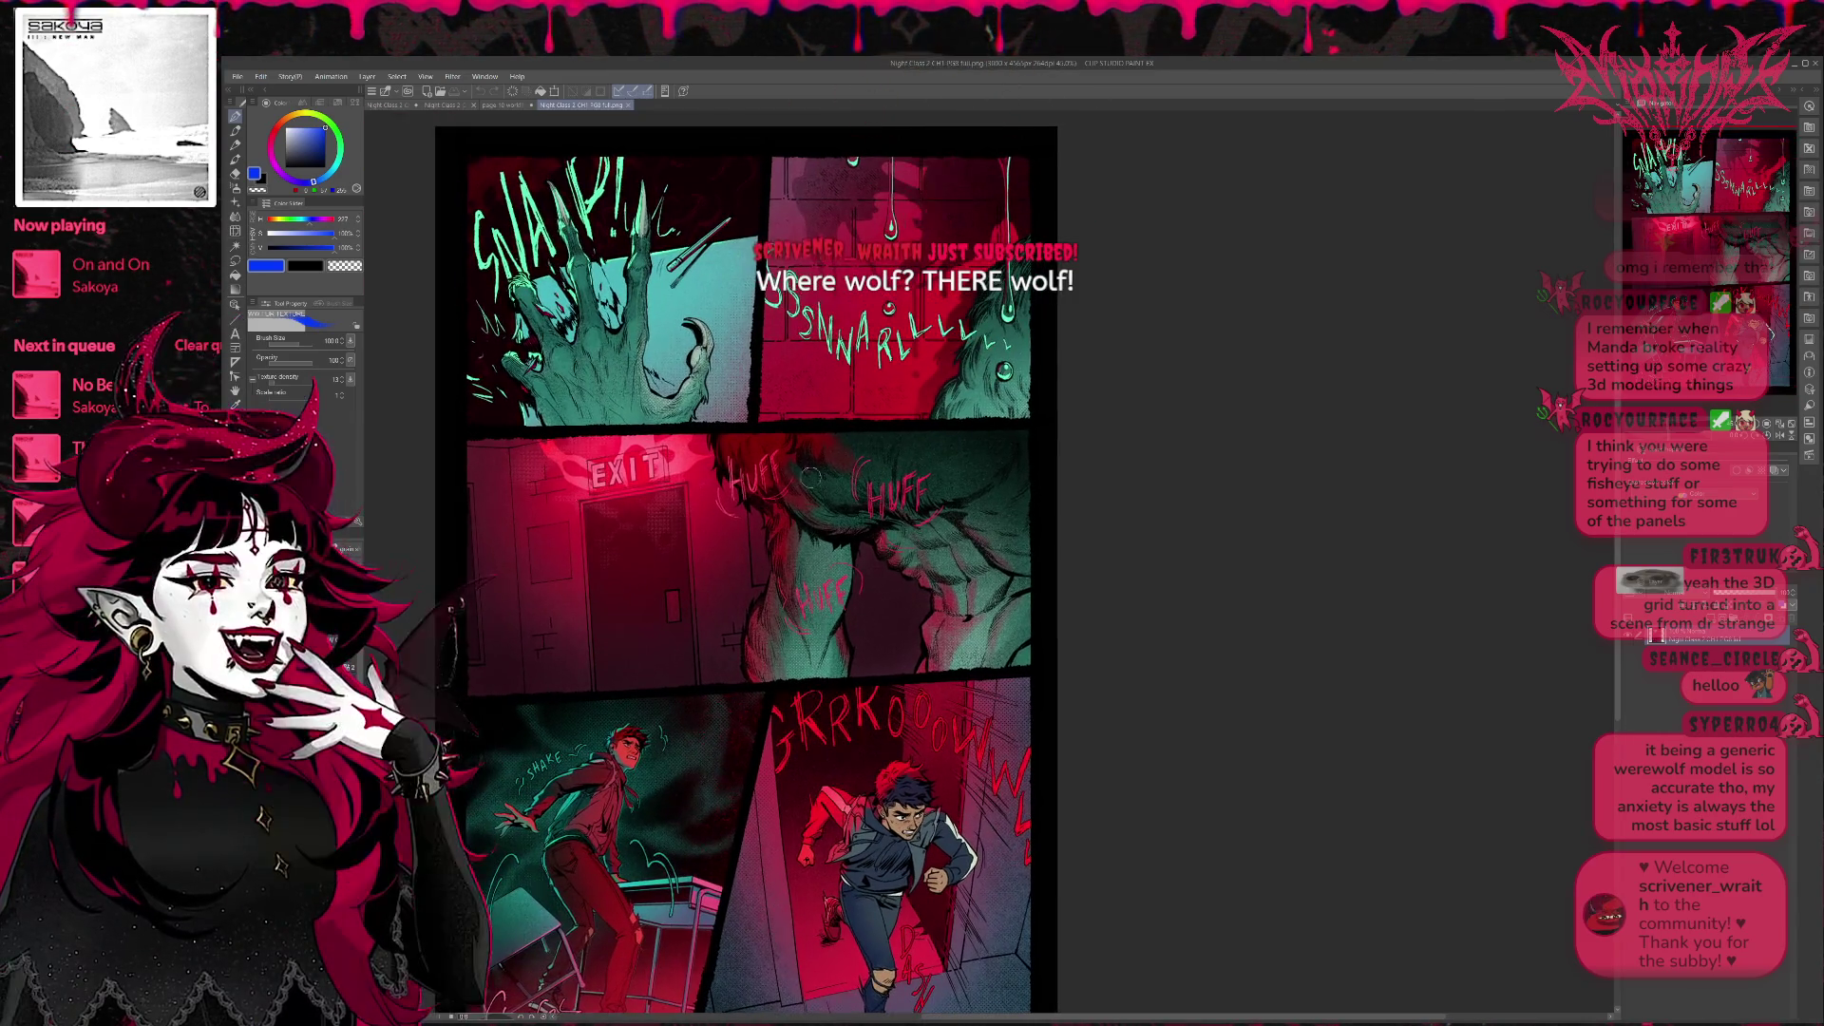
scroll(730, 571, down, 1)
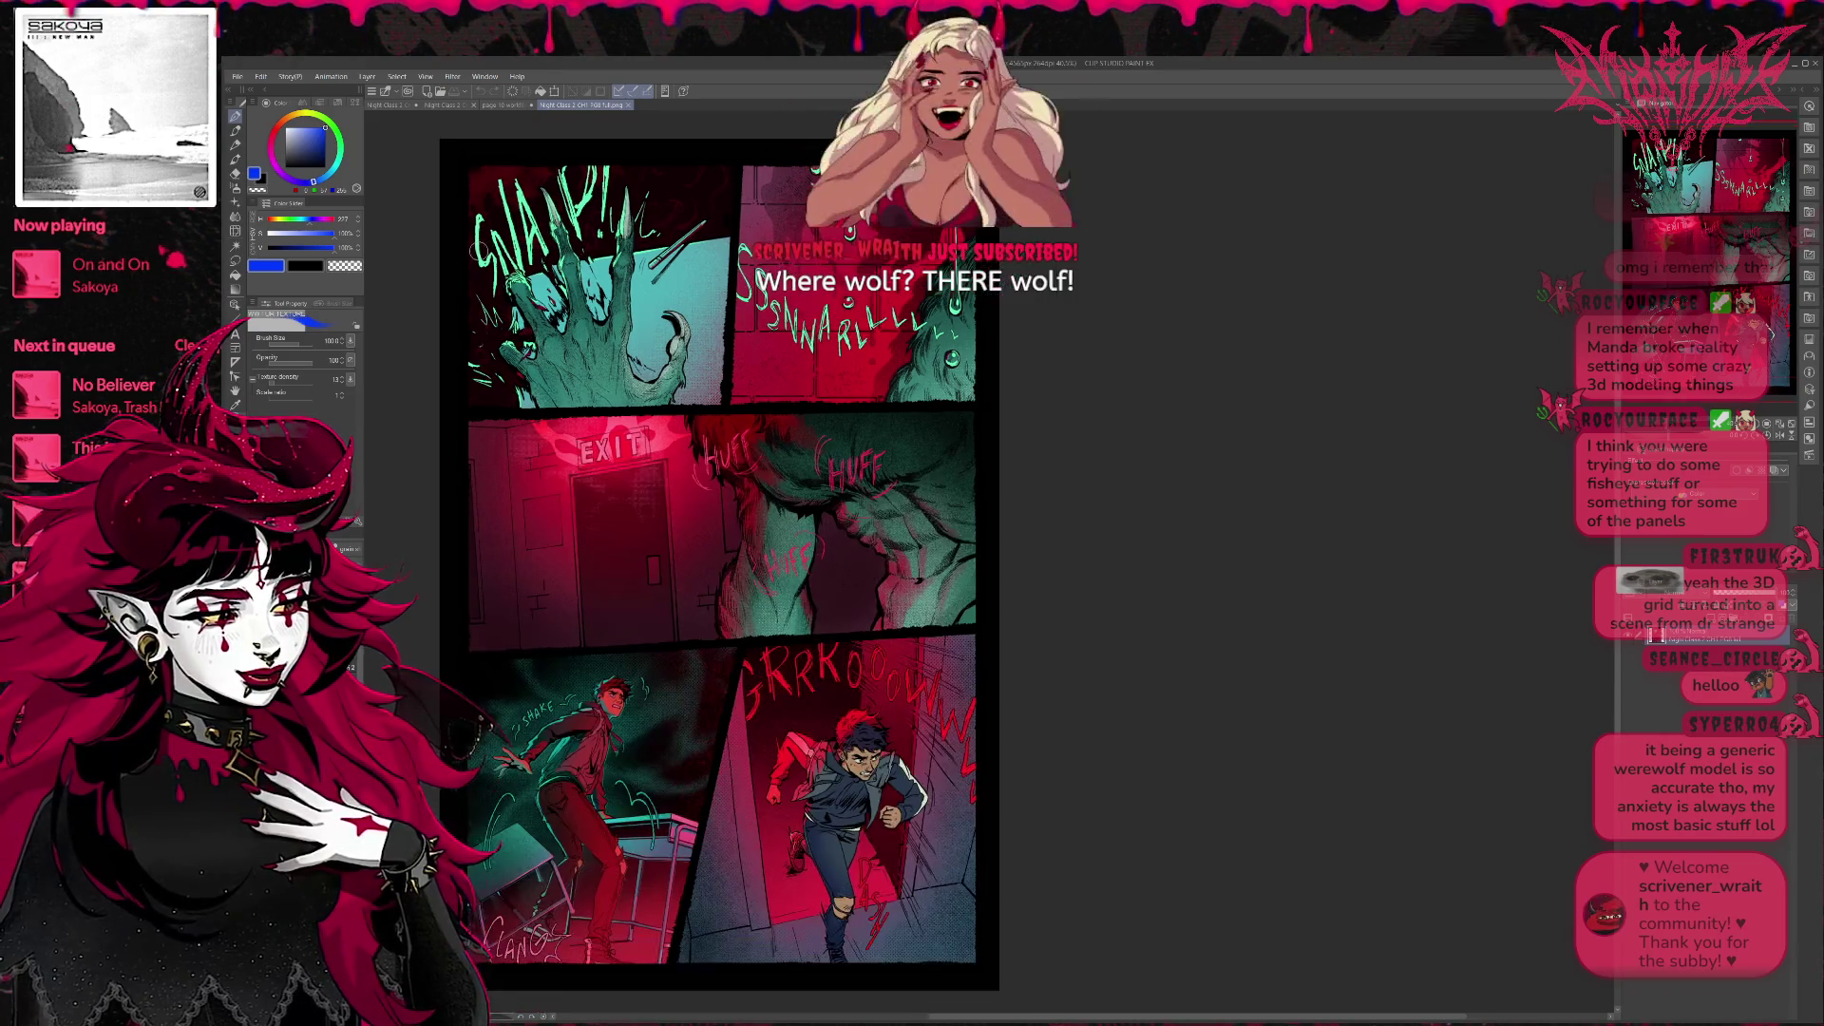
scroll(731, 570, down, 1)
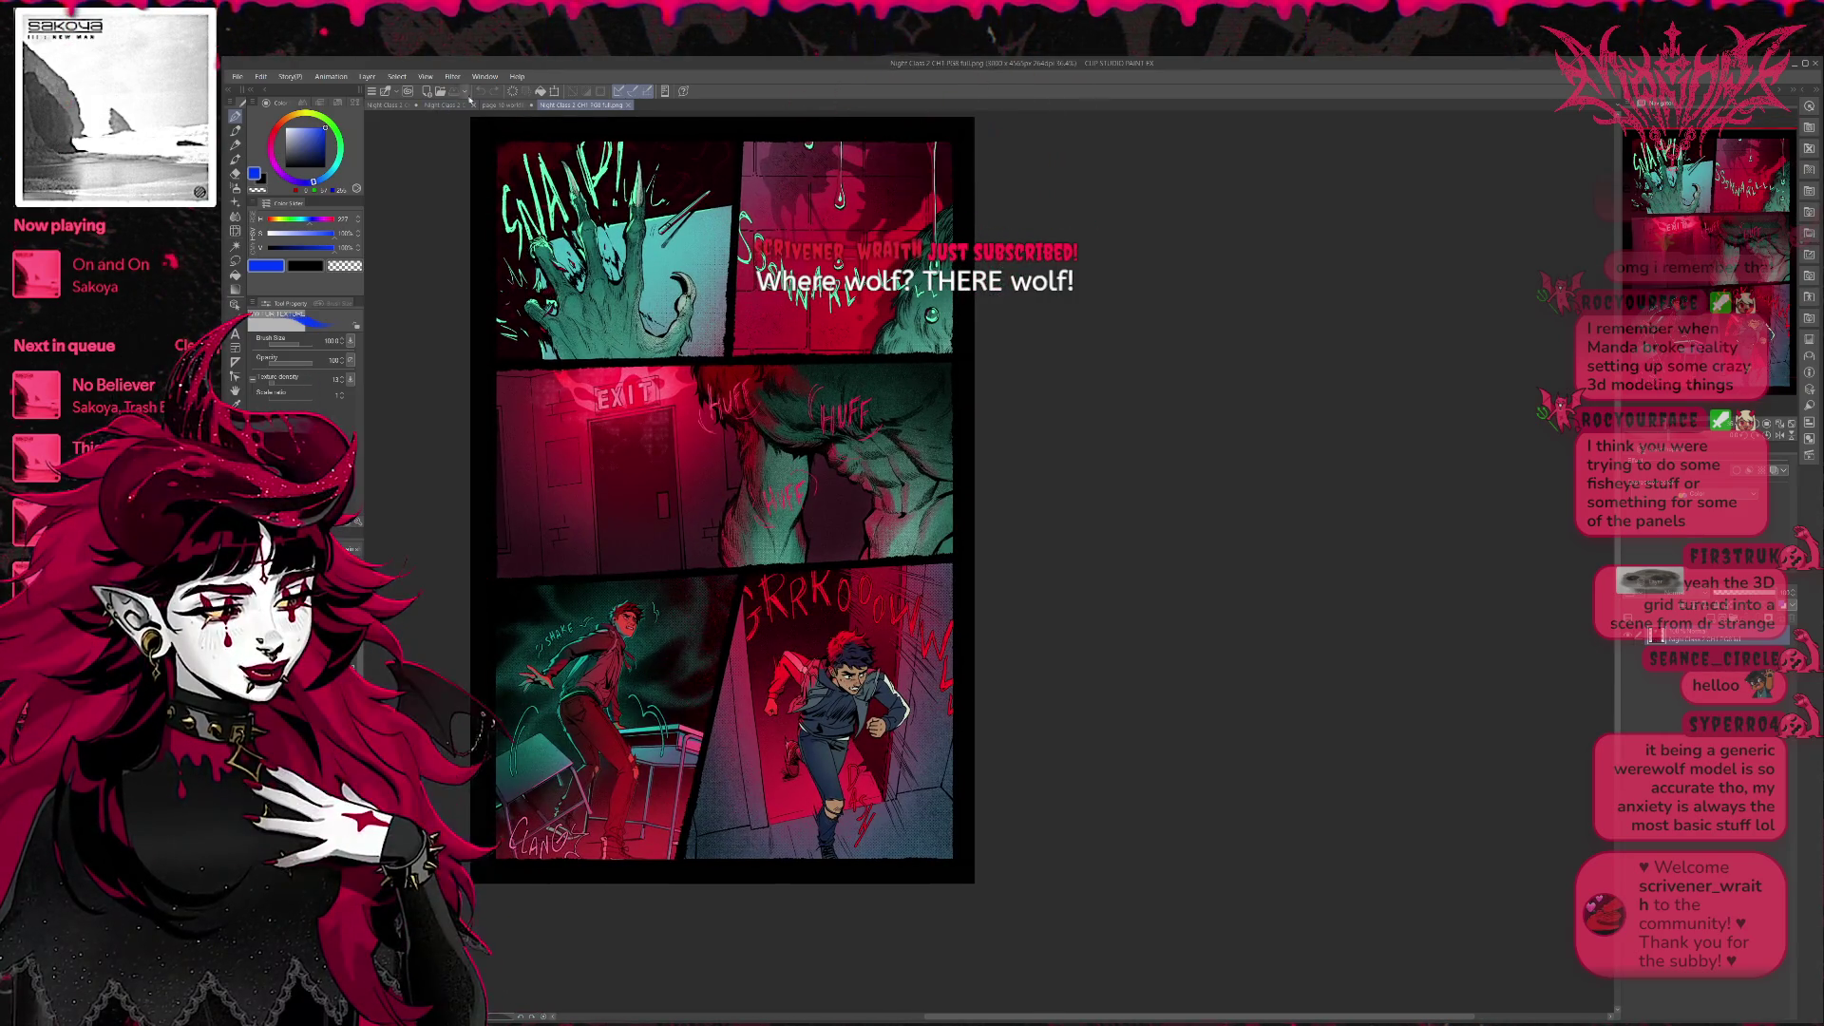
click(507, 105)
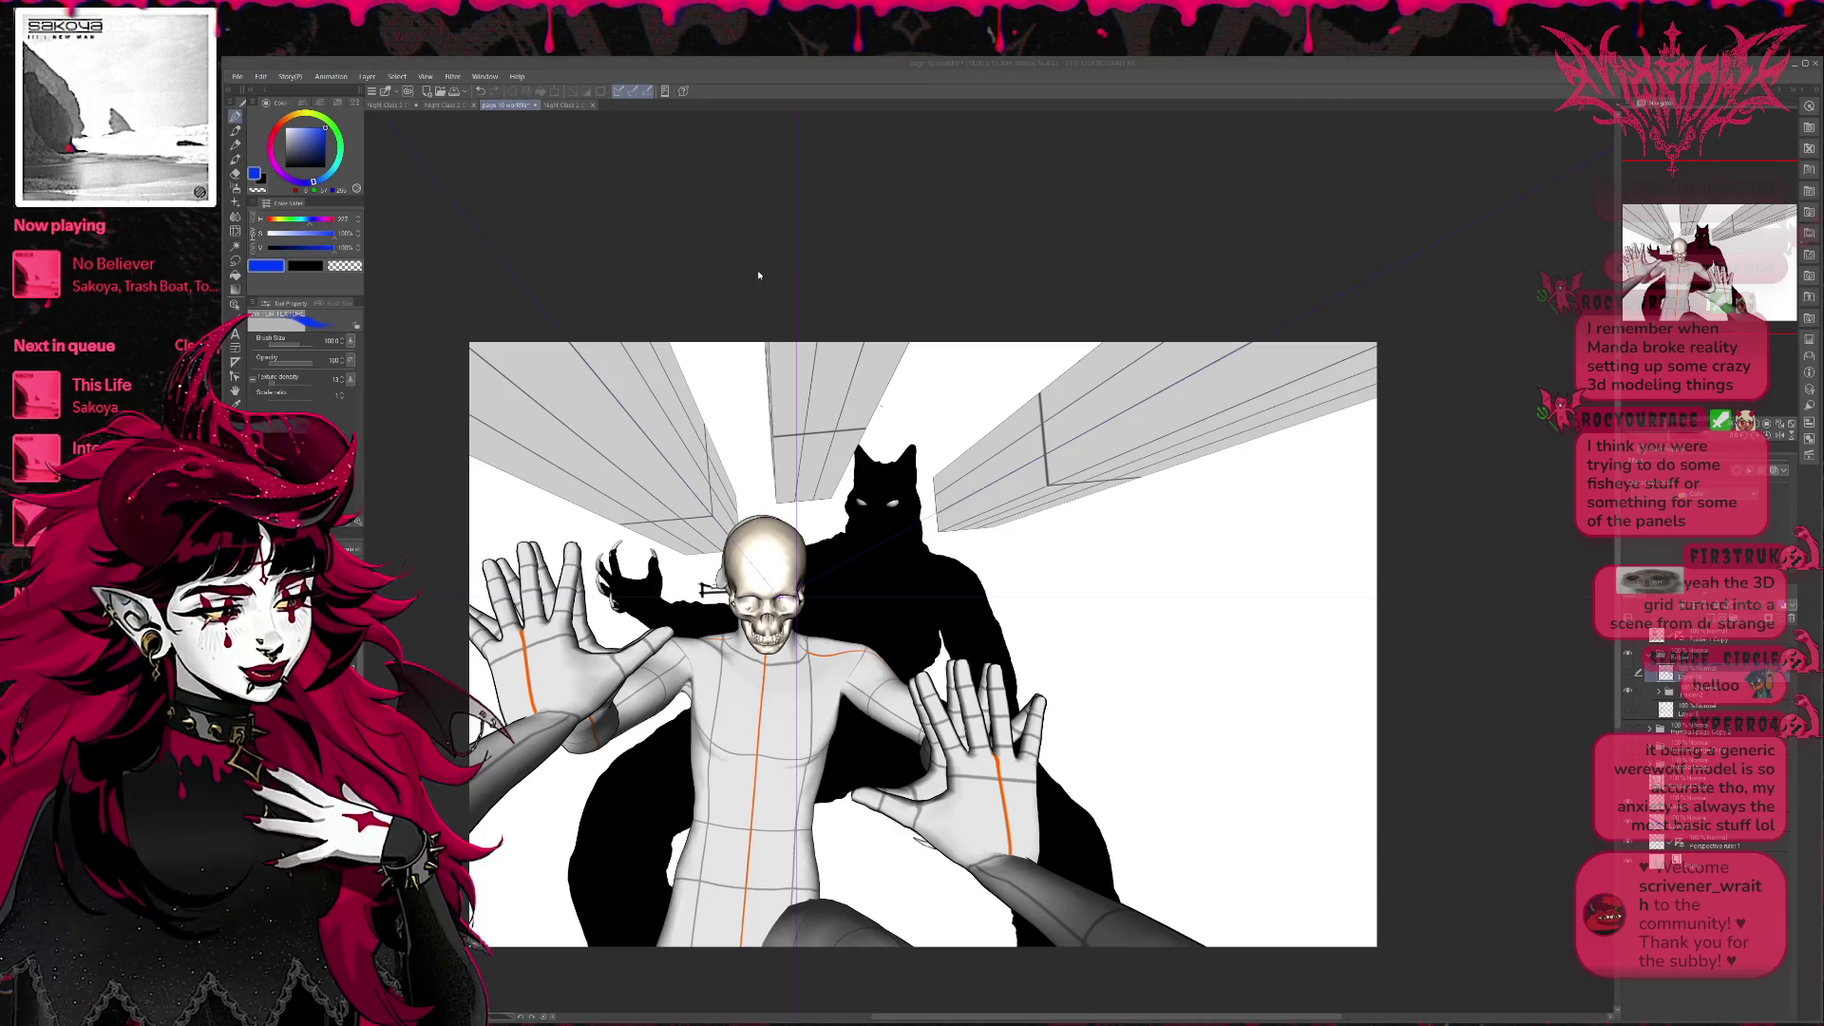
Cycle three documents with Ctrl+Tab to reach the pink neon chase page and nudge it right.
key(ctrl+Tab)
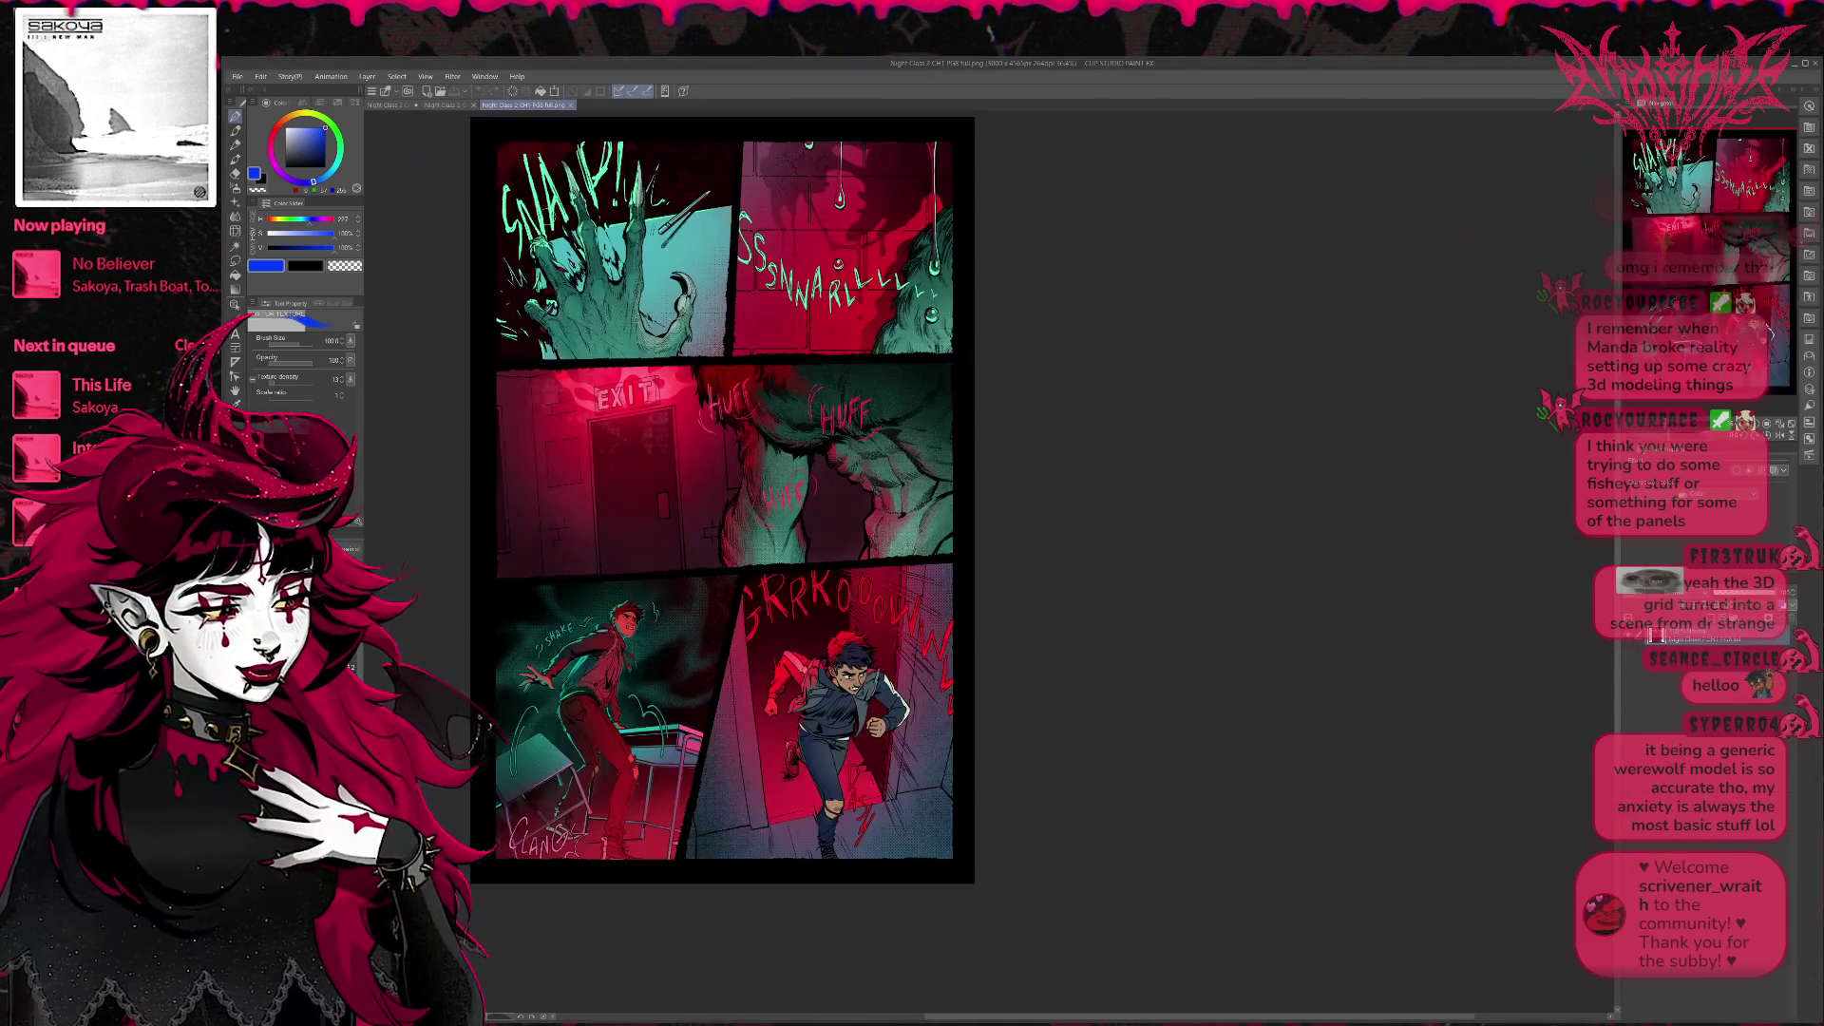
key(ctrl+Tab)
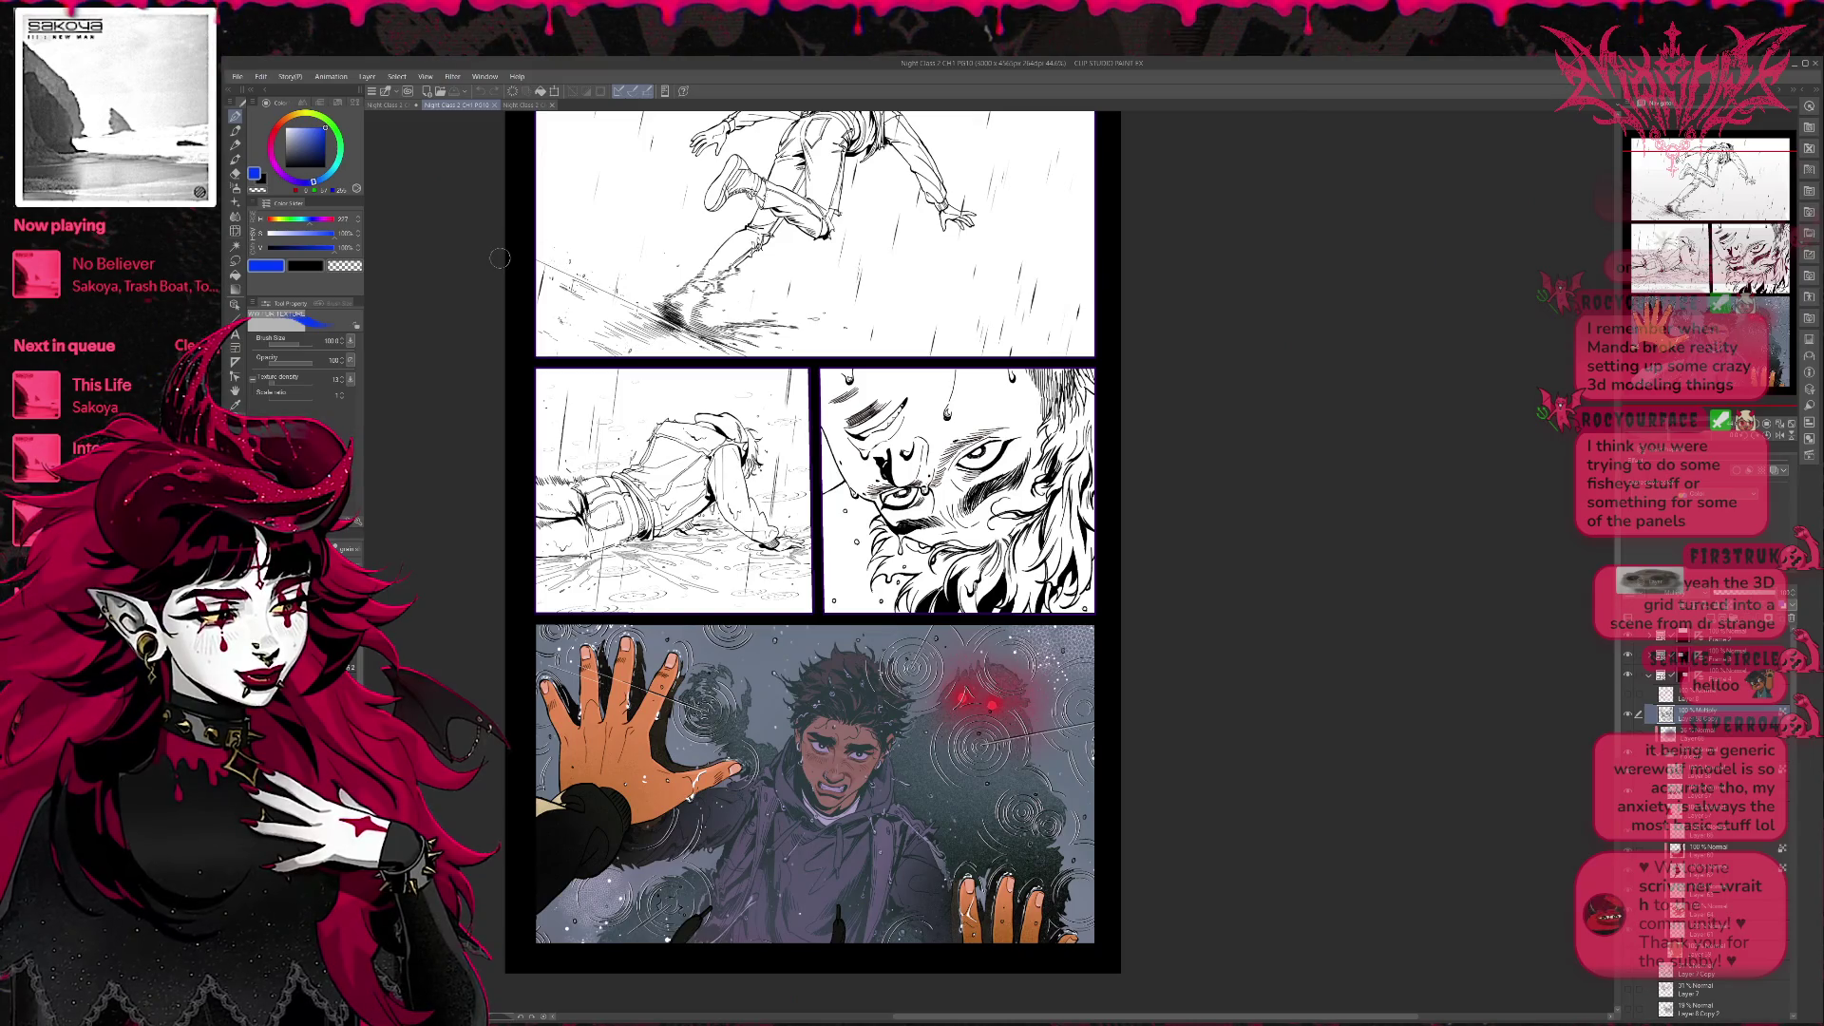
key(ctrl+Tab)
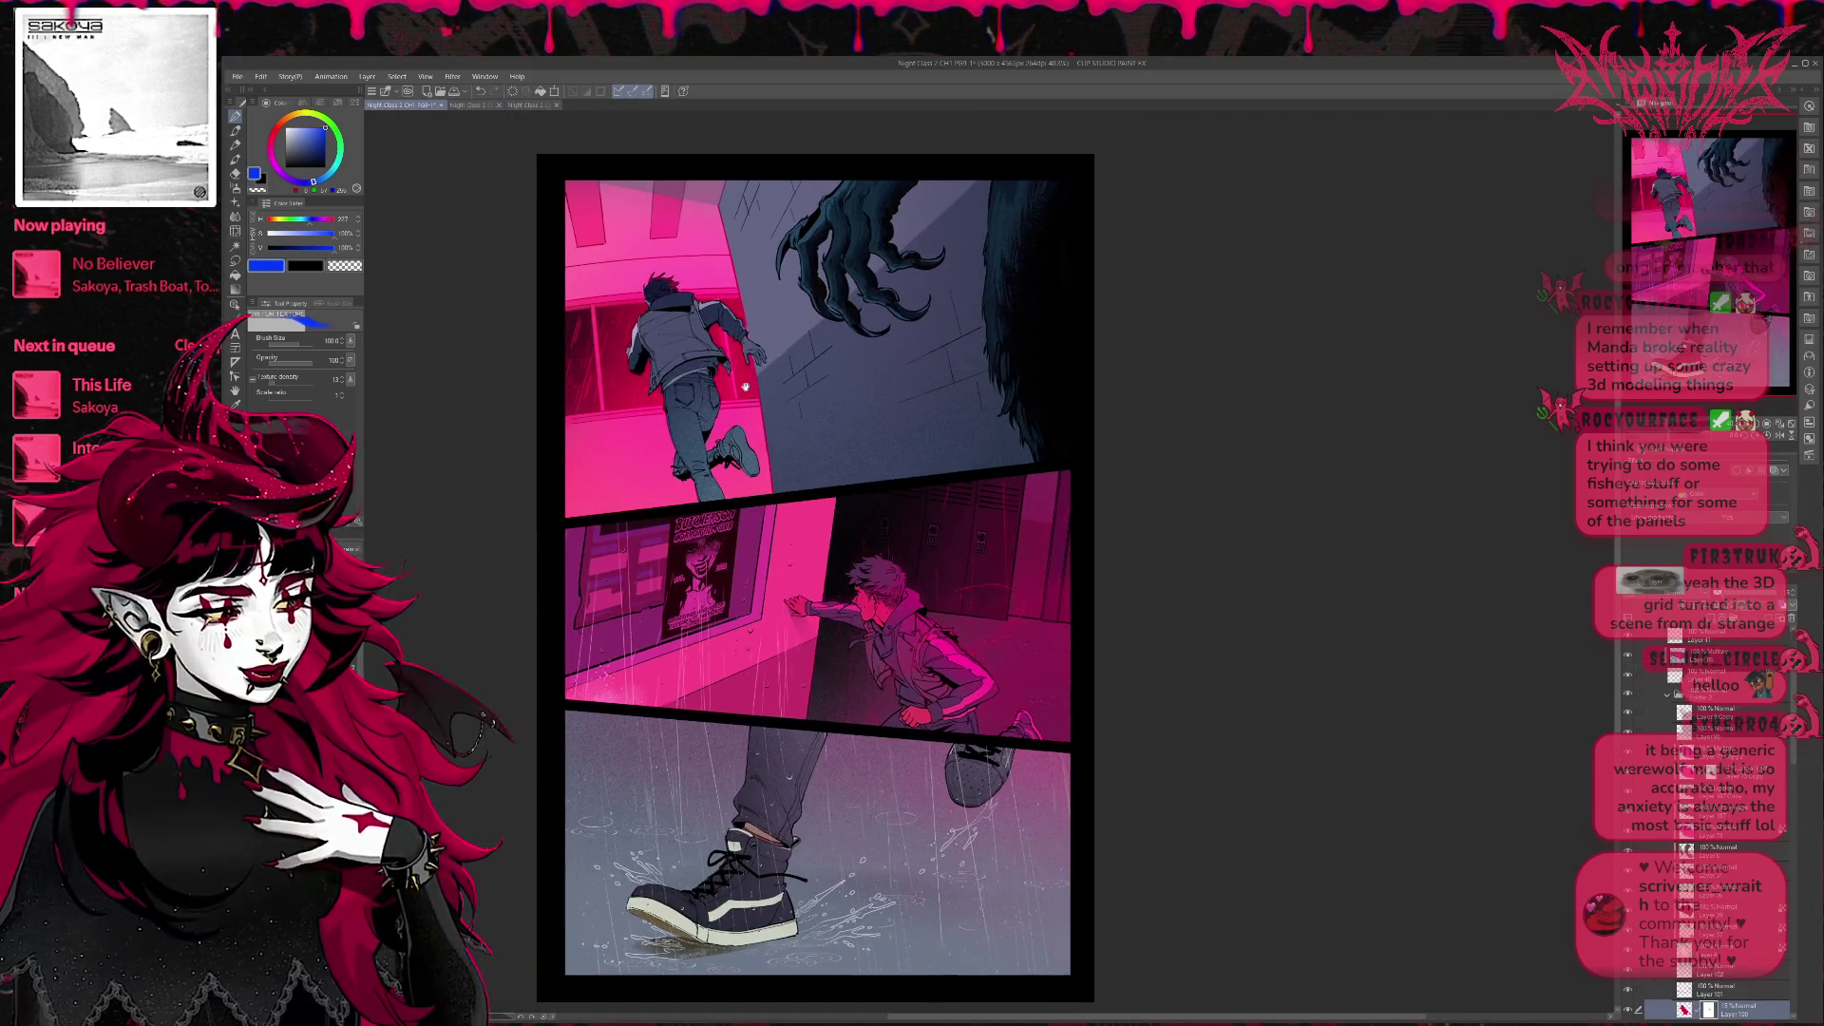
drag(714, 431, 766, 422)
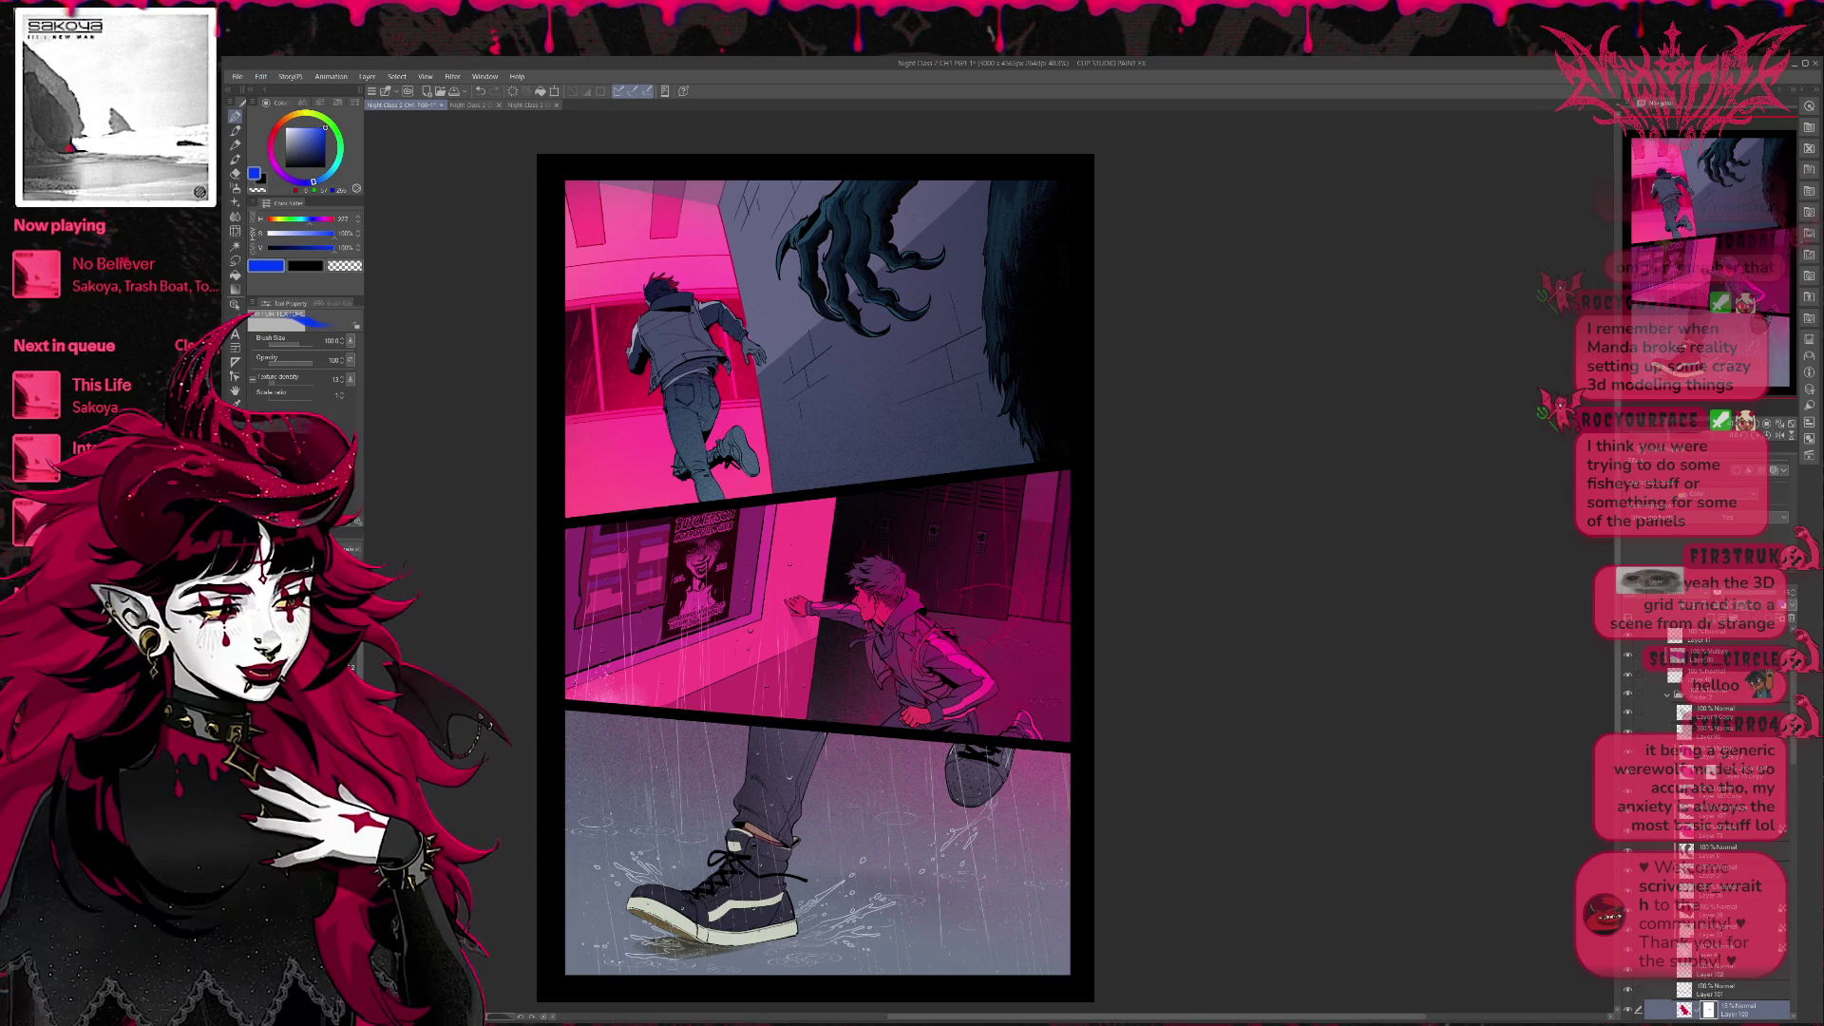
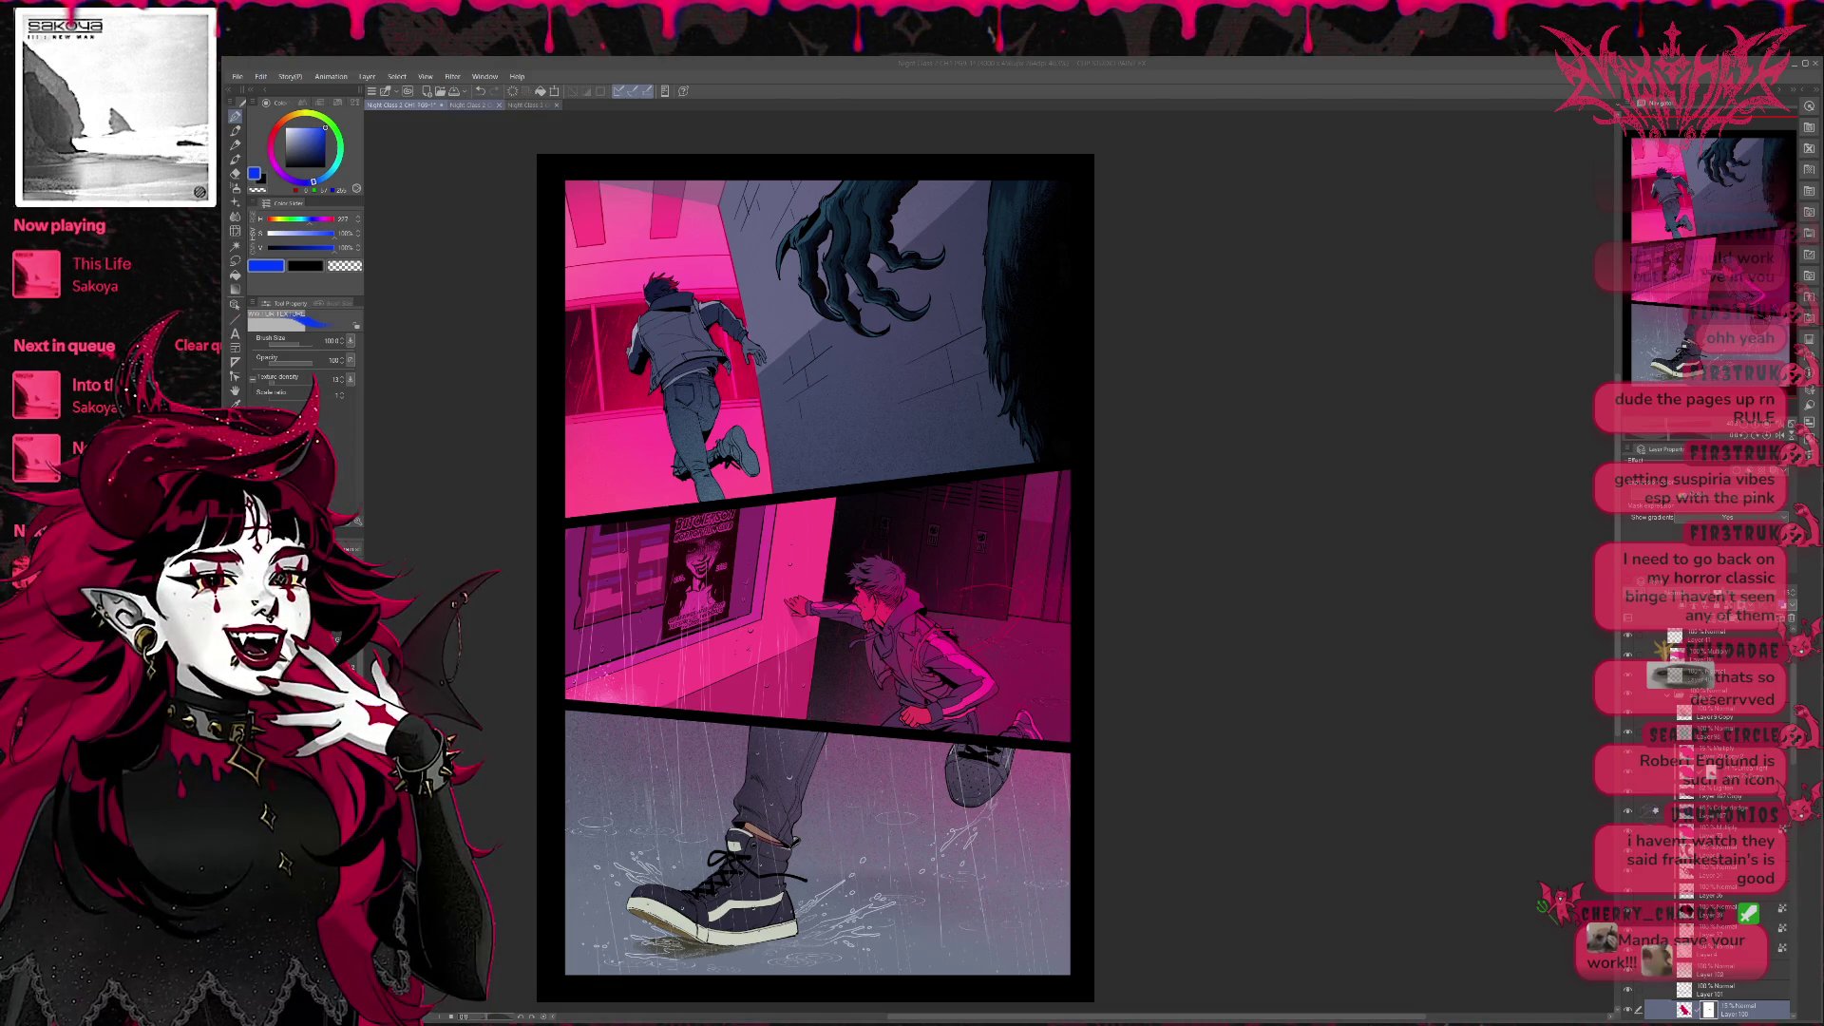
Switch to the rainy page where the boy reaches toward the glowing red eyes.
key(ctrl+Tab)
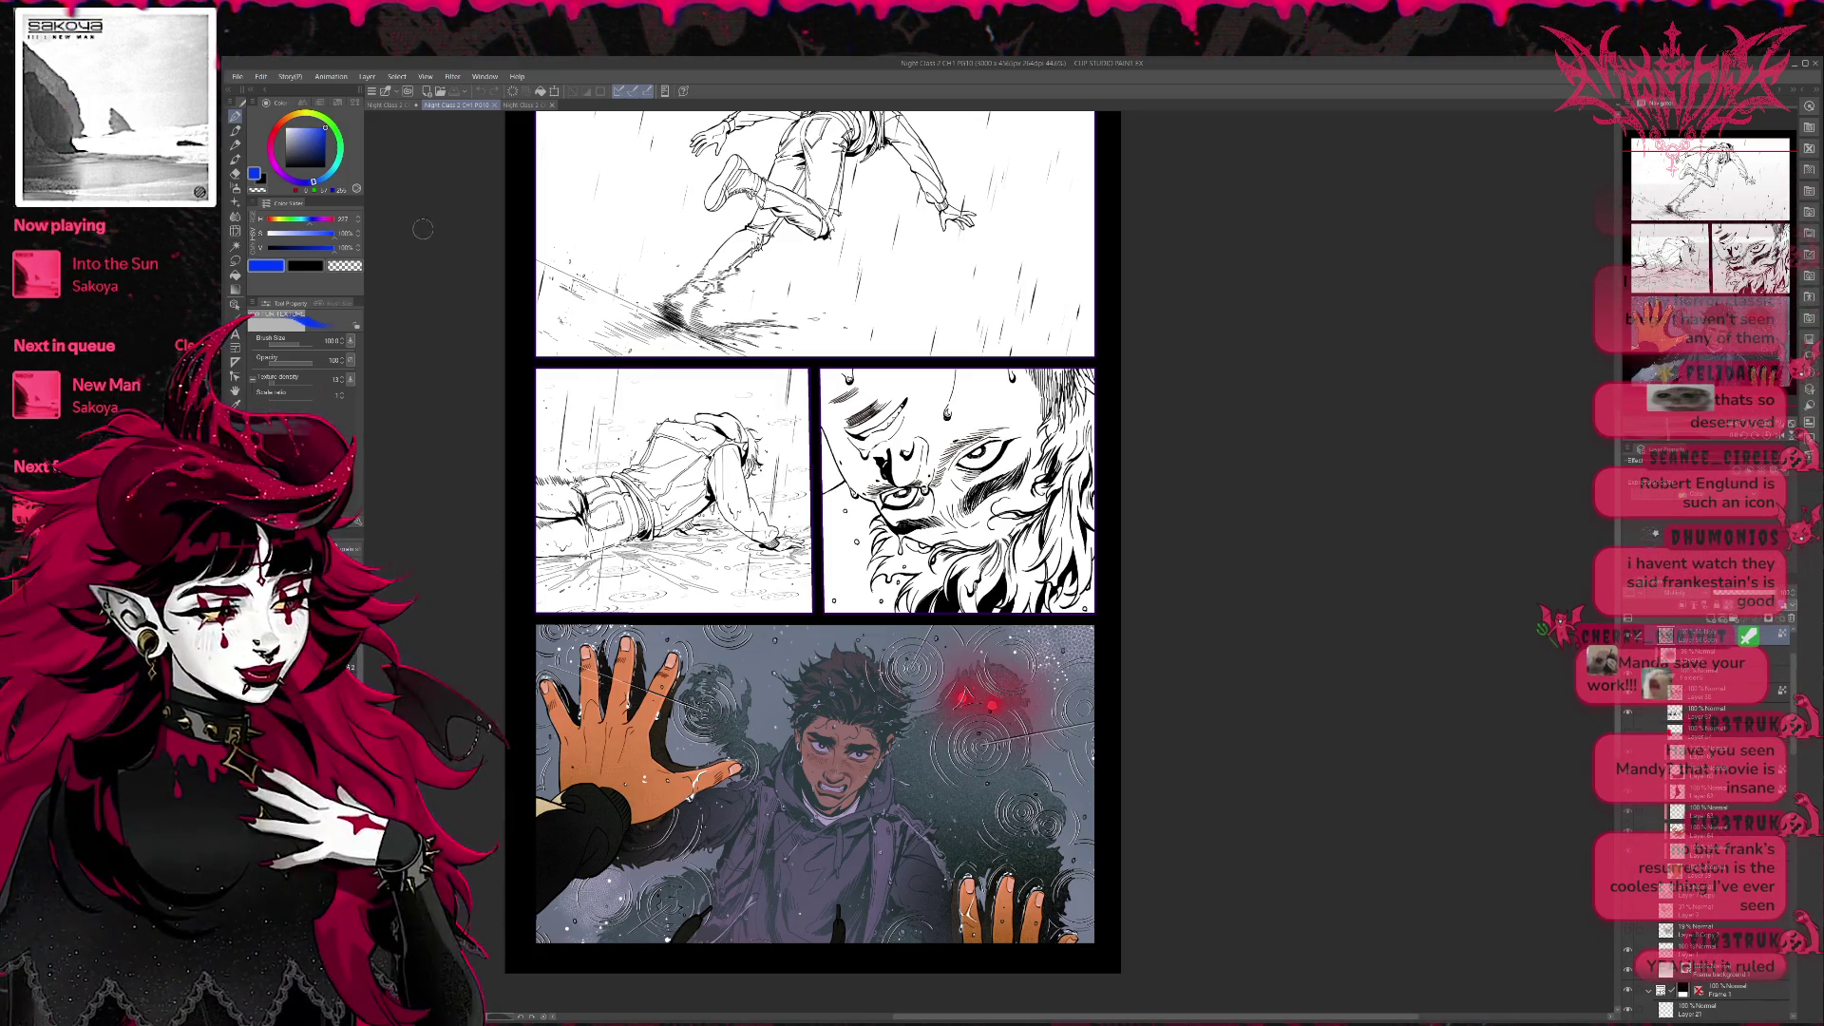
Return to the pink-lit hallway chase page from the document tabs.
click(381, 107)
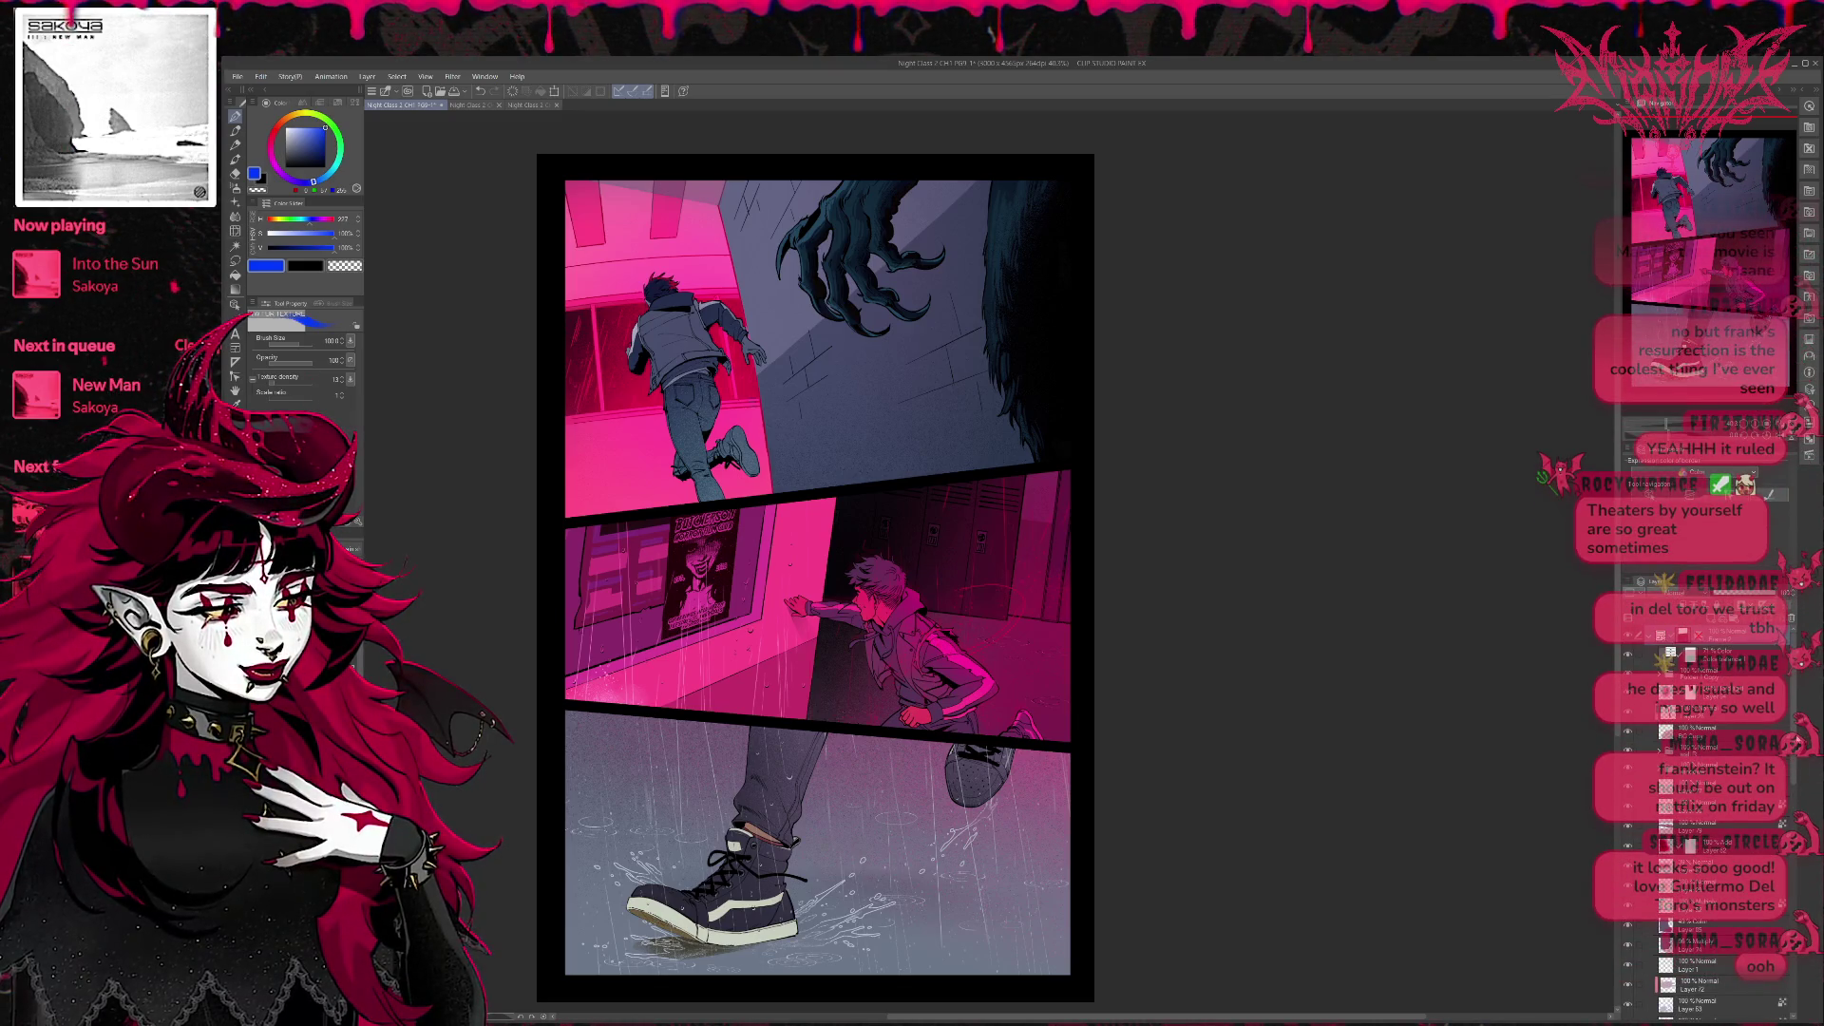
scroll(1787, 818, down, 3)
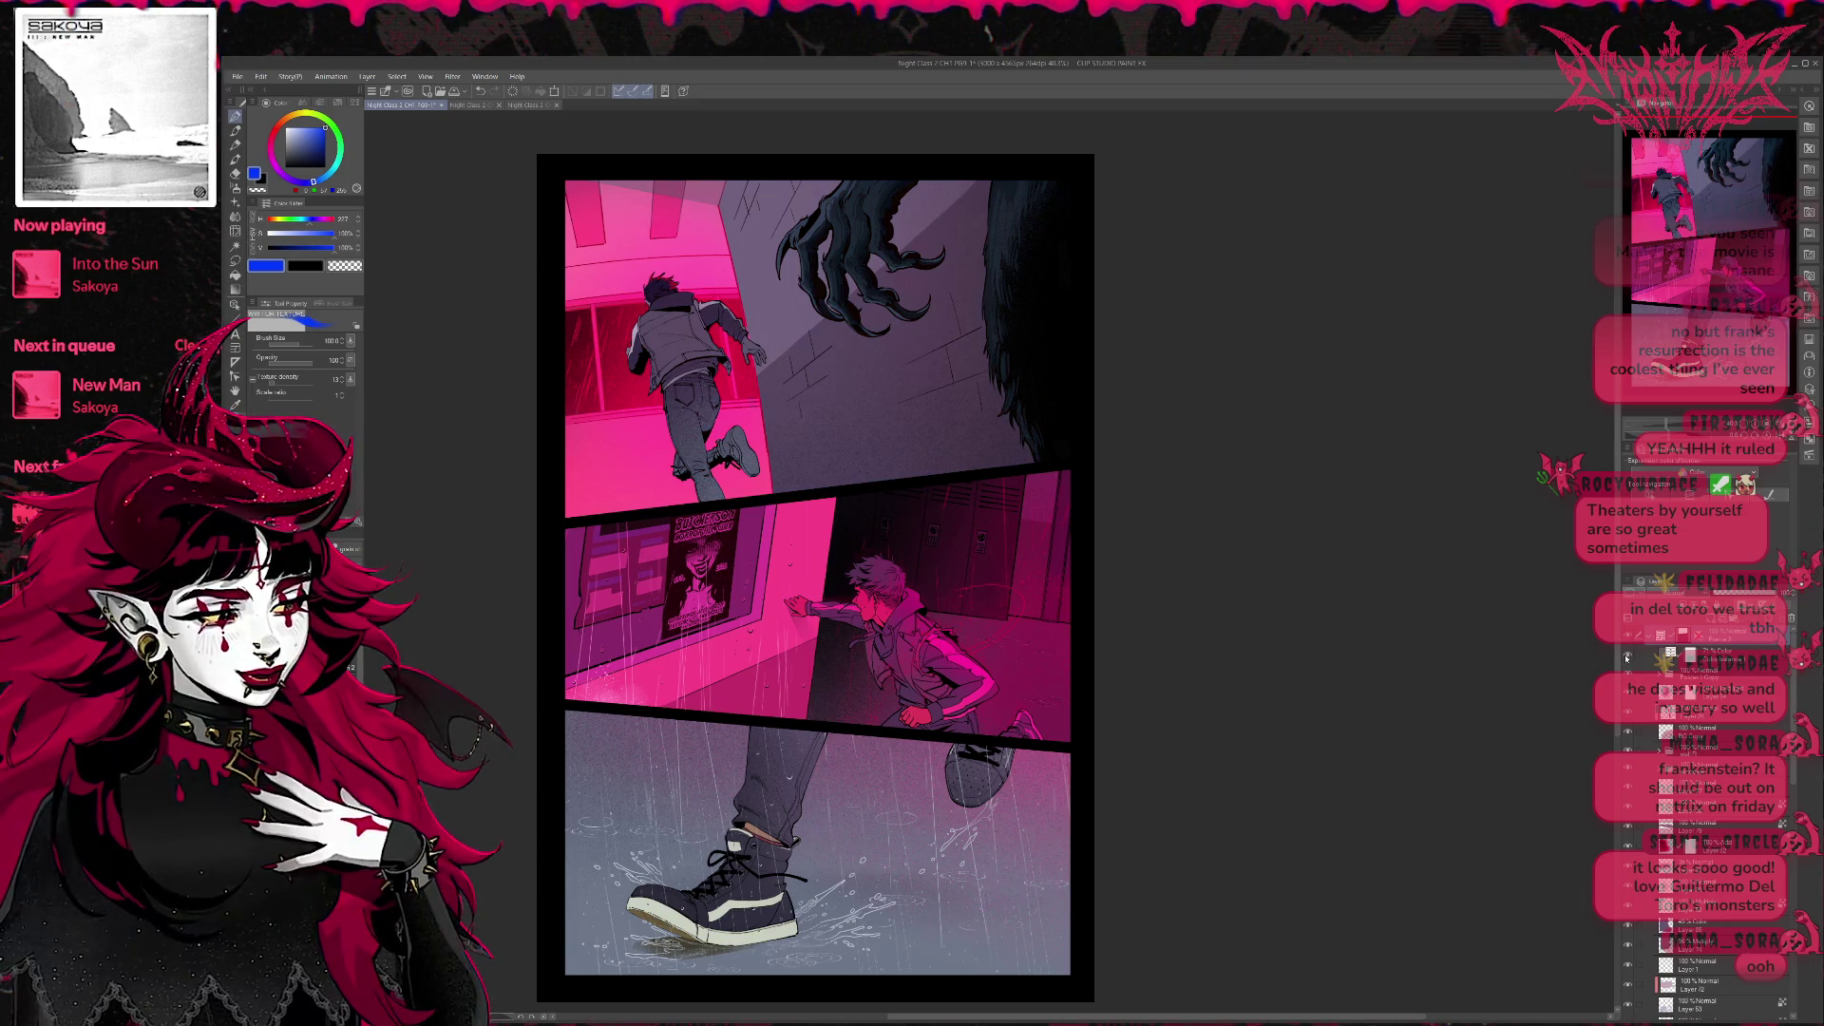
scroll(1754, 742, down, 3)
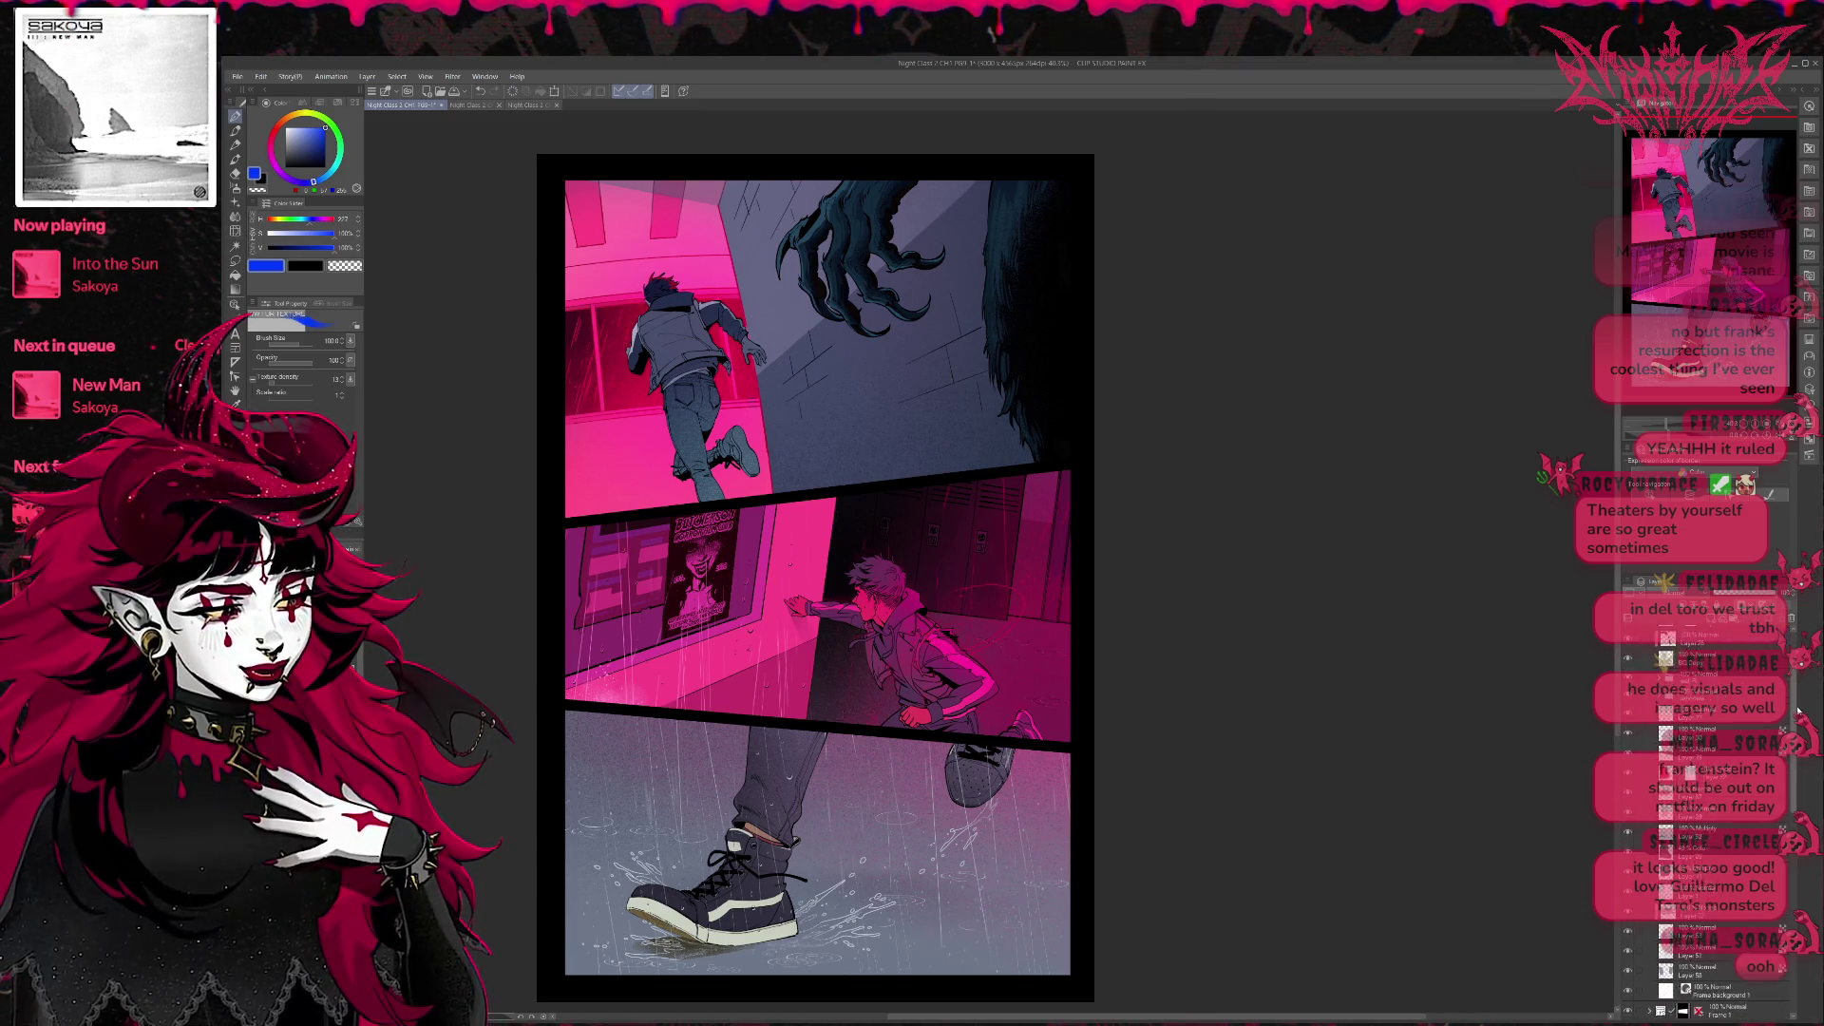
scroll(1788, 777, down, 3)
scroll(1797, 790, down, 3)
scroll(1796, 791, down, 3)
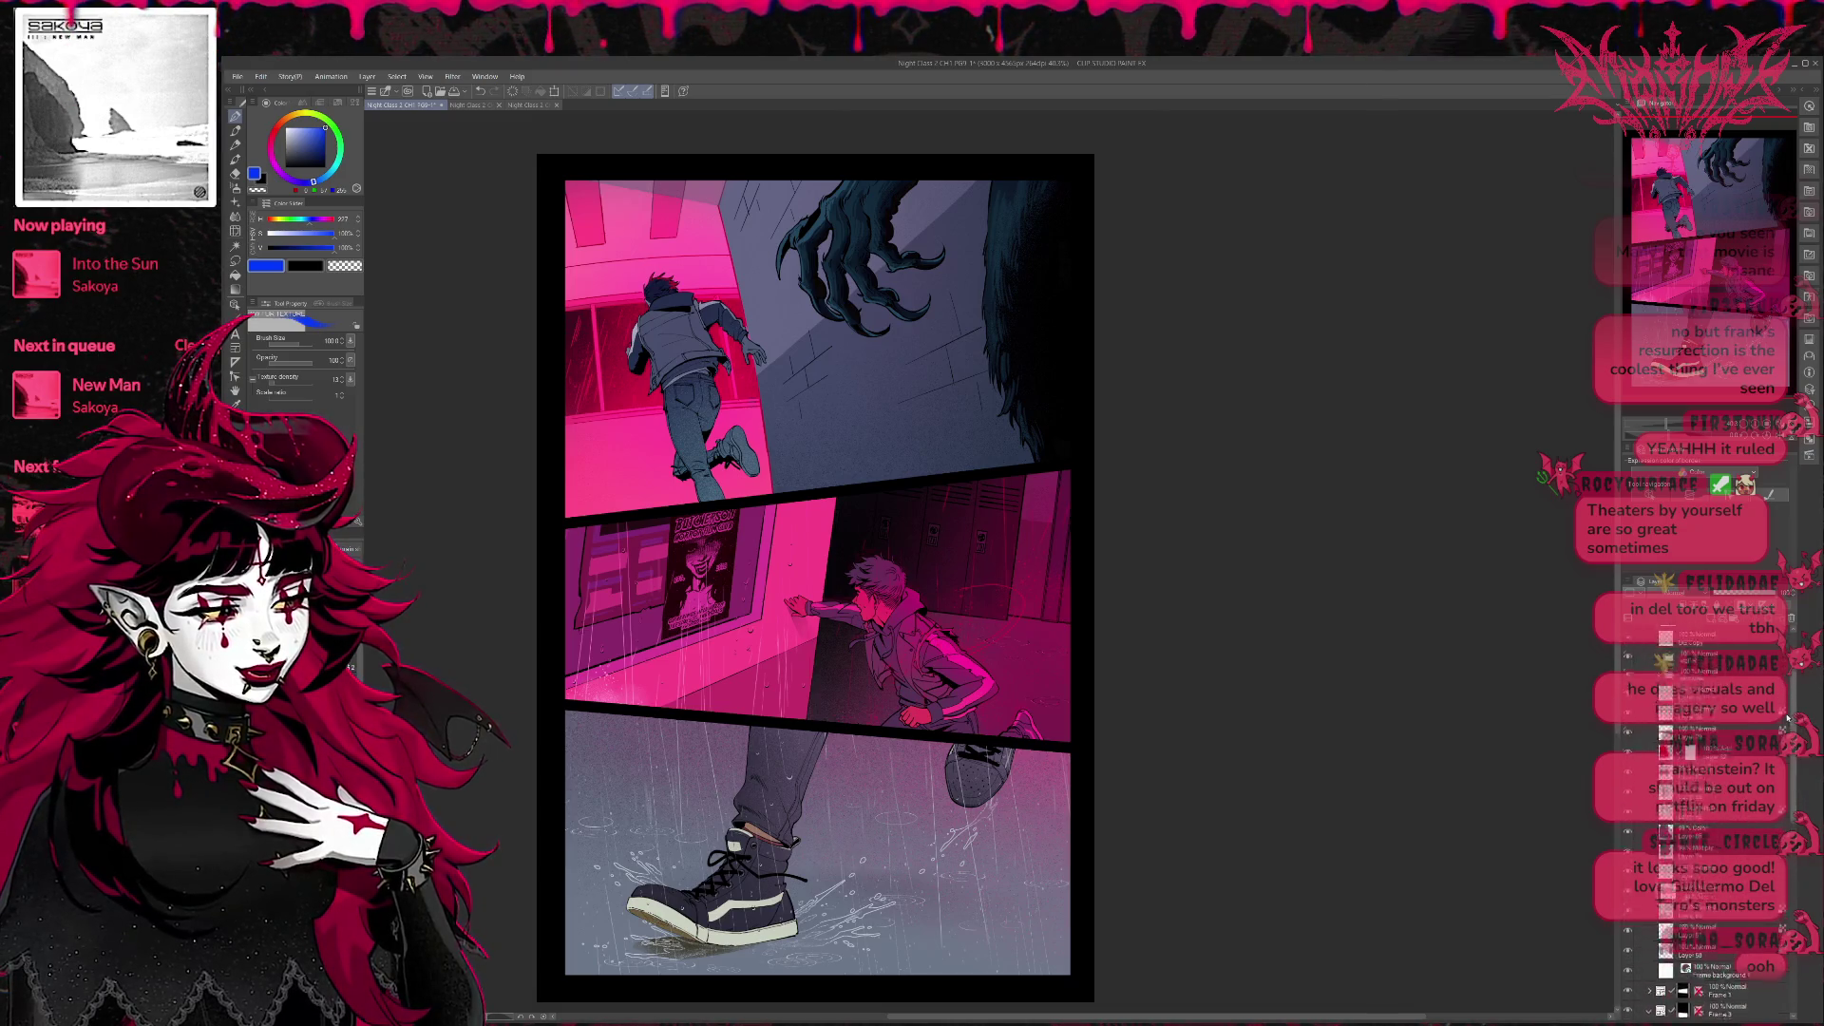
scroll(1797, 791, down, 2)
scroll(1710, 798, up, 2)
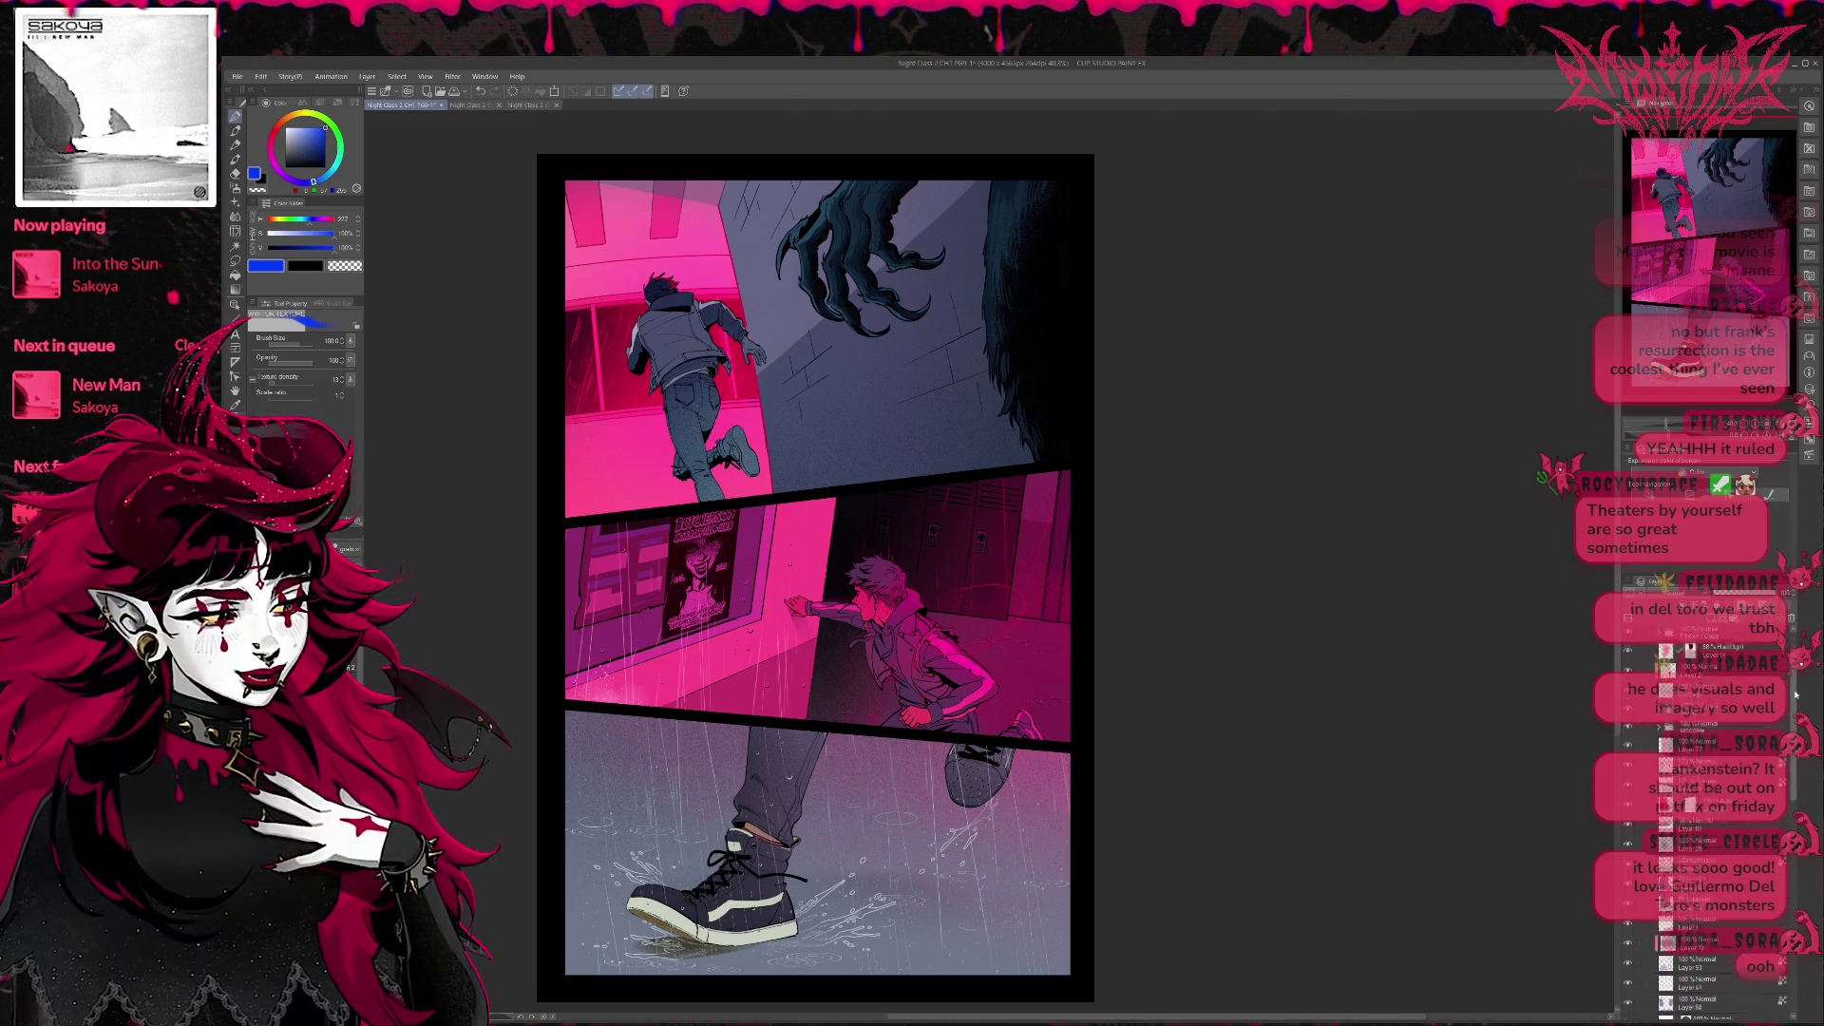
scroll(1710, 798, up, 2)
scroll(1710, 798, up, 2)
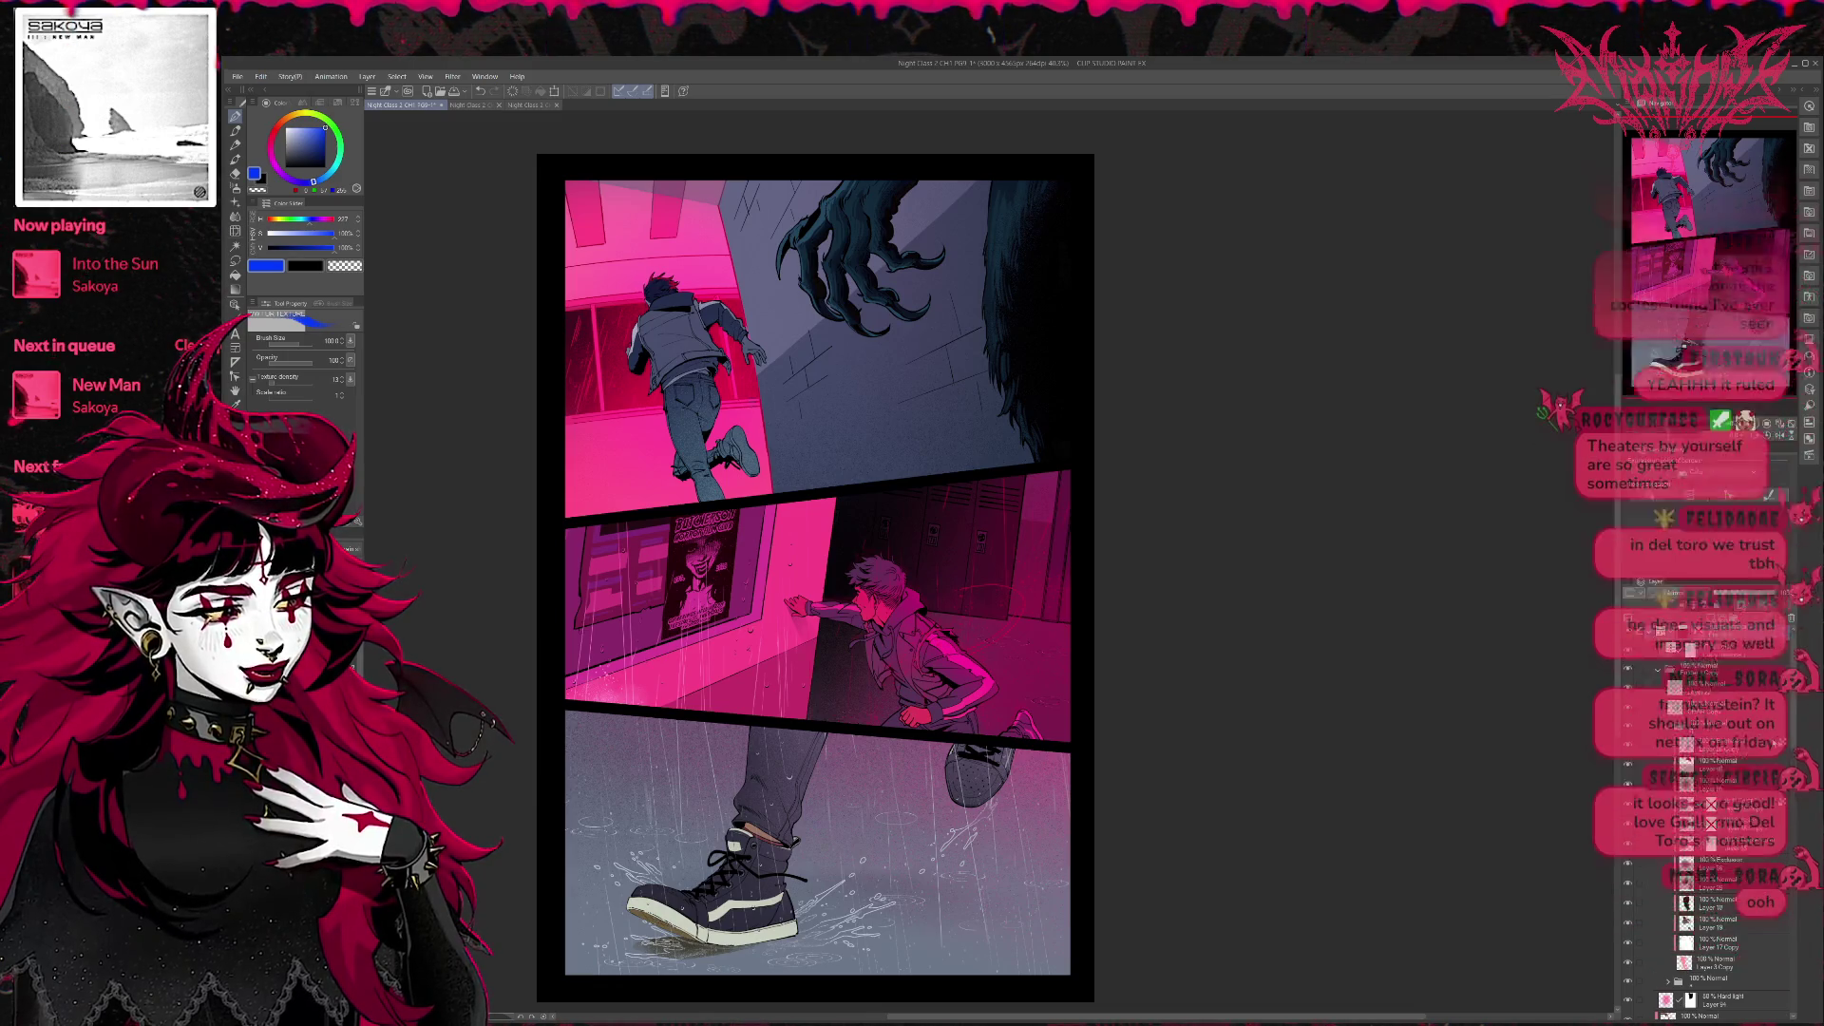
scroll(1710, 798, down, 2)
scroll(1710, 799, down, 2)
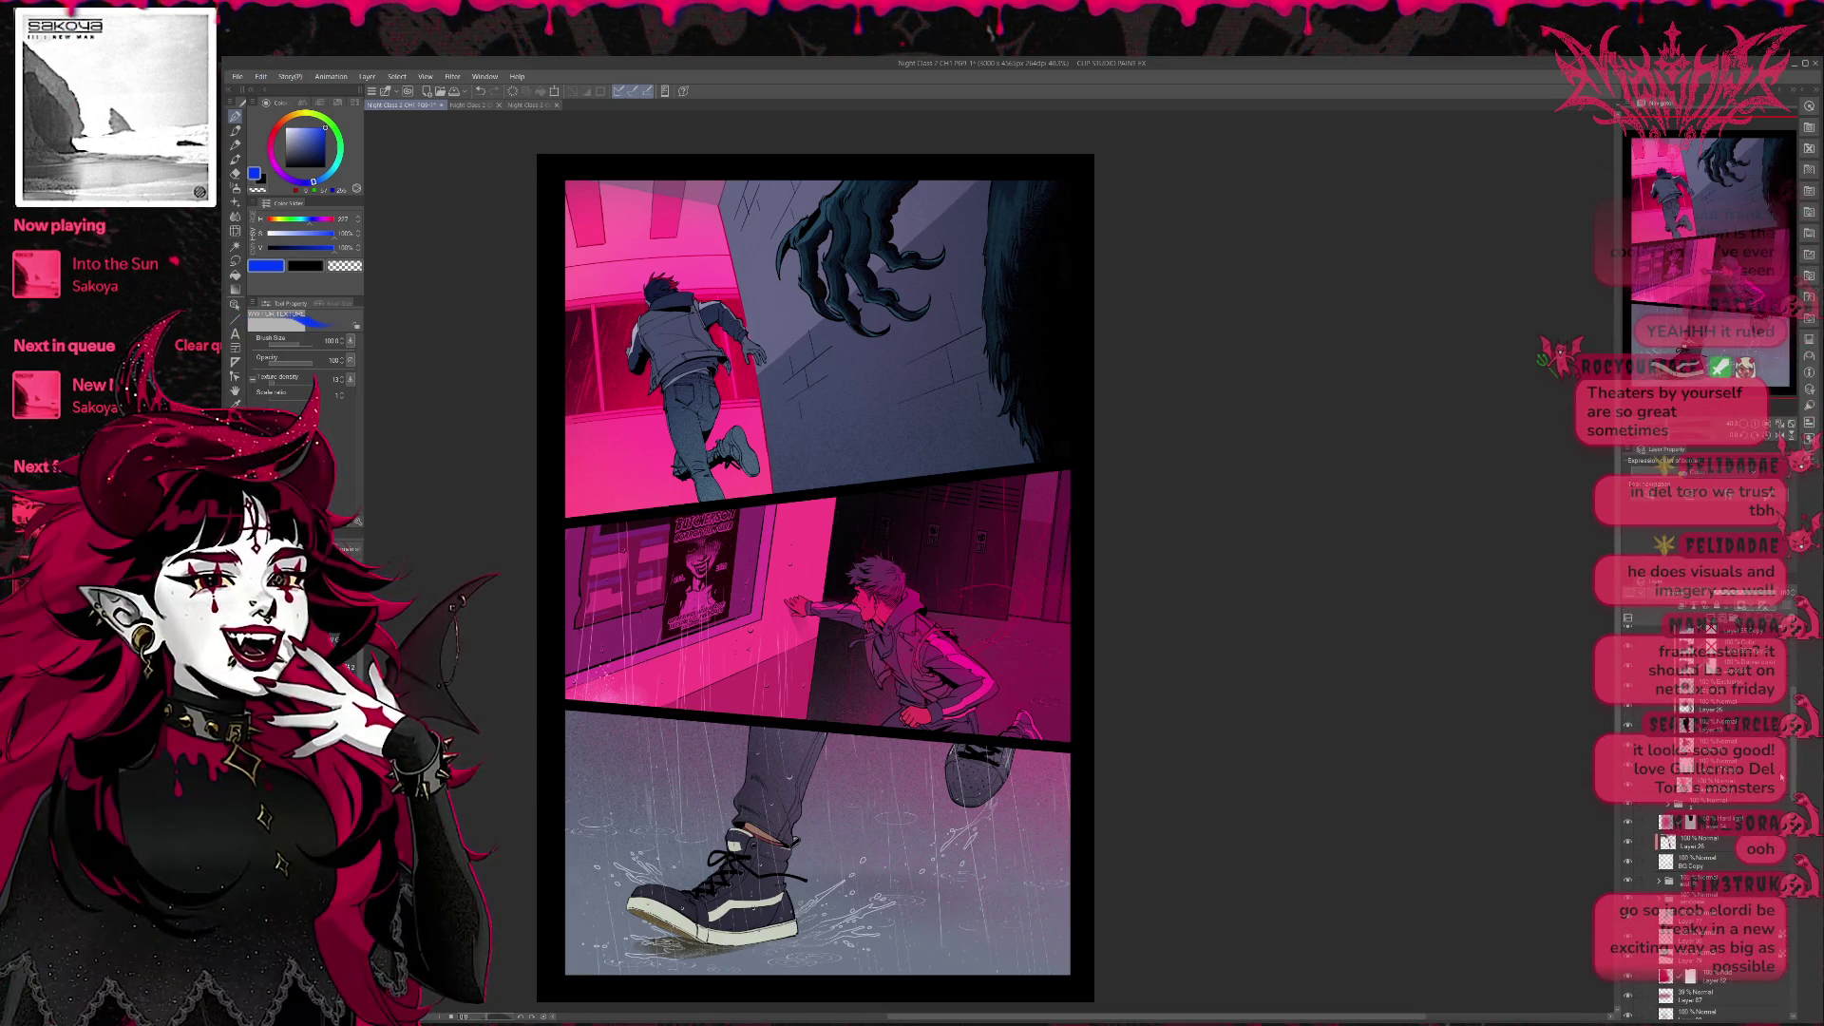
scroll(1711, 883, down, 2)
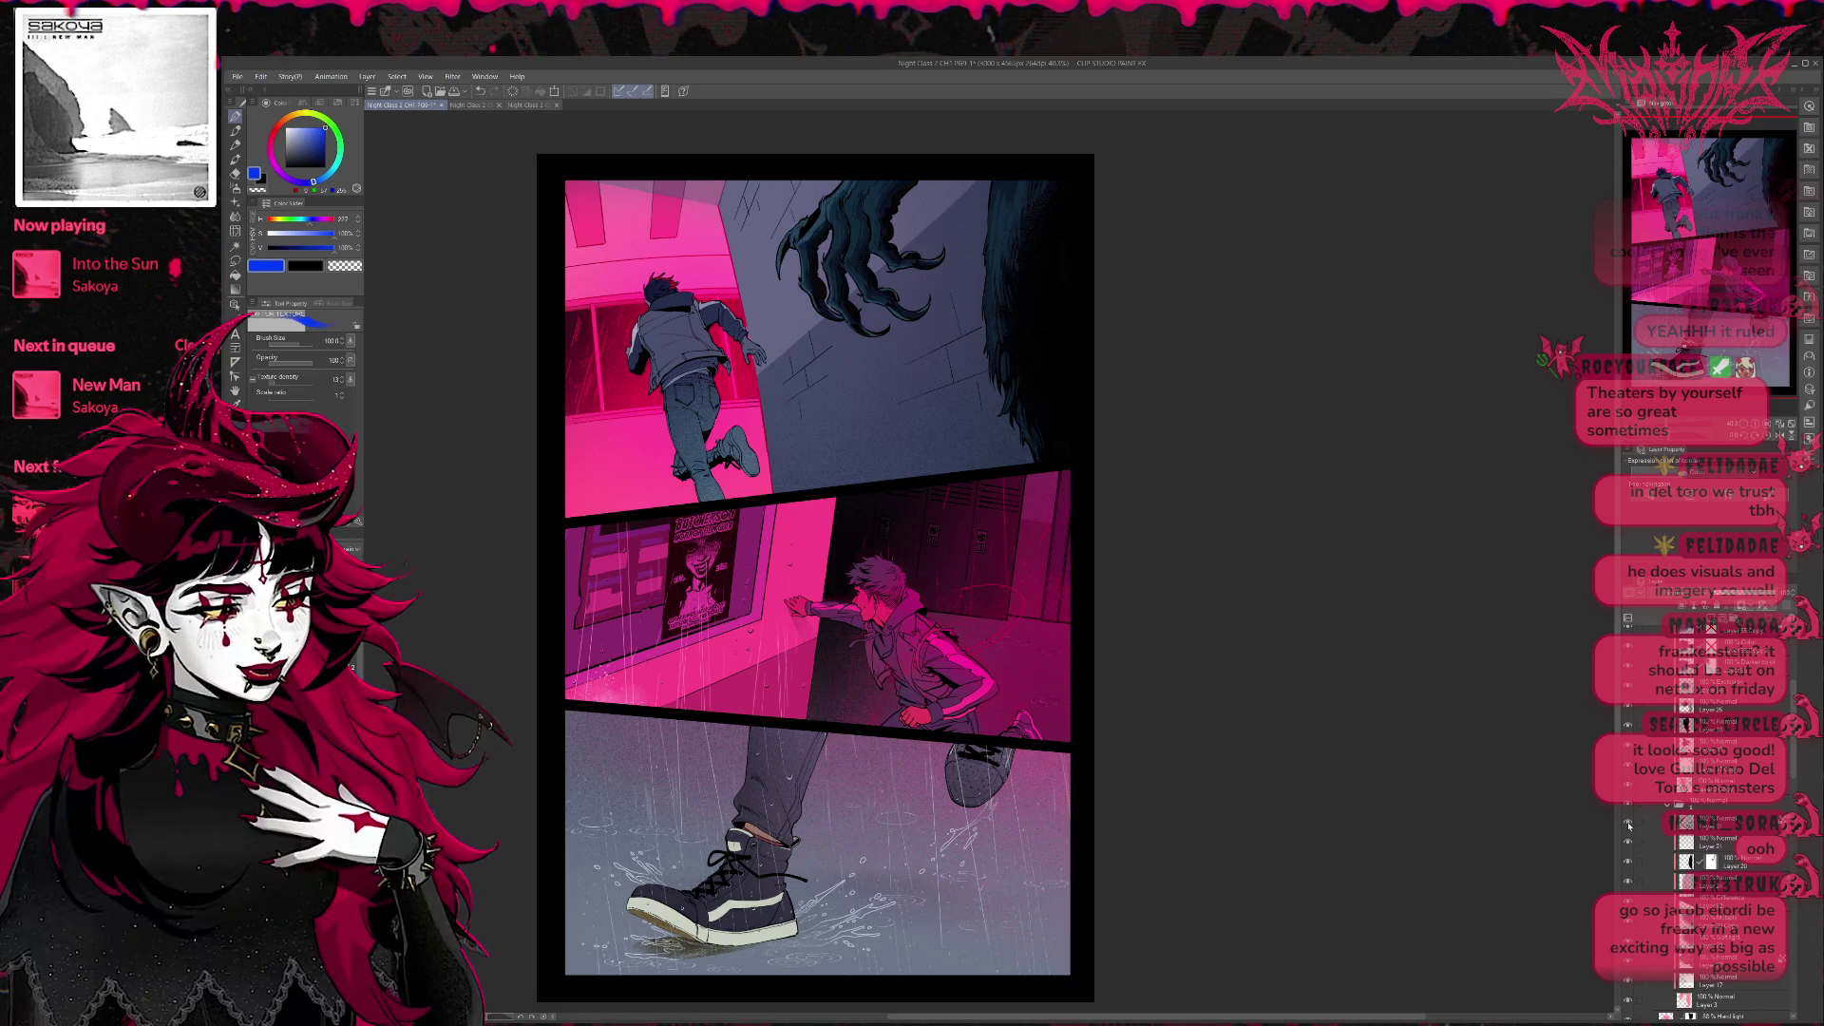
Select a layer lower in the hallway page's layer stack to work on.
click(1660, 823)
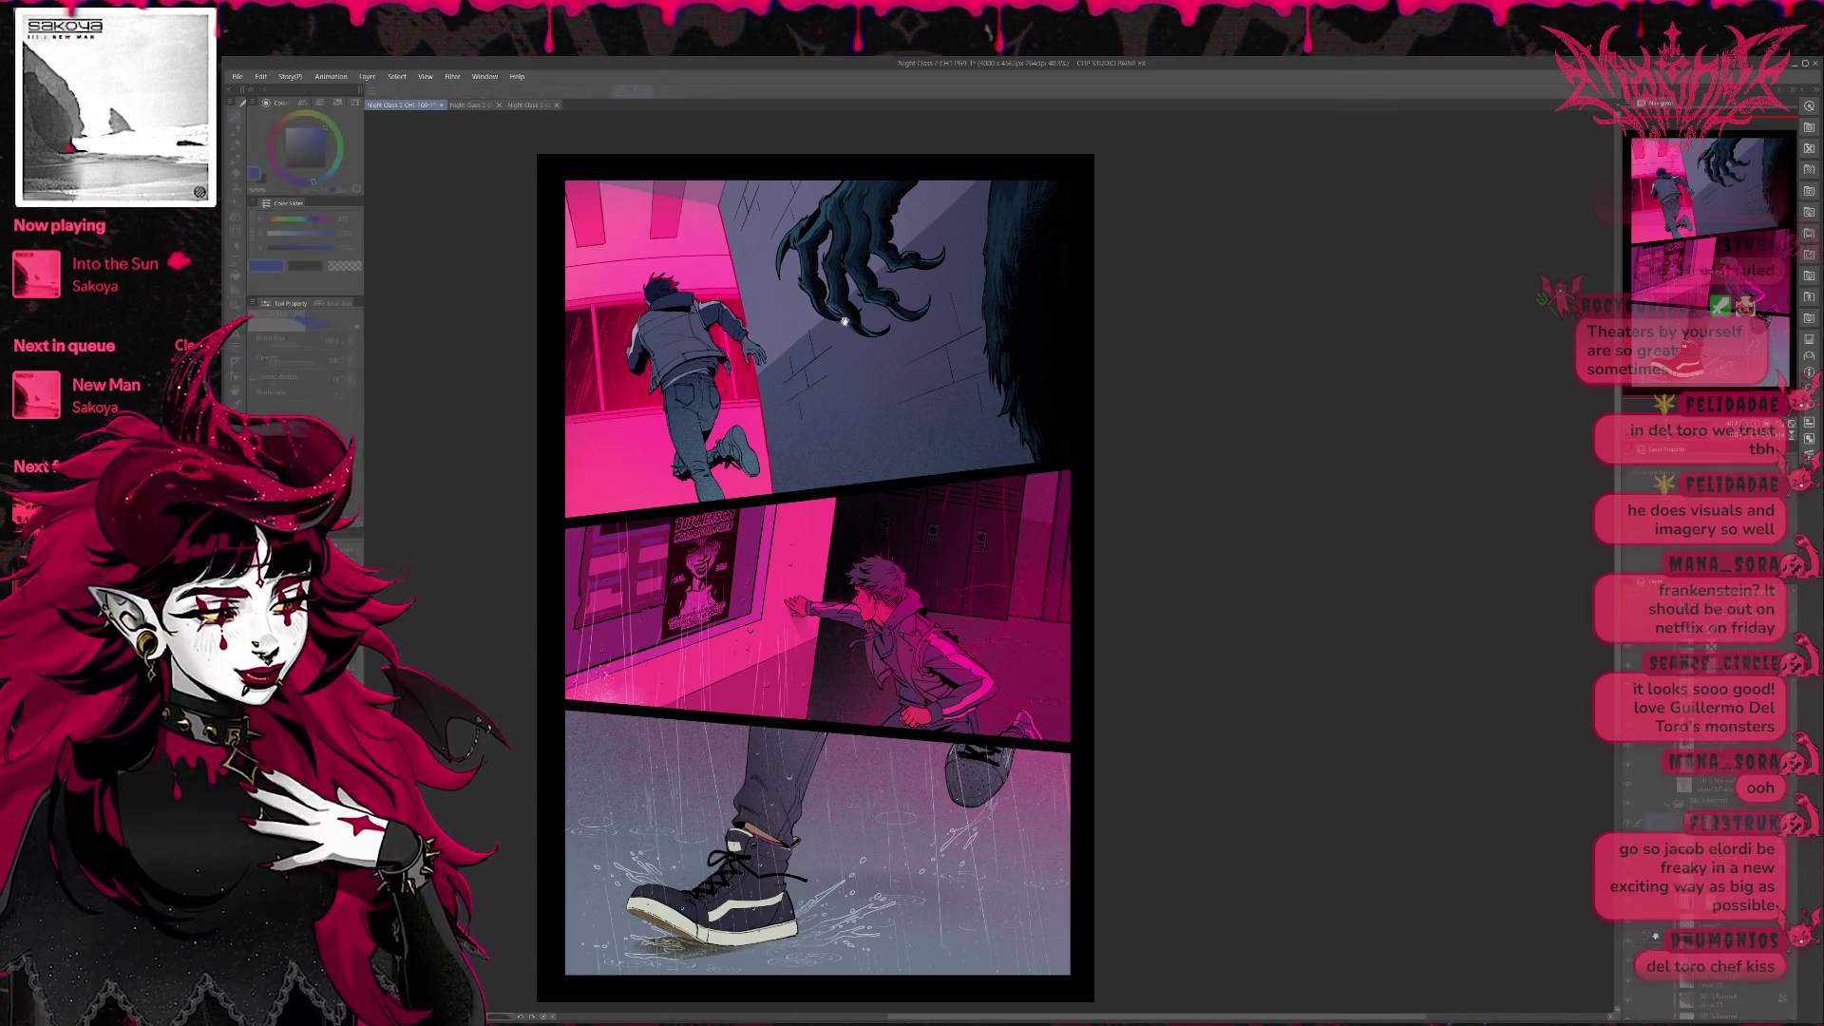
Compare the monster claw and fur in teal against dark blue-black via undo/redo.
key(ctrl+z)
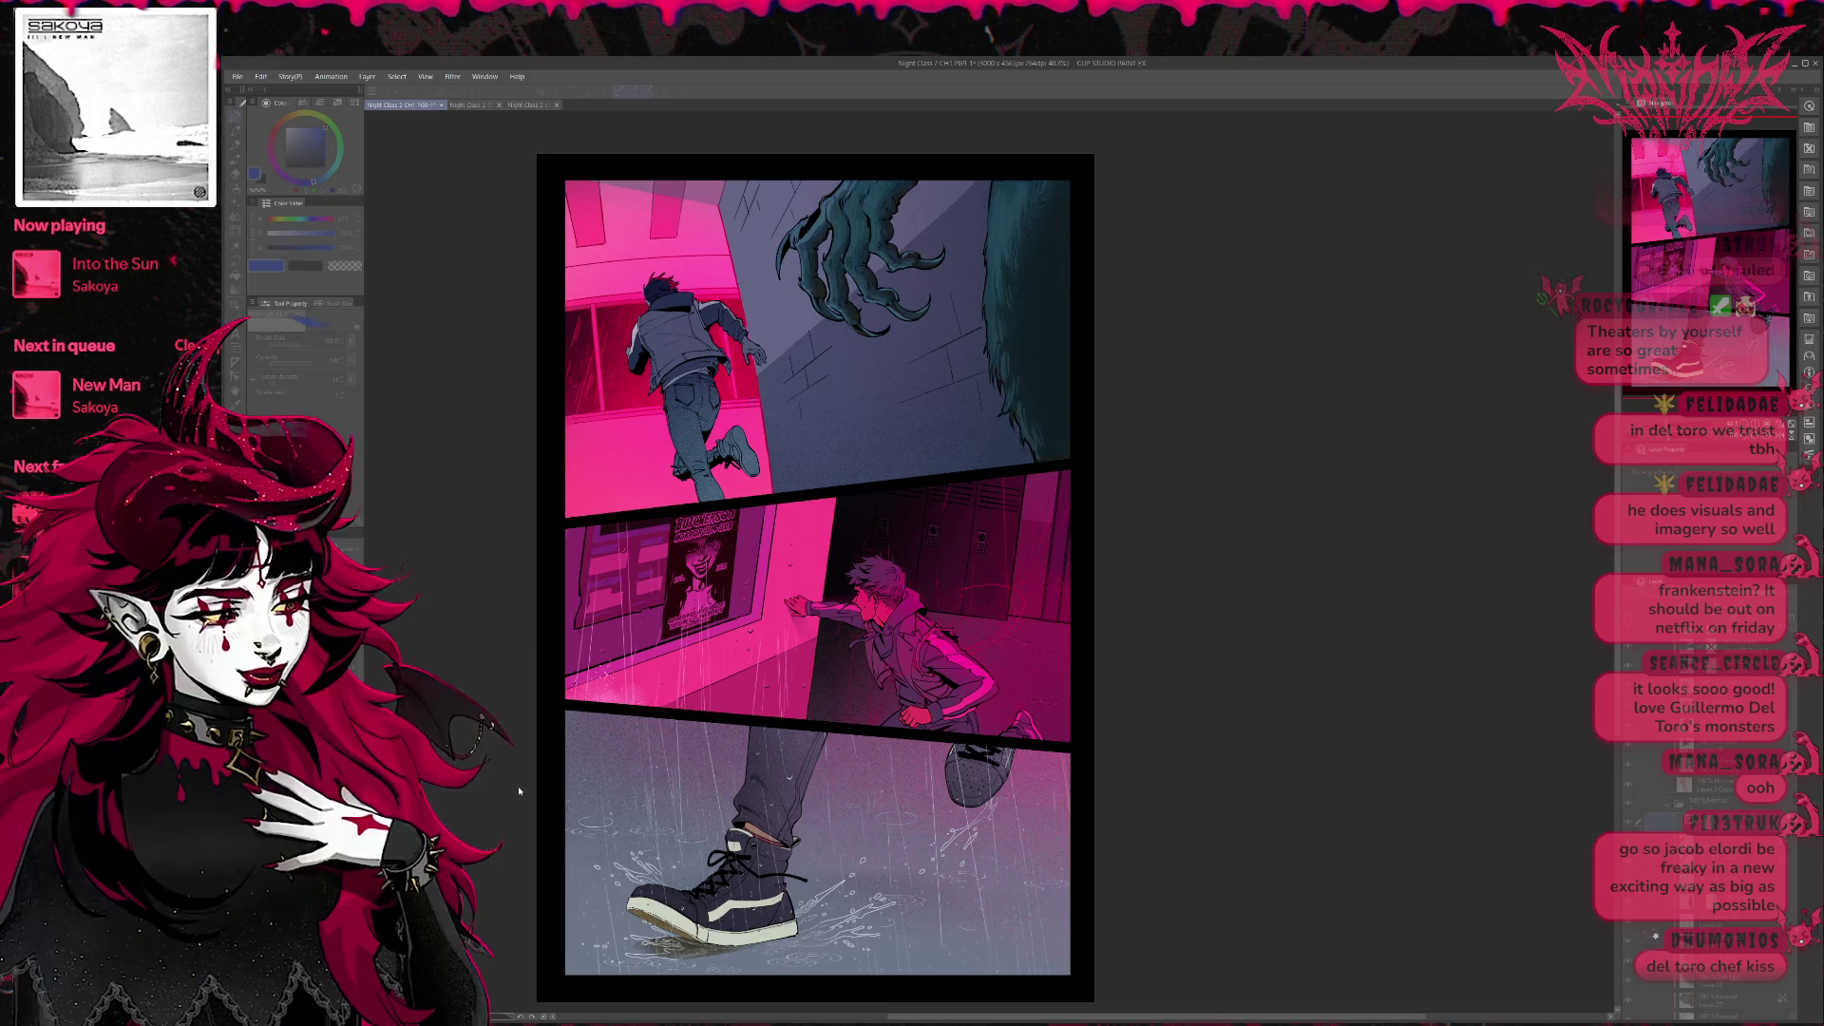
key(ctrl+y)
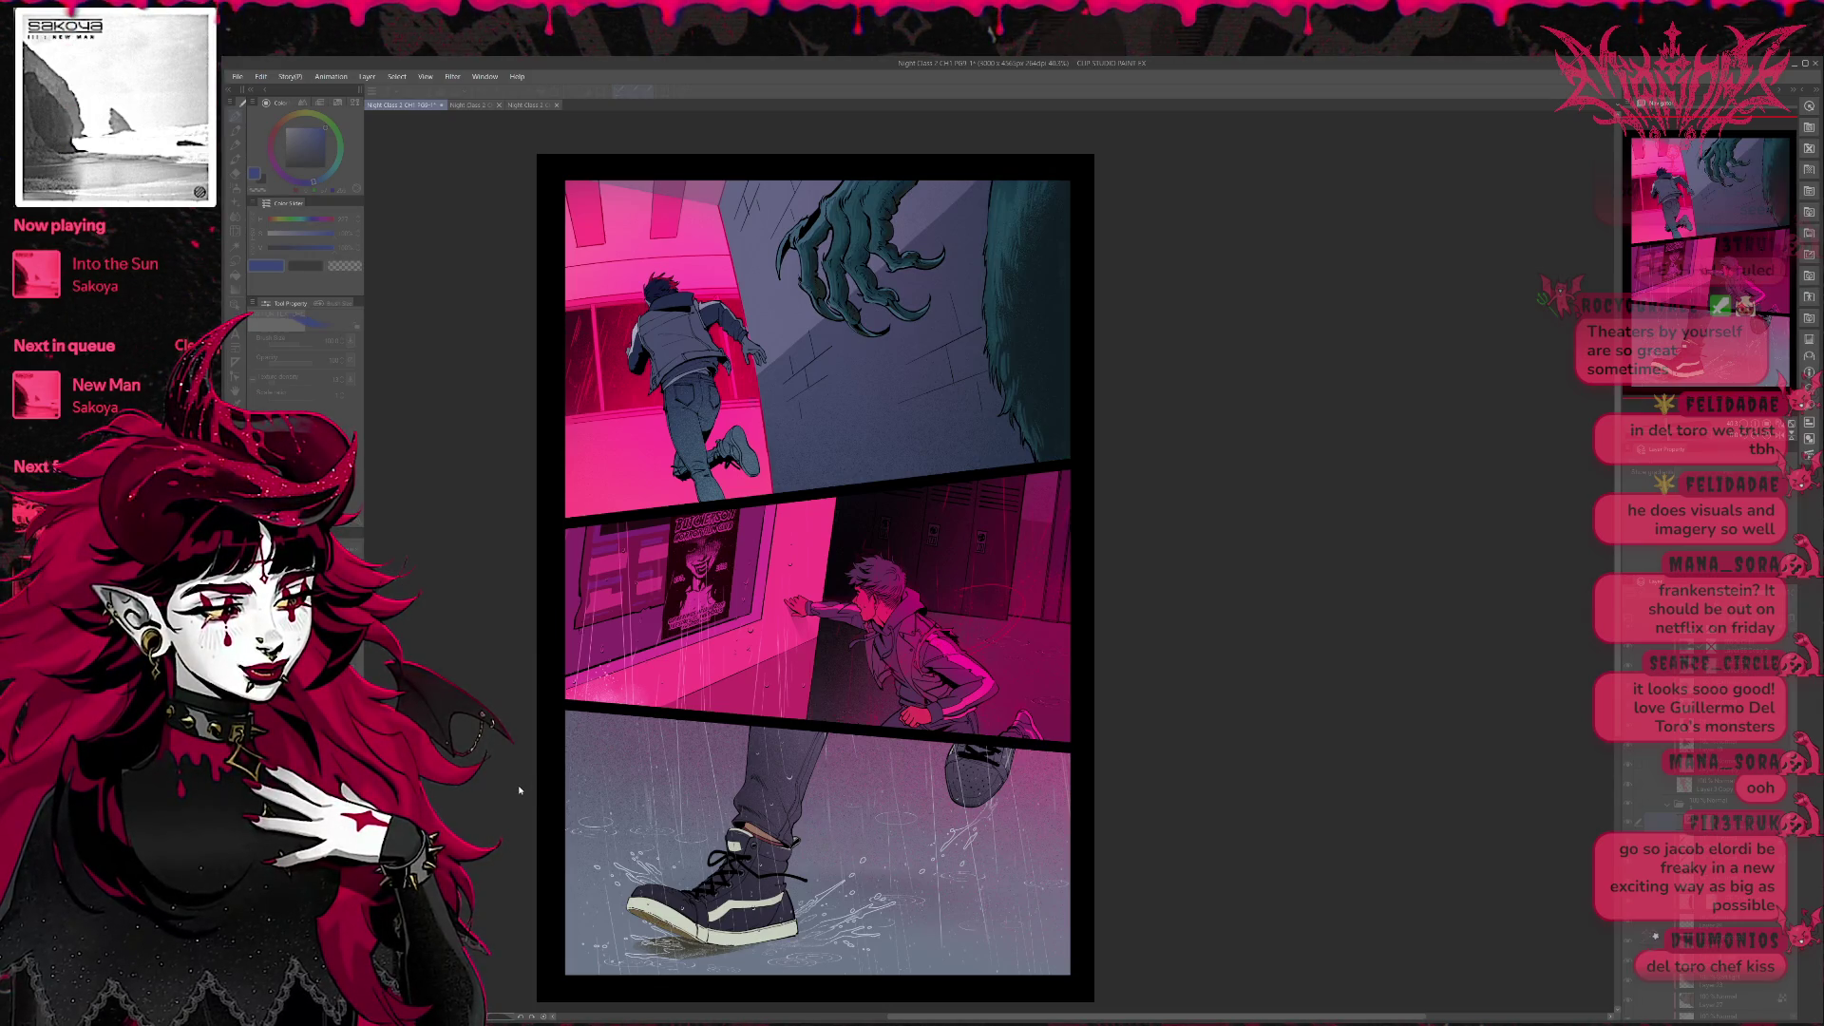
key(ctrl+z)
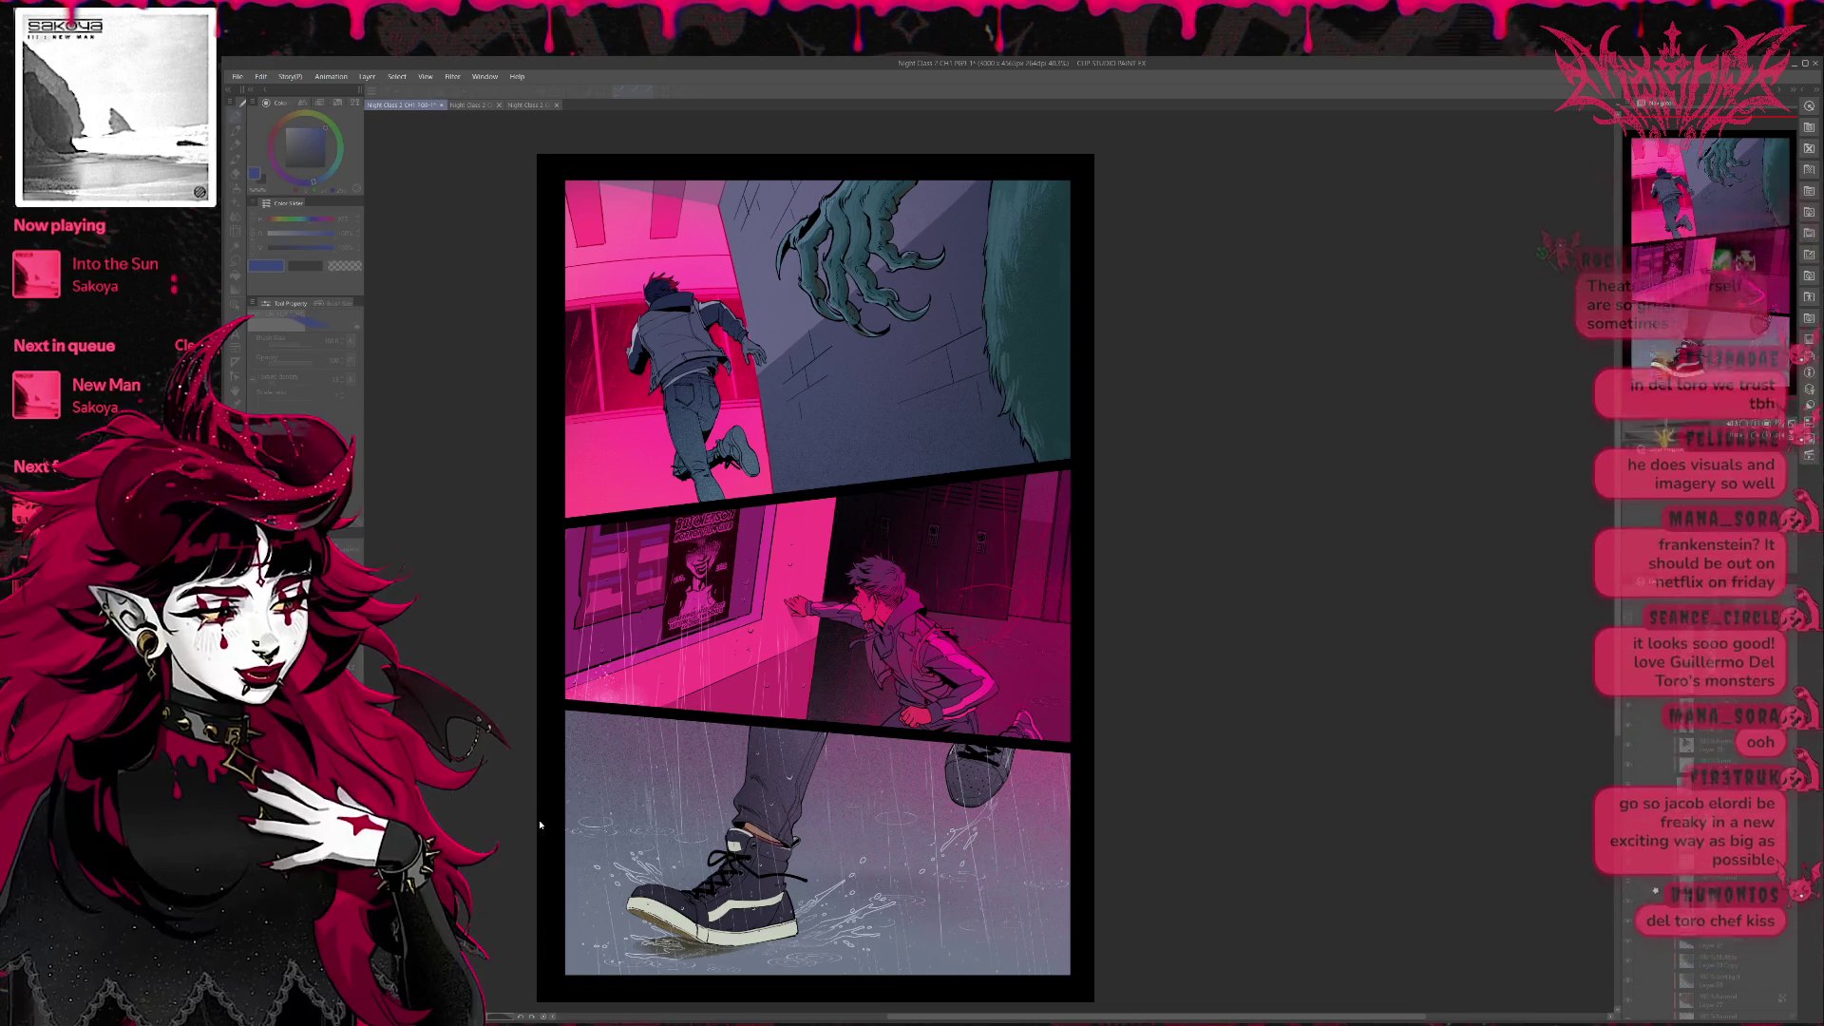
key(ctrl+y)
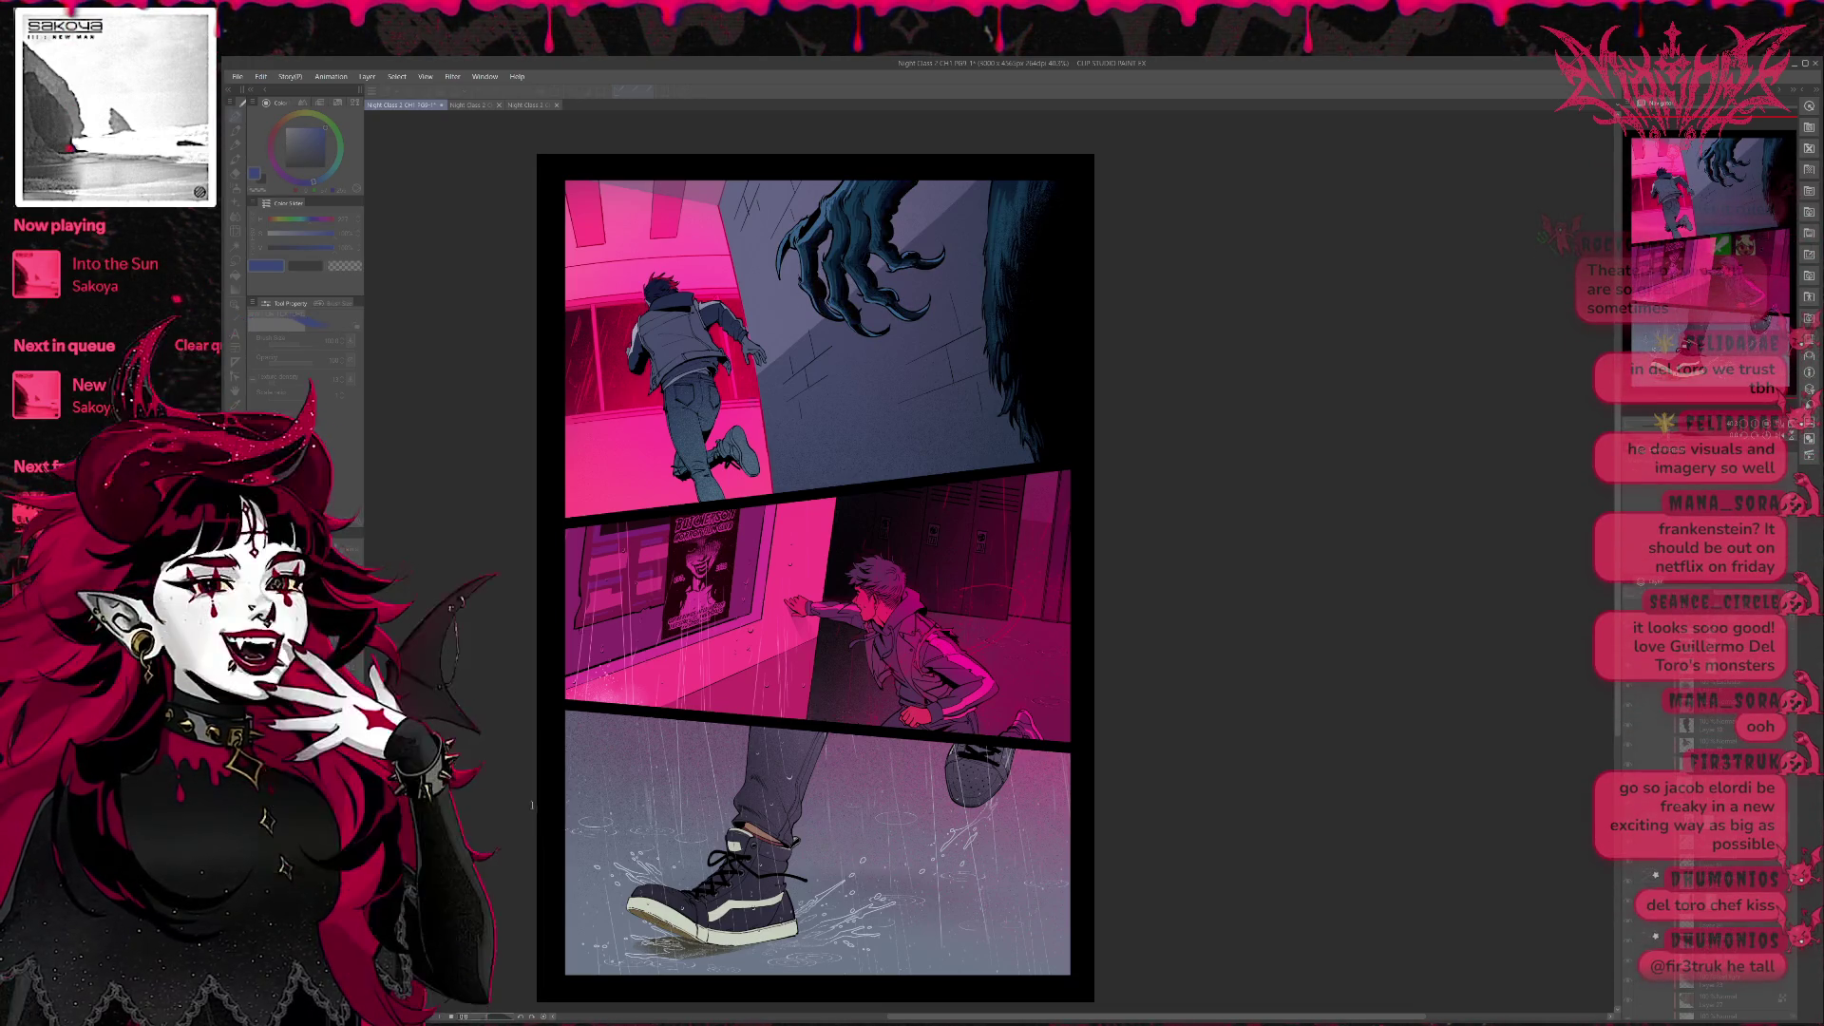
key(ctrl+z)
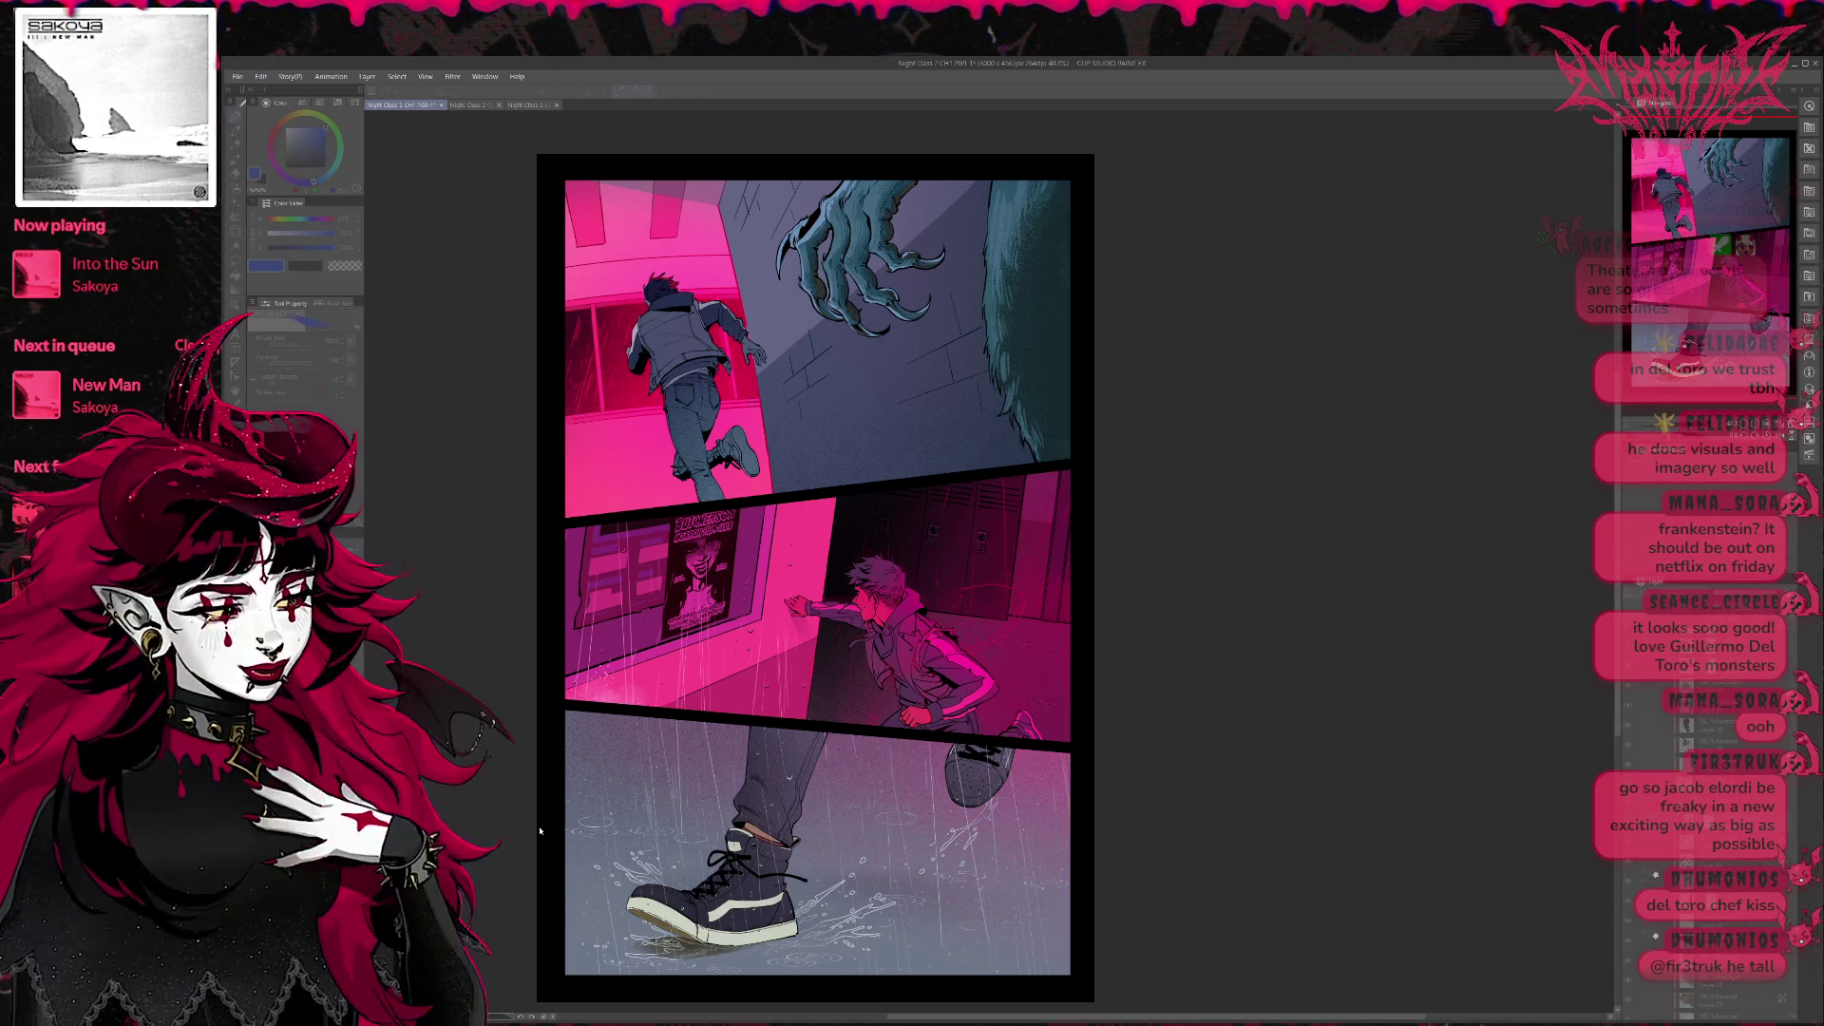
key(ctrl+y)
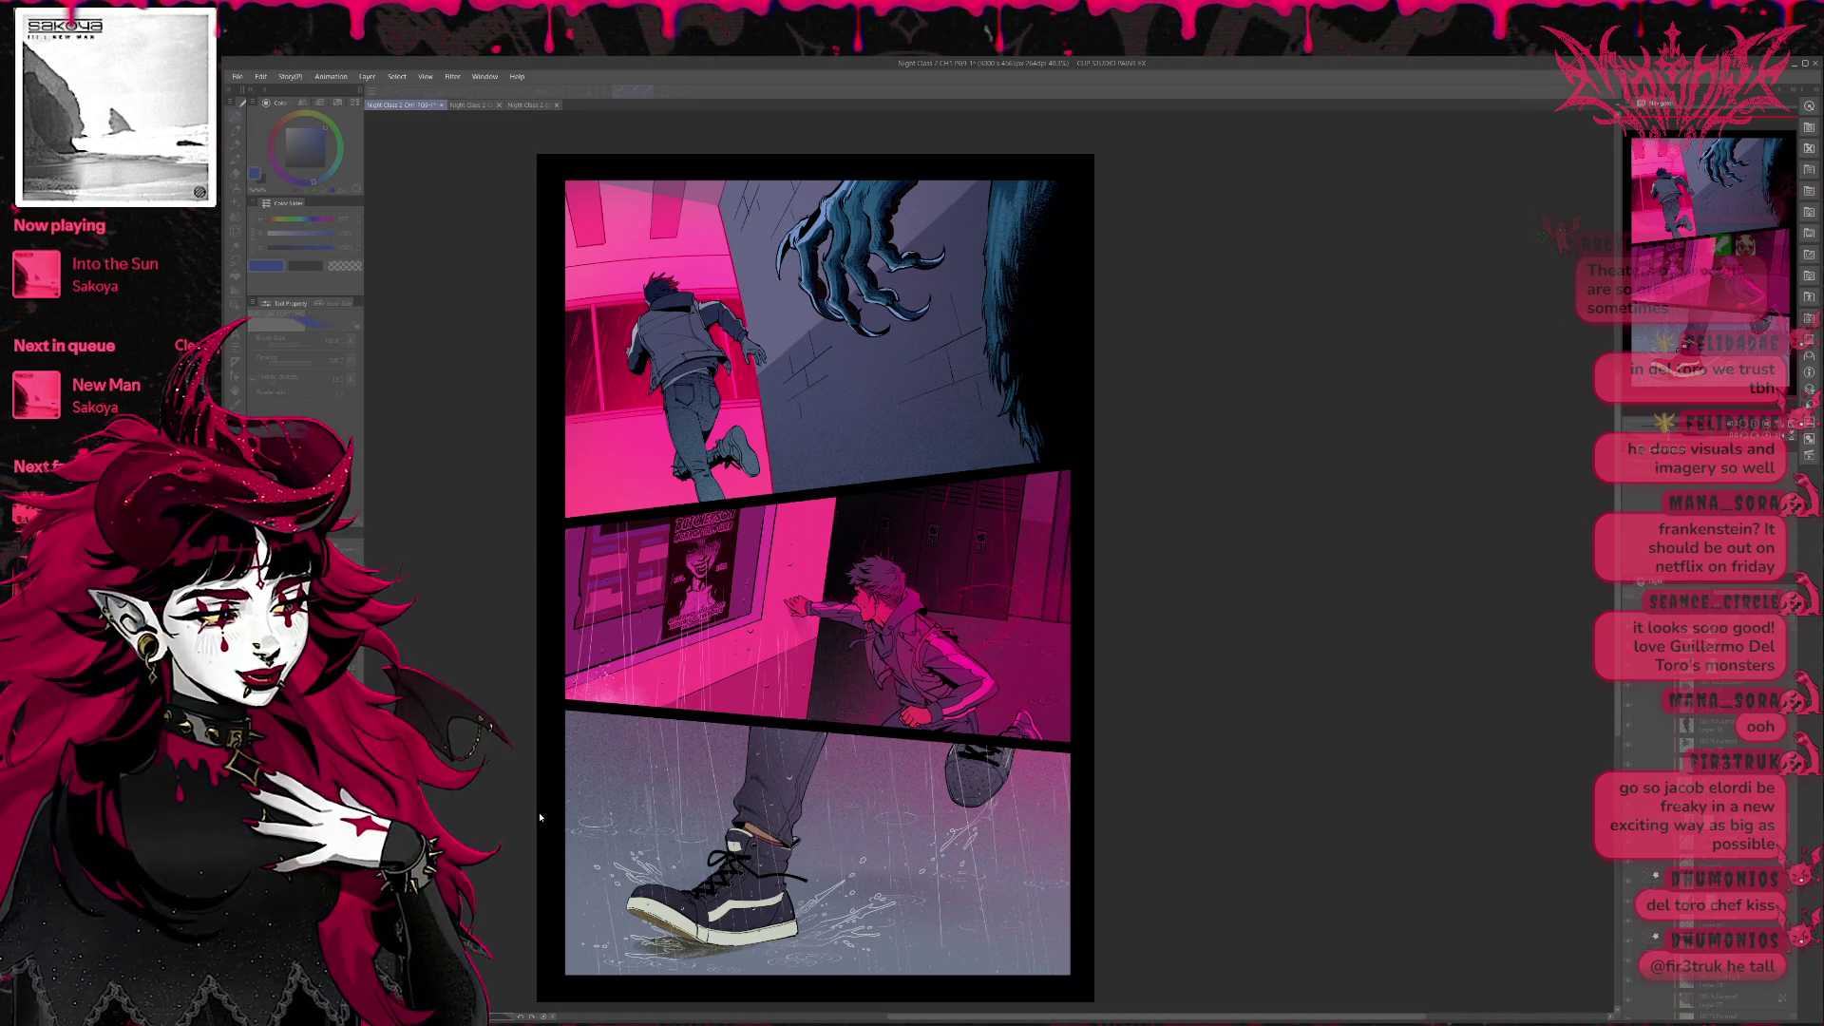
key(ctrl+z)
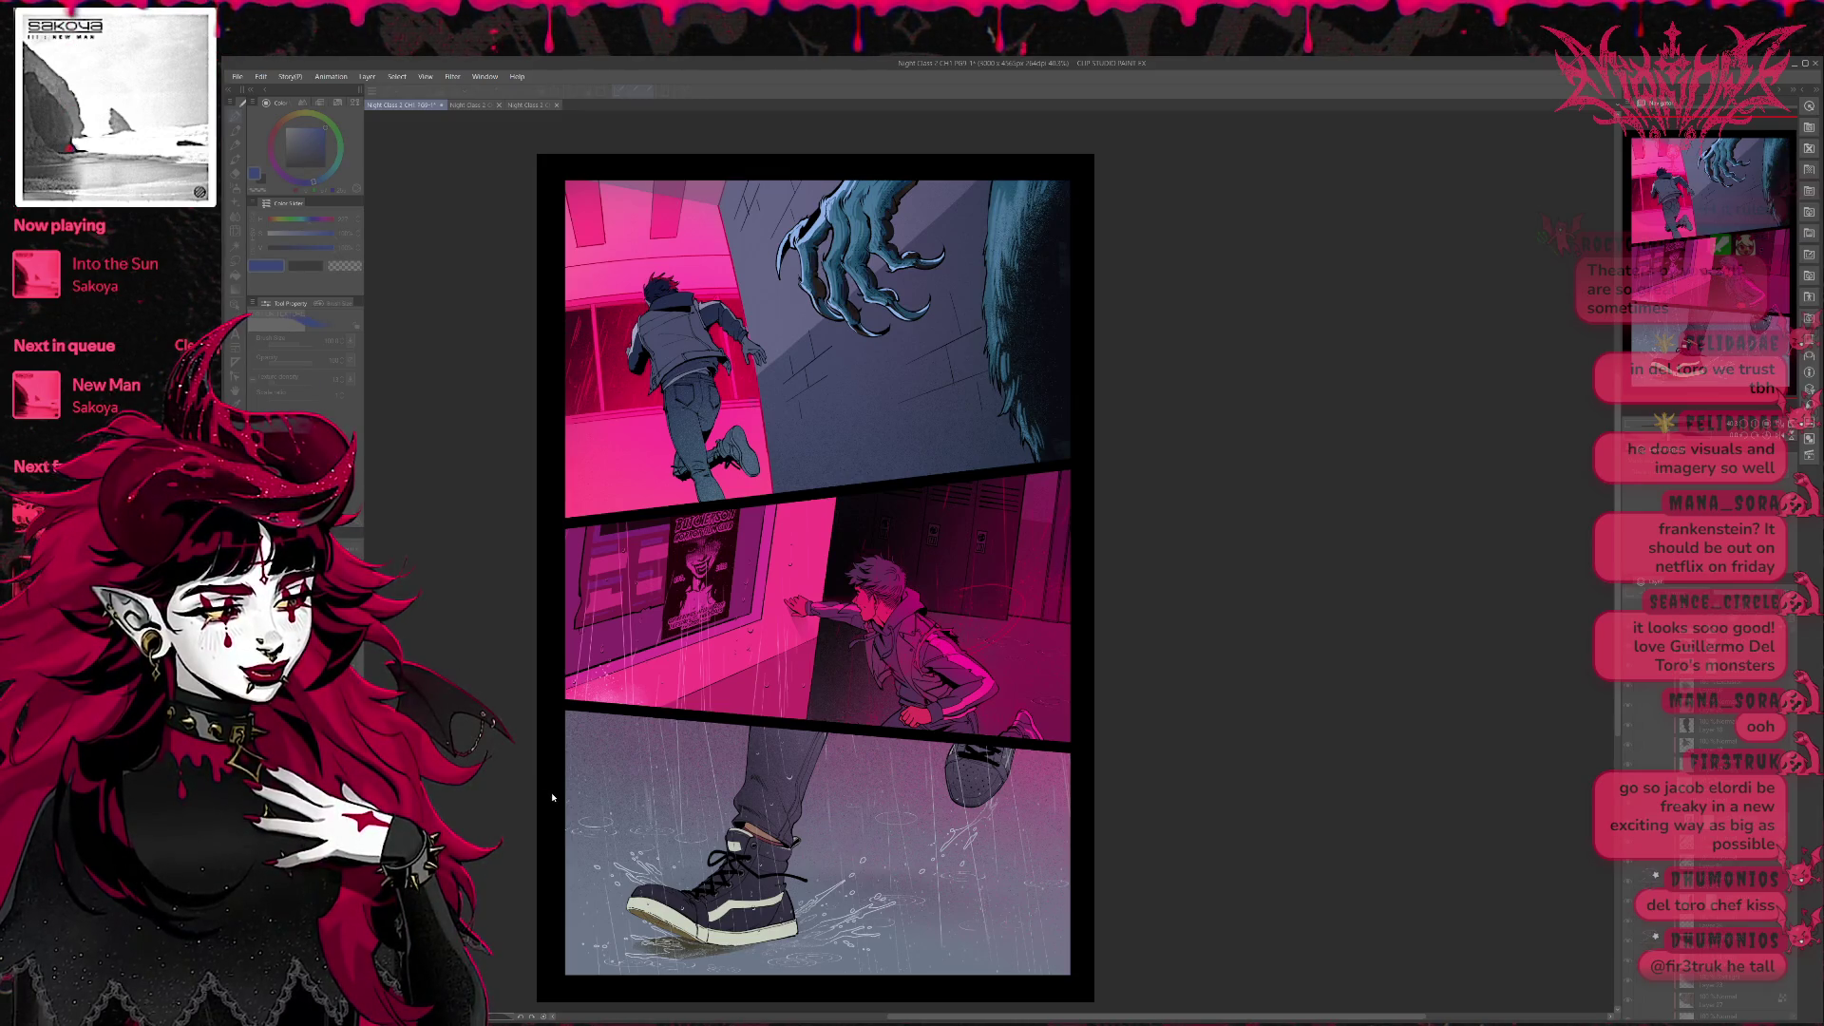
key(ctrl+y)
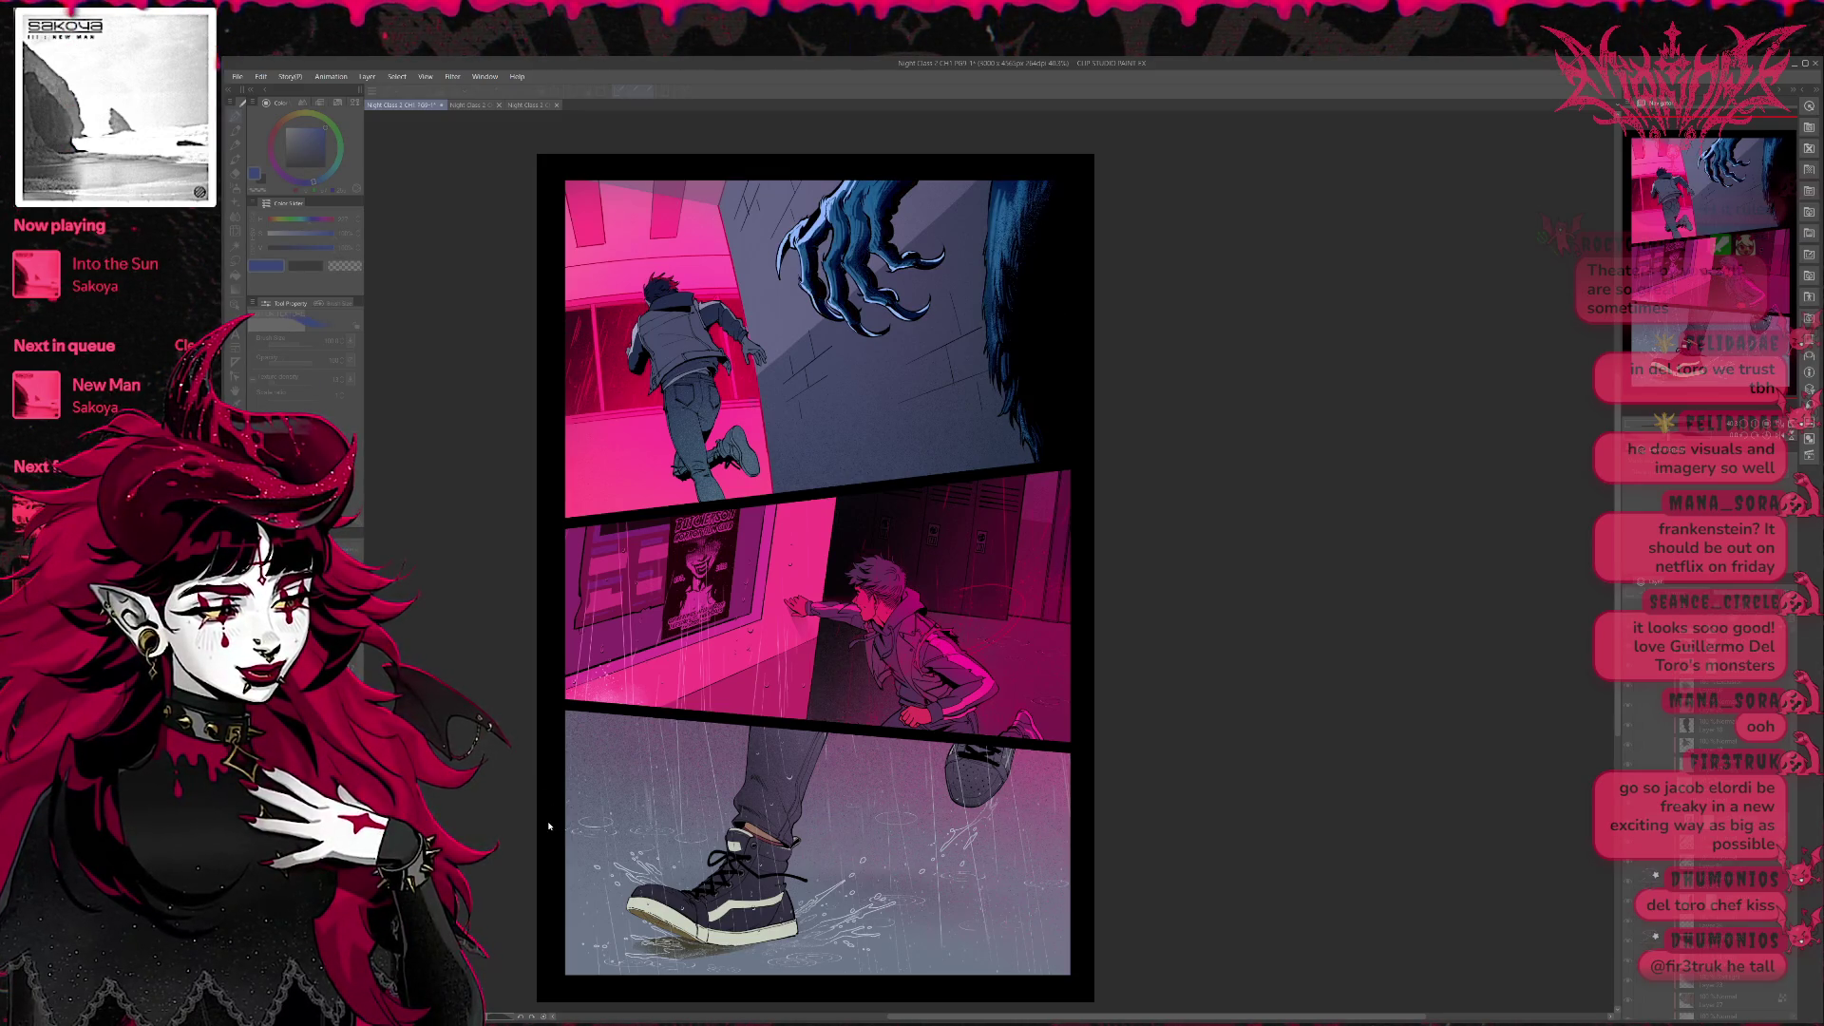
key(ctrl+z)
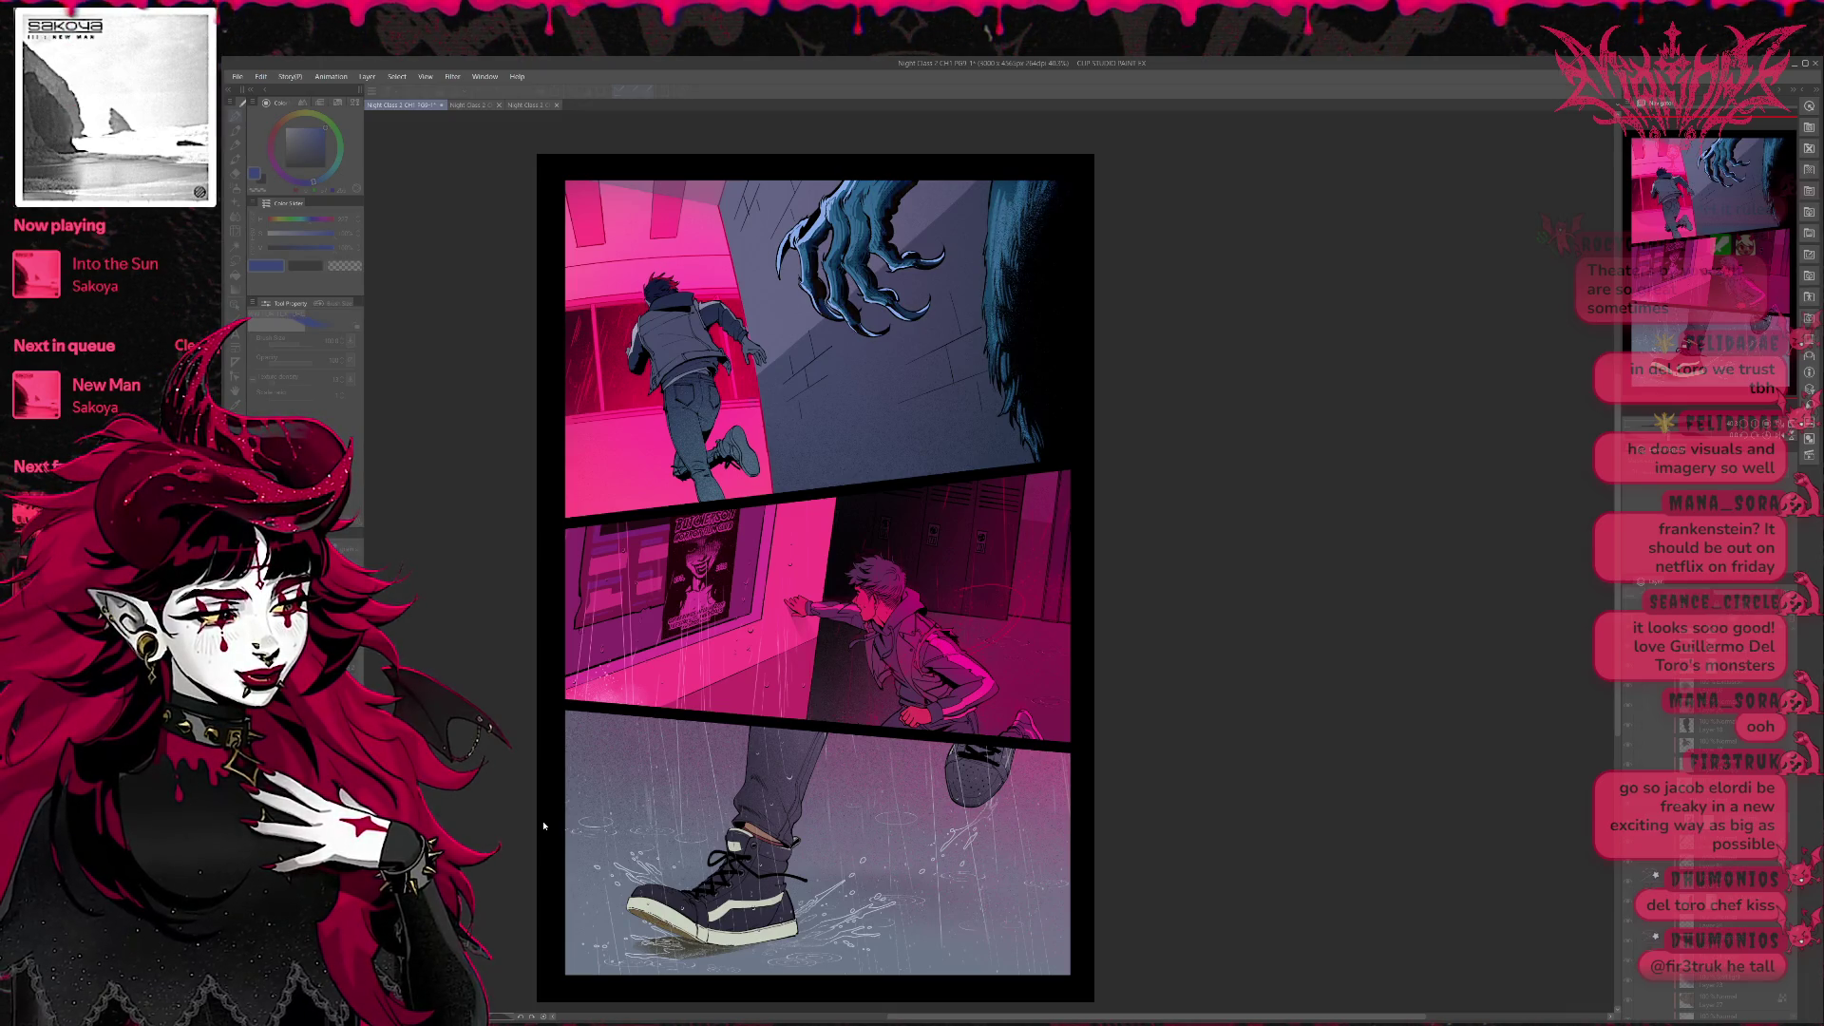
Settle on the brighter teal claw and fur, then bring the hidden palettes back.
key(ctrl+y)
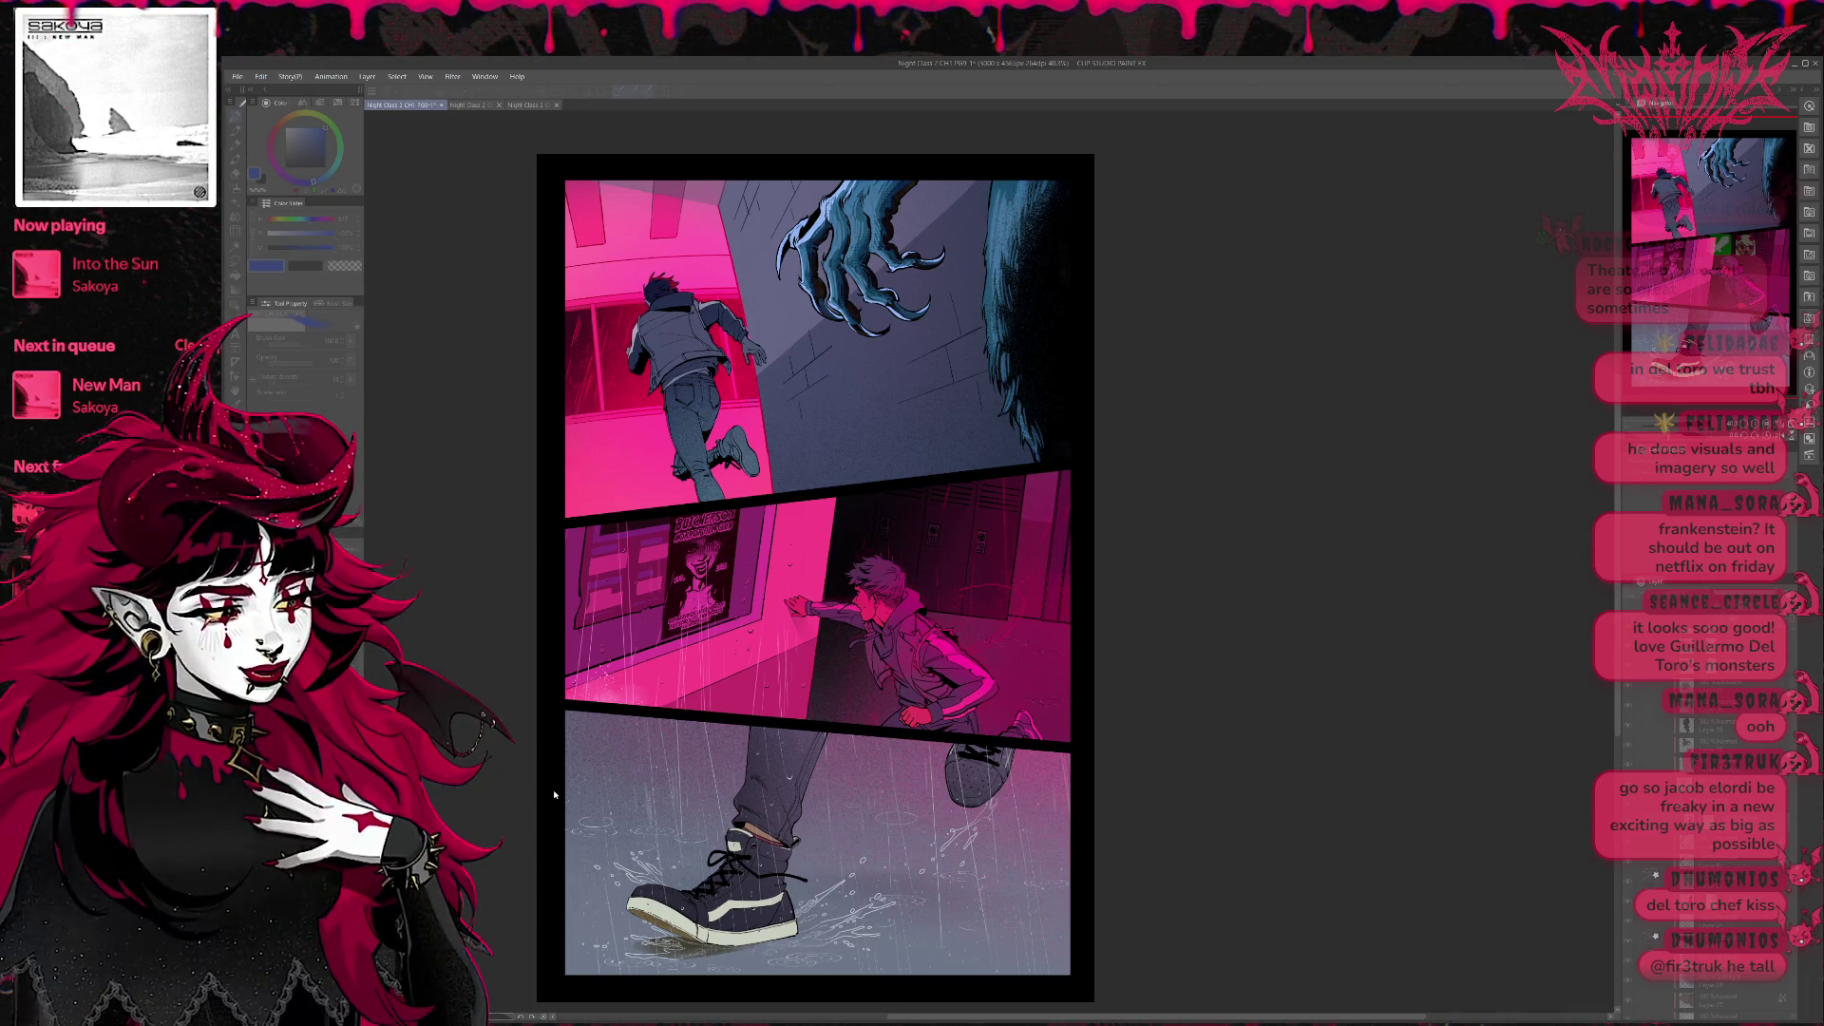
key(ctrl+z)
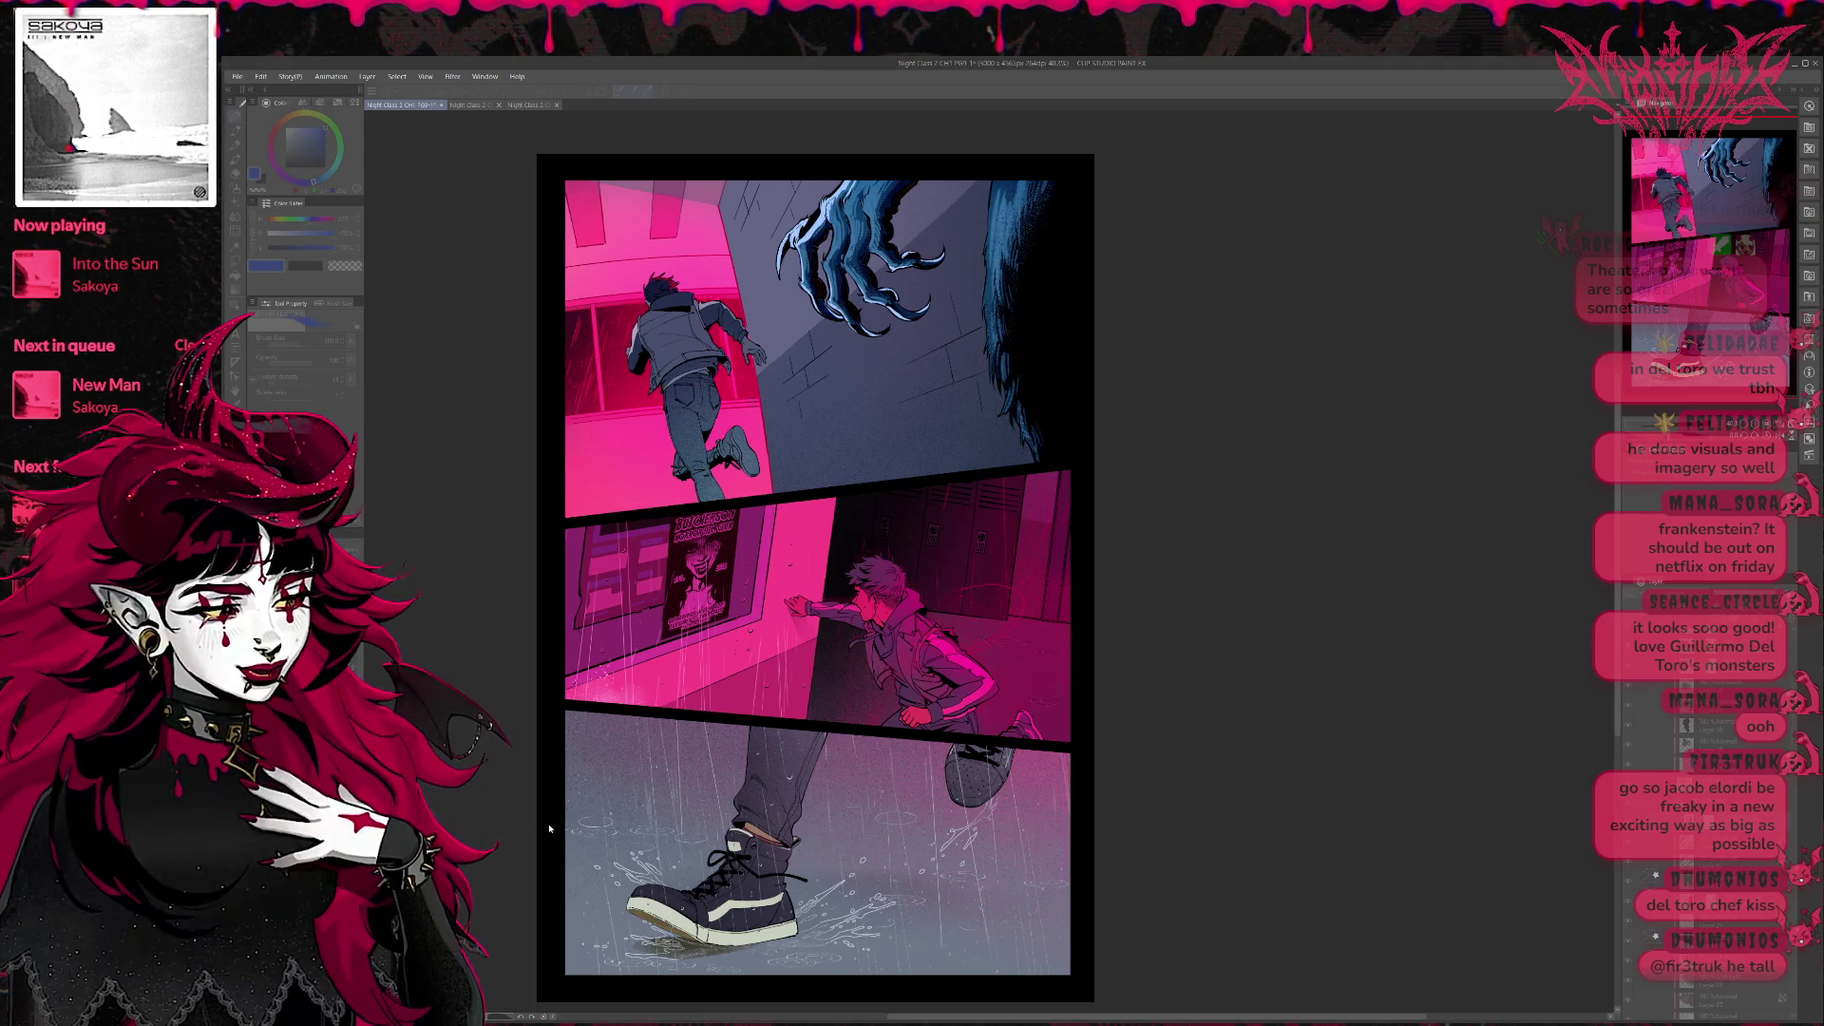
key(ctrl+y)
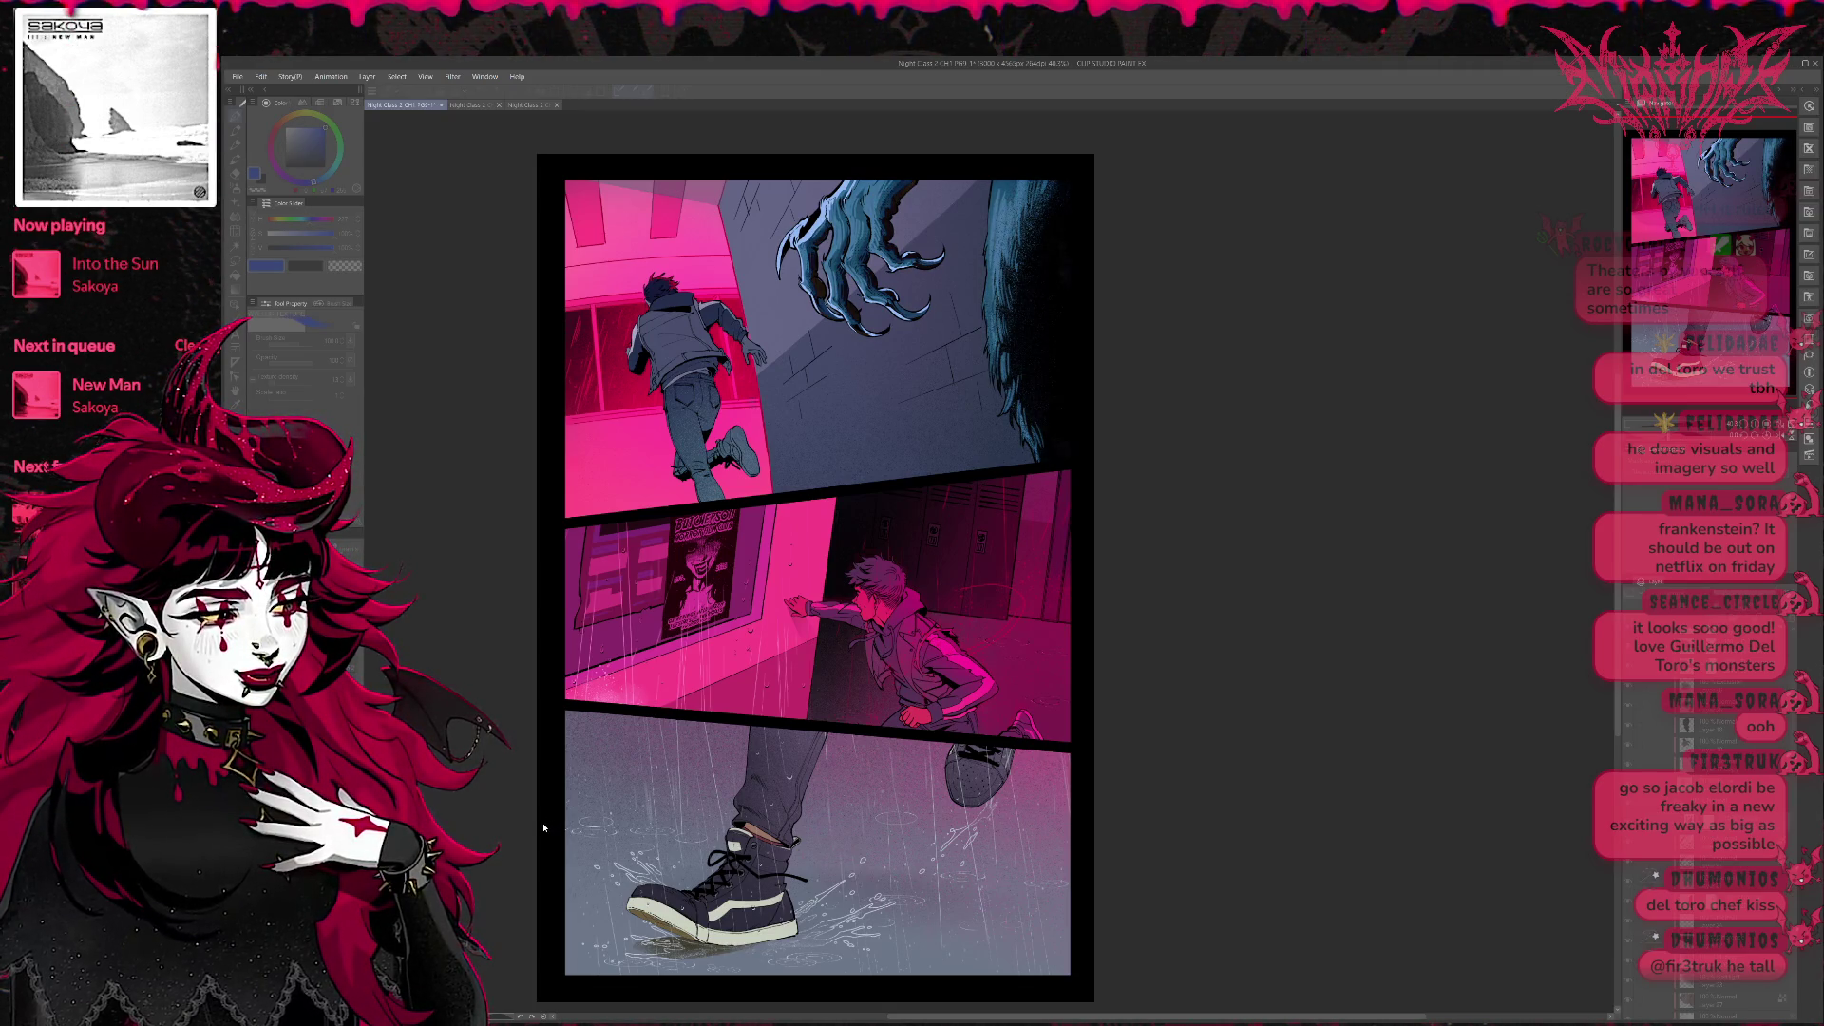
key(ctrl+z)
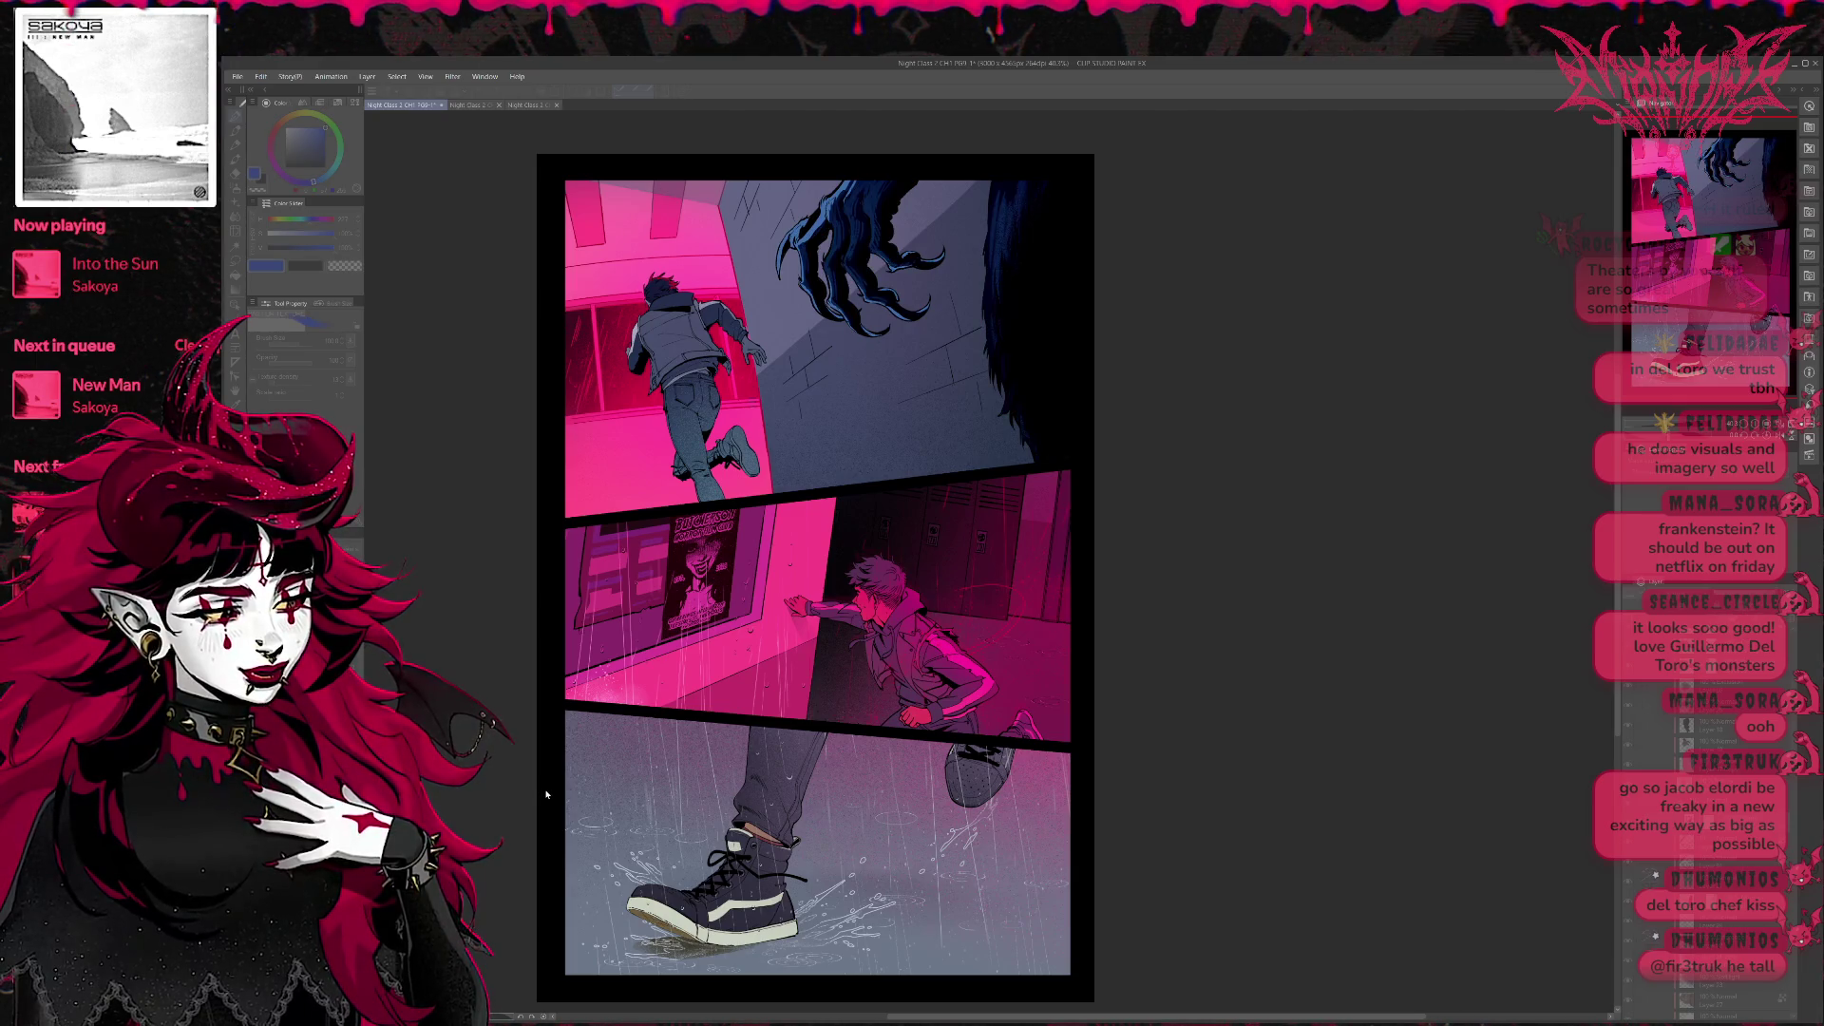
key(ctrl+y)
key(ctrl+y)
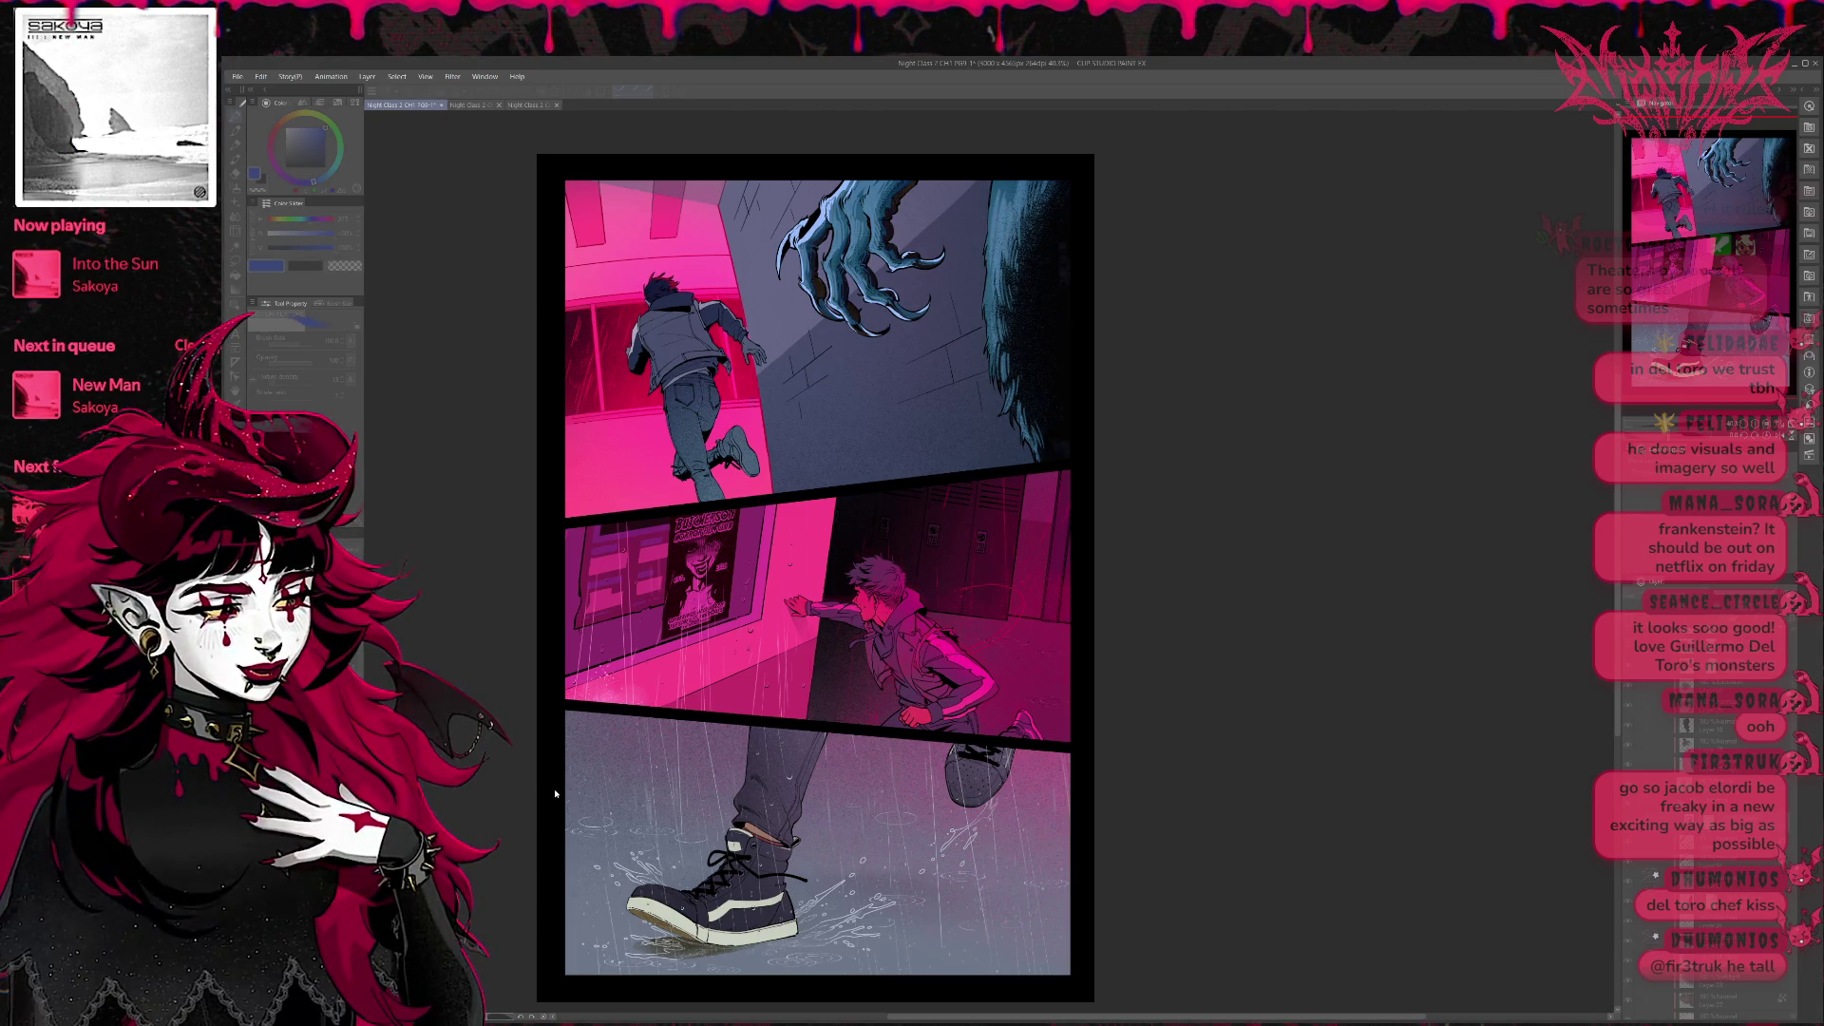
key(ctrl+y)
key(ctrl+z)
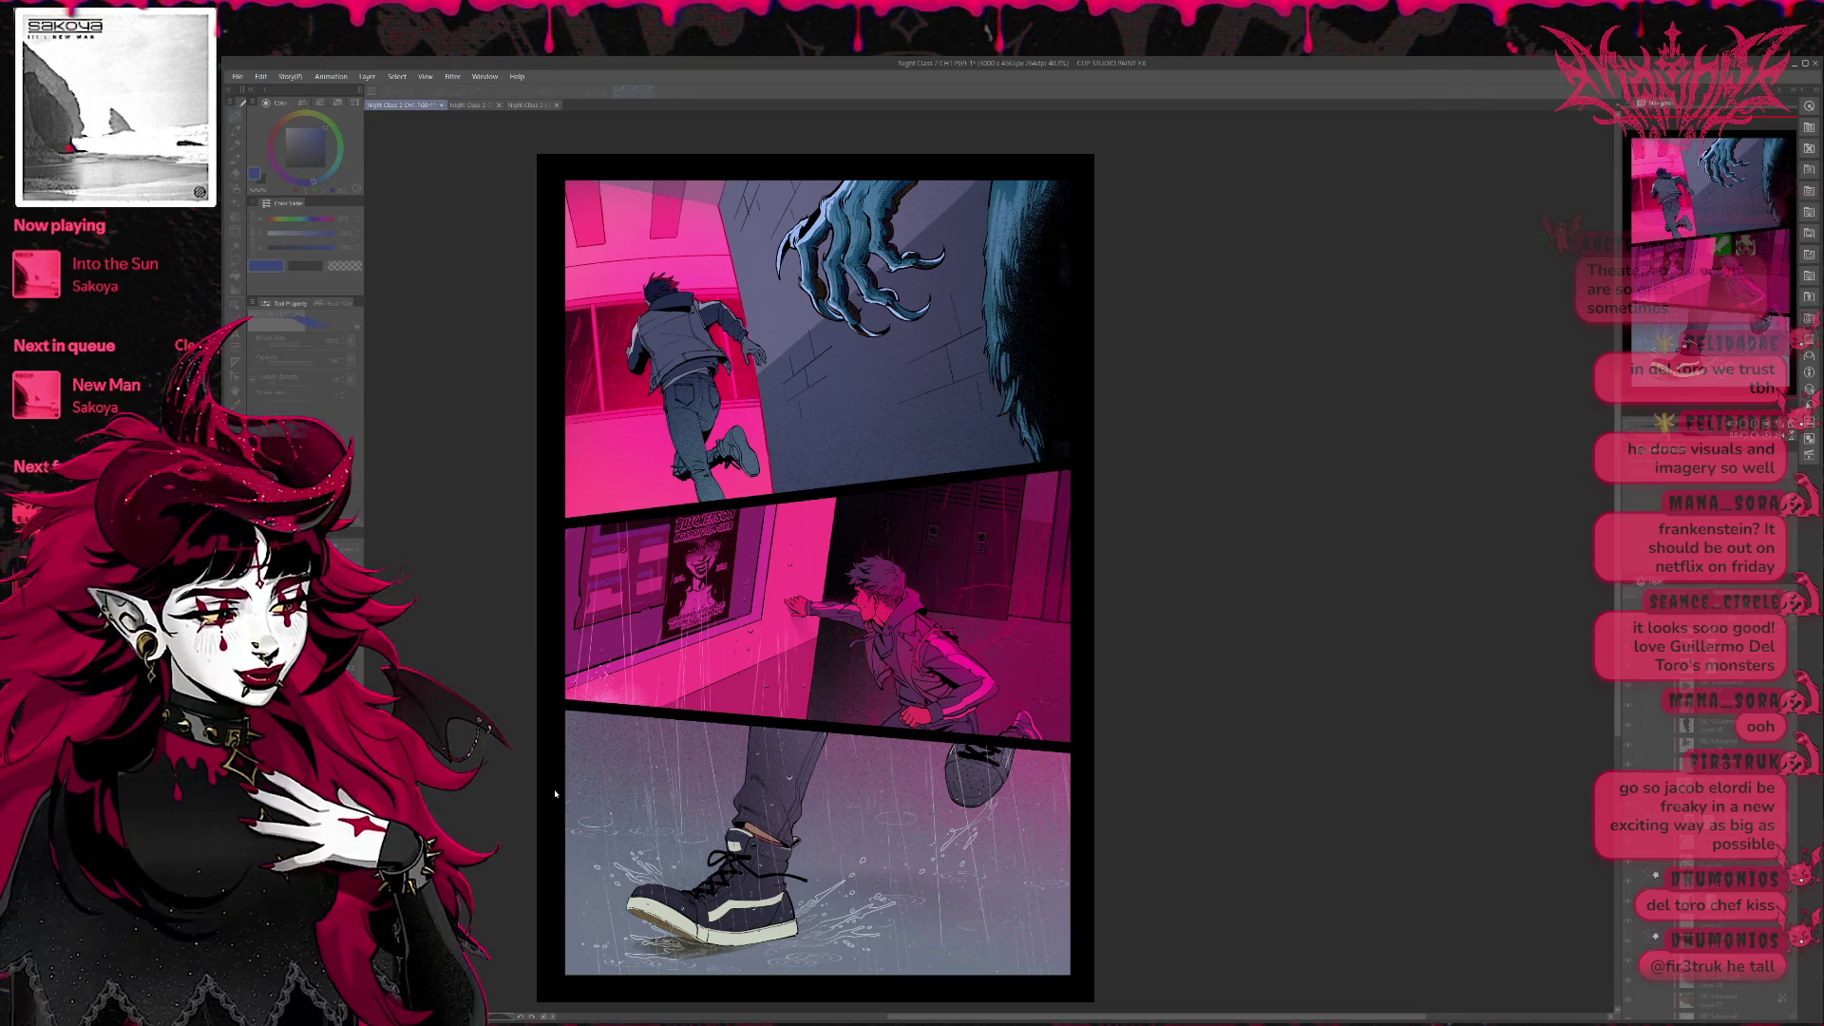
key(ctrl+y)
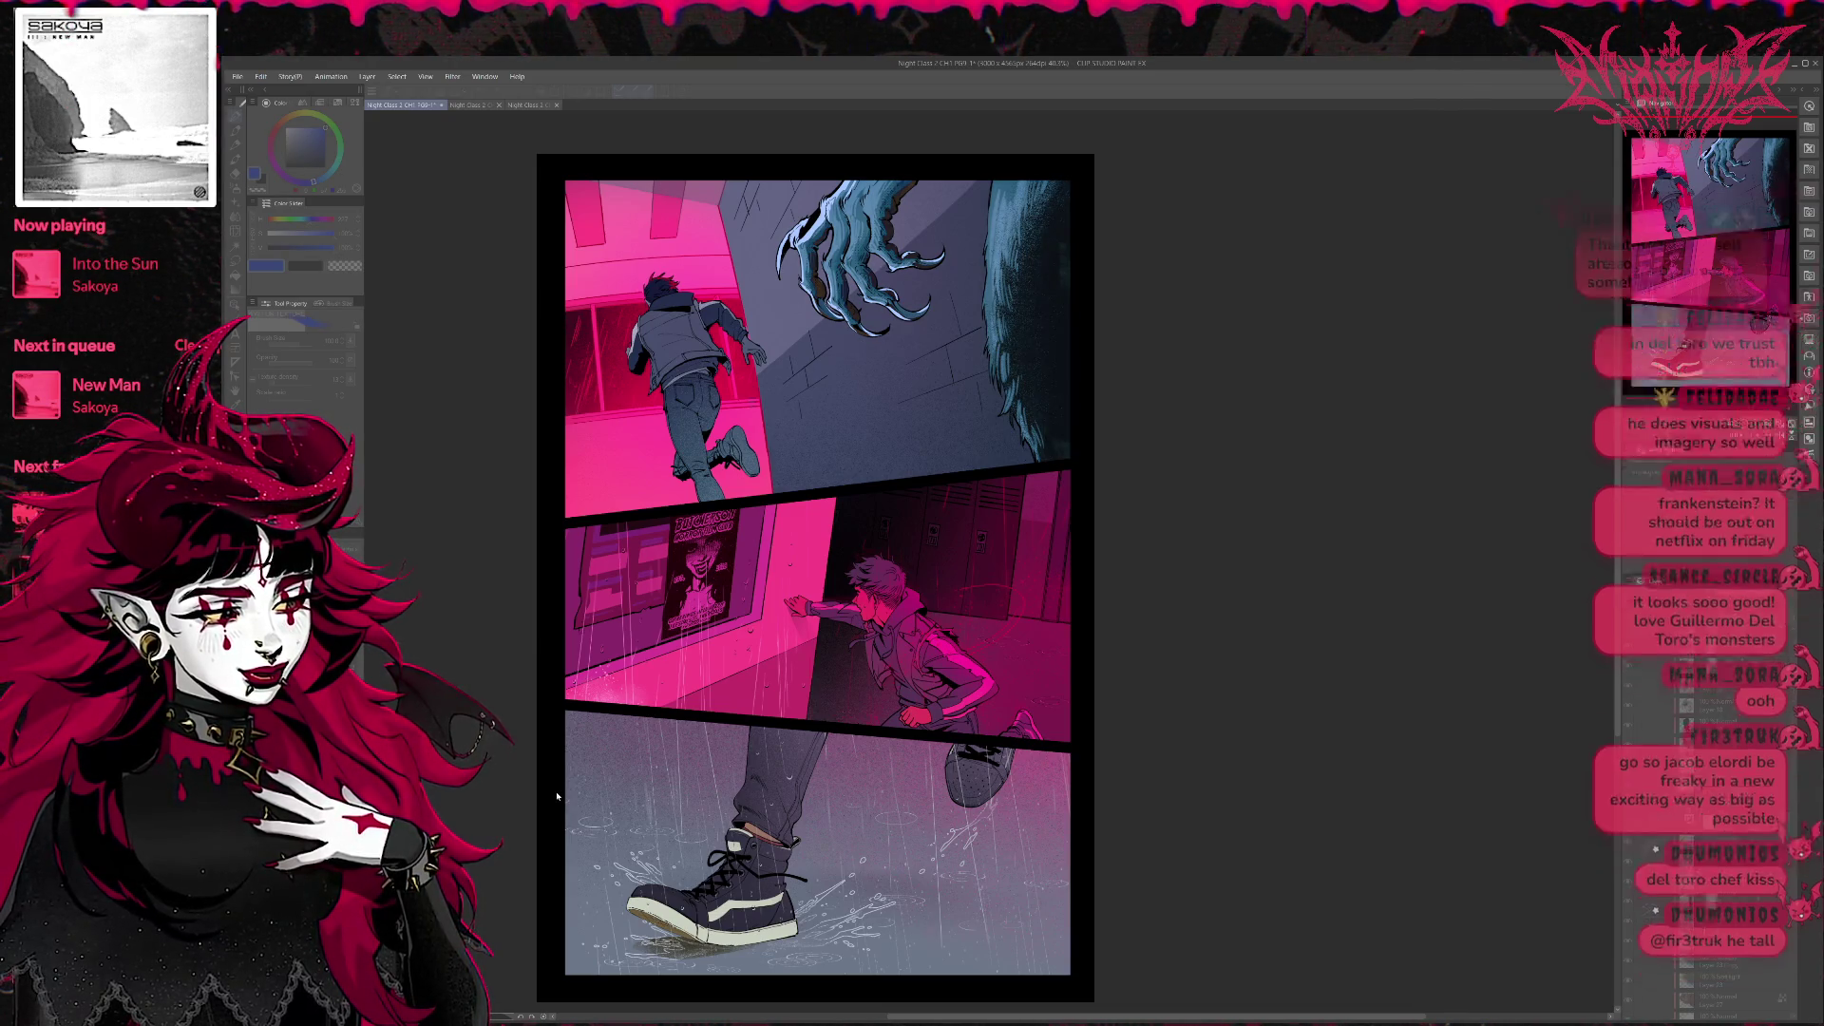
key(Tab)
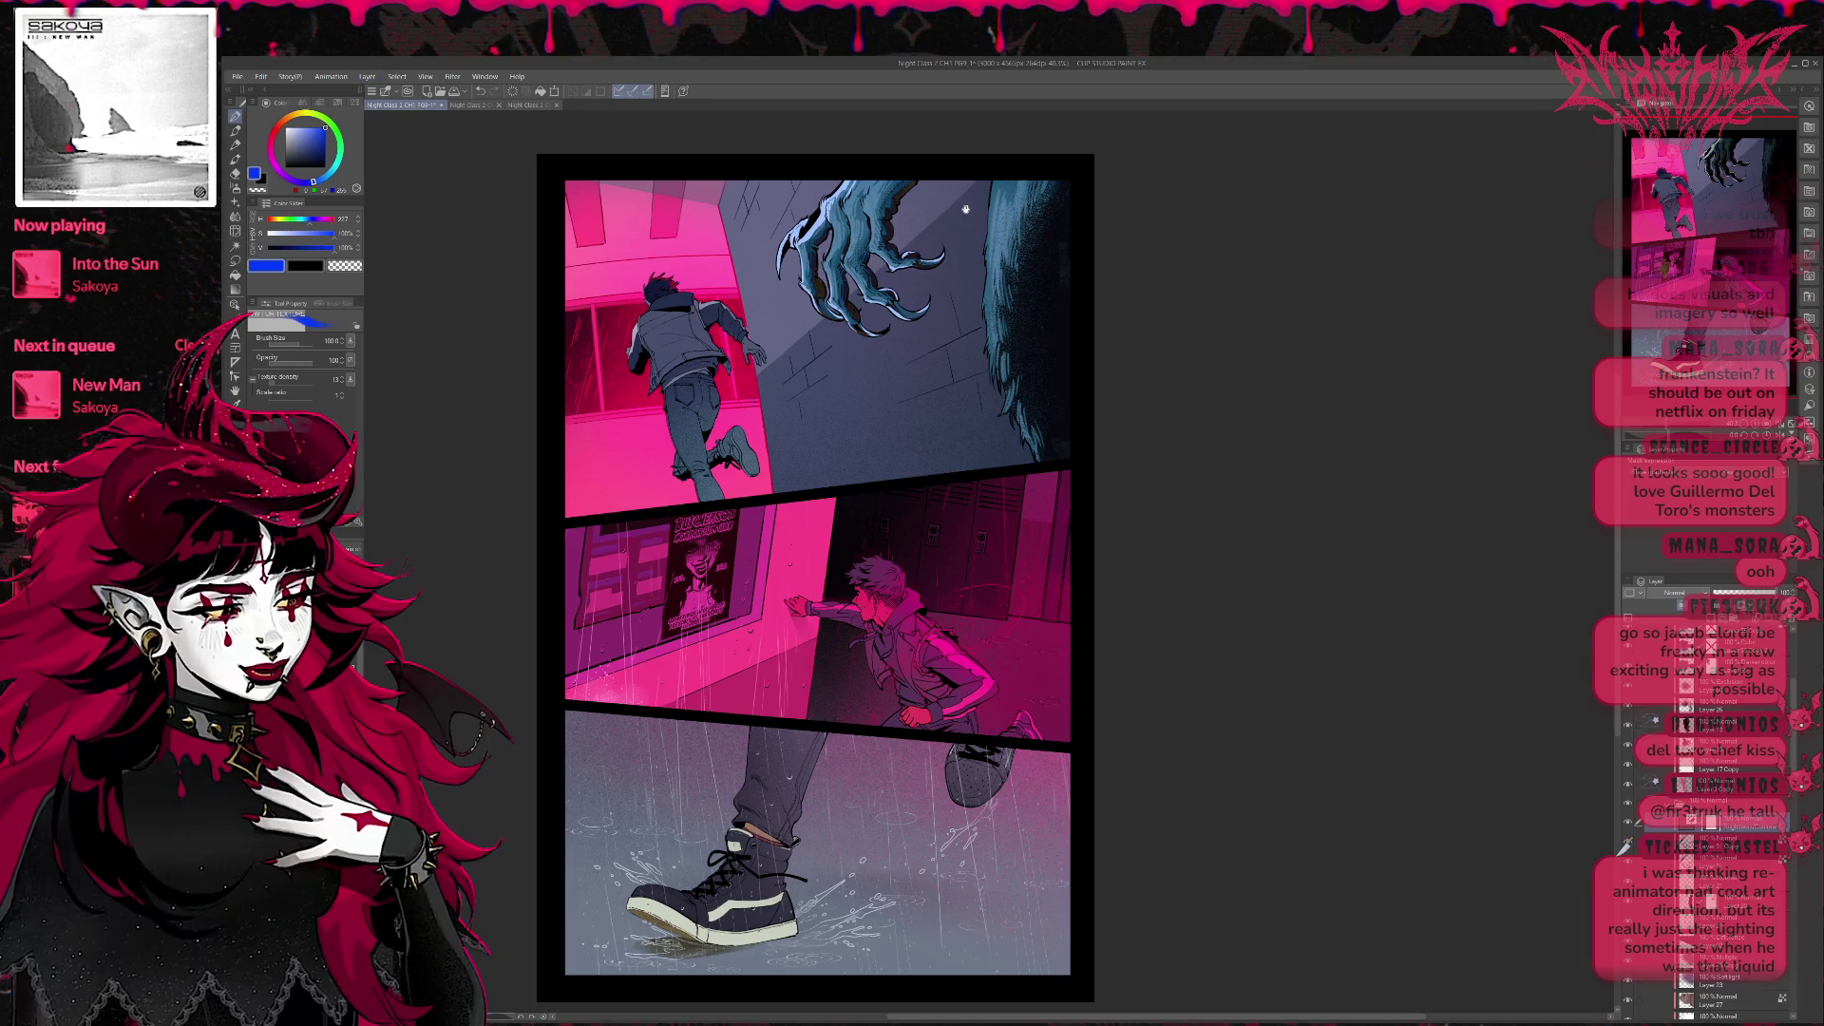
Cycle the claw and fur through dark blue, blue-purple, pink-red and teal green to compare.
key(ctrl+z)
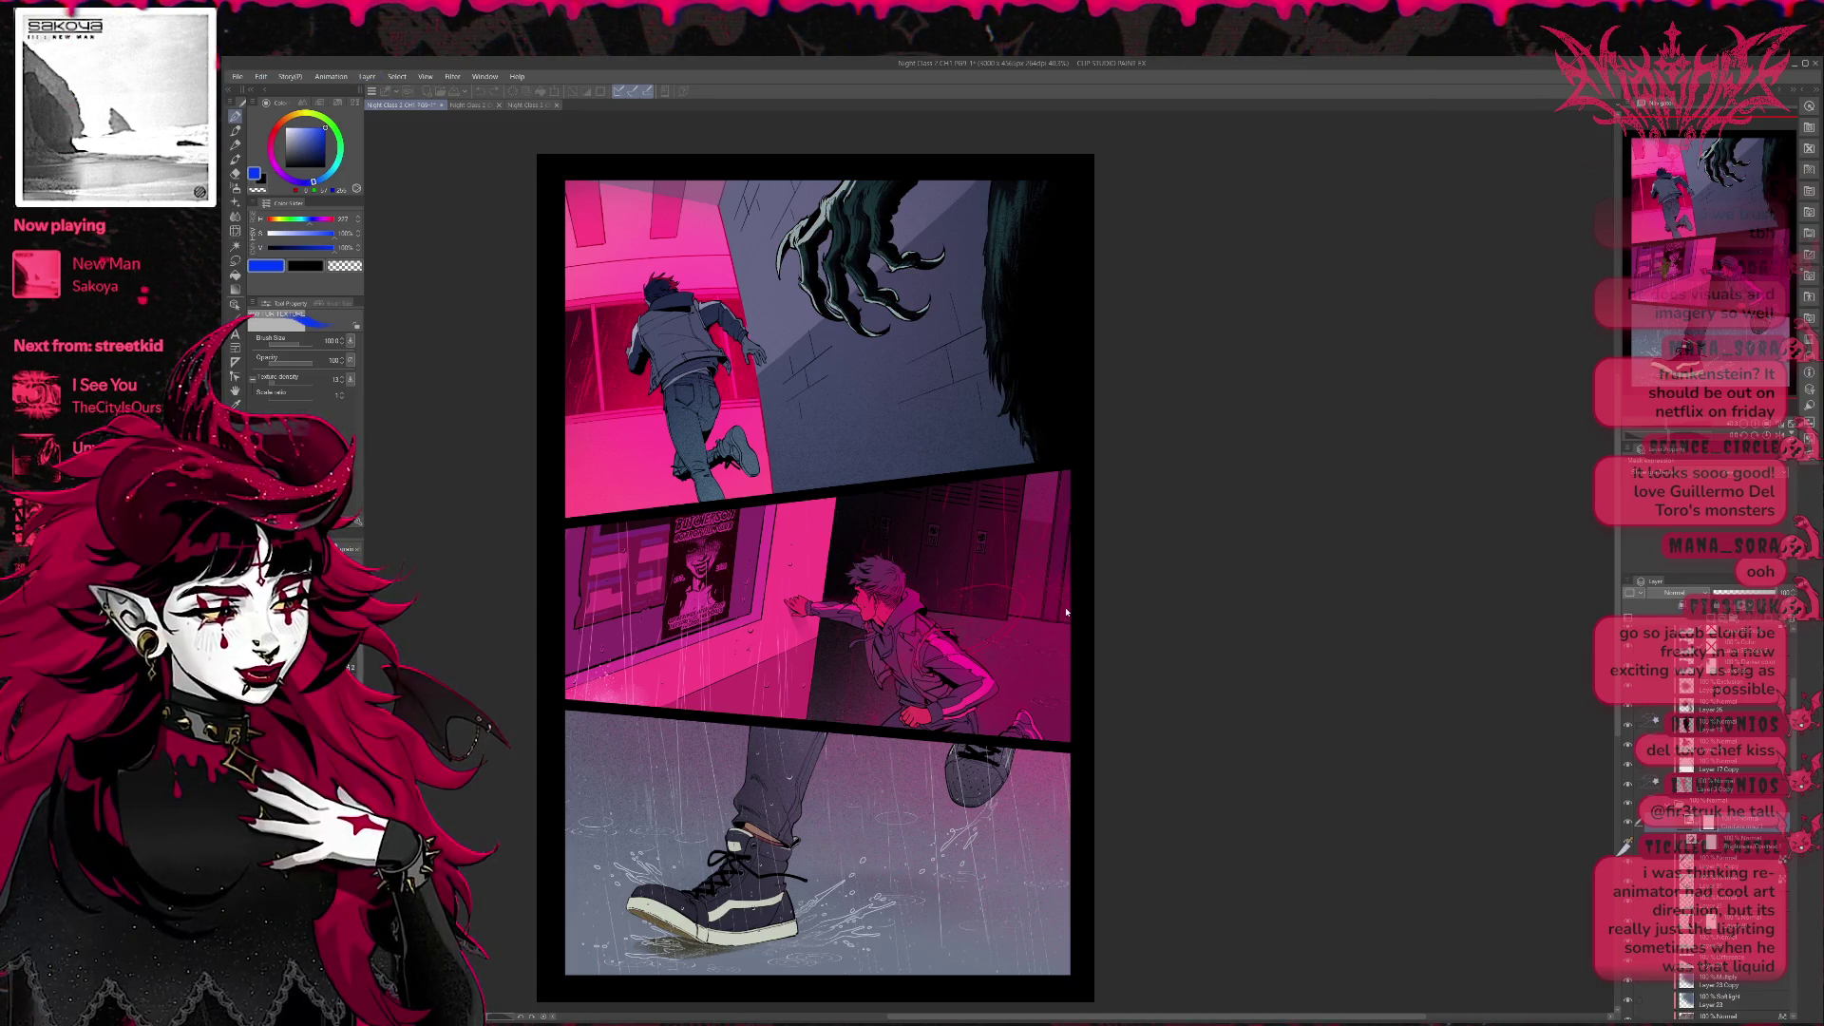
key(ctrl+y)
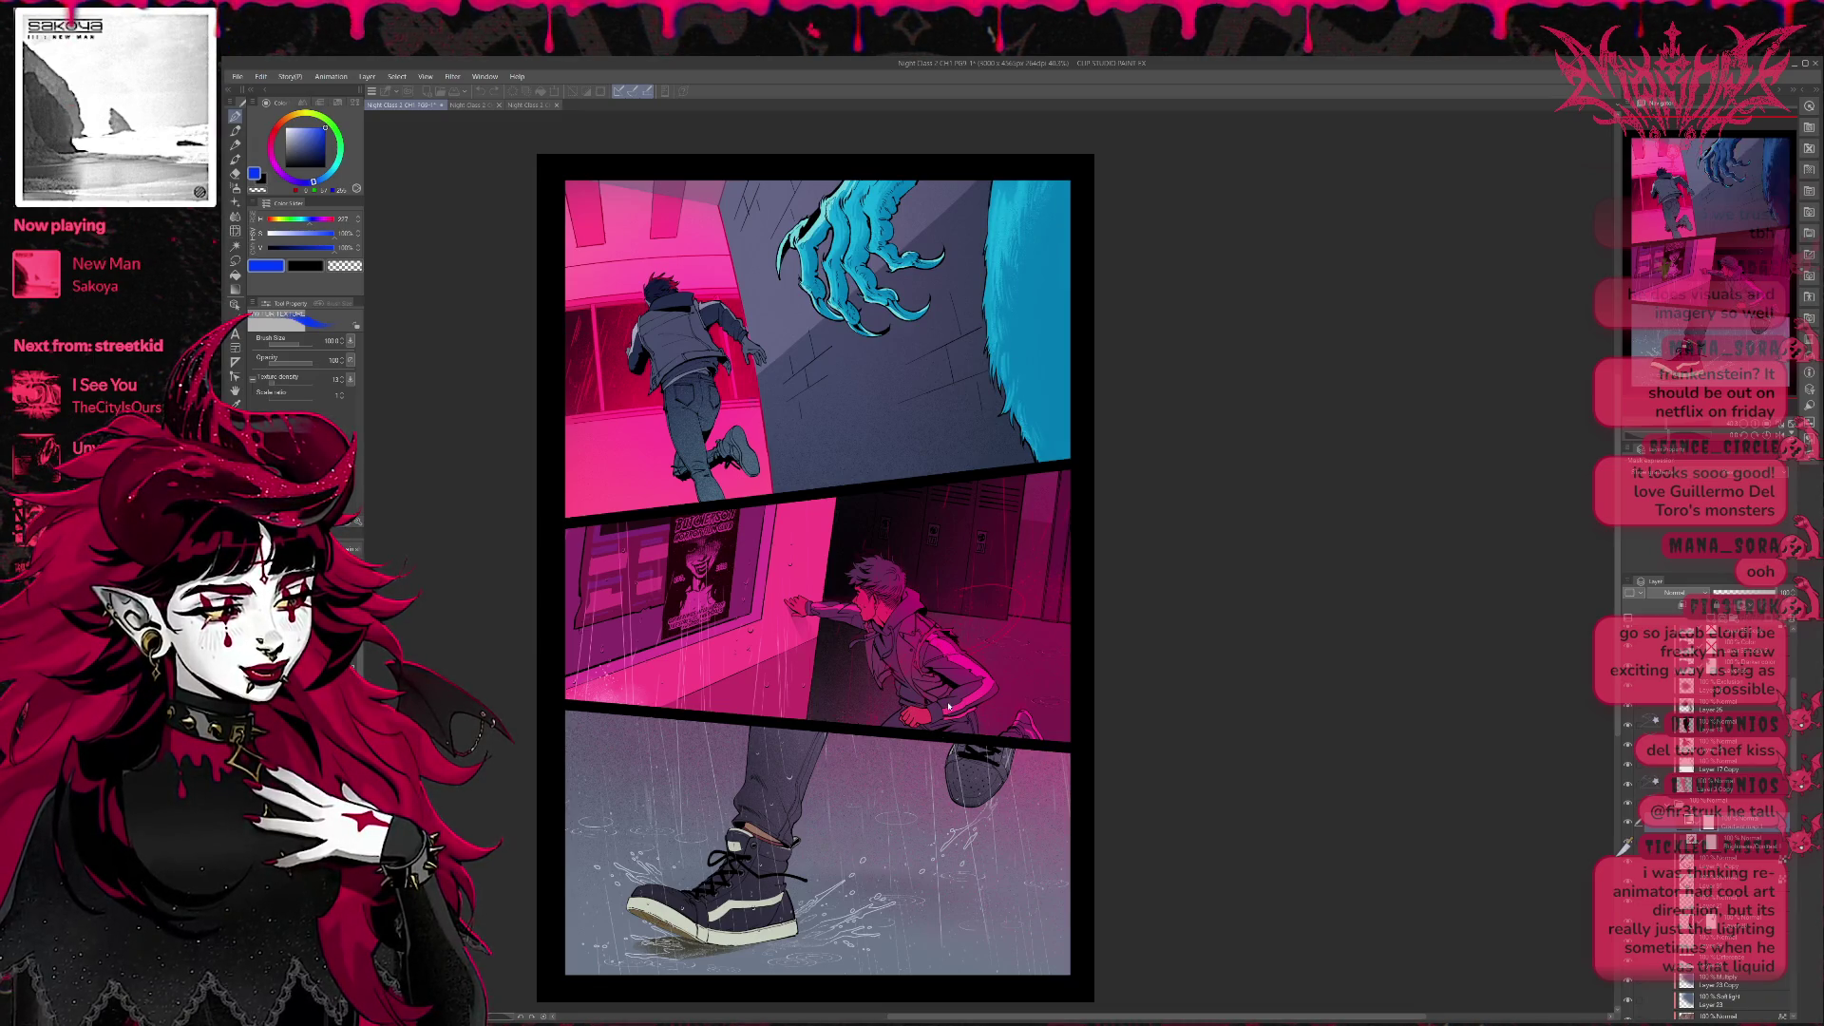
key(ctrl+z)
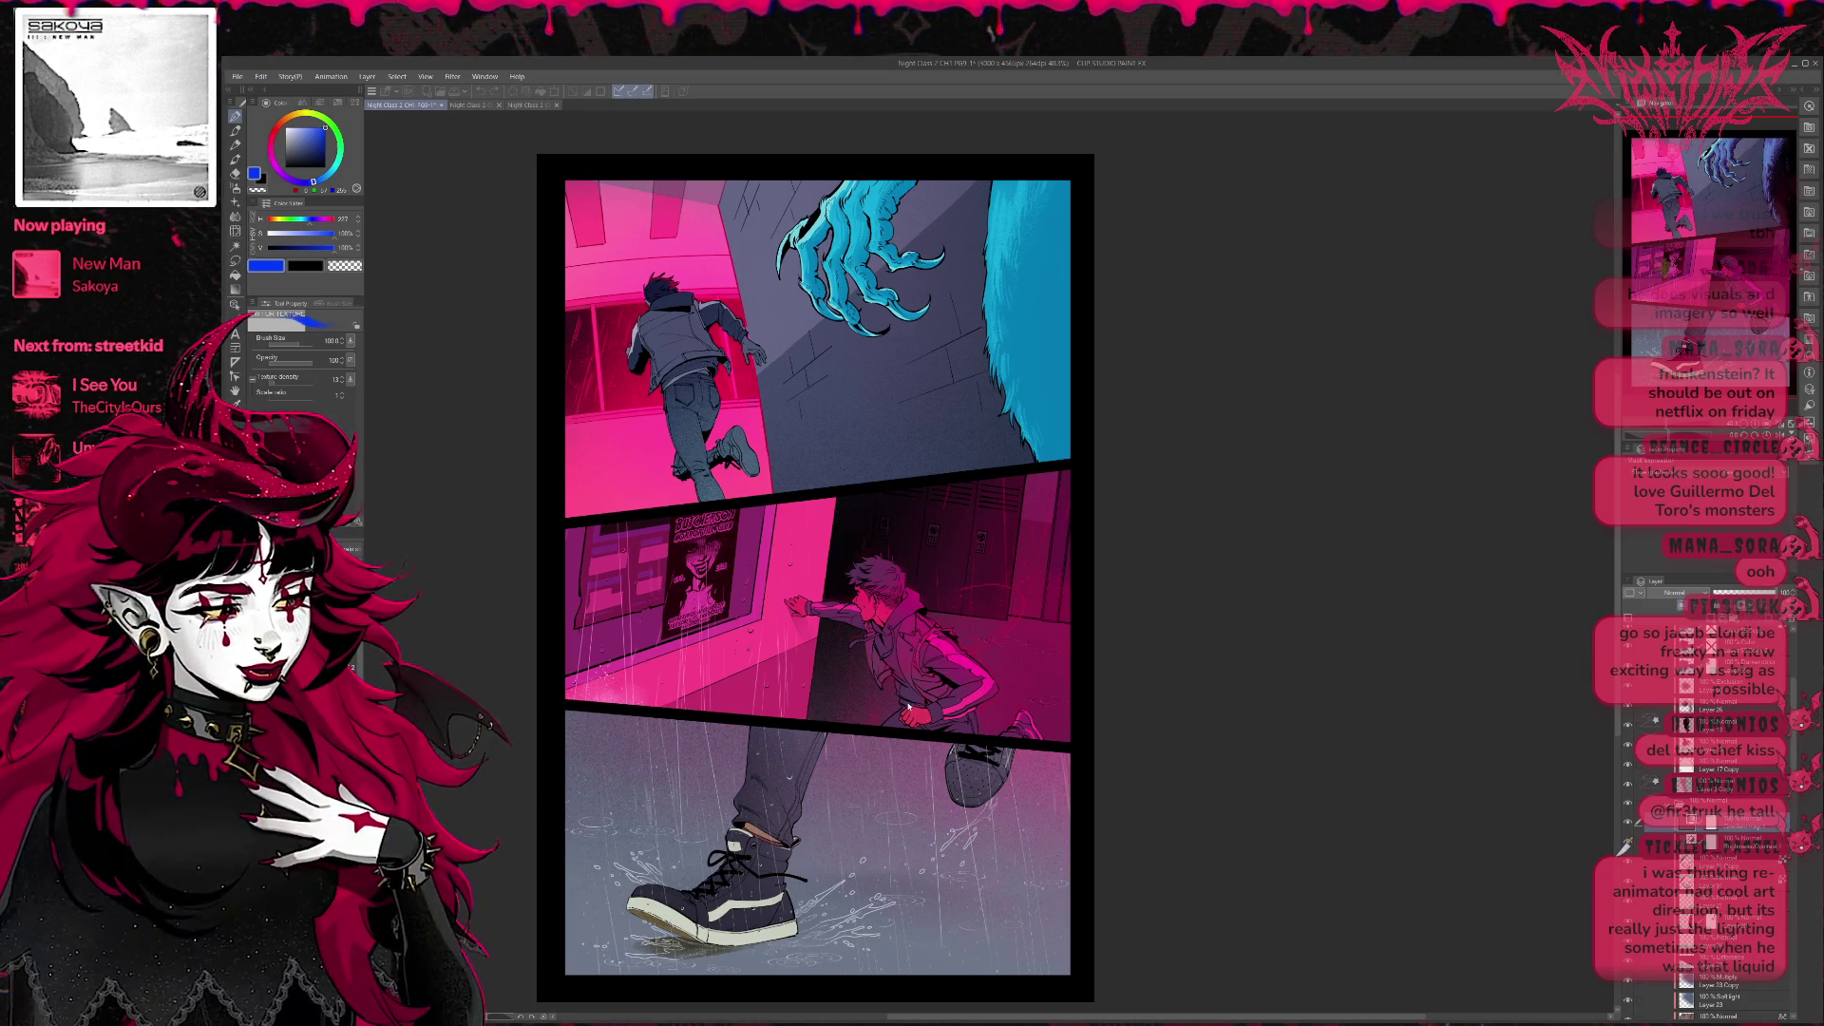
key(ctrl+z)
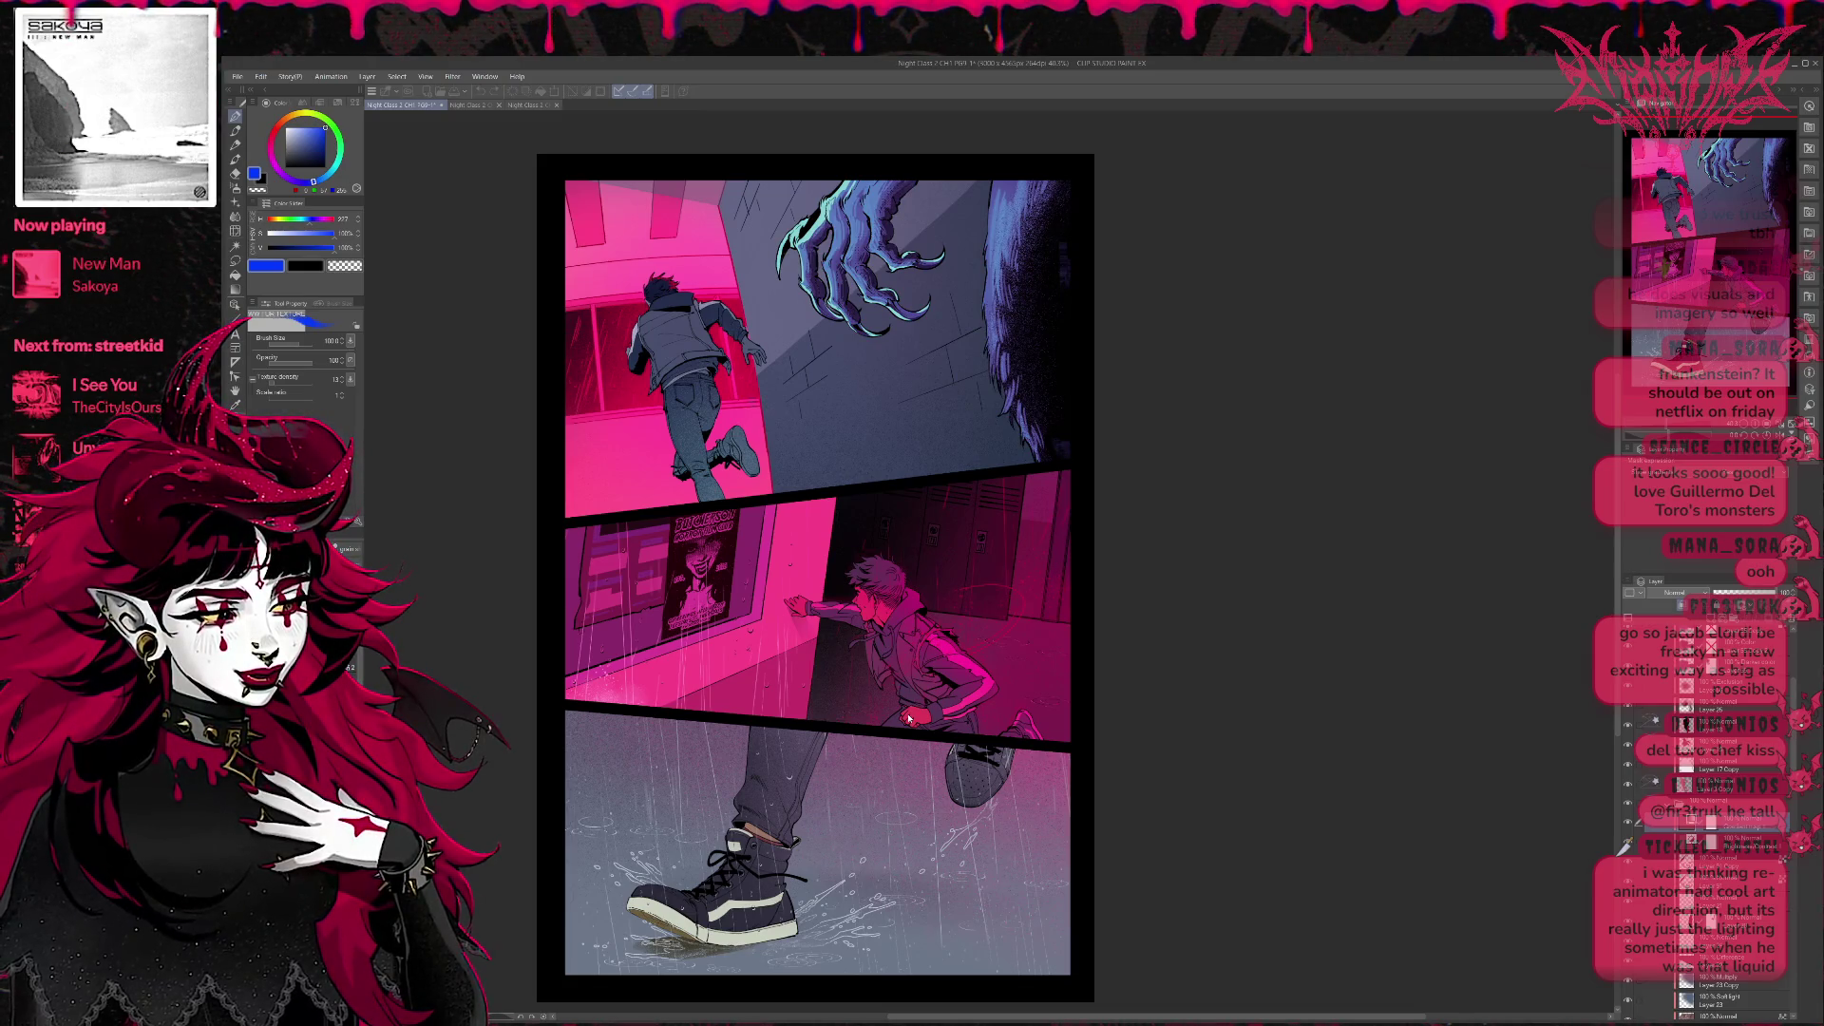
key(ctrl+y)
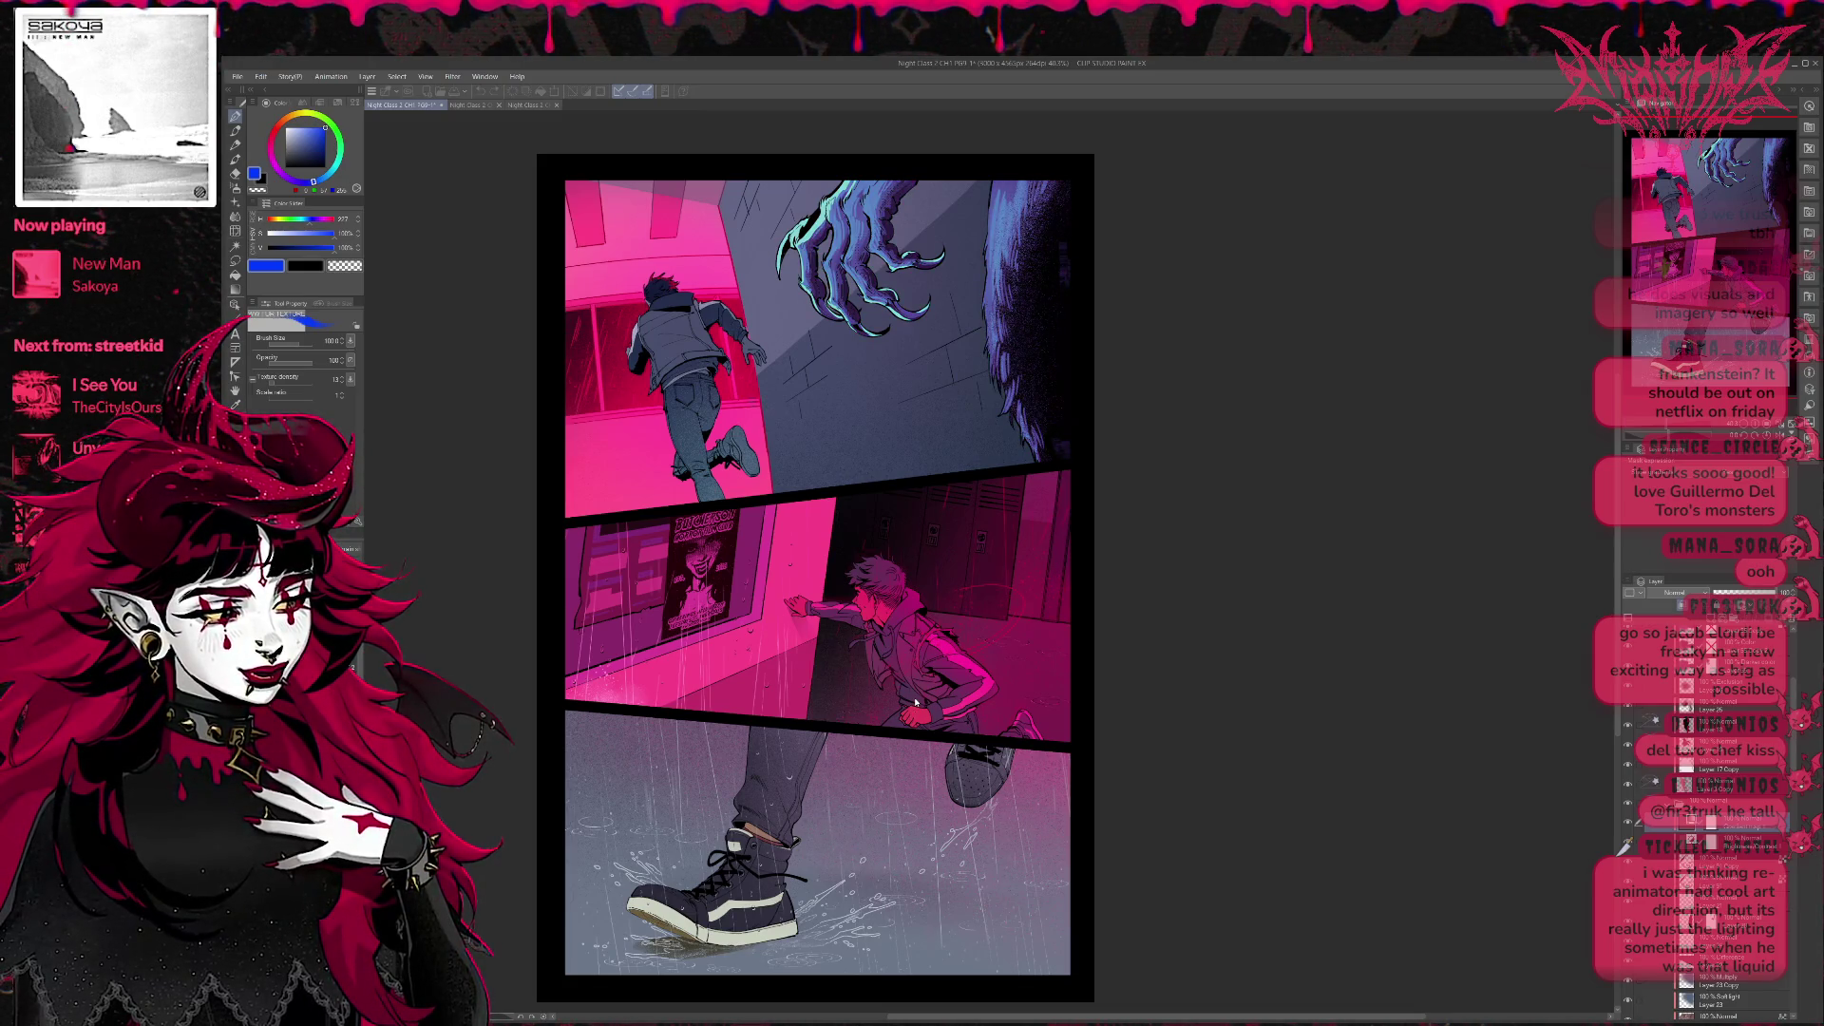
key(ctrl+z)
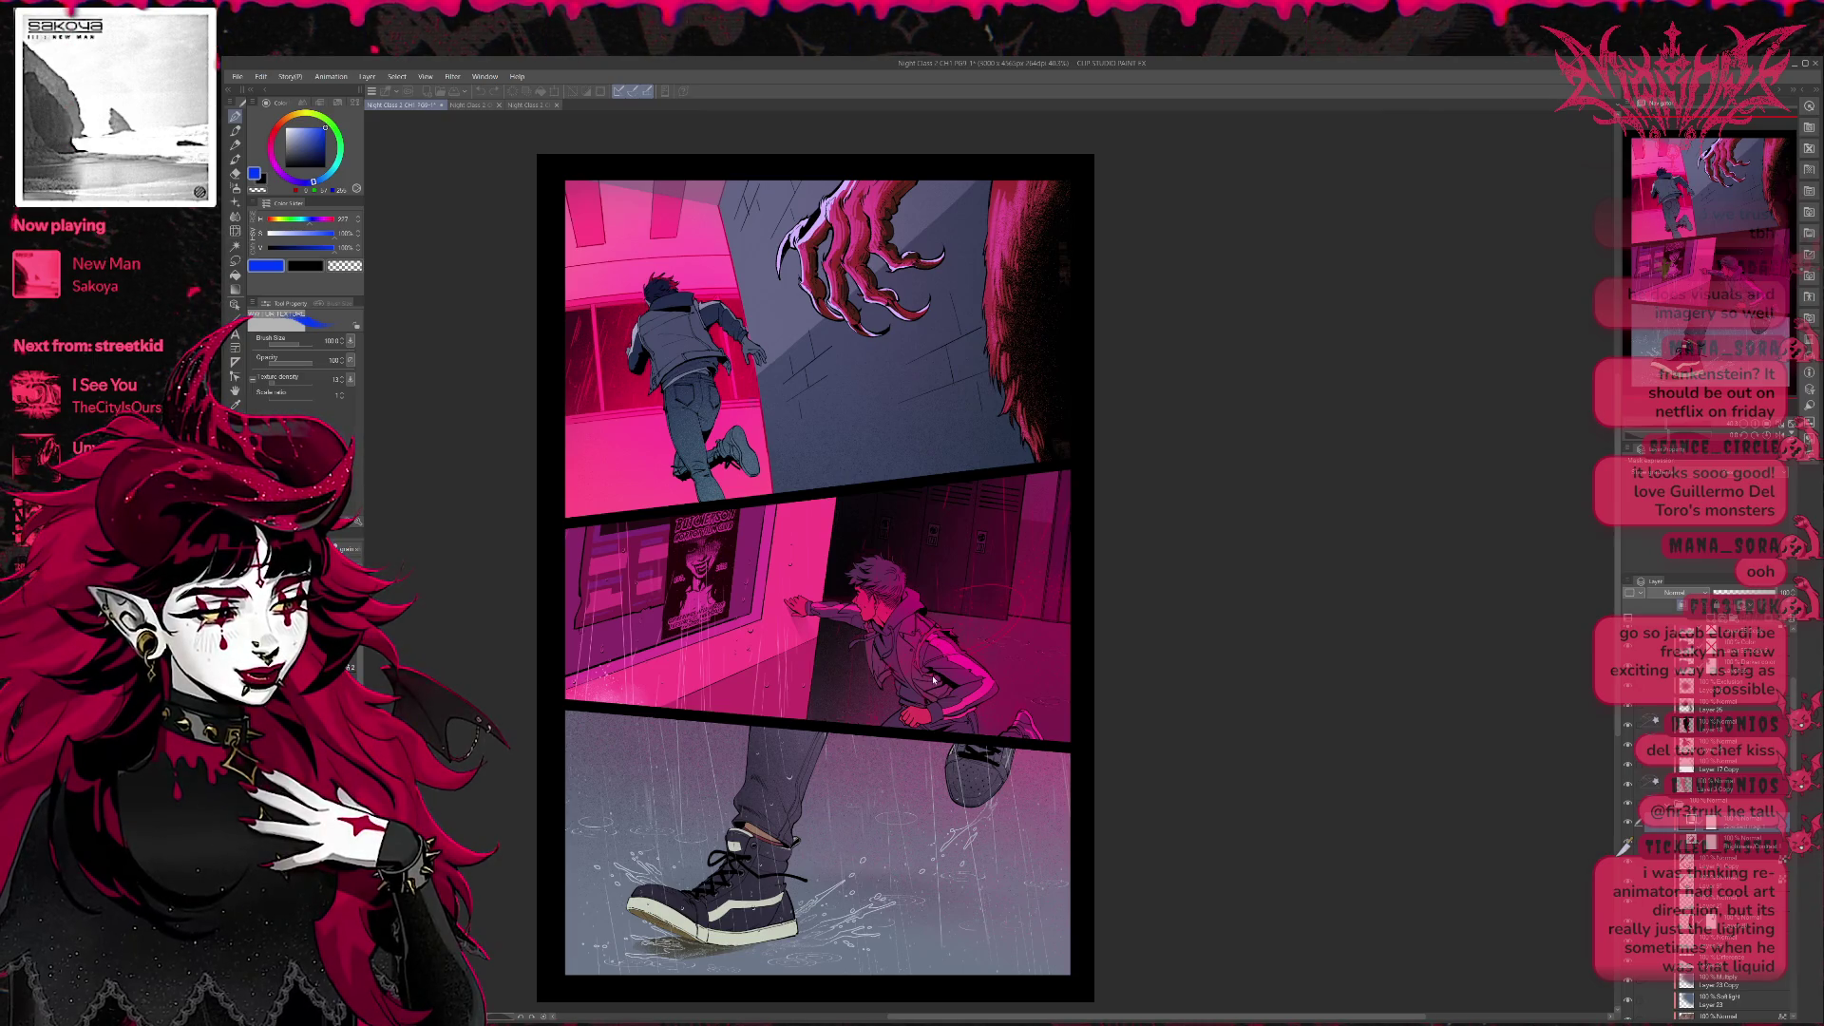
key(ctrl+z)
Try blue, navy, dark teal and light blue on the claw, leaving it a pale grey-blue.
key(ctrl+z)
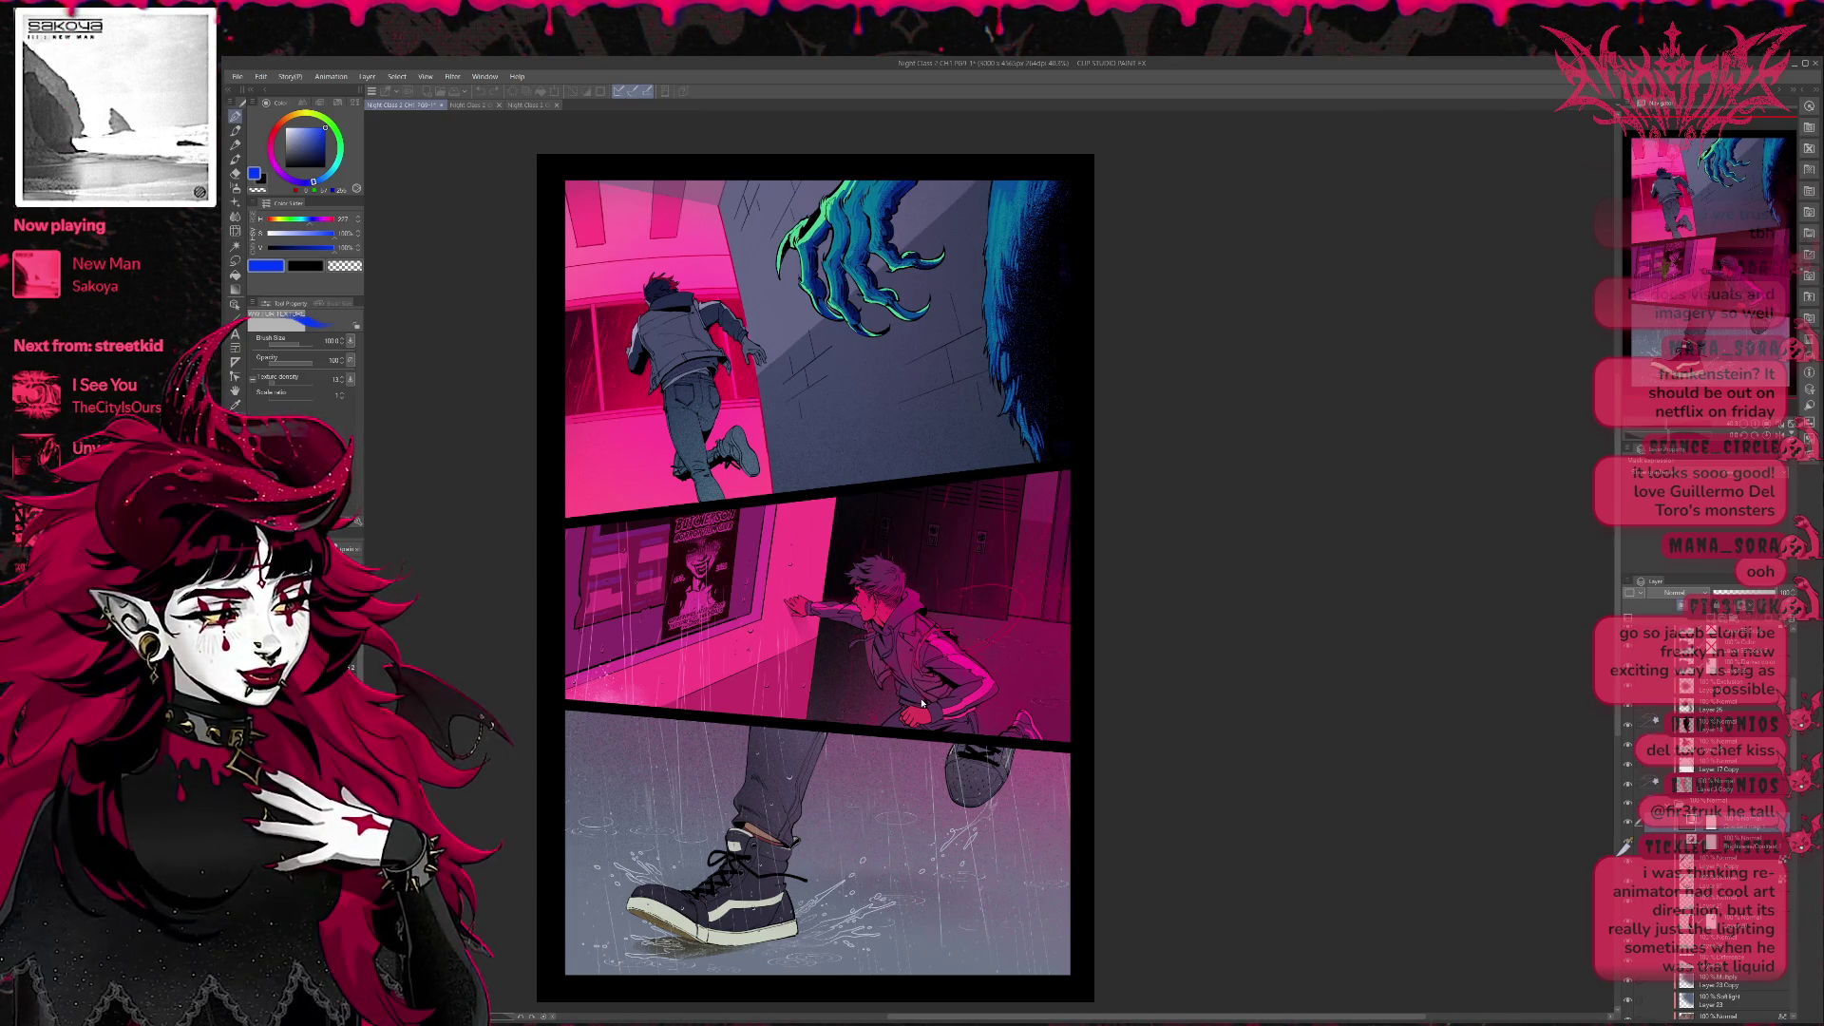
key(ctrl+z)
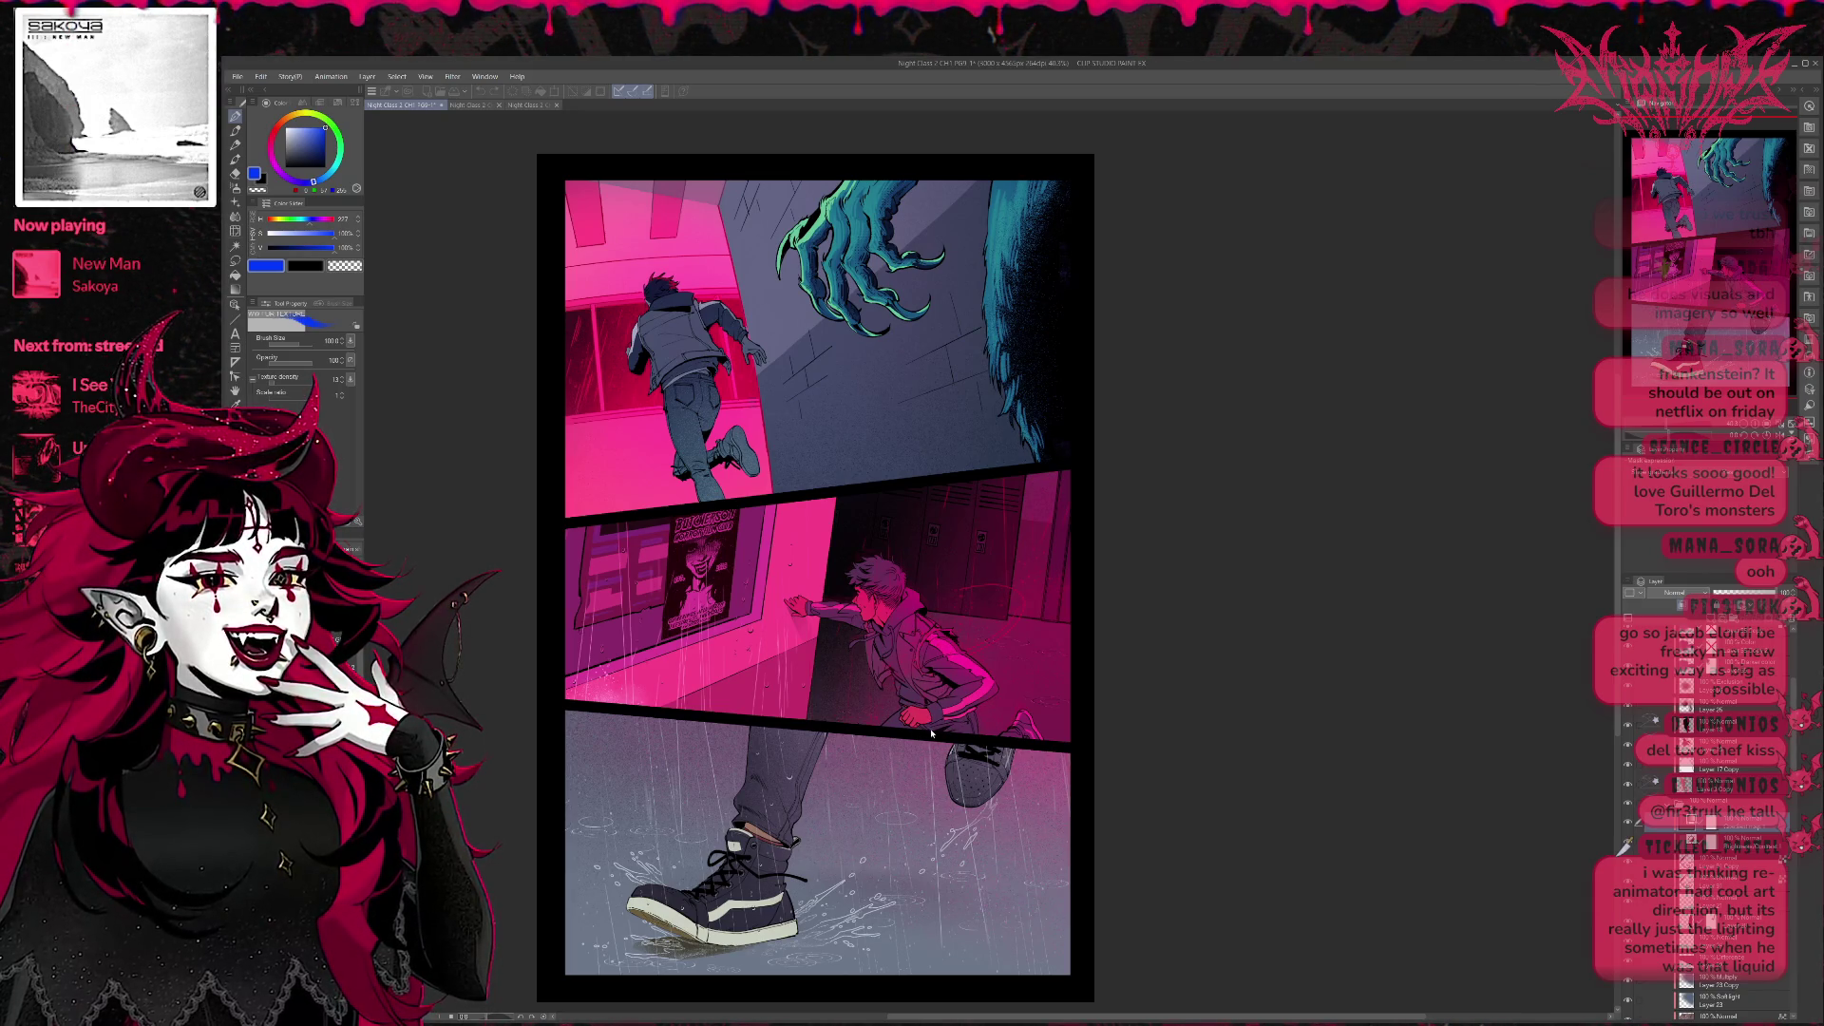
key(ctrl+z)
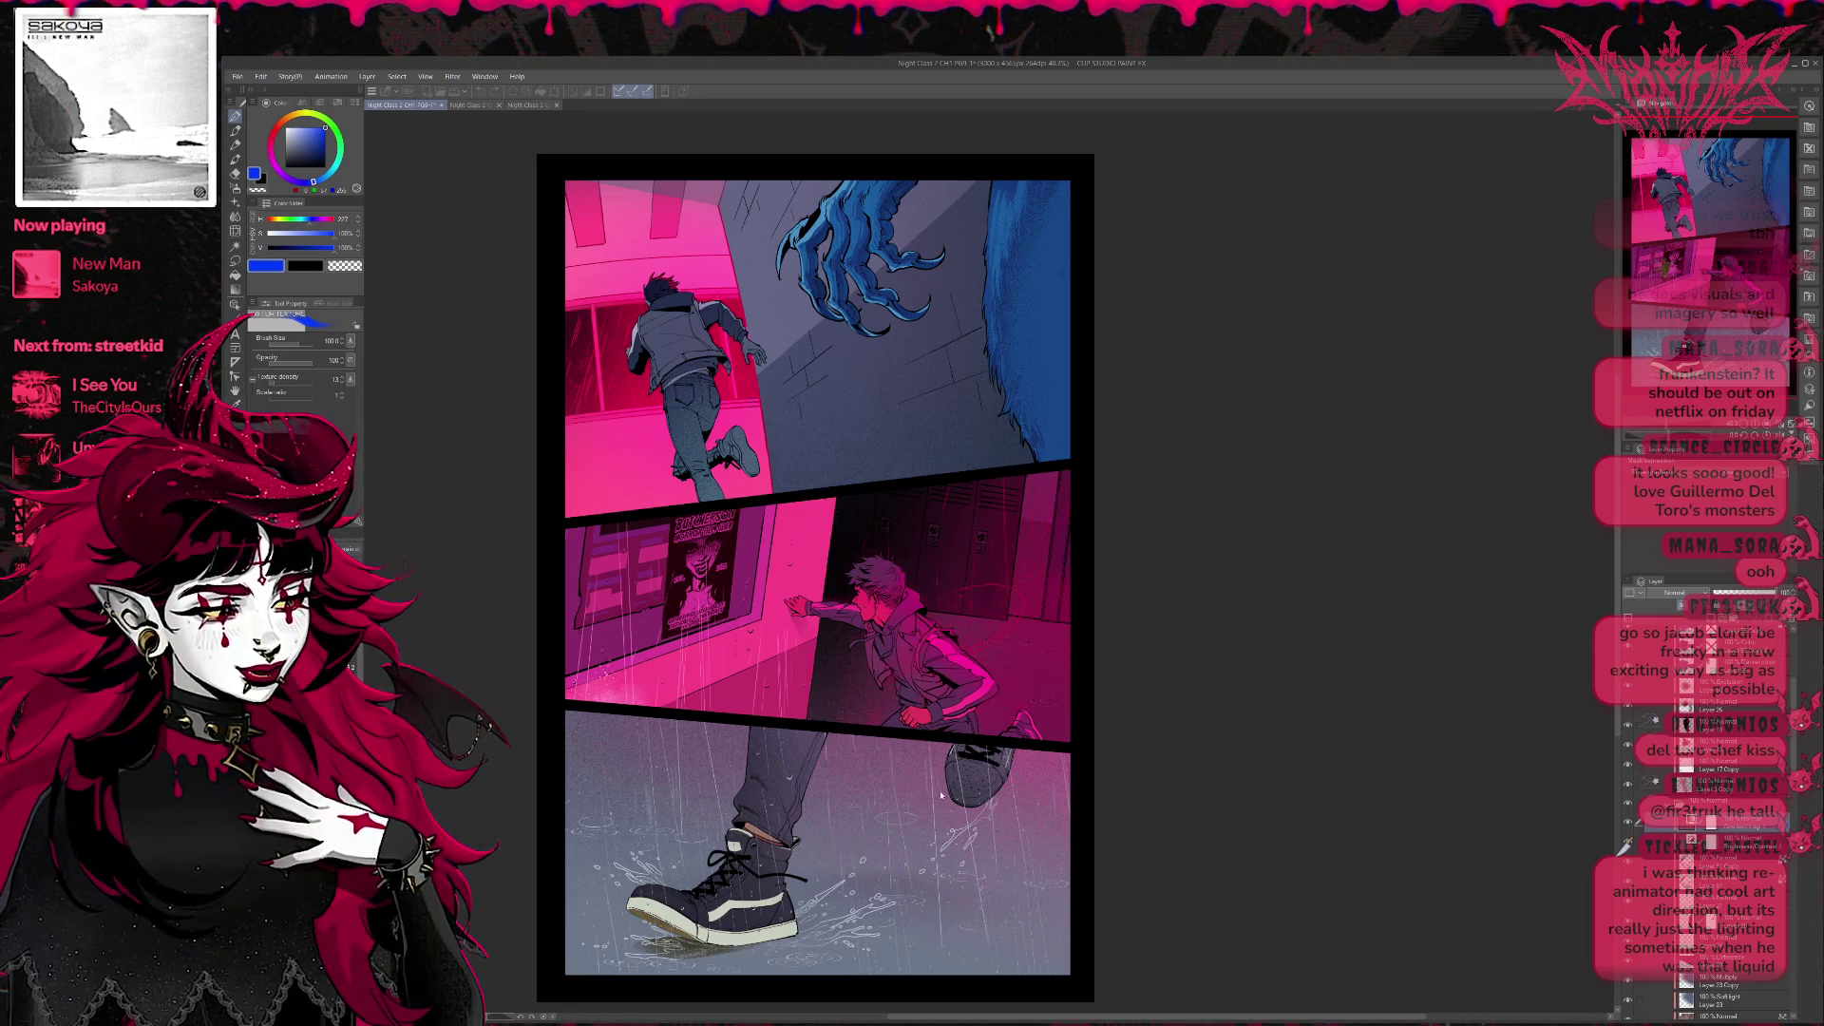
key(ctrl+z)
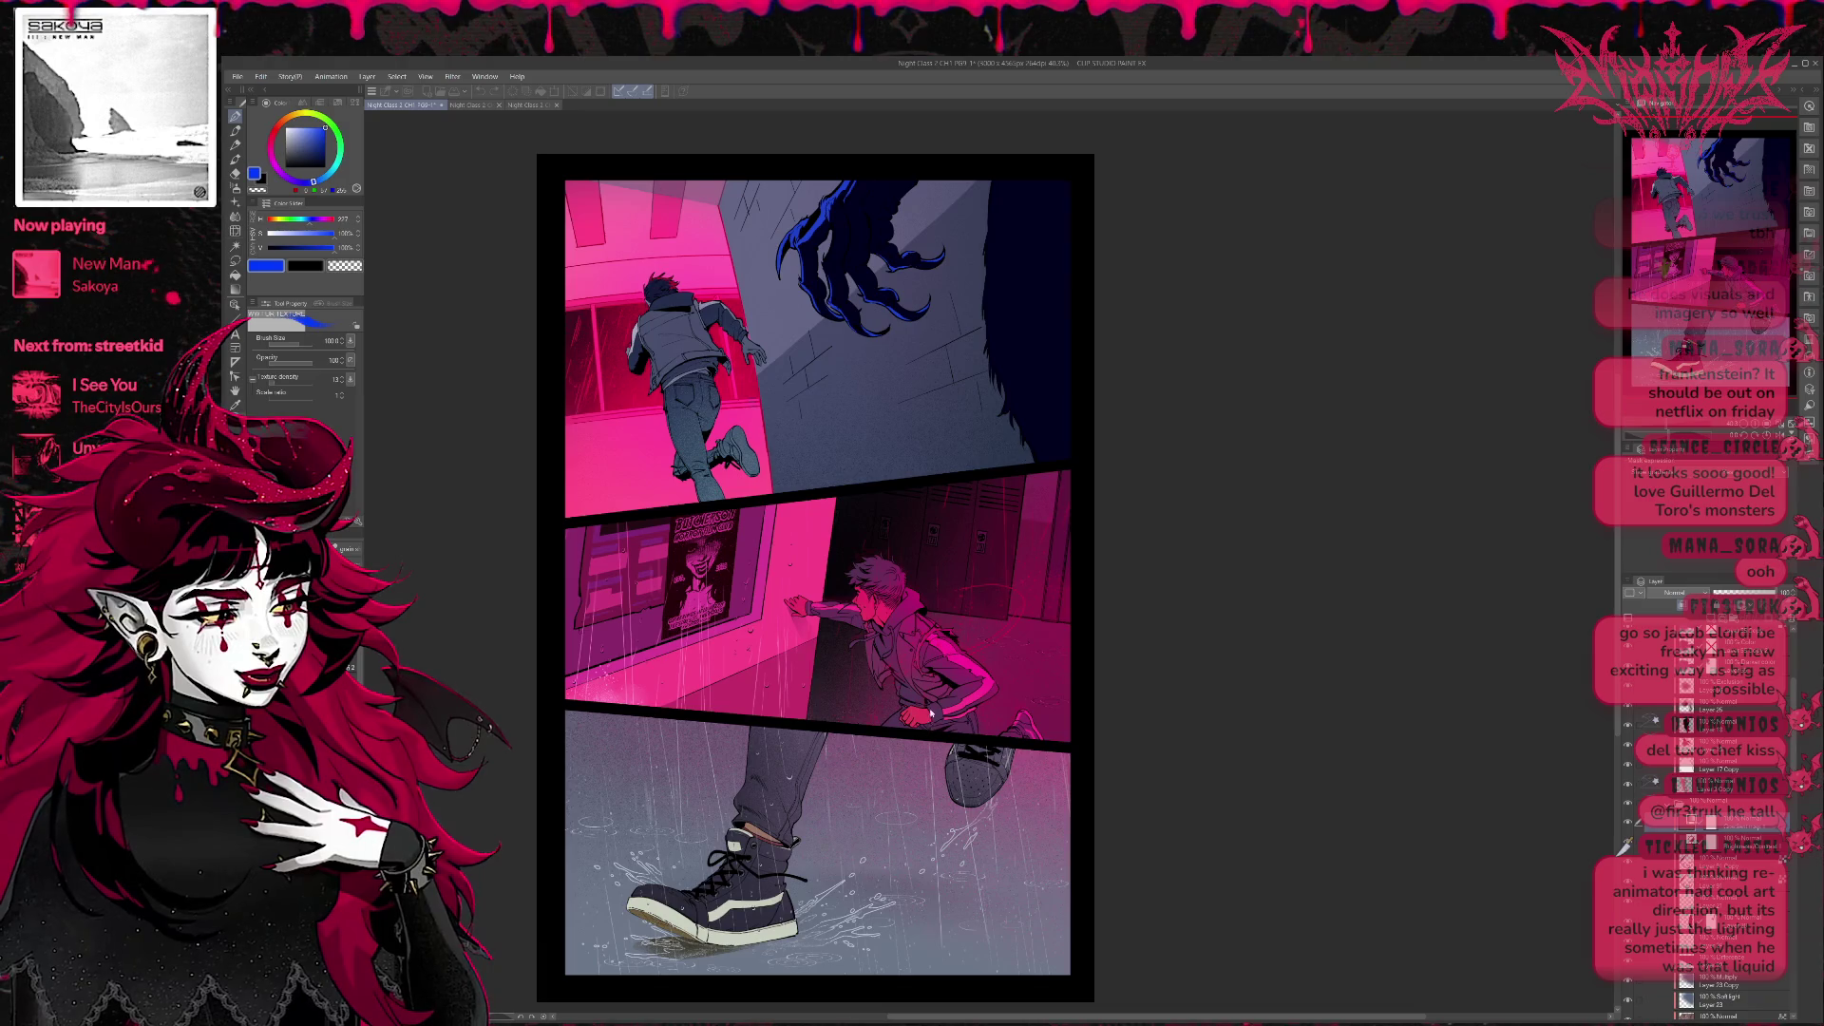
key(ctrl+z)
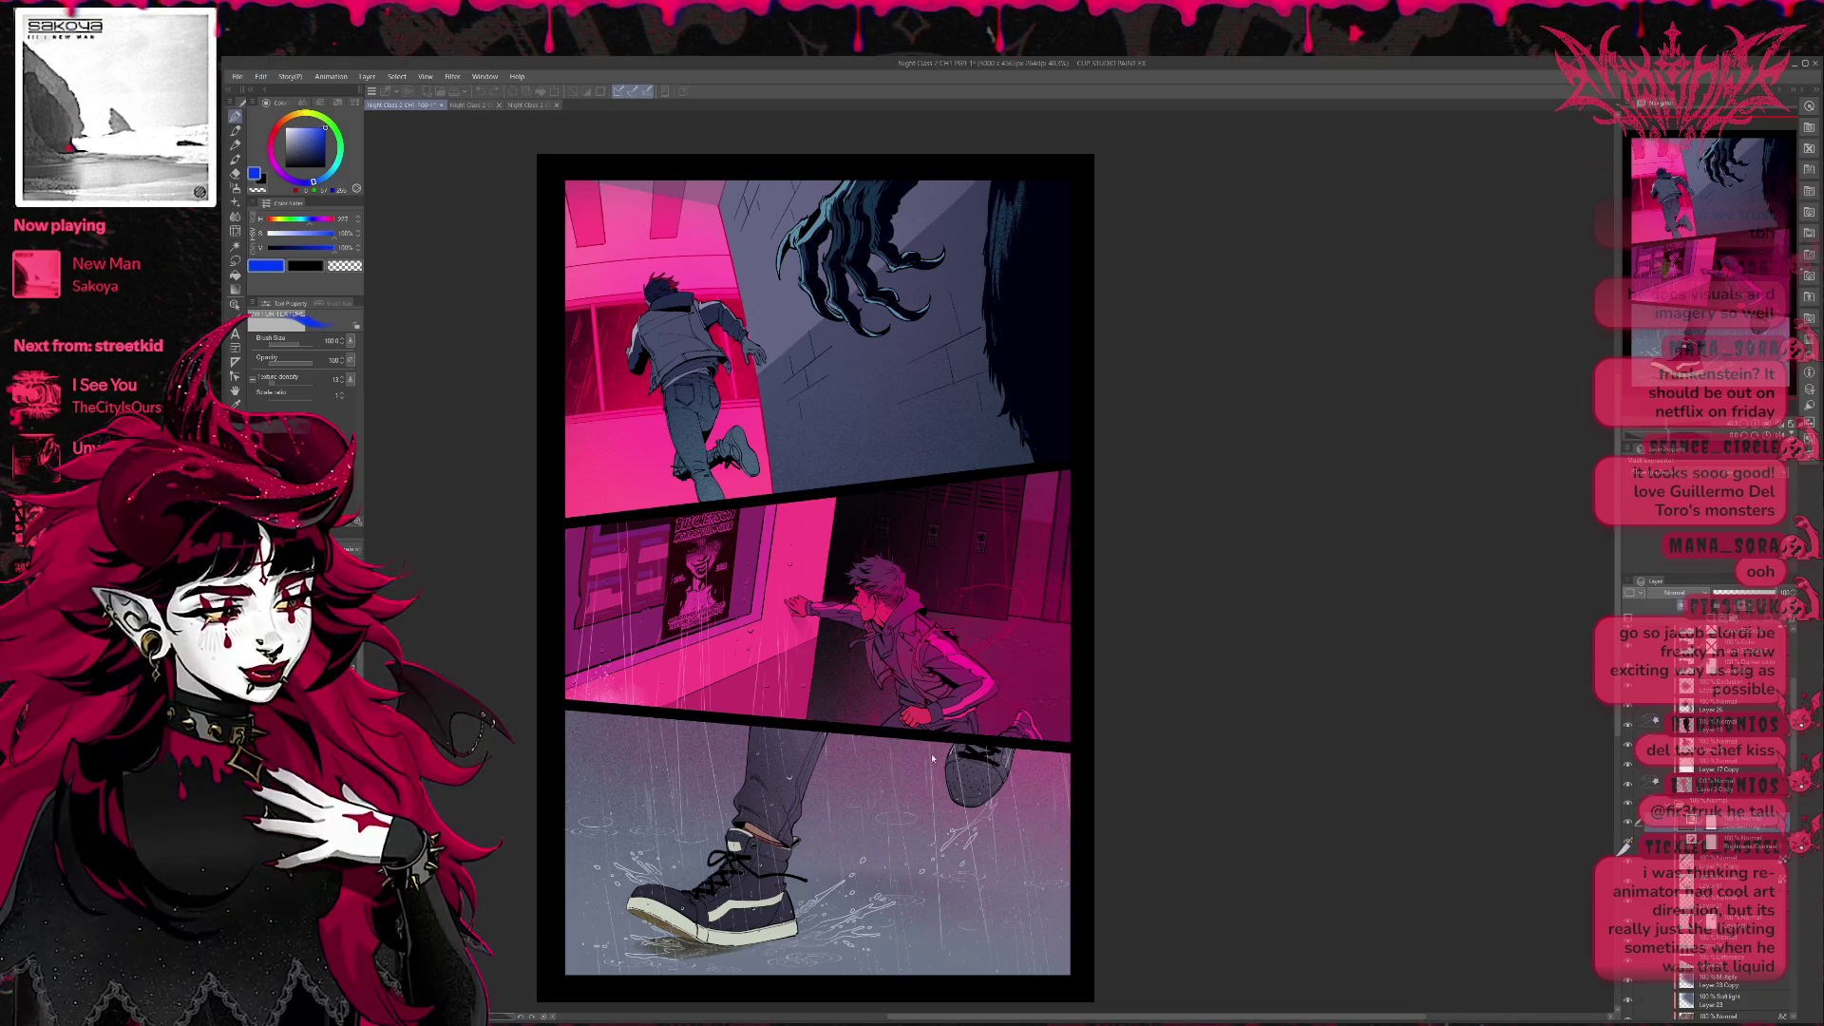
key(ctrl+y)
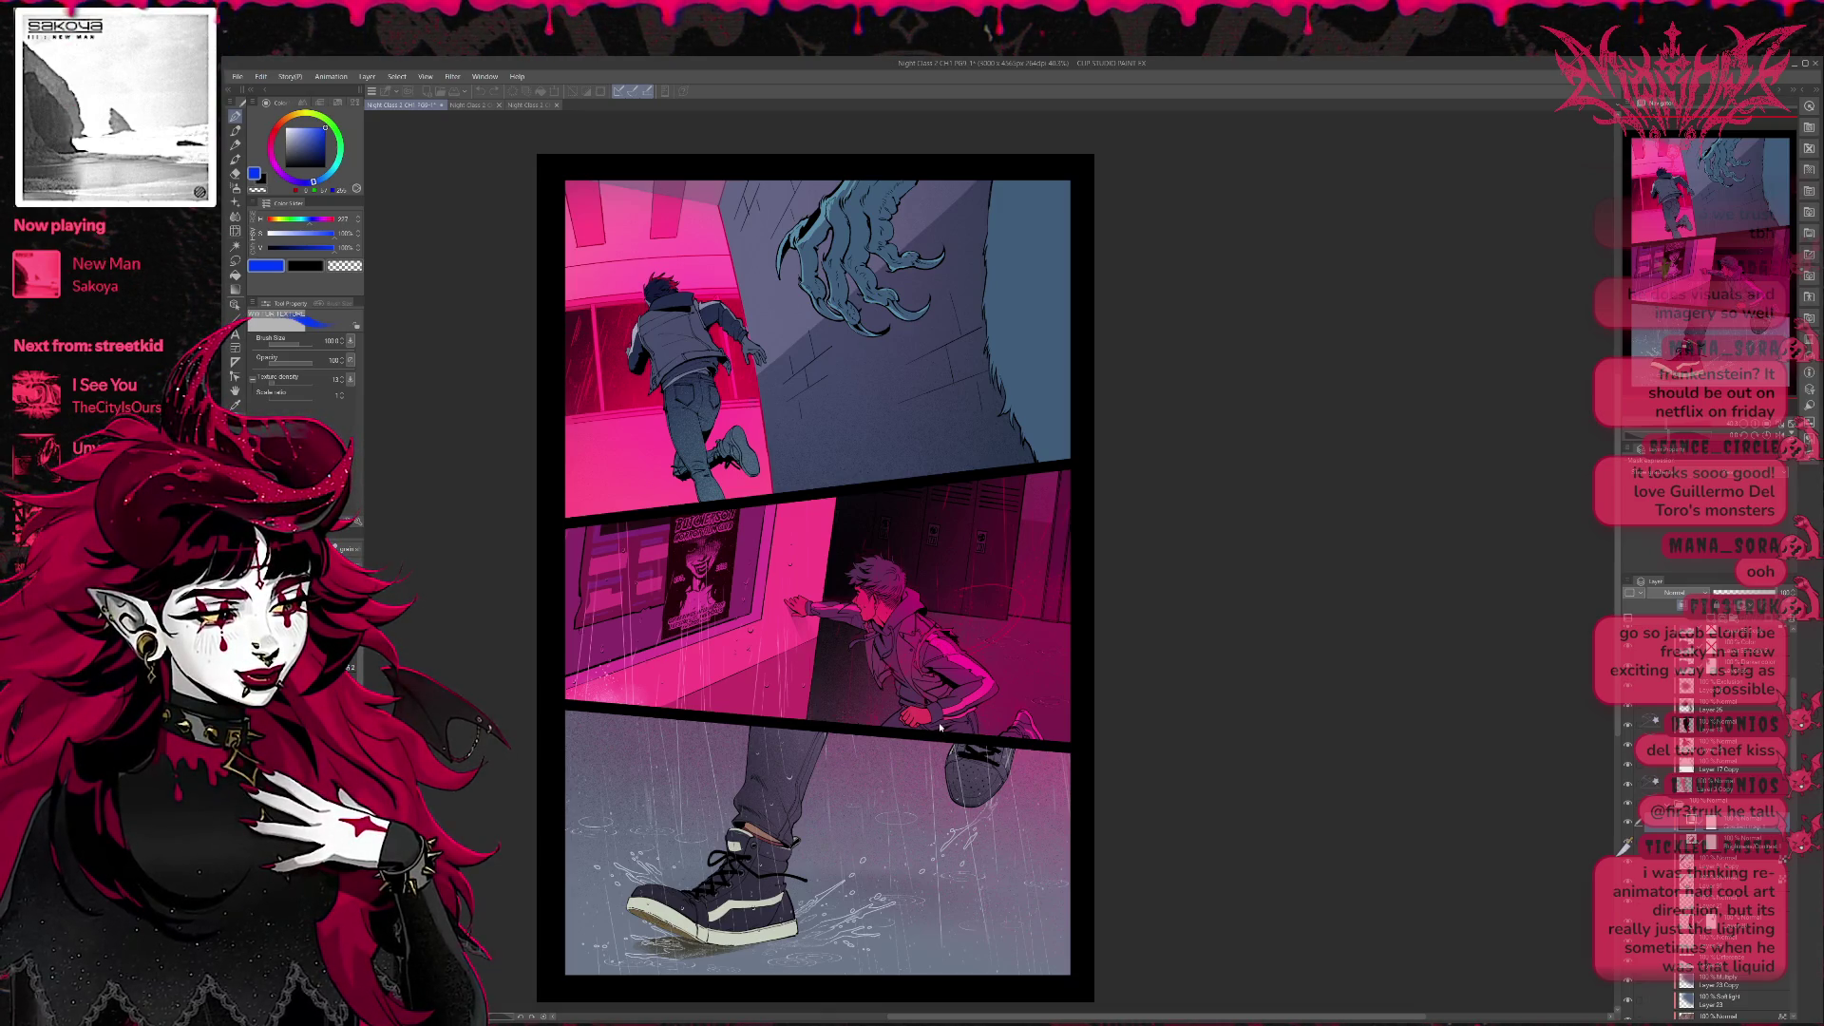
key(ctrl+z)
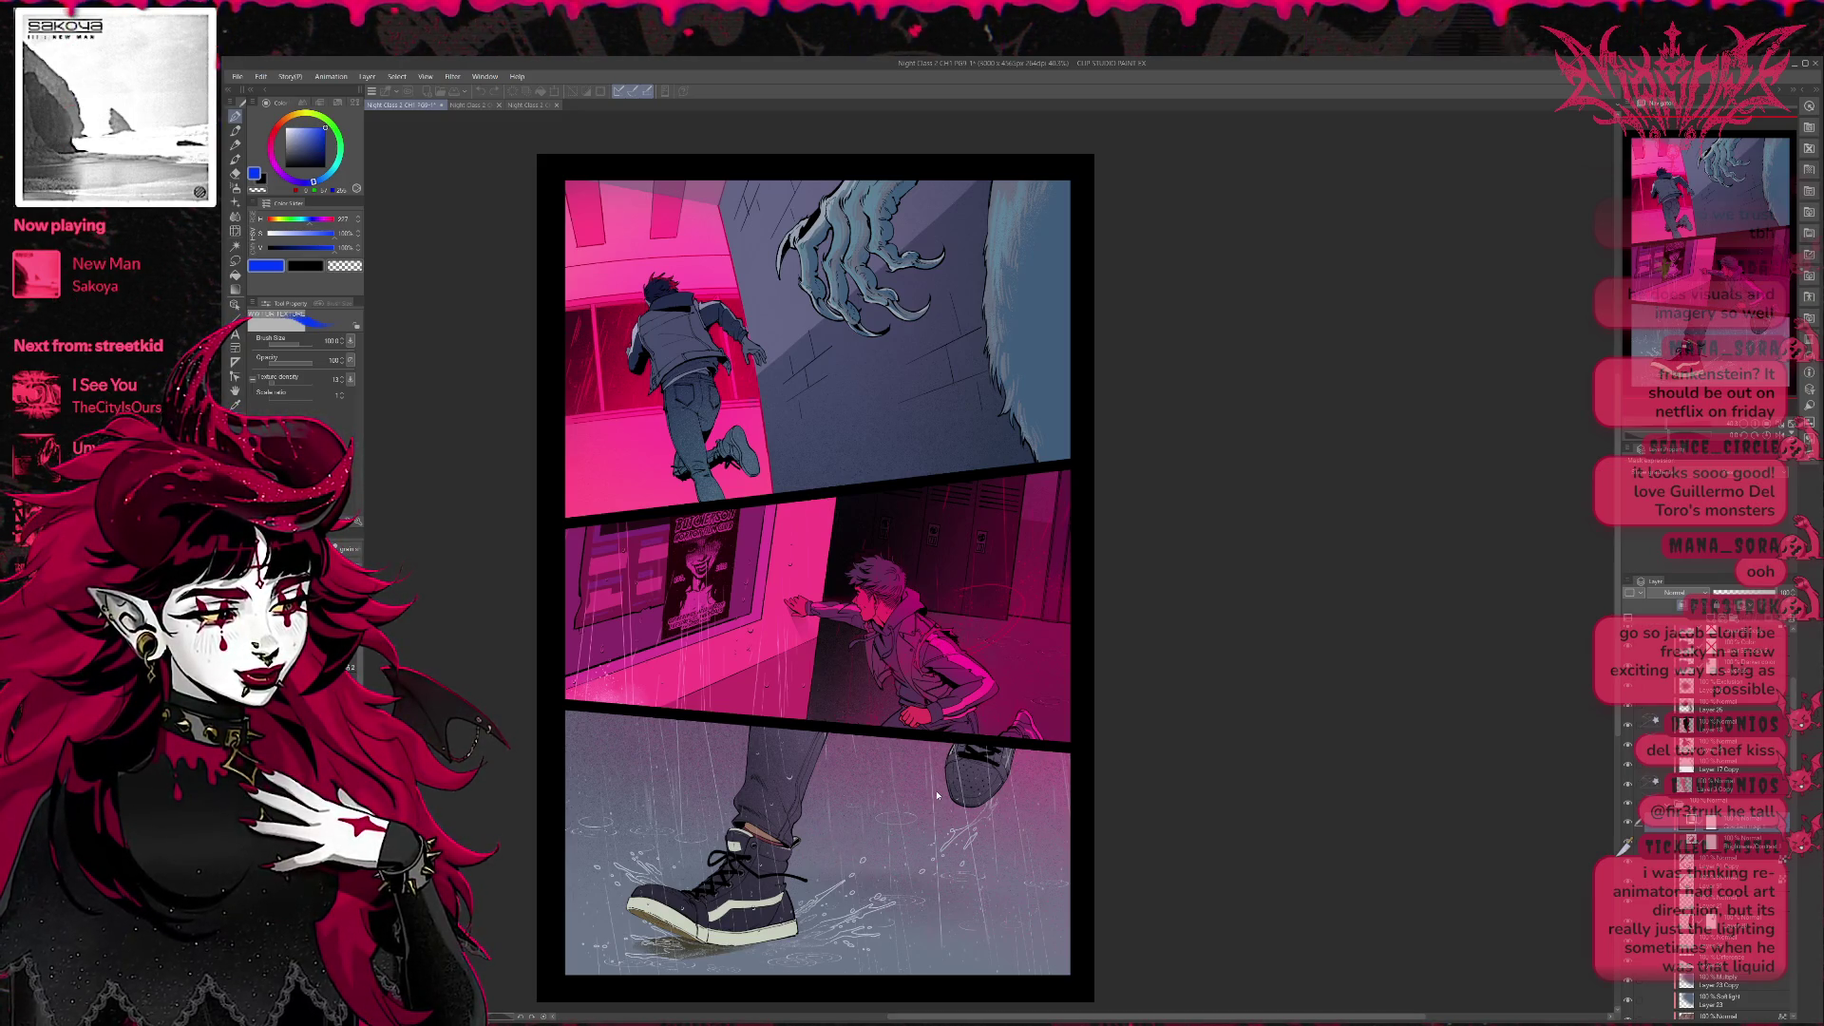
key(ctrl+y)
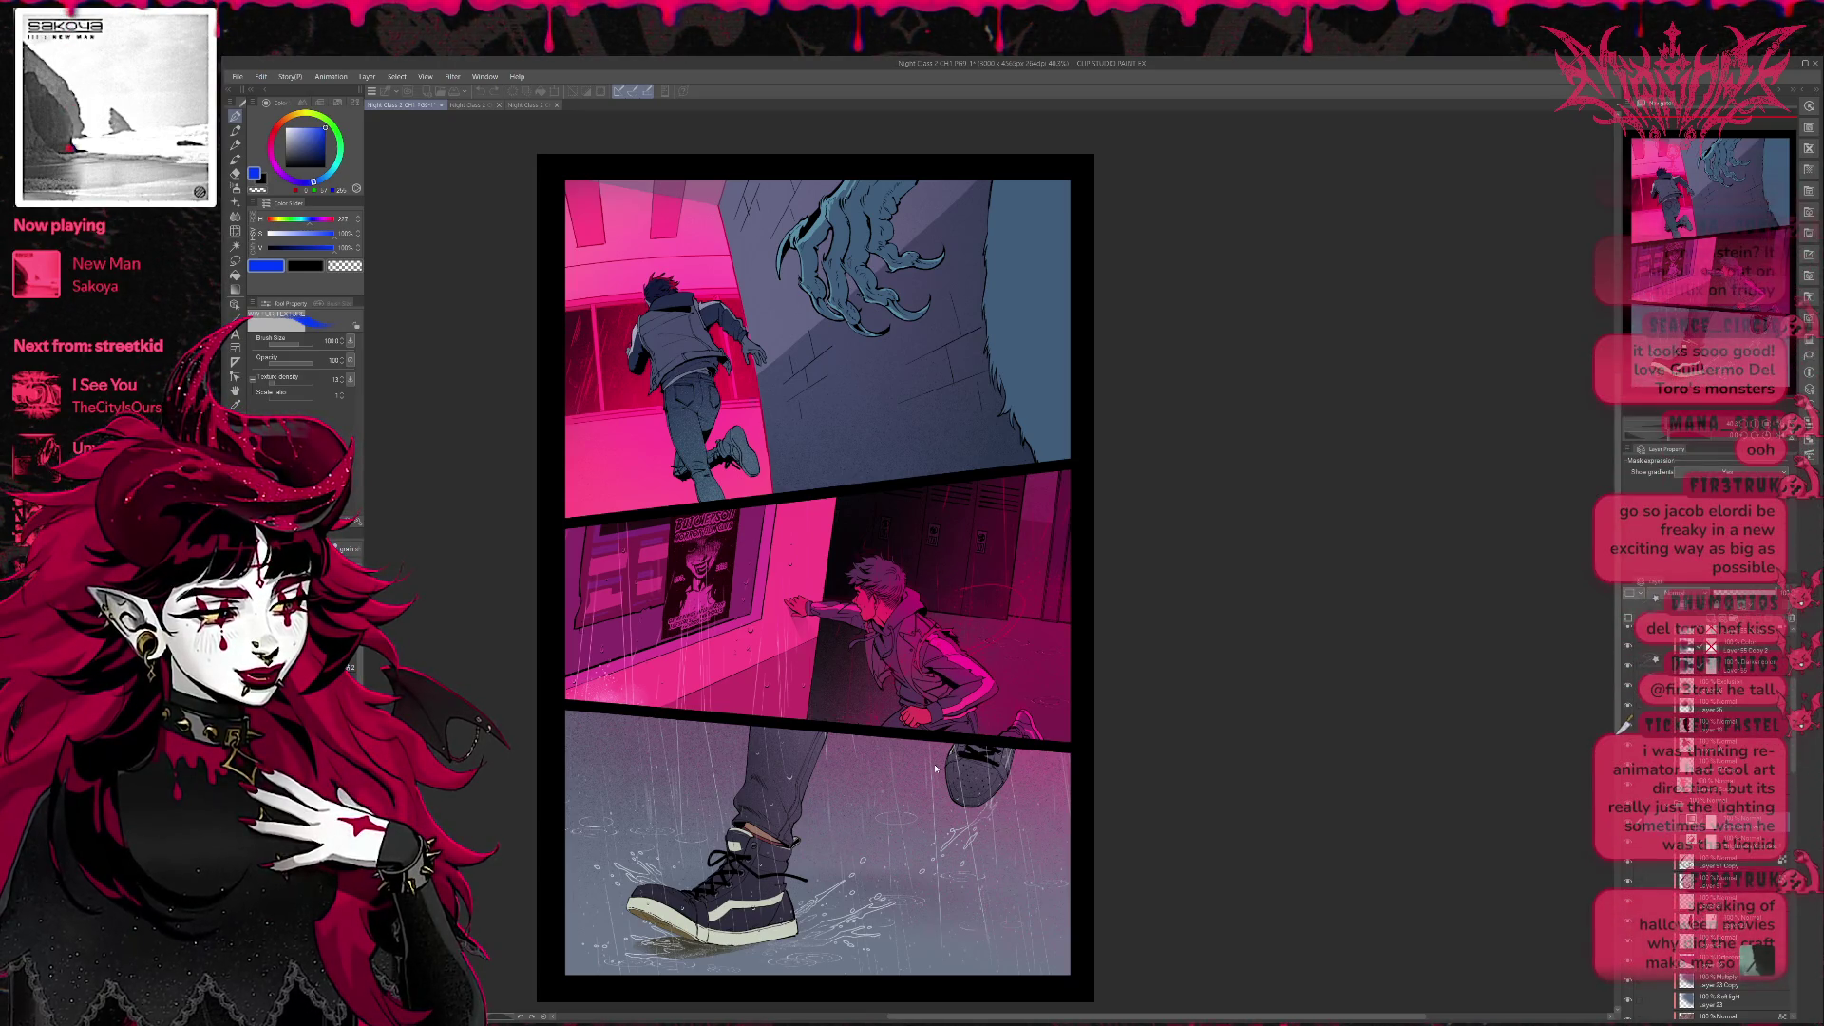
Compare dark green against pale blue on the claw and keep the cool grey-blue.
key(ctrl+z)
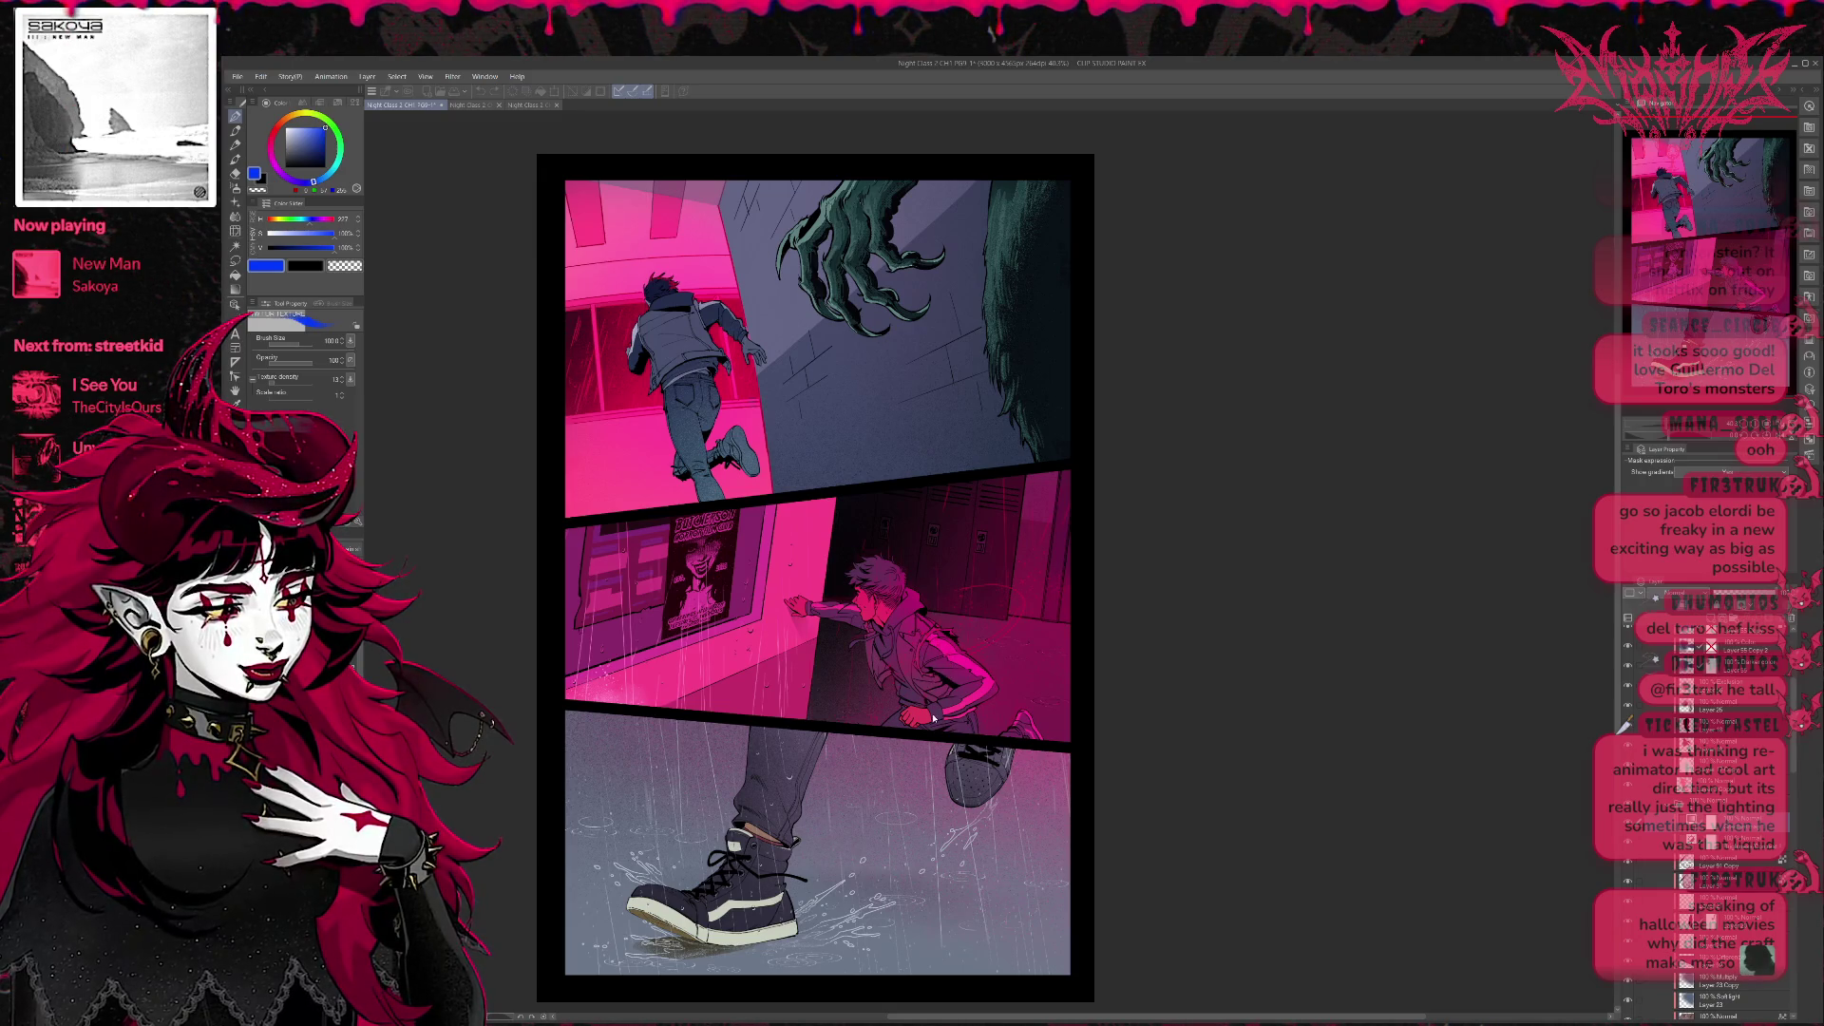
key(ctrl+y)
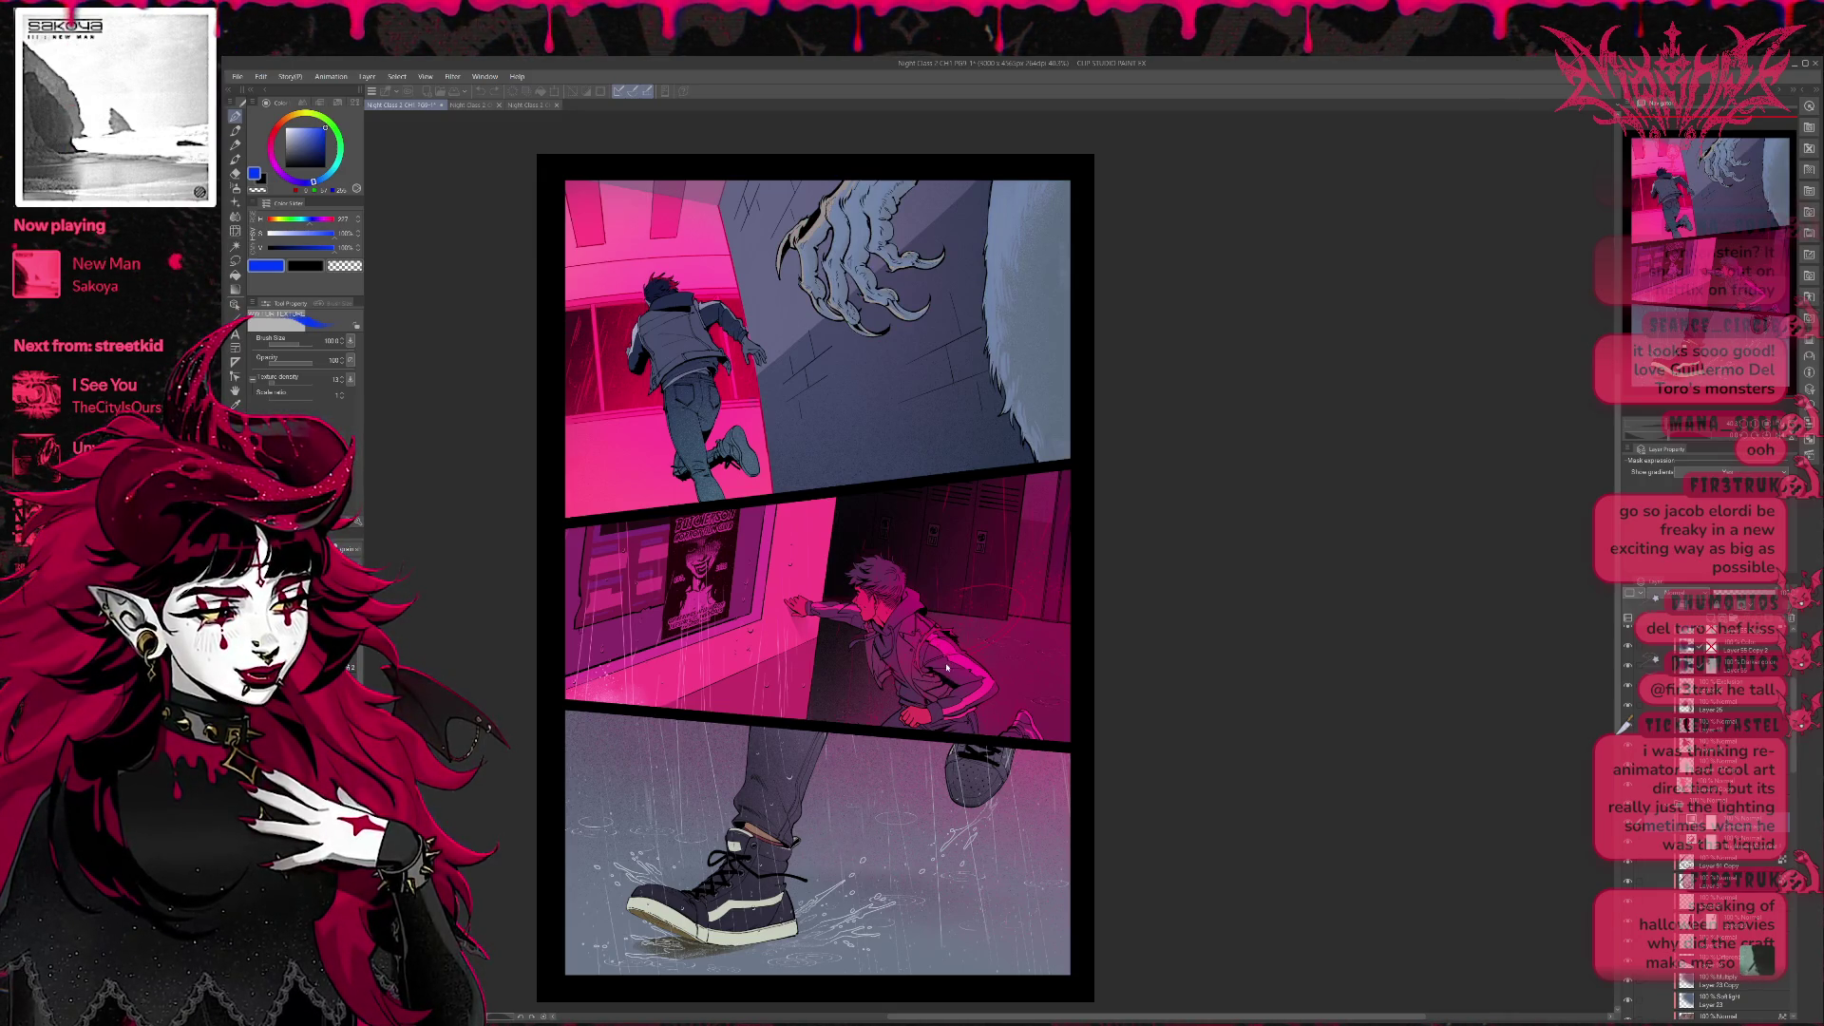
key(ctrl+z)
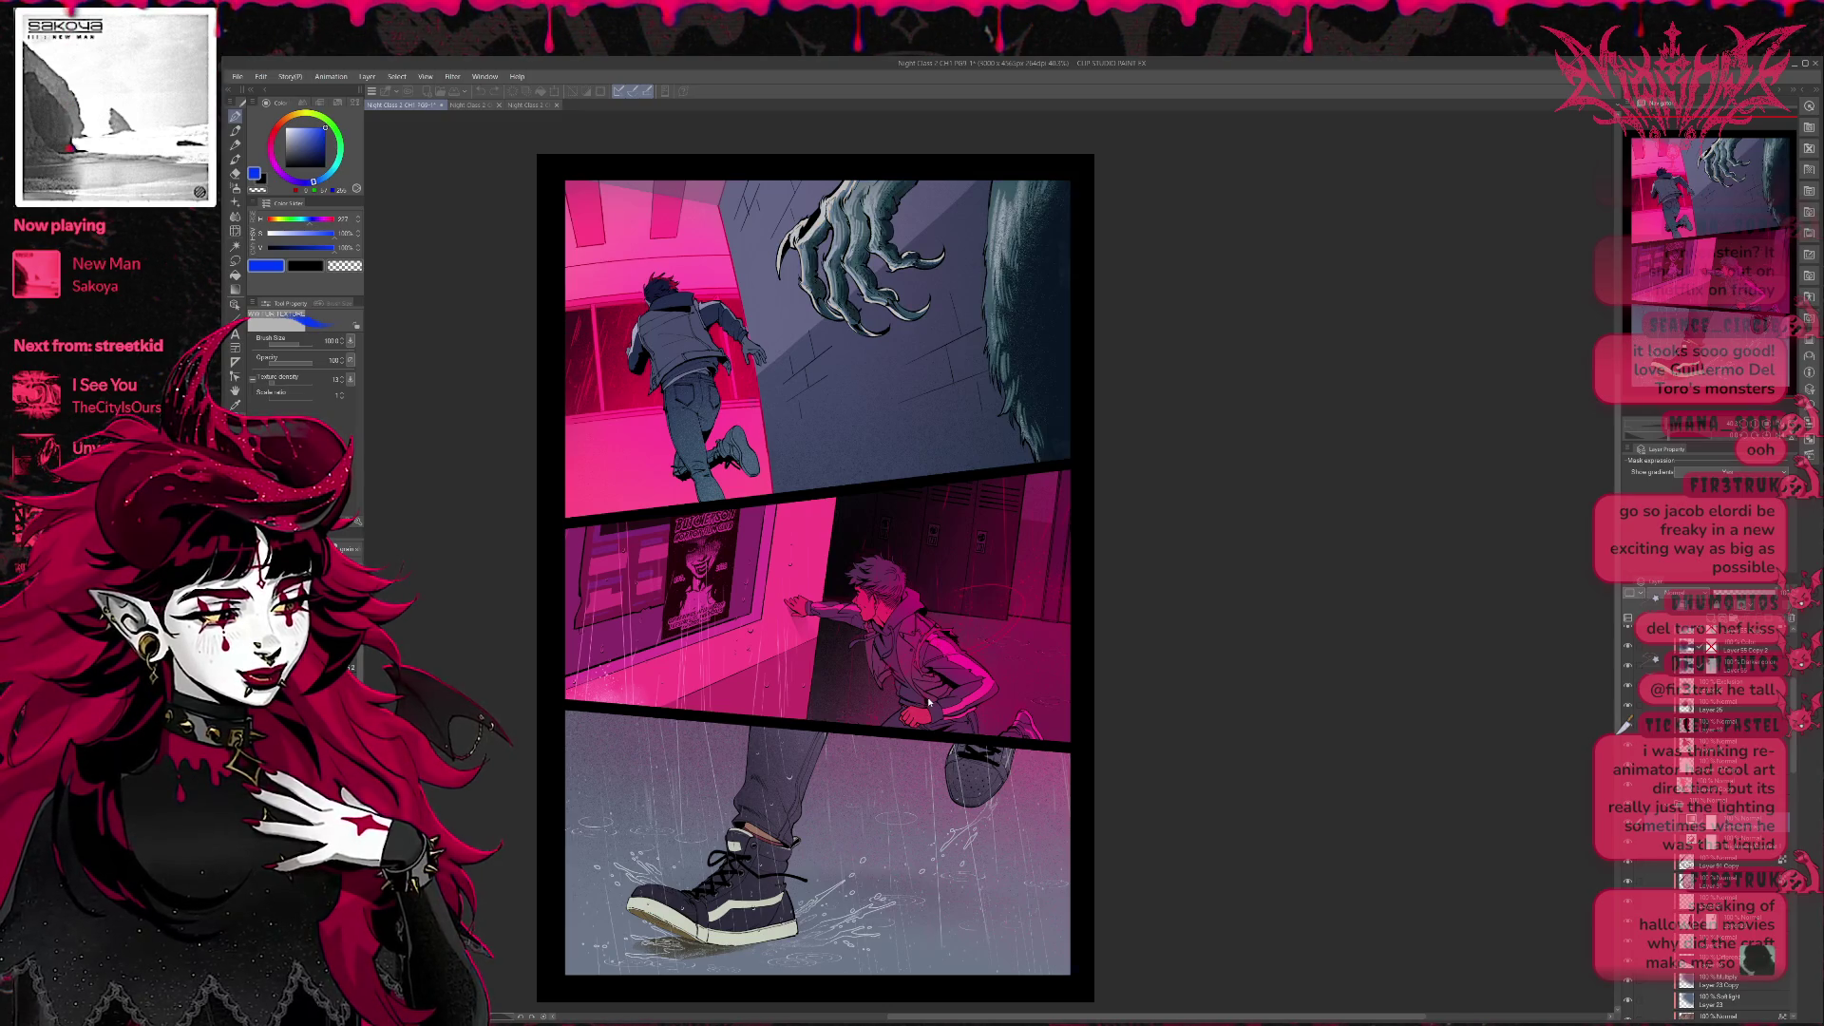
key(ctrl+y)
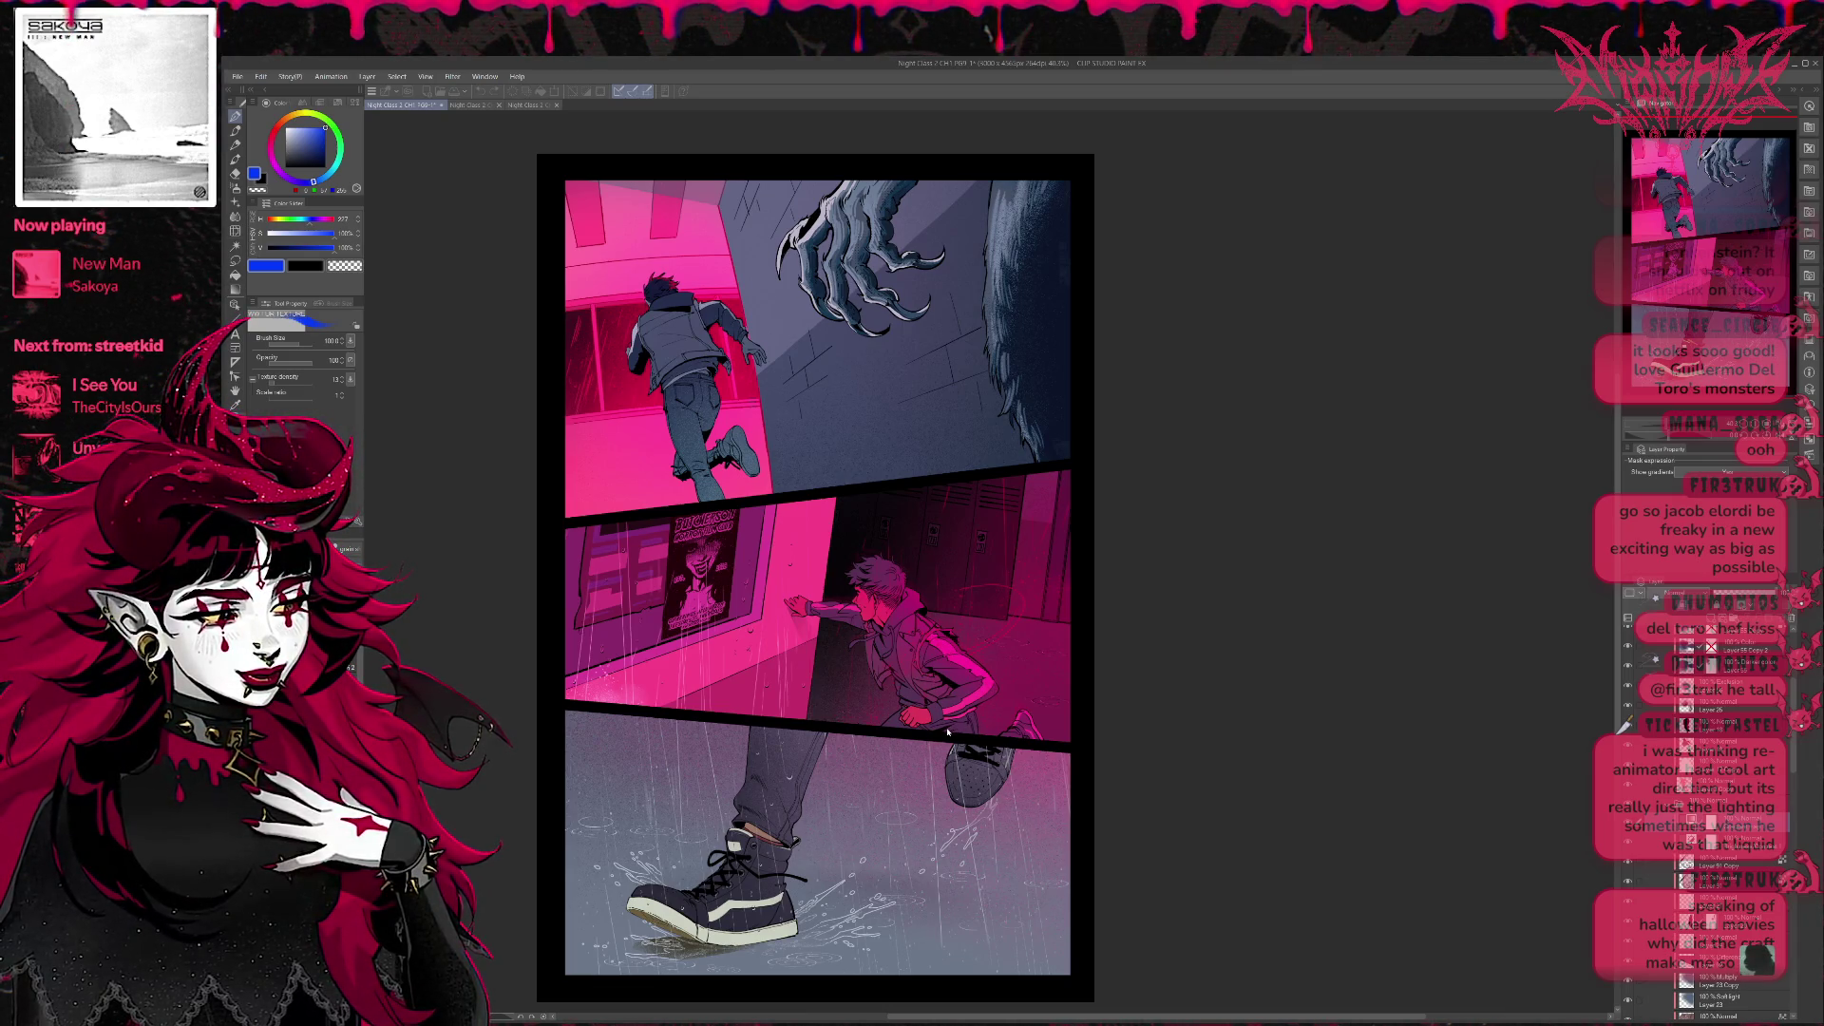
key(ctrl+z)
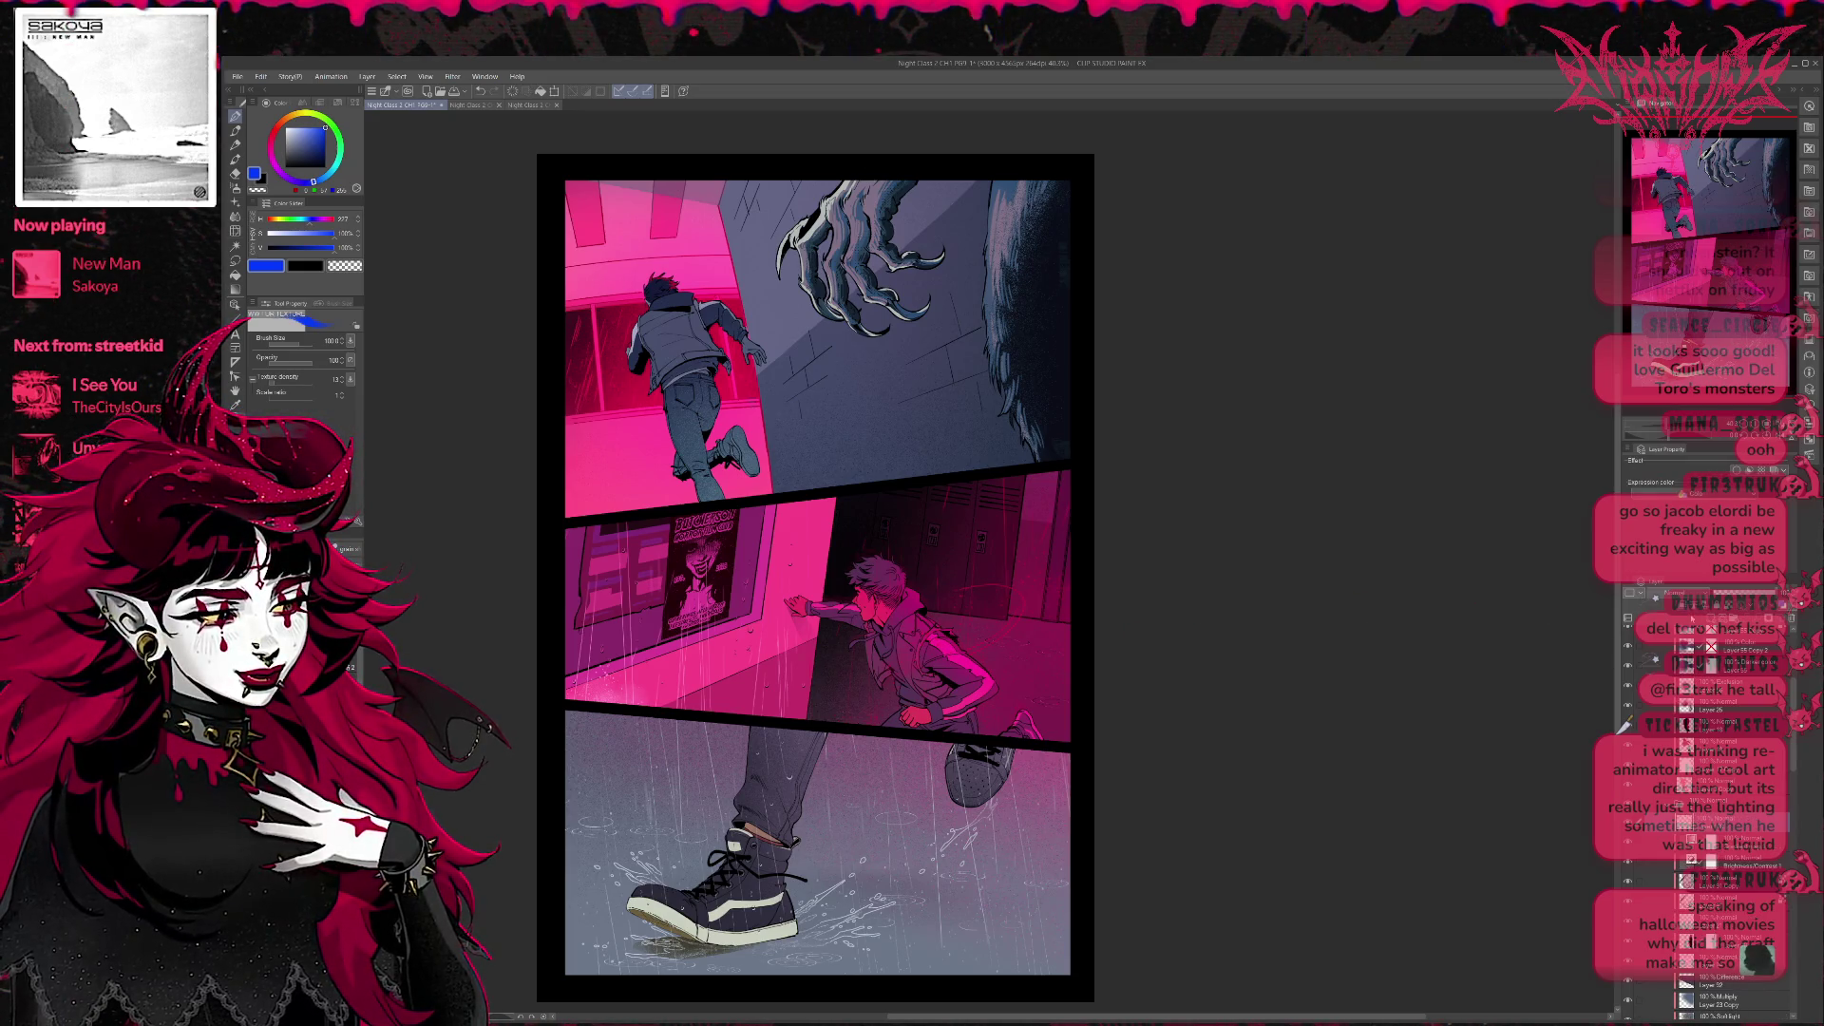
Set the layer's expression colour, switch to Fill and make pink the current colour.
click(1696, 823)
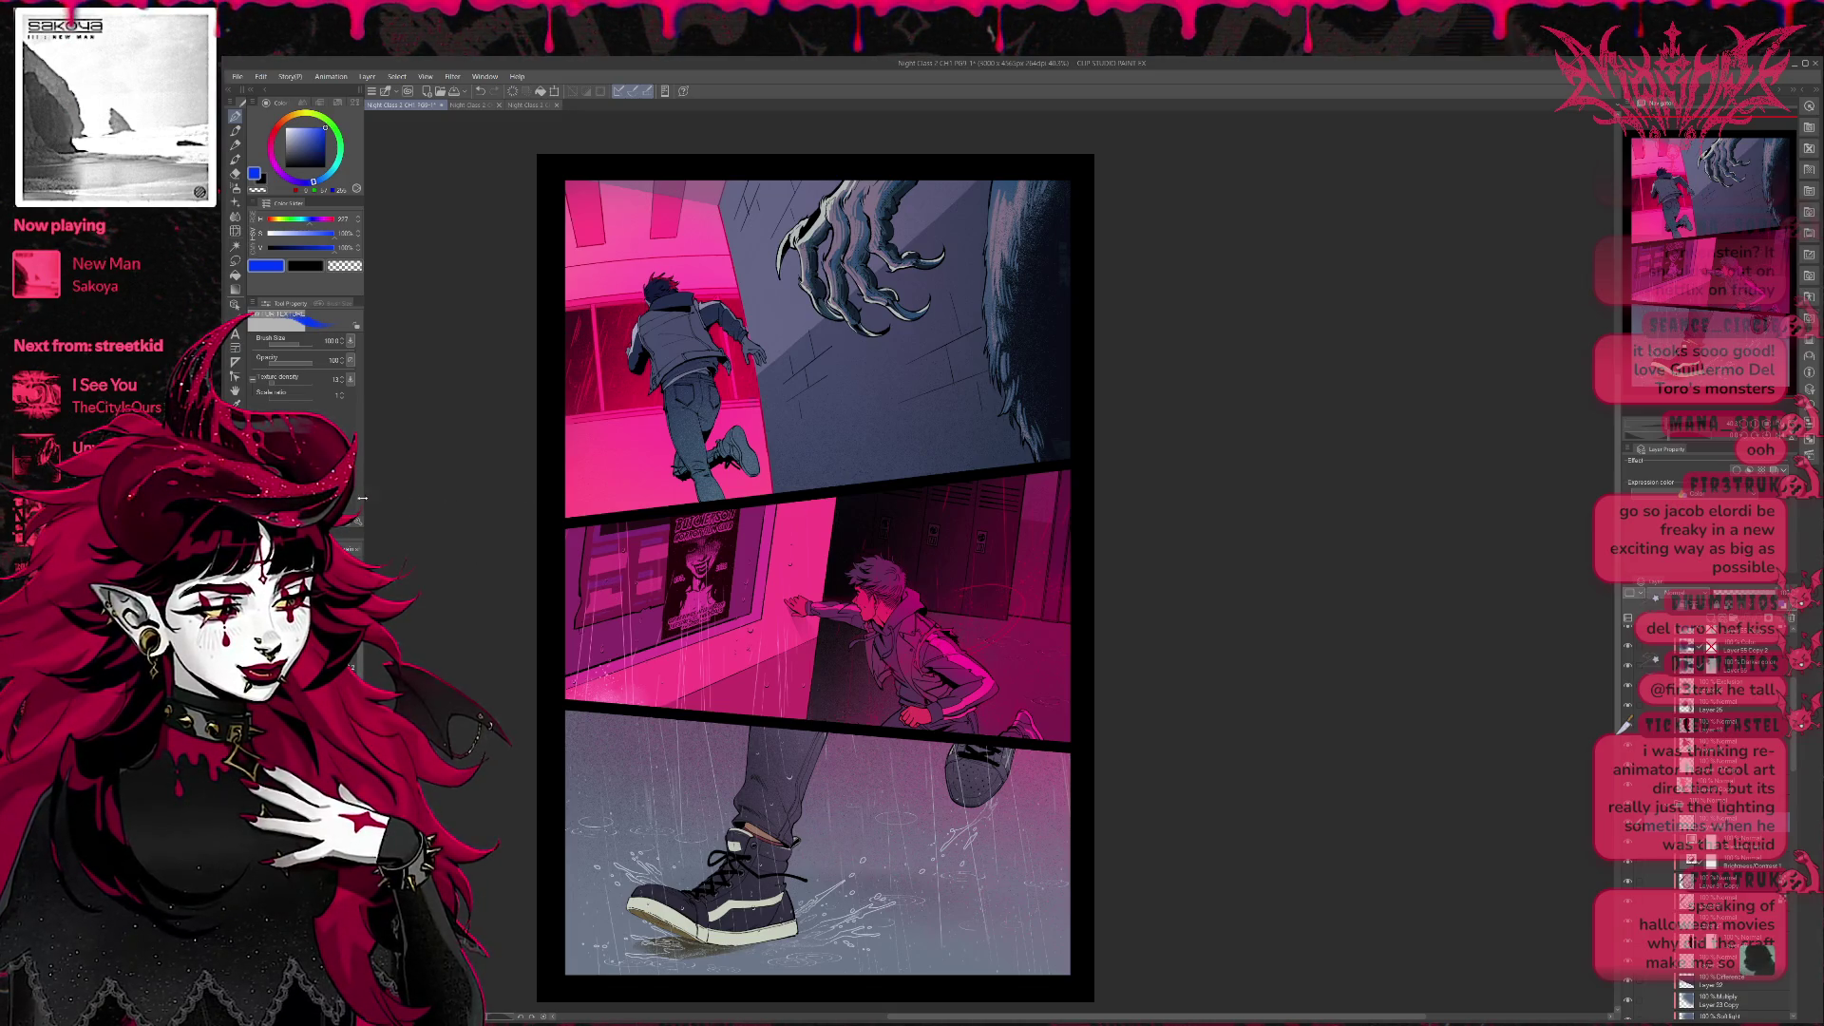
key(g)
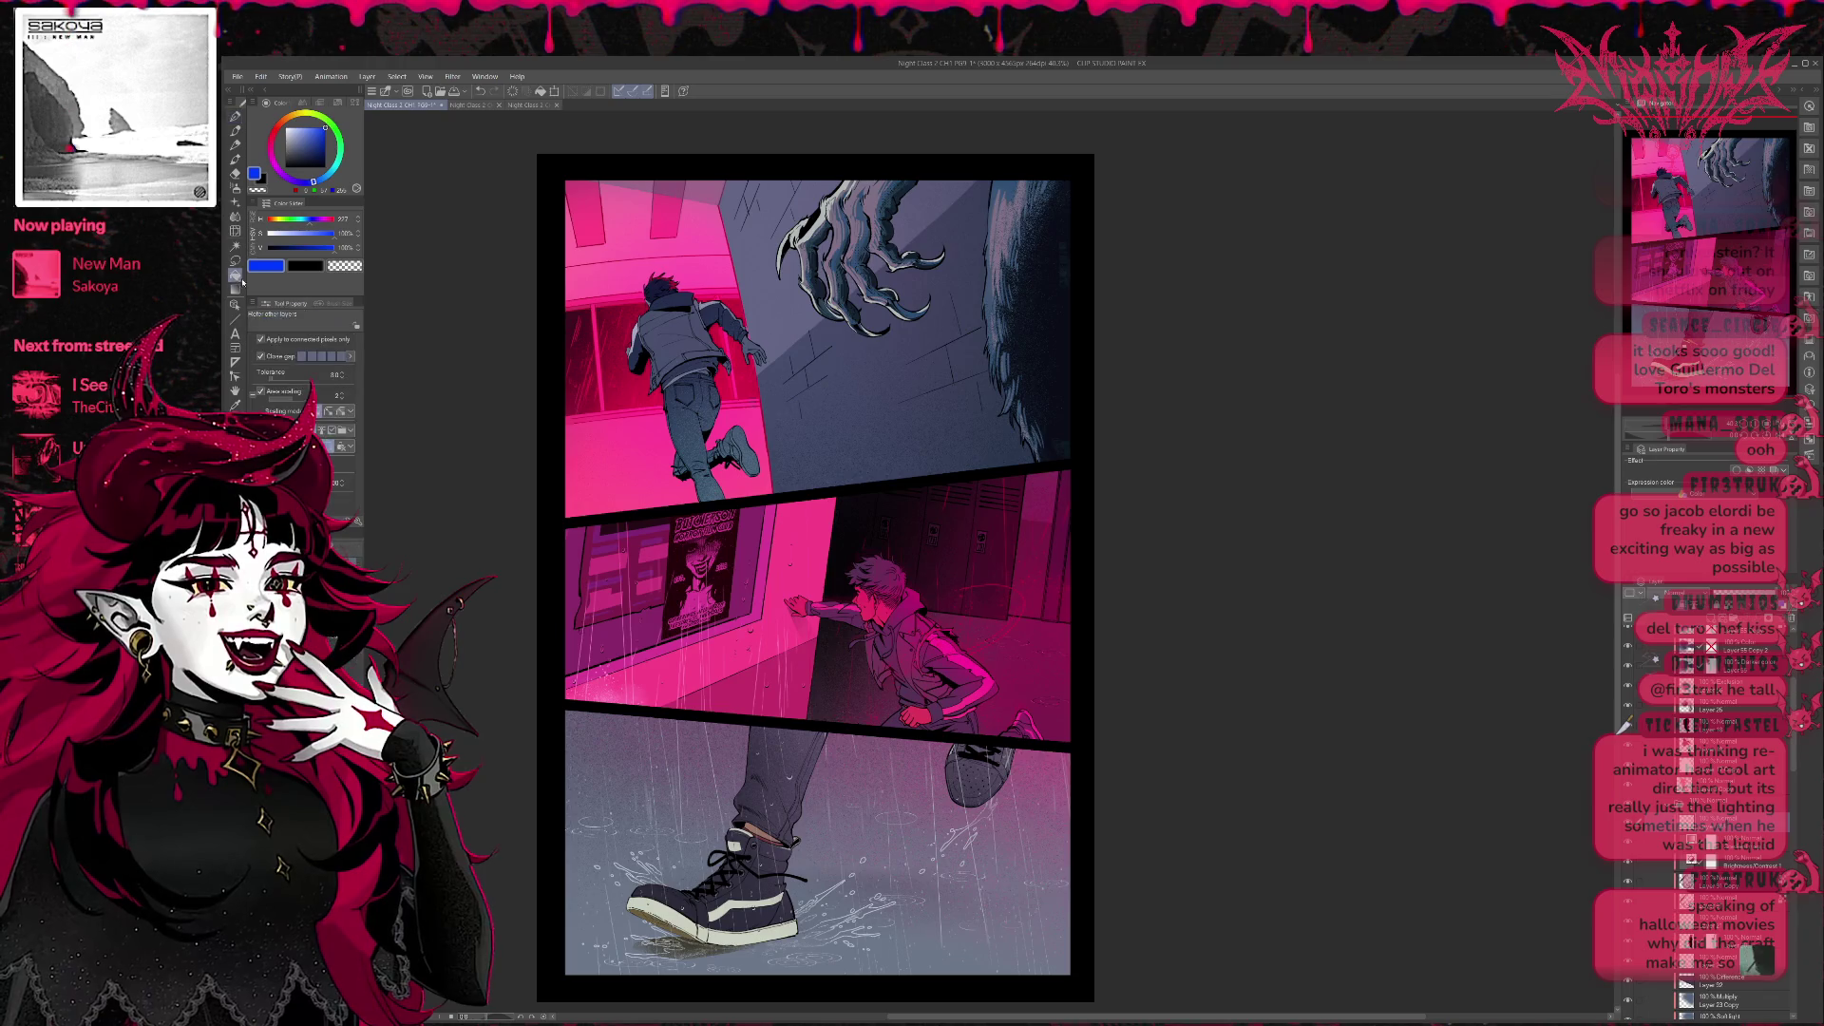
alt+click(713, 276)
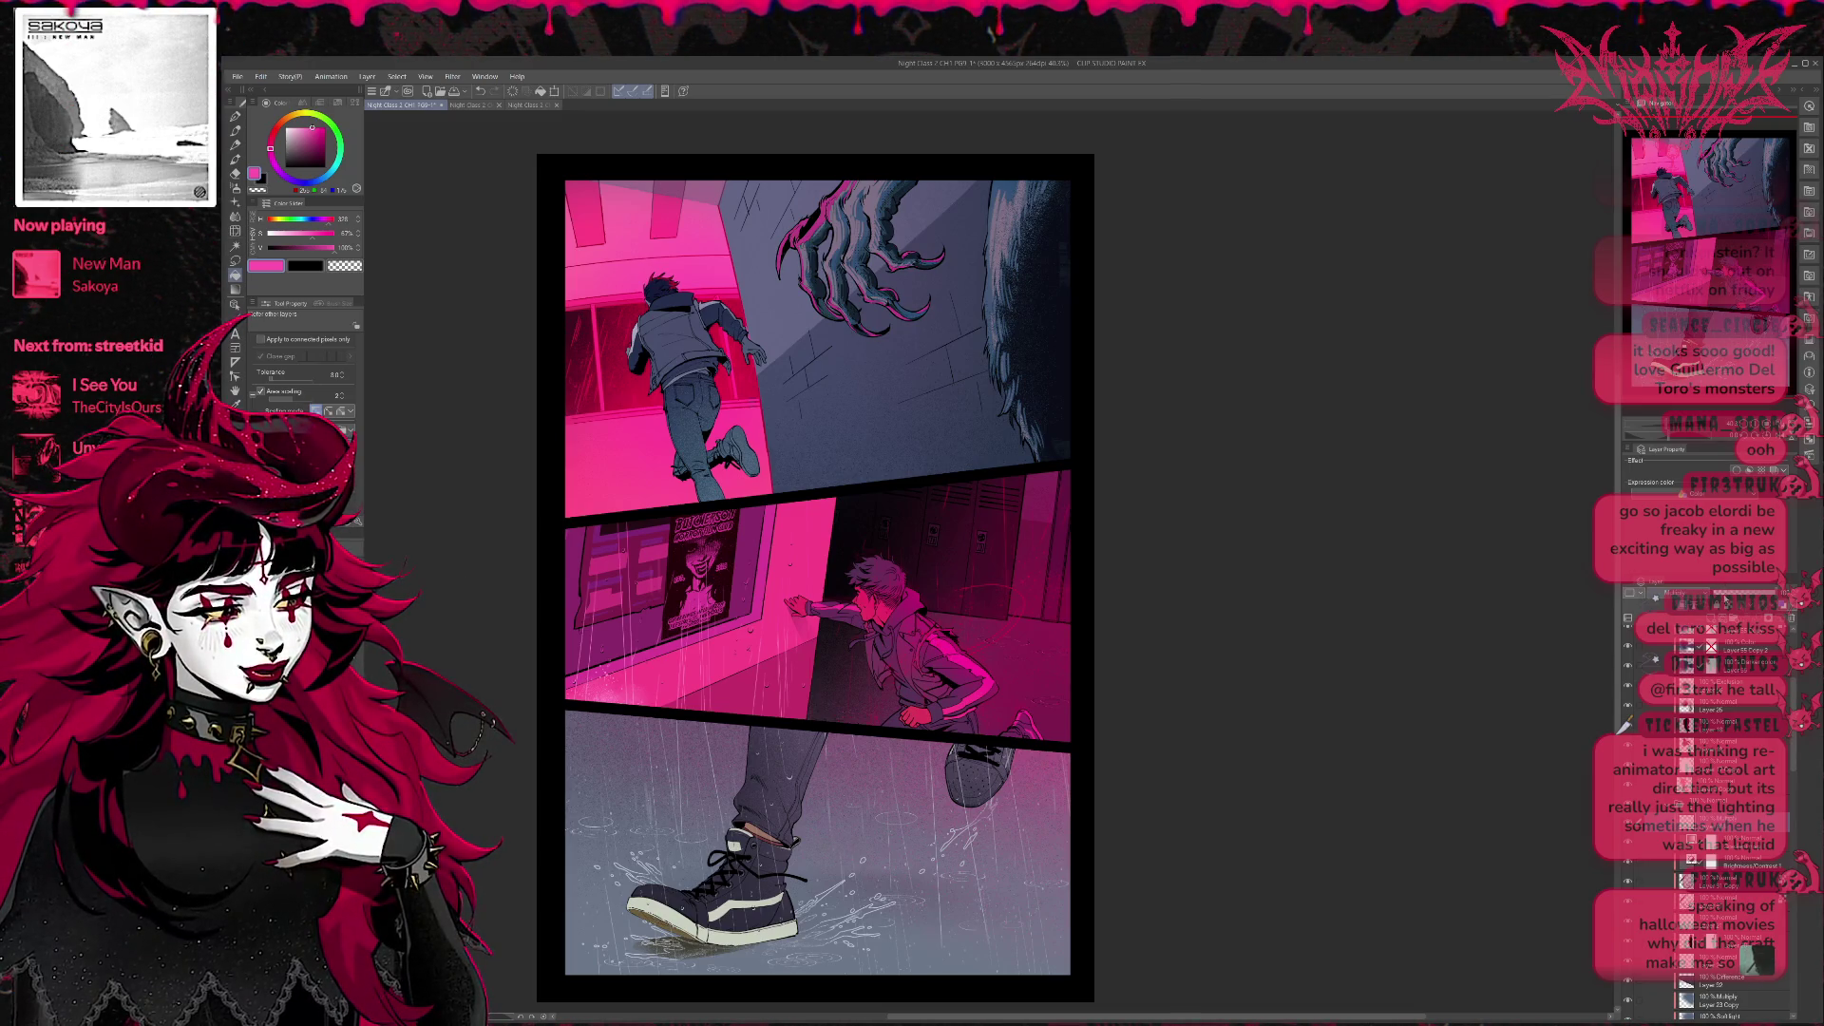
key(ctrl+z)
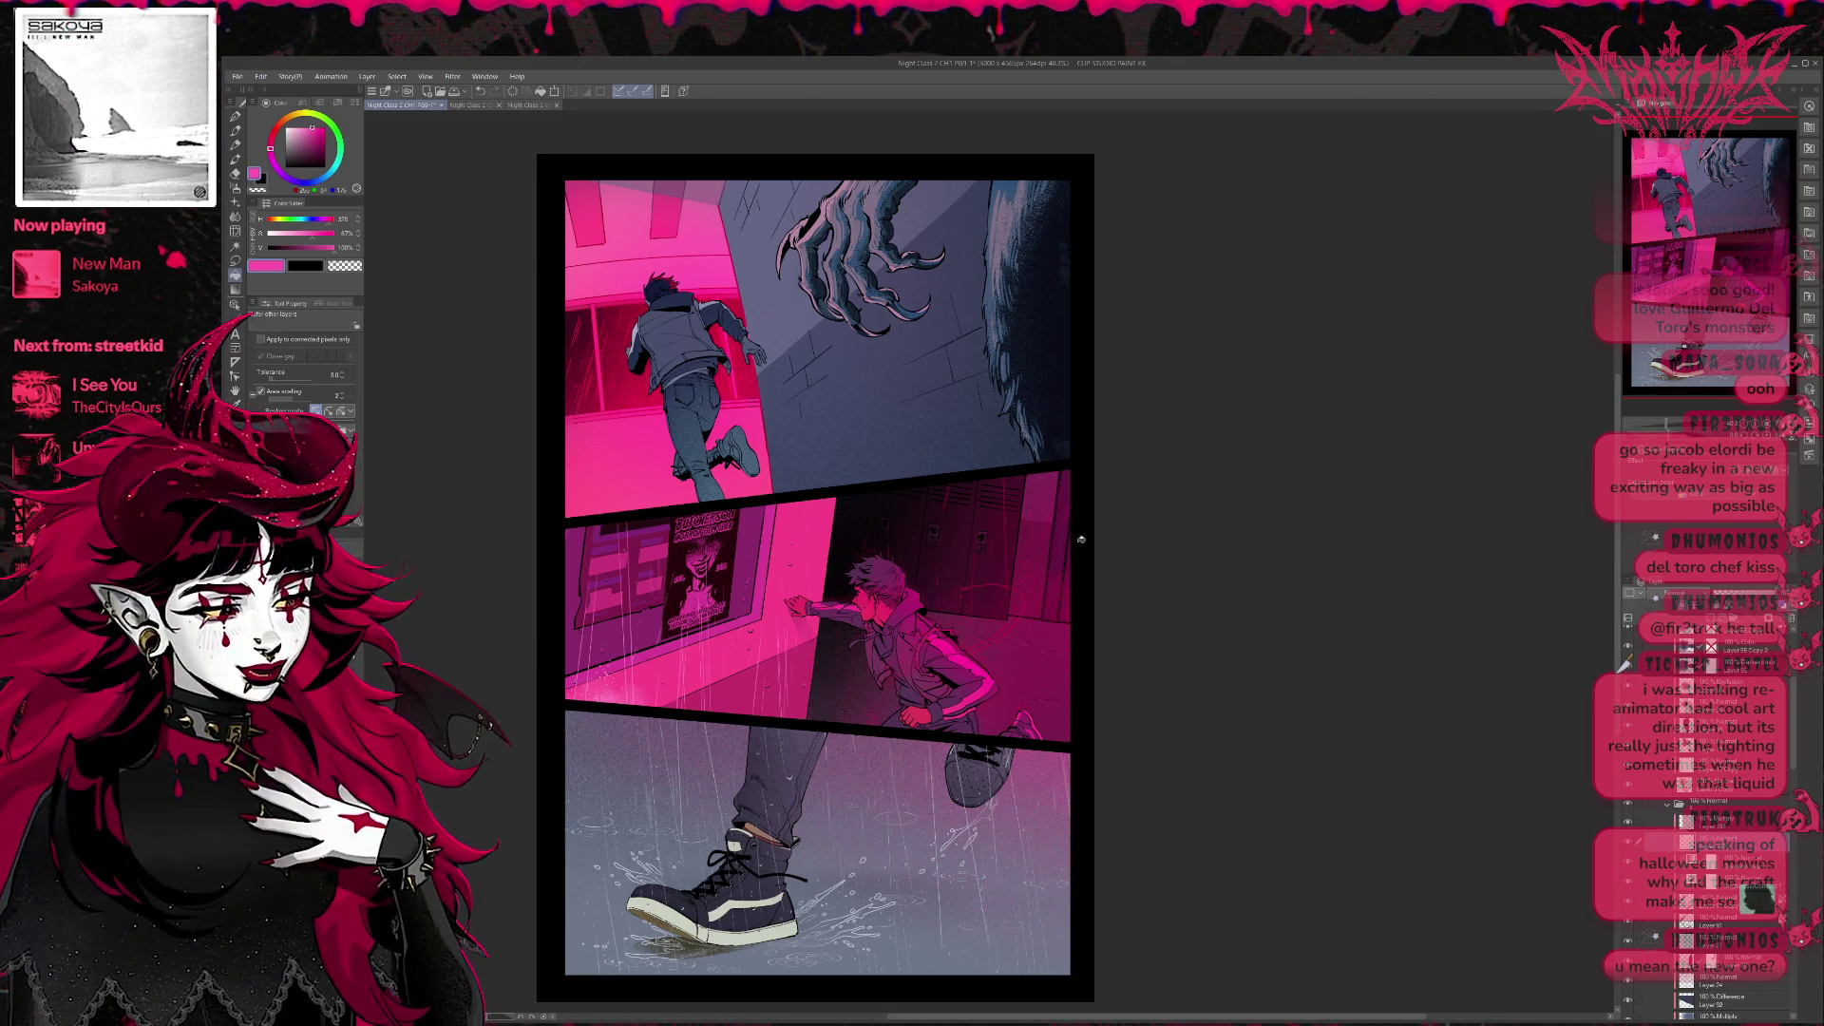
Airbrush pink then red glow over the monster claw and fur in the top panel.
key(b)
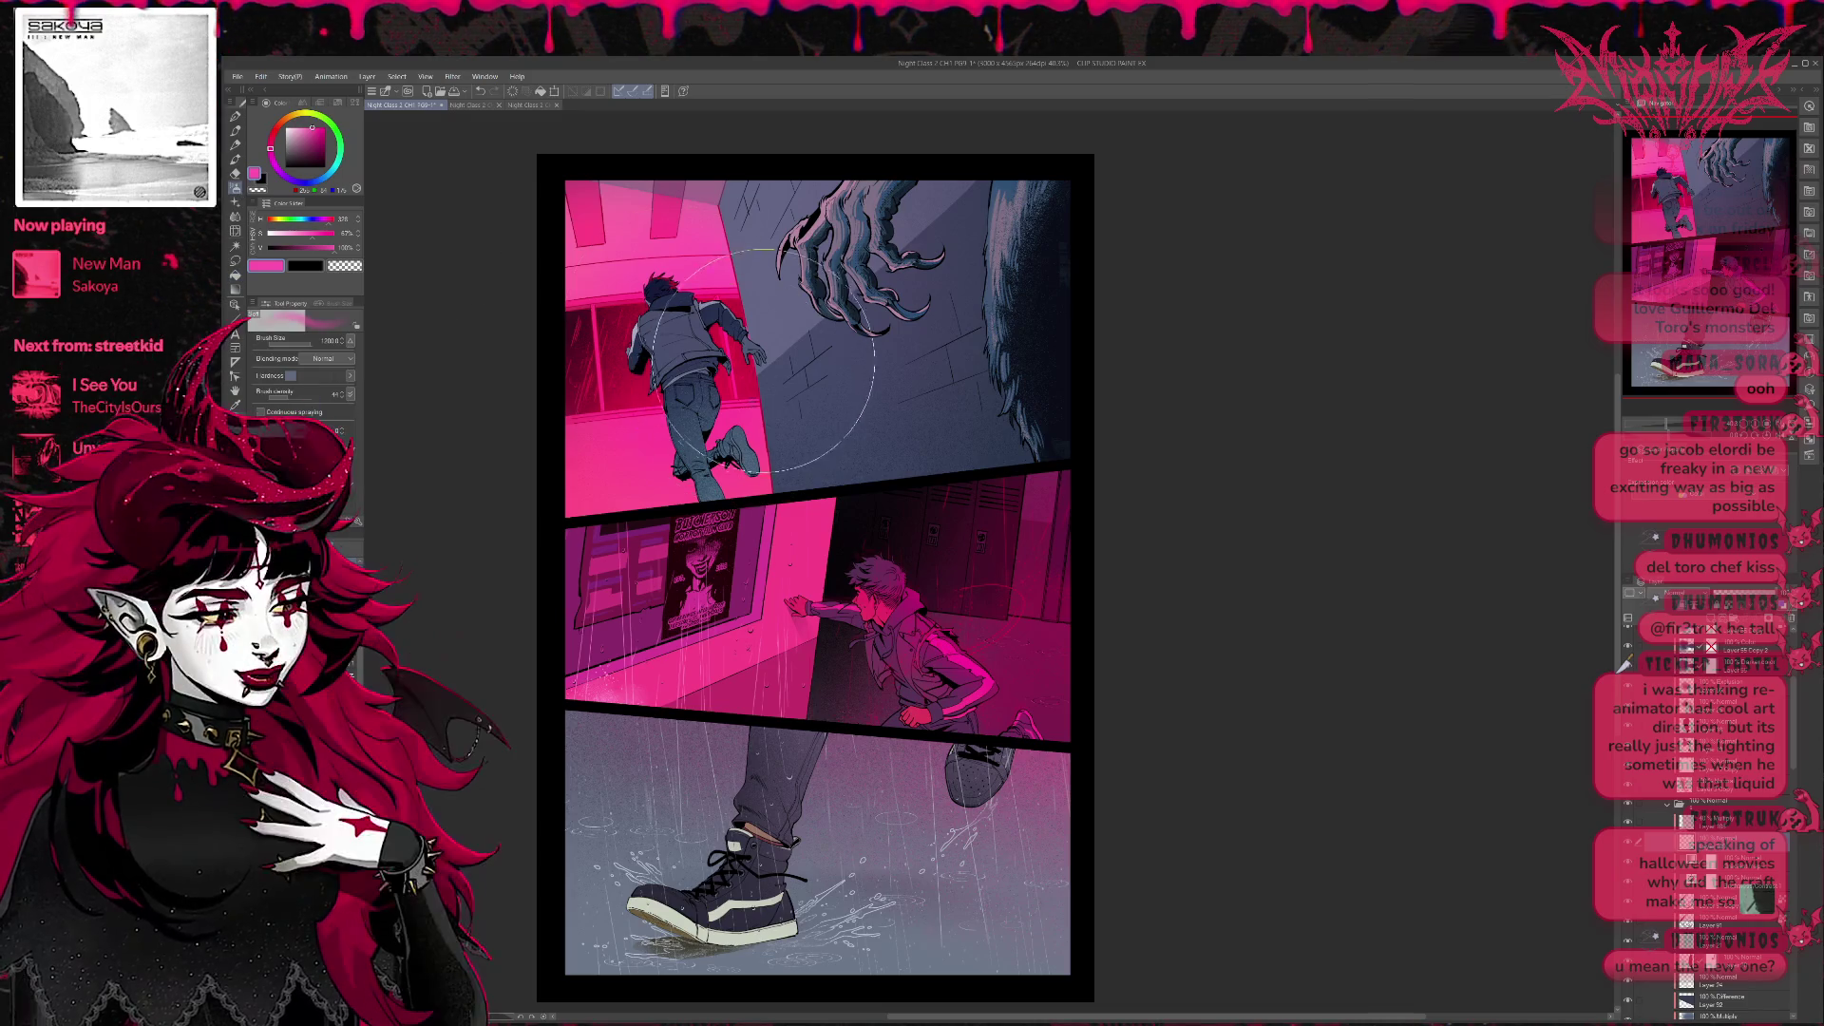
drag(799, 328, 842, 254)
drag(1005, 214, 1033, 356)
drag(1033, 256, 1027, 456)
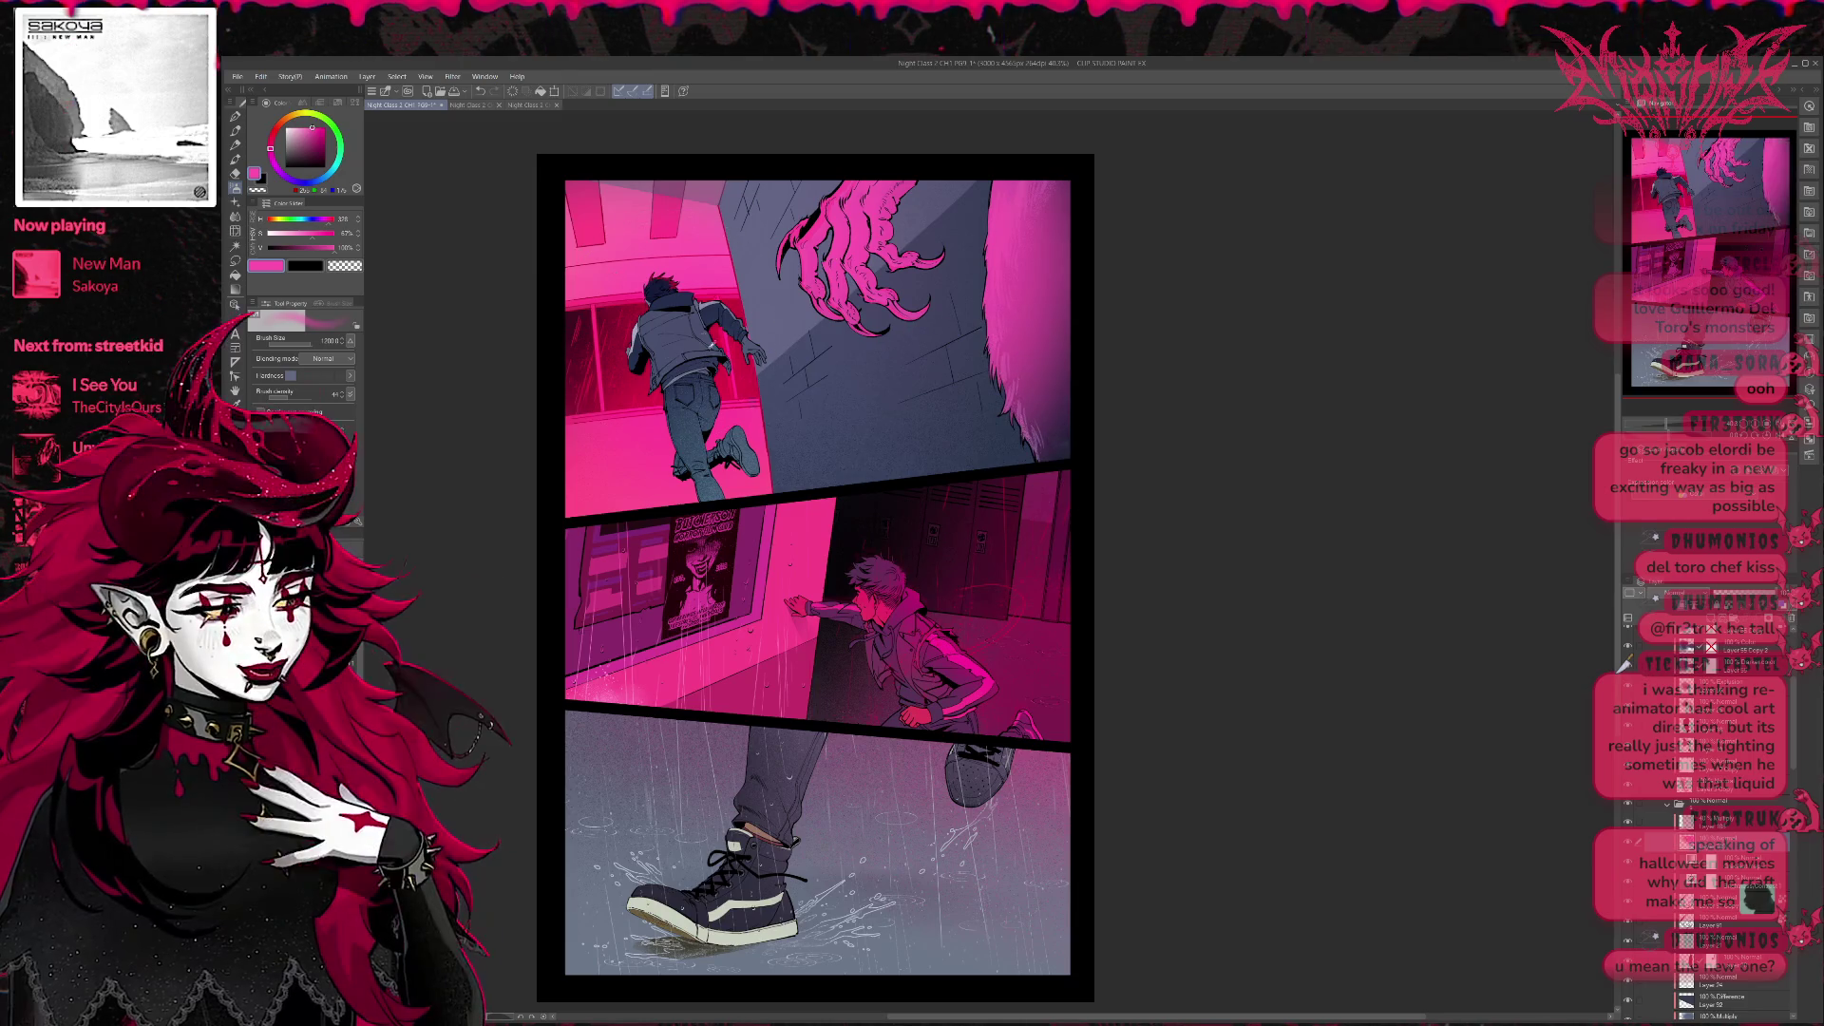
alt+click(732, 347)
drag(913, 214, 856, 285)
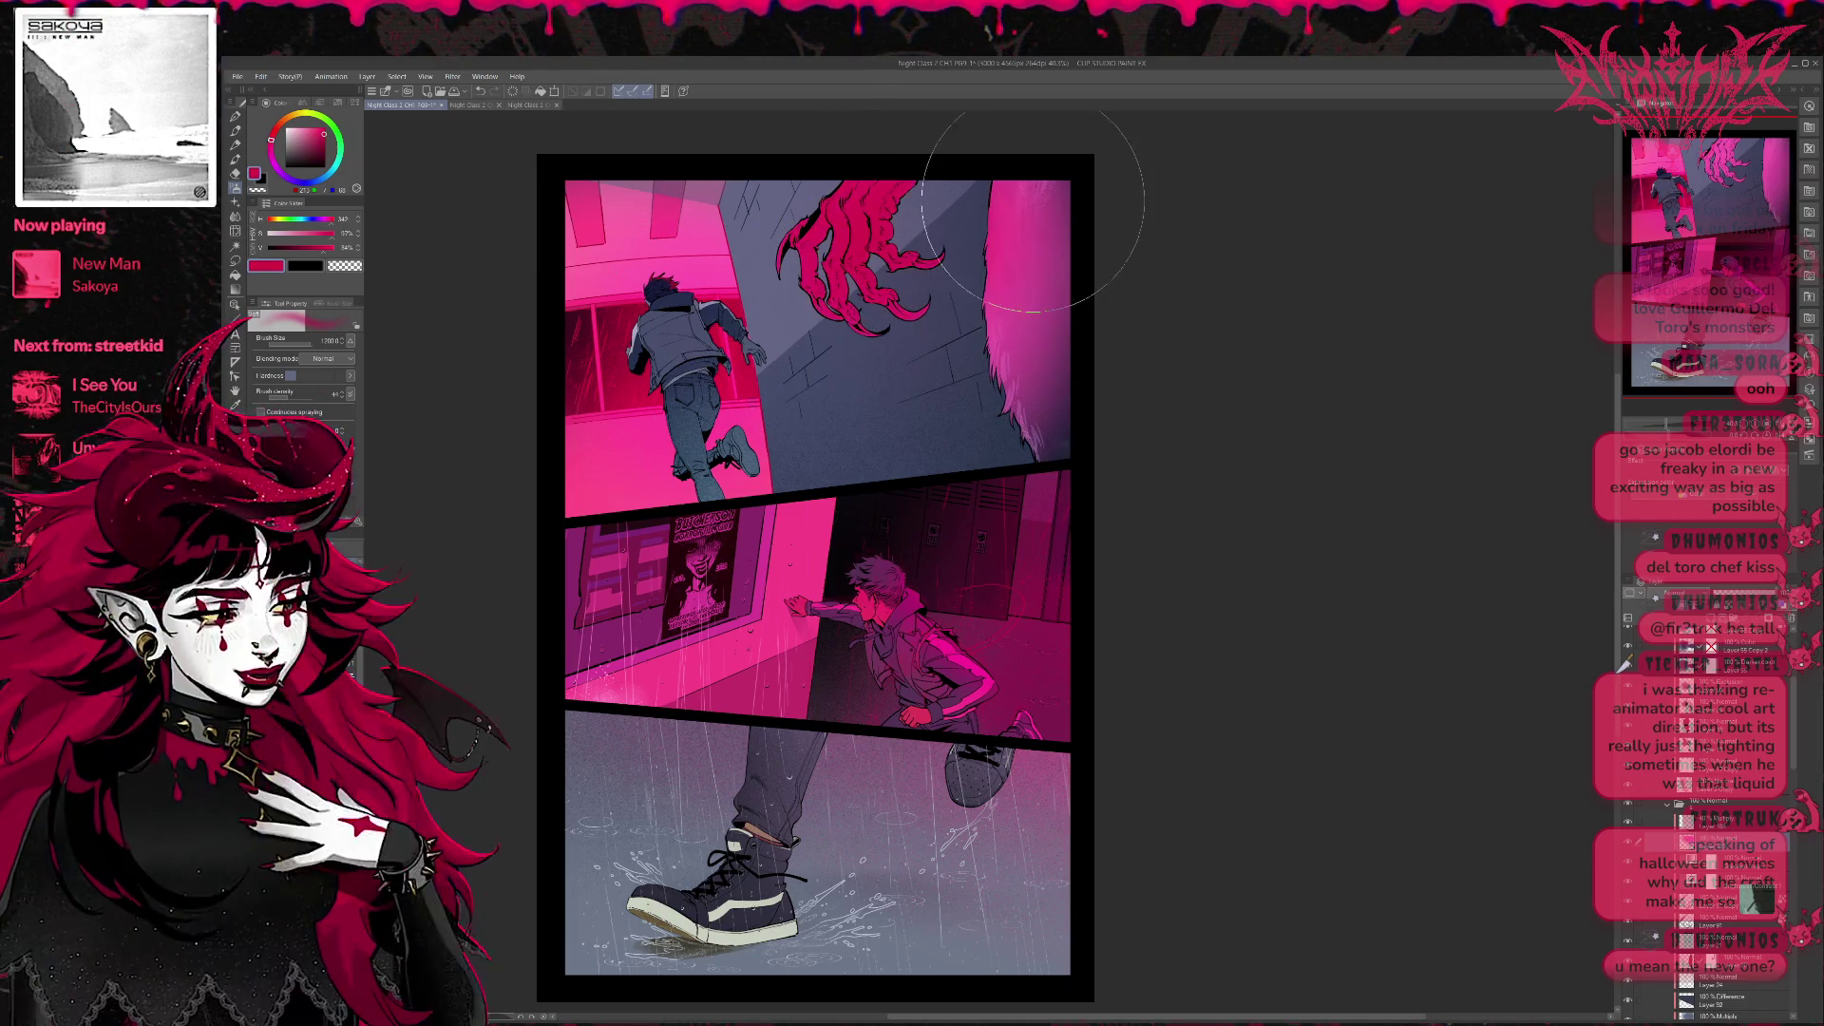
mouse_move(998, 200)
mouse_down()
mouse_move(1026, 414)
mouse_move(876, 224)
mouse_move(1018, 448)
mouse_up()
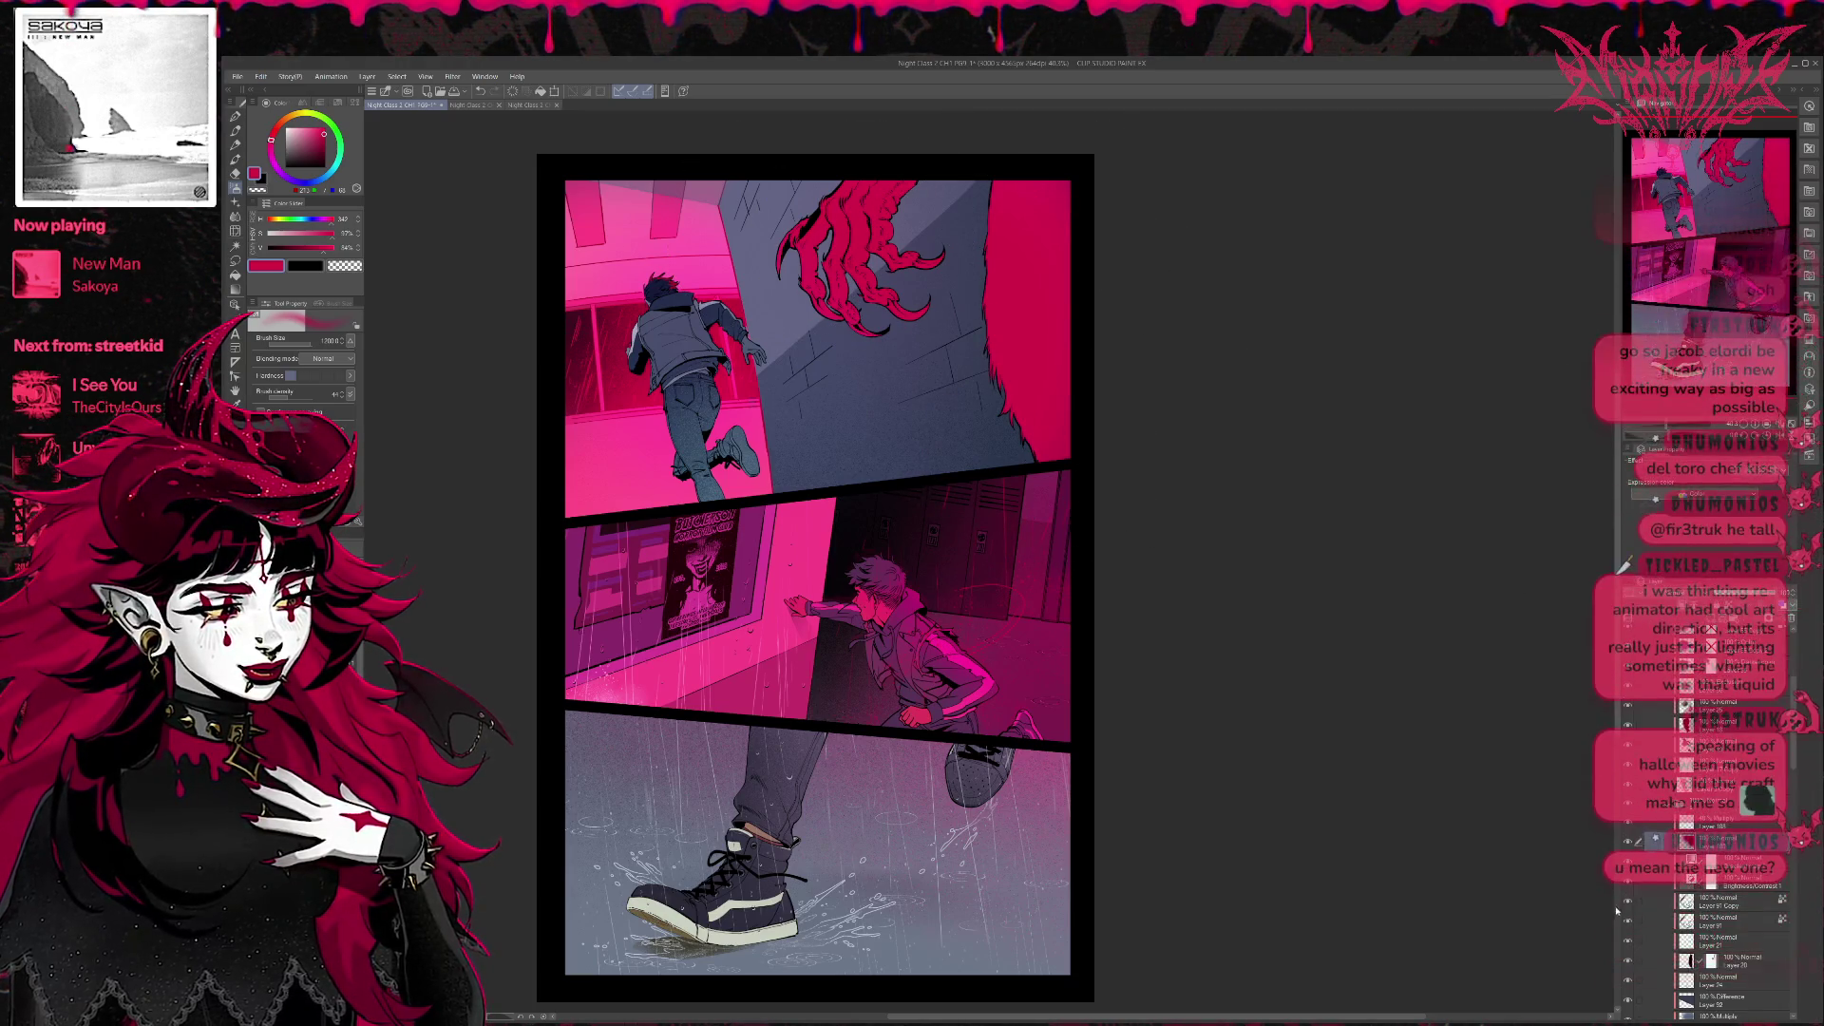
Toggle the red glow layer's visibility to compare, keeping the glow, and change brush.
click(1630, 648)
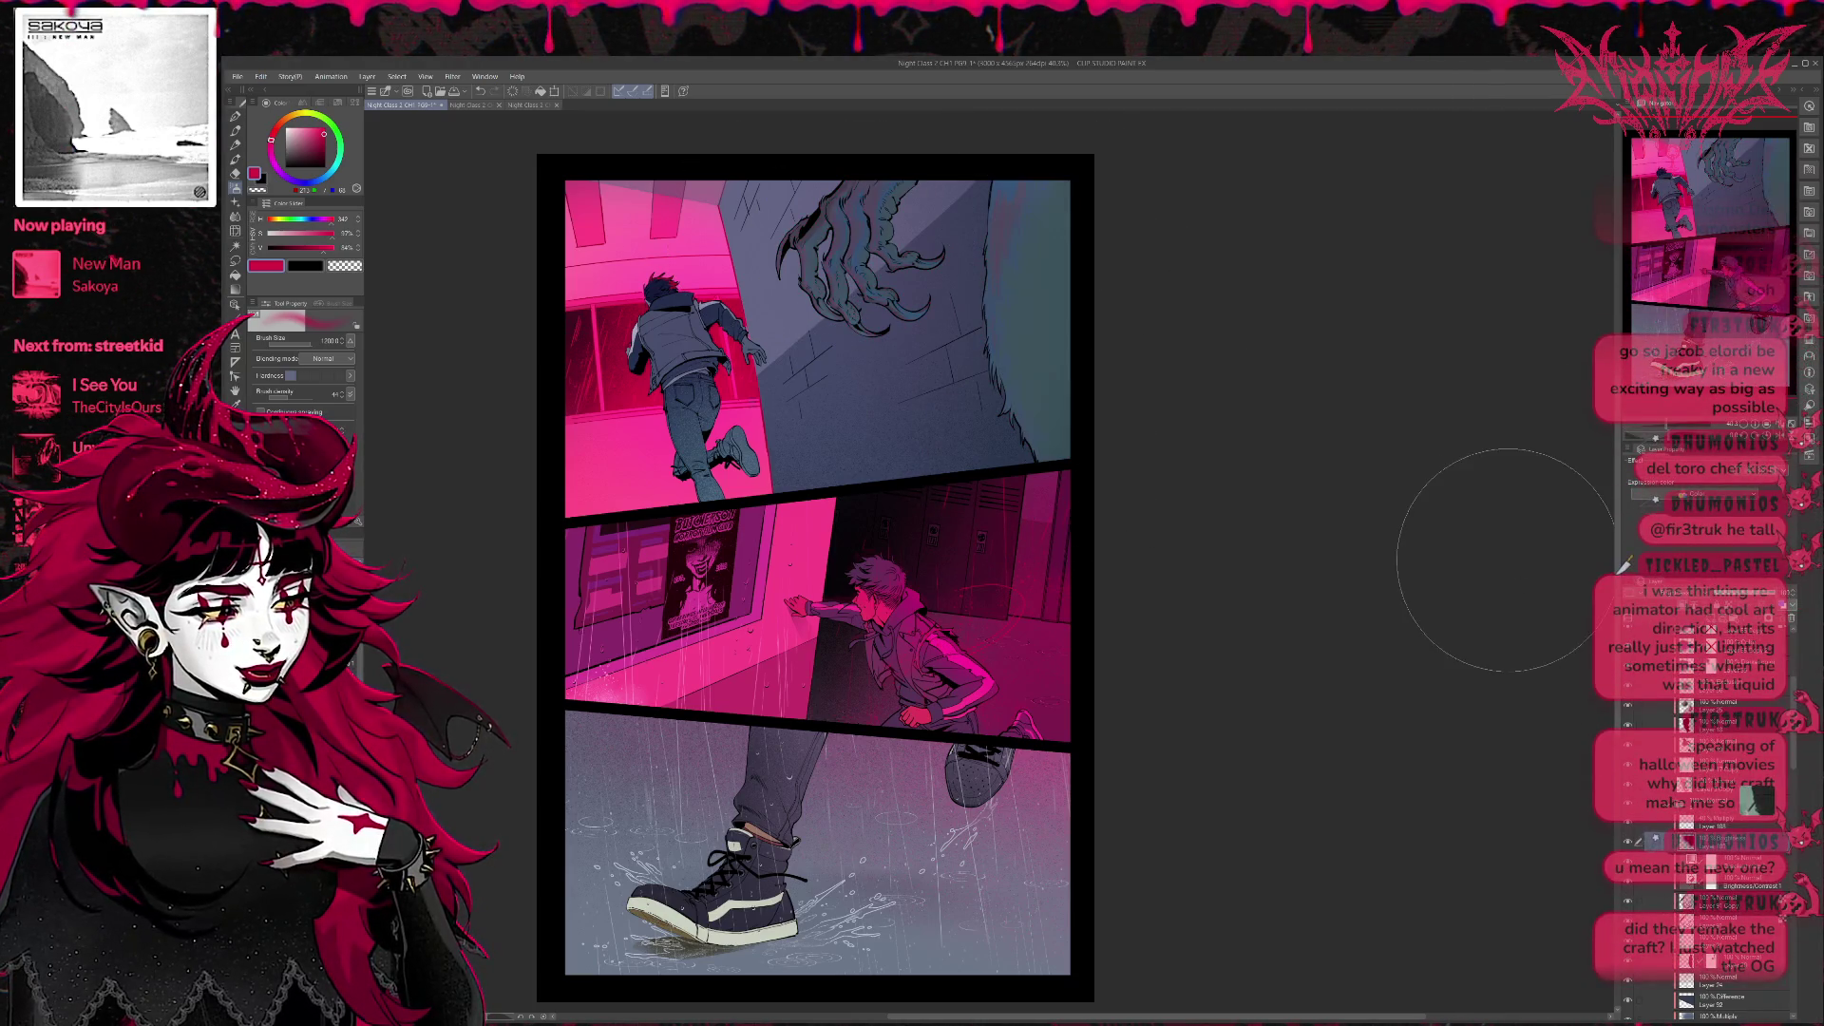
click(1626, 565)
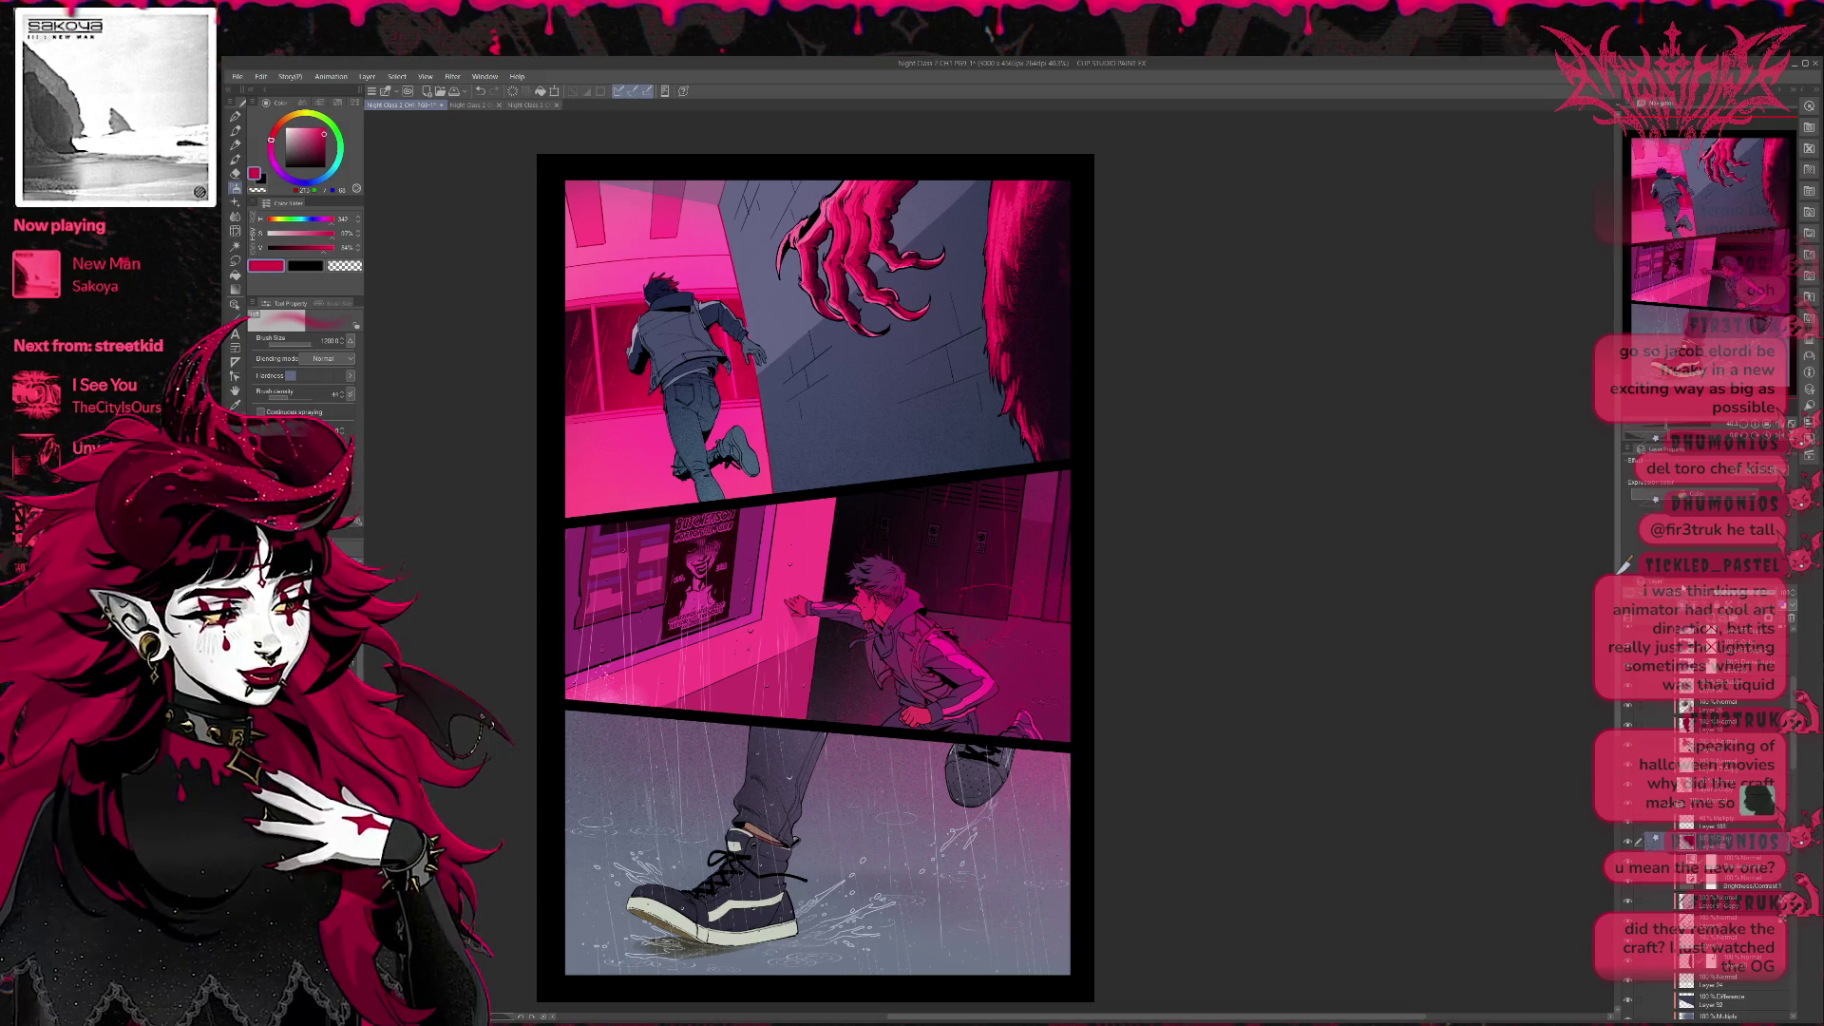
click(1624, 566)
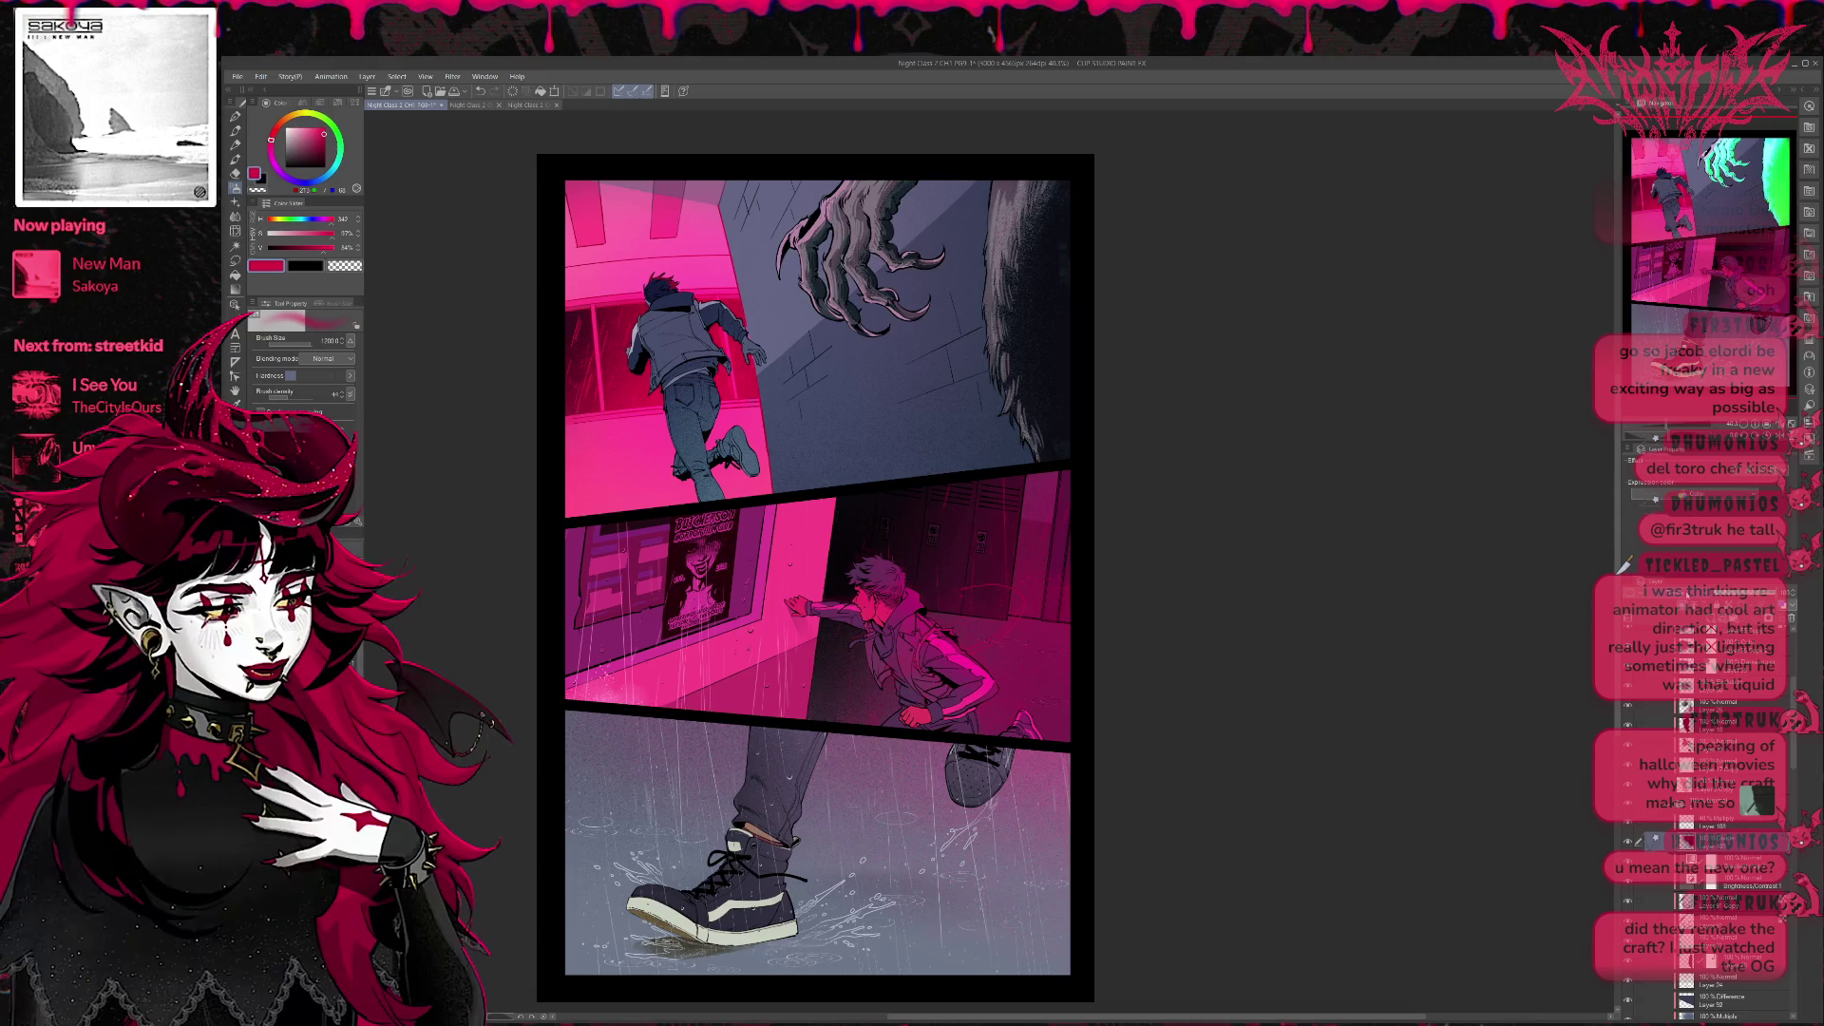
click(1623, 566)
click(1623, 566)
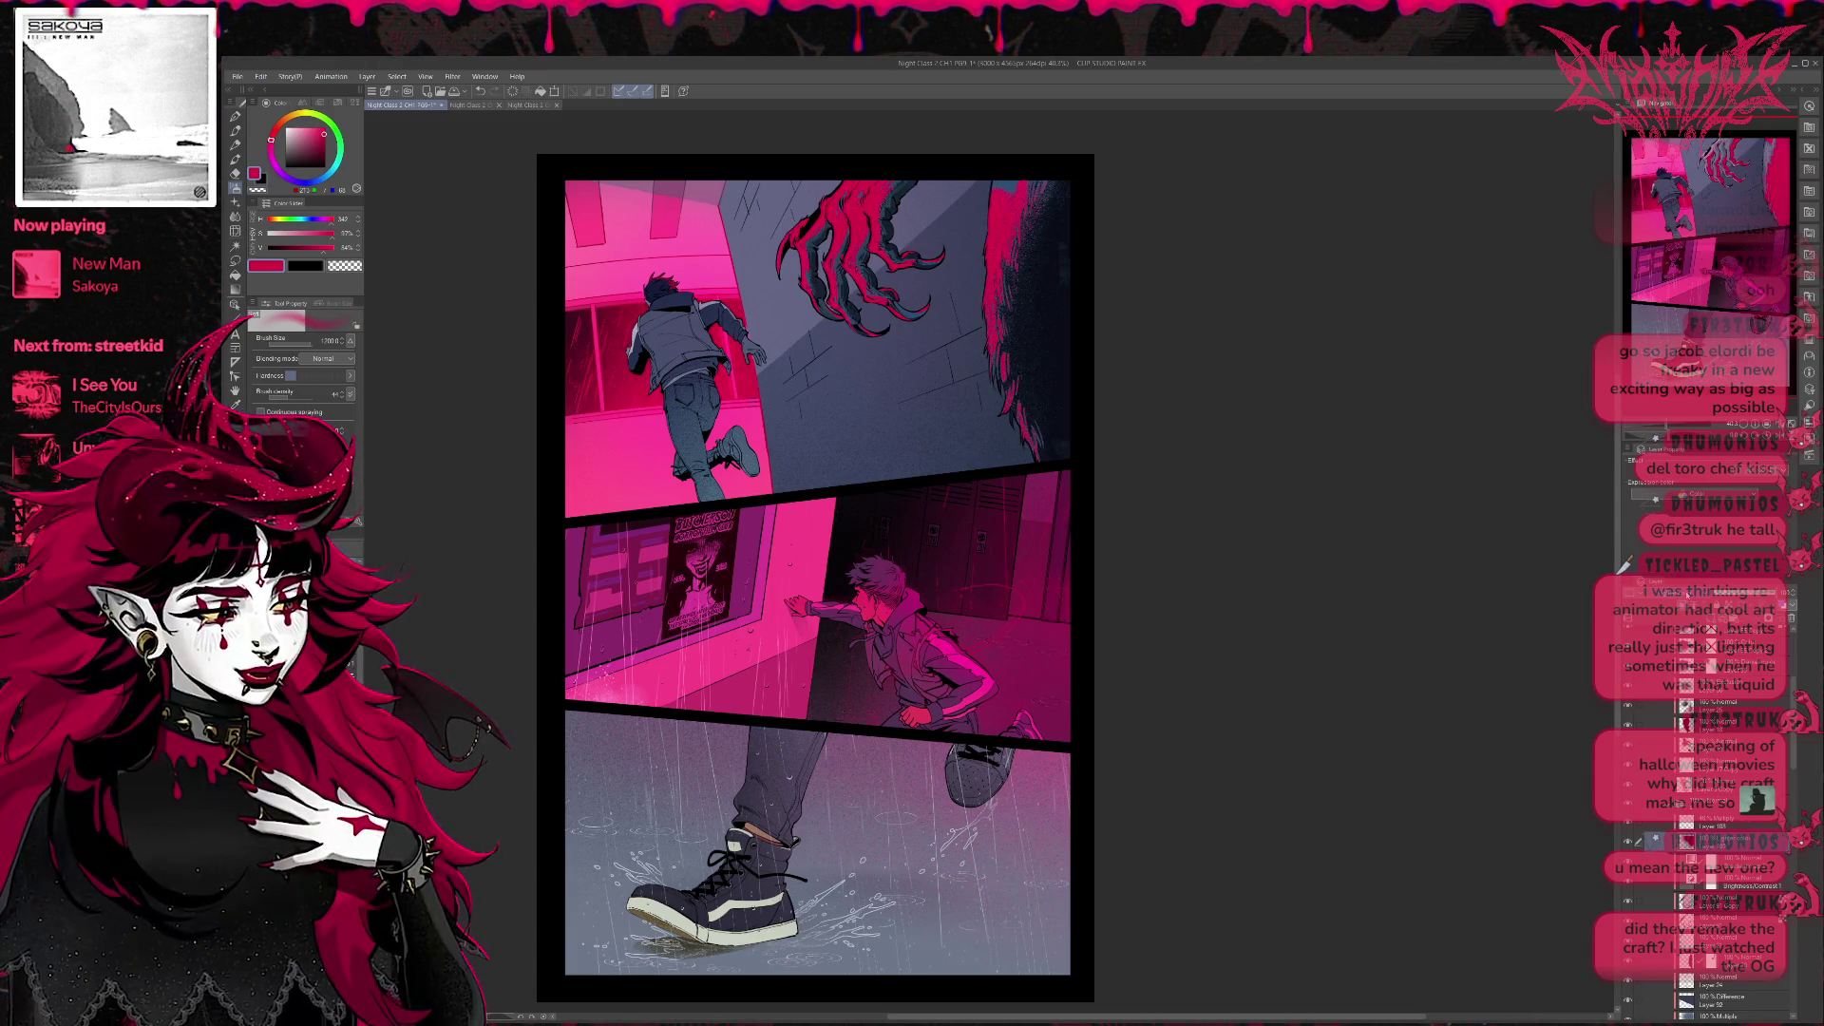
click(1623, 565)
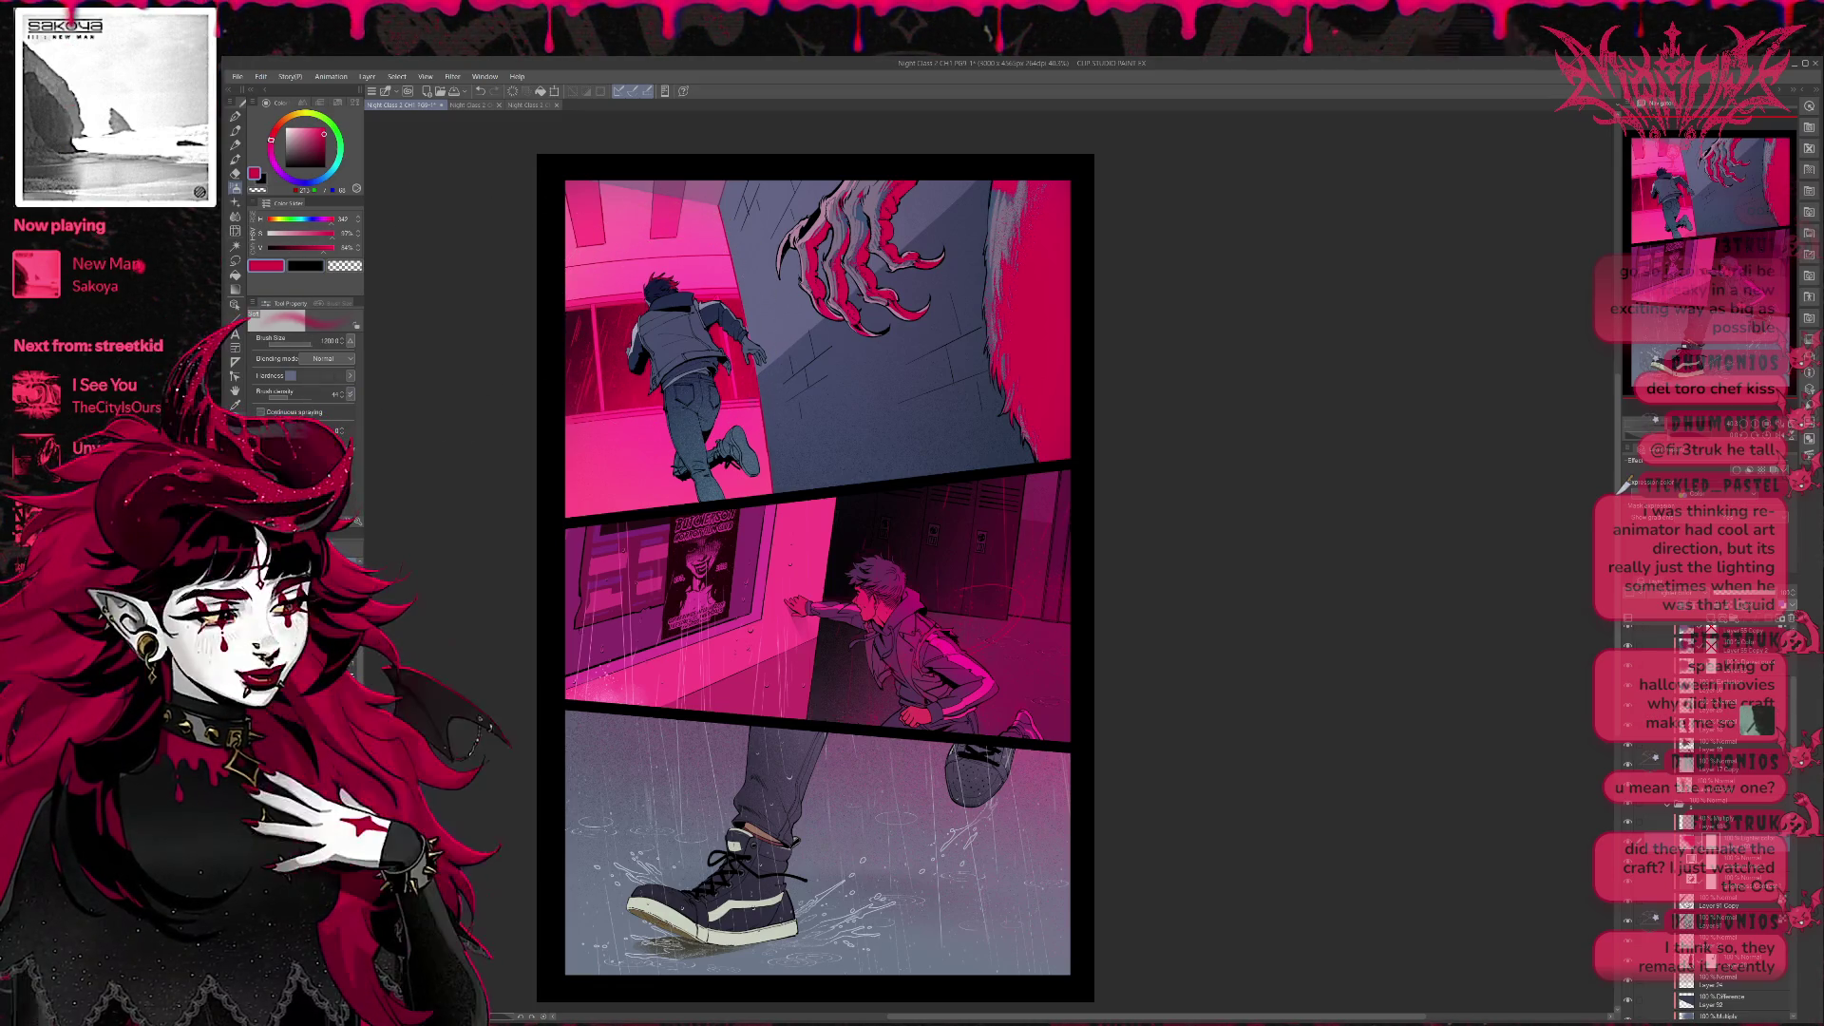
click(236, 117)
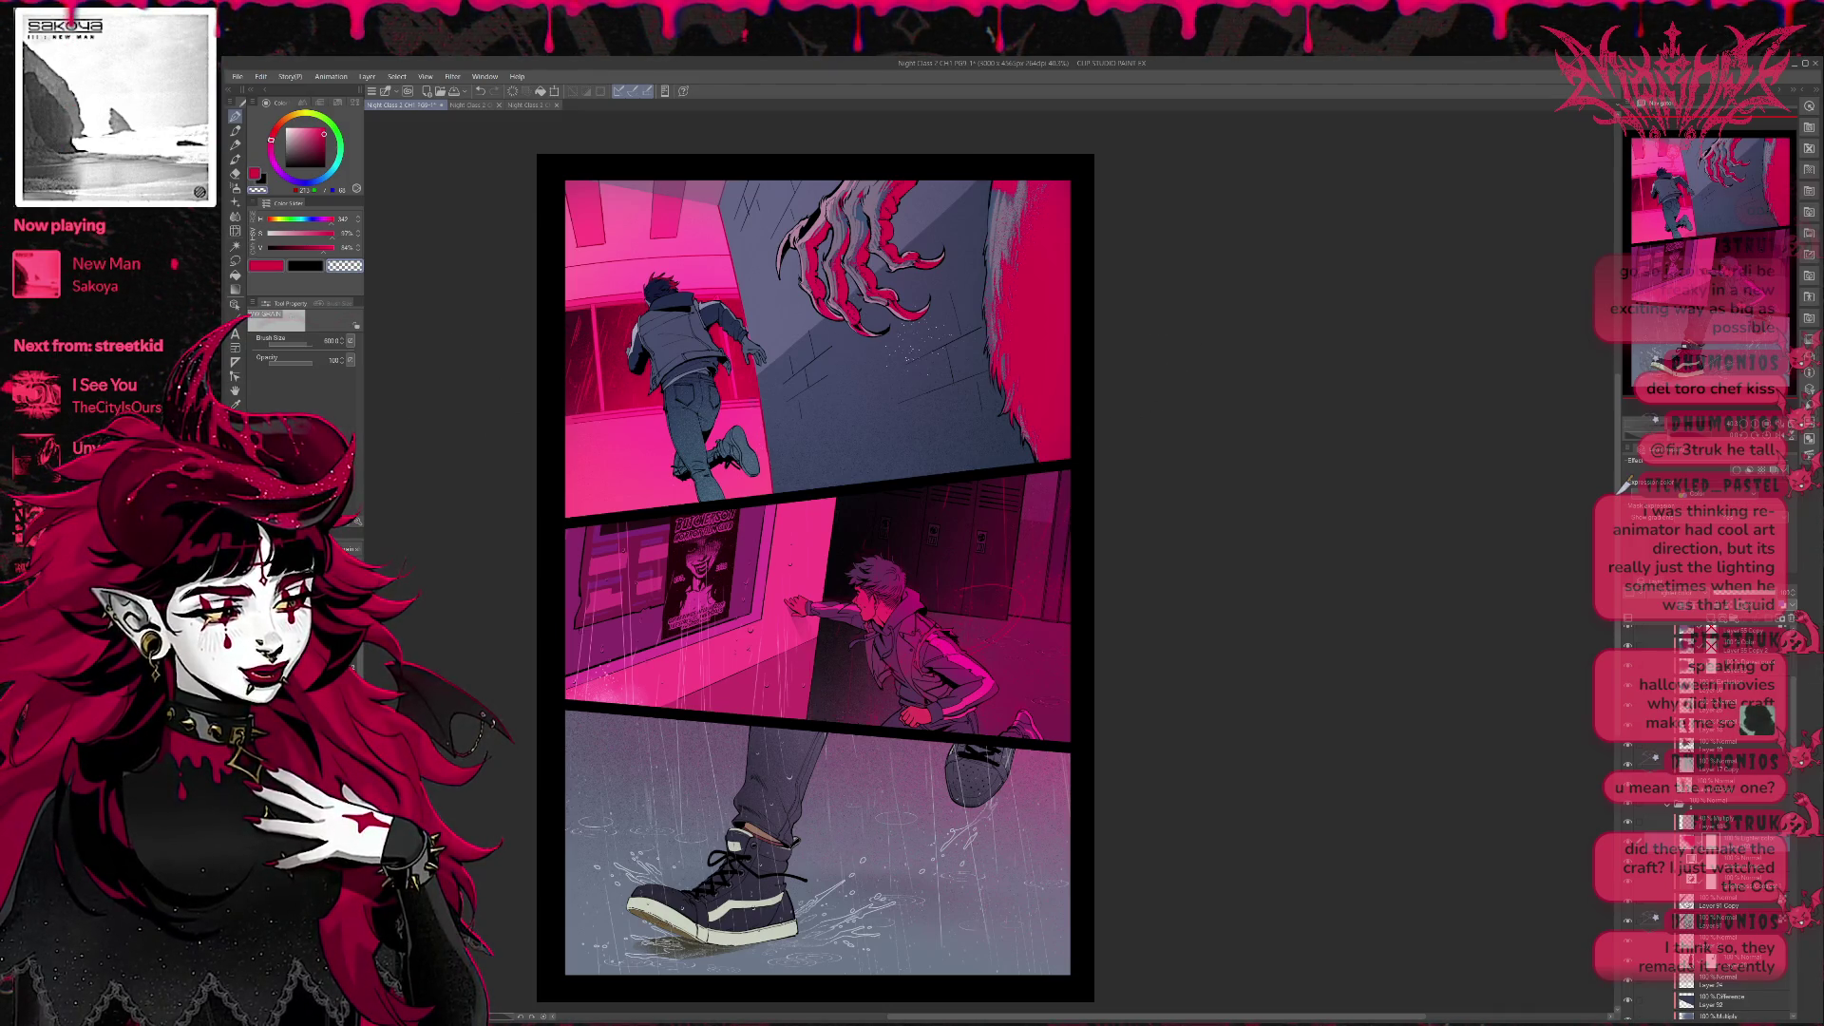
Add grey speckle to the fur, then undo and redo to keep the pale claw and fur-edge highlights.
drag(1005, 174, 1048, 228)
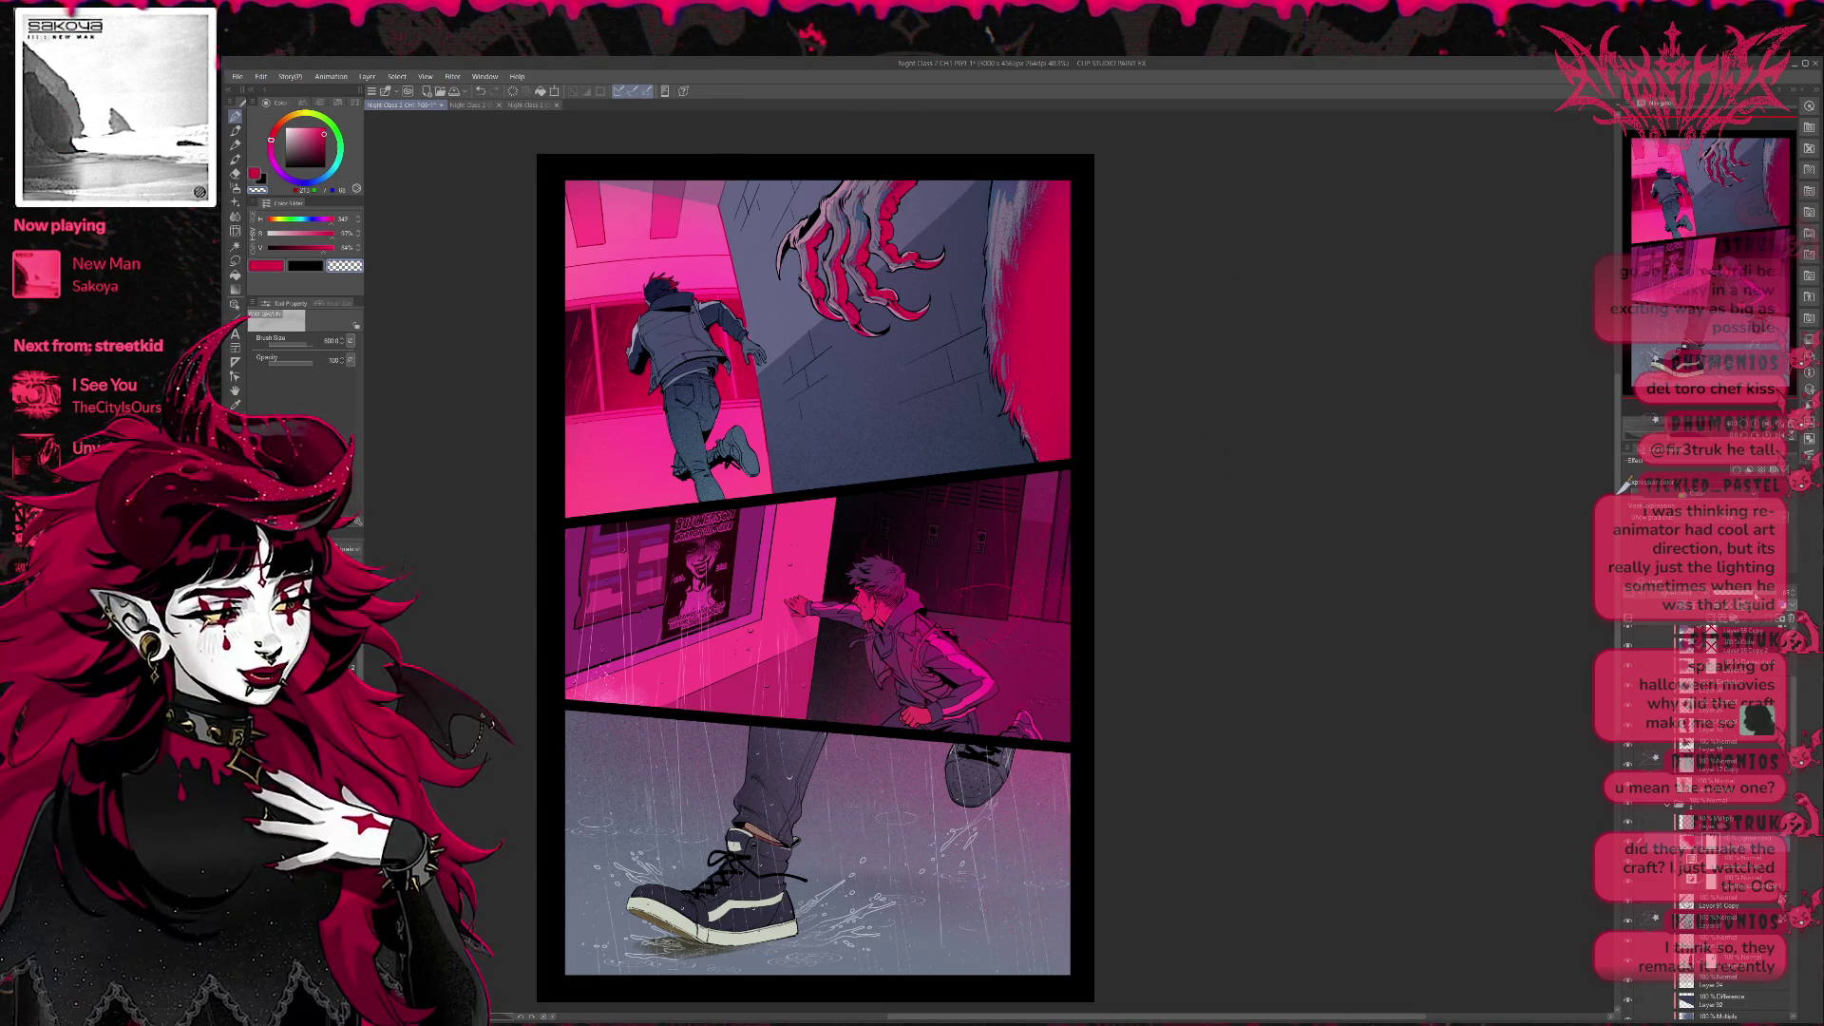
key(ctrl+z)
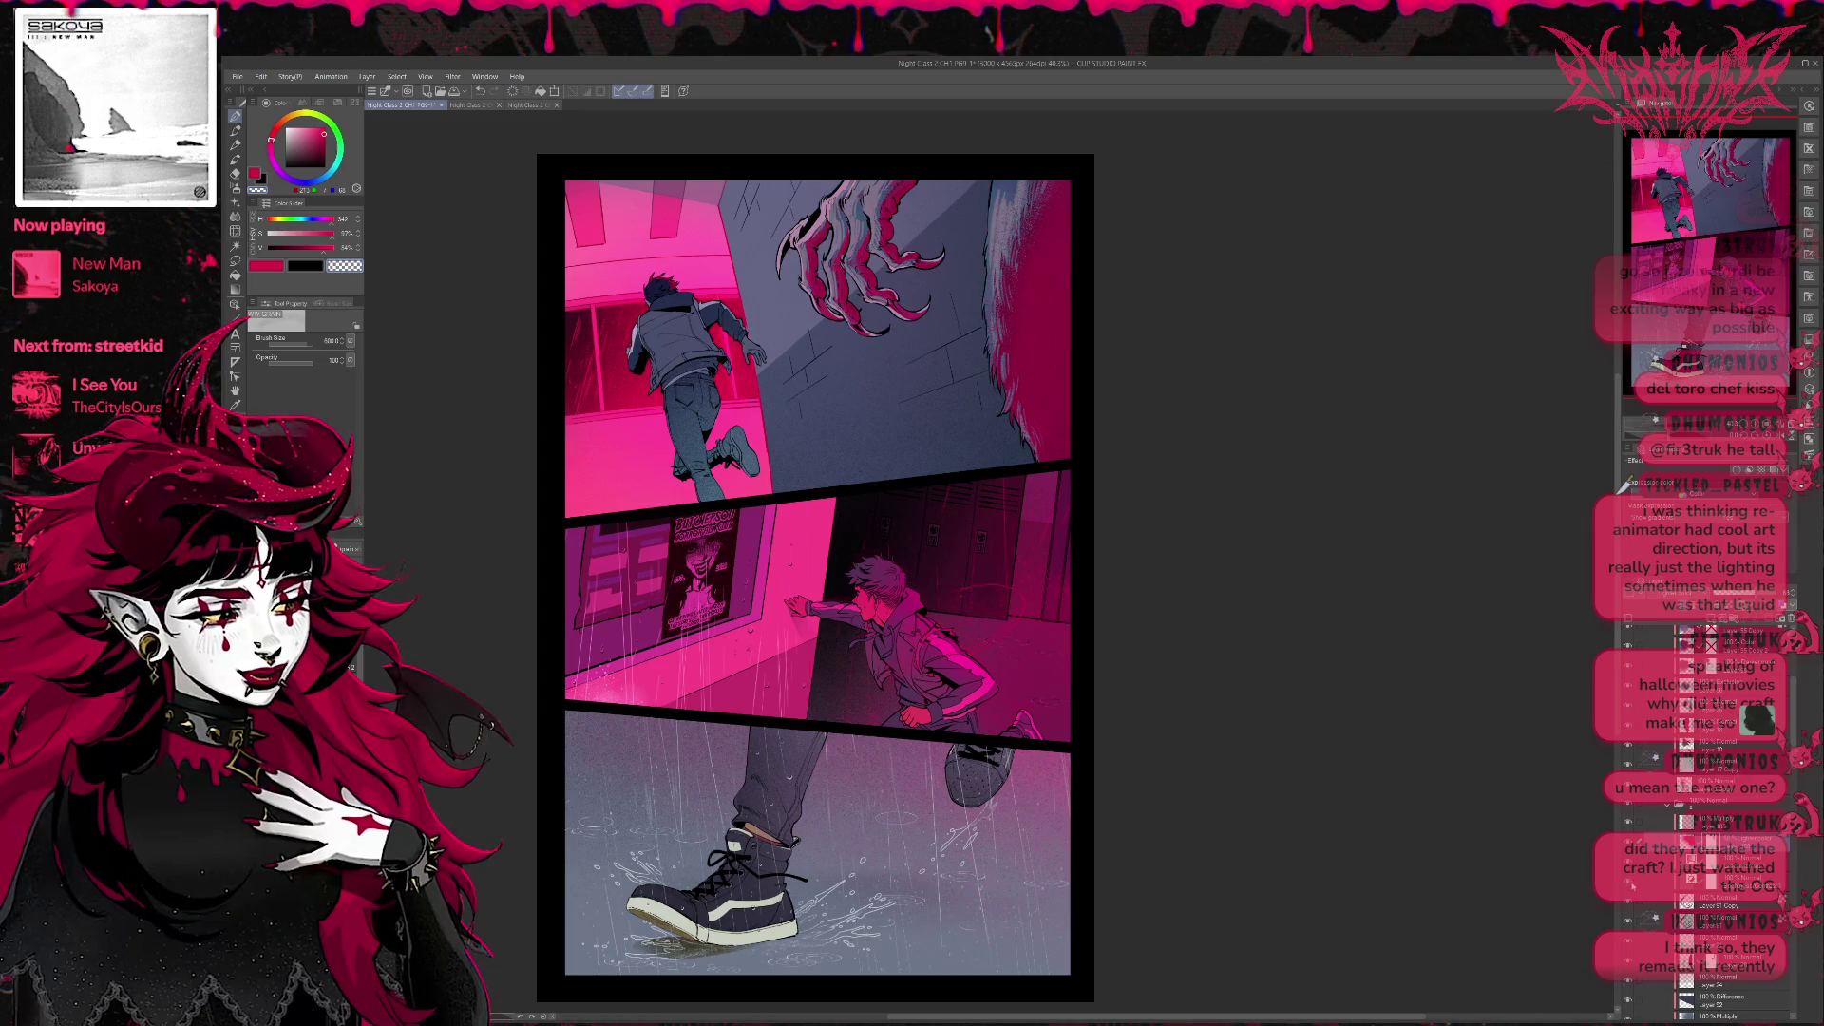
key(ctrl+z)
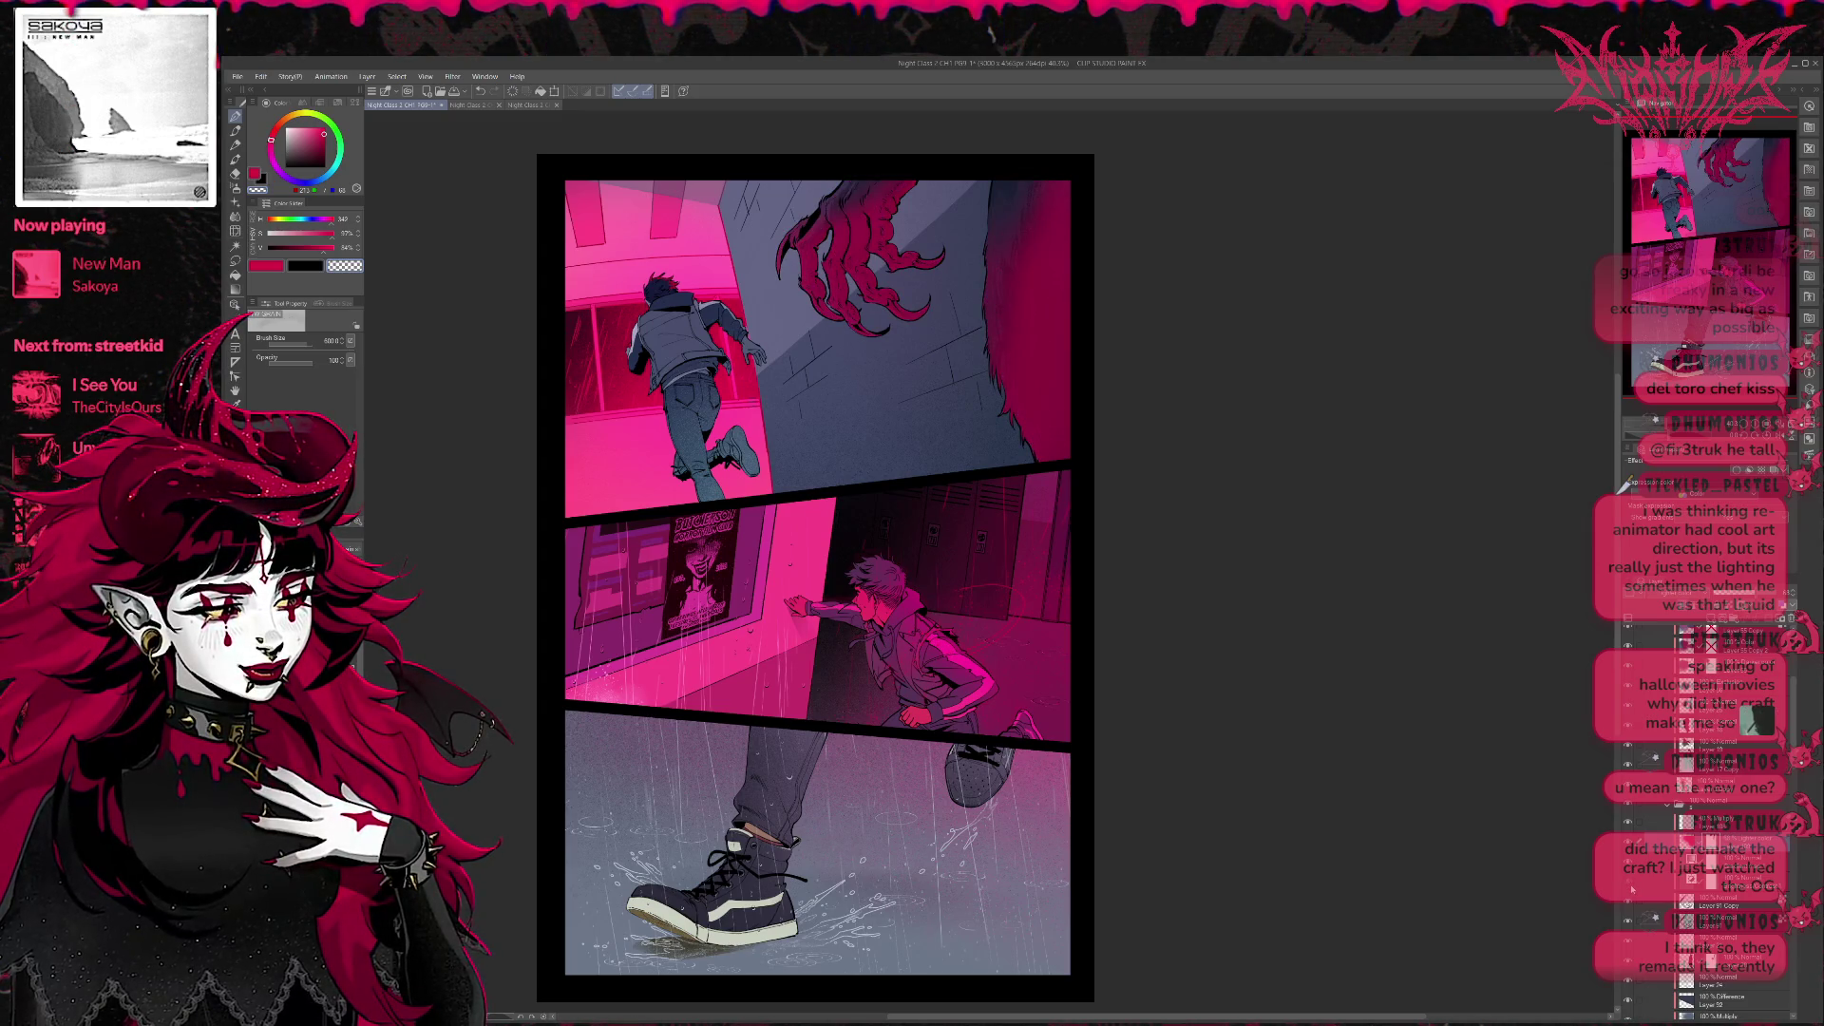
key(ctrl+y)
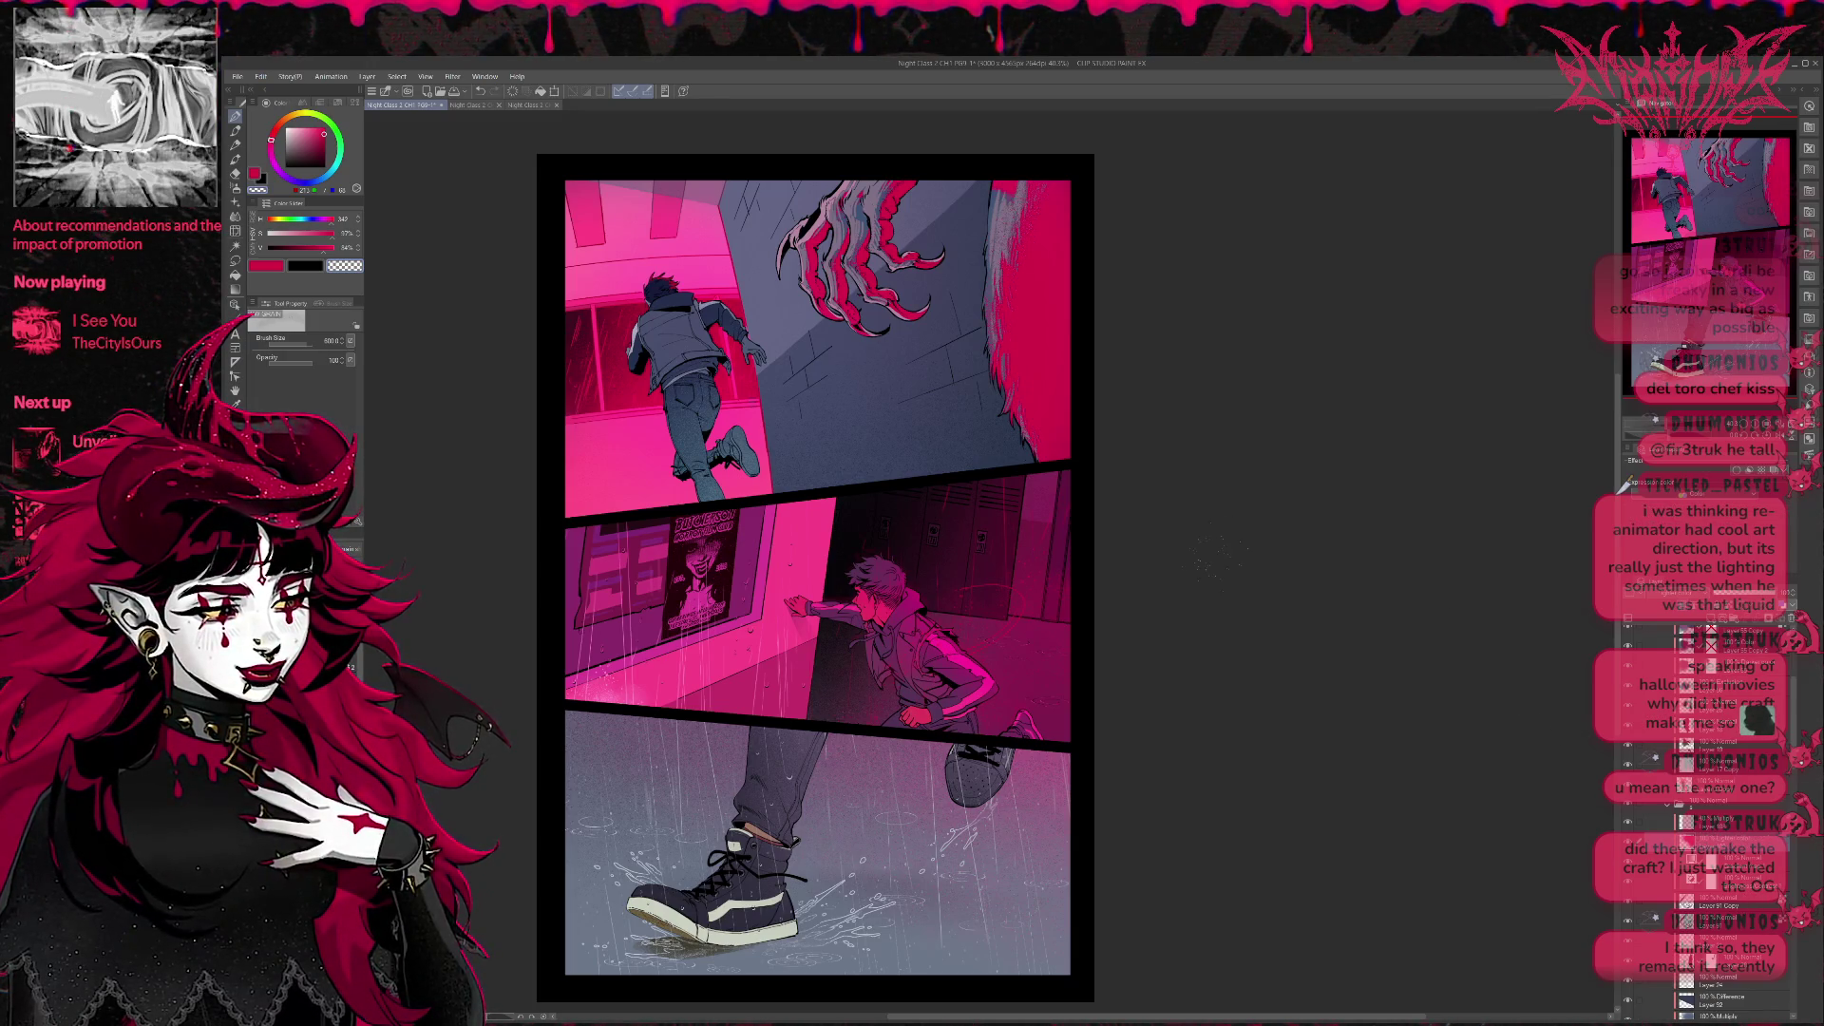
Select the lit claw and fur-edge areas, paint them a stronger pink, then deselect.
key(w)
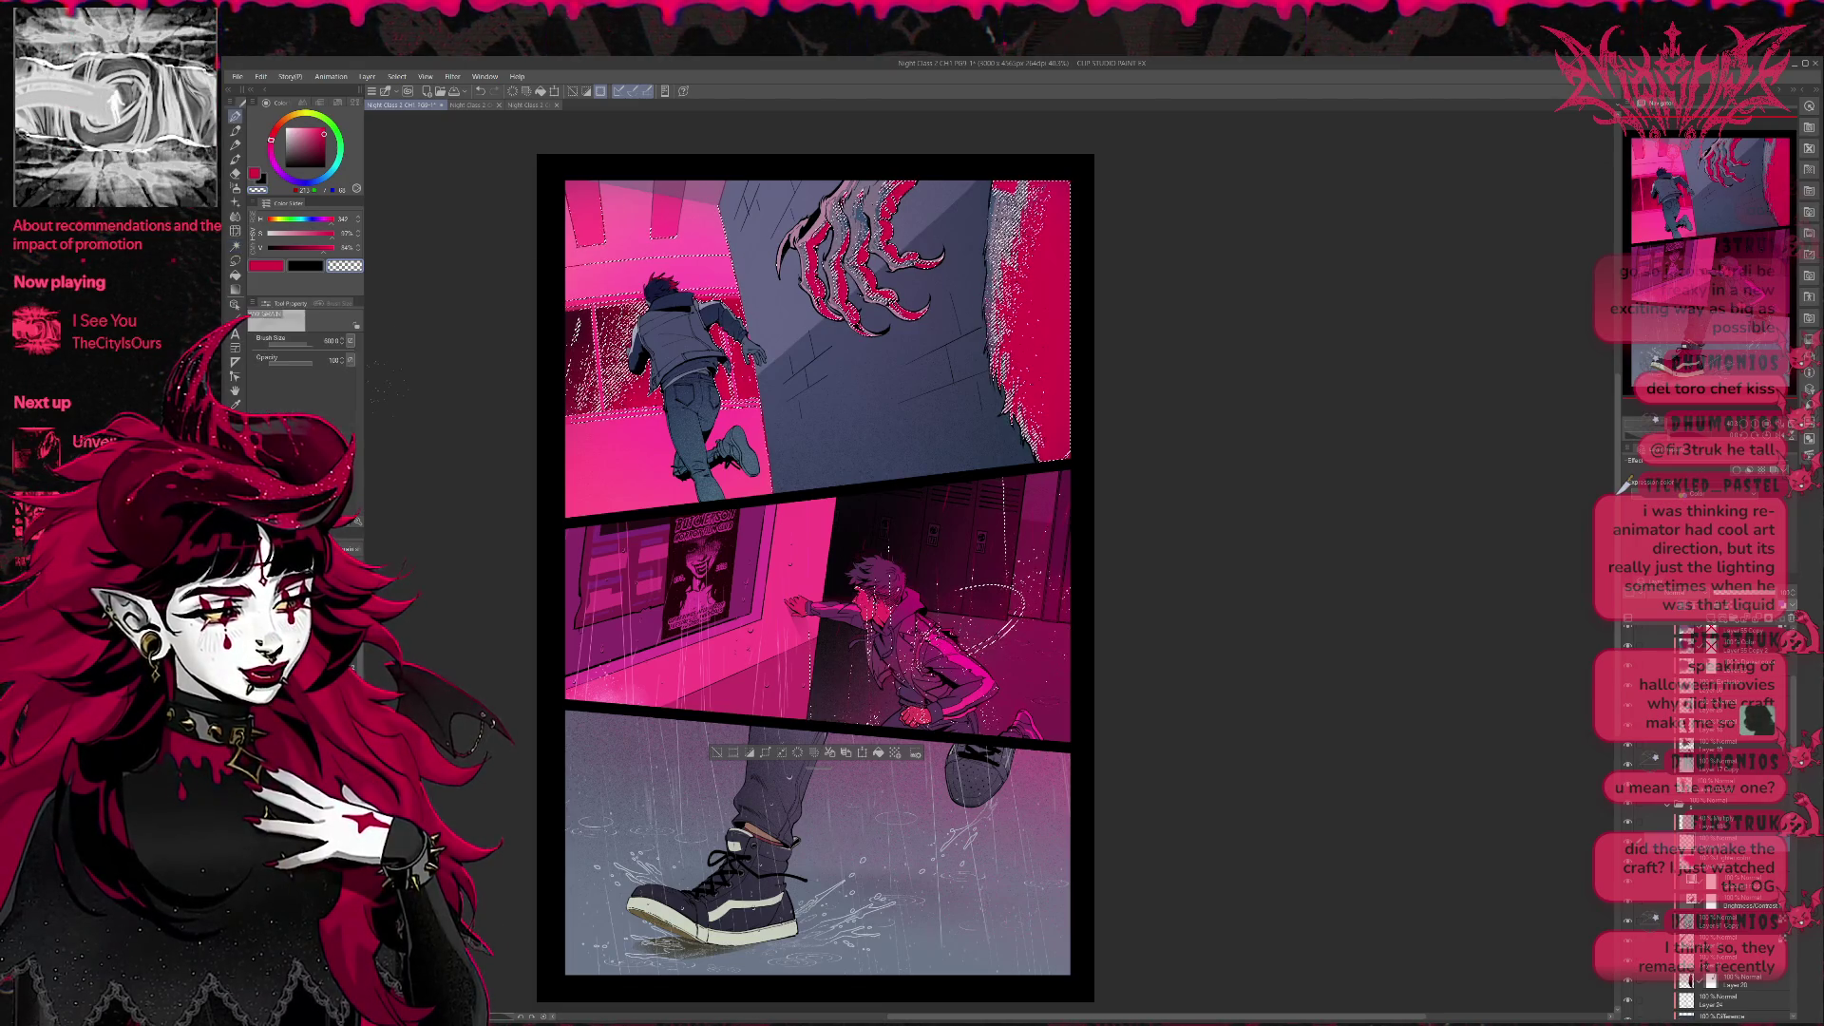
key(e)
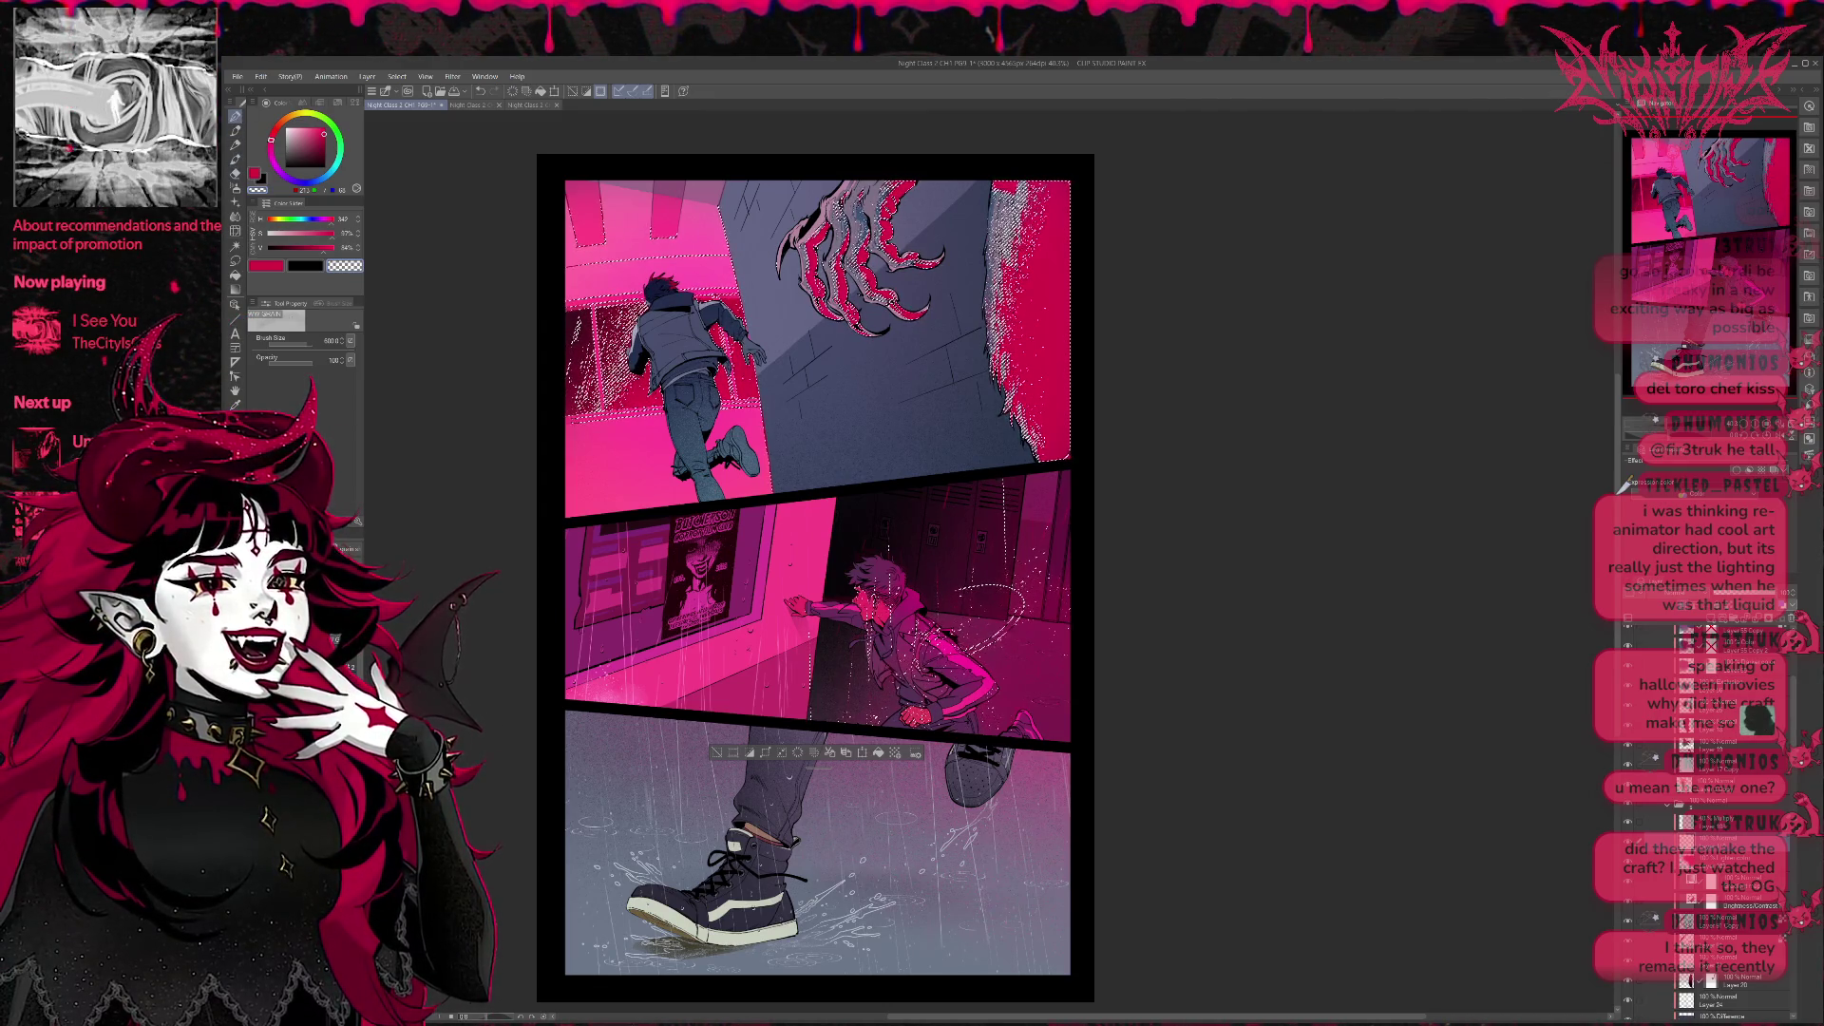
key(e)
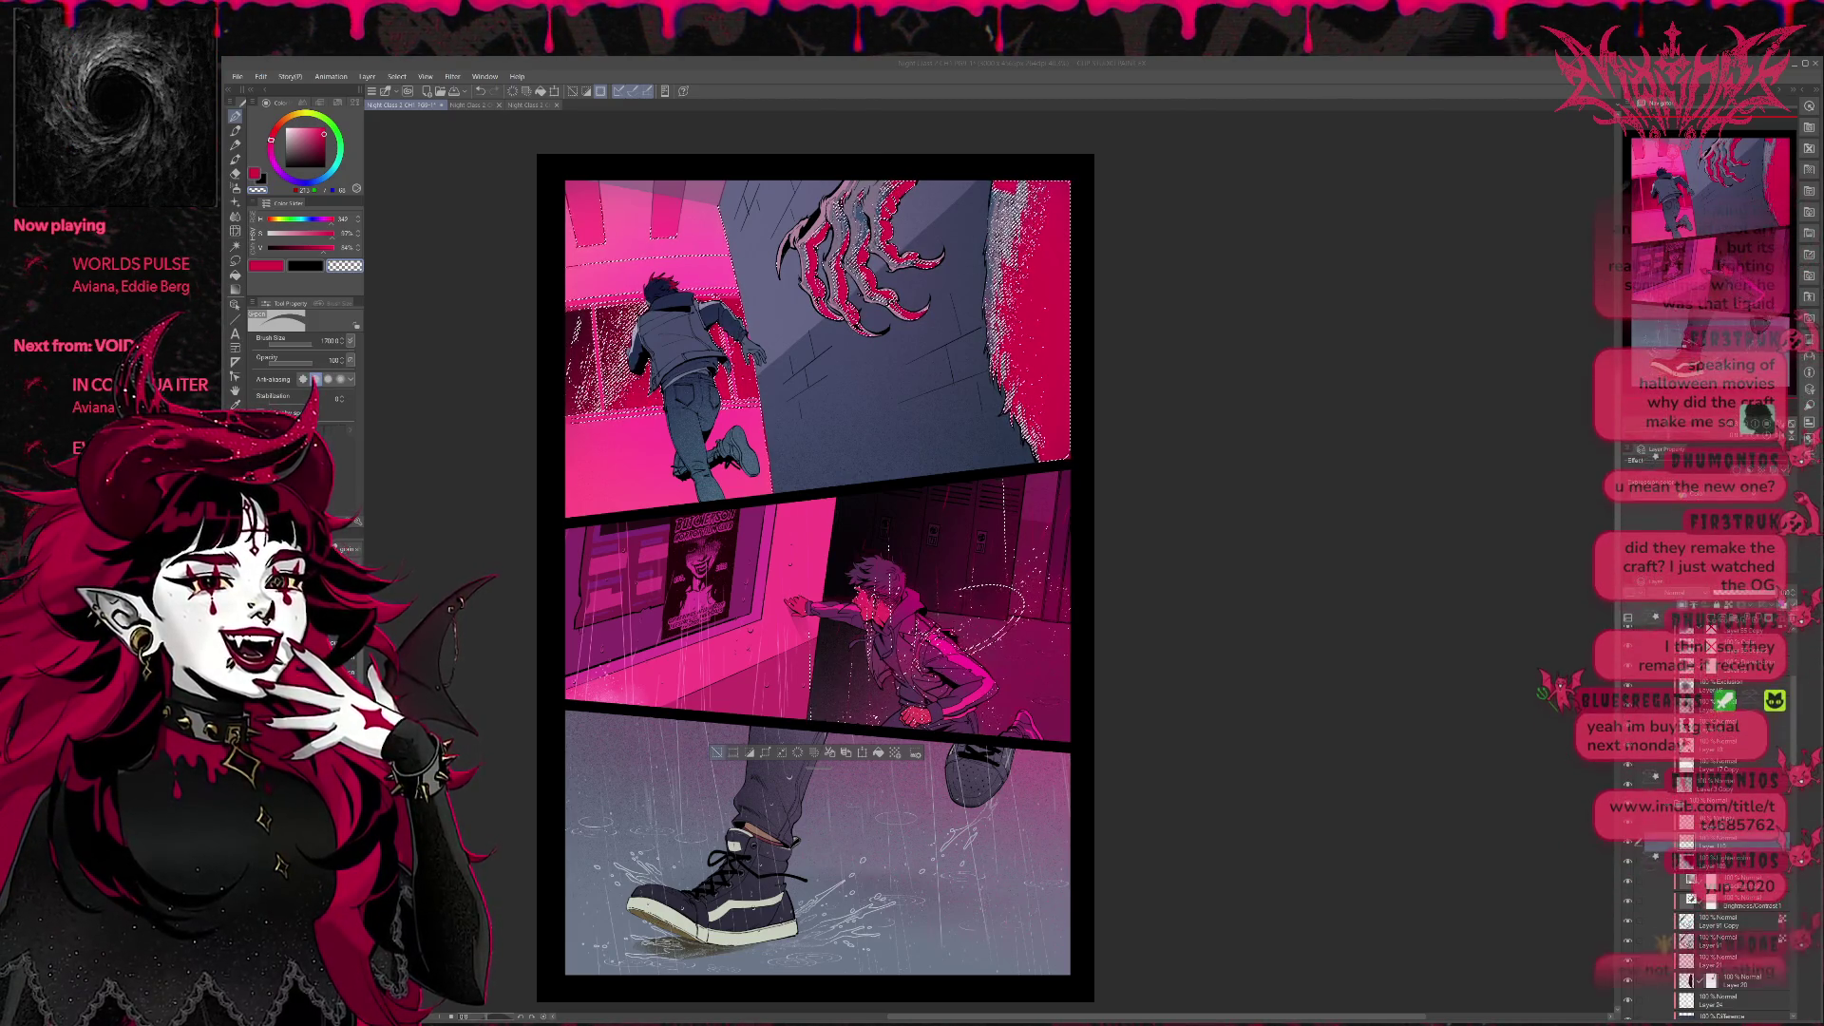
key(alt+Tab)
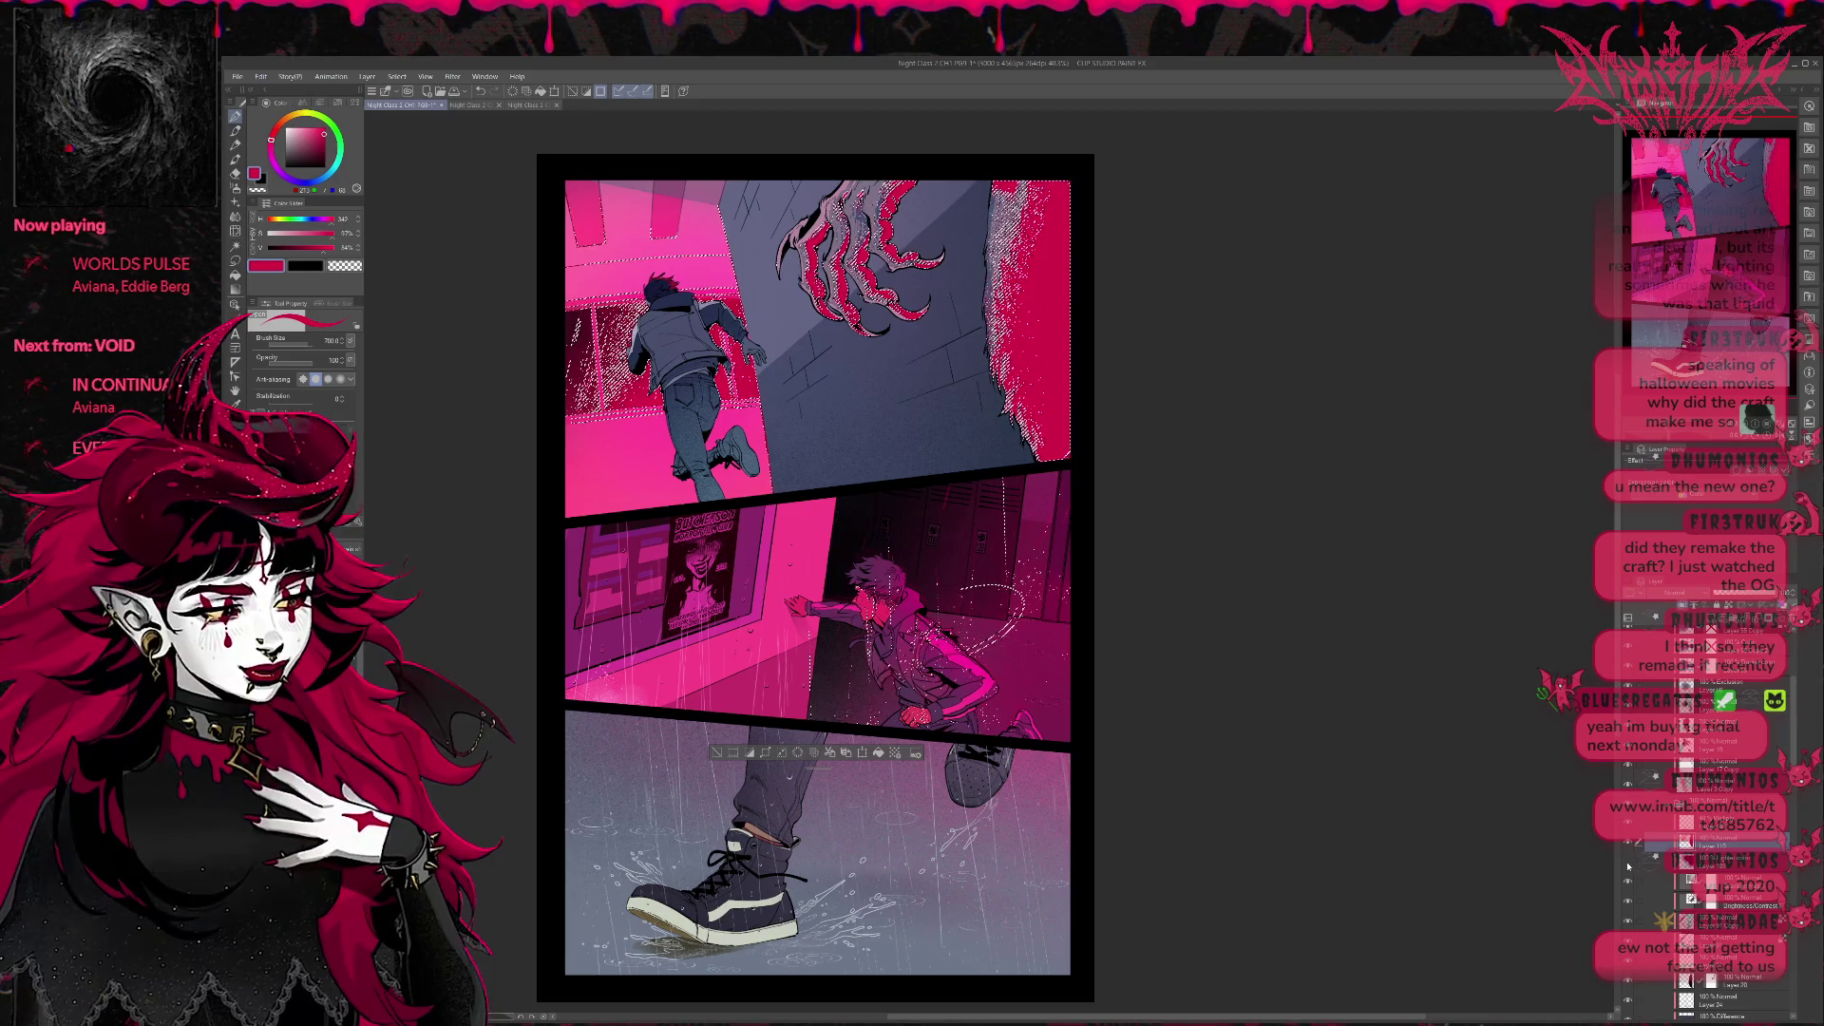
key(ctrl+d)
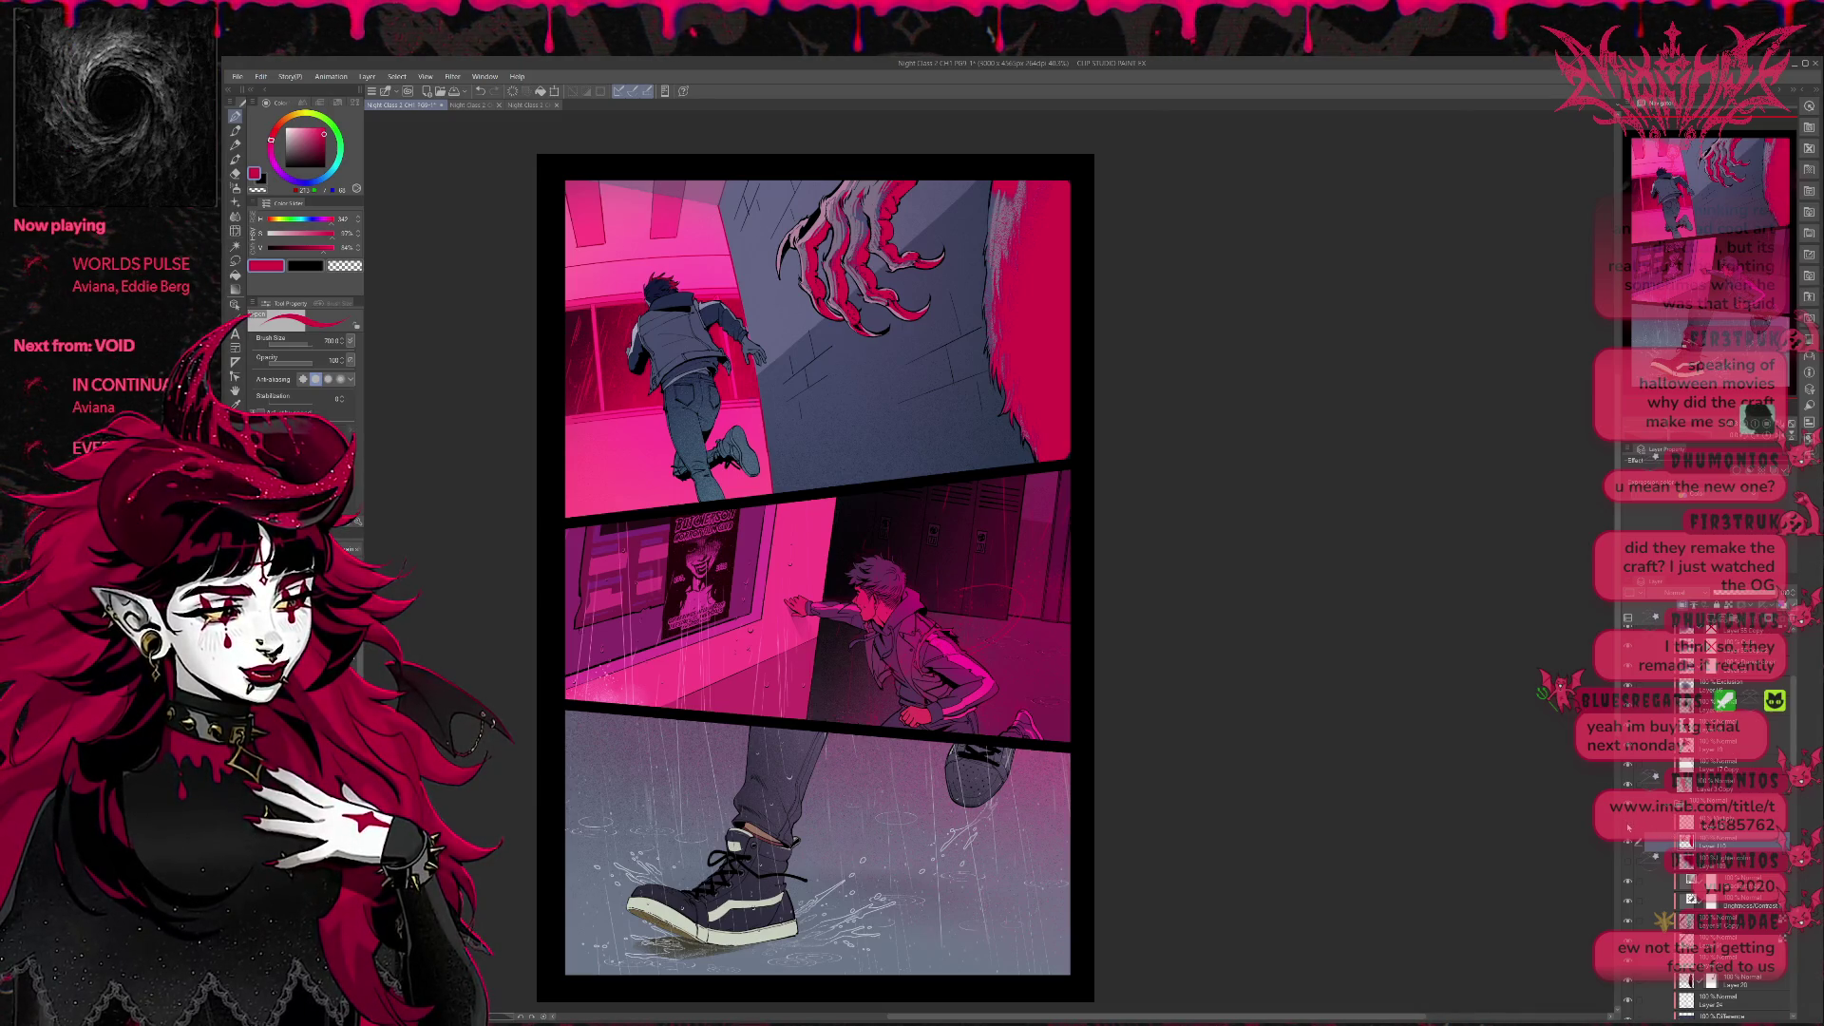
Delete Layer 110 and hide the layer holding the pale claw highlights.
key(ctrl+z)
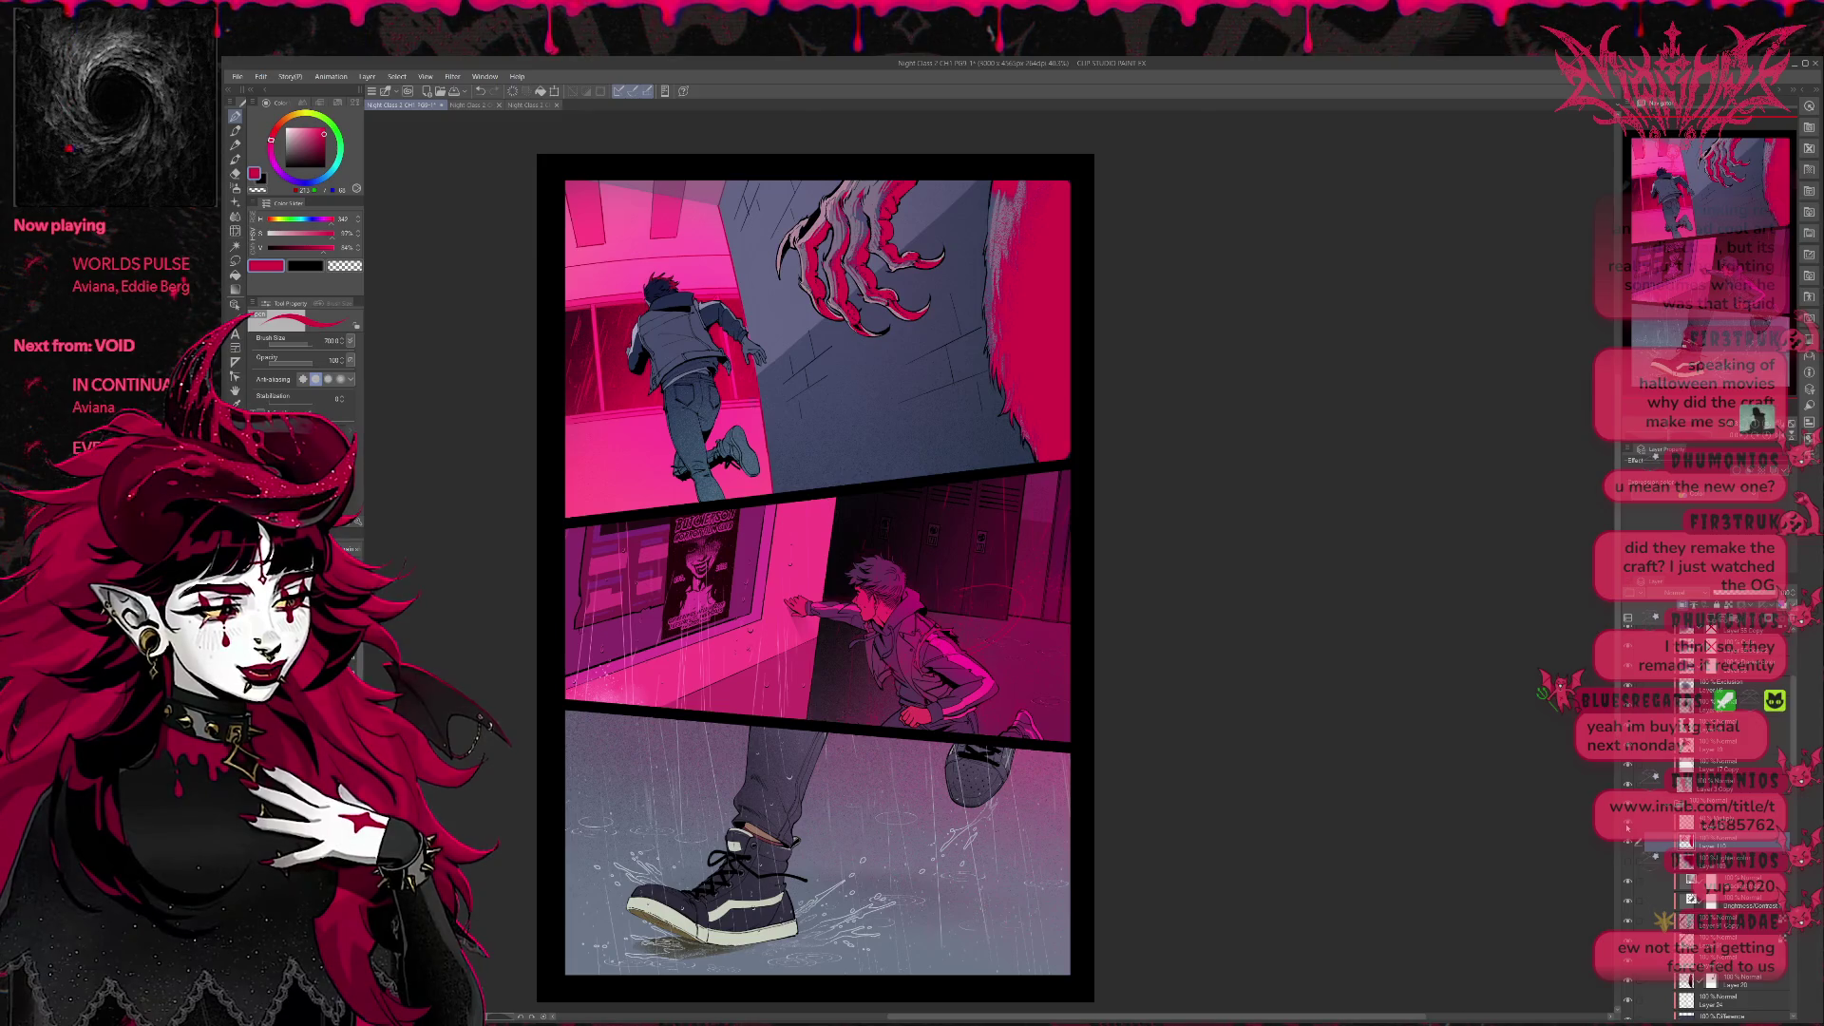
key(ctrl+e)
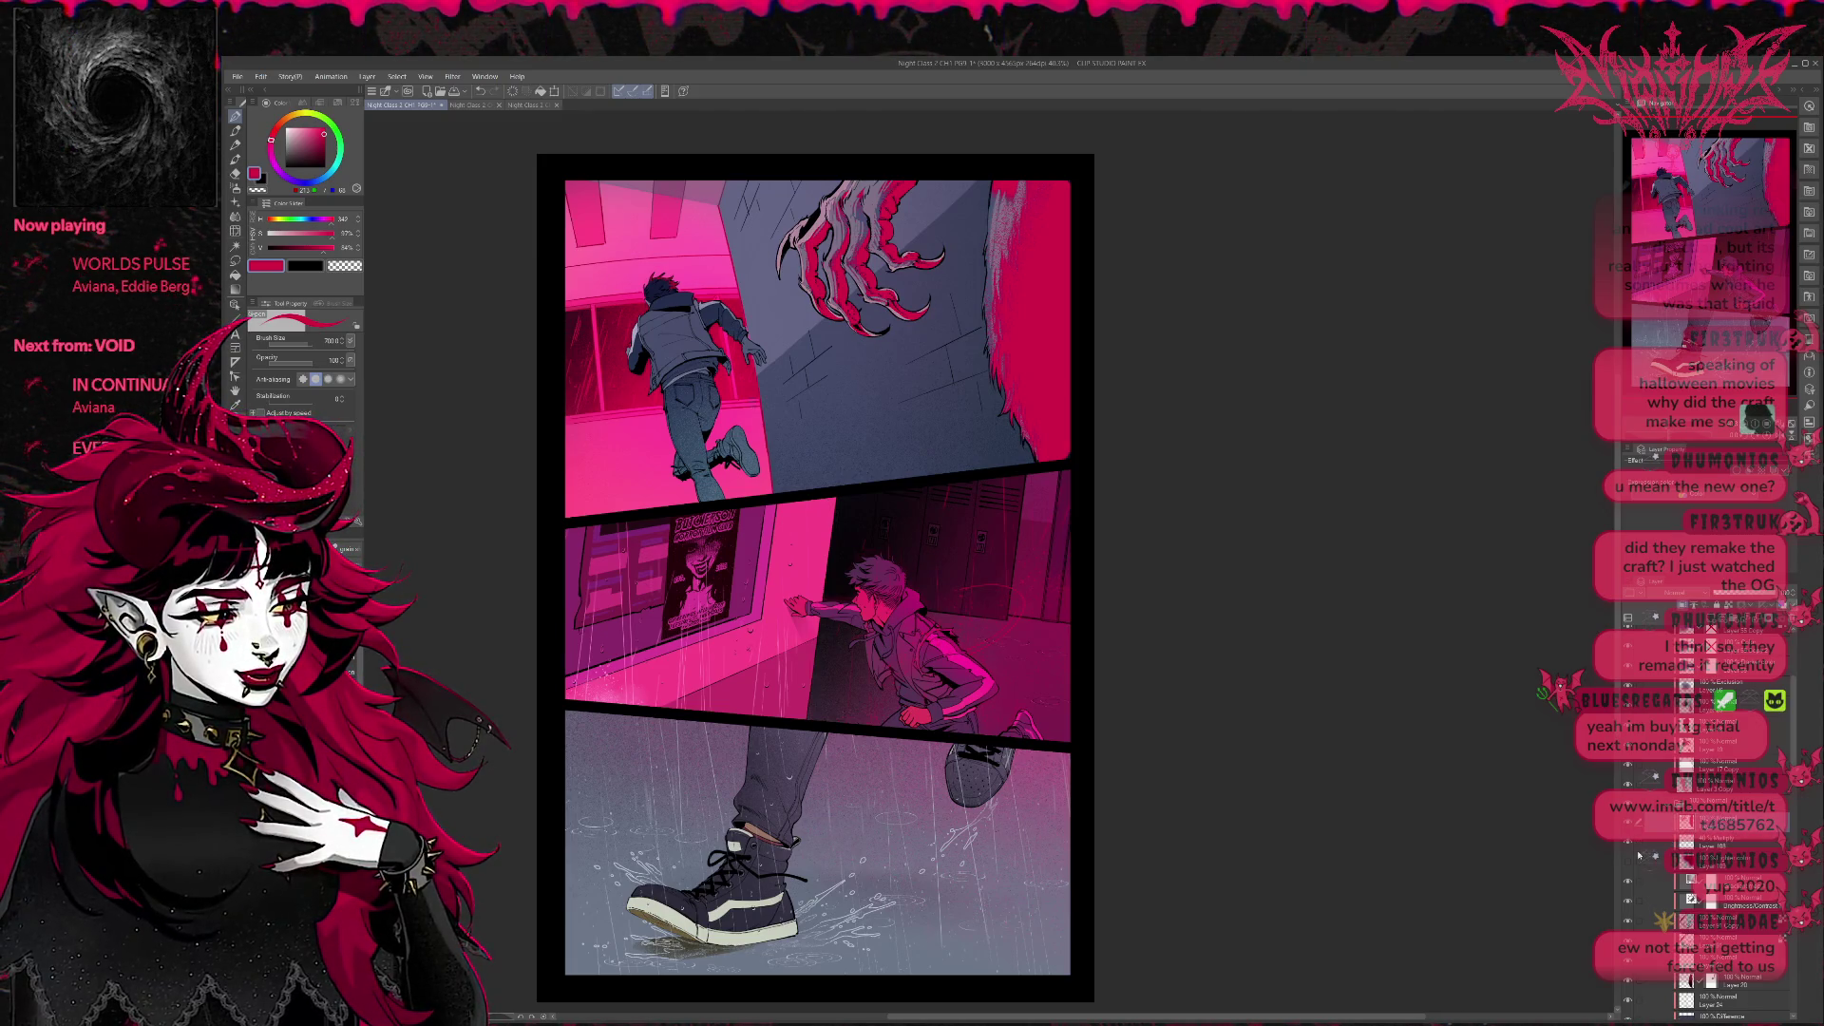
click(1628, 917)
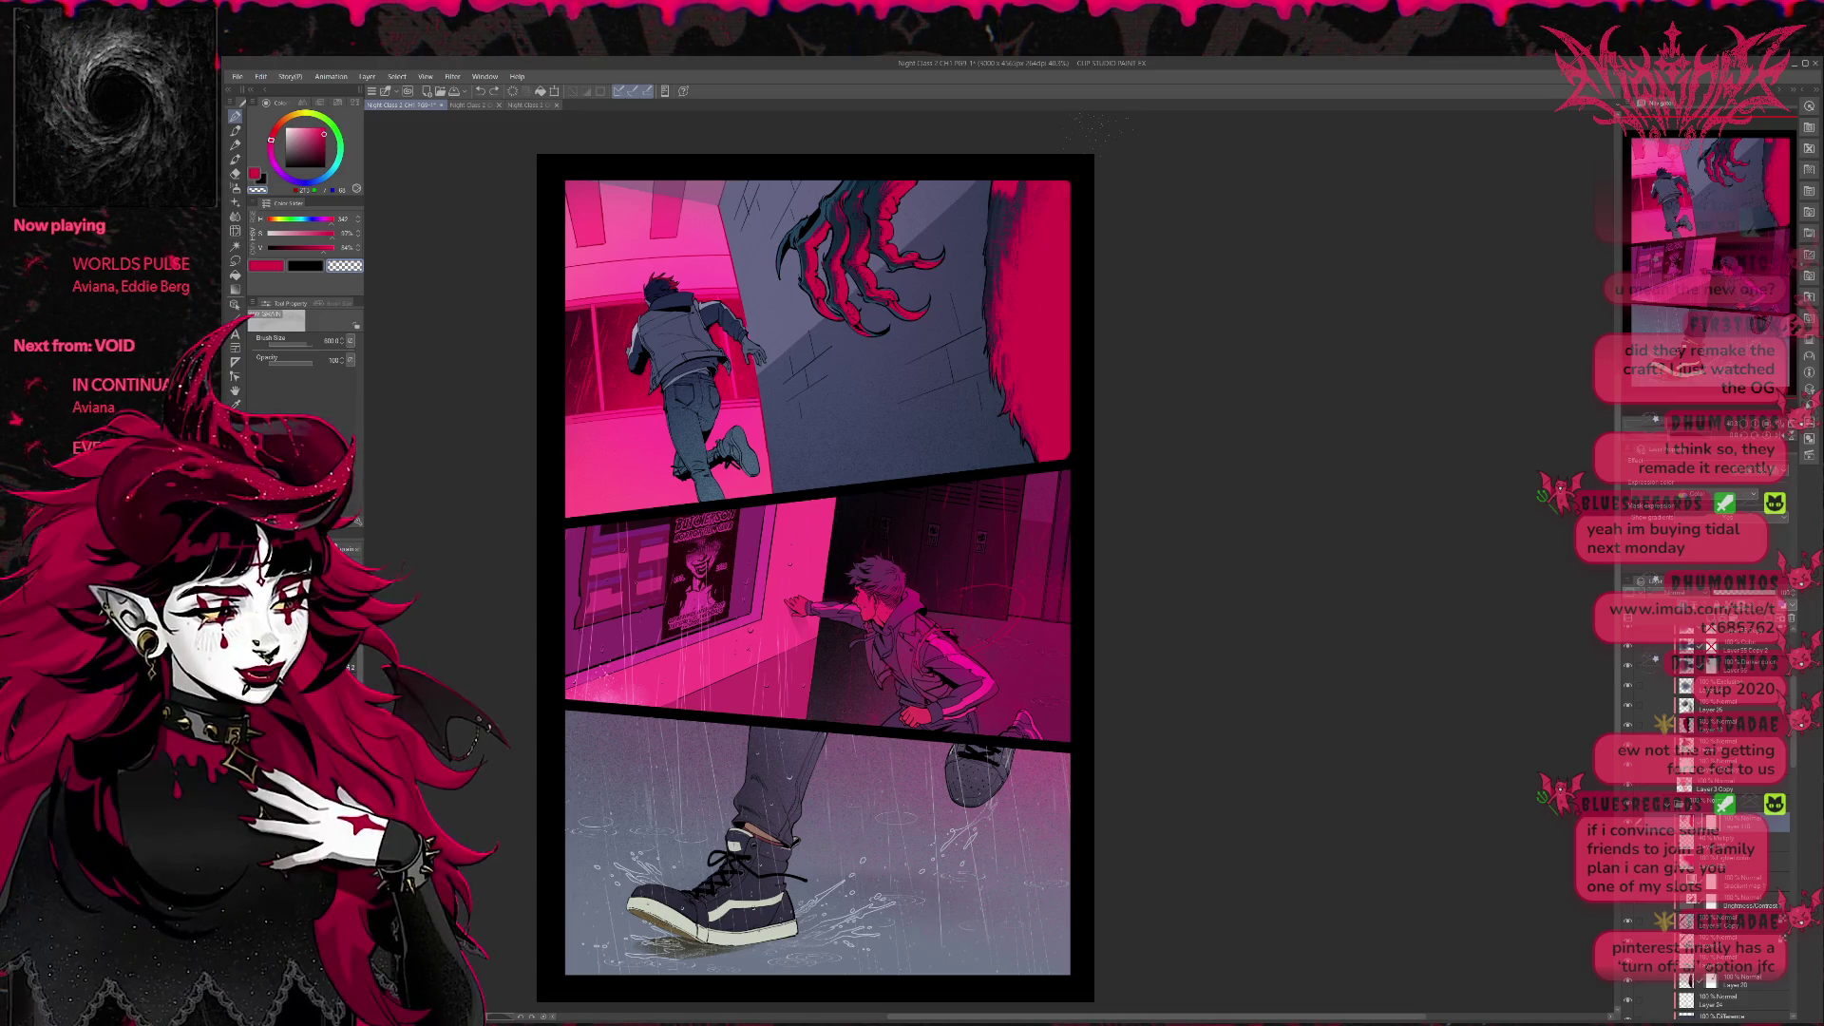
Switch to the soft airbrush and adjust its size with the bracket keys.
key(b)
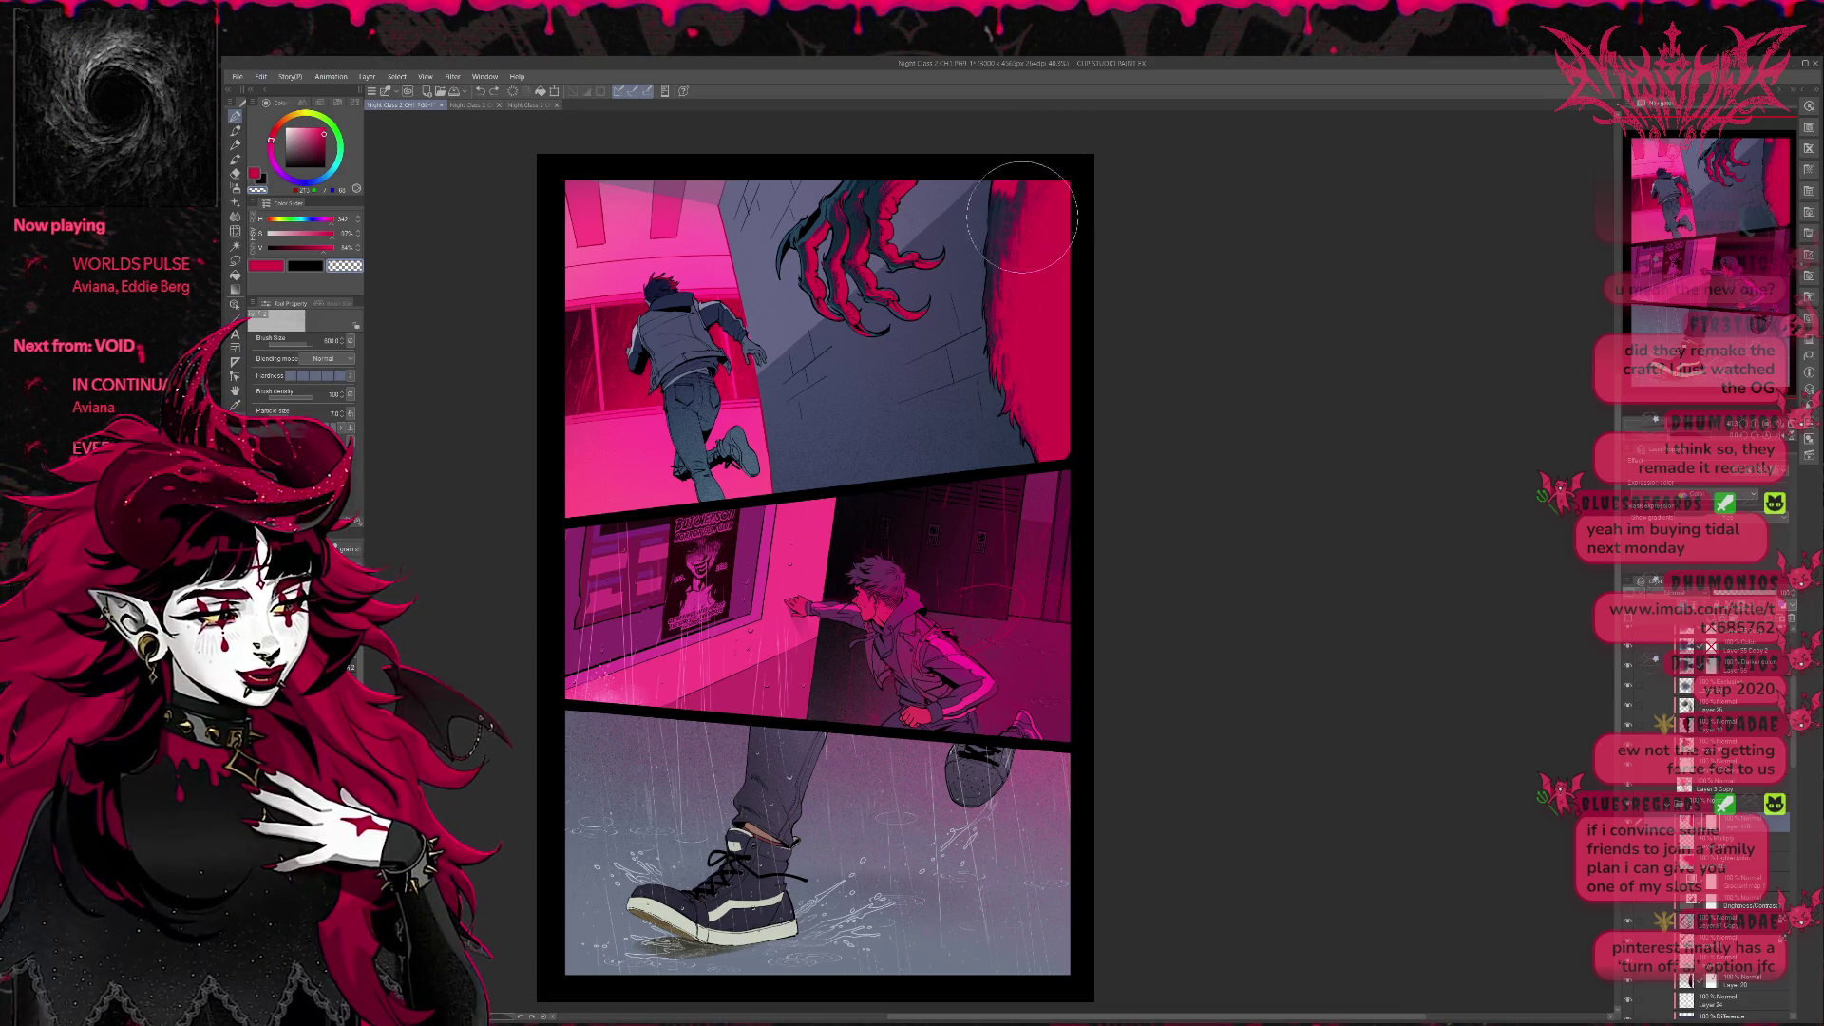
key(bracketleft)
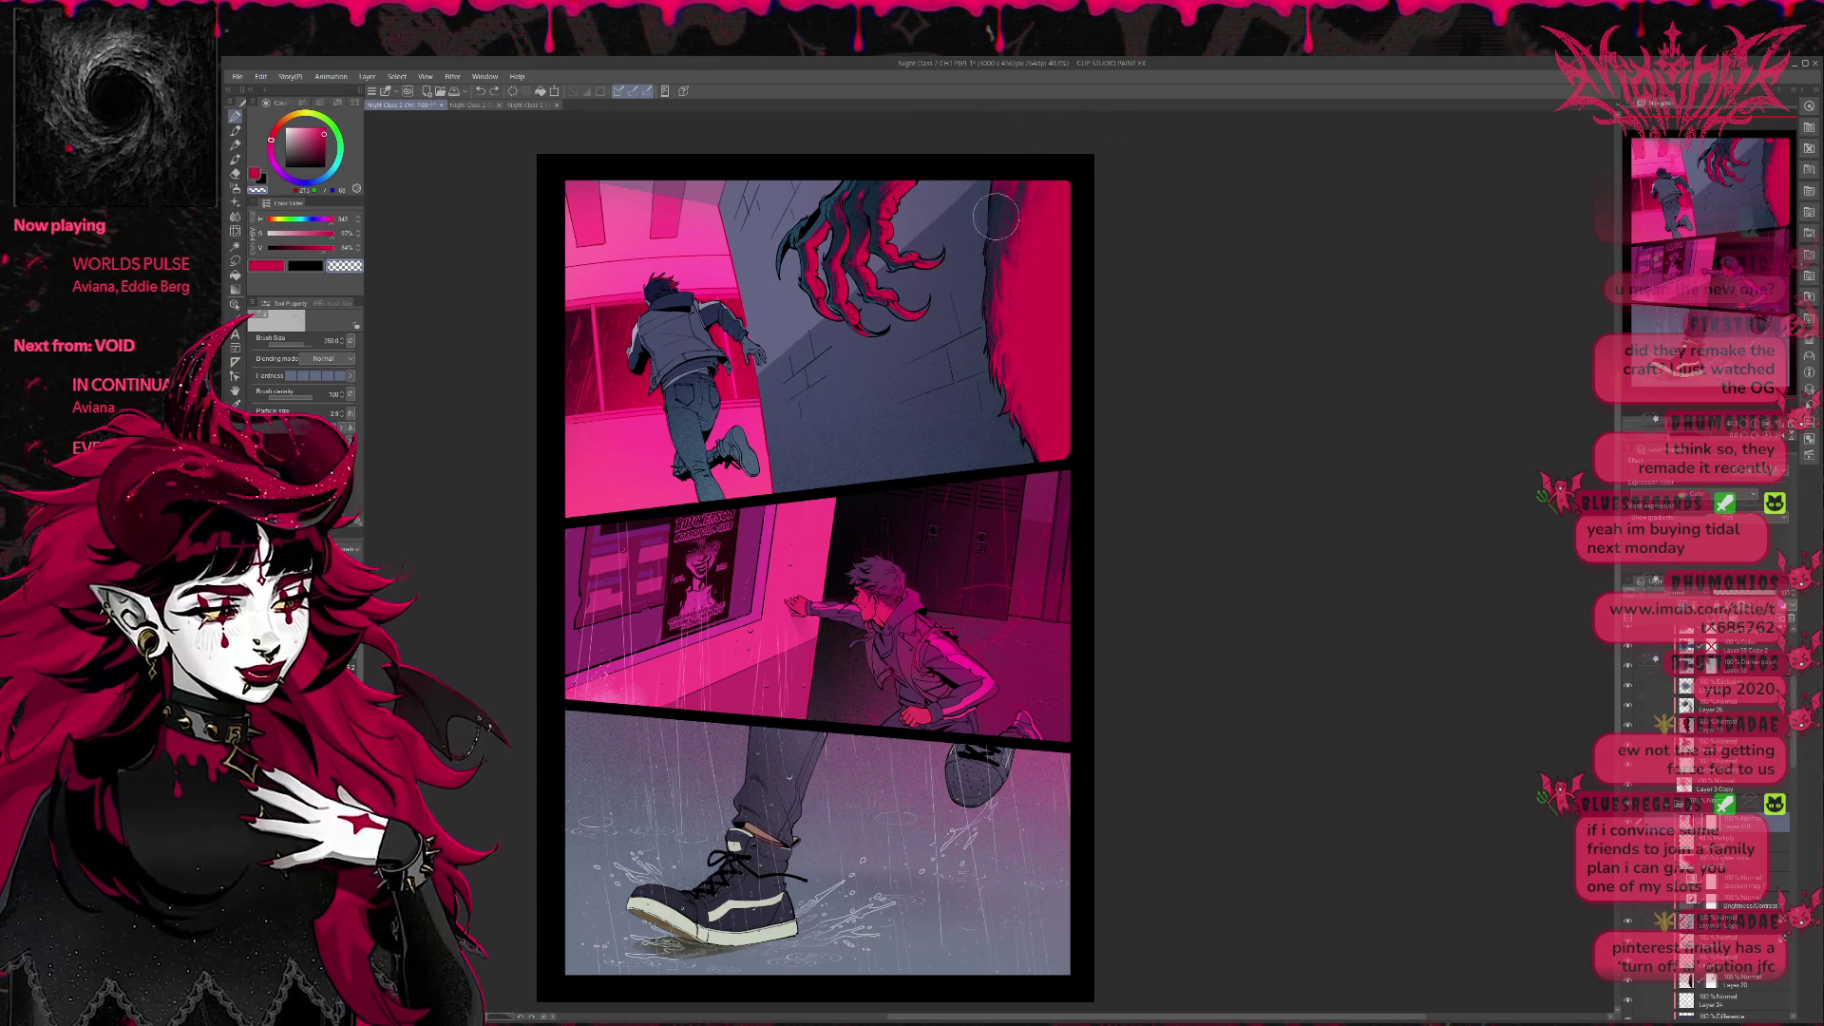
key(bracketright)
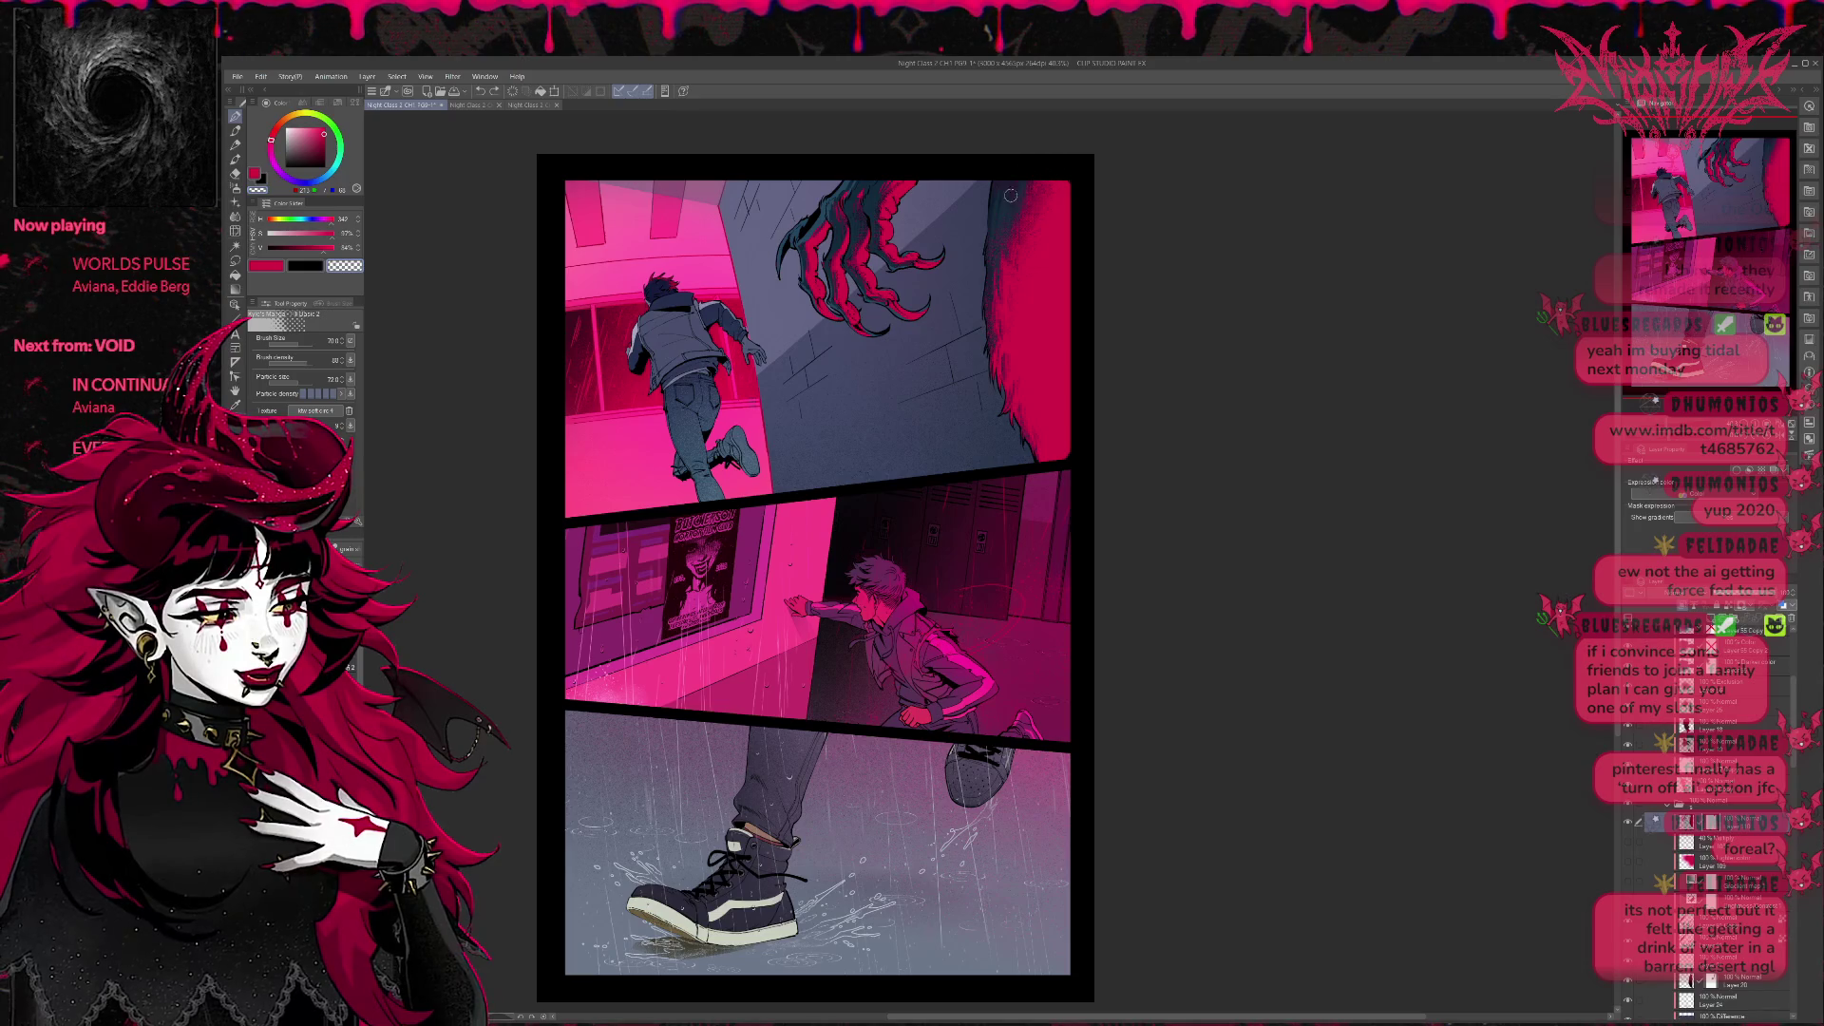
Enlarge the airbrush and brush dark blue over the first panel's pink top-right corner.
key(bracketright)
key(bracketright)
key(bracketright)
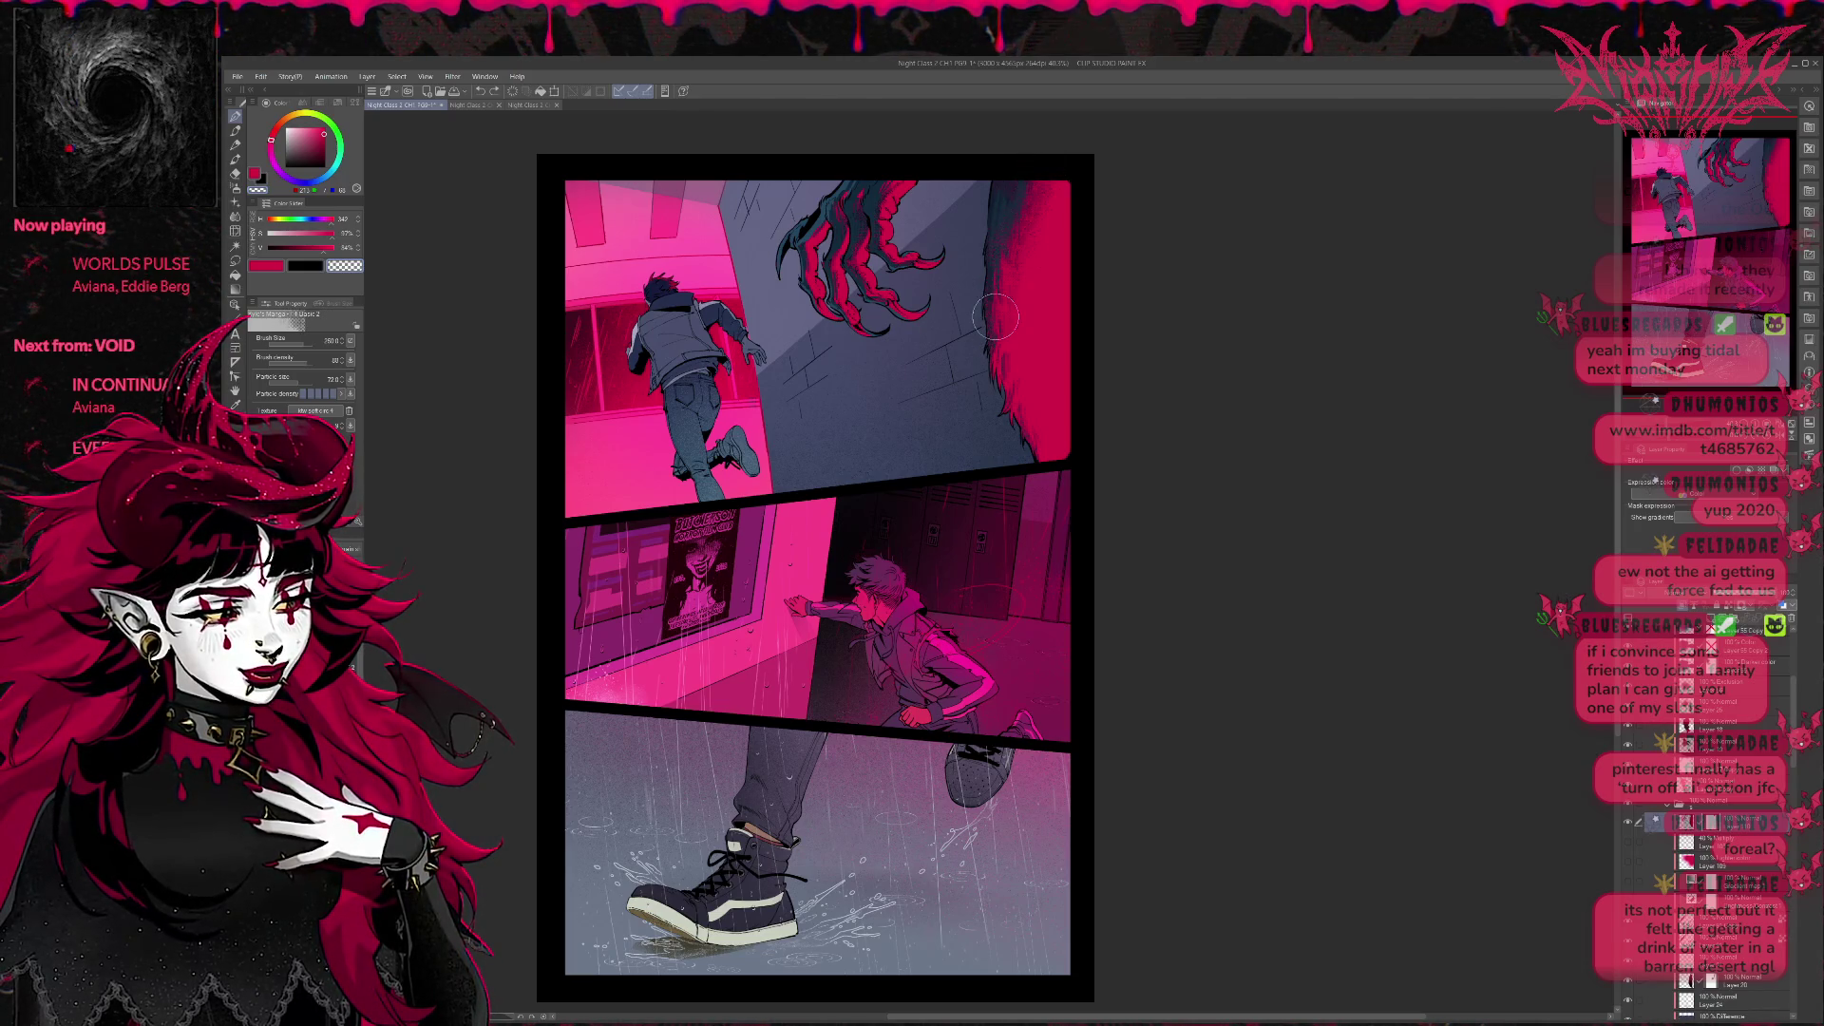
drag(1001, 212, 1066, 190)
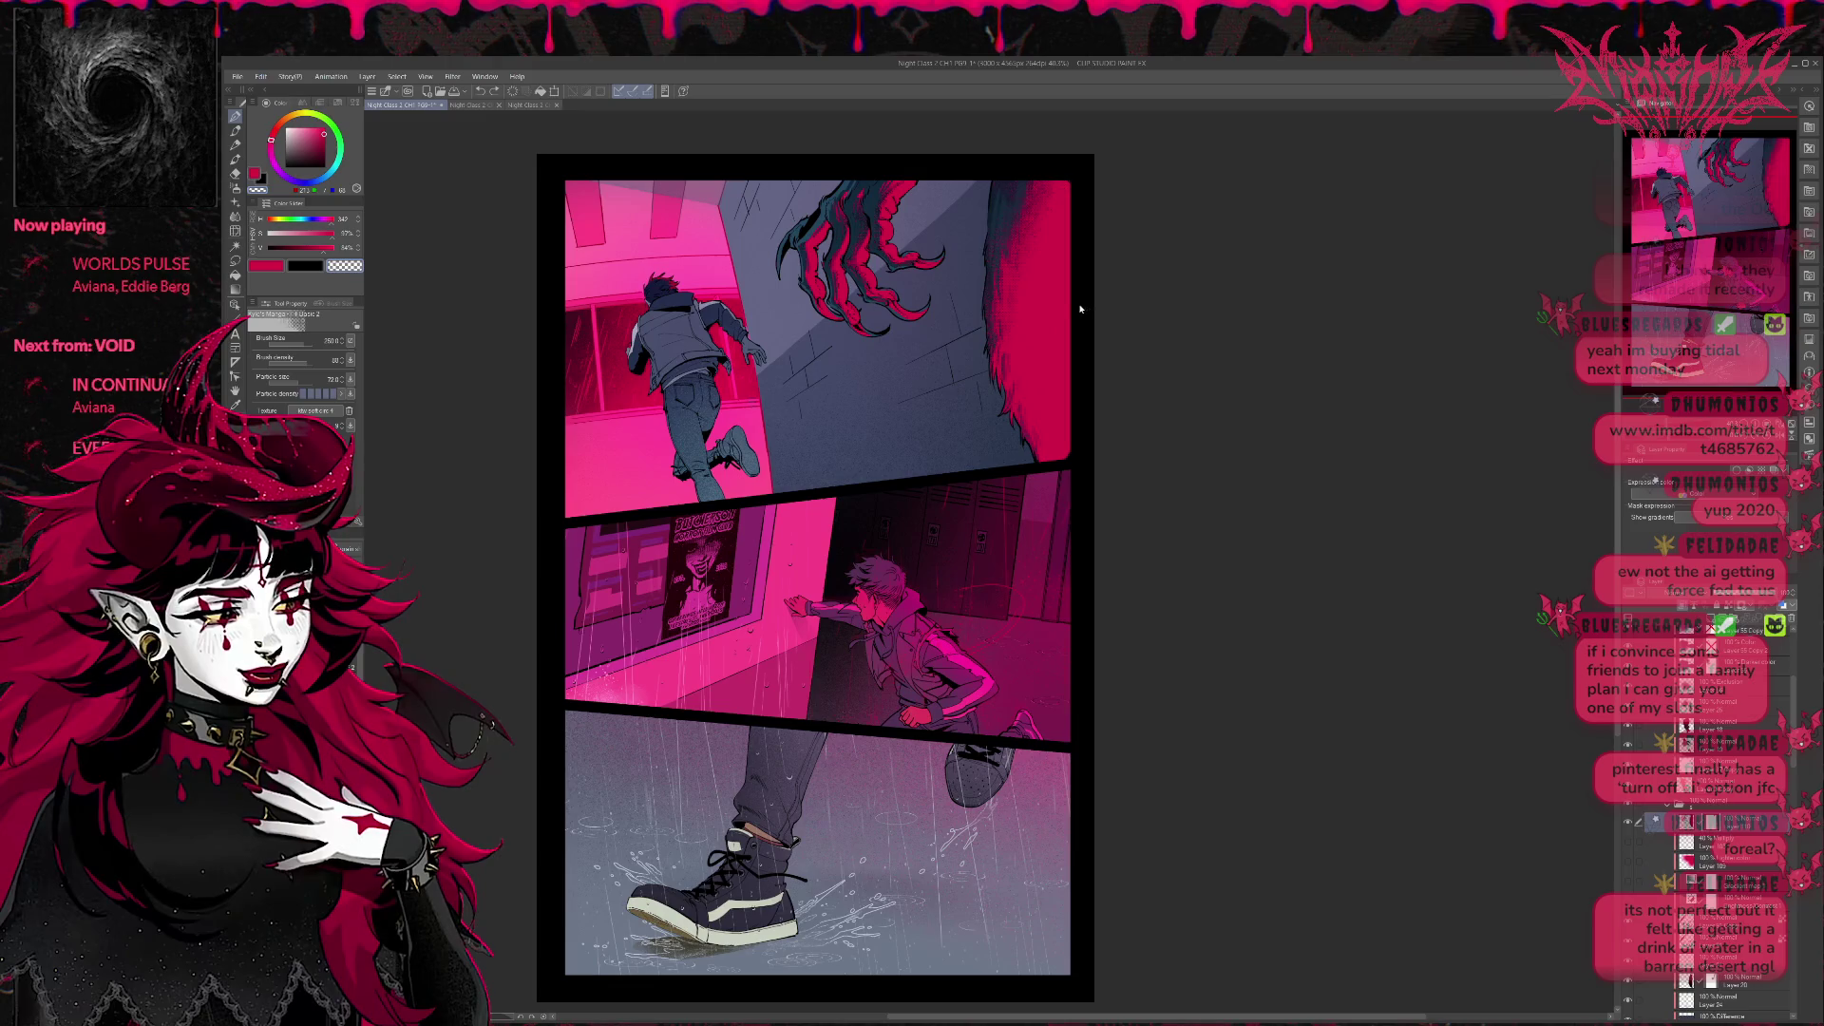
mouse_move(1047, 249)
mouse_down()
mouse_move(998, 237)
mouse_move(998, 413)
mouse_up()
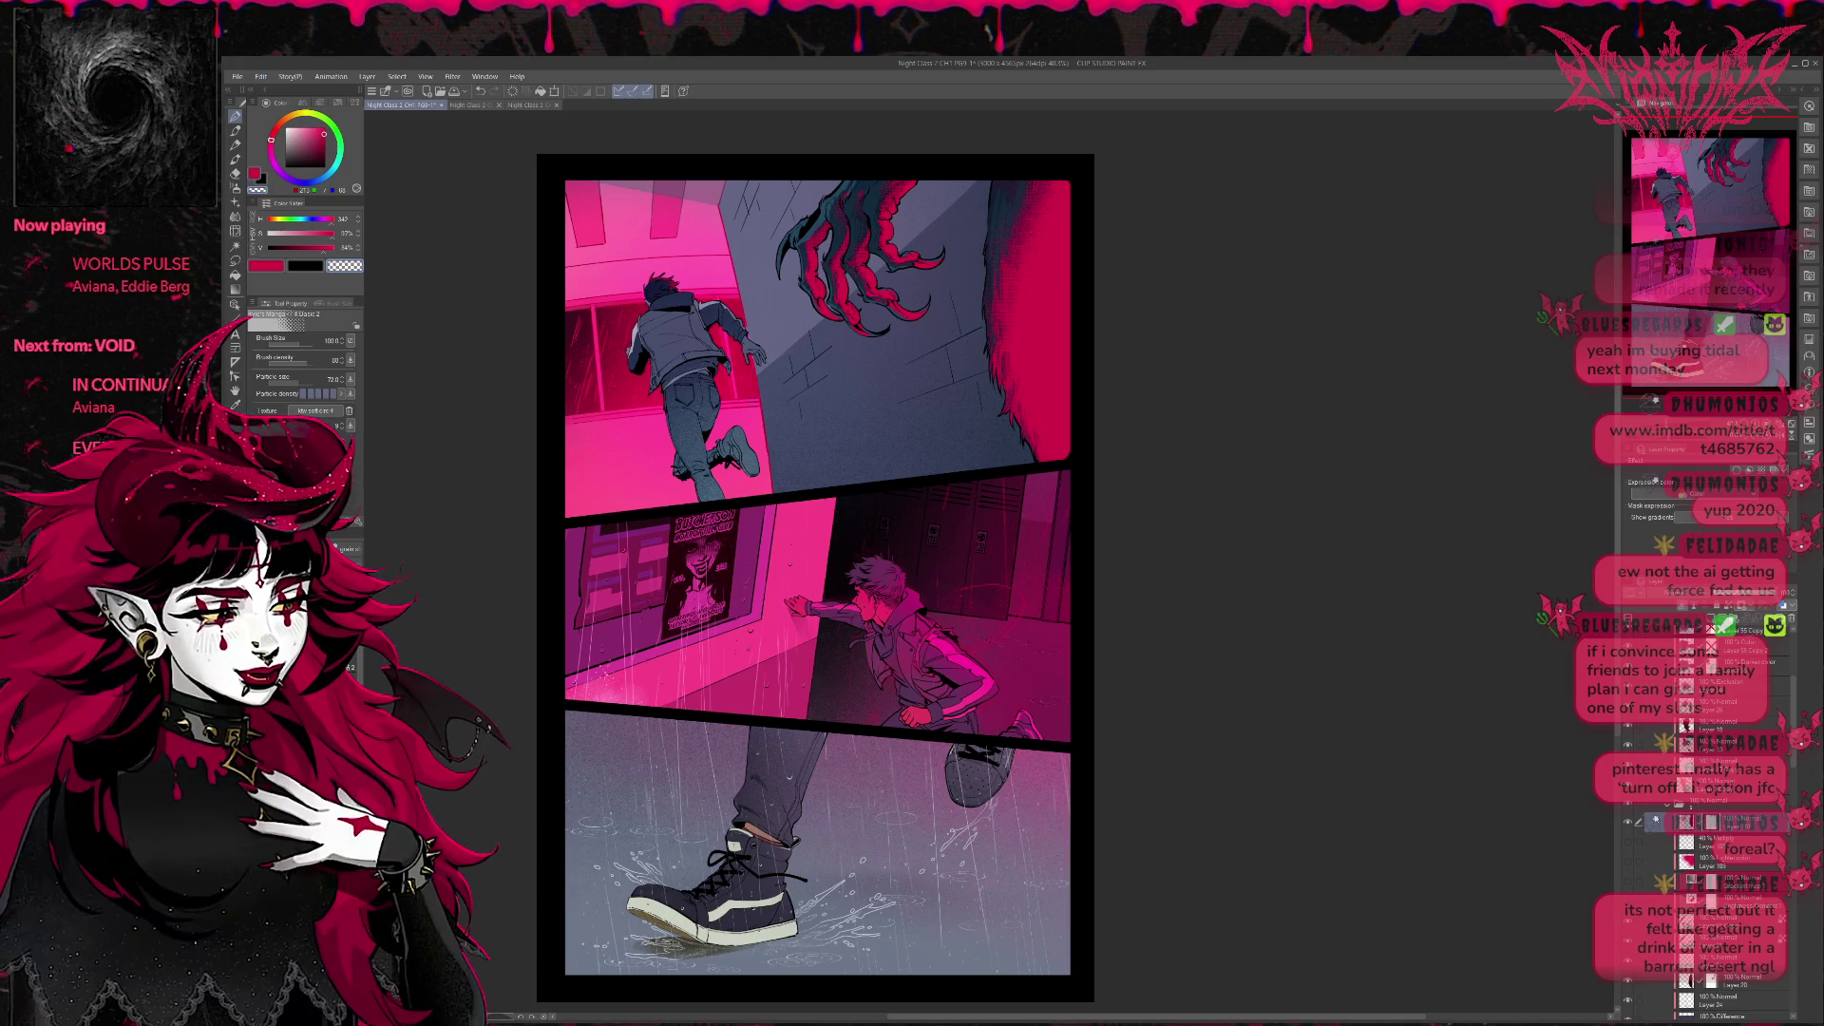
Toggle the pink colour layer's visibility several times to compare the top panel.
click(1632, 823)
click(1632, 823)
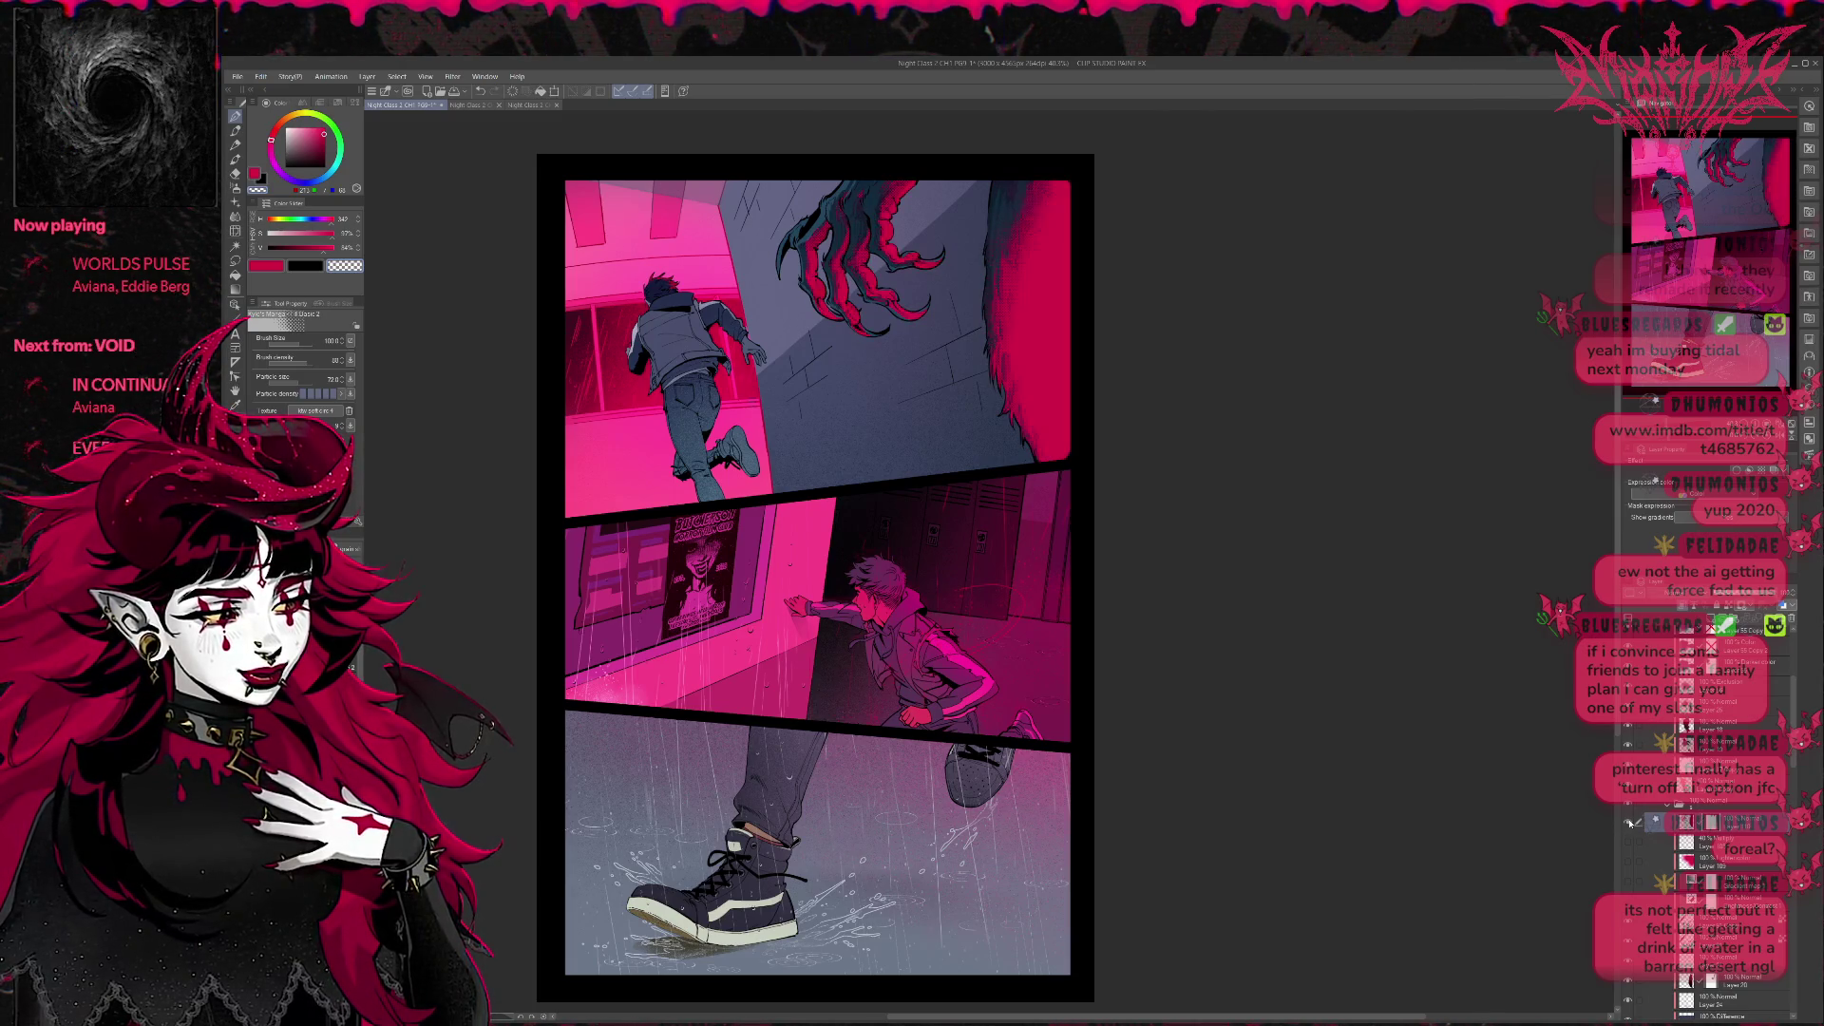
click(1632, 825)
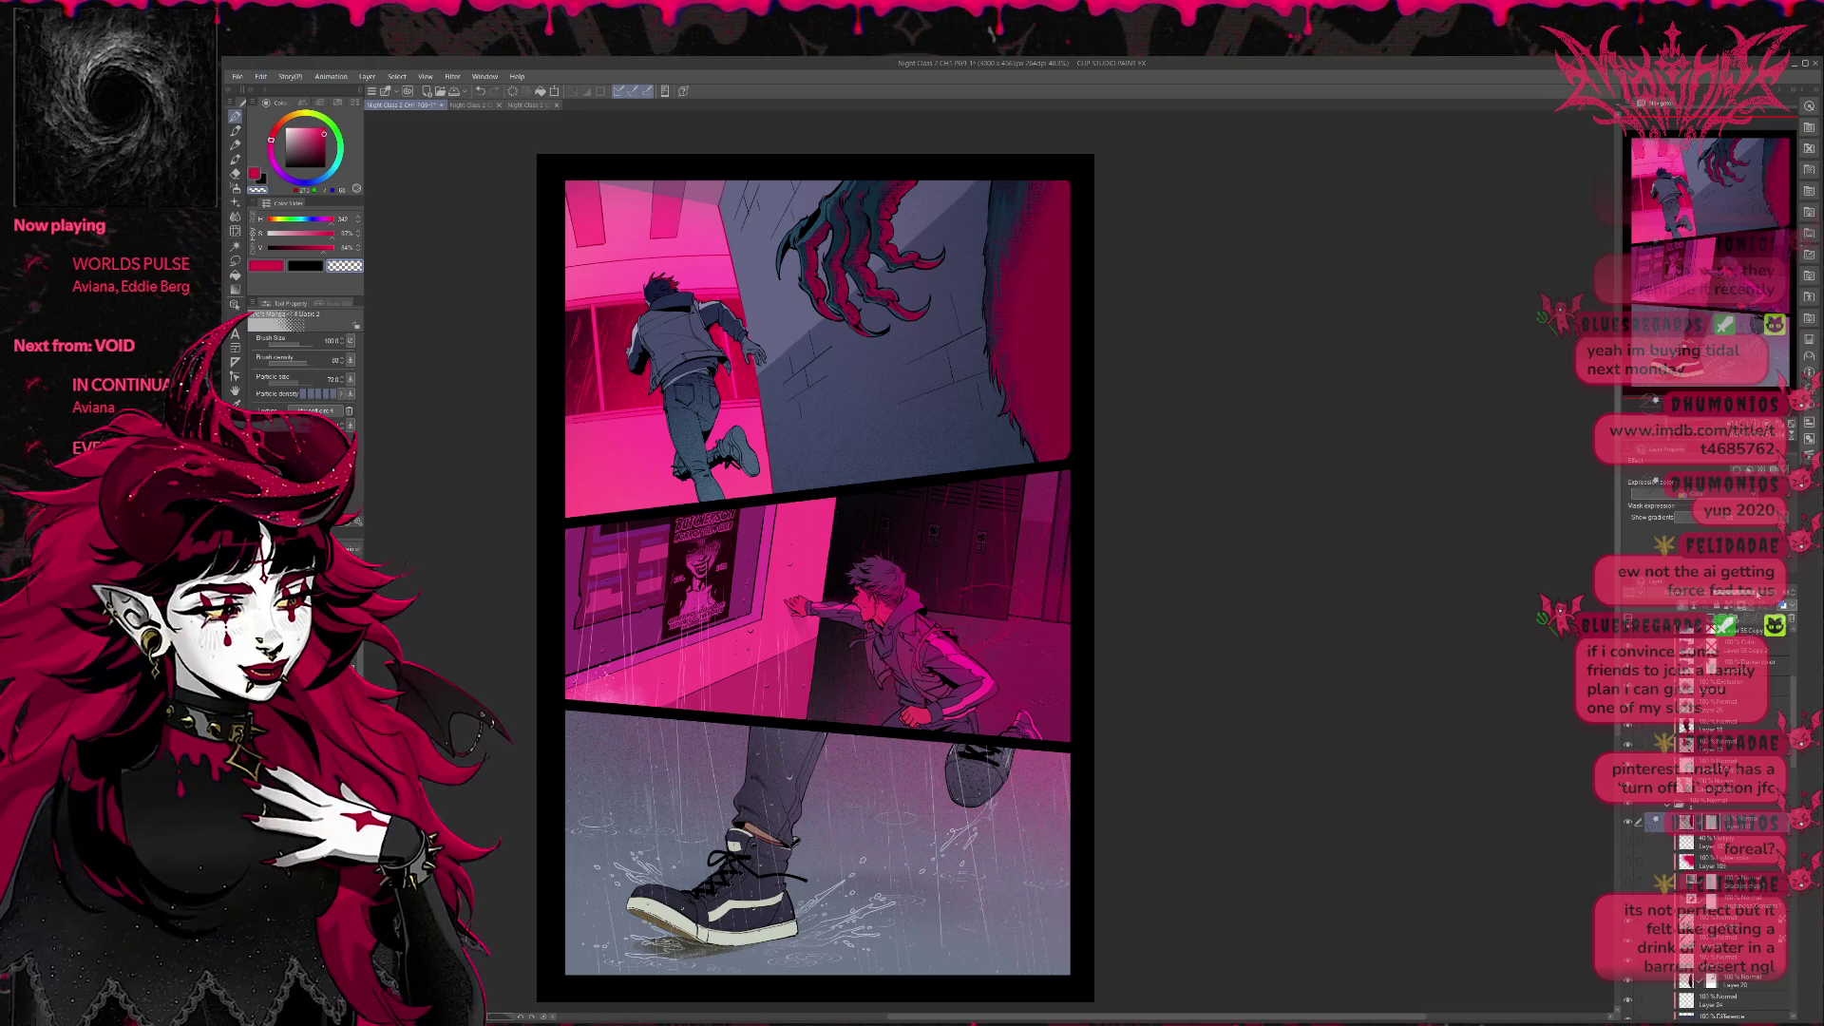
click(1631, 855)
click(1632, 824)
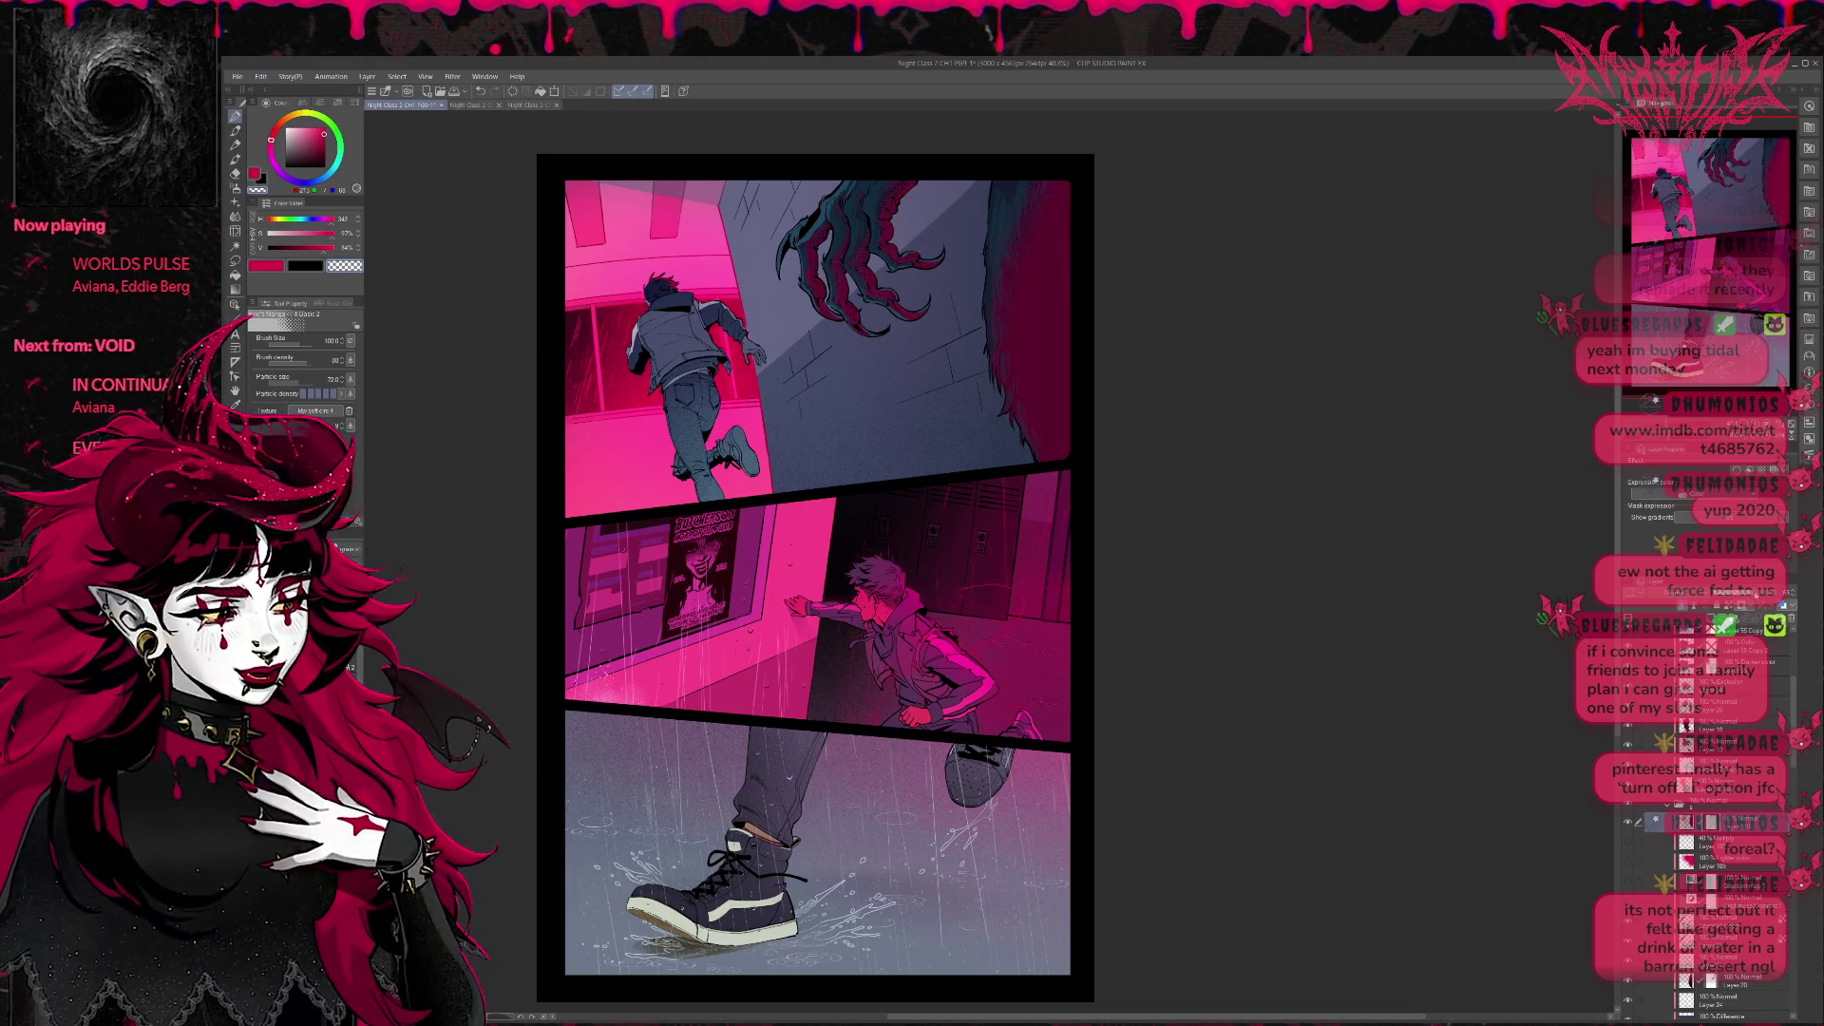
click(1632, 825)
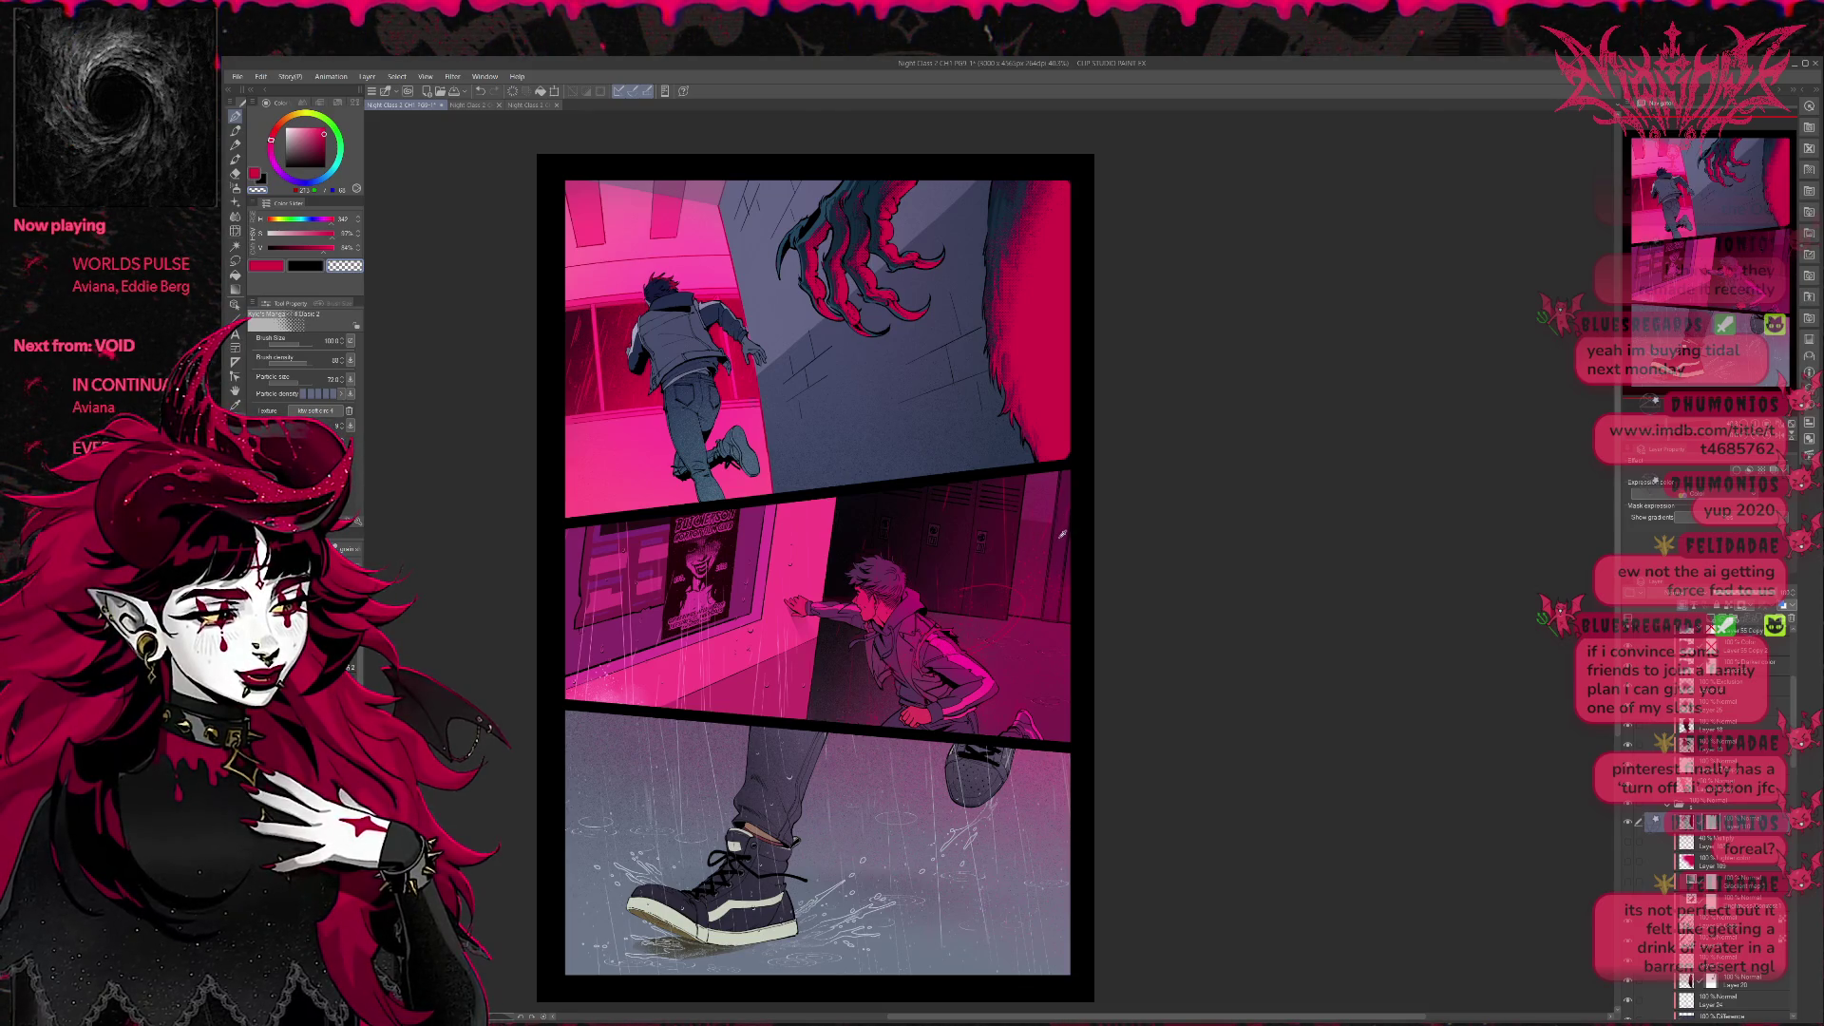
Add a new blank raster layer above the colour layer.
key(alt)
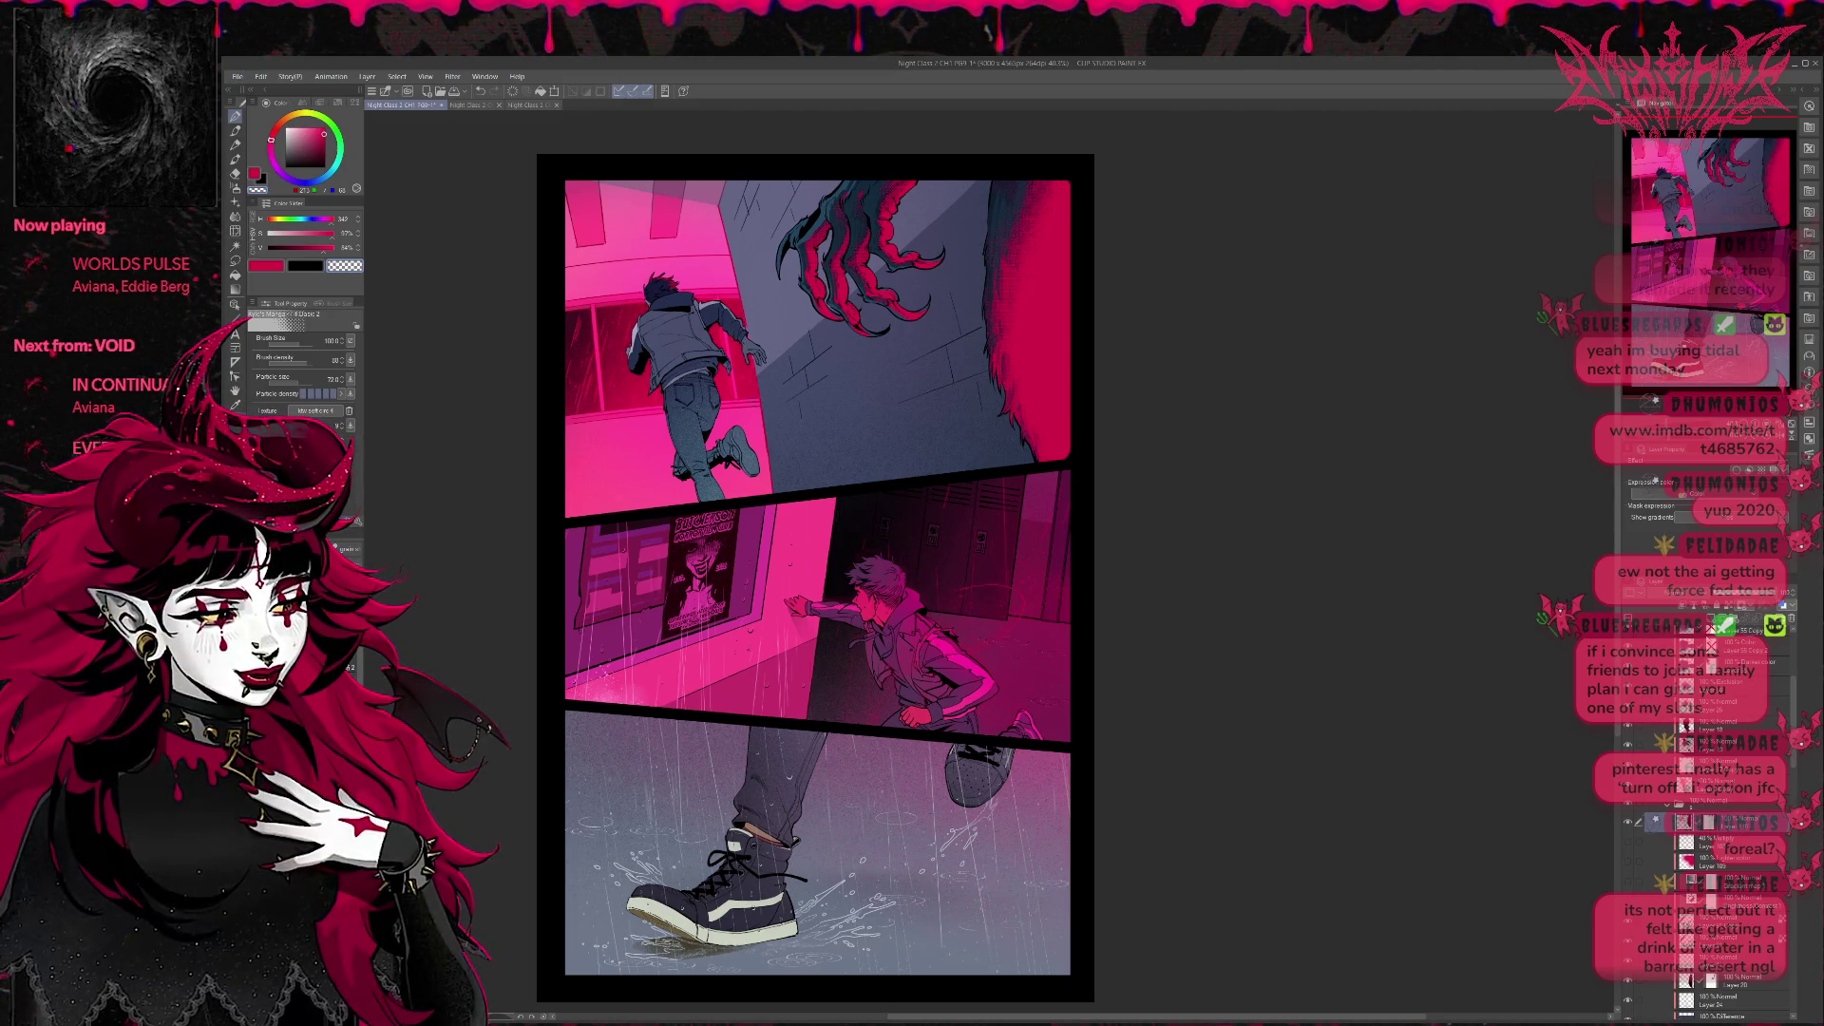
key(ctrl+shift+n)
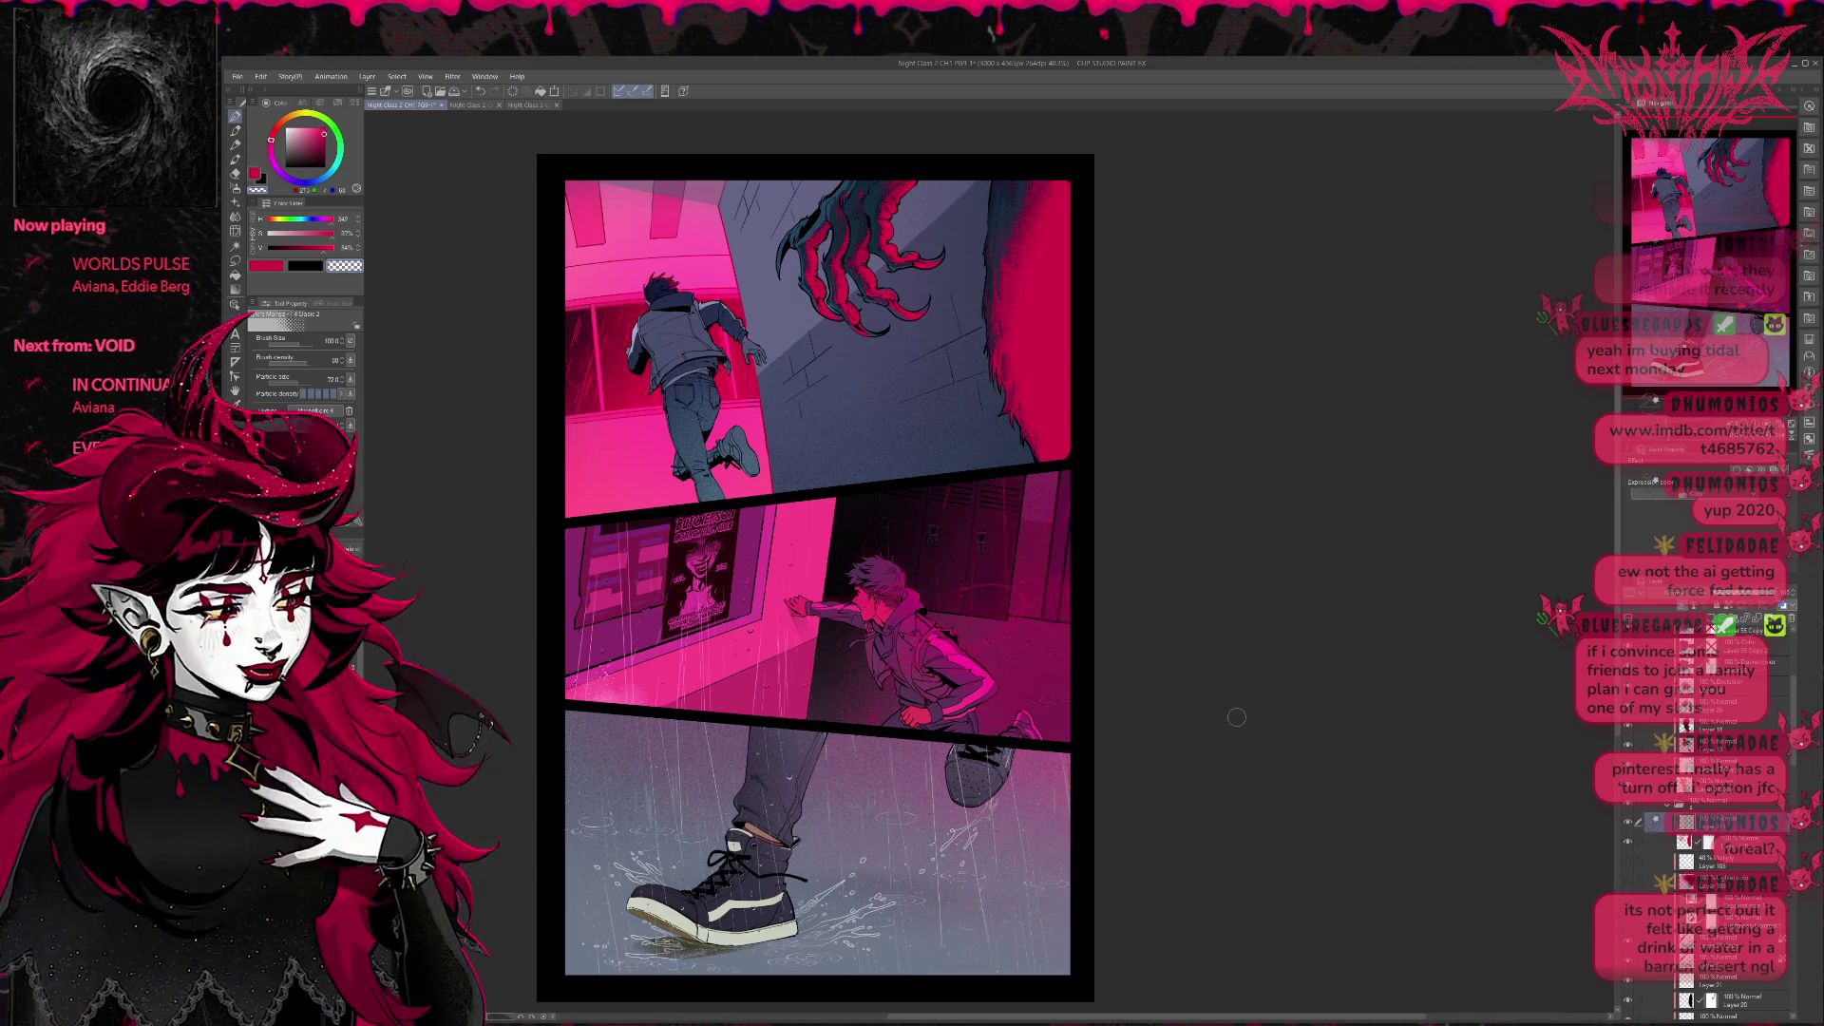
Darken the upper-right wall of the top panel with a dark shading colour.
alt+click(608, 334)
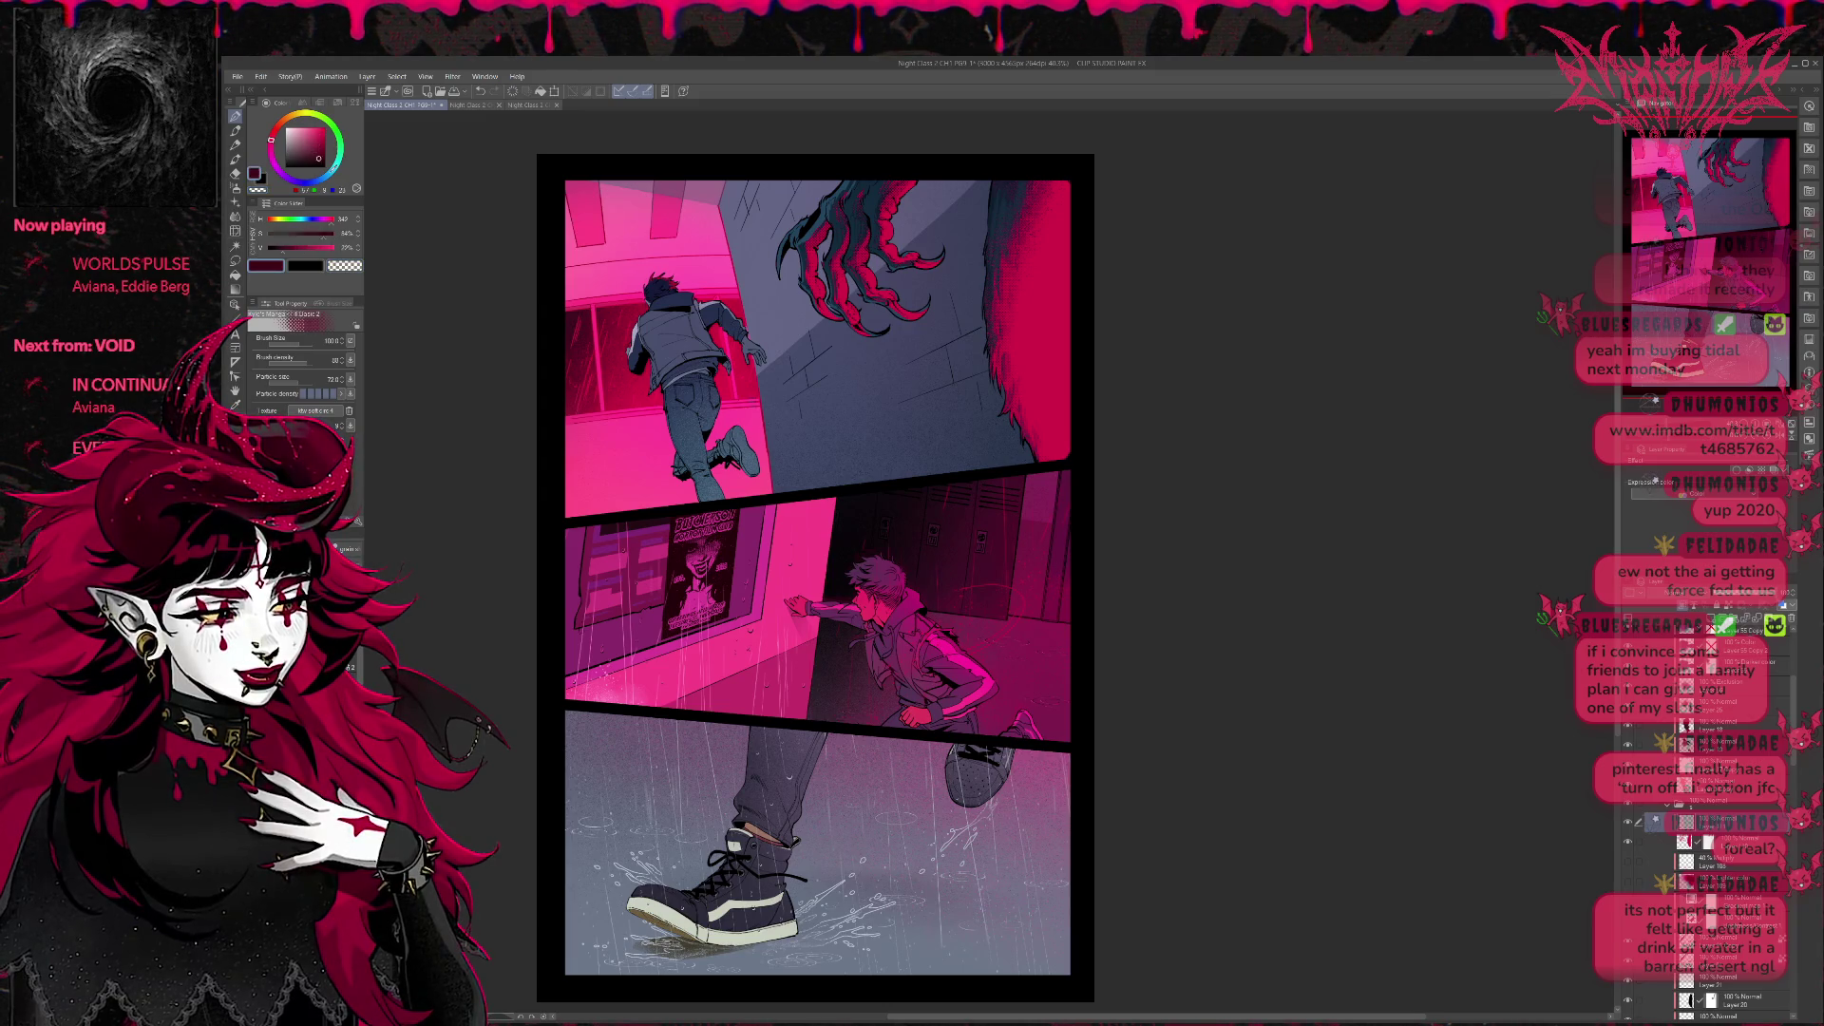
drag(980, 245, 1038, 168)
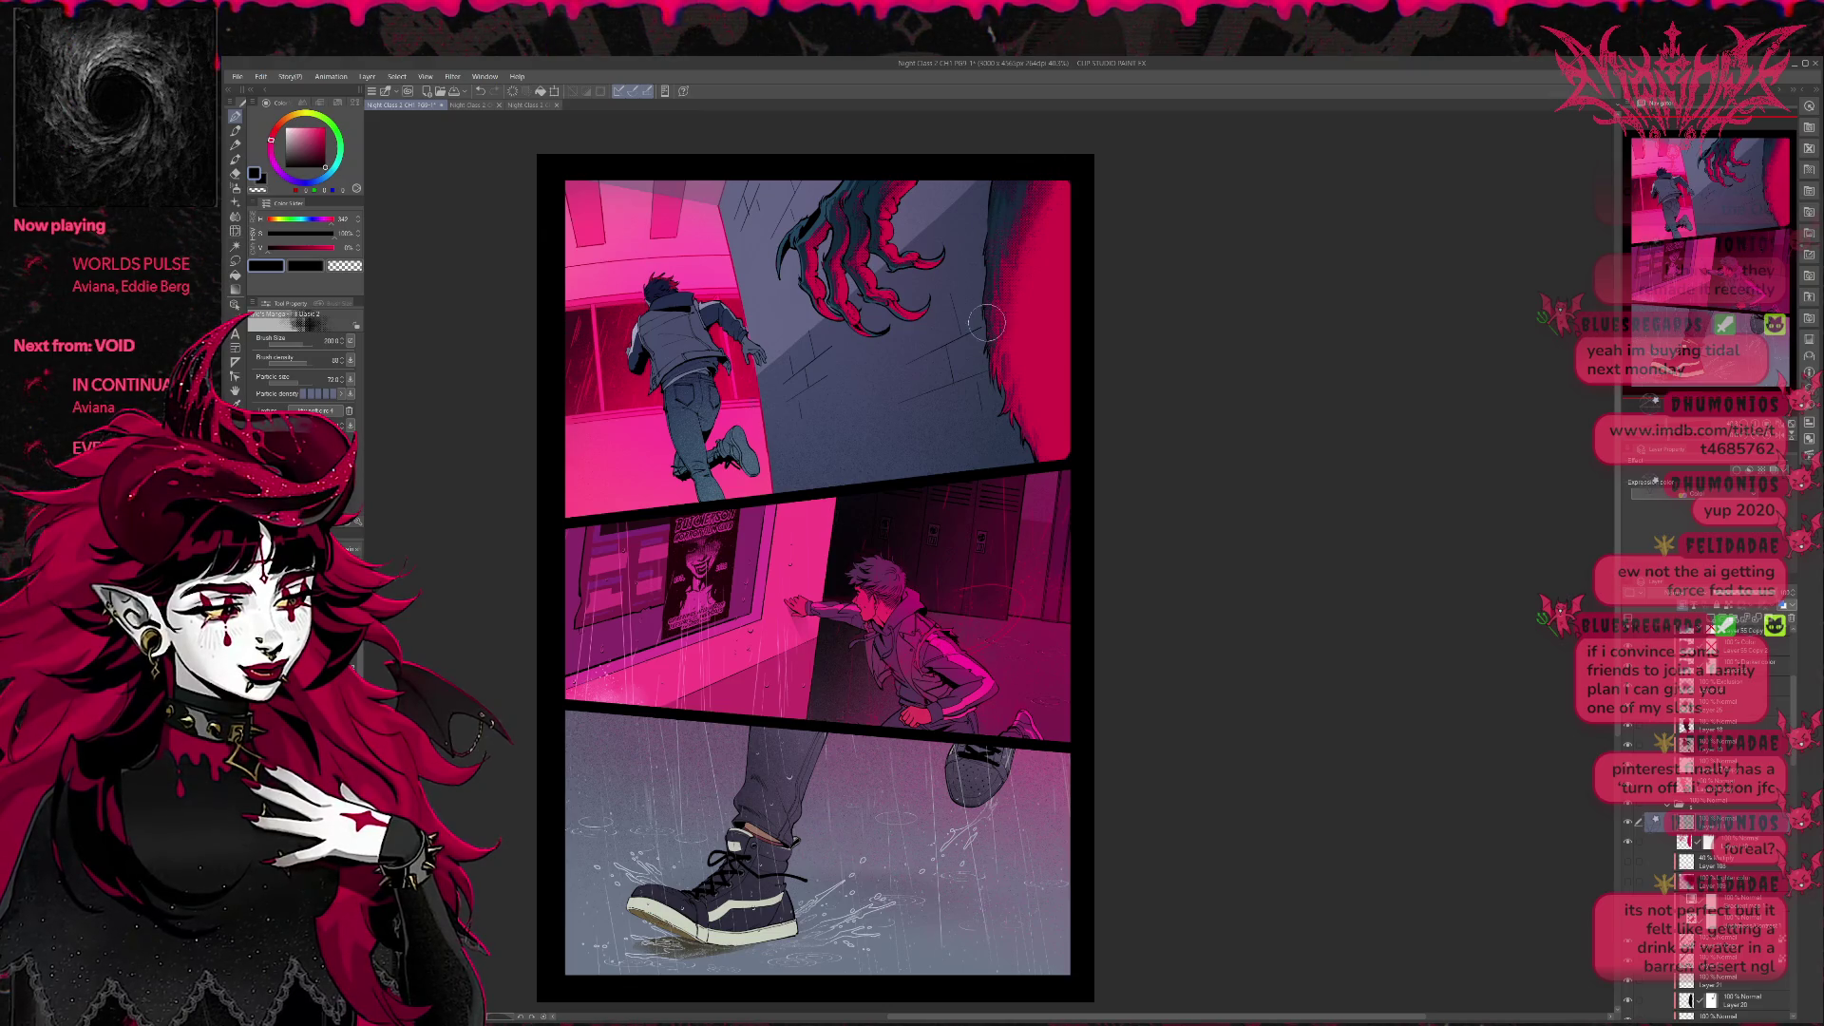
mouse_move(1039, 168)
mouse_down()
mouse_move(1007, 403)
mouse_move(1033, 470)
mouse_move(998, 392)
mouse_up()
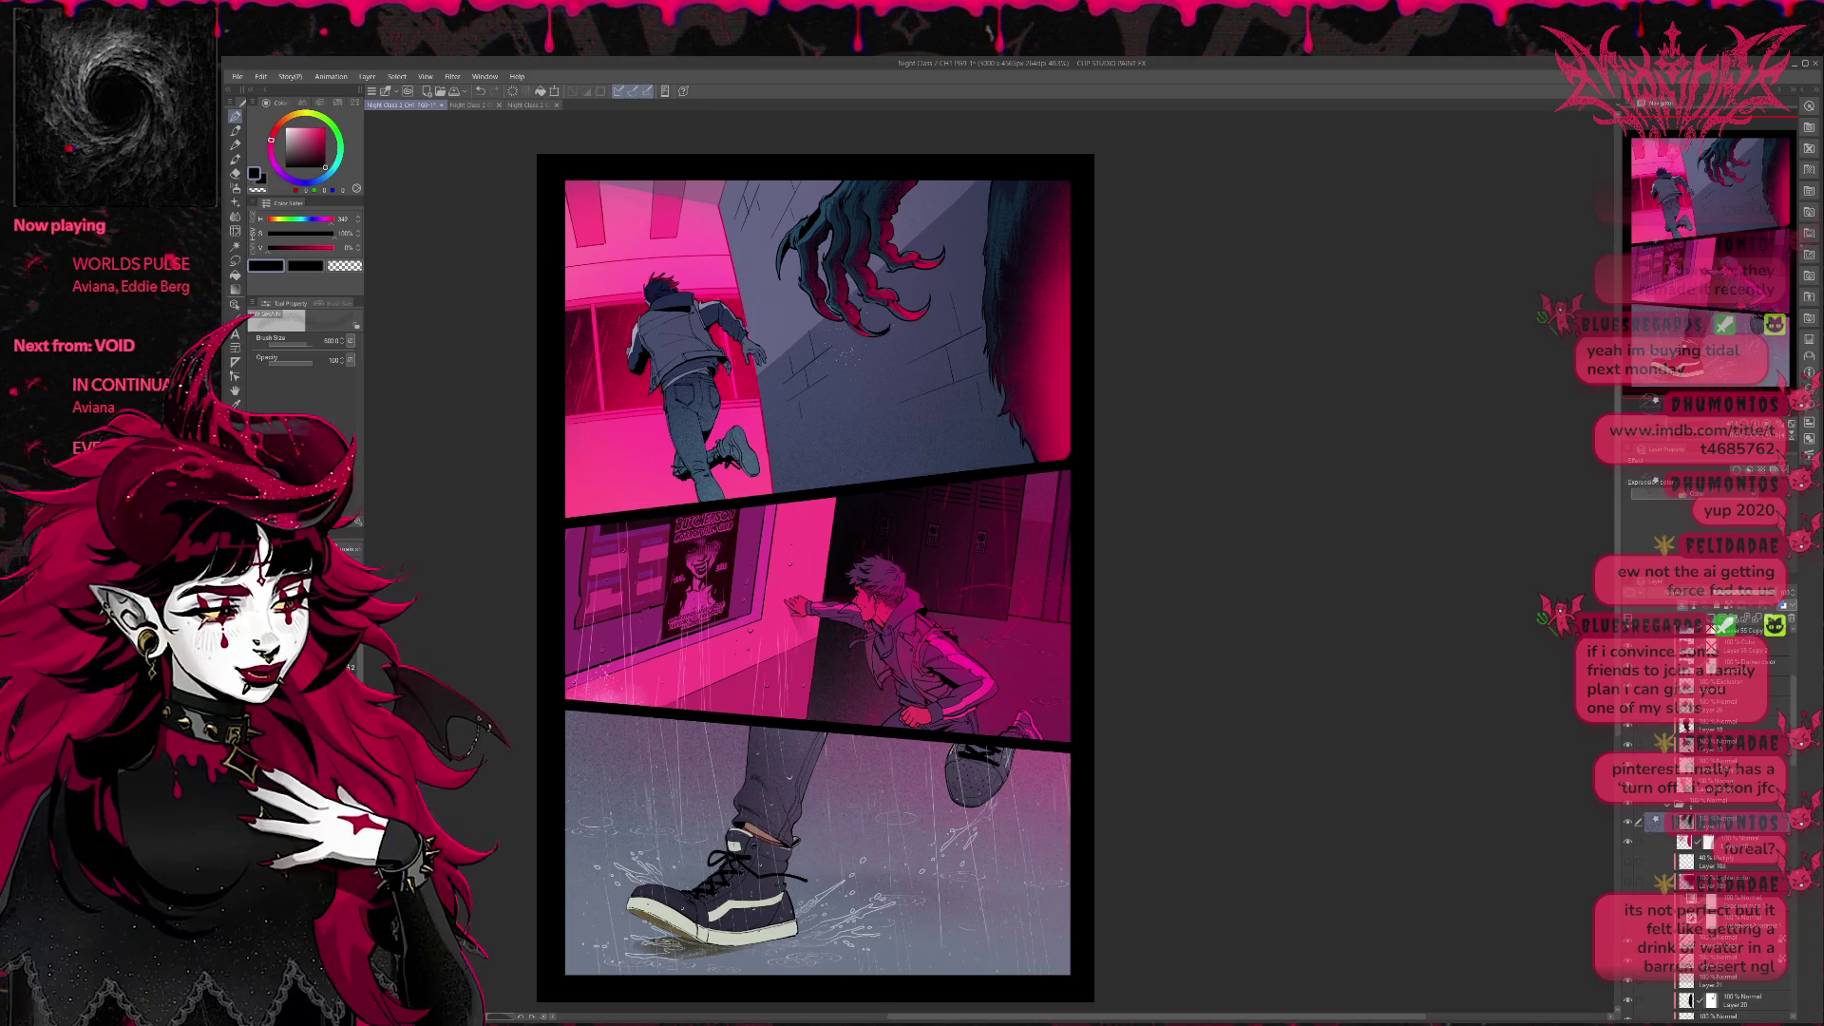
Dab faint speckles around the claws on the dark wall, undoing the misplaced ones.
mouse_move(934, 335)
mouse_down()
mouse_move(966, 283)
mouse_move(1047, 421)
mouse_up()
key(ctrl+z)
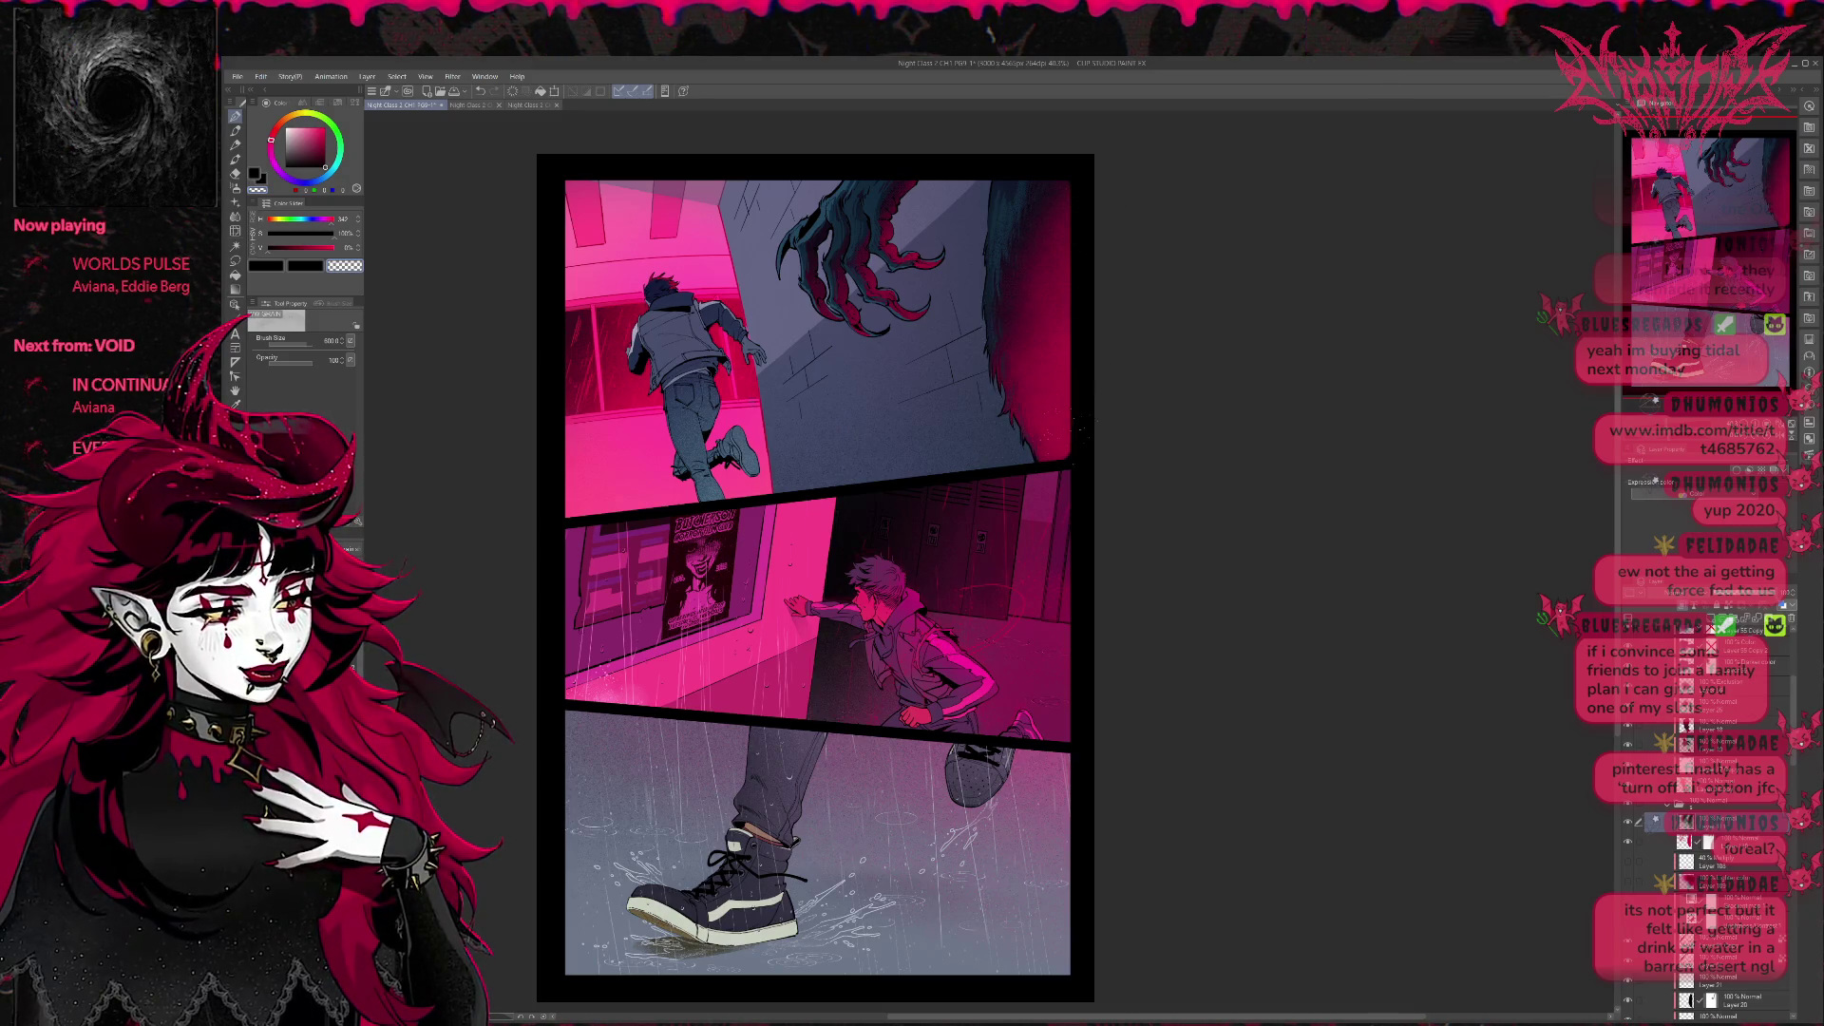
drag(1010, 385, 1034, 416)
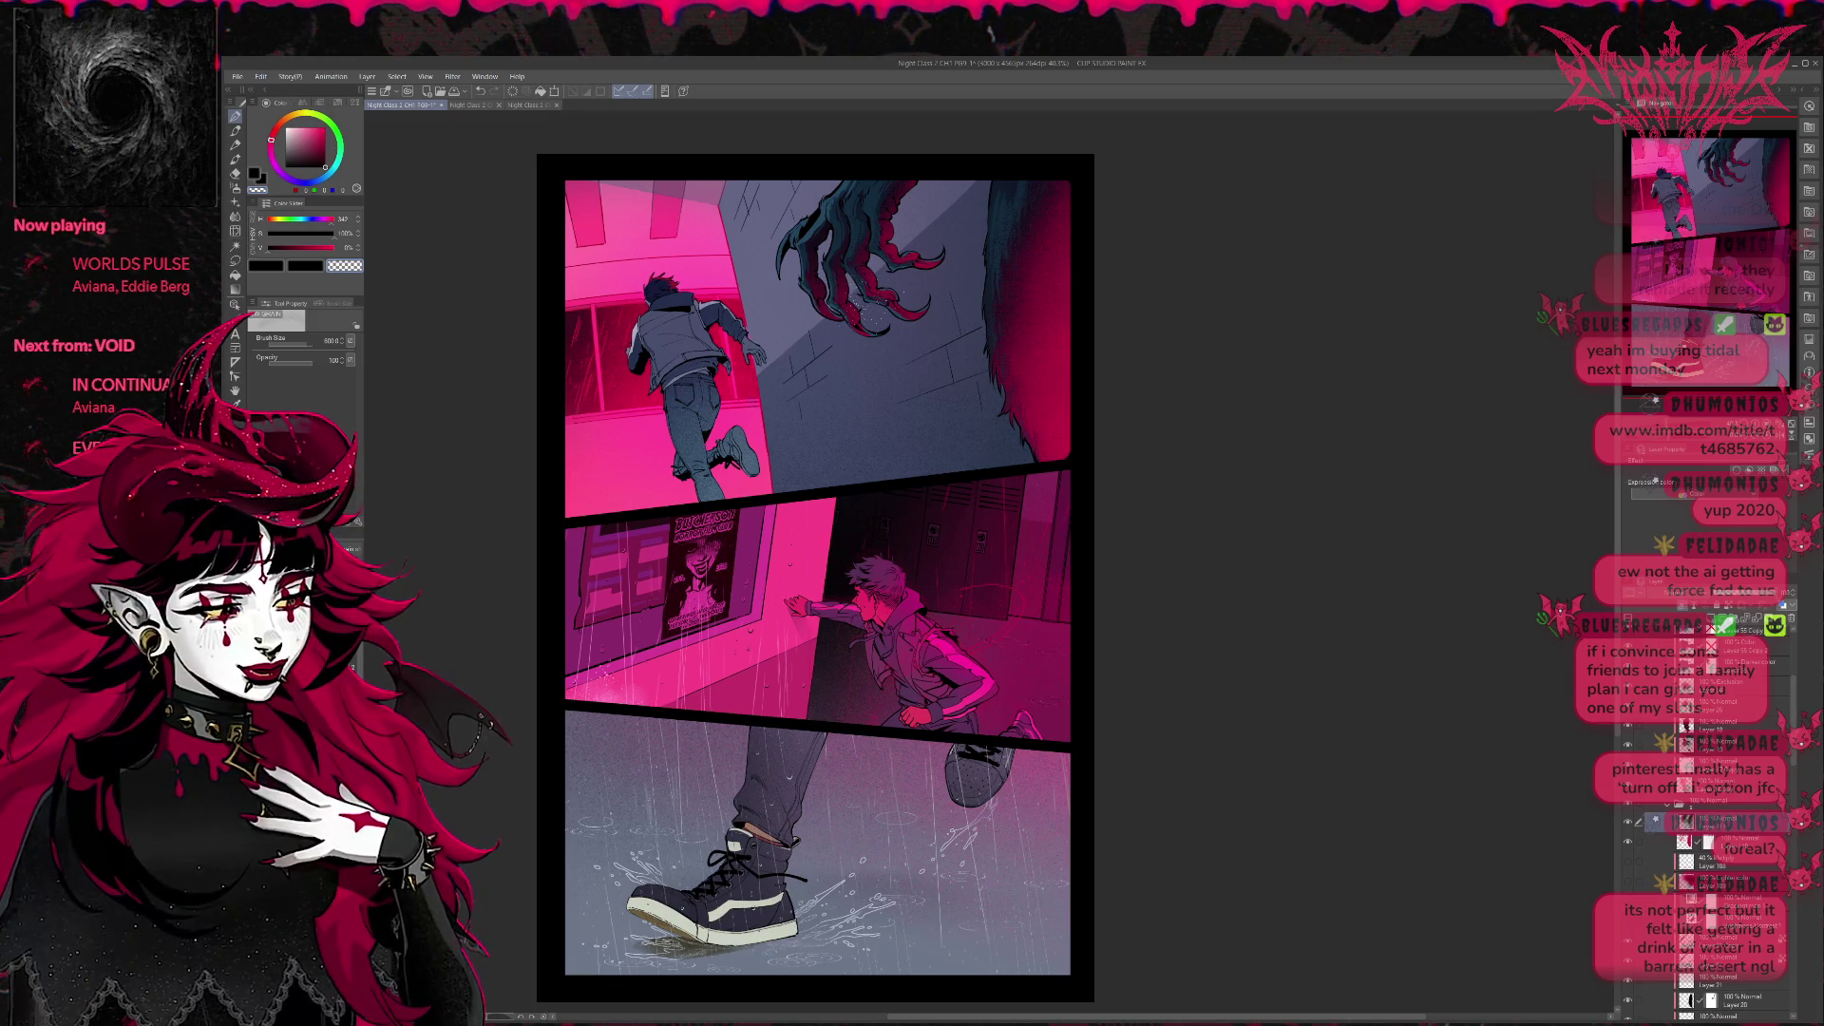
drag(898, 274, 934, 285)
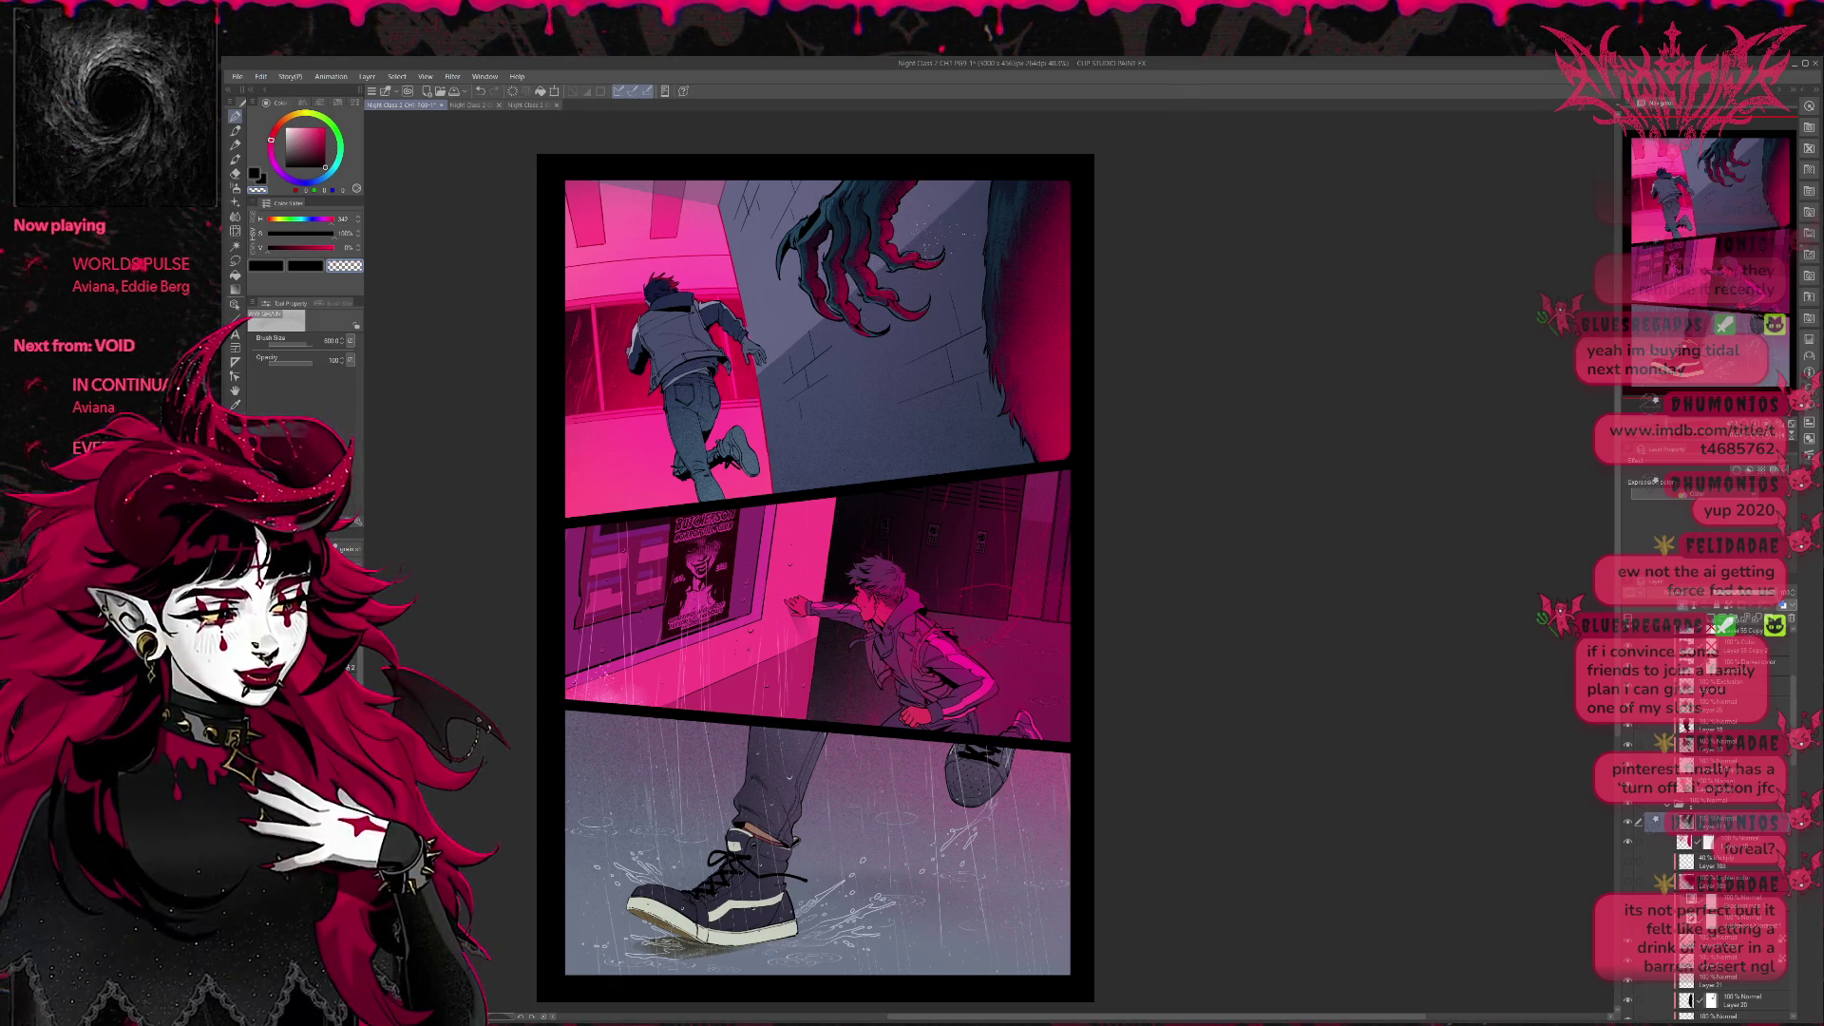
drag(906, 339, 855, 367)
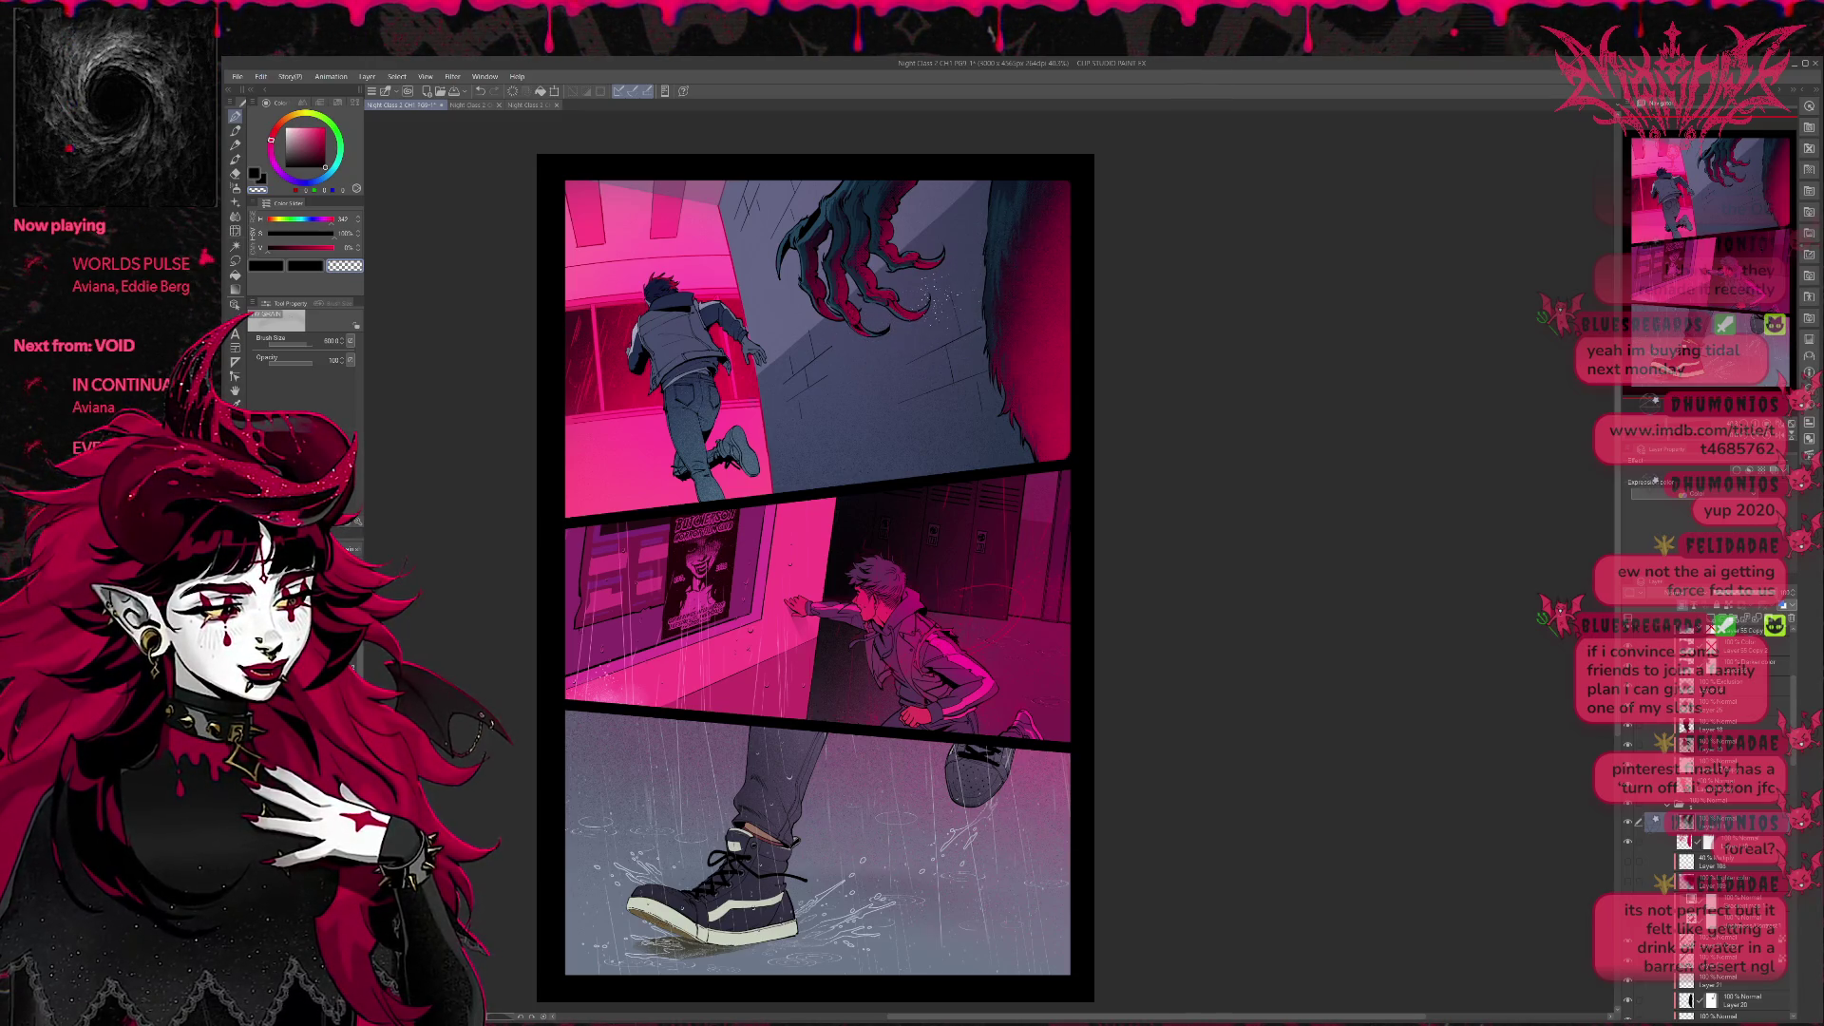
drag(967, 240, 923, 174)
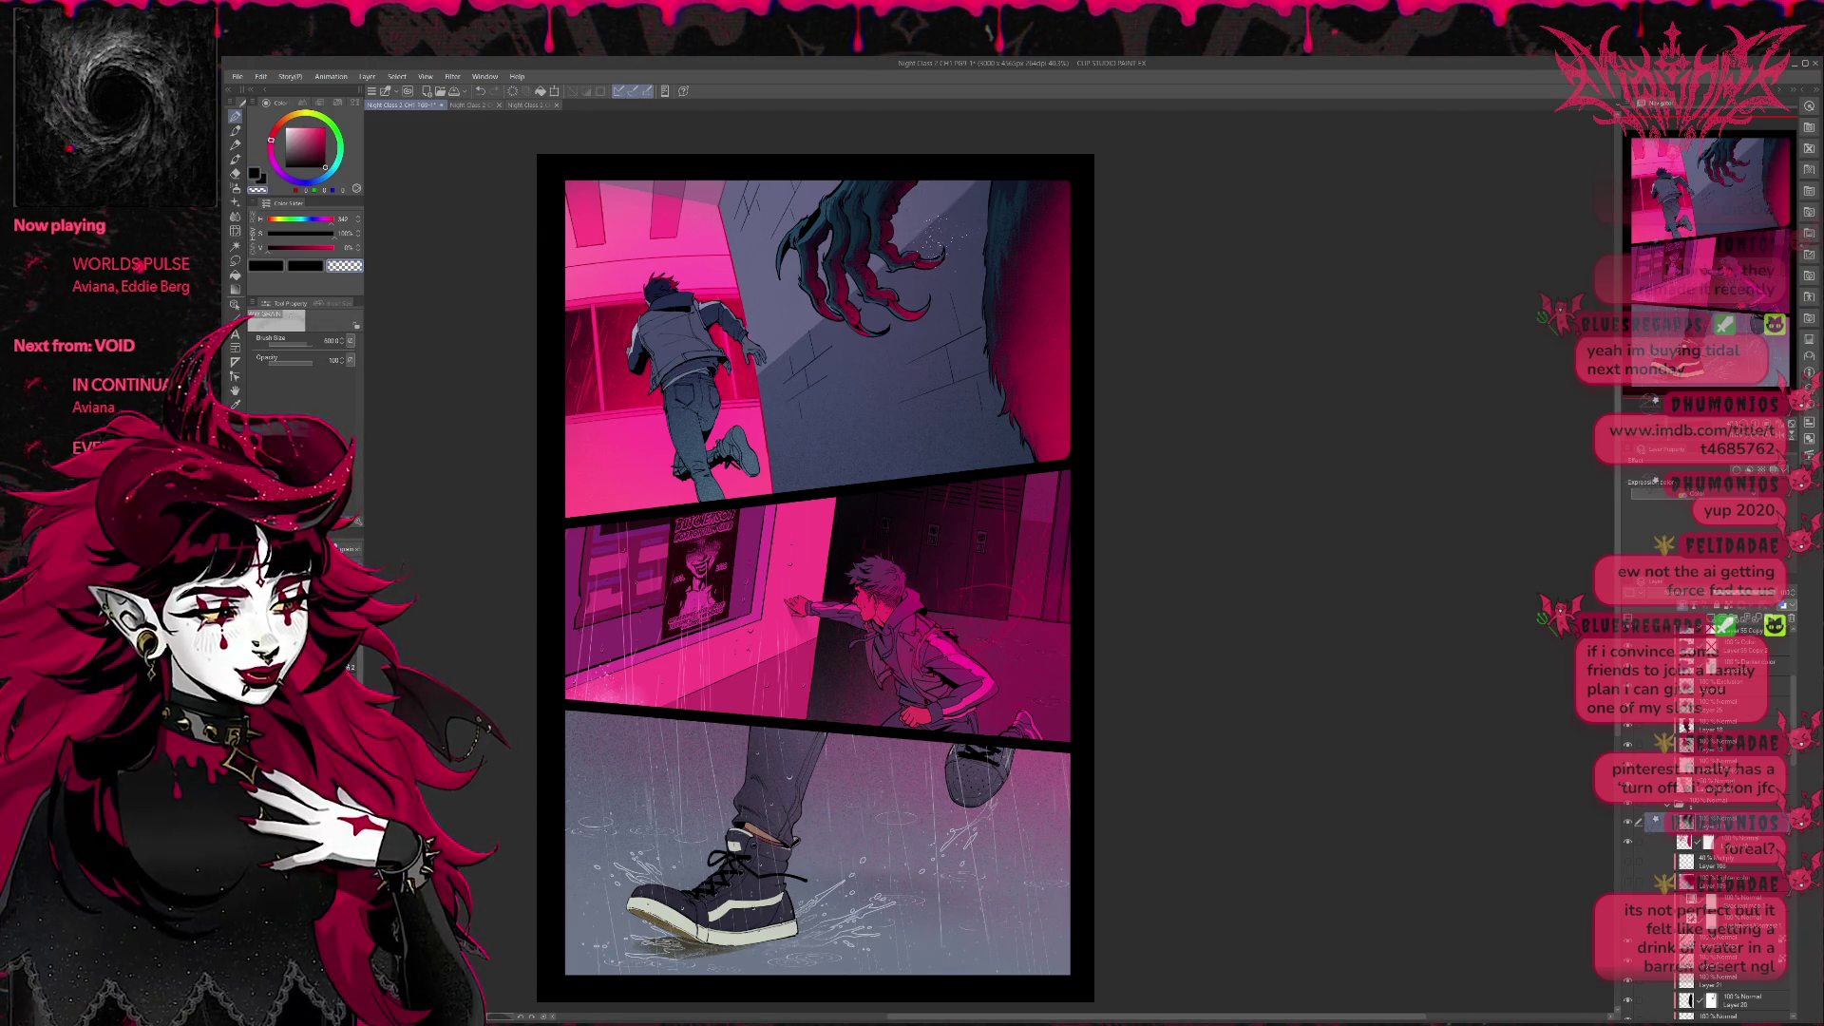
key(ctrl+z)
Spray white speckles on the top panel's corner, move to the layer below and undo a stroke.
key(c)
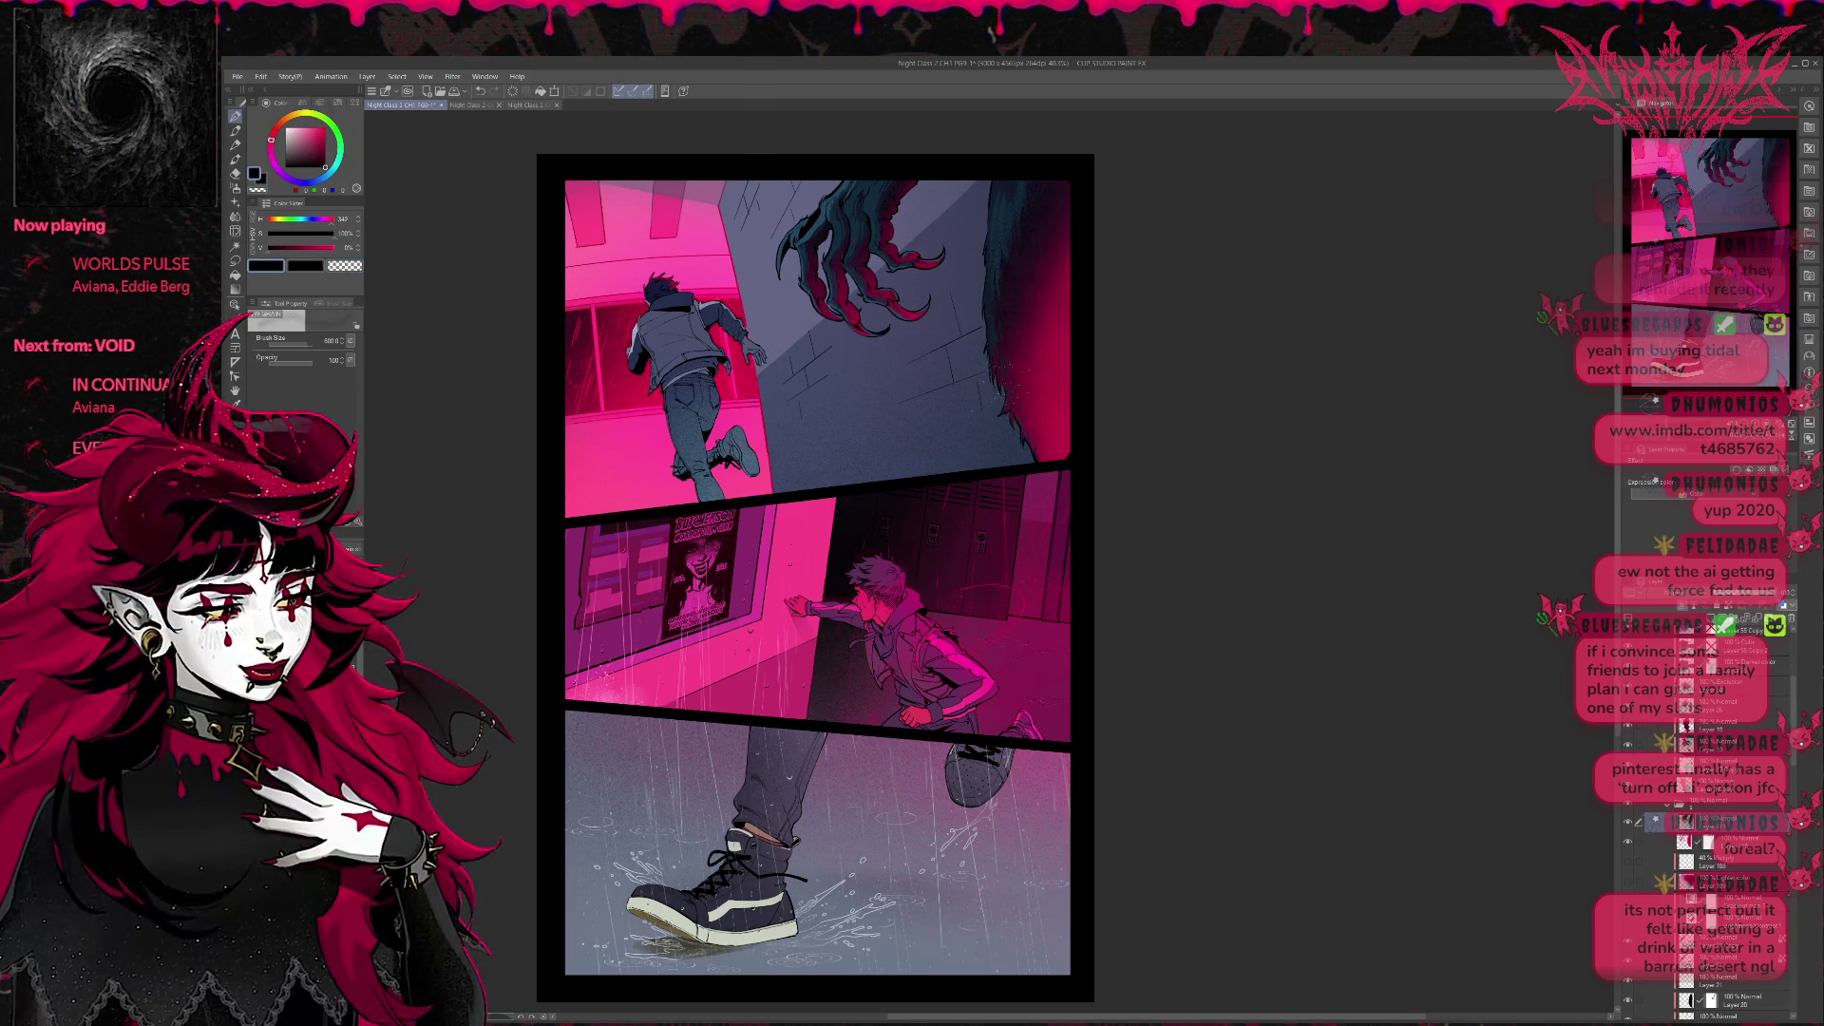
drag(1015, 199, 1060, 164)
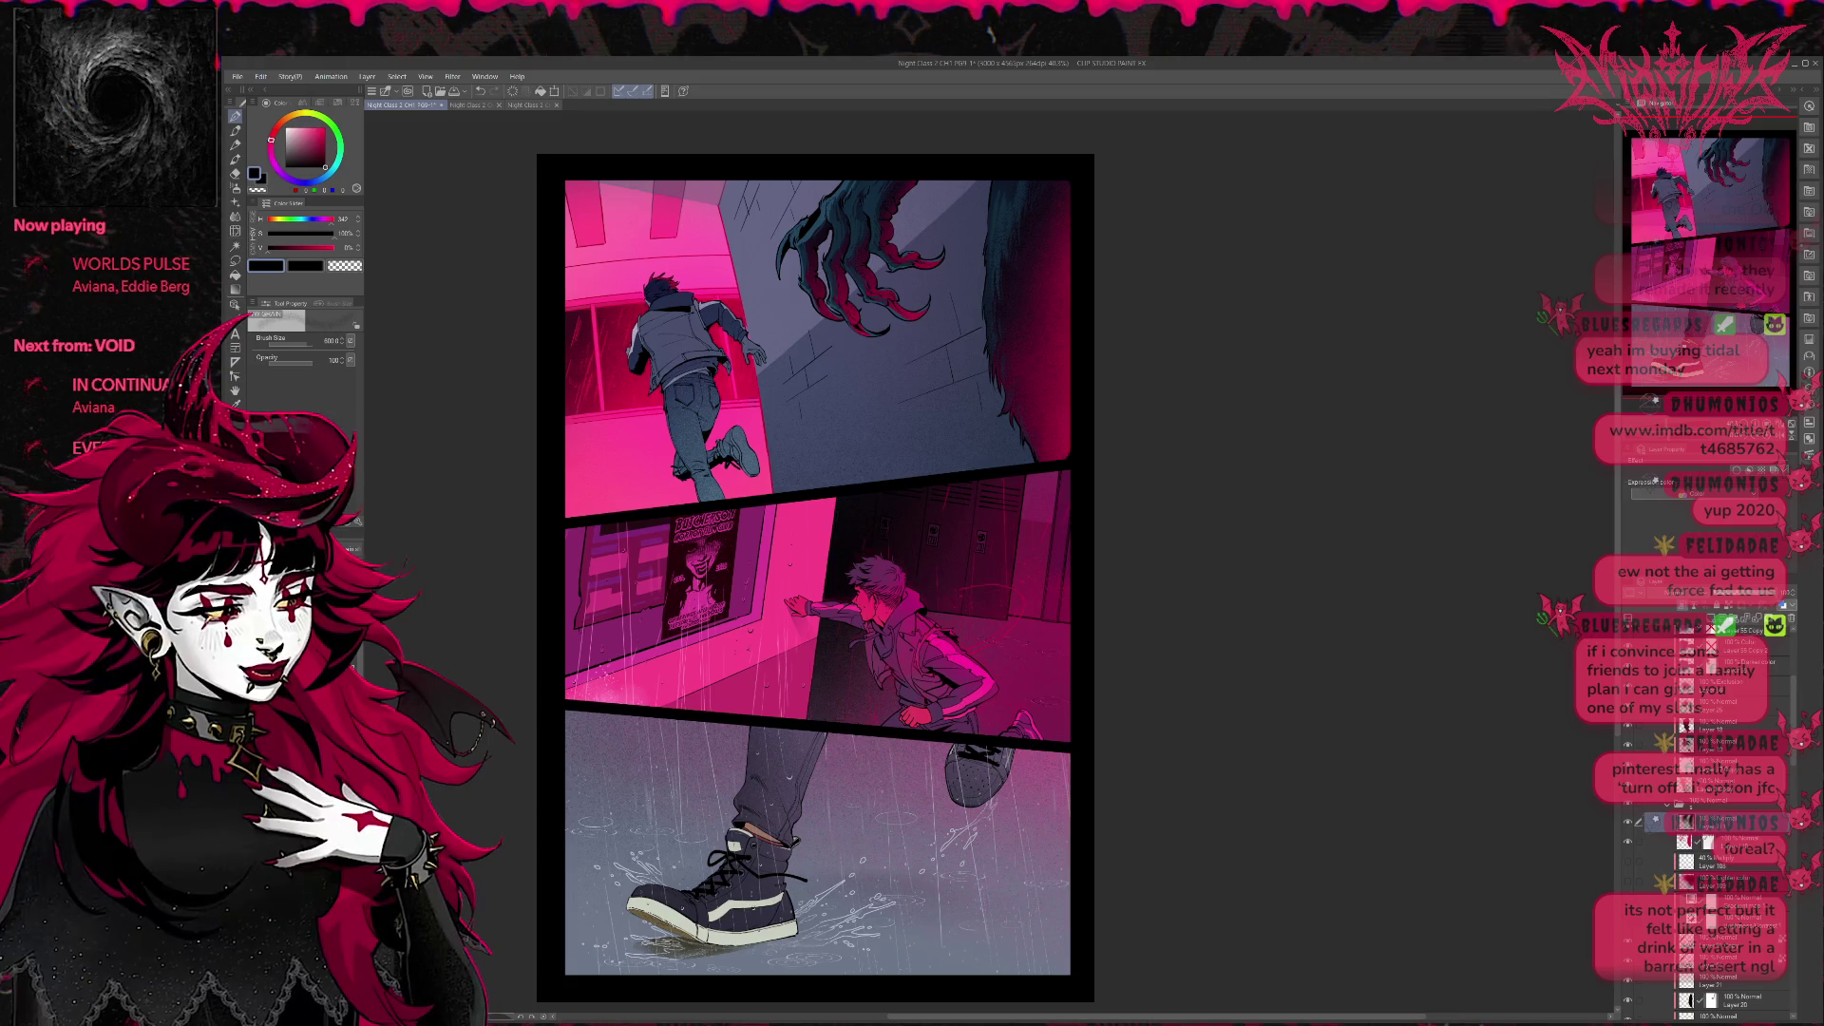
click(1724, 843)
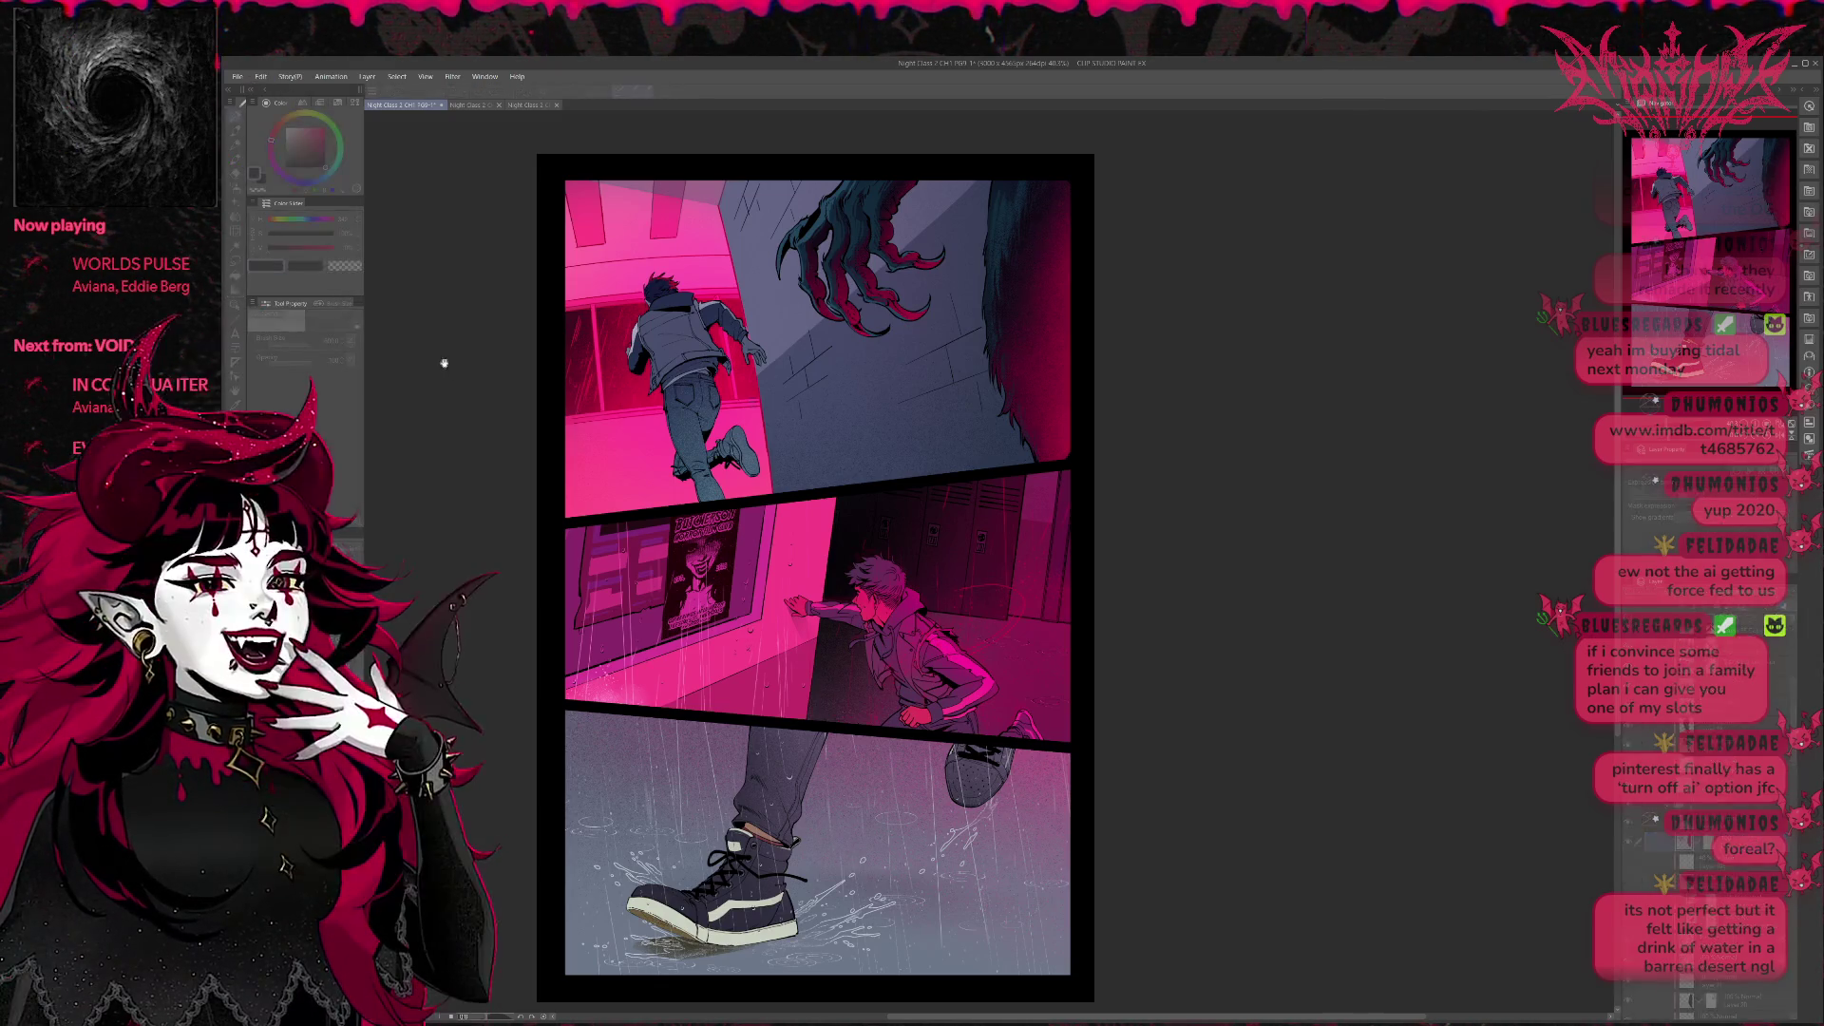
key(ctrl+z)
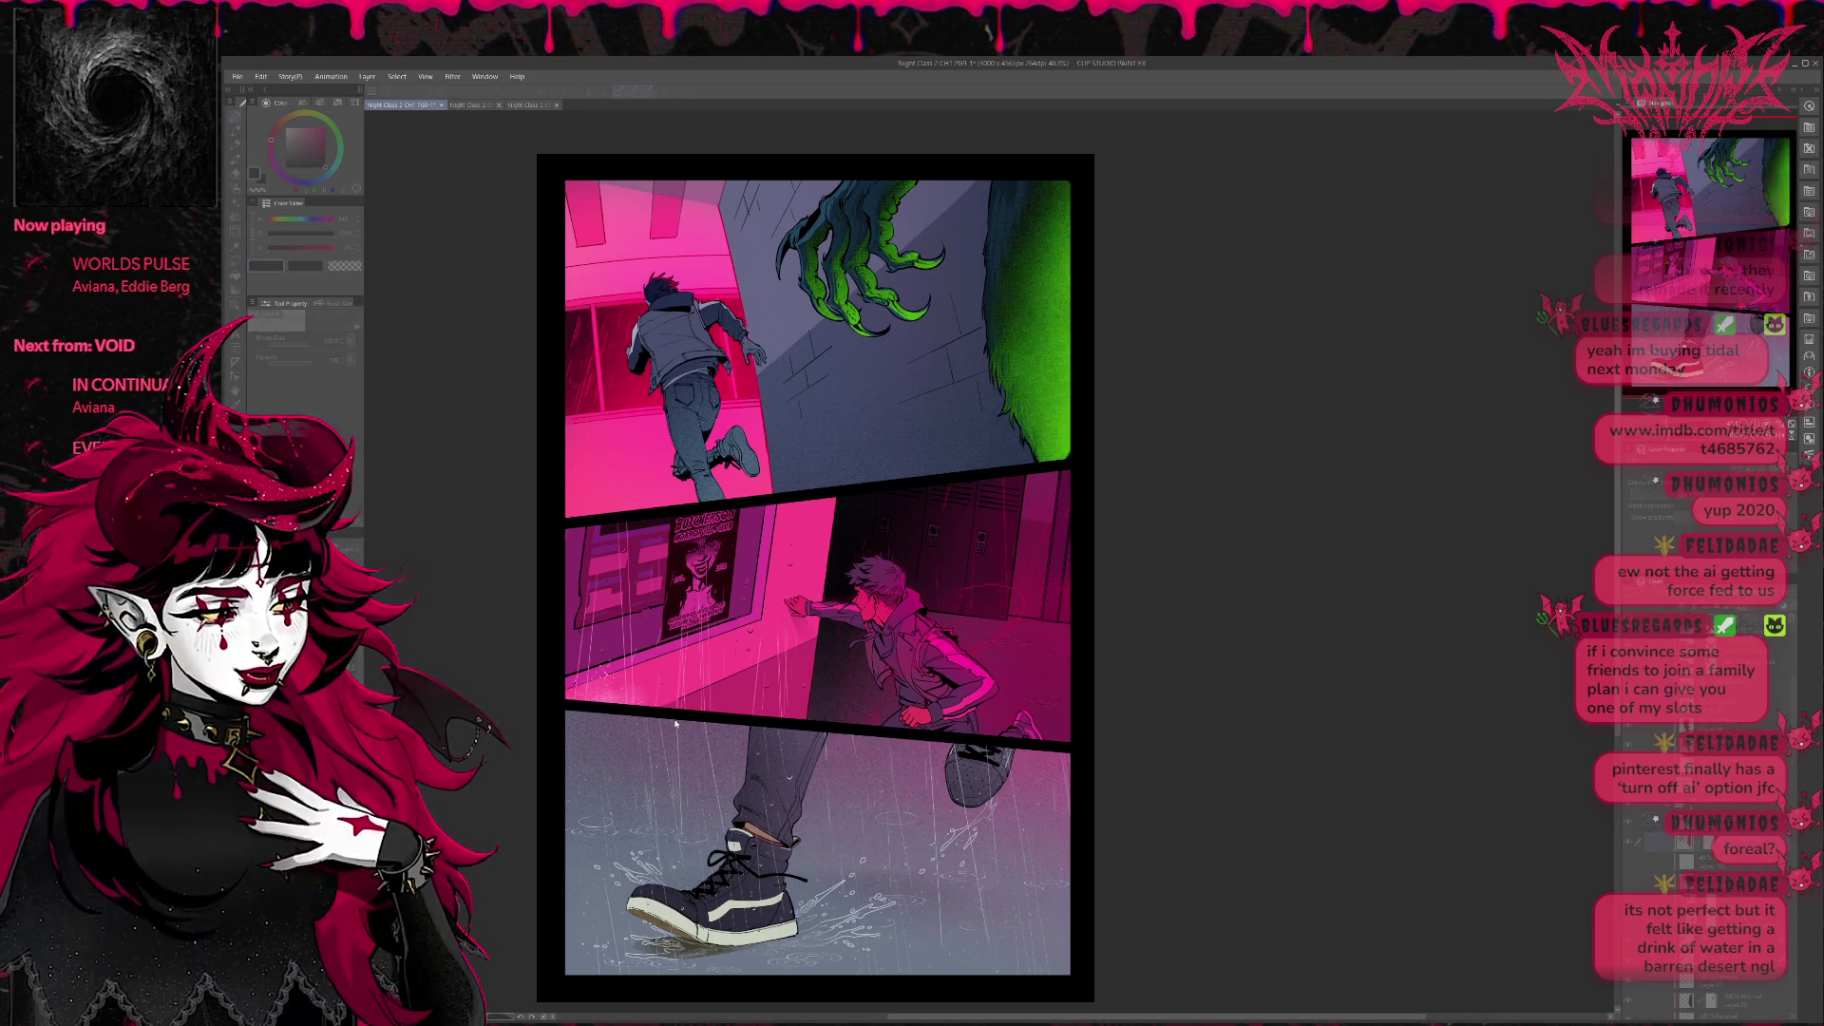
key(ctrl+z)
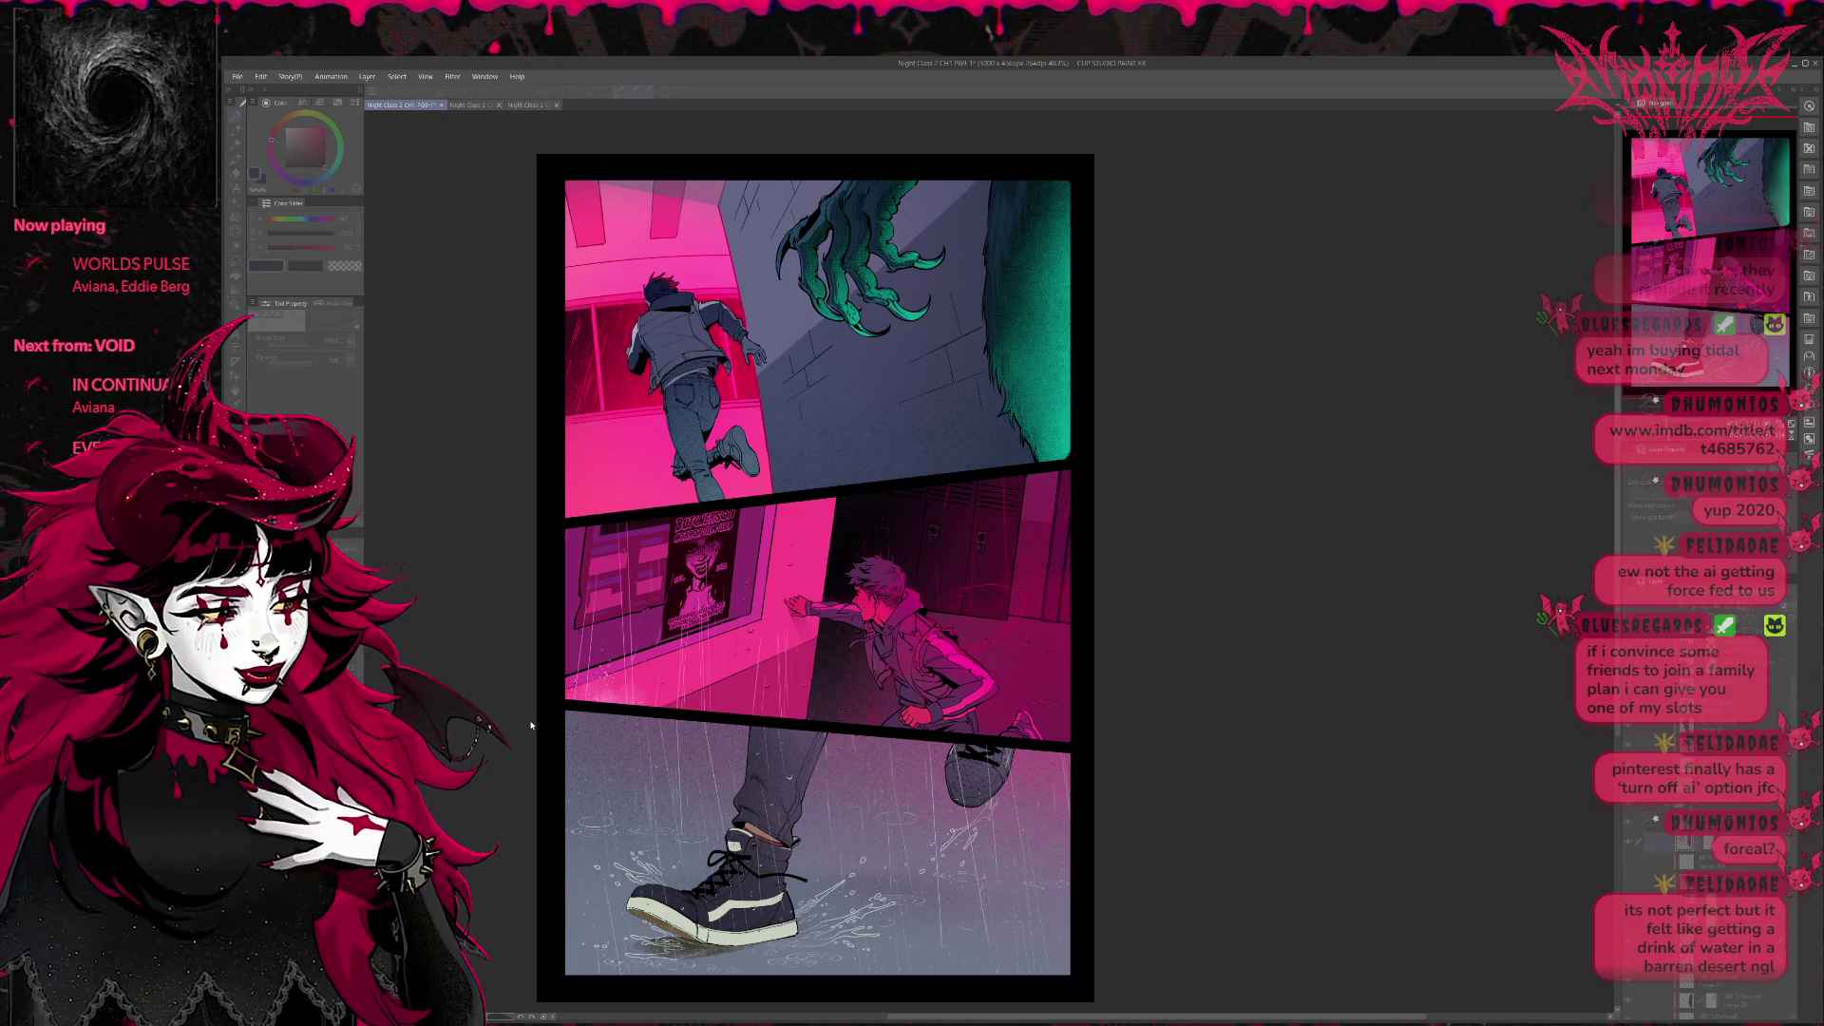
key(ctrl+z)
key(ctrl+z)
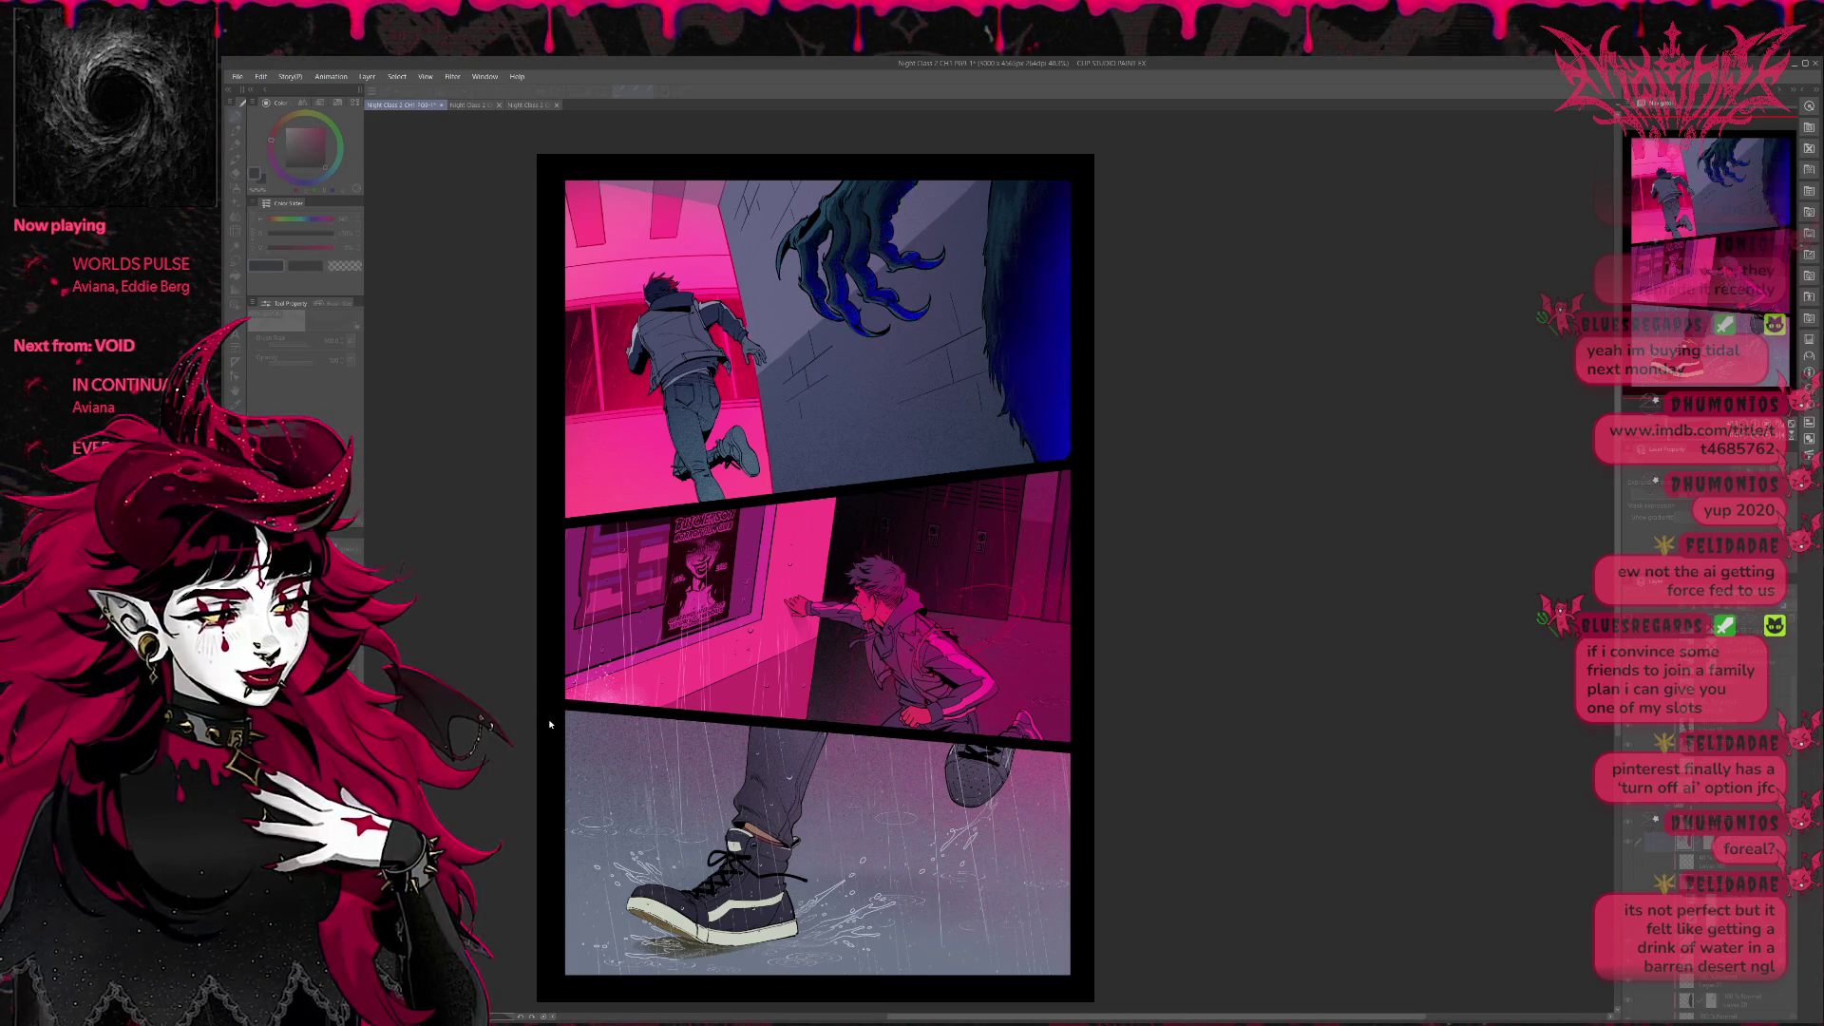
key(ctrl+z)
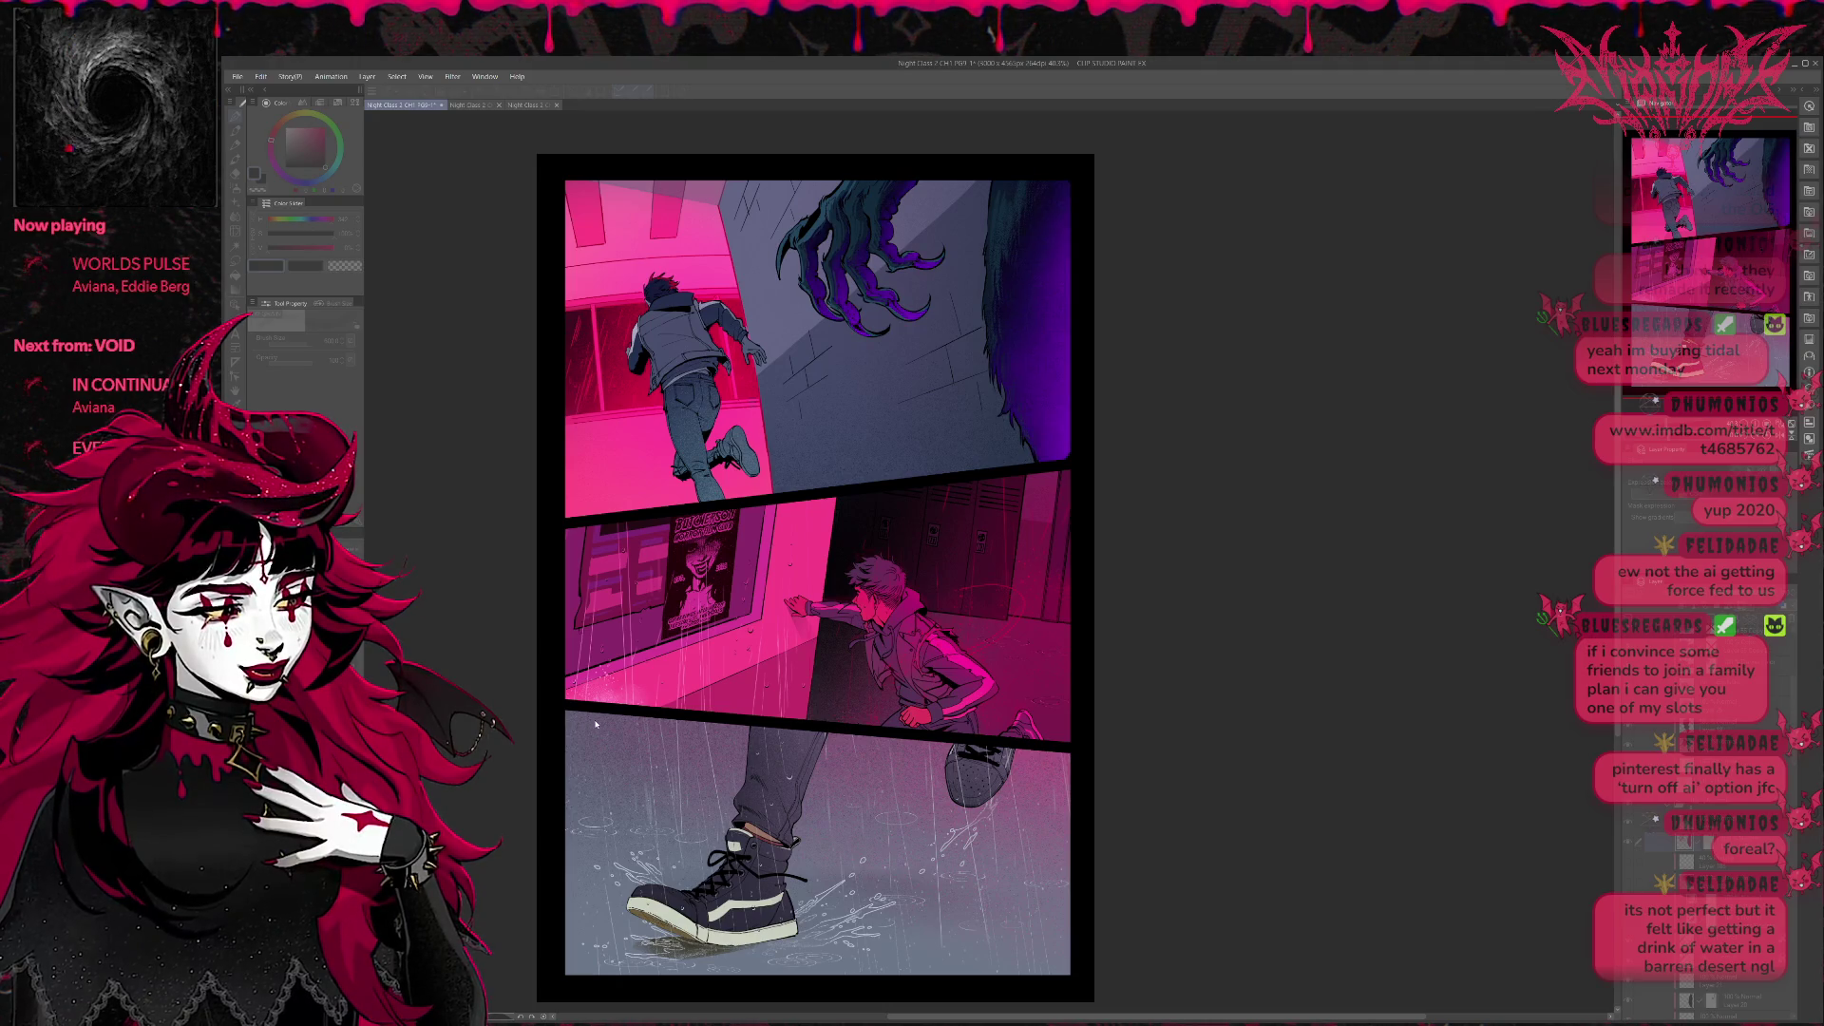
key(ctrl+z)
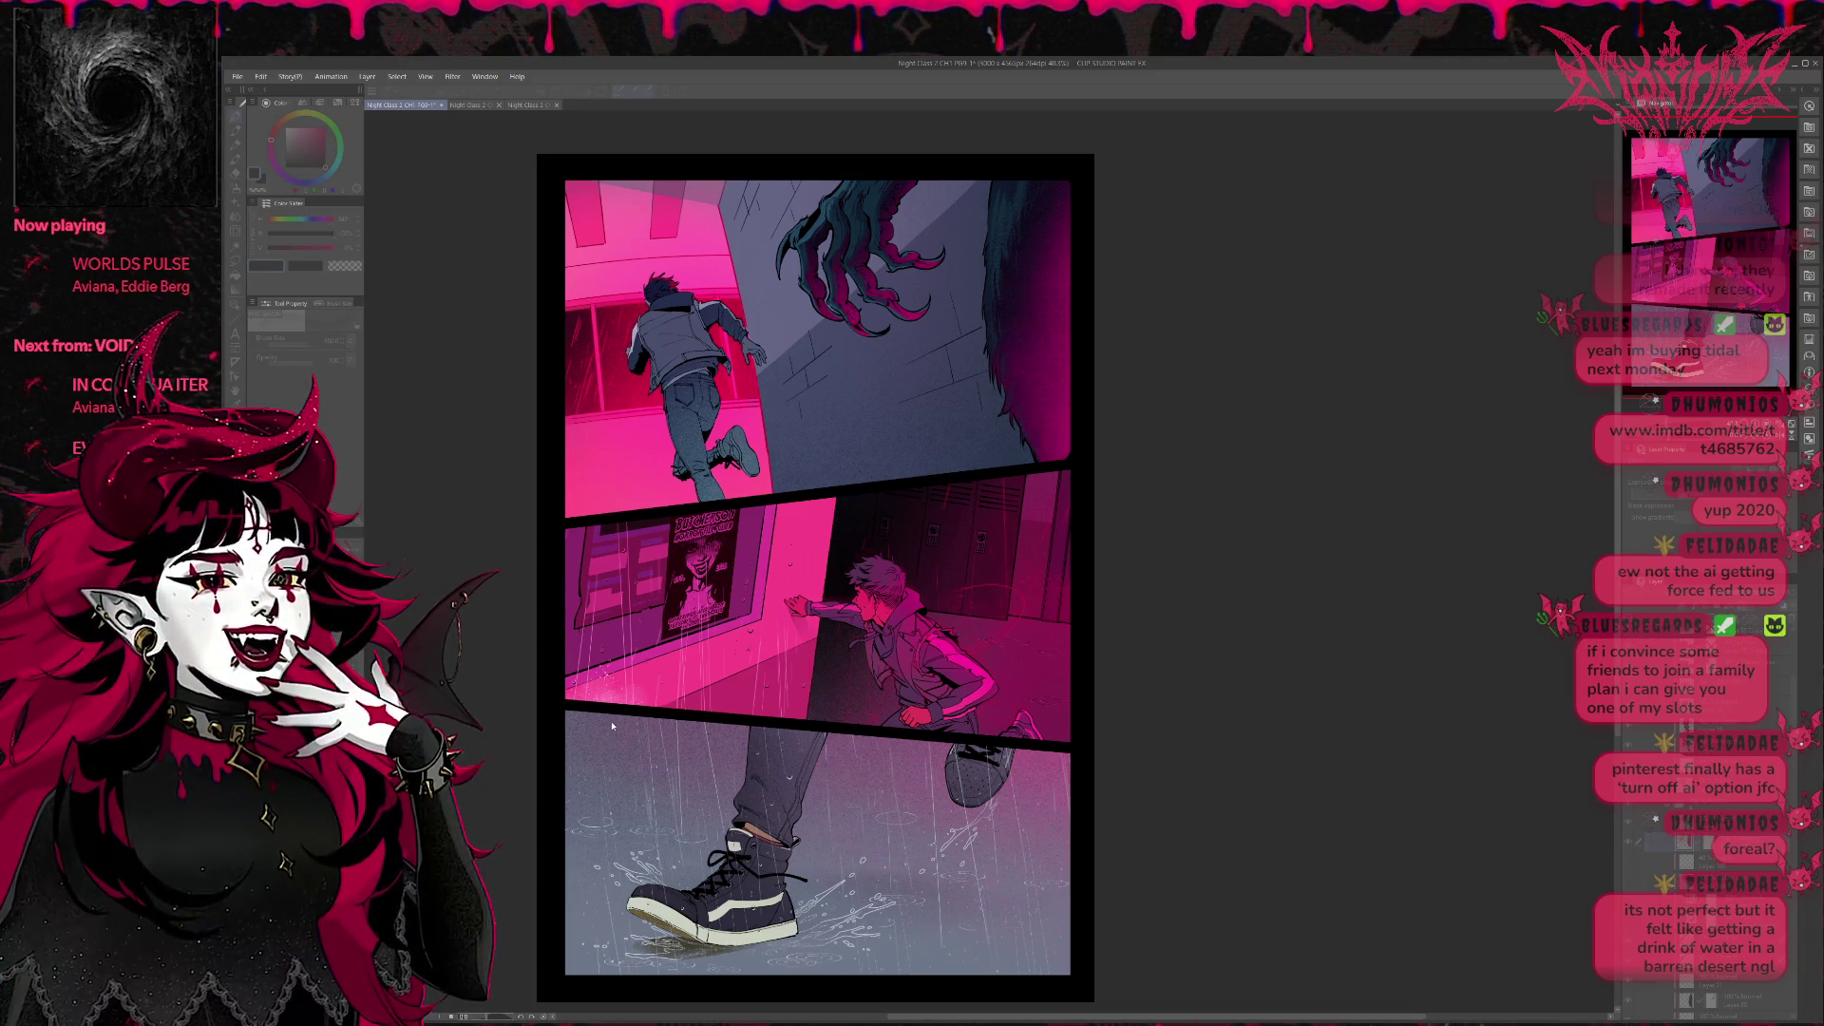
key(ctrl+z)
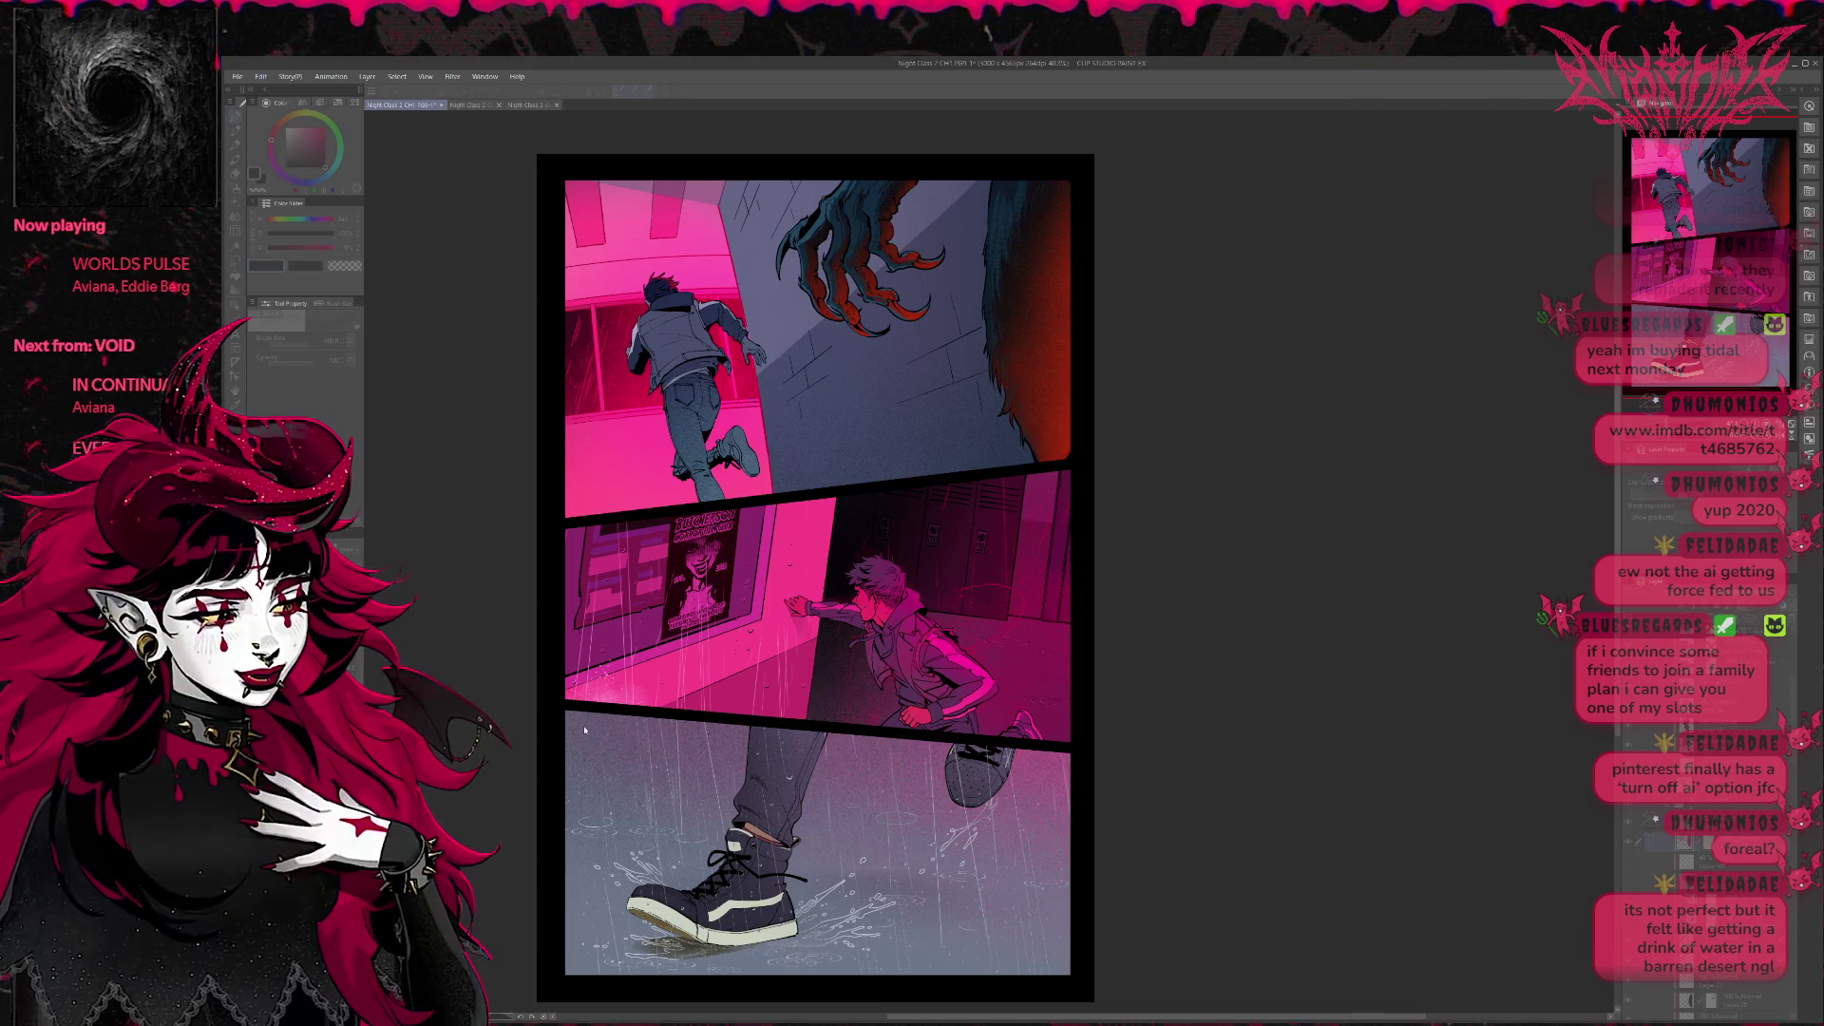
key(ctrl+z)
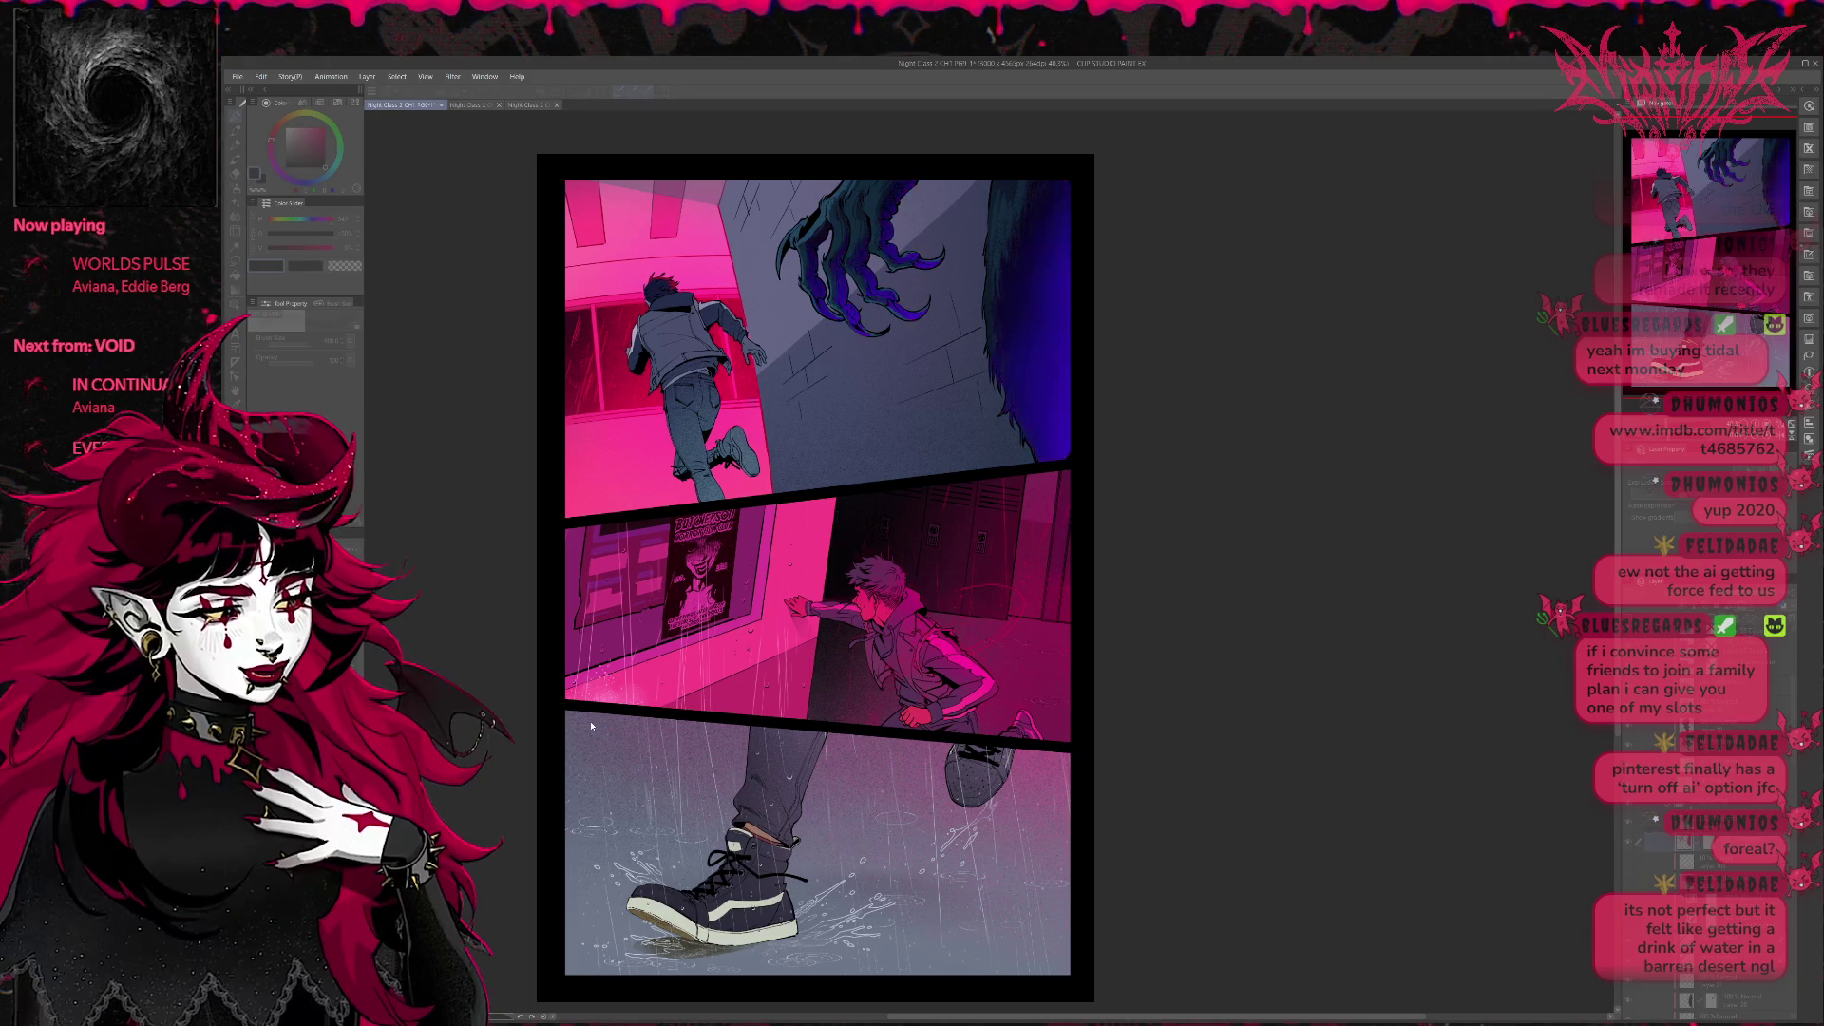
key(ctrl+z)
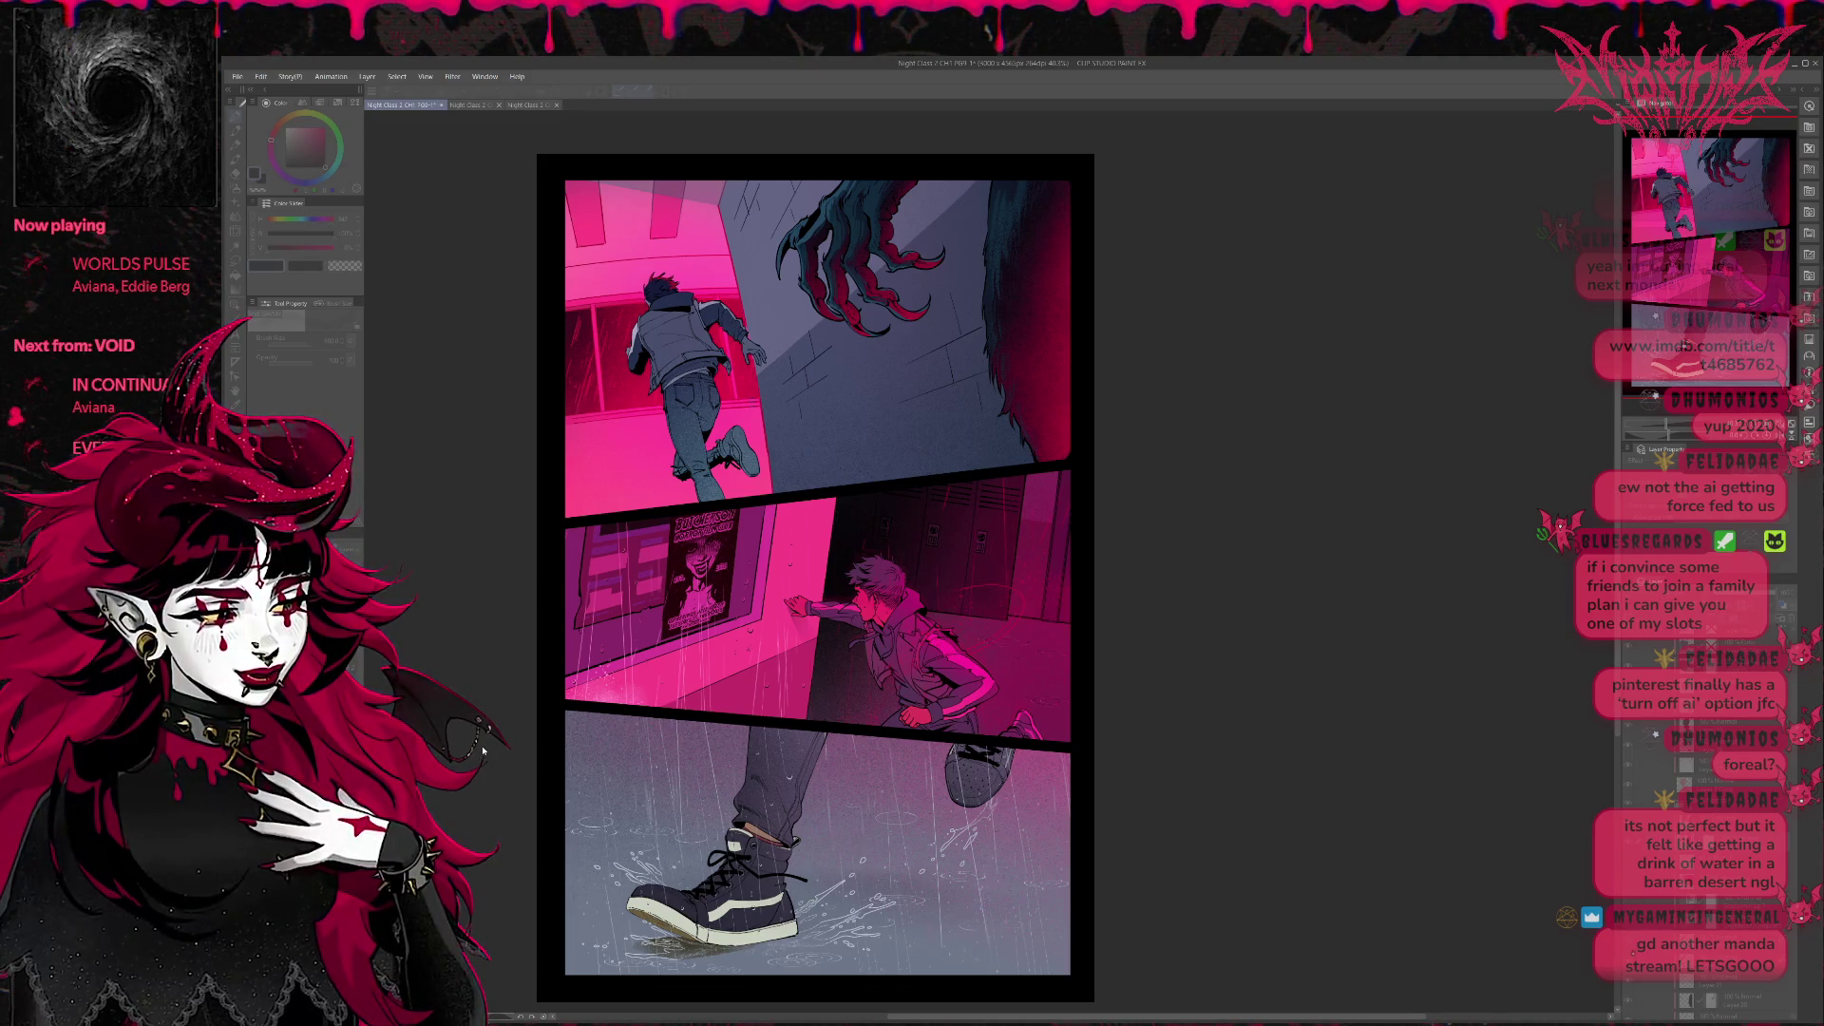
click(1621, 945)
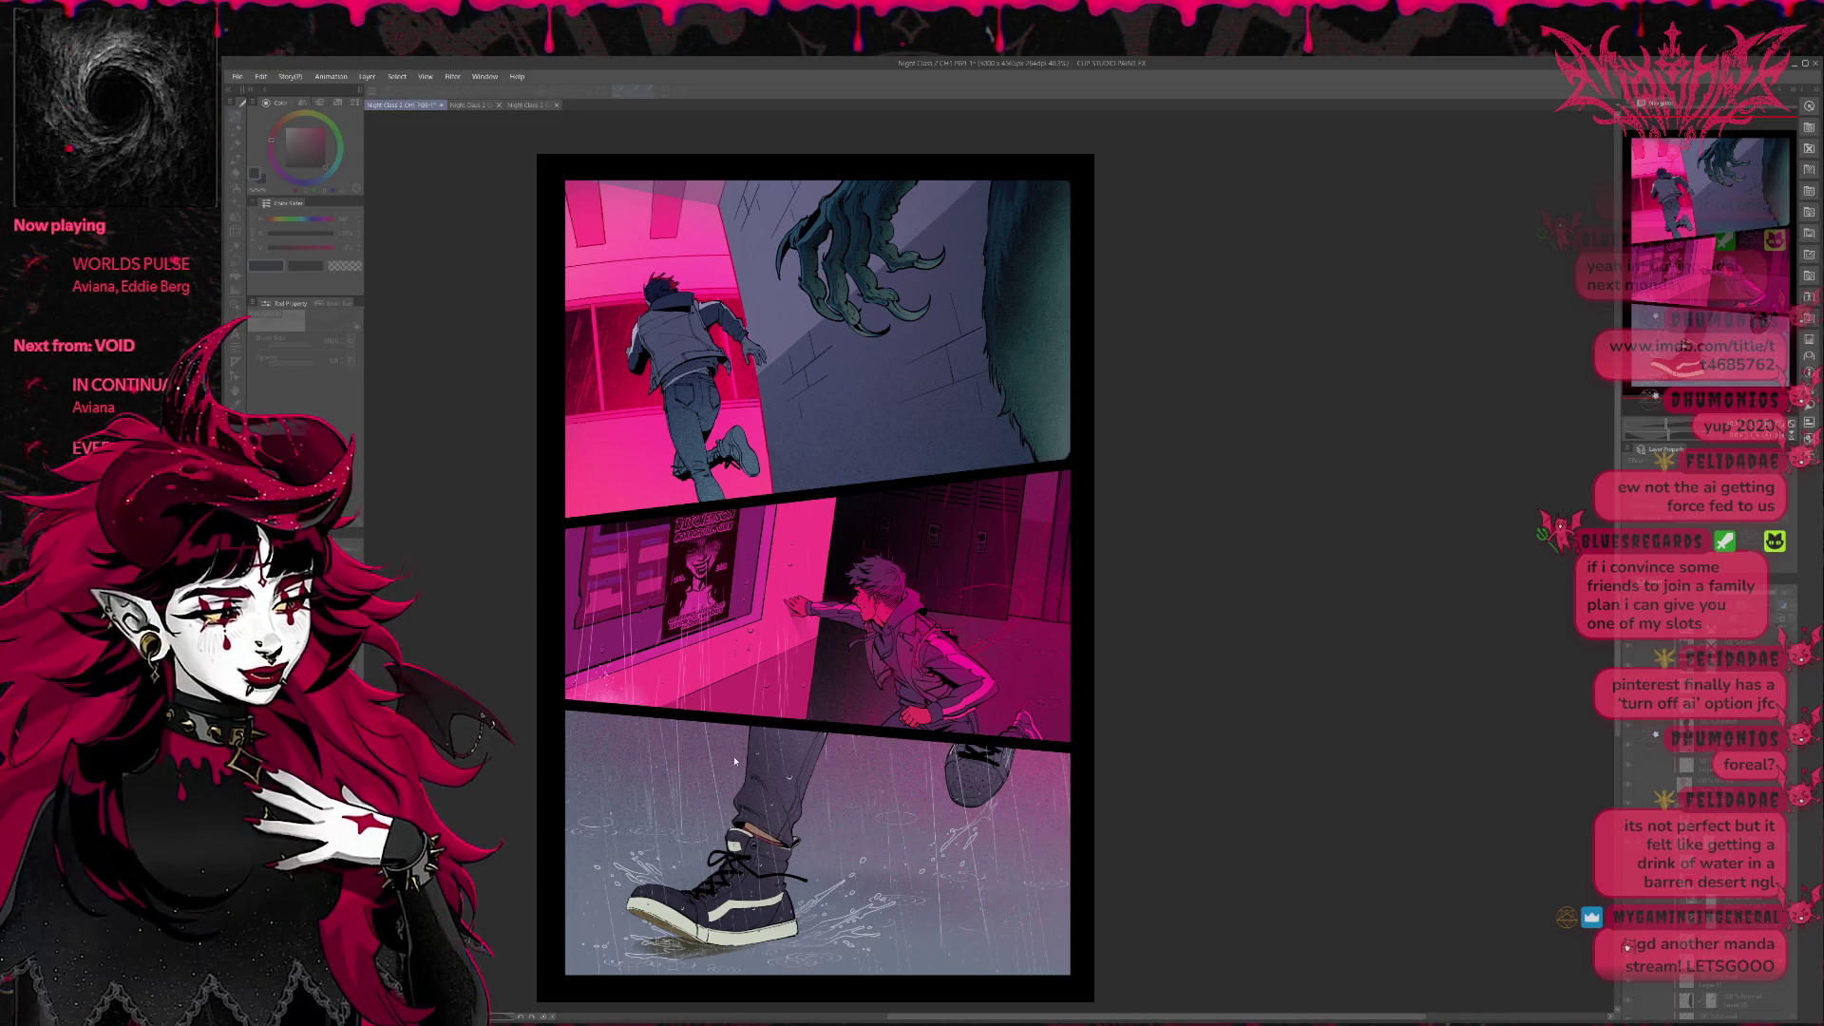
click(1621, 945)
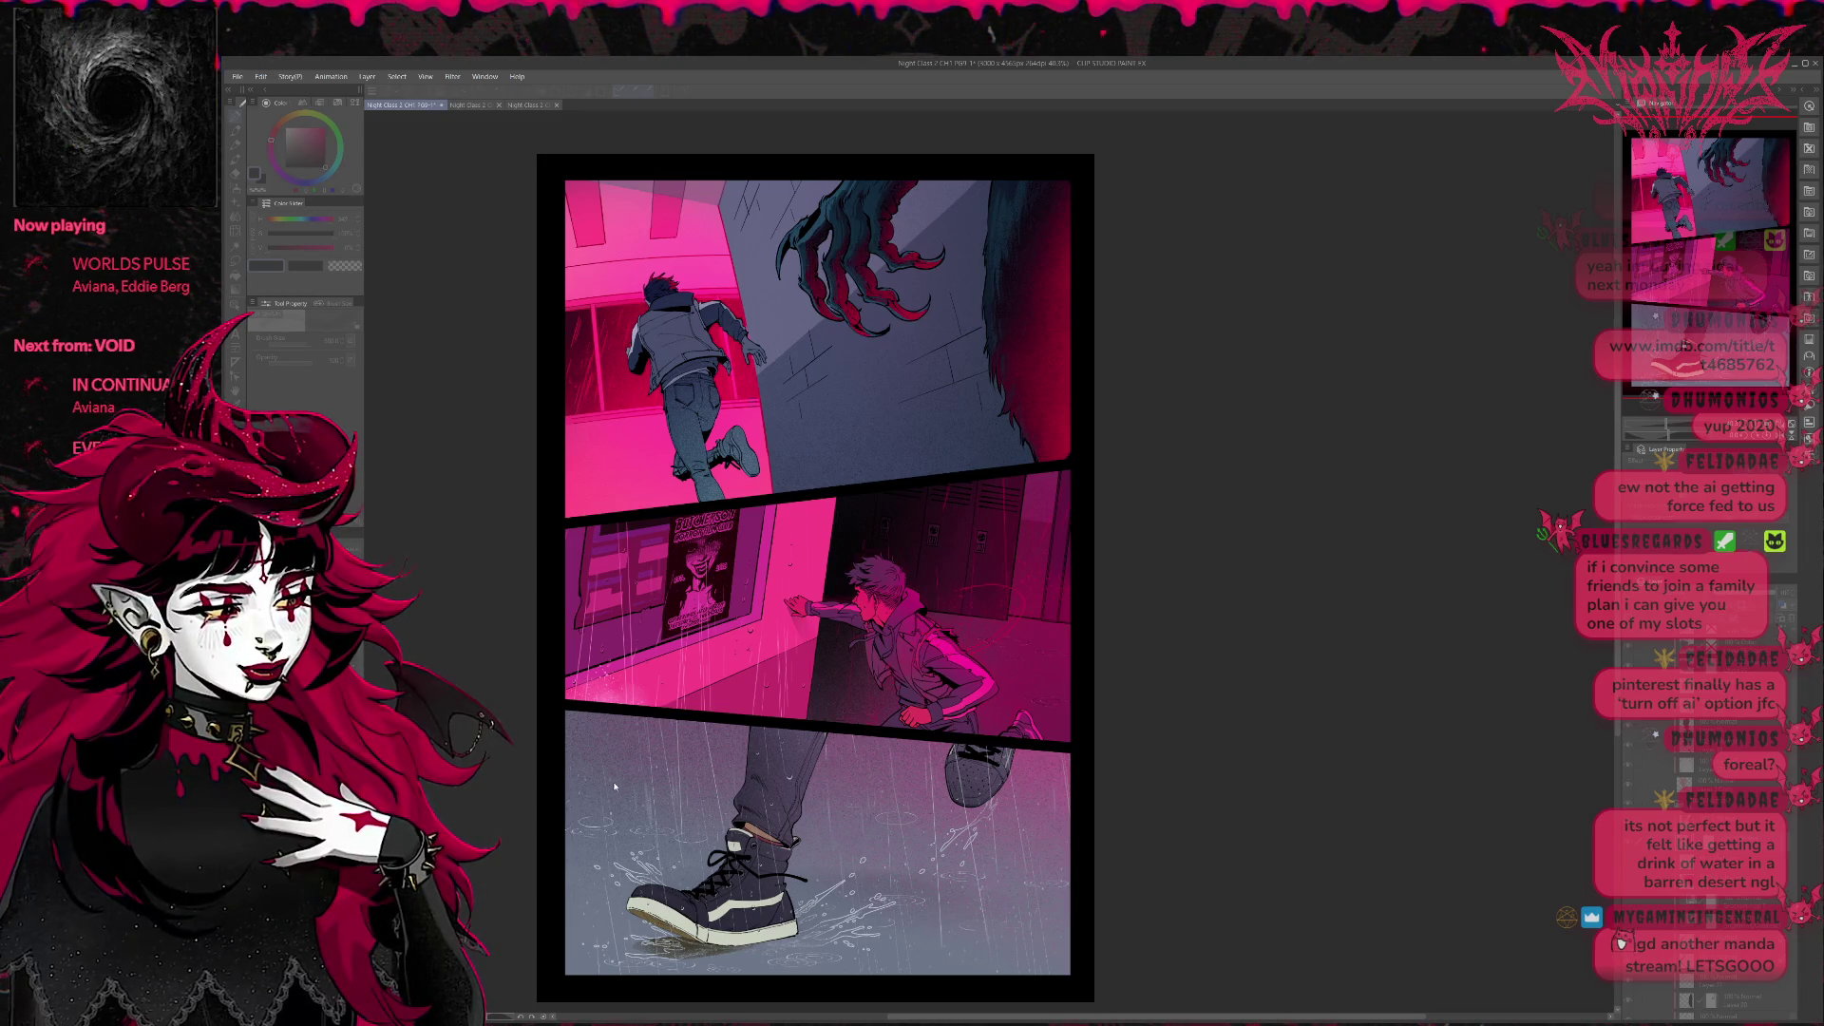
click(1619, 946)
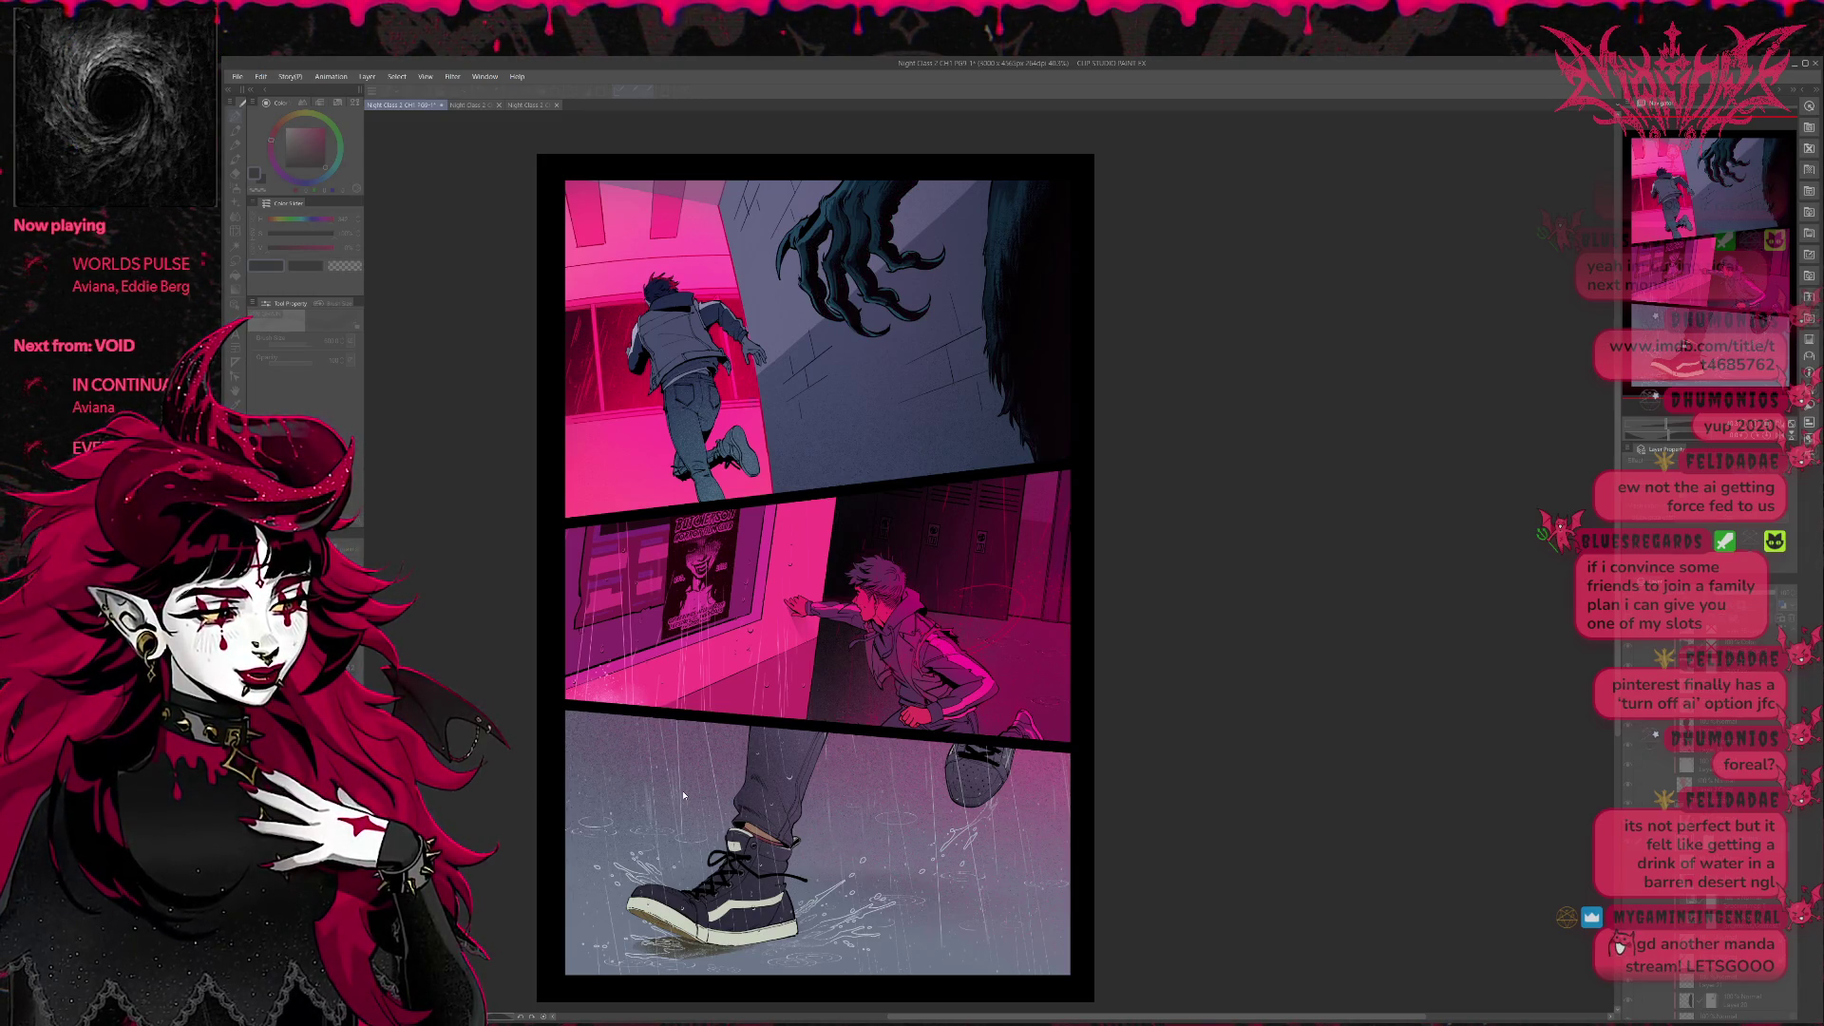
click(1621, 945)
click(1620, 945)
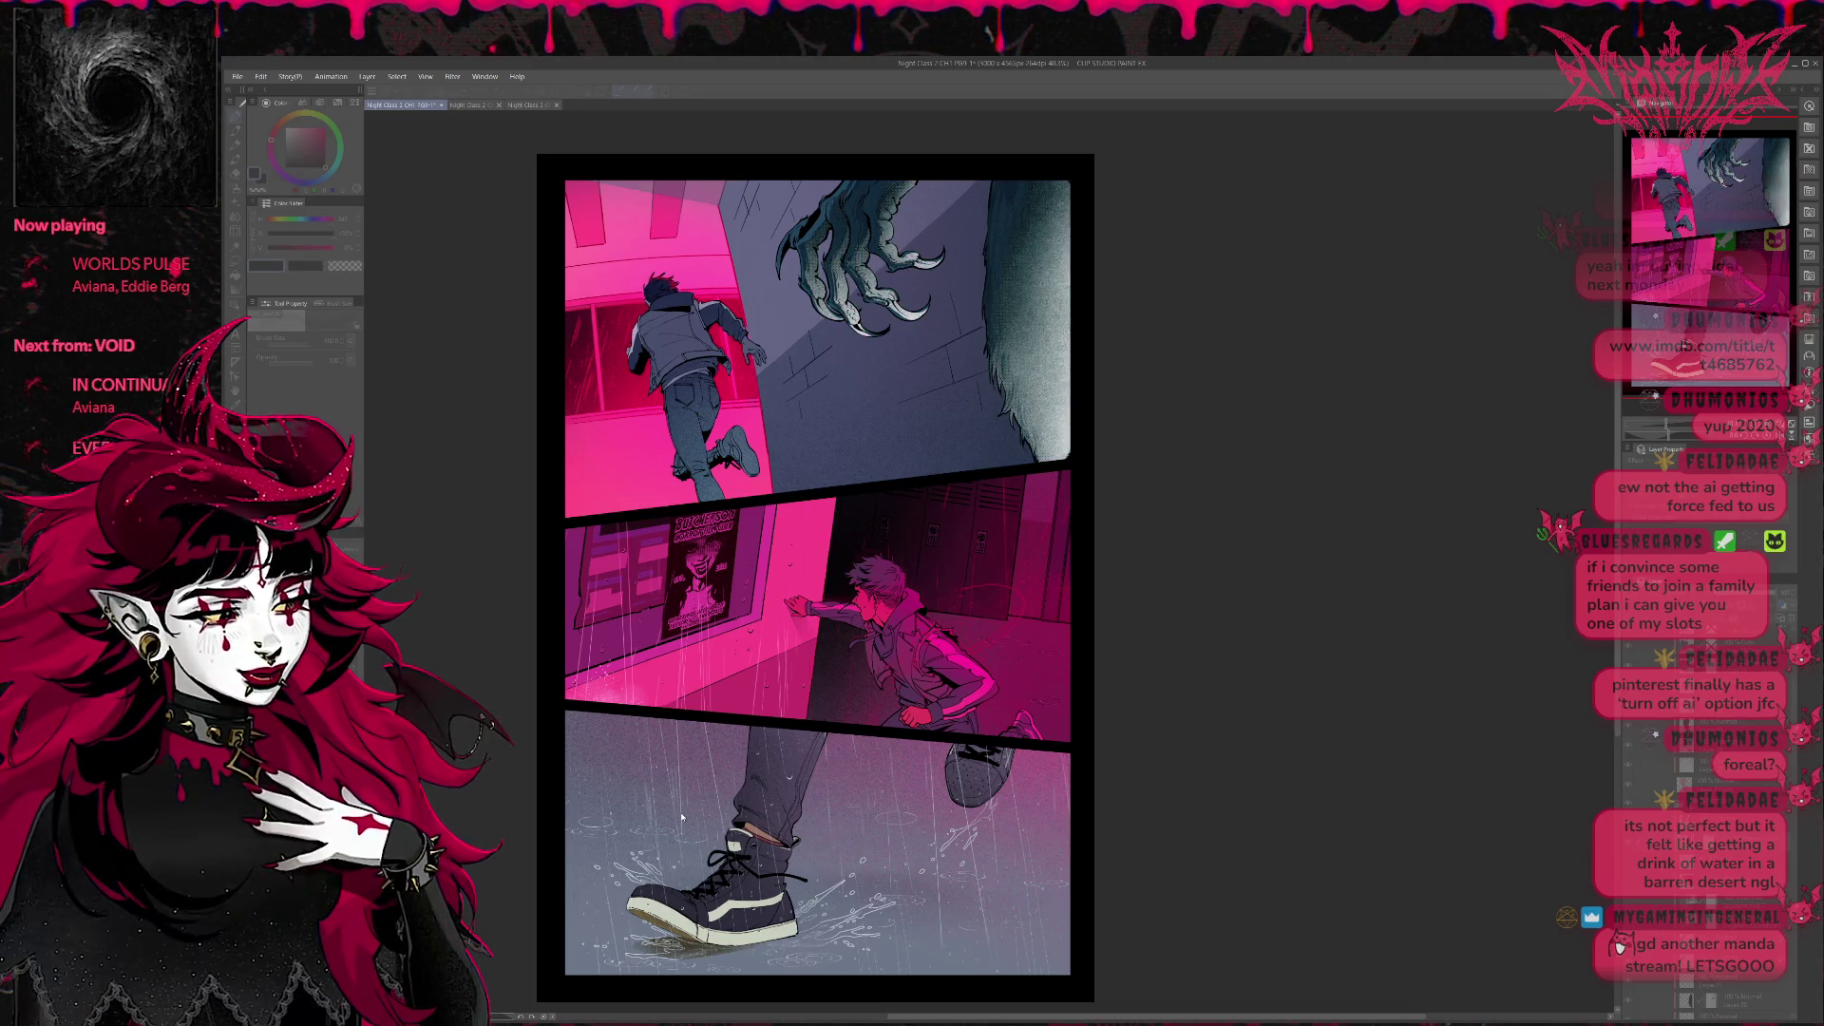
click(1624, 867)
click(1619, 864)
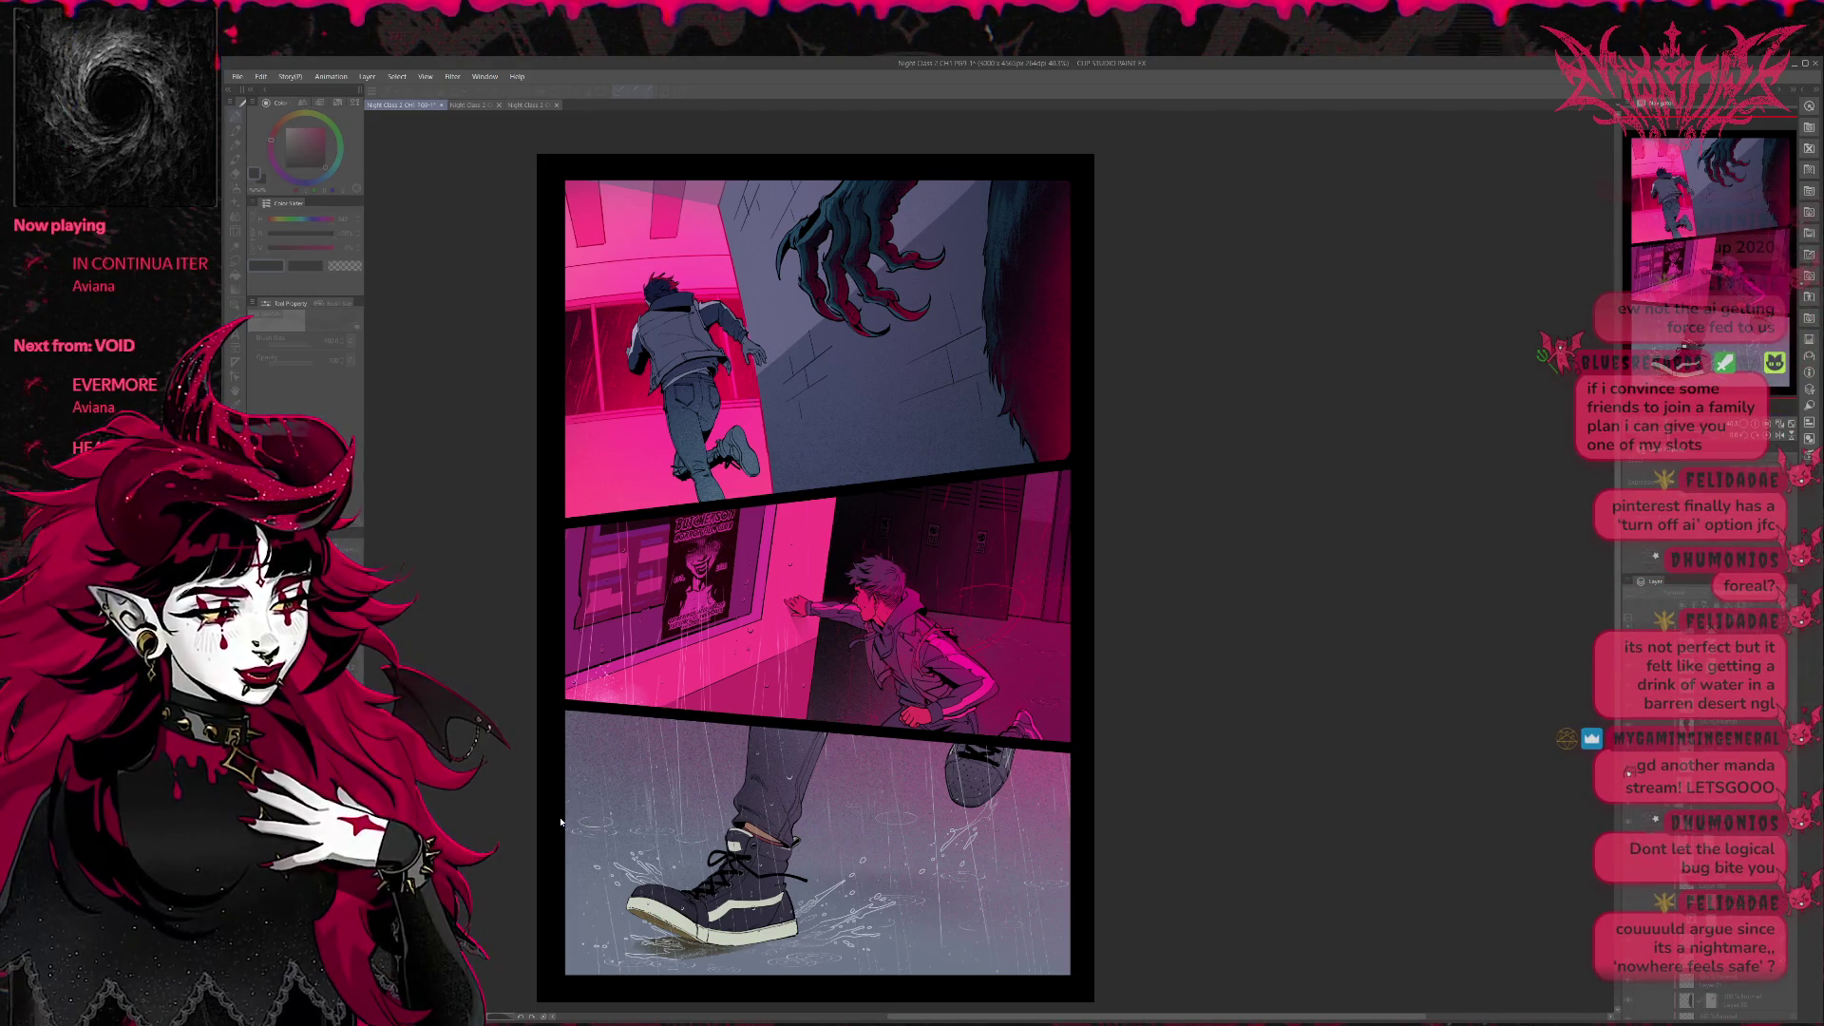
click(1621, 765)
click(1622, 765)
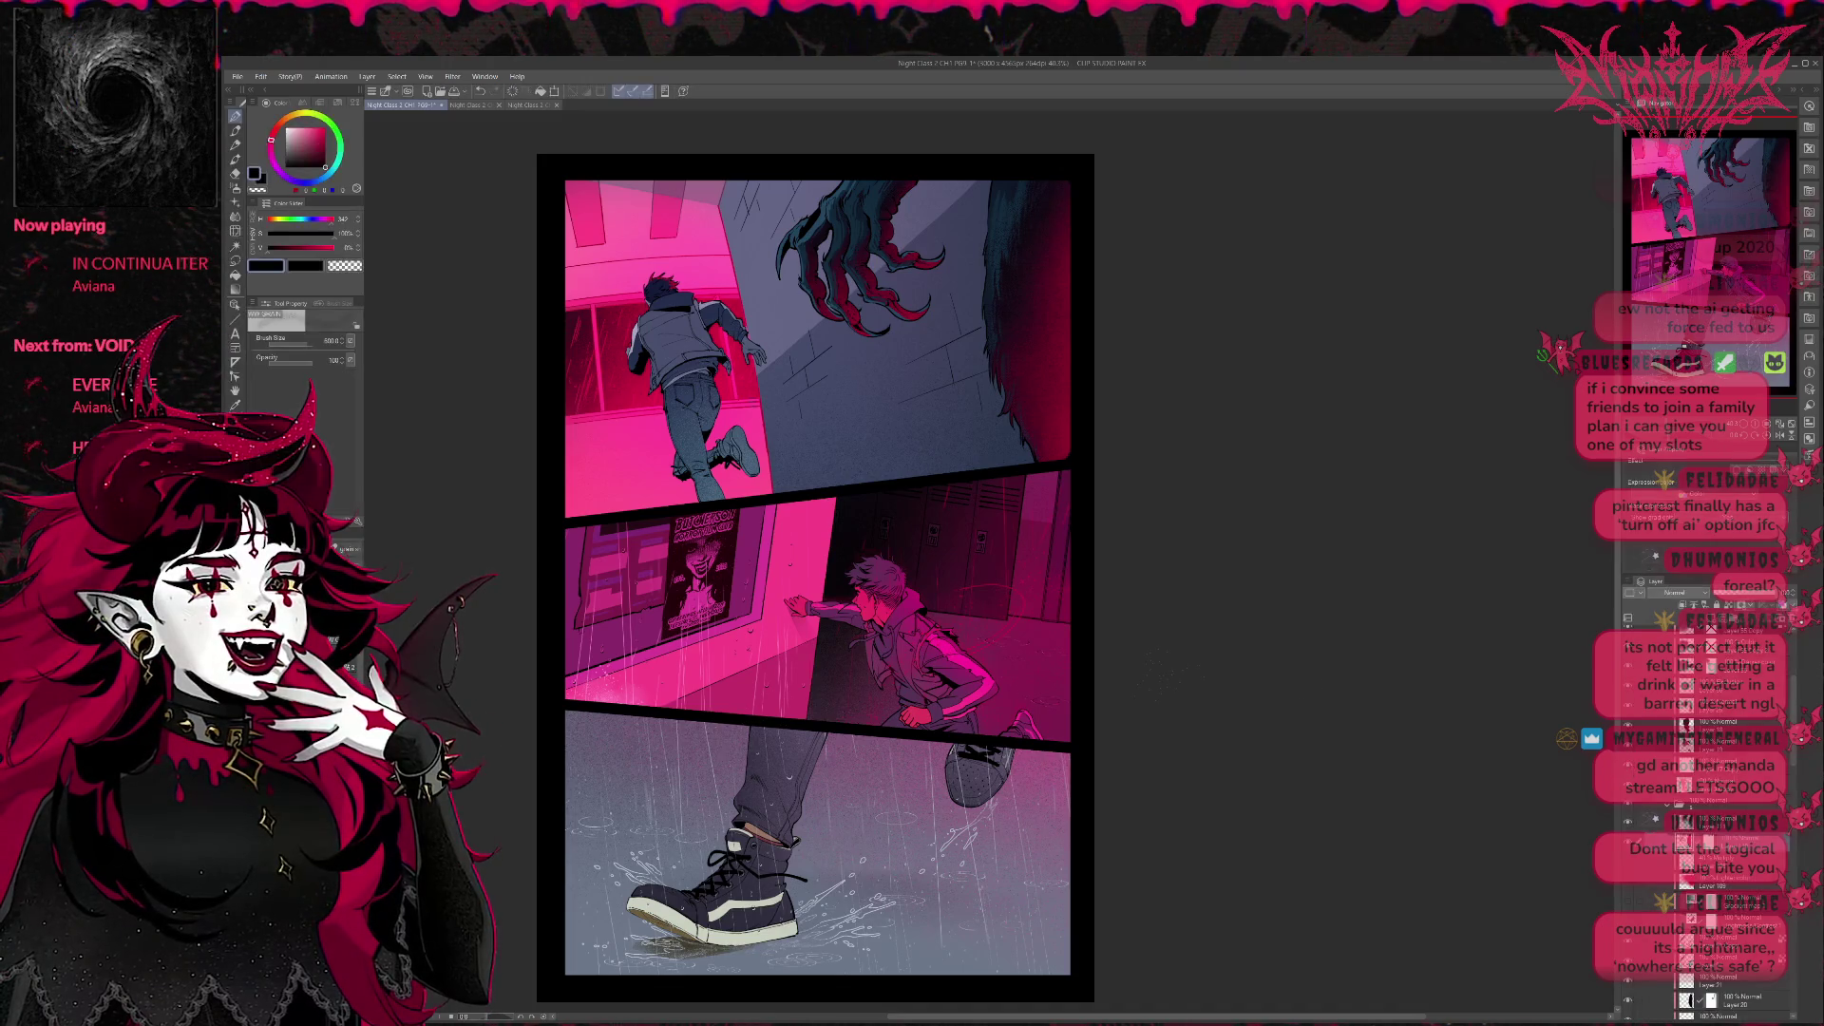
Compare the red fur layer, pick blue and speckle faint light texture onto the dark wall.
click(1620, 765)
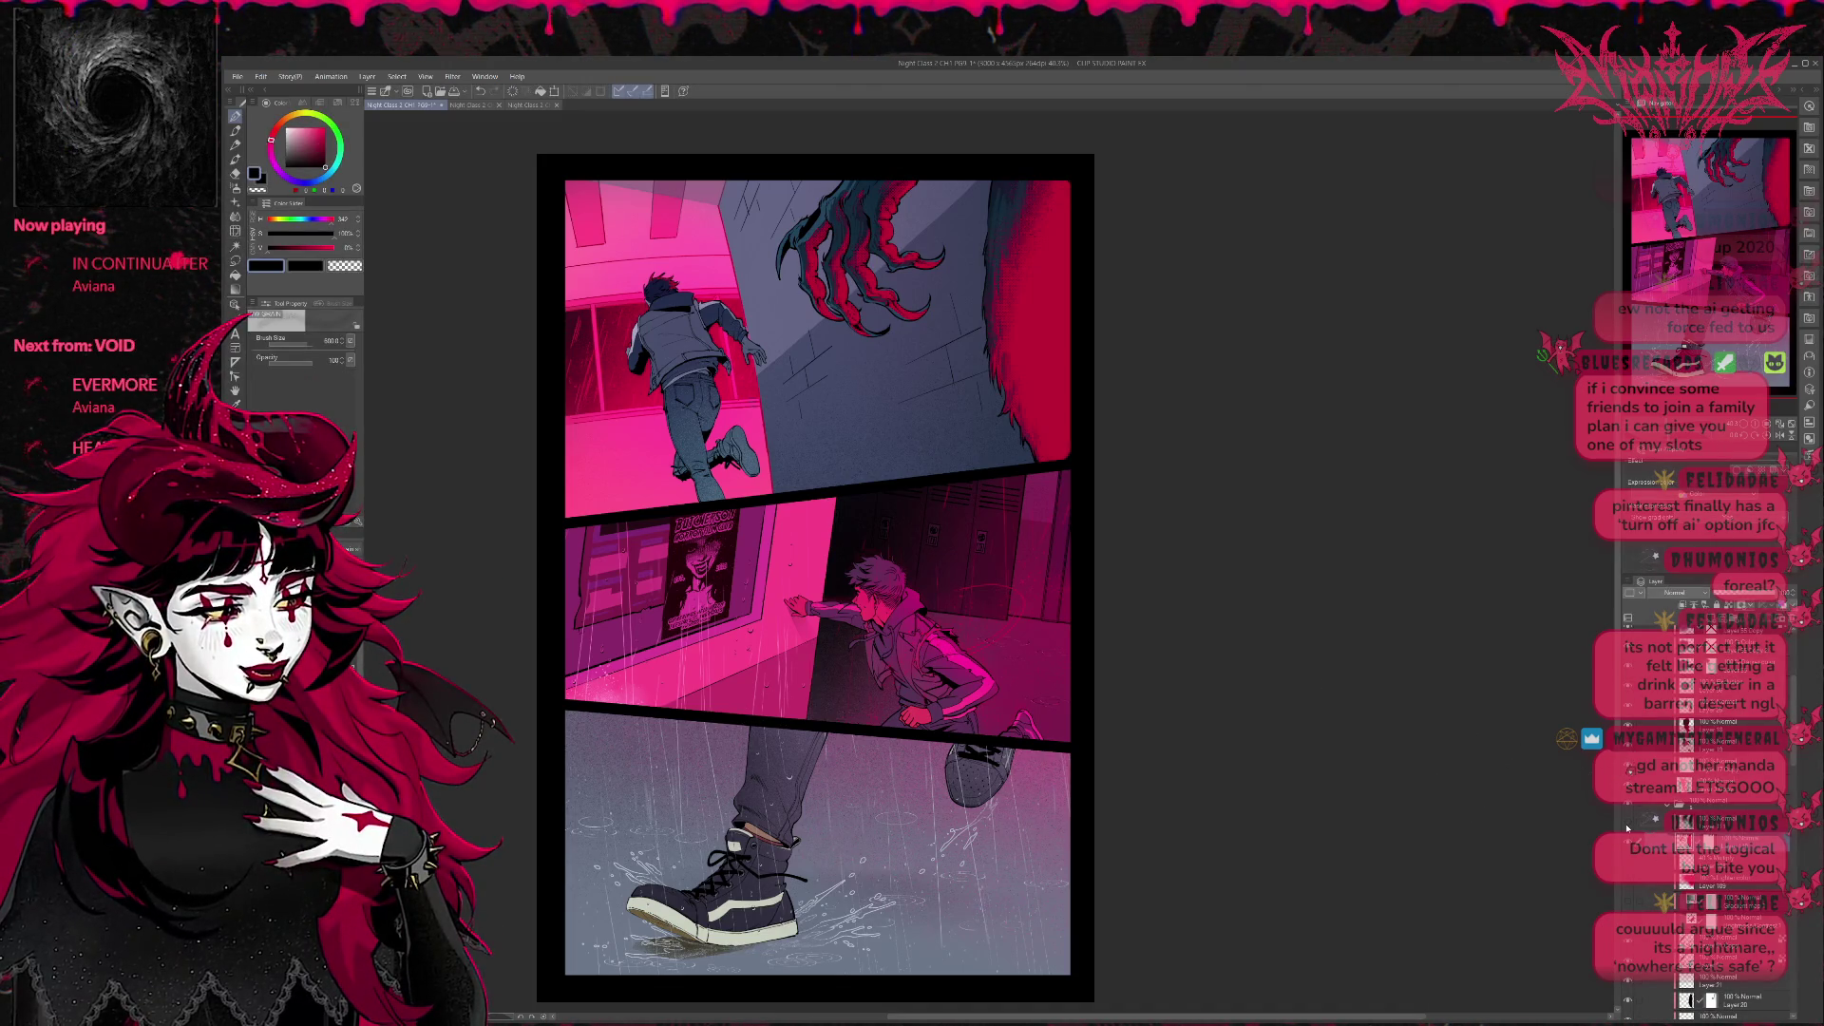
click(1628, 824)
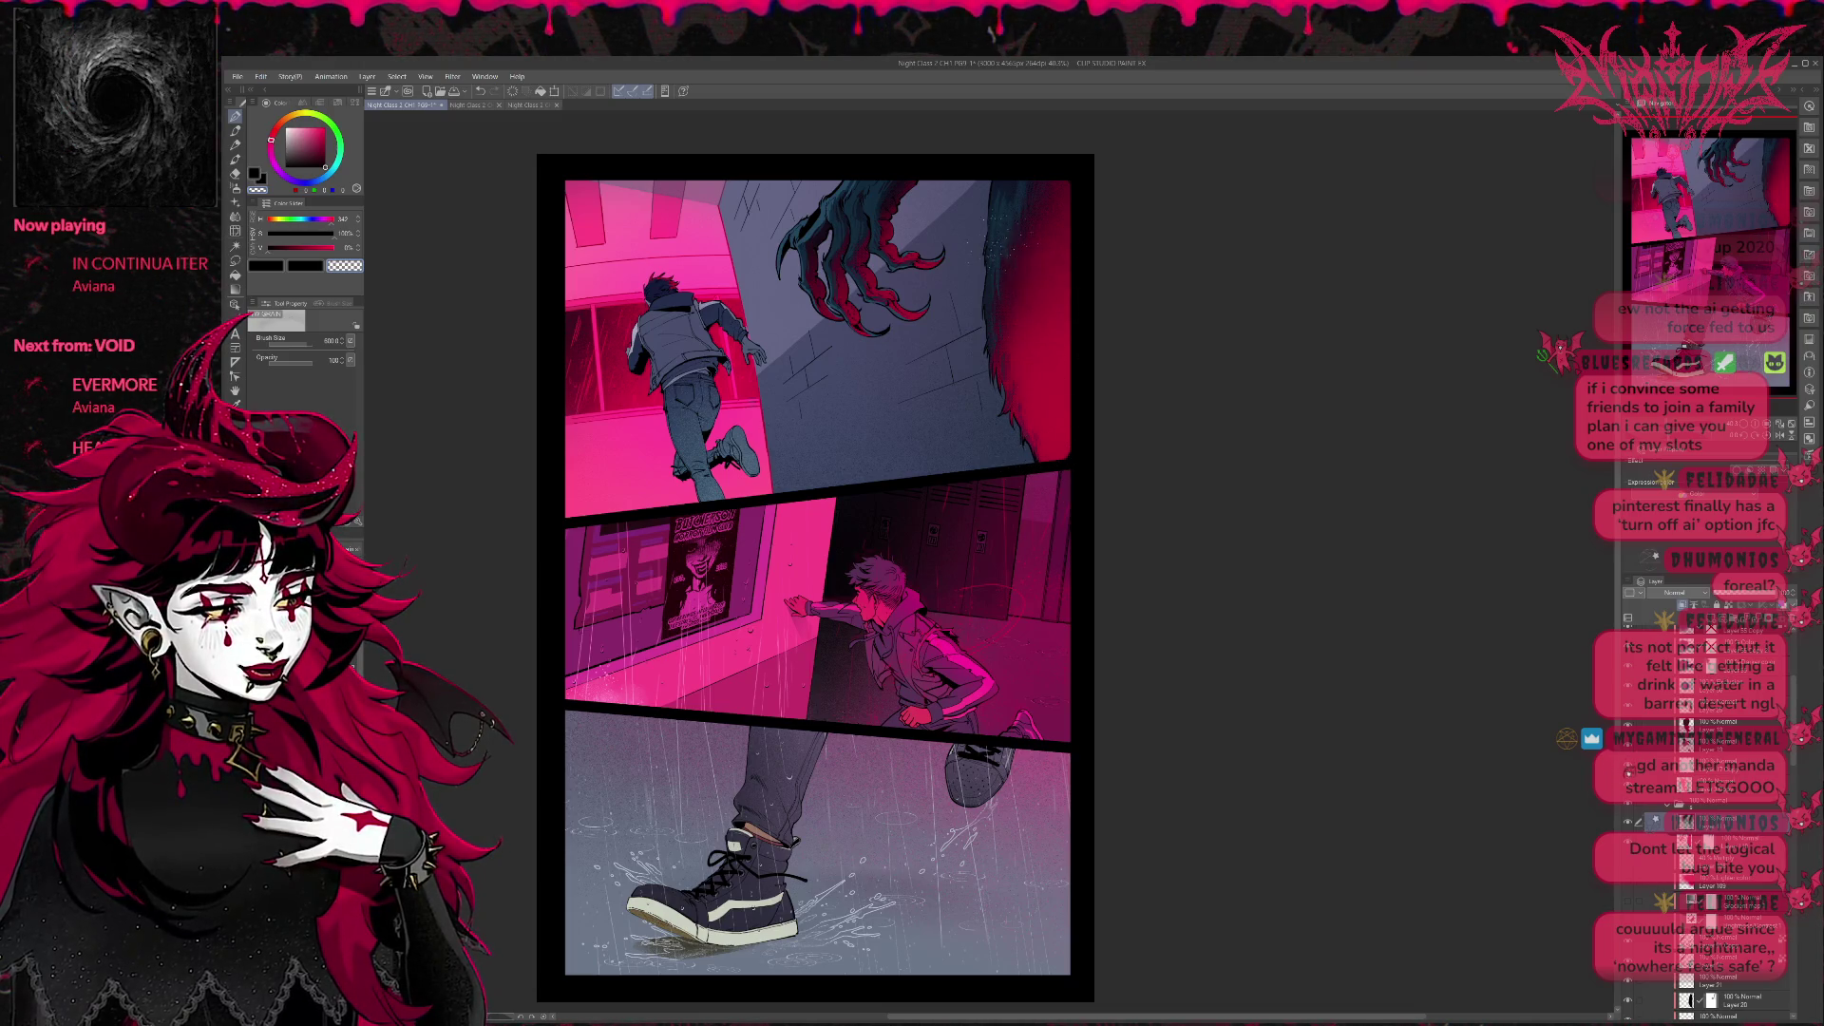
alt+click(989, 285)
mouse_move(989, 356)
mouse_down()
mouse_move(1026, 387)
mouse_move(912, 421)
mouse_up()
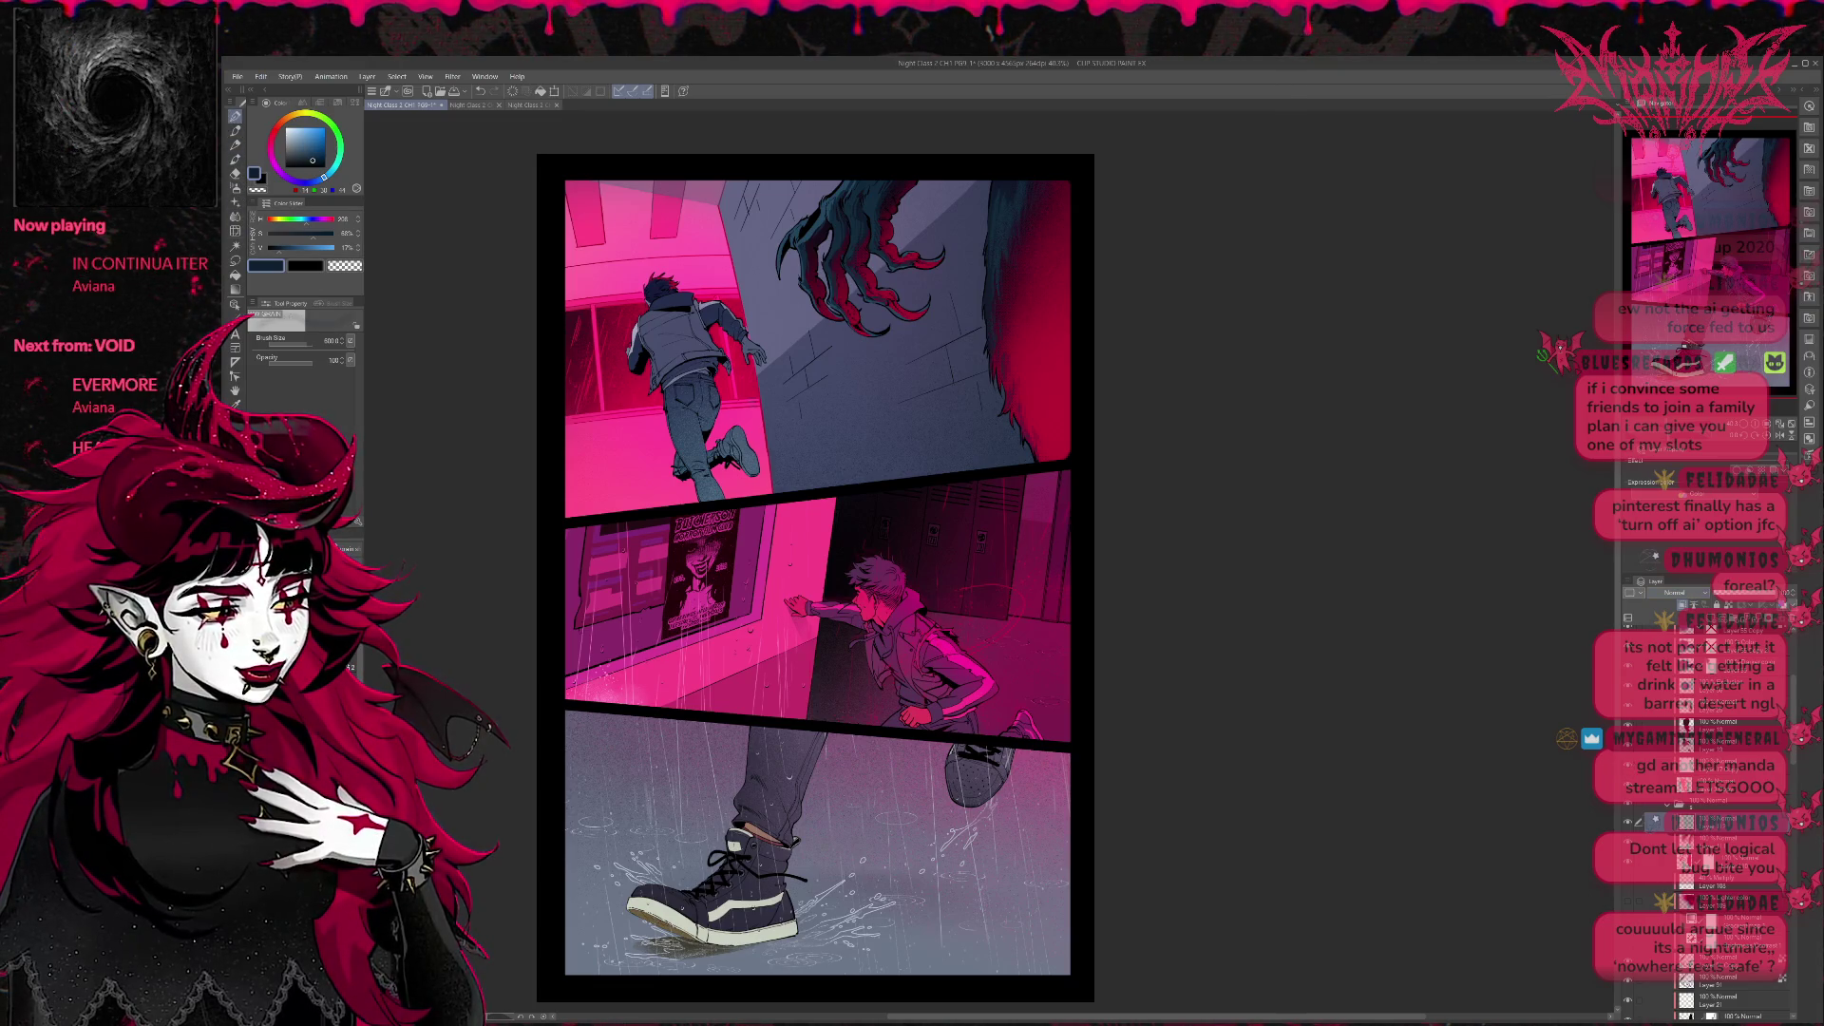
Switch to a different Brush sub tool and pick a crimson drawing colour.
key(b)
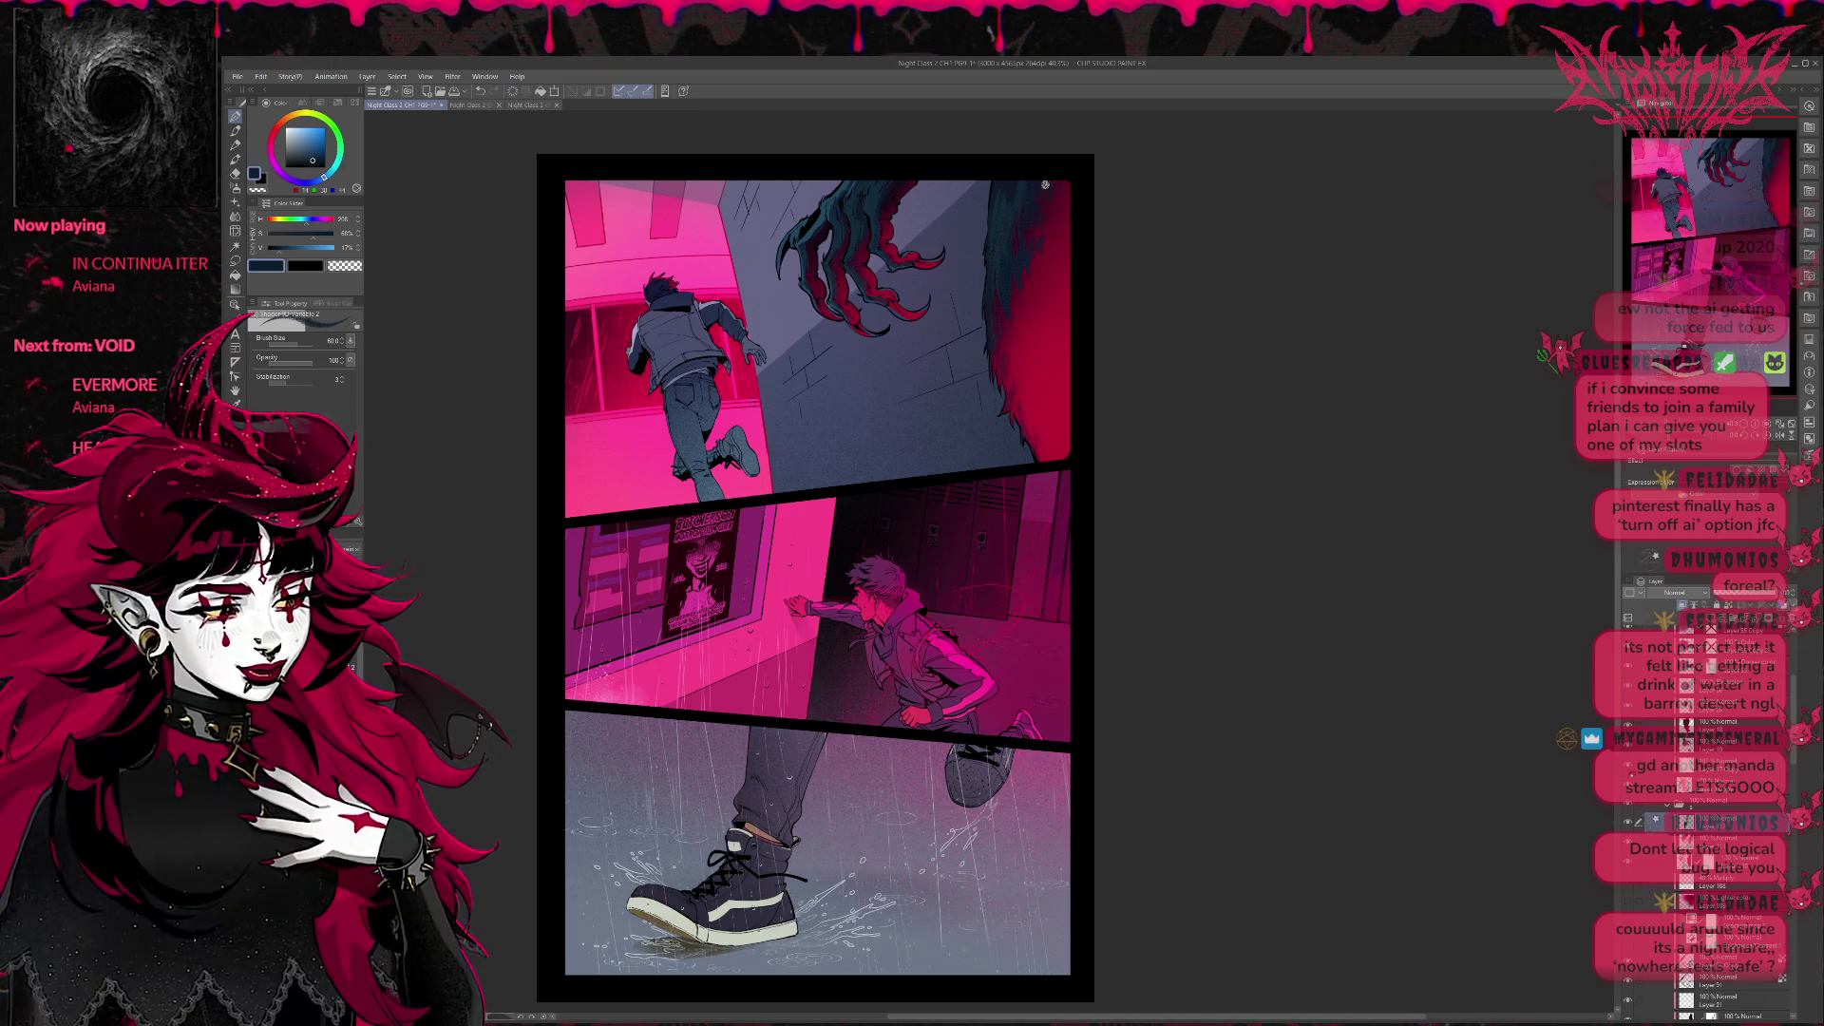
click(306, 321)
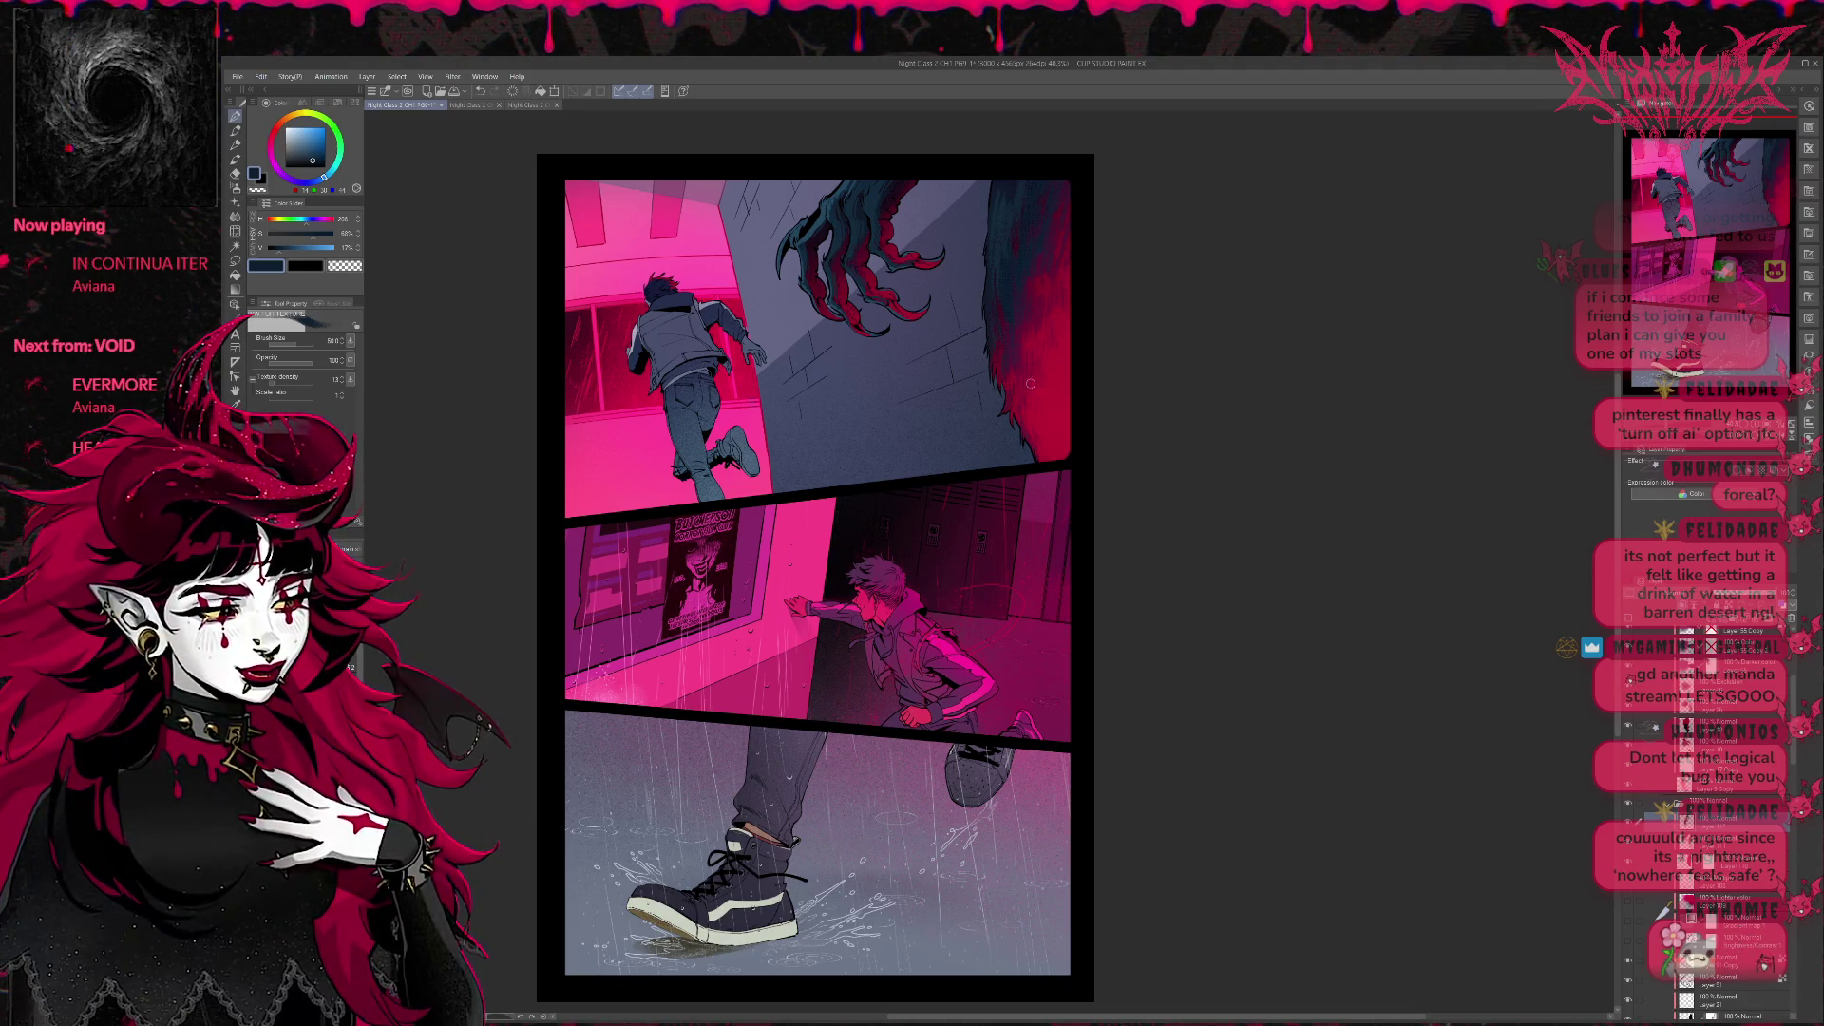
alt+click(1023, 300)
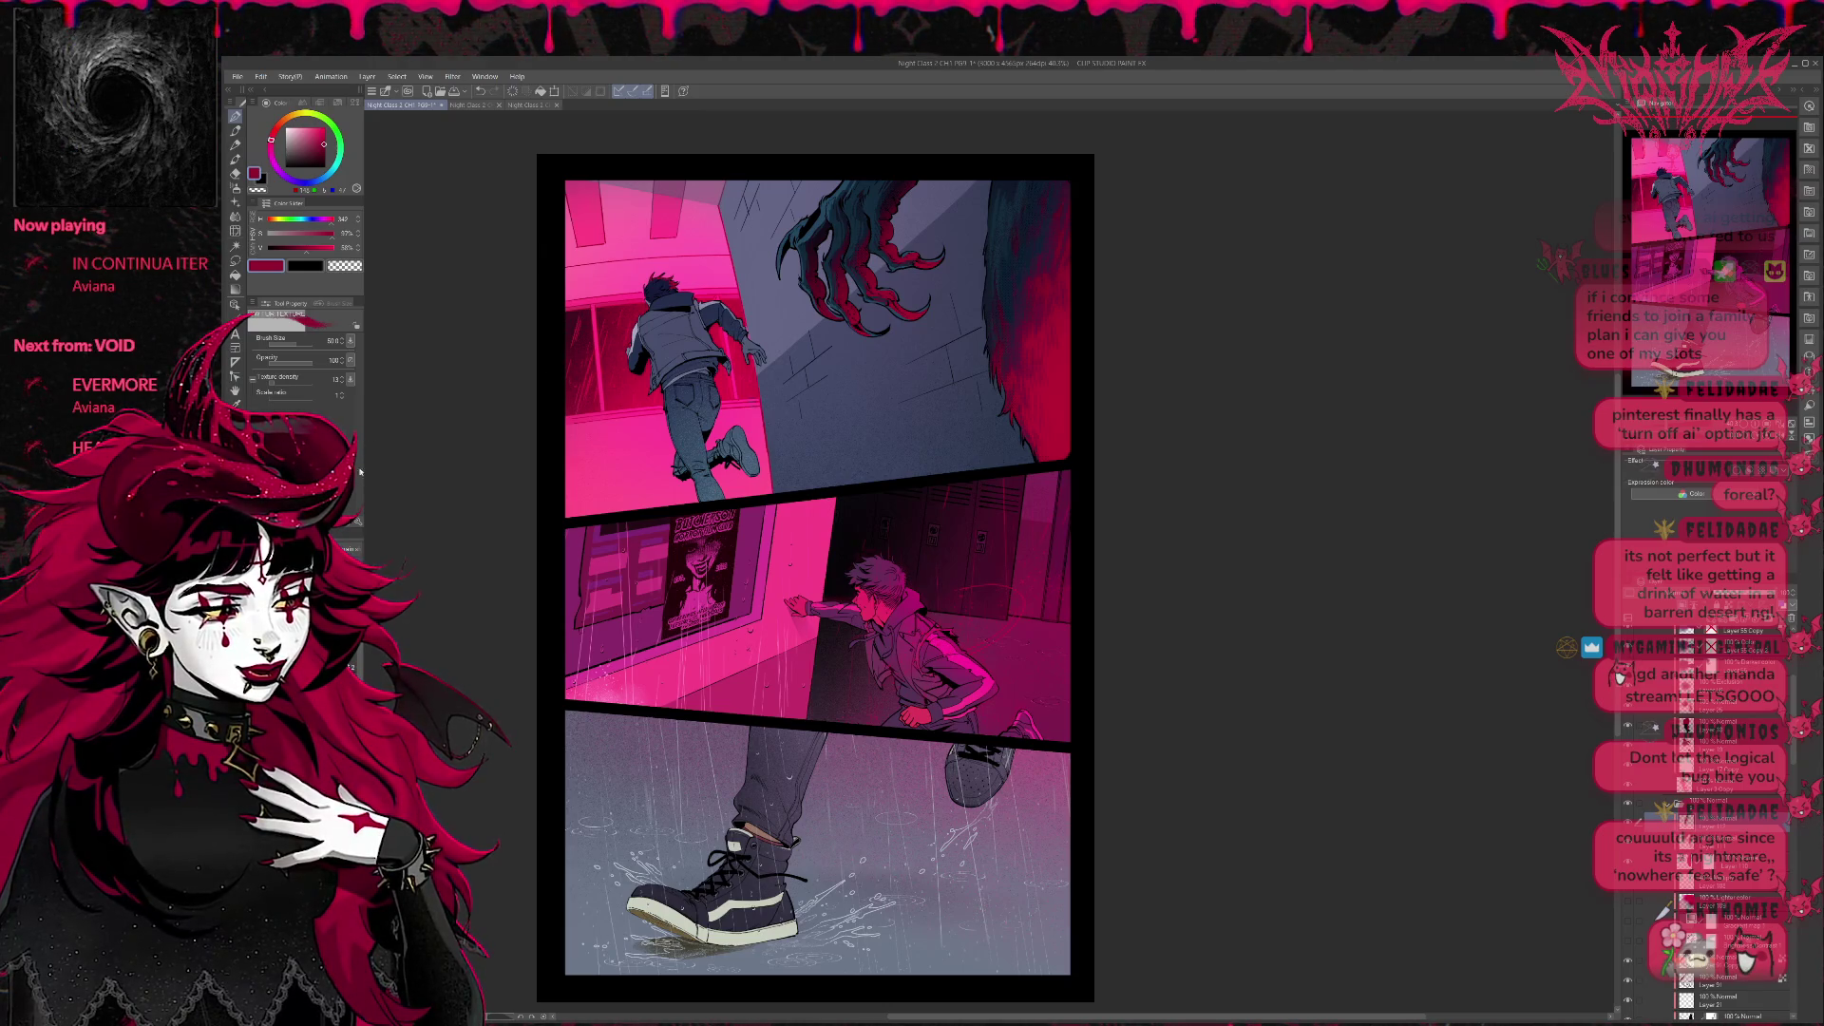
Select a lower layer, choose the particle brush and eyedrop dark teal from the artwork.
key(e)
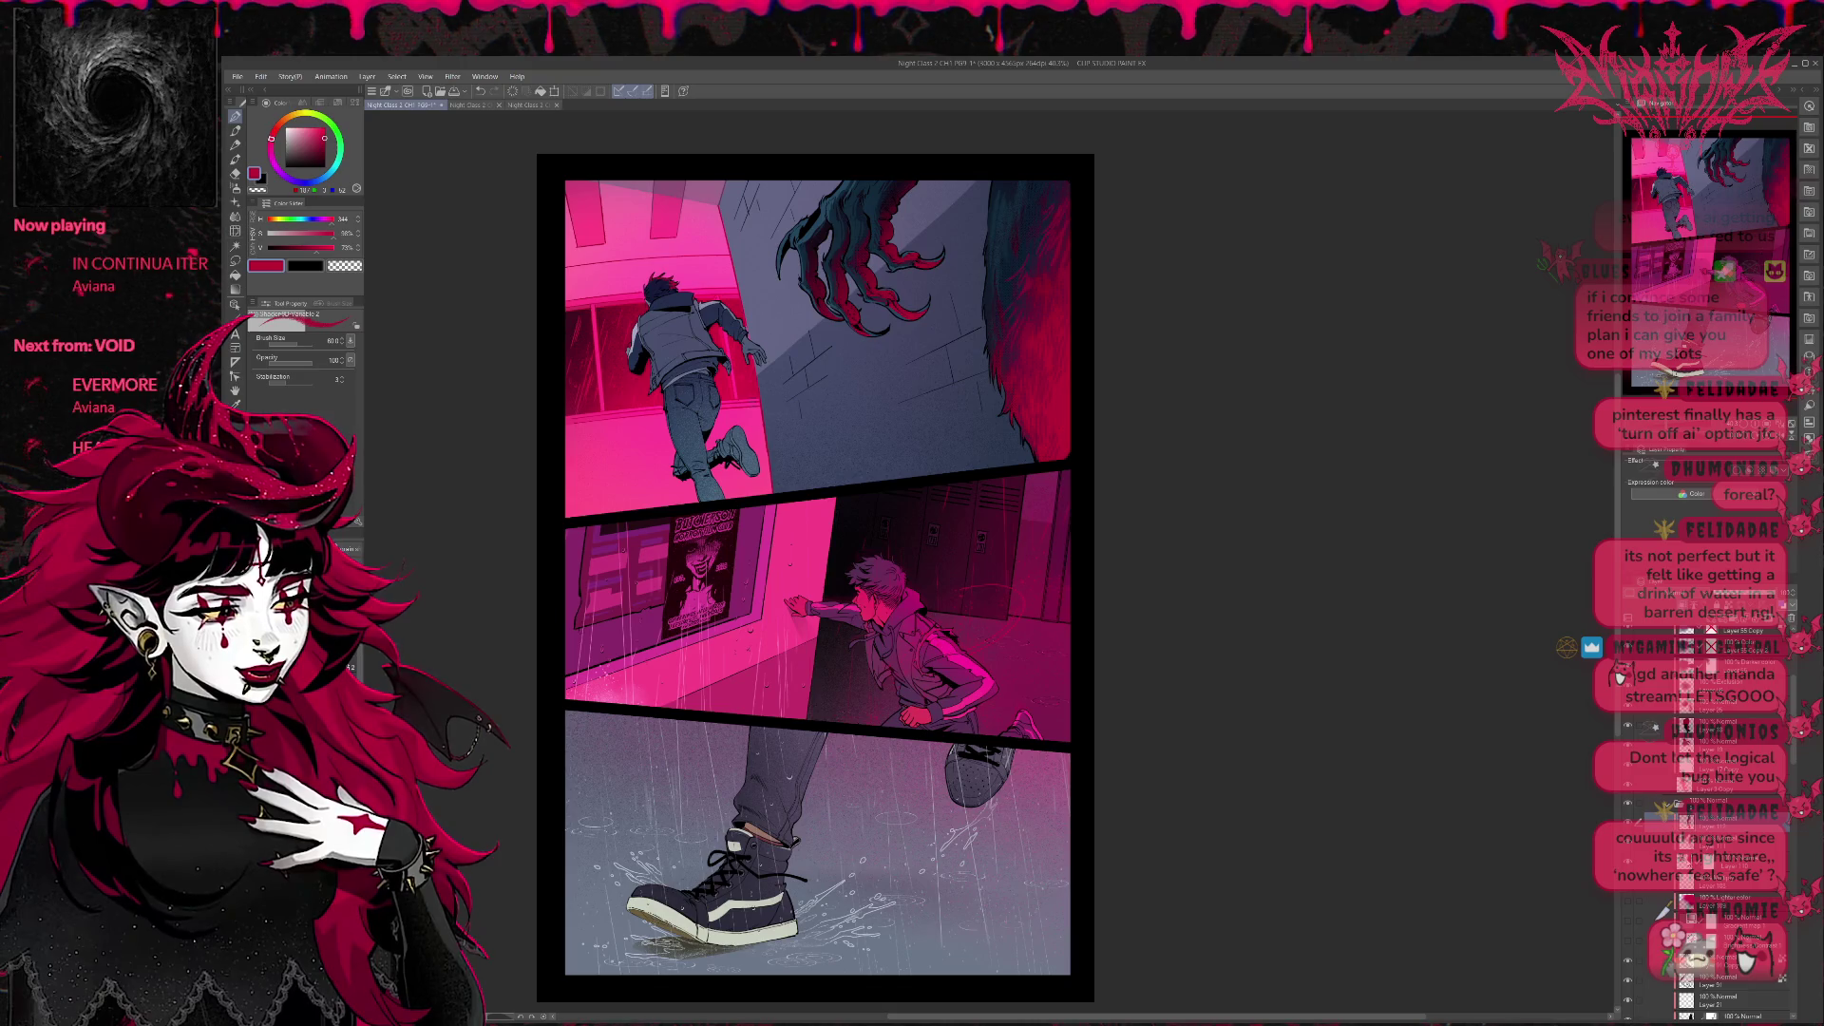
key(alt+bracketleft)
key(alt+bracketleft)
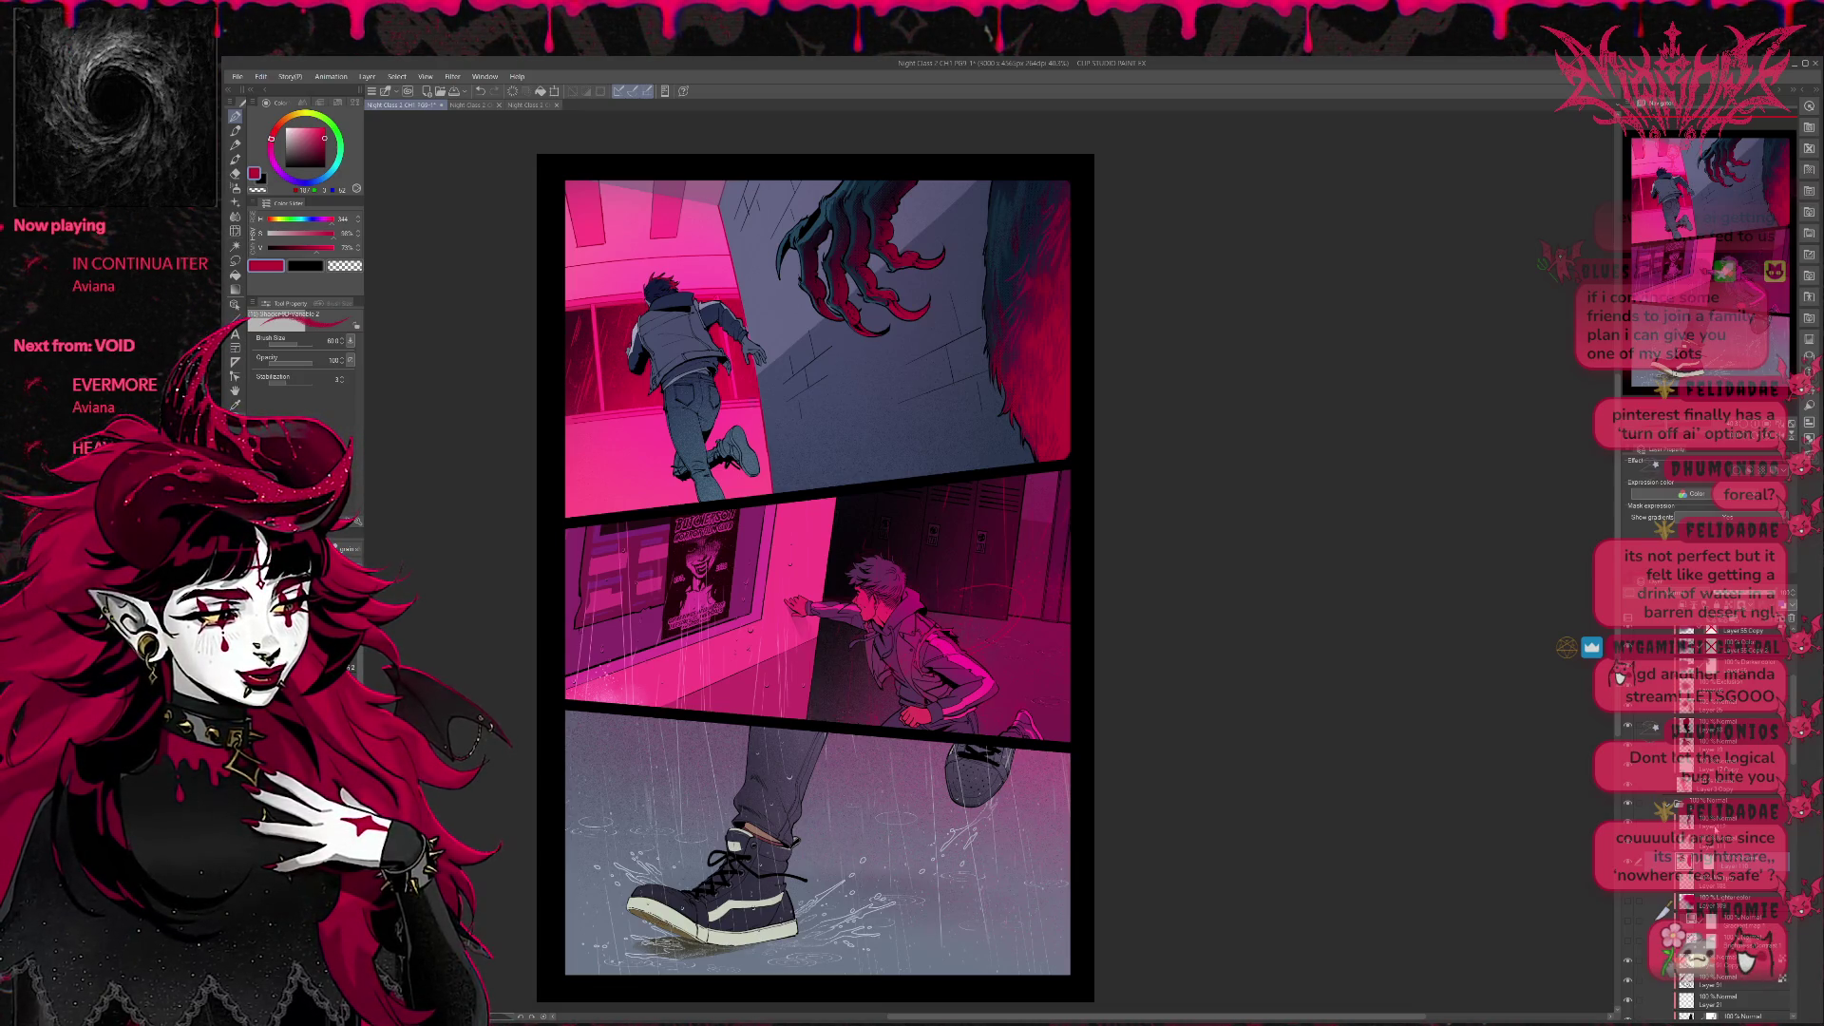
click(1727, 819)
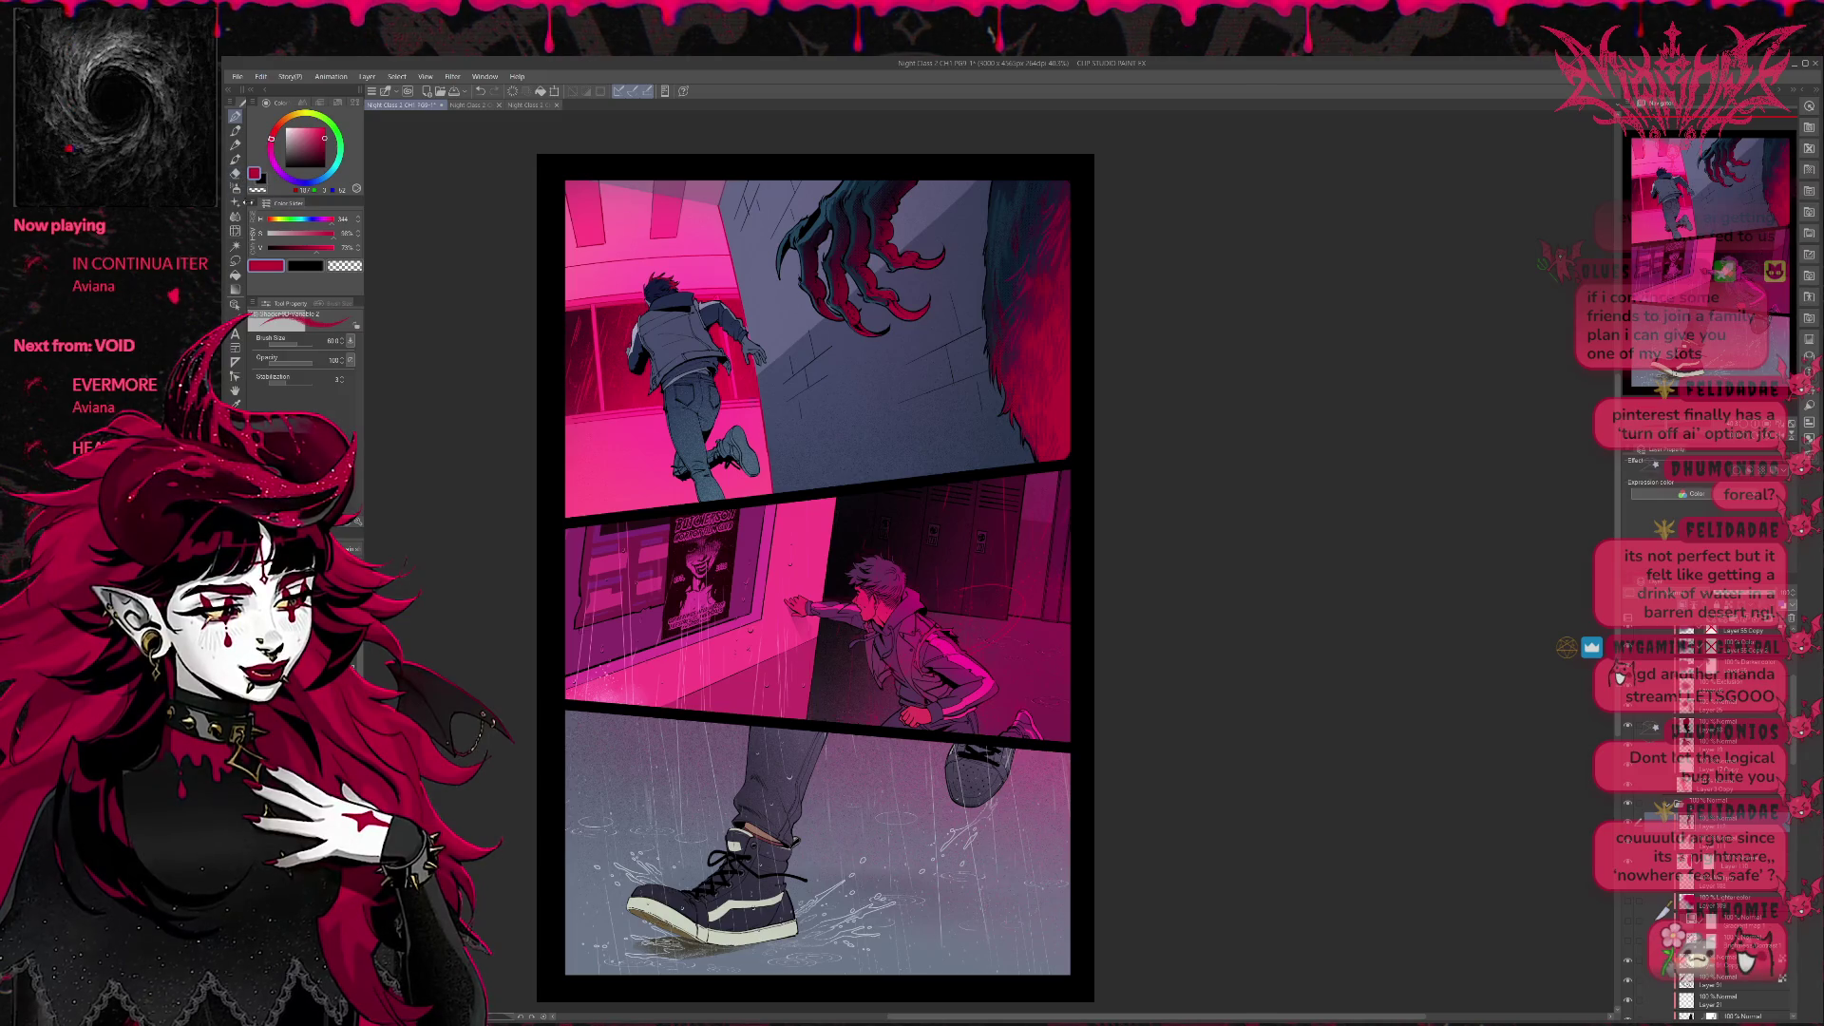
key(b)
alt+click(1045, 222)
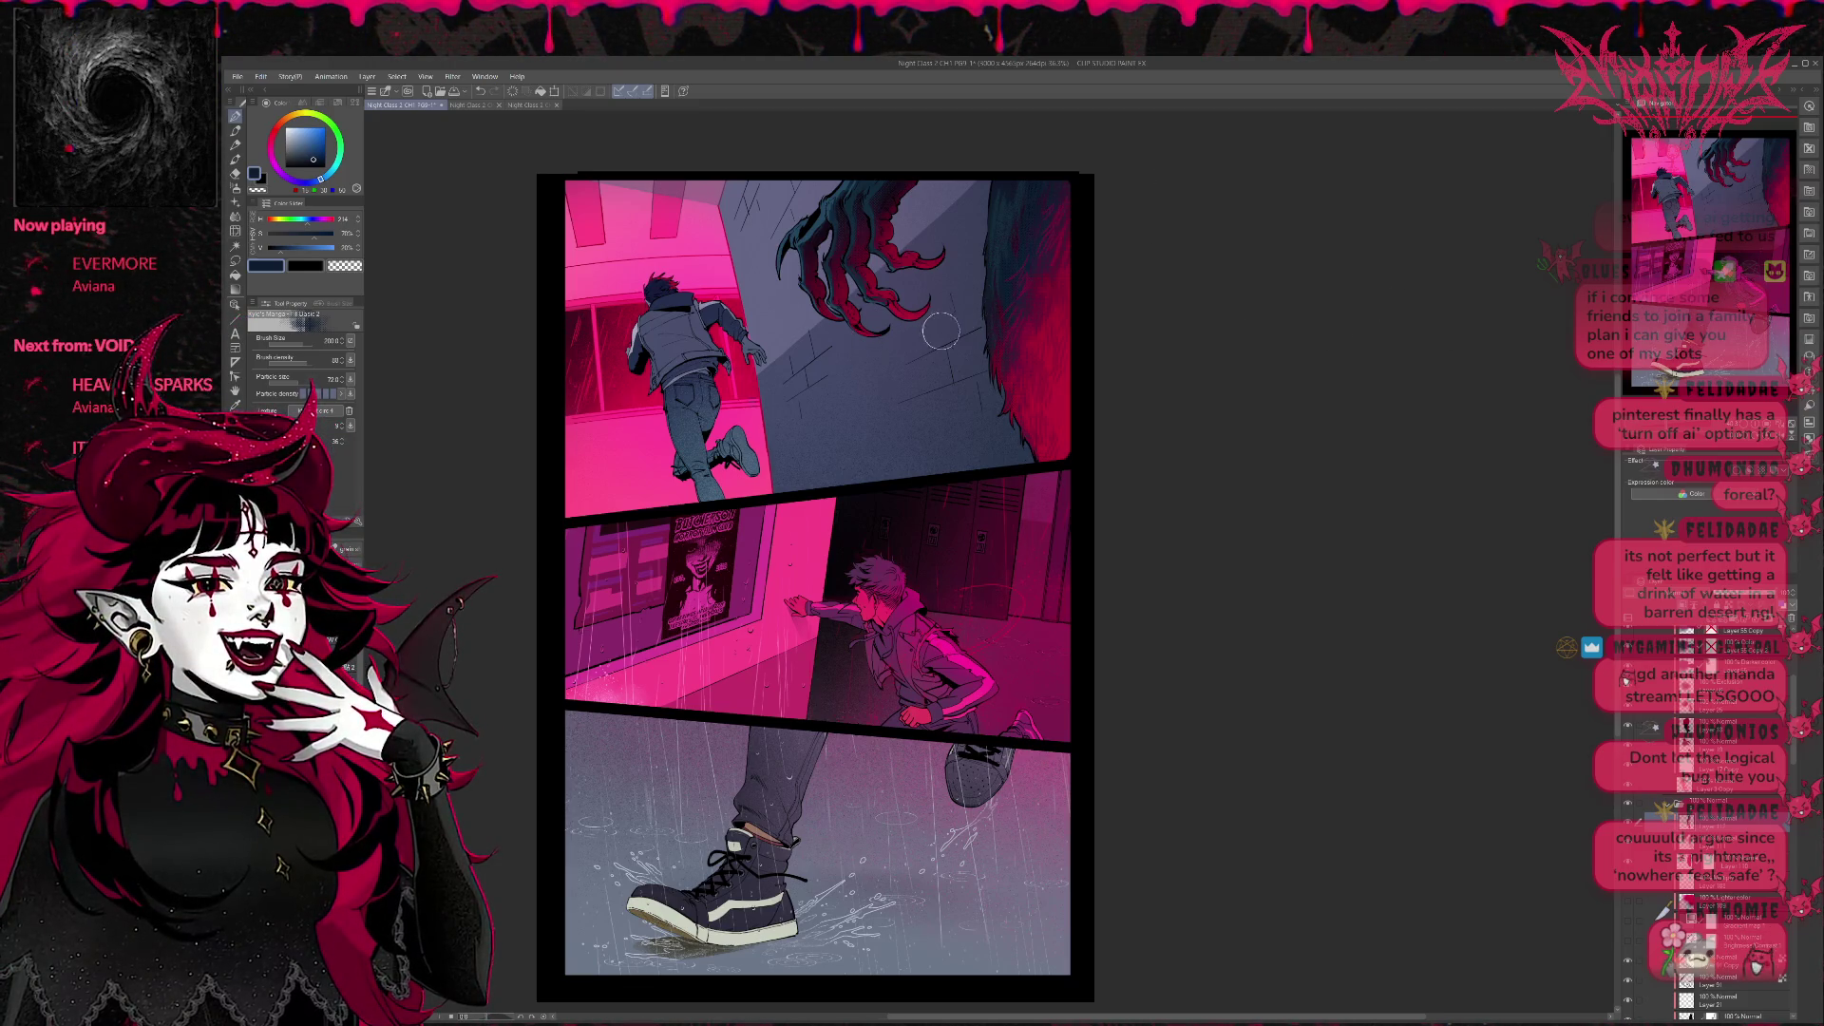
scroll(952, 331, down, 1)
scroll(969, 342, down, 1)
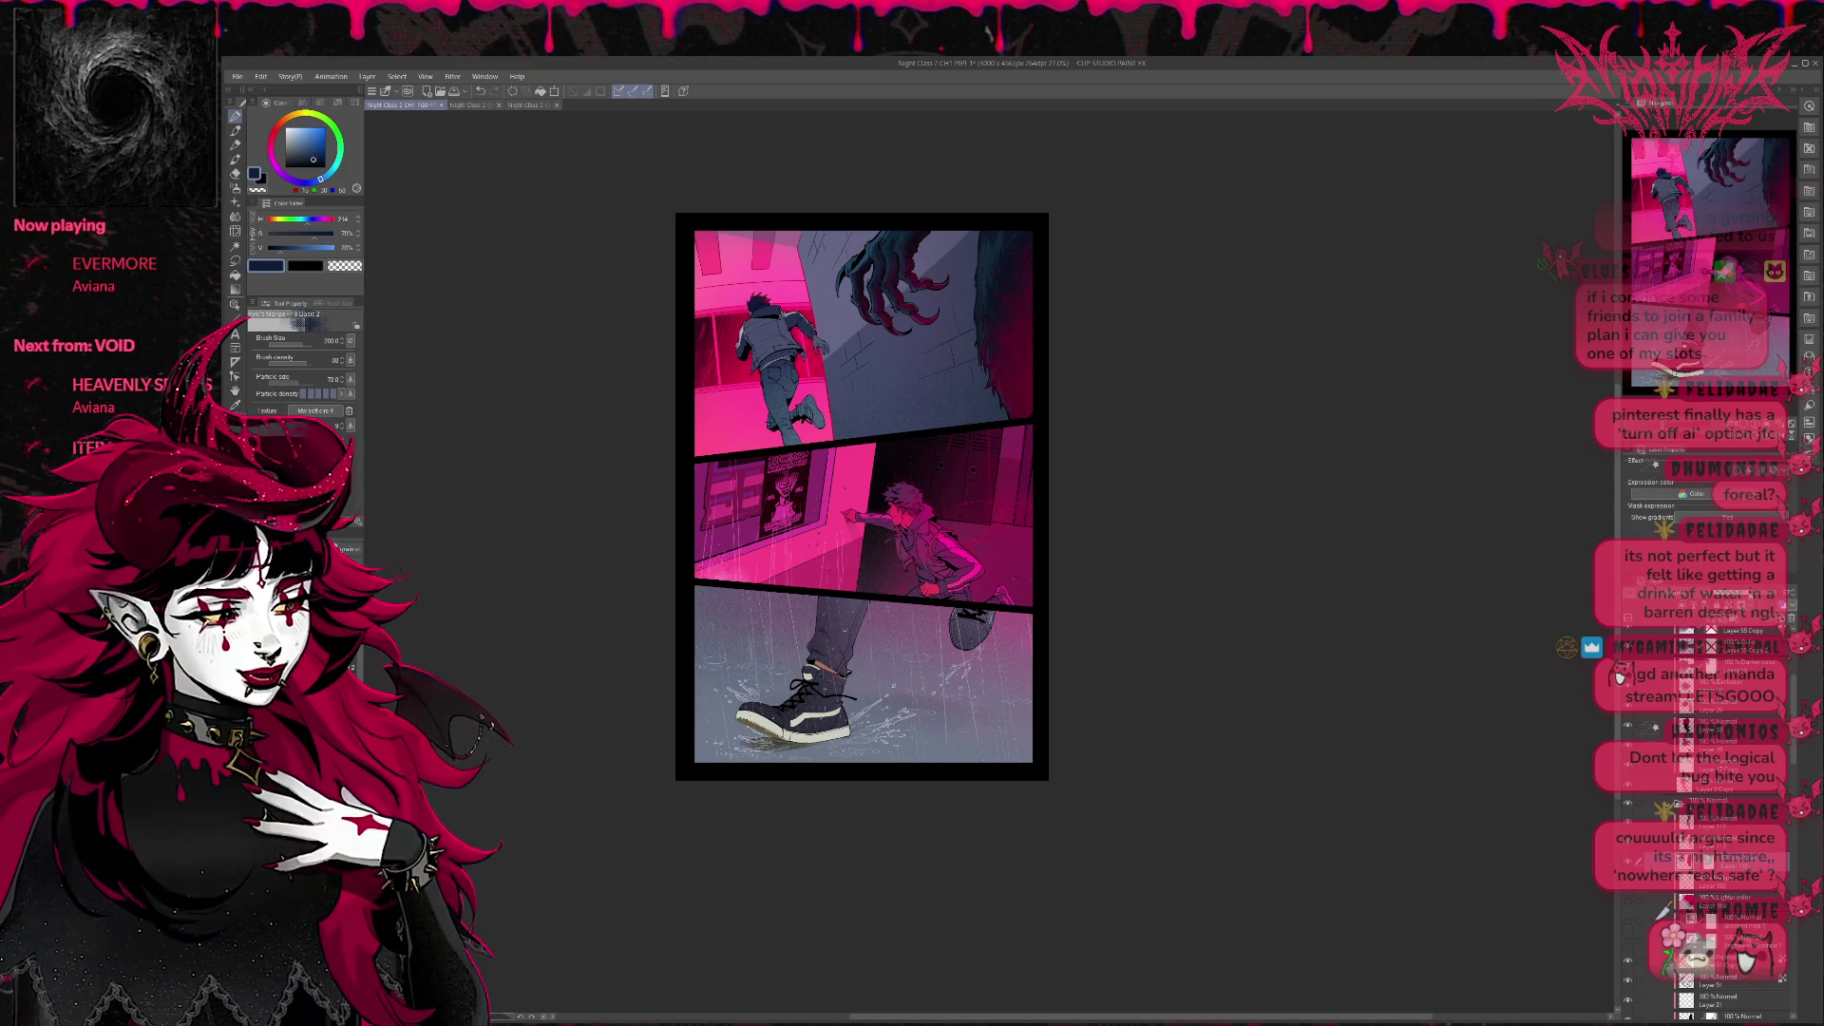
Shade the top panel's right edge darker with the soft airbrush and compare a layer.
drag(1008, 242, 1007, 413)
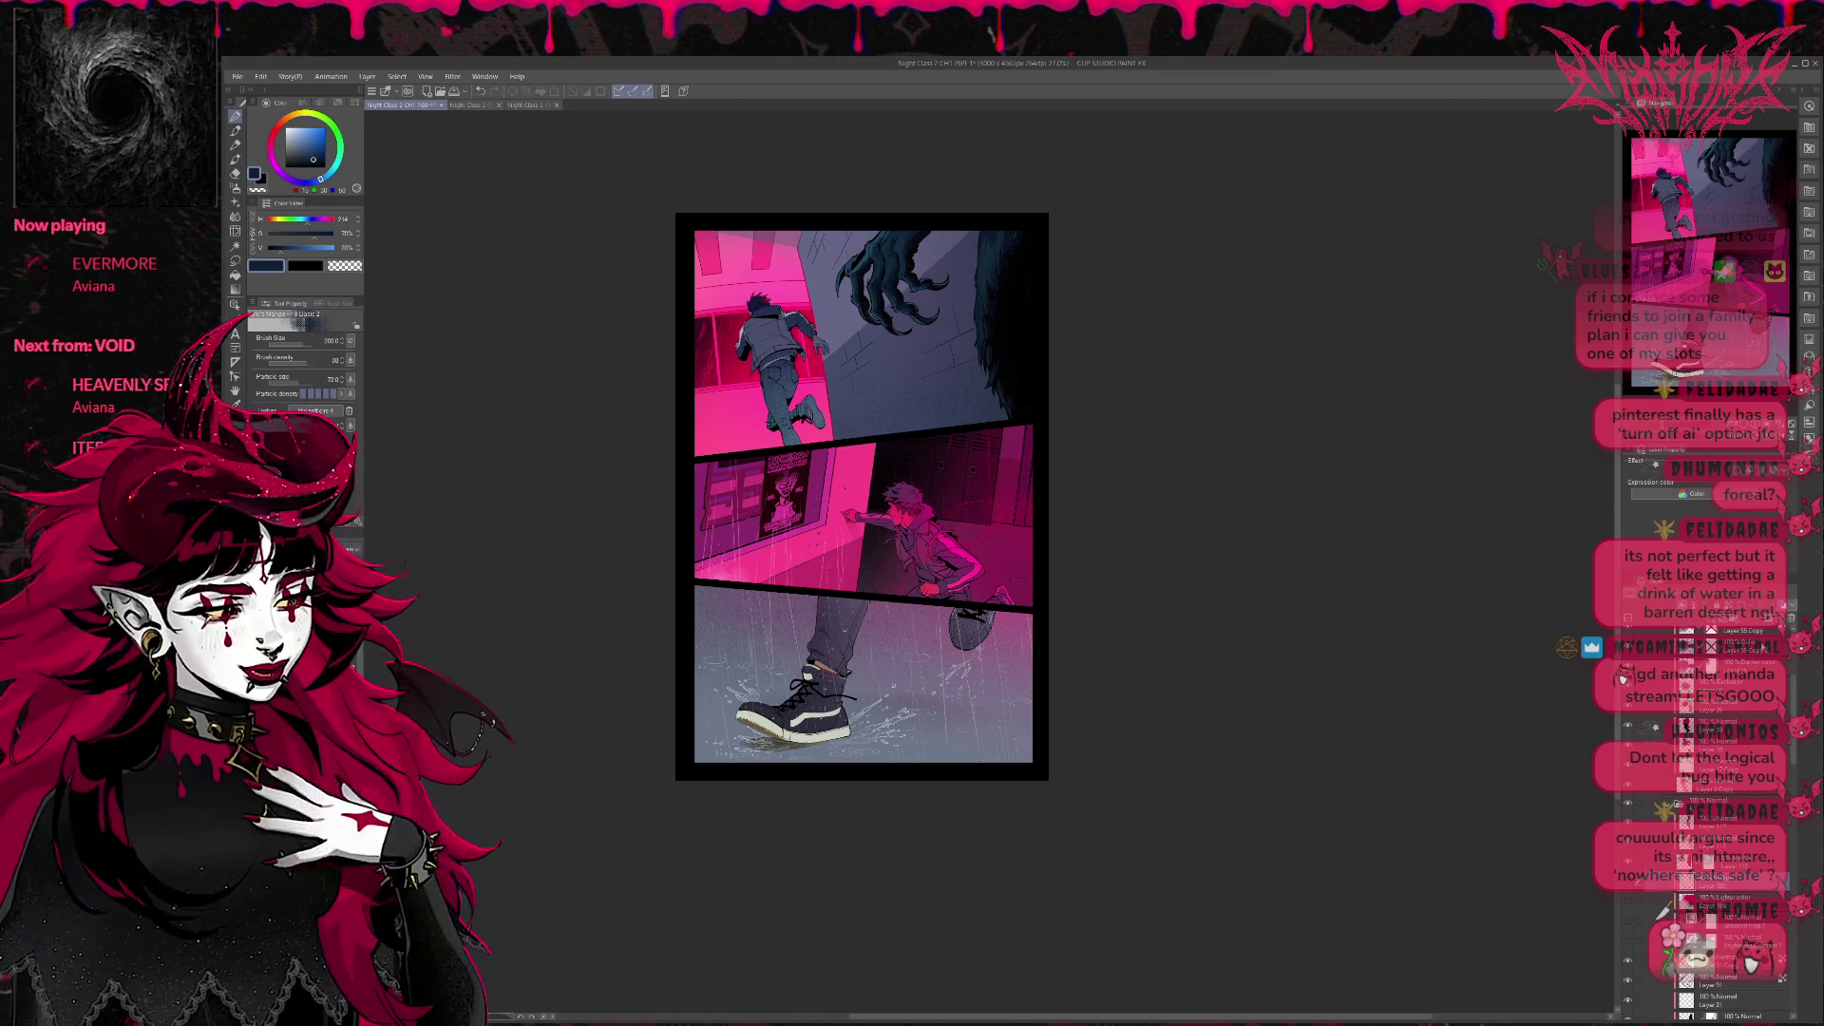
click(1630, 926)
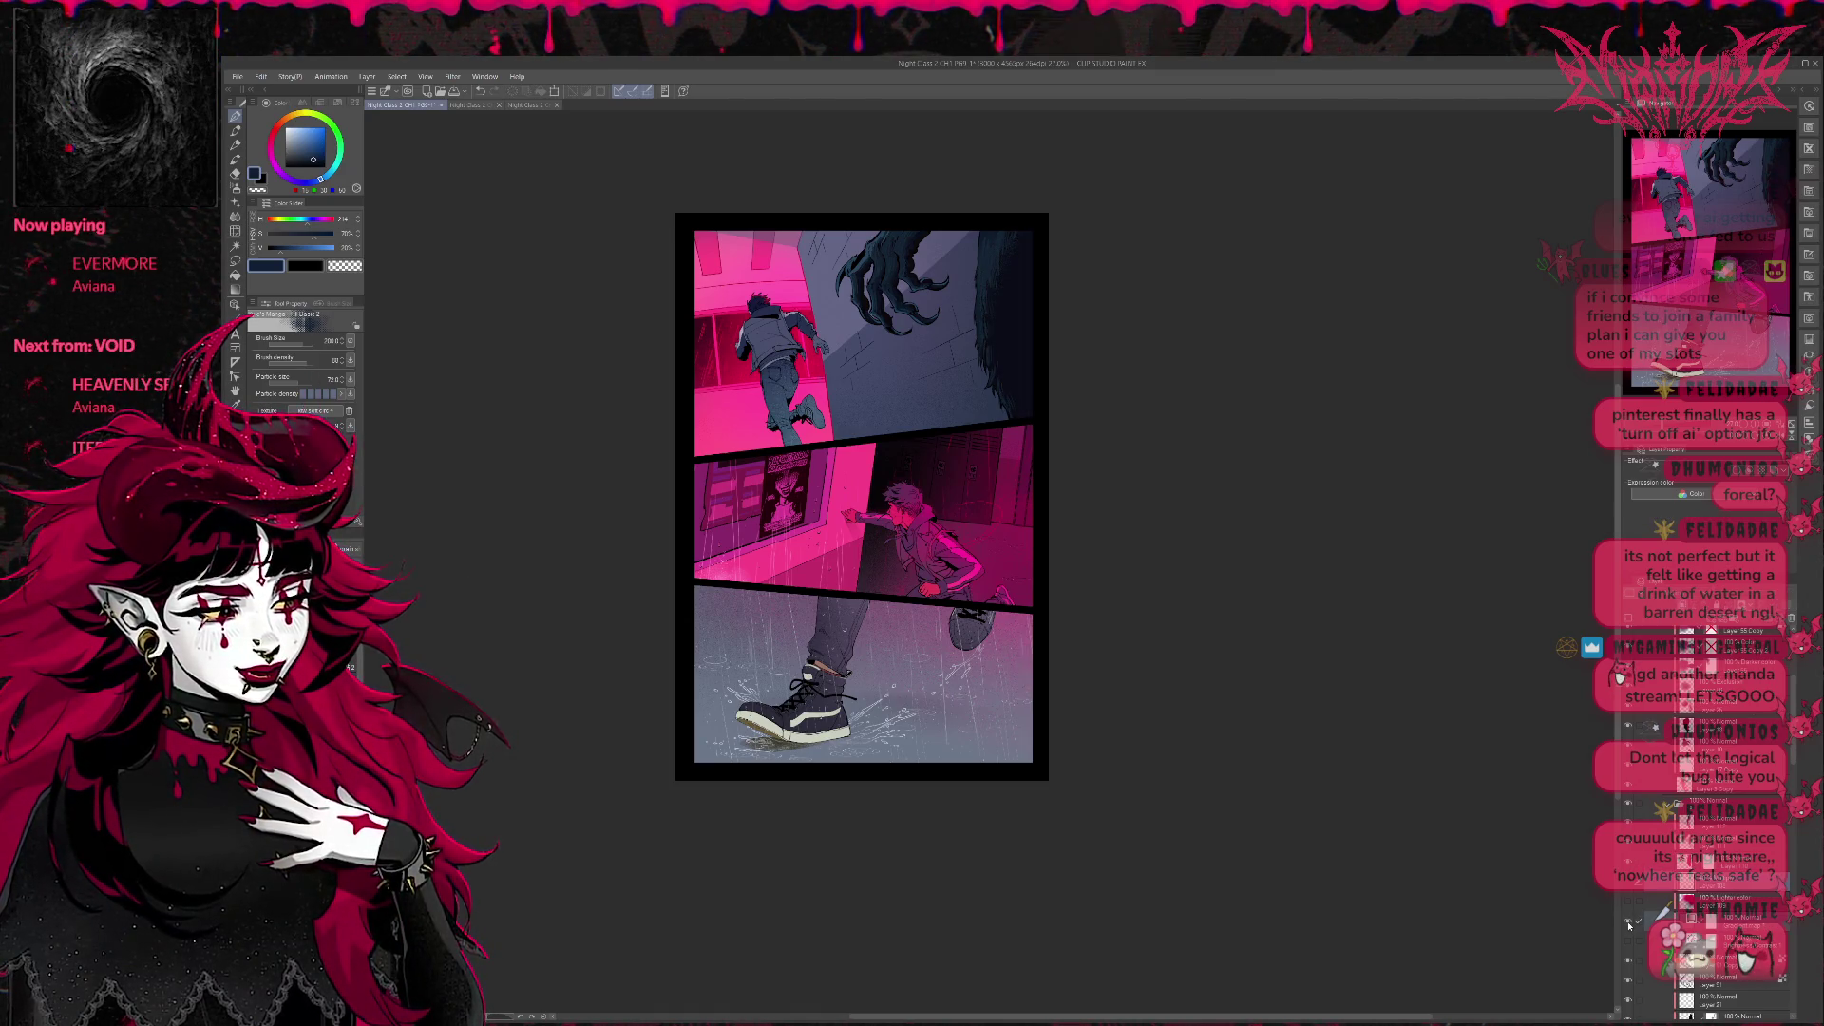
Toggle the claw's lighting layers to compare tints and hide one lighting layer.
click(1630, 929)
click(1632, 882)
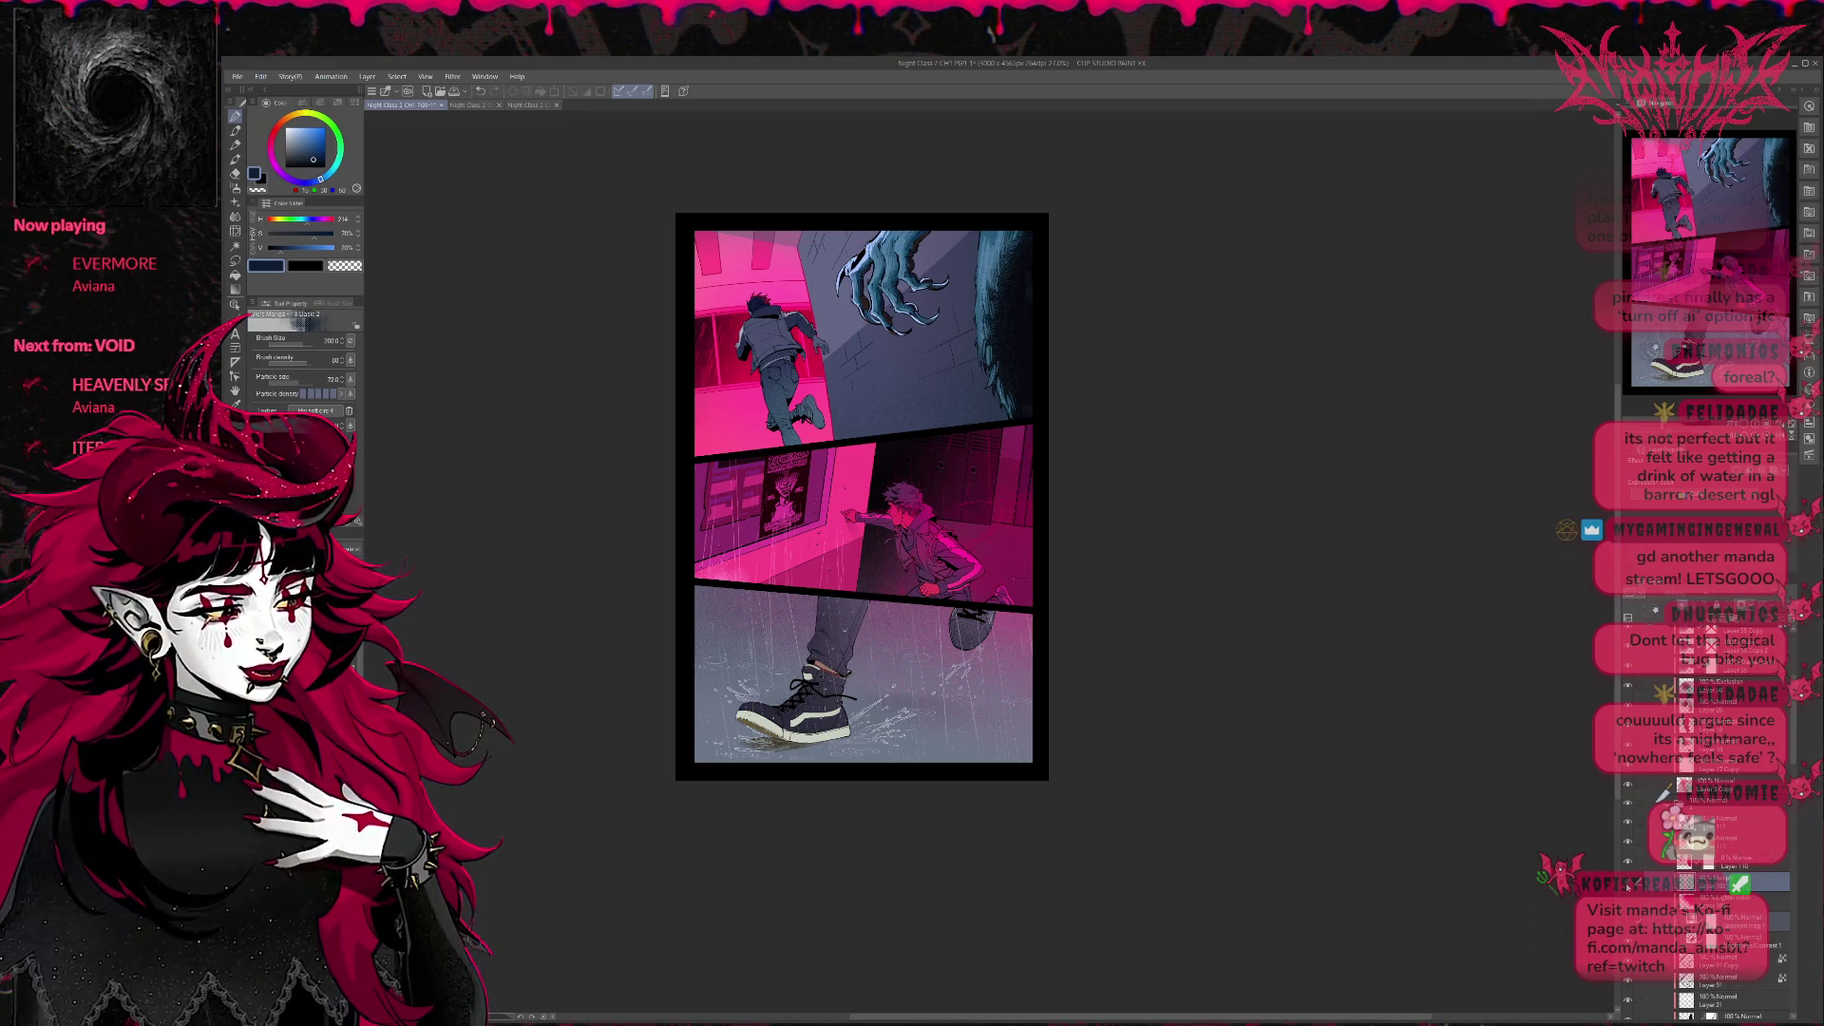
click(1625, 557)
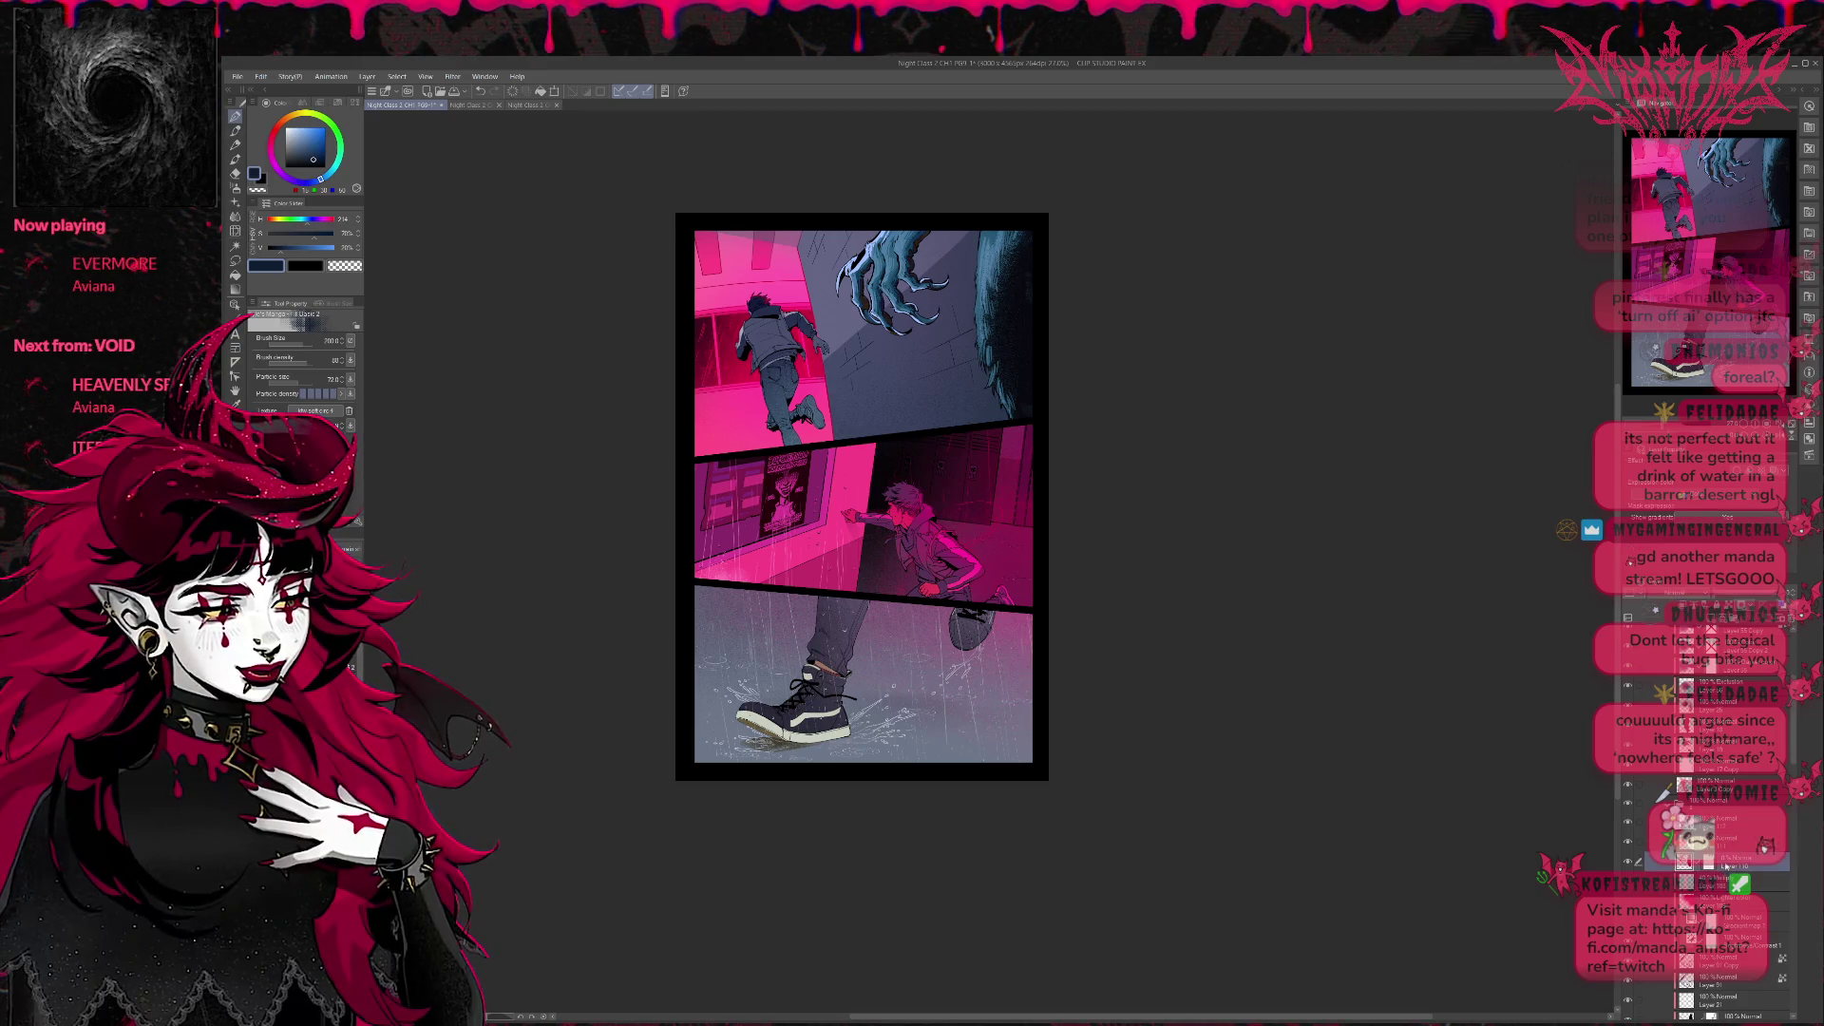
key(alt+])
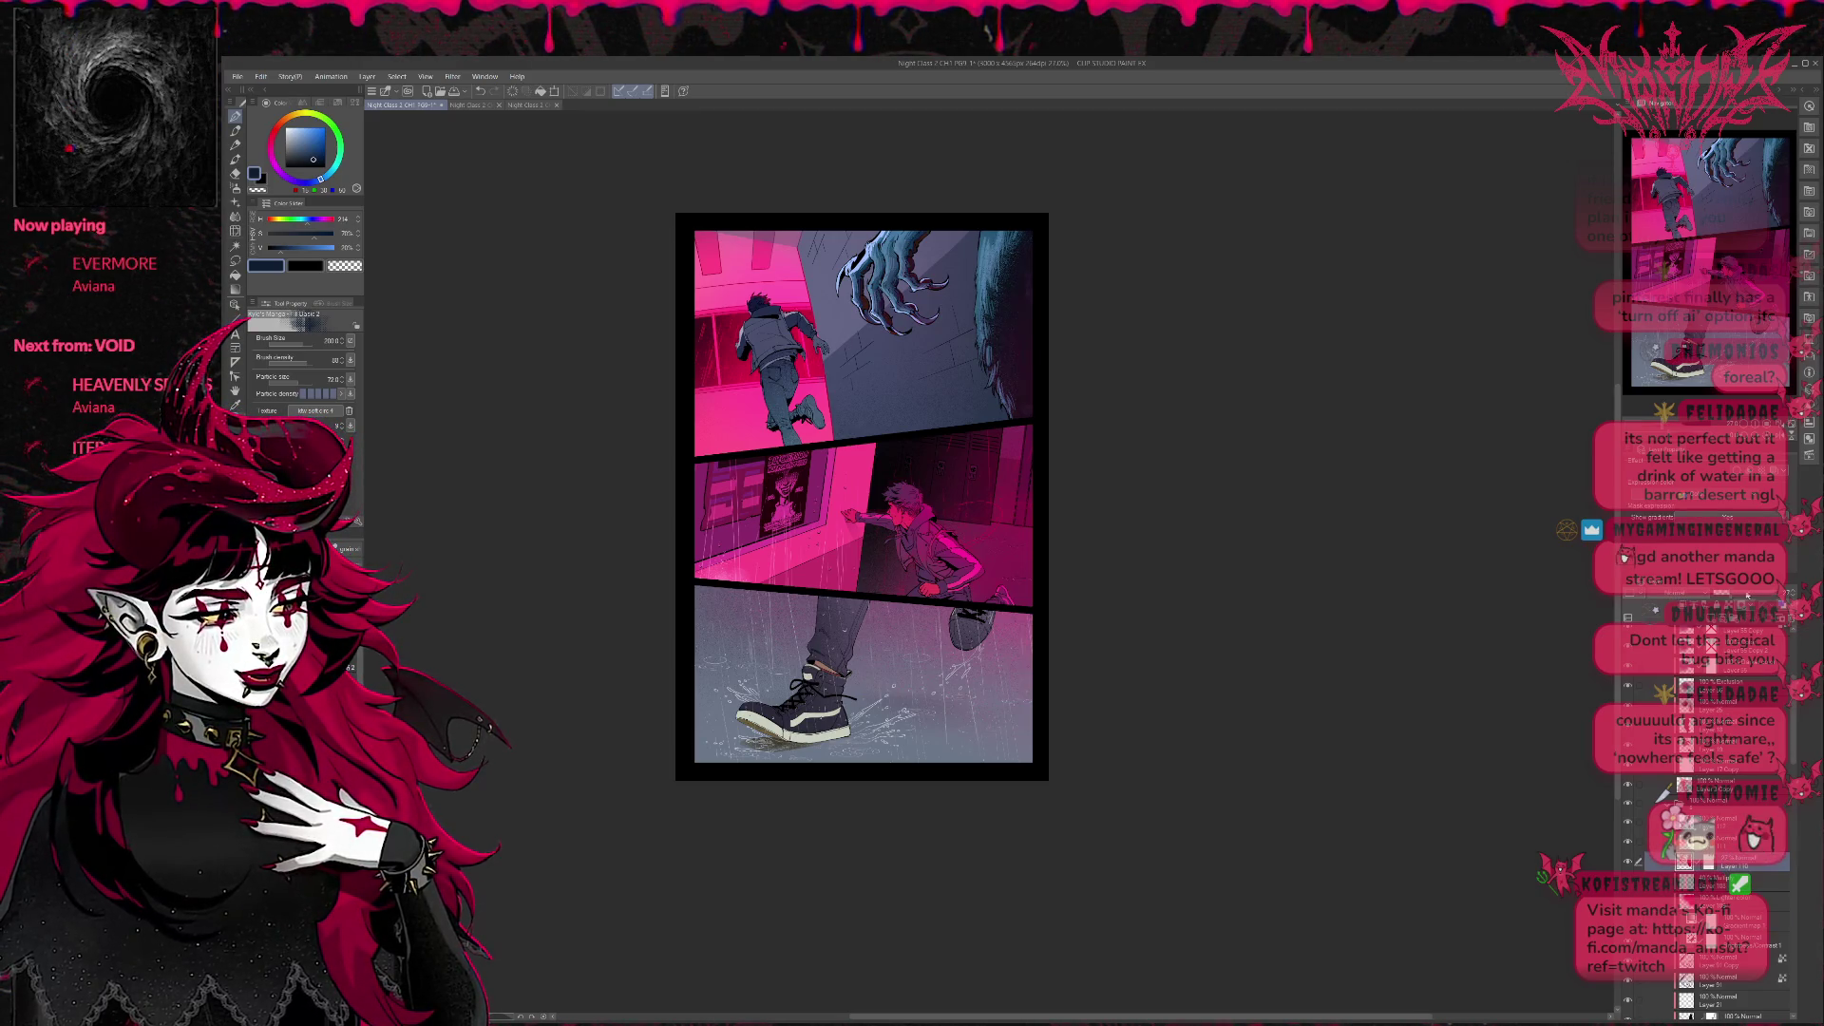
click(1622, 560)
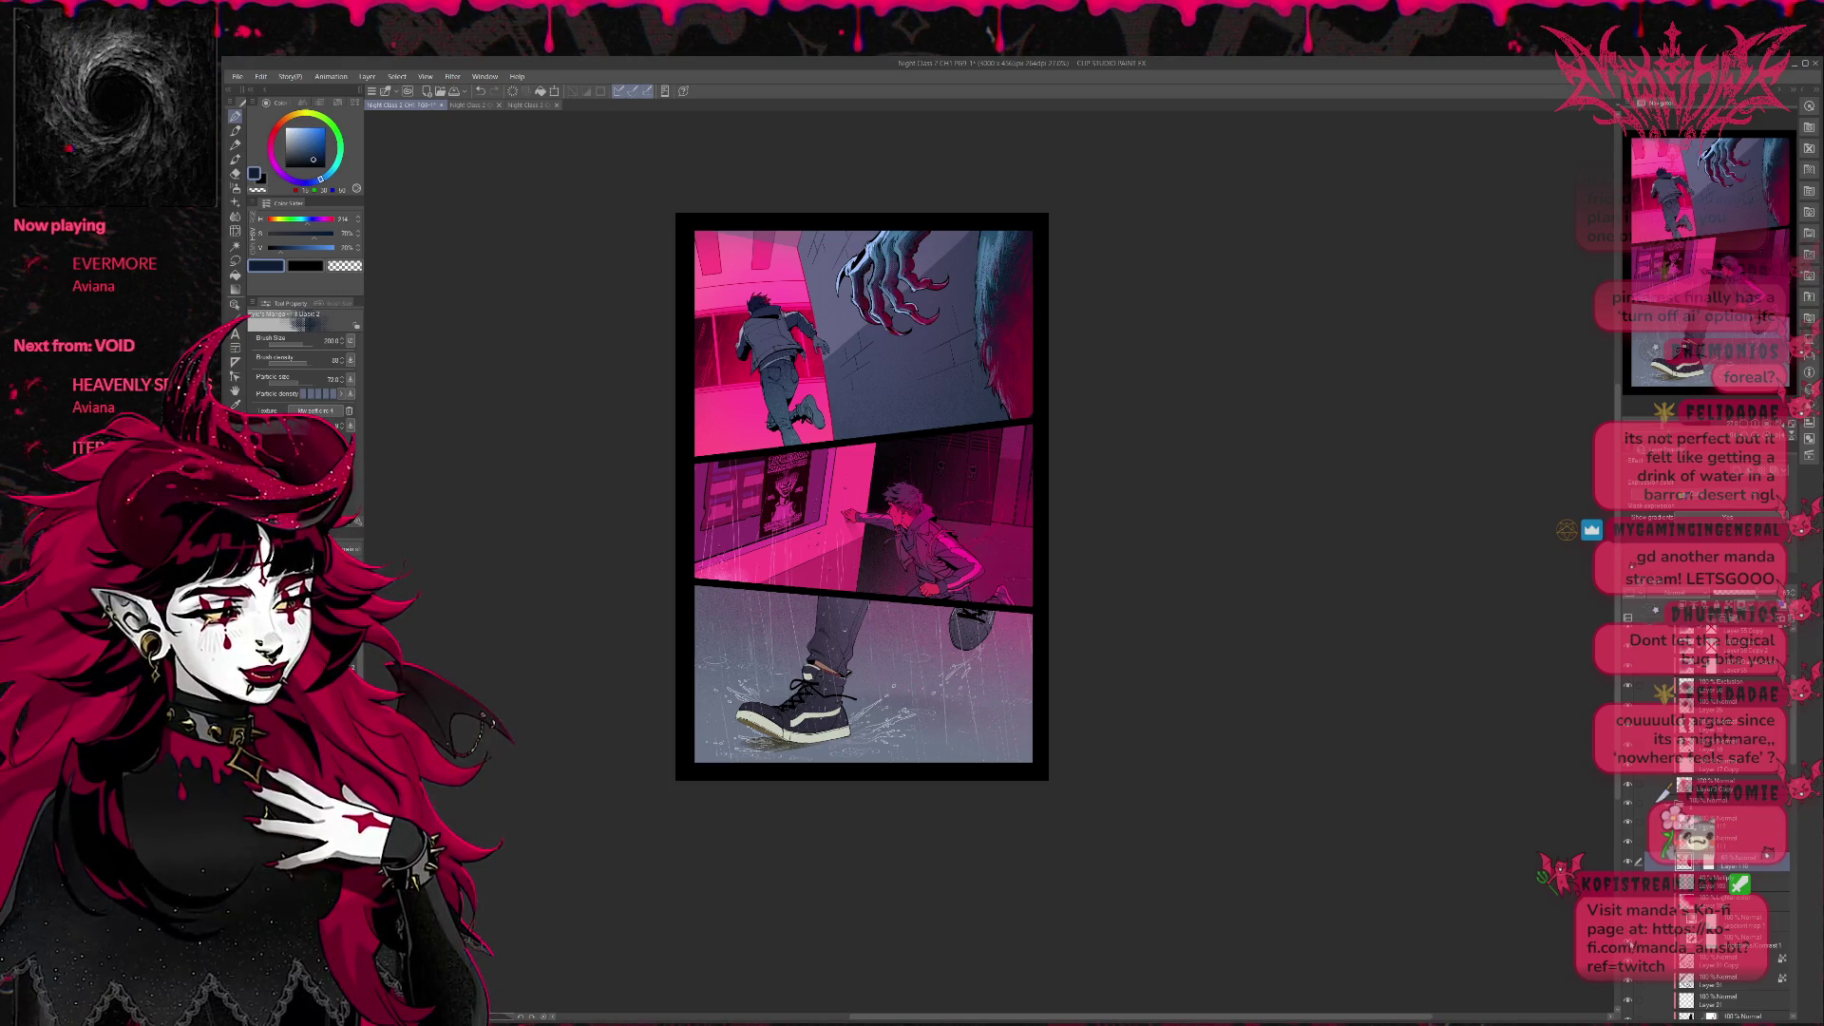
Compare the claw highlight and blue rim light, leaving the blue rim-light layer hidden.
click(1626, 564)
click(1627, 564)
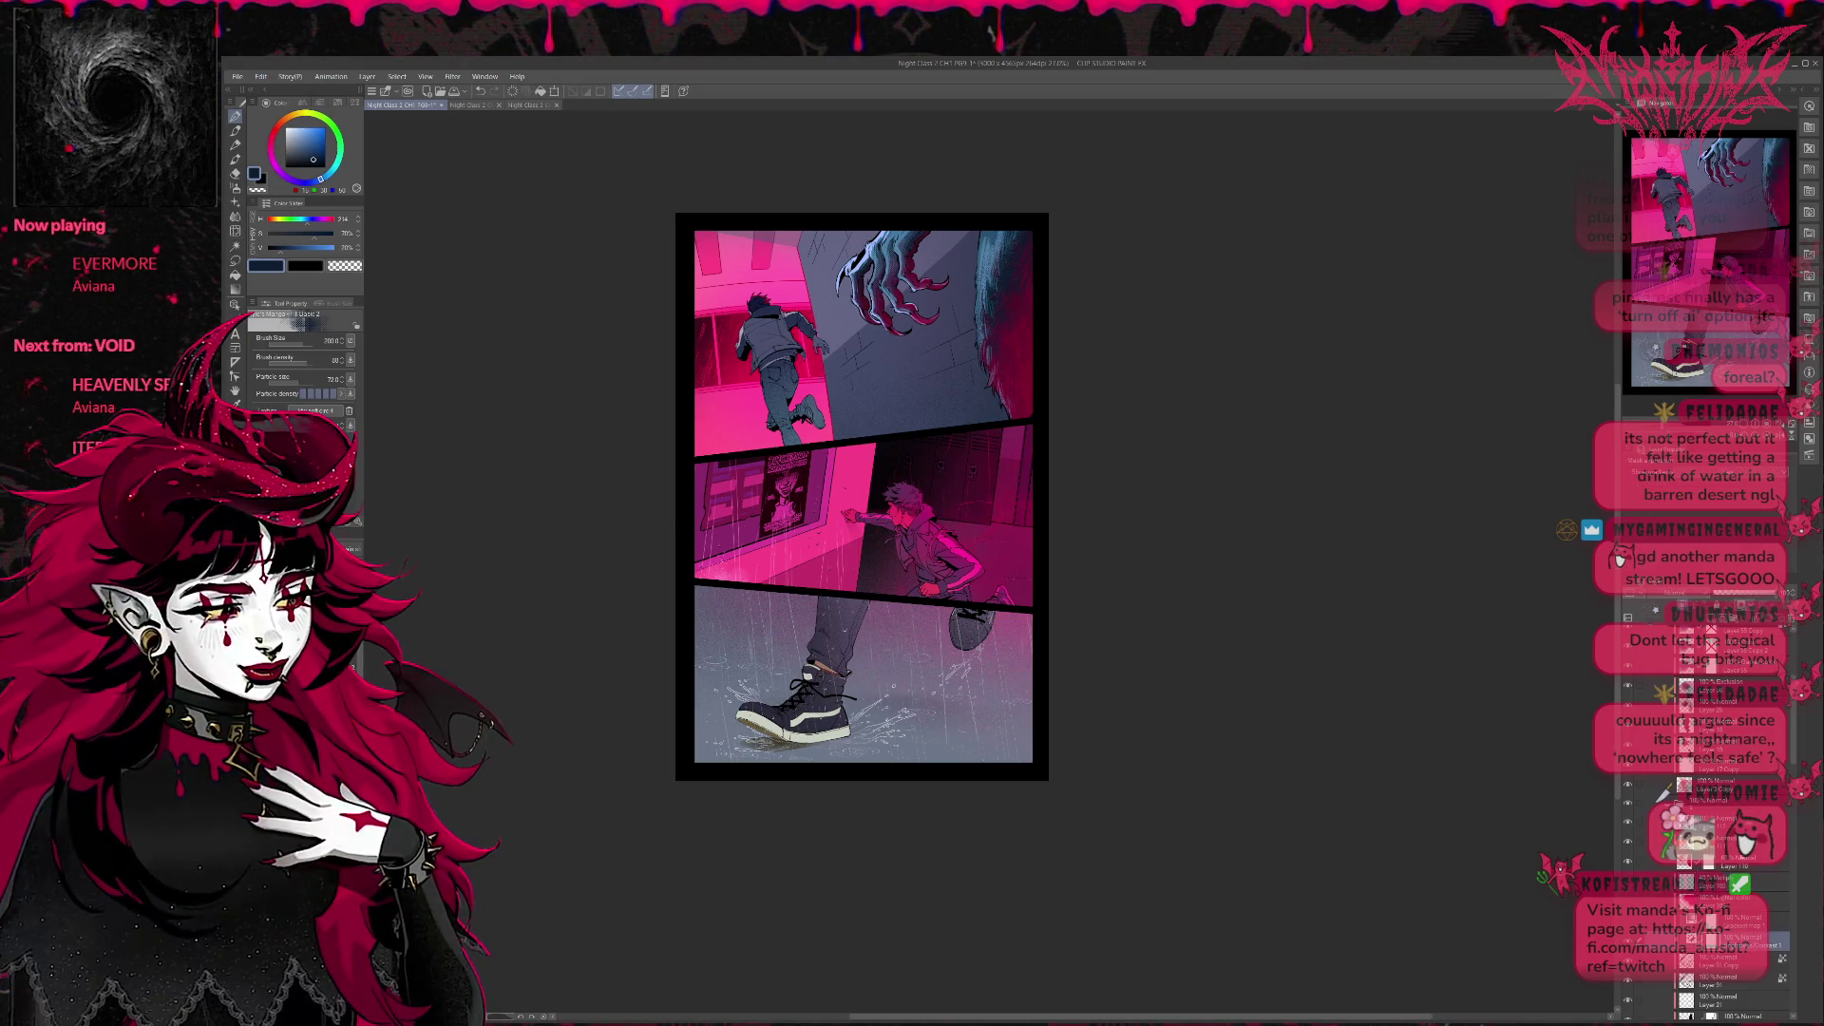
click(1619, 560)
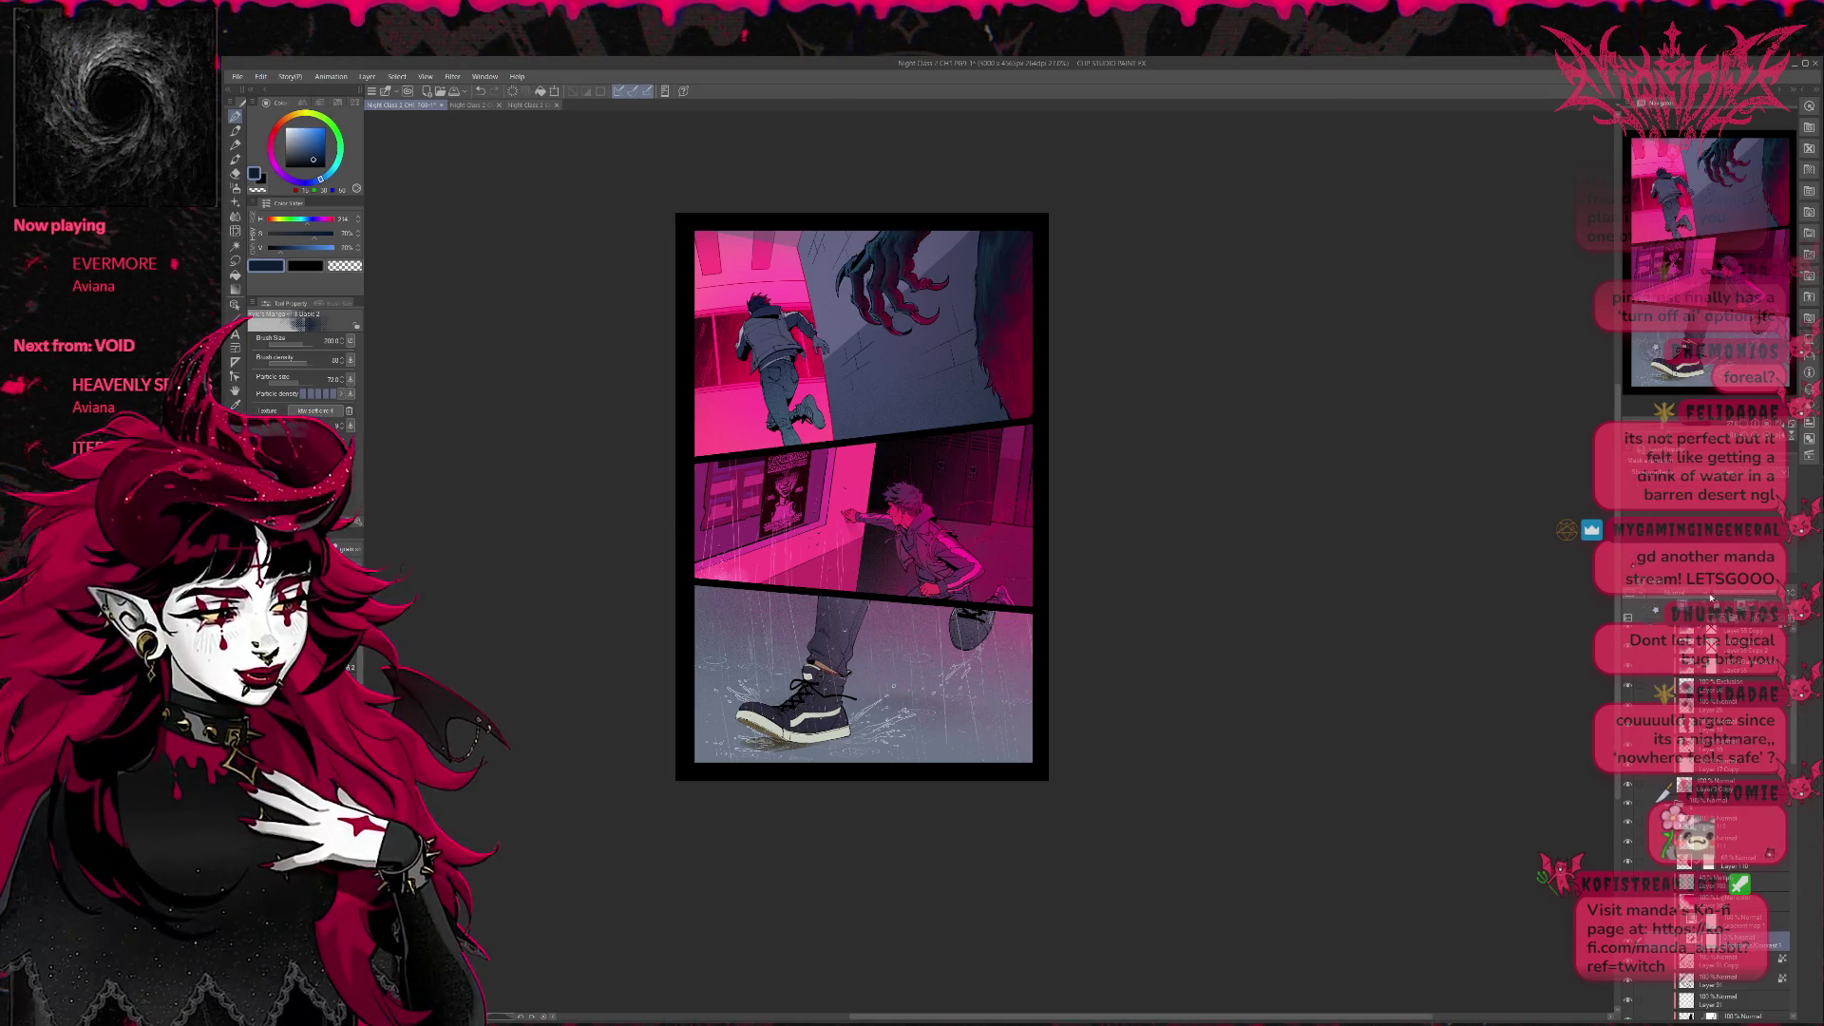
click(1622, 557)
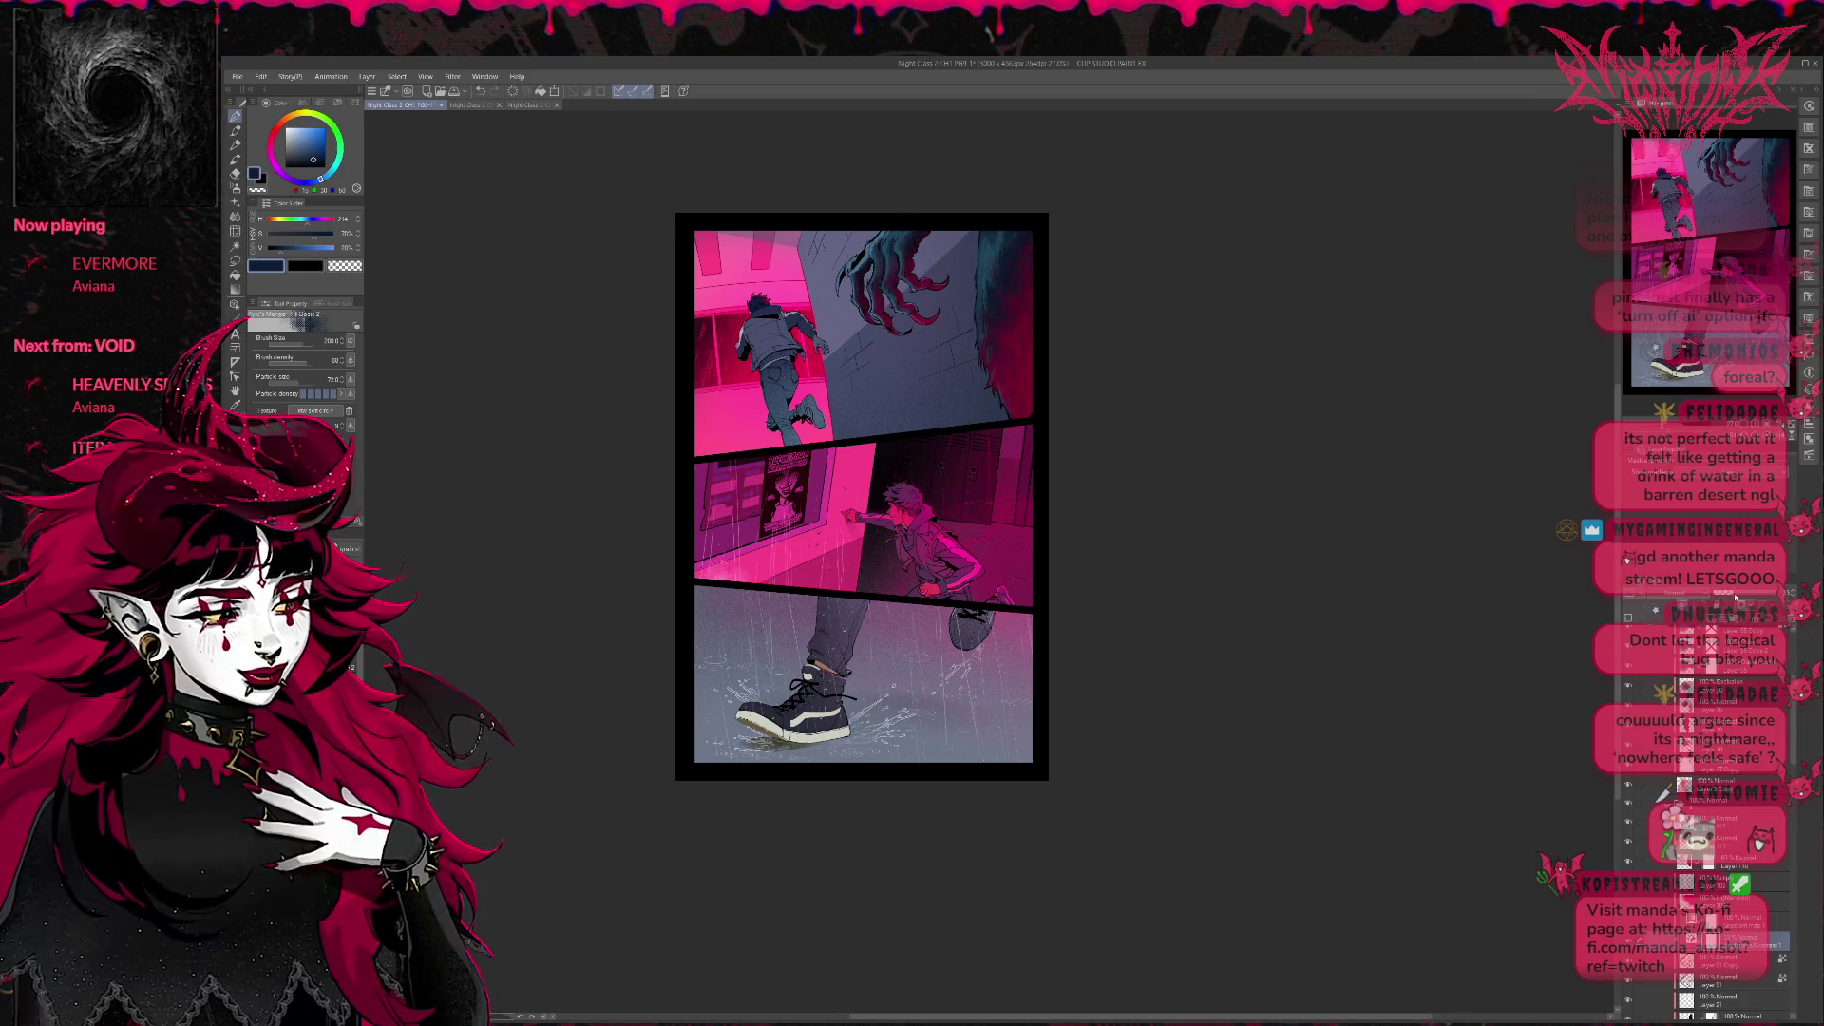
click(1620, 559)
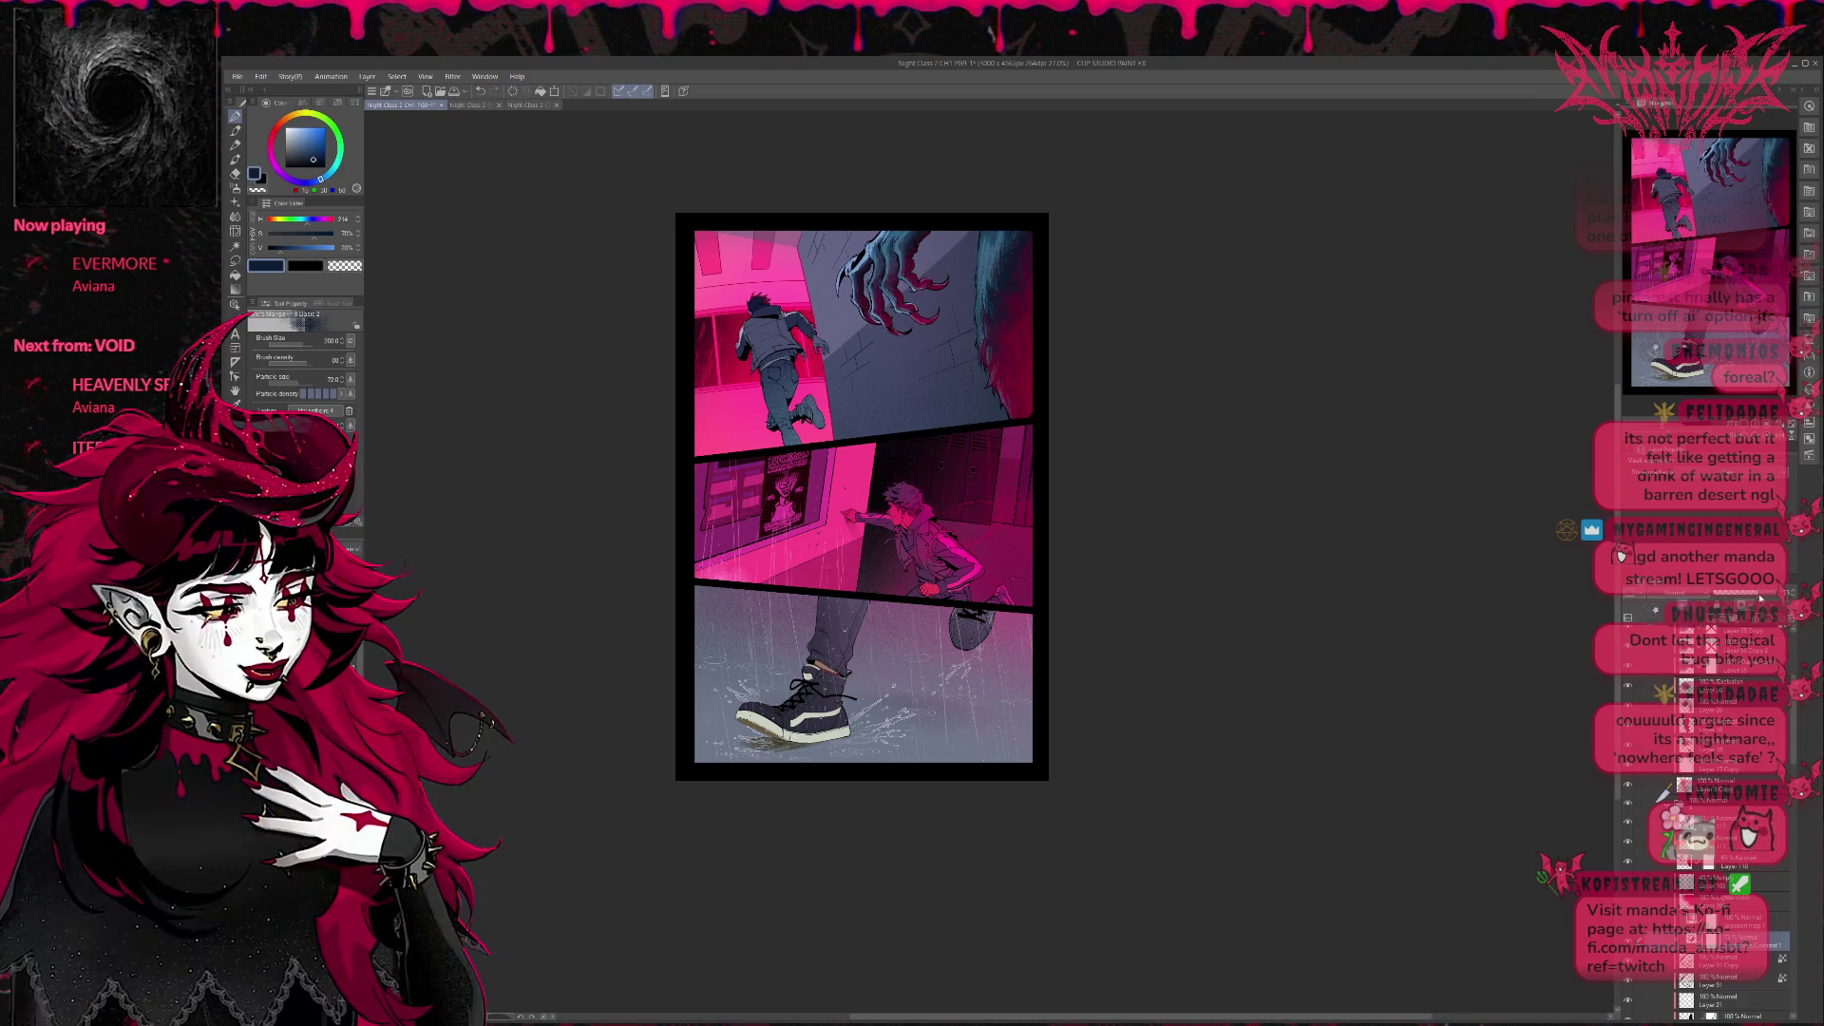
click(1619, 560)
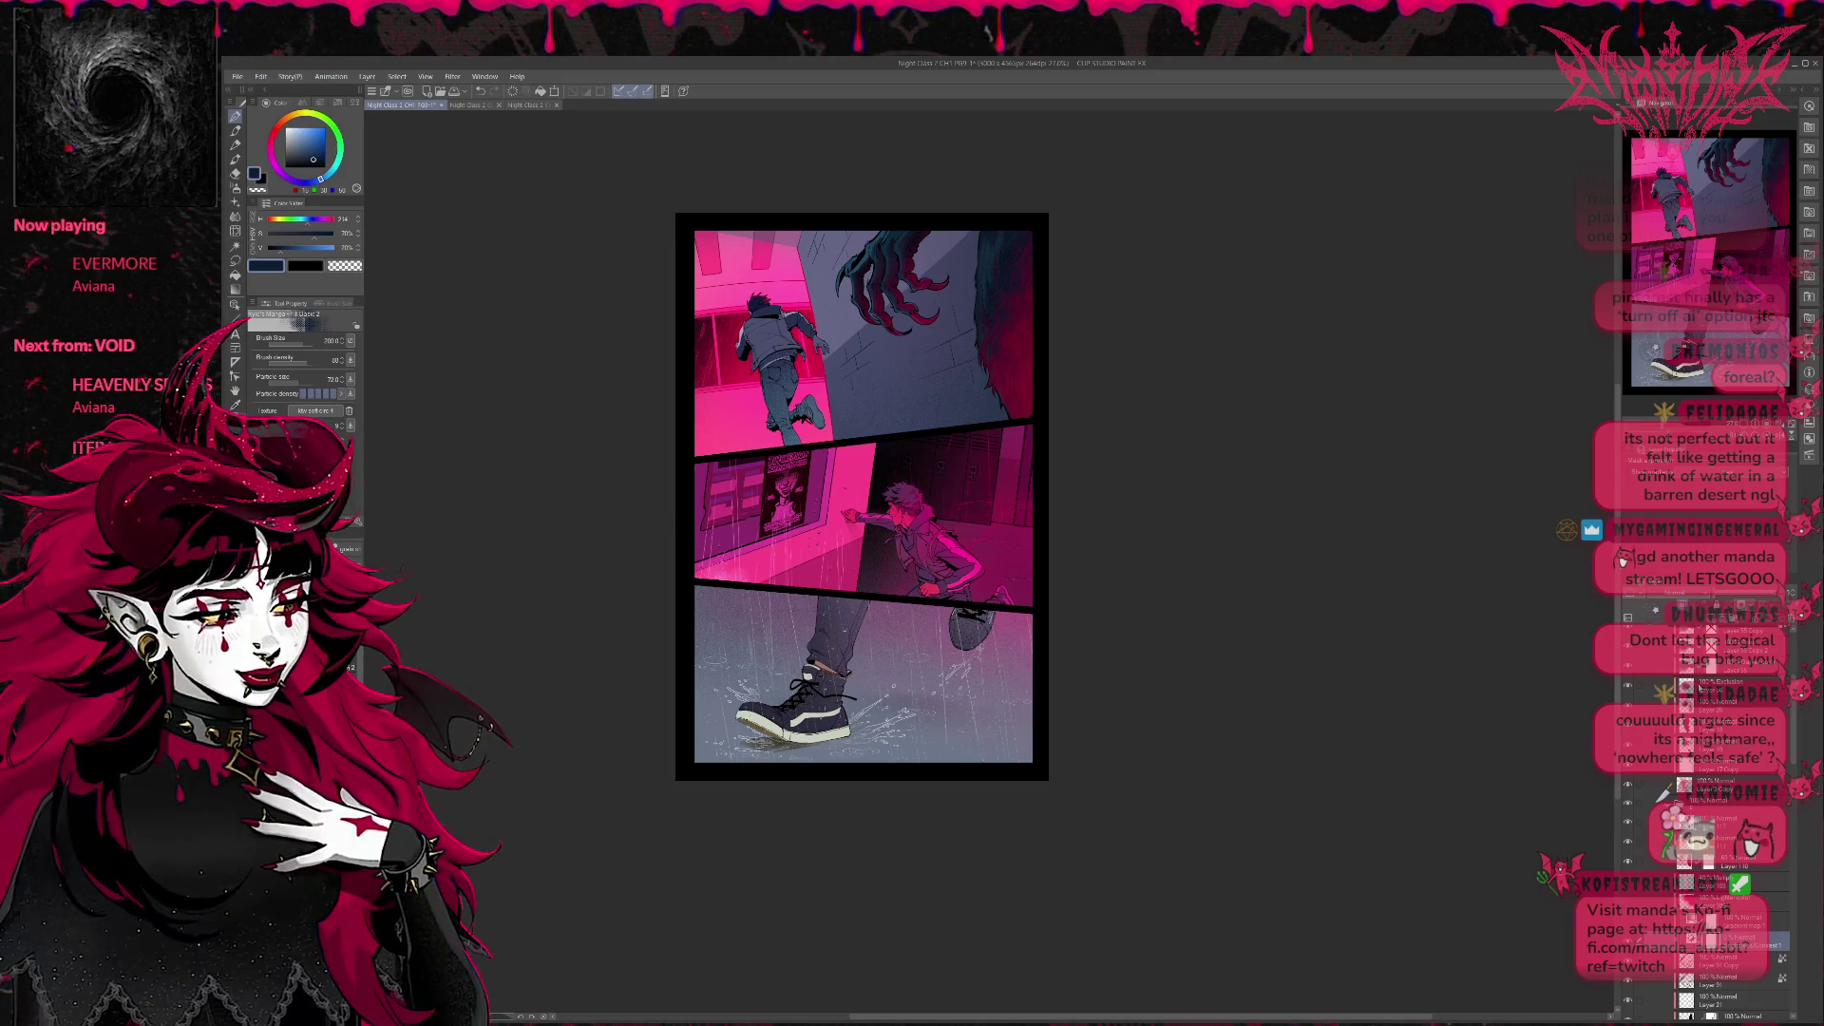
scroll(1623, 558, down, 2)
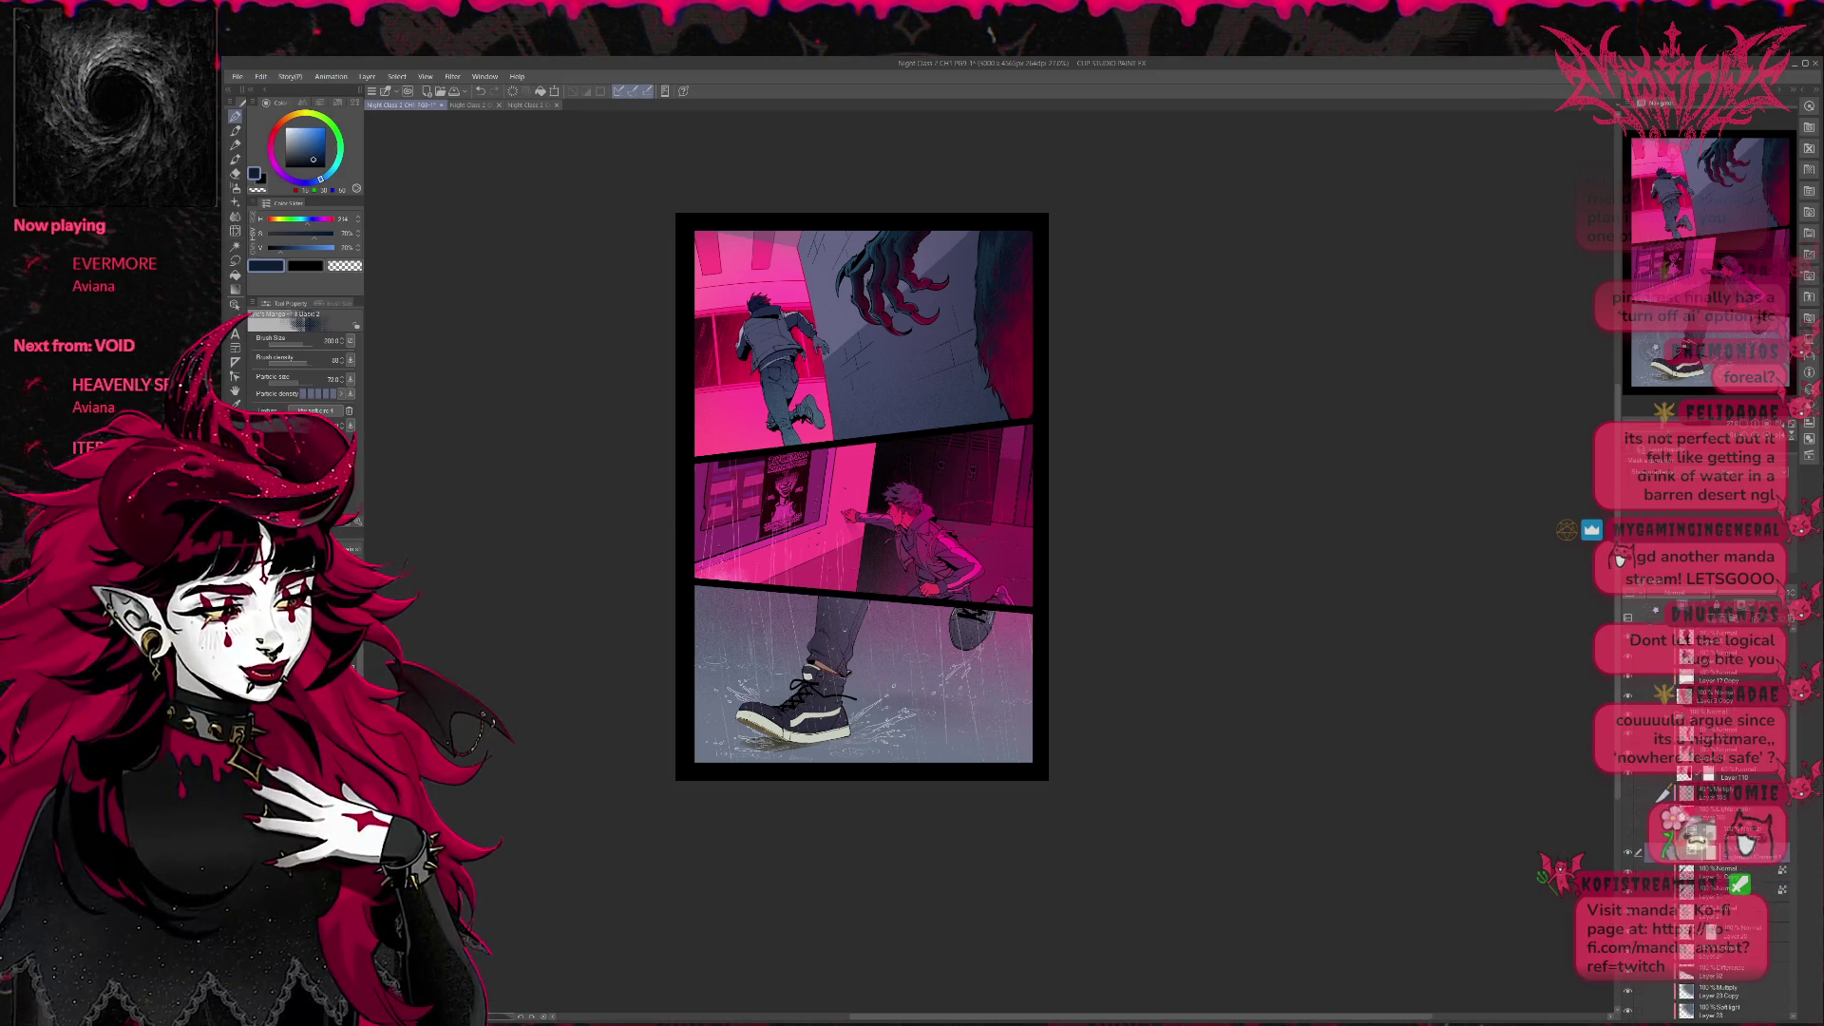
scroll(1622, 559, down, 2)
scroll(1622, 559, down, 2)
scroll(1620, 558, down, 2)
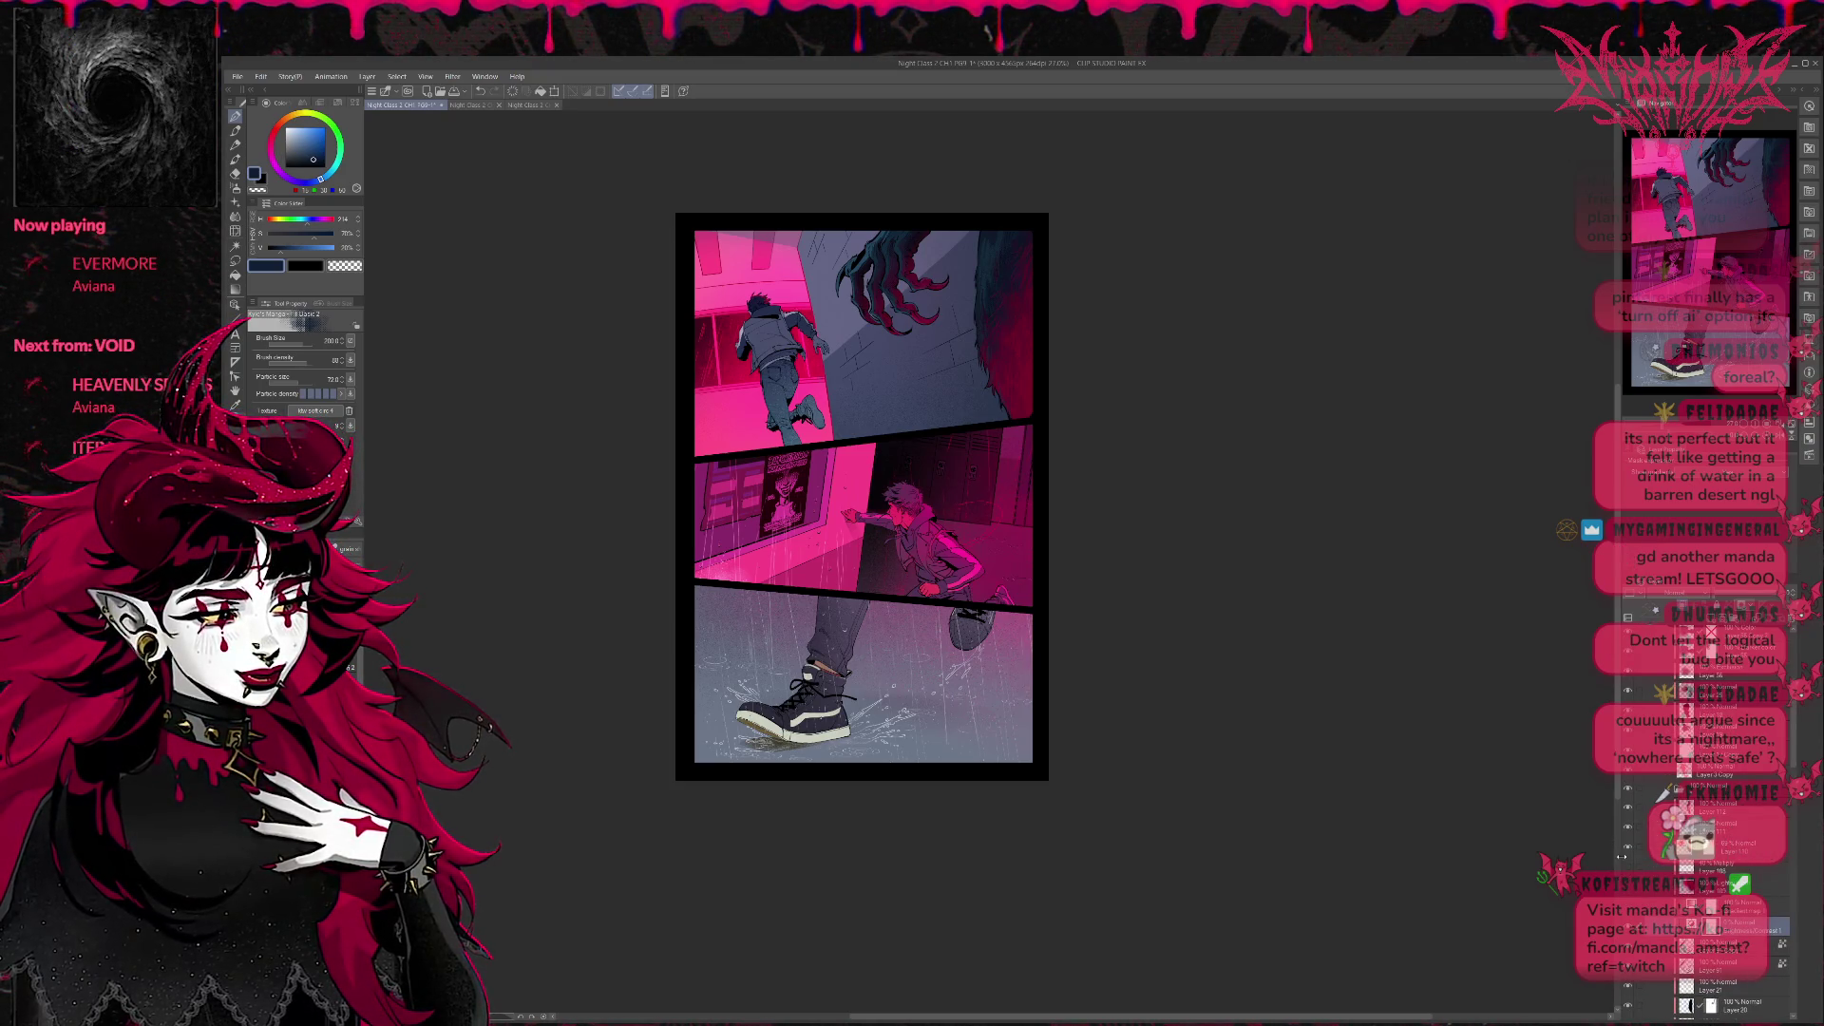
scroll(1623, 560, down, 2)
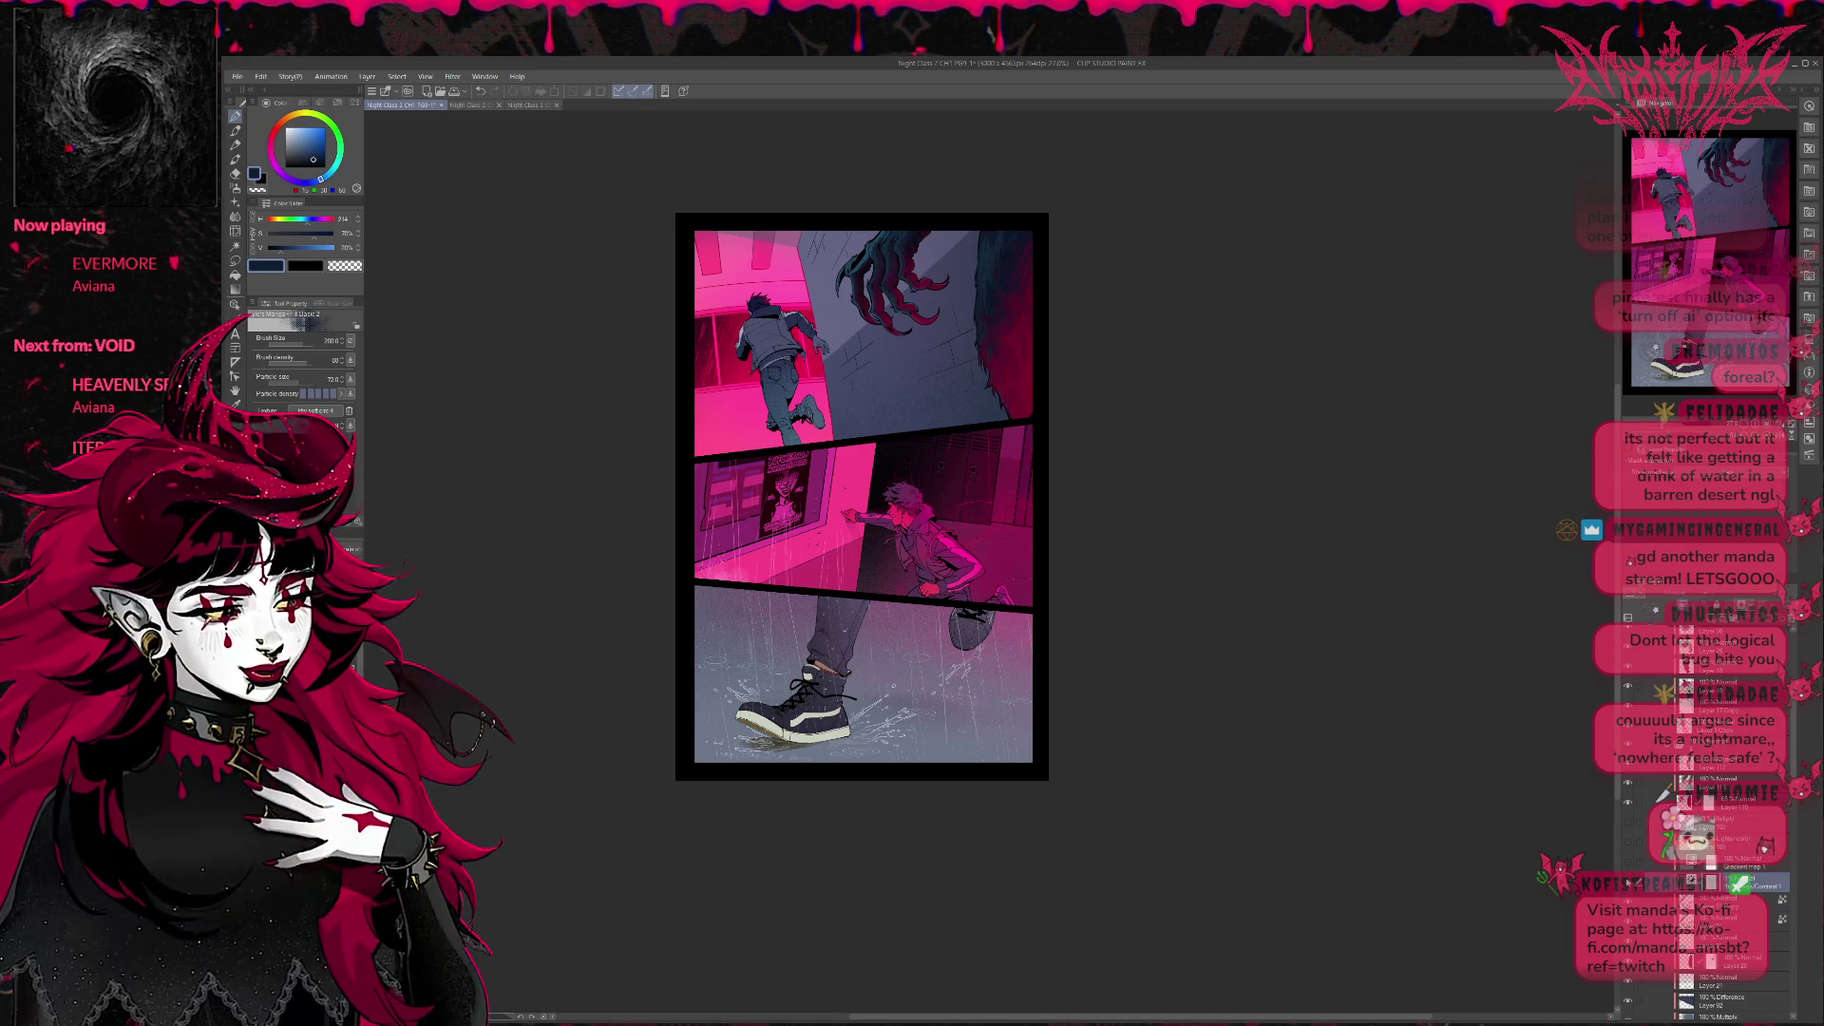
scroll(1630, 872, down, 1)
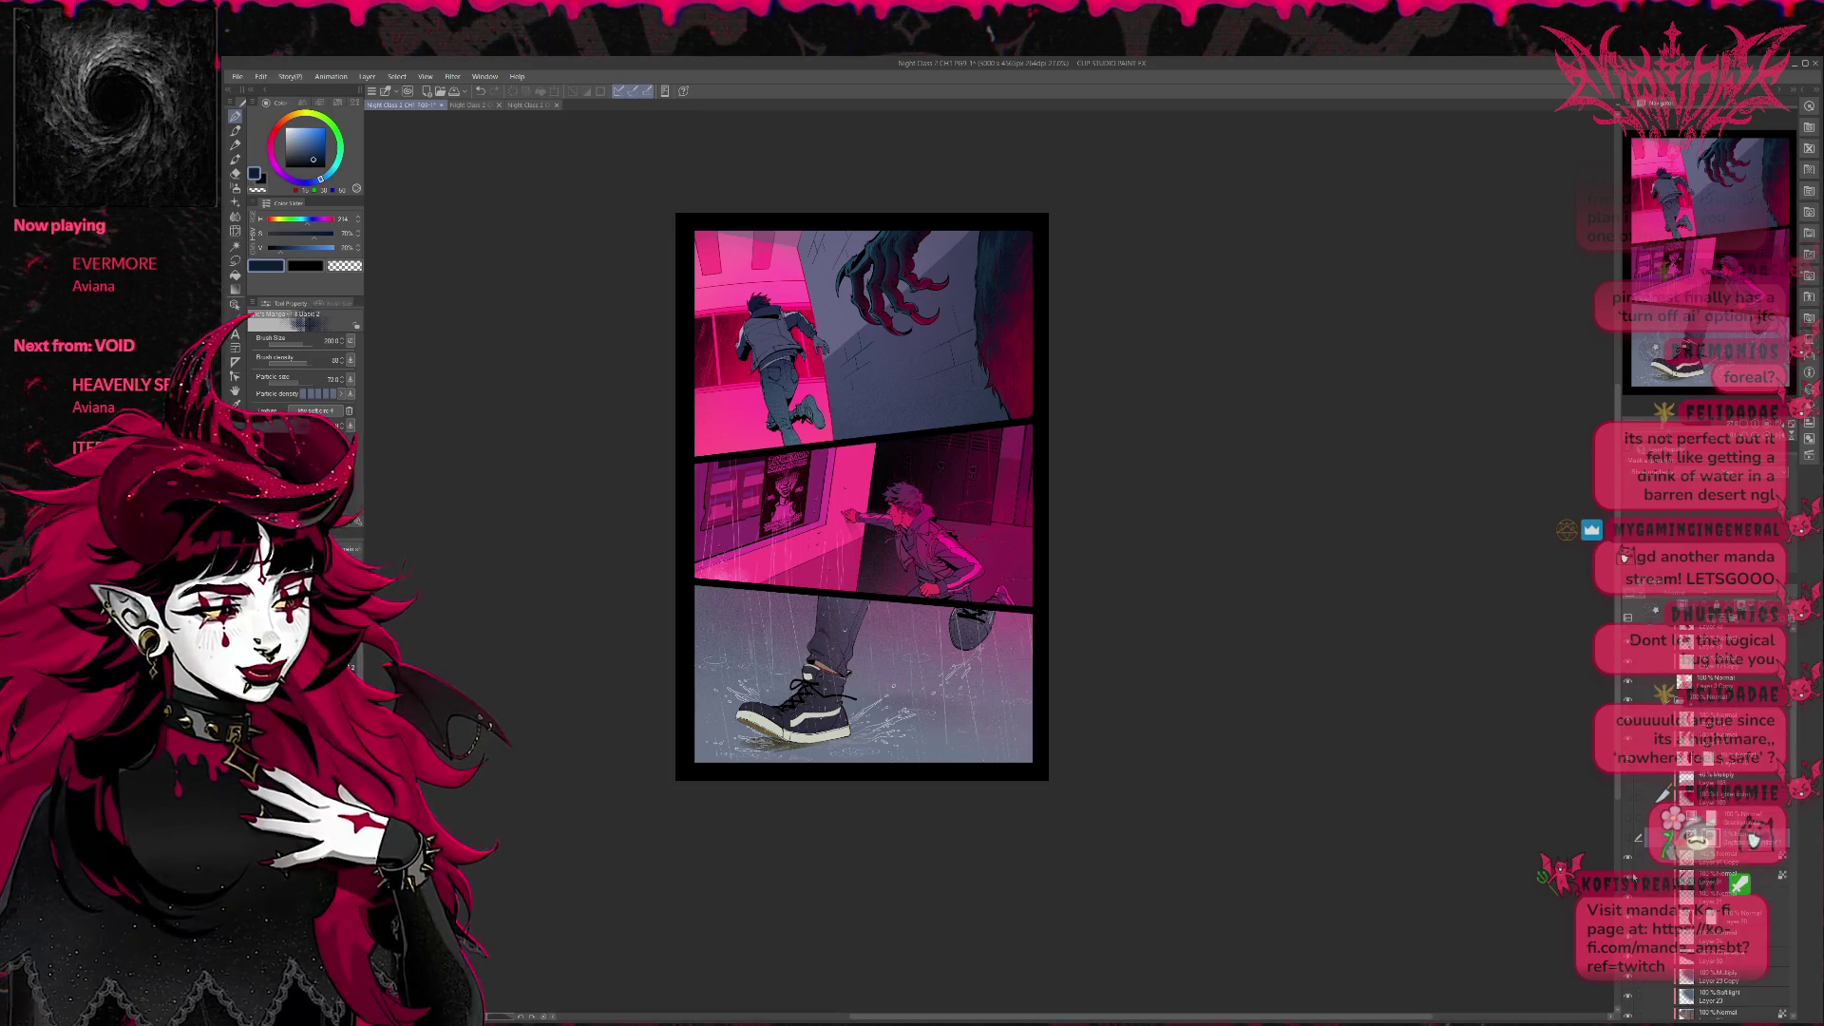
scroll(1626, 784, down, 1)
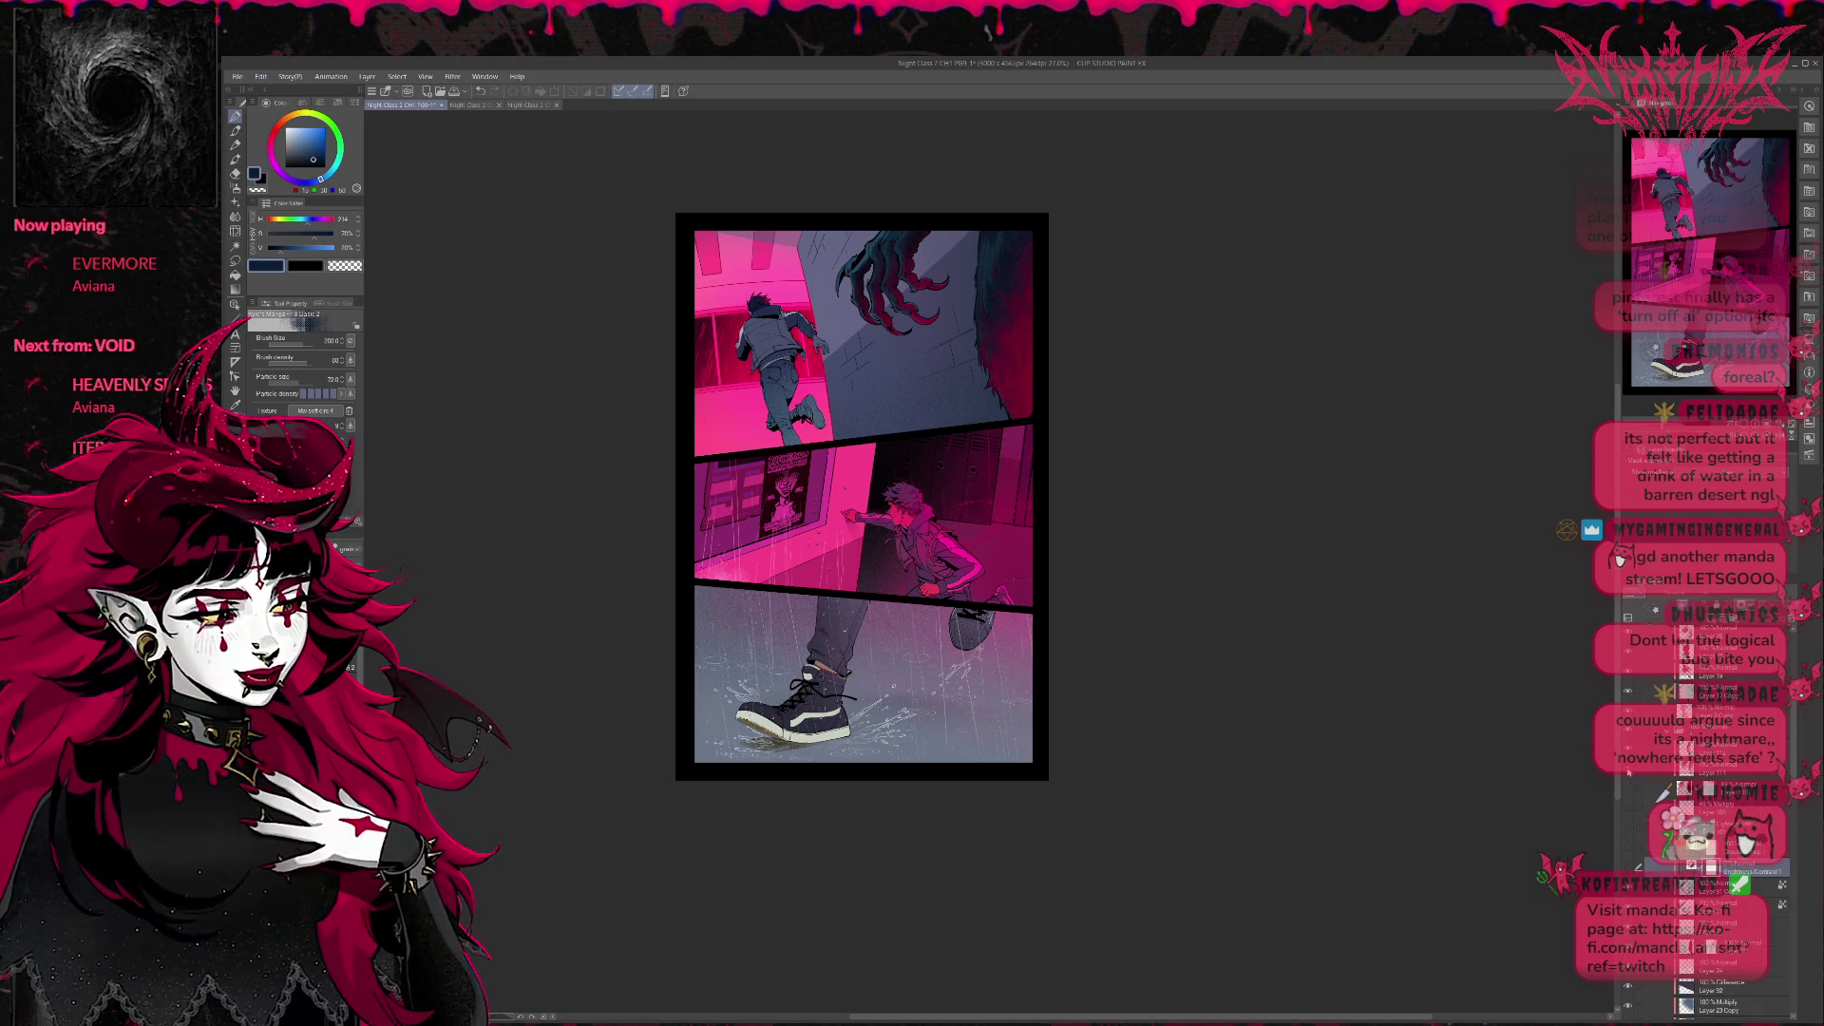
Toggle shading layers to compare grey, white and dark teal tones on the claw and wall.
click(1628, 774)
scroll(1627, 773, down, 2)
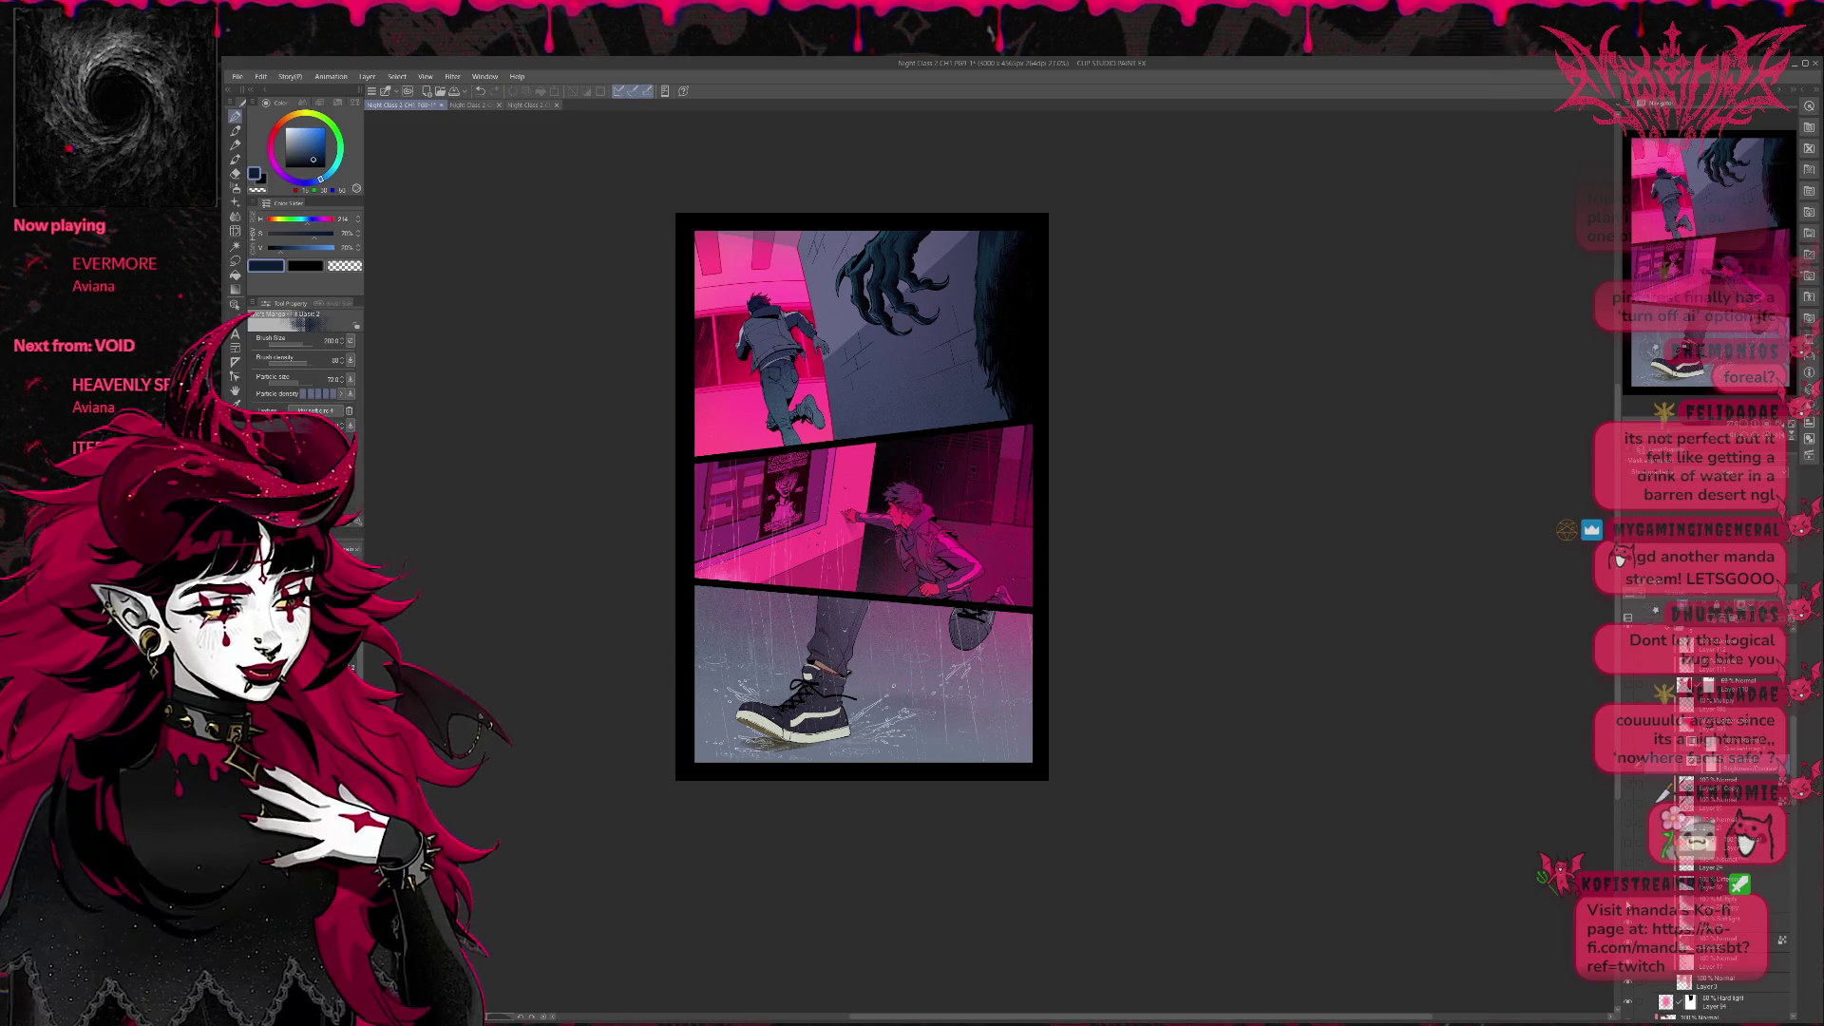
click(1627, 774)
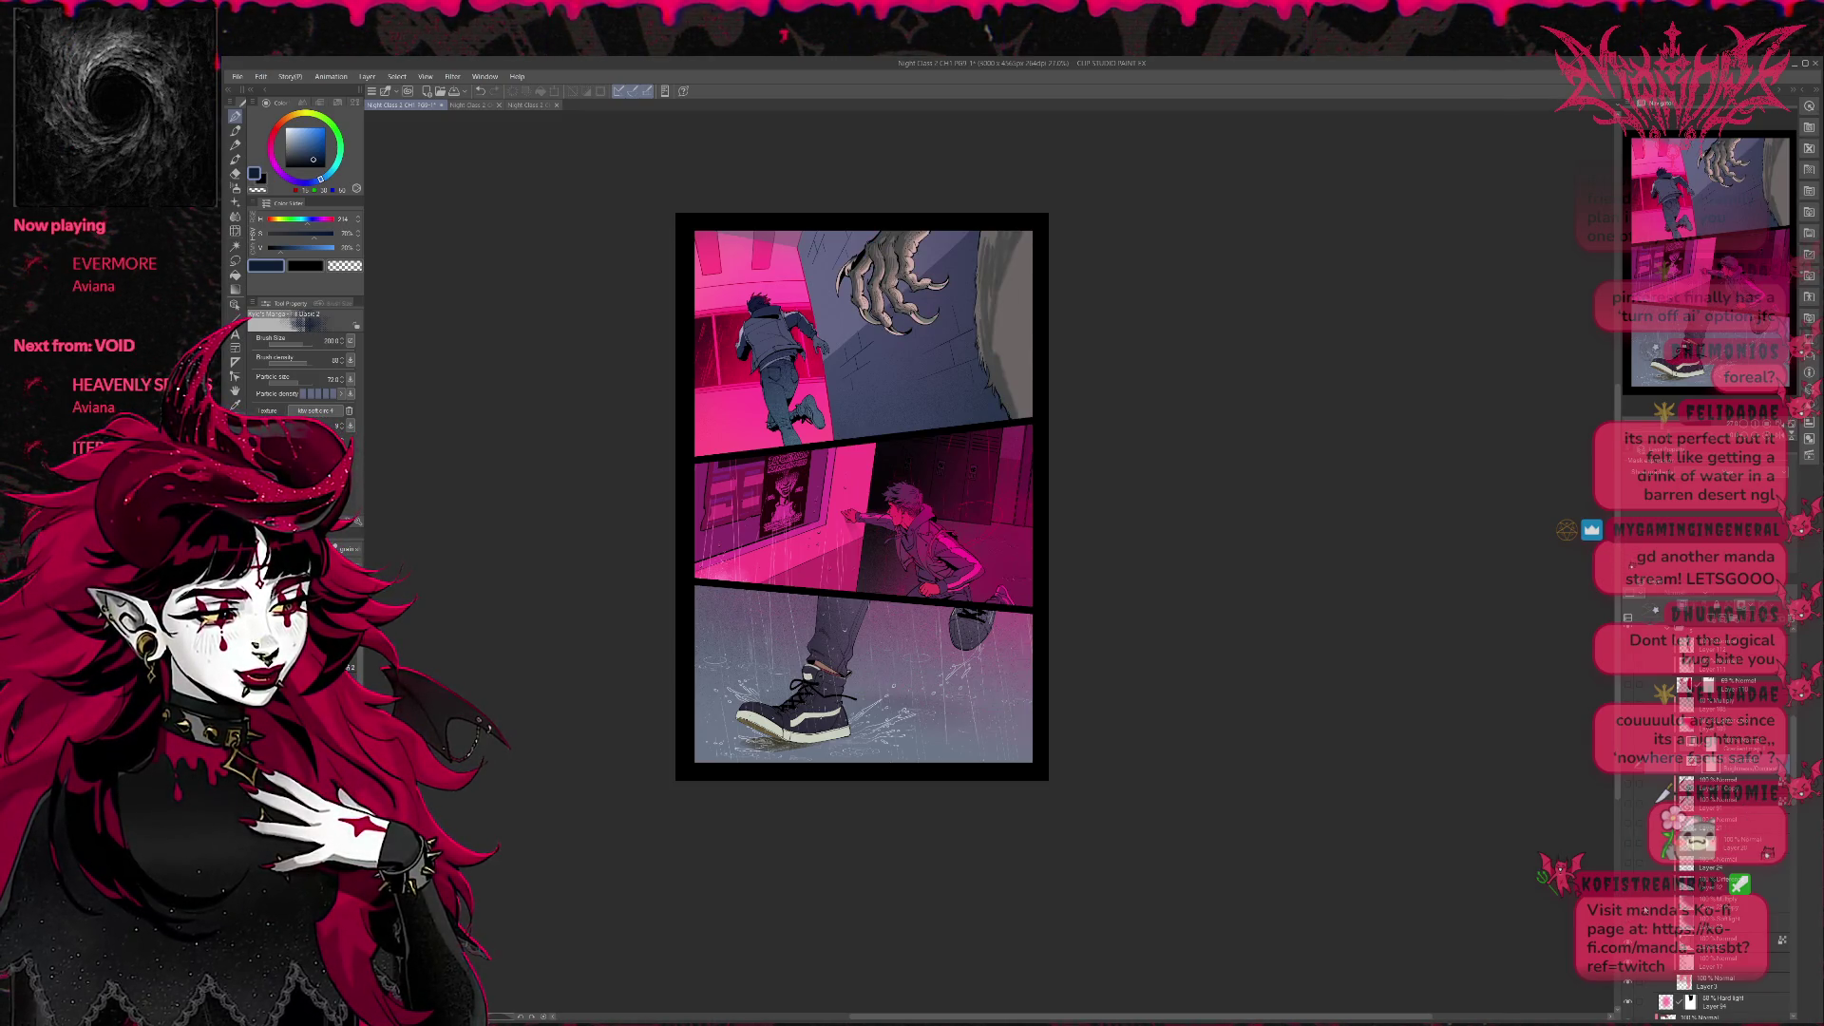
click(1662, 795)
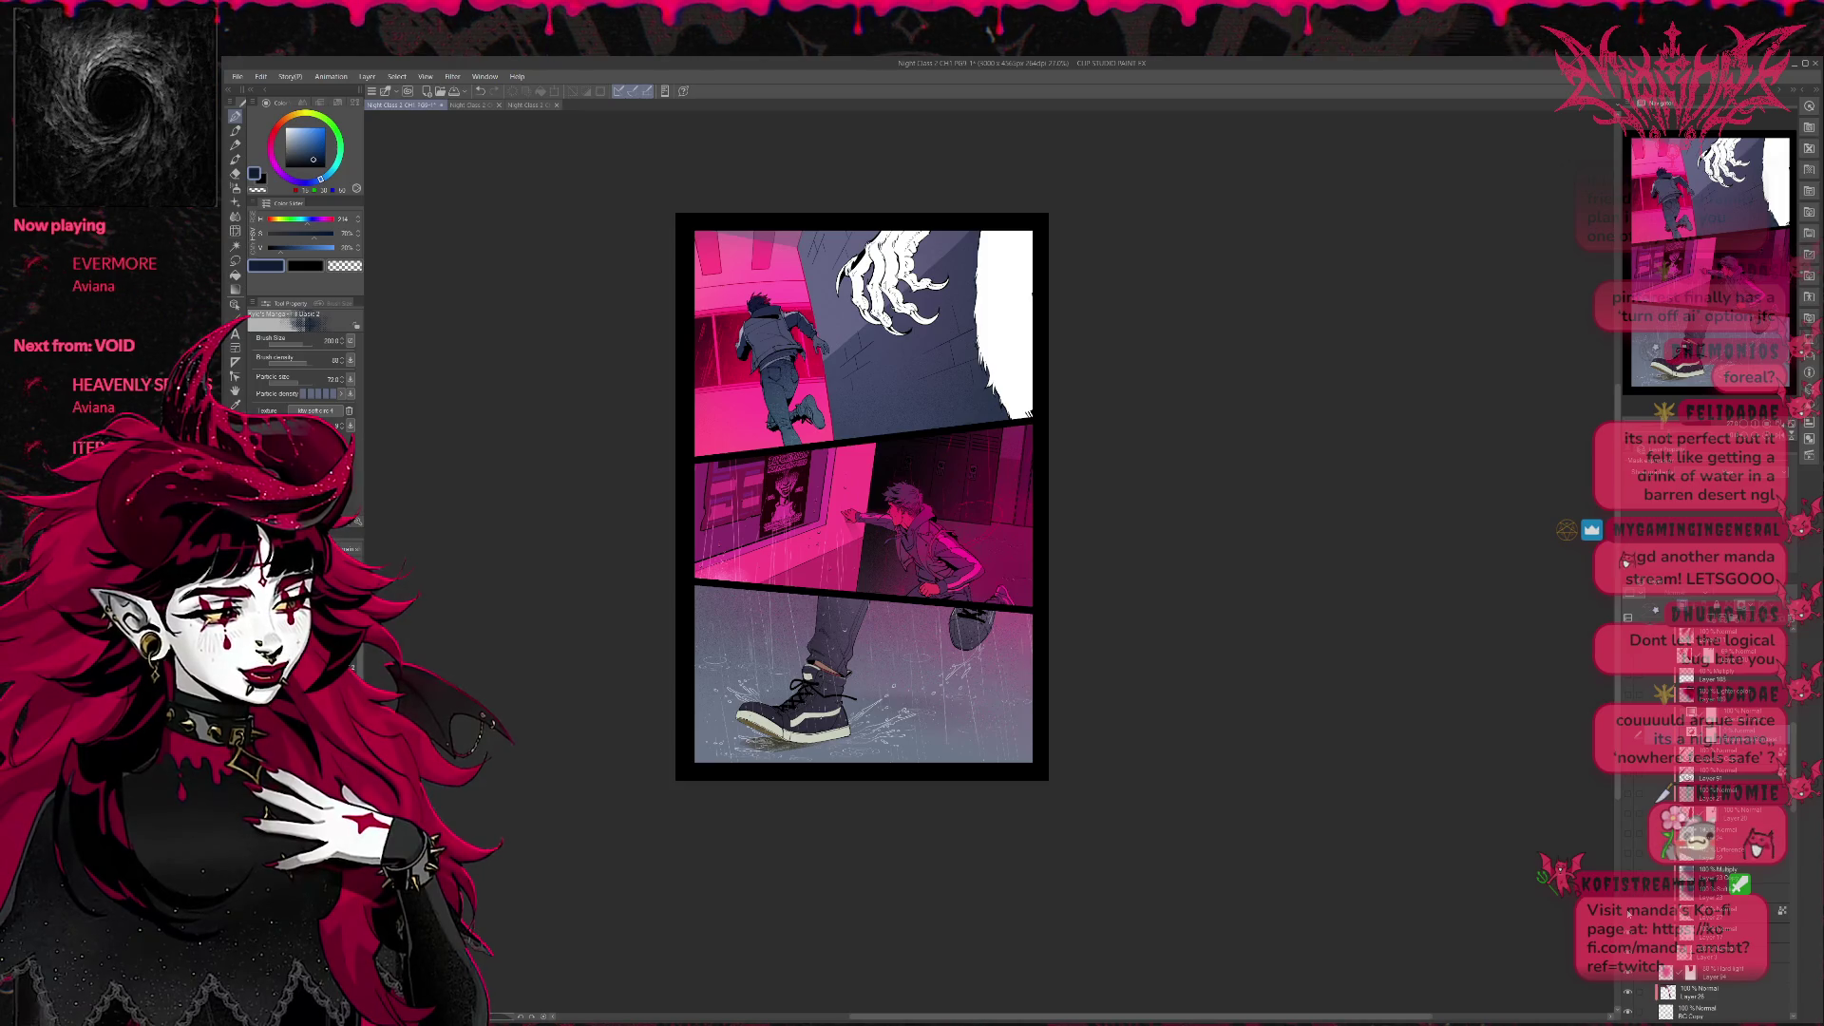
click(1759, 851)
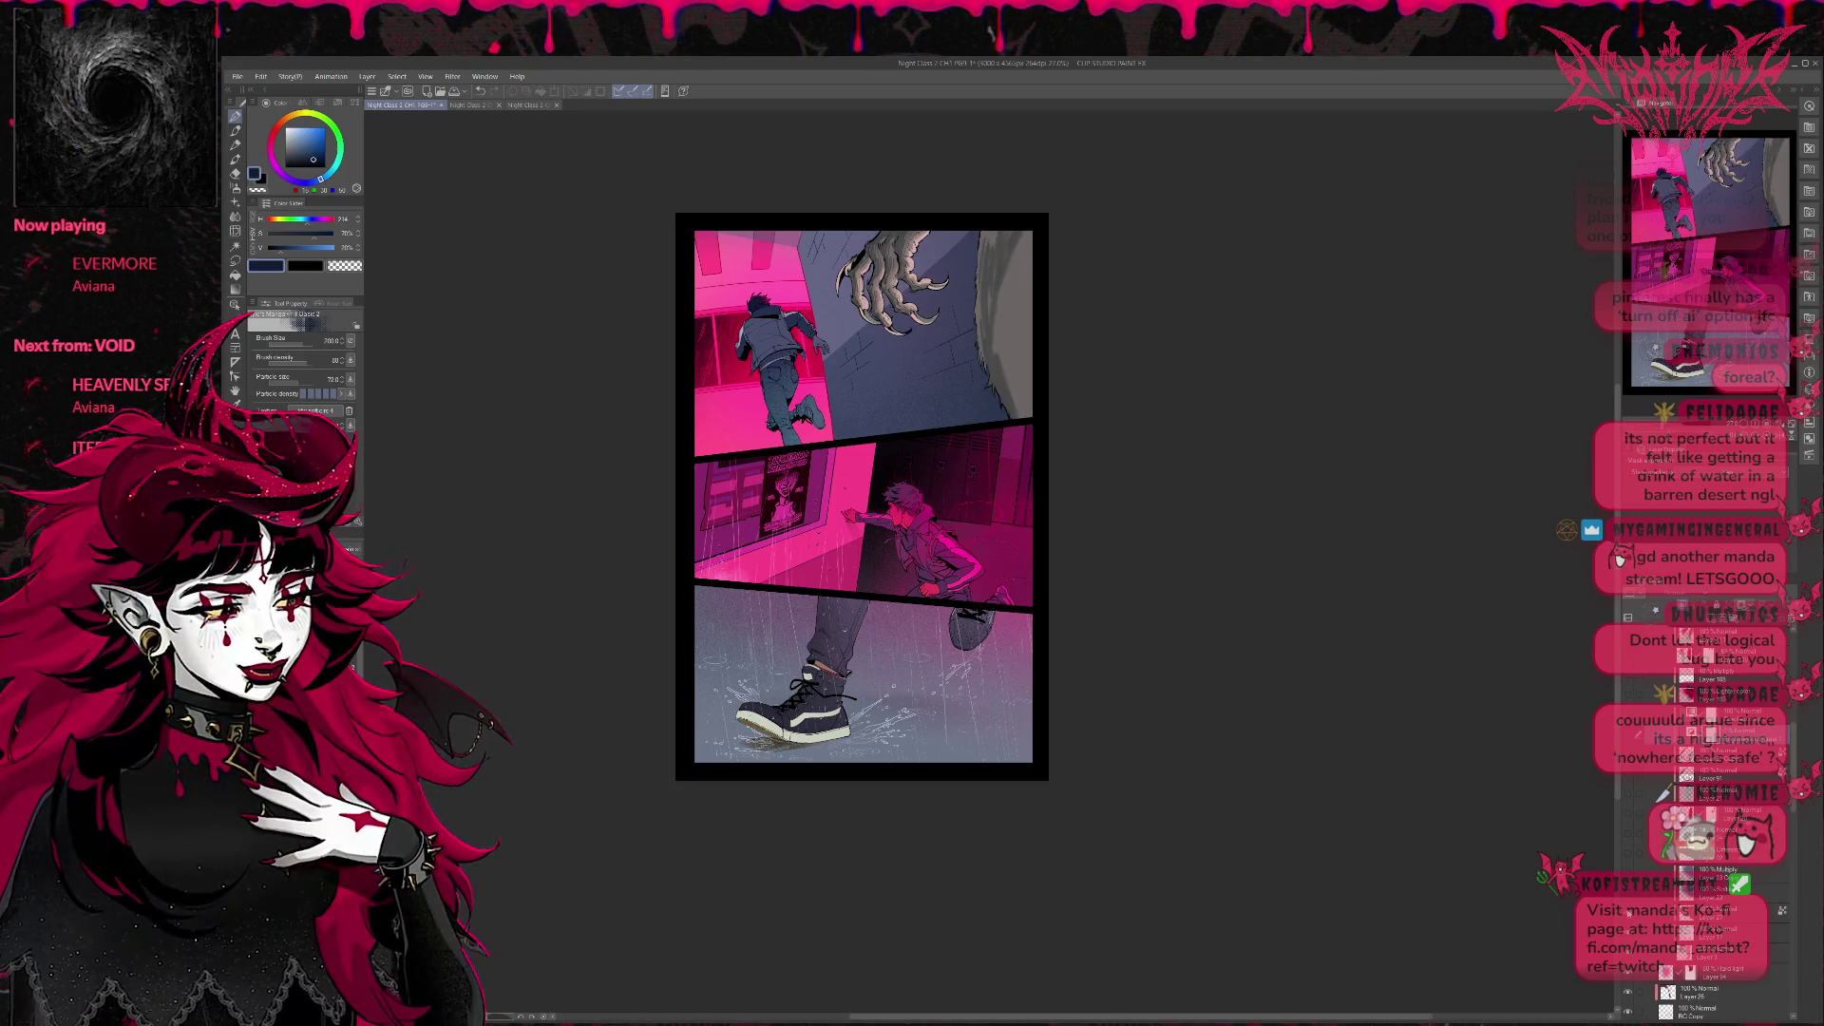
click(1762, 849)
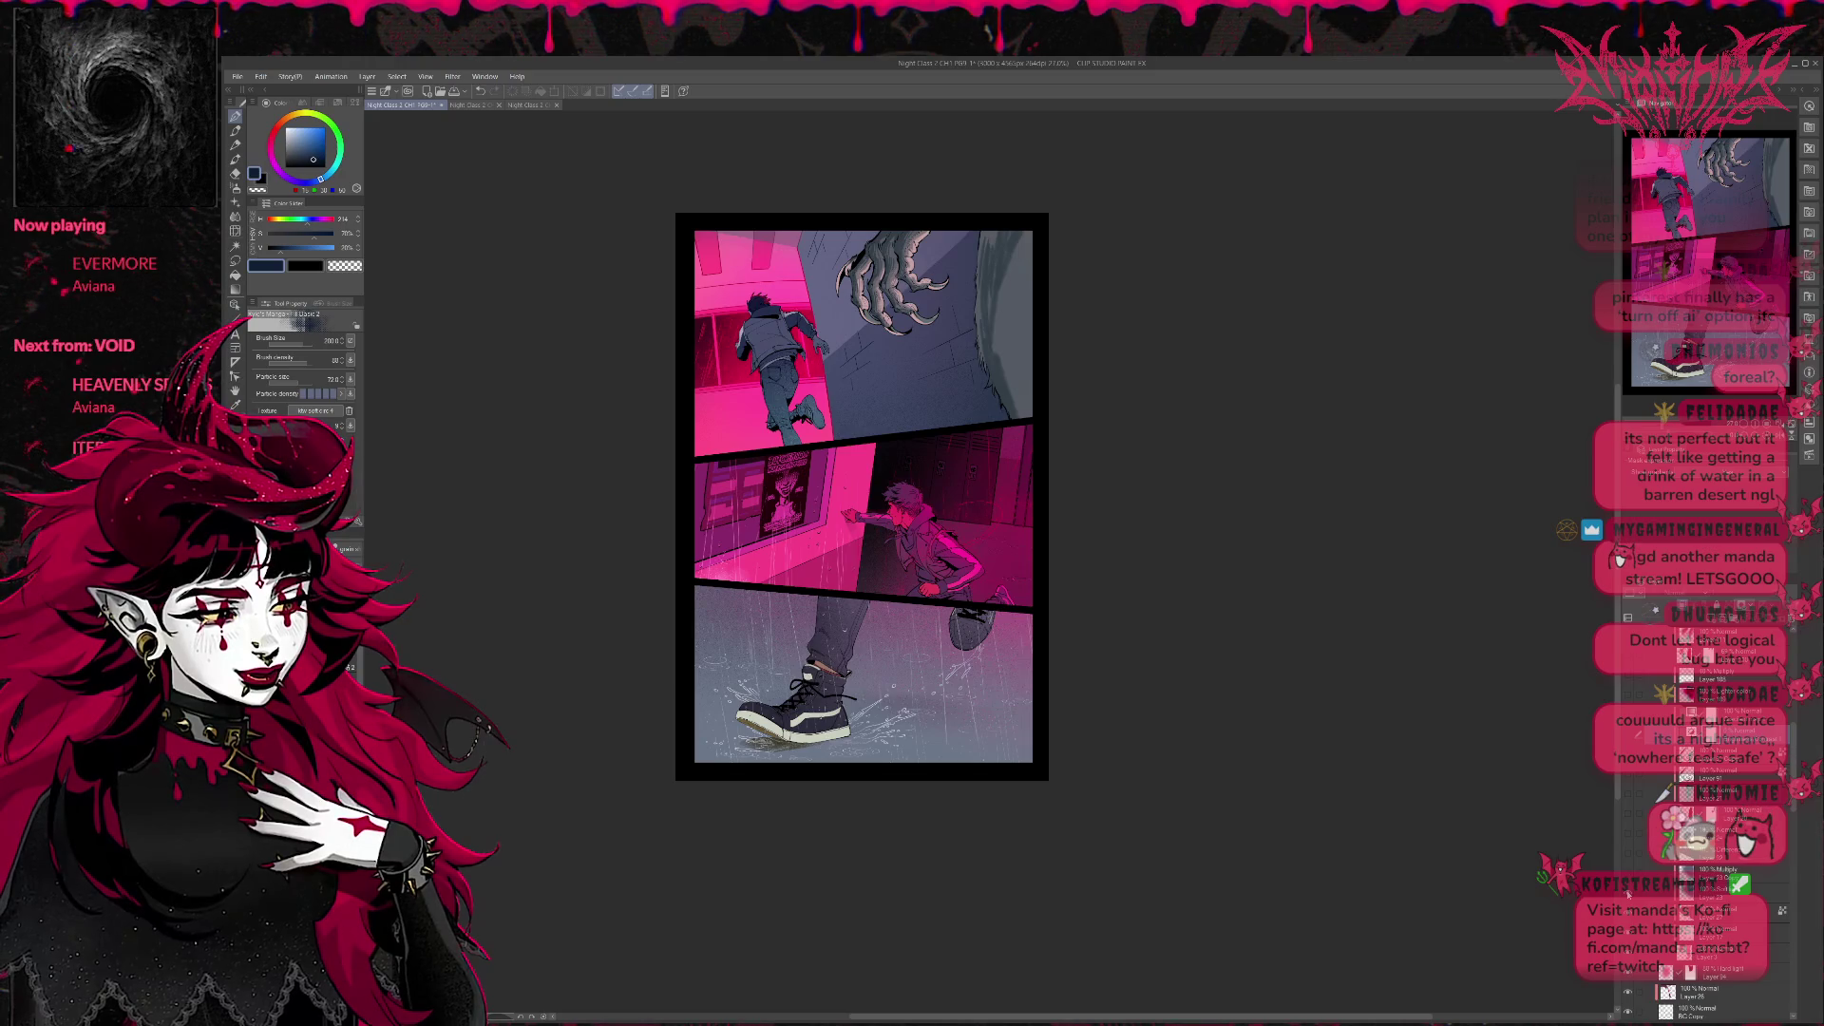
click(1759, 849)
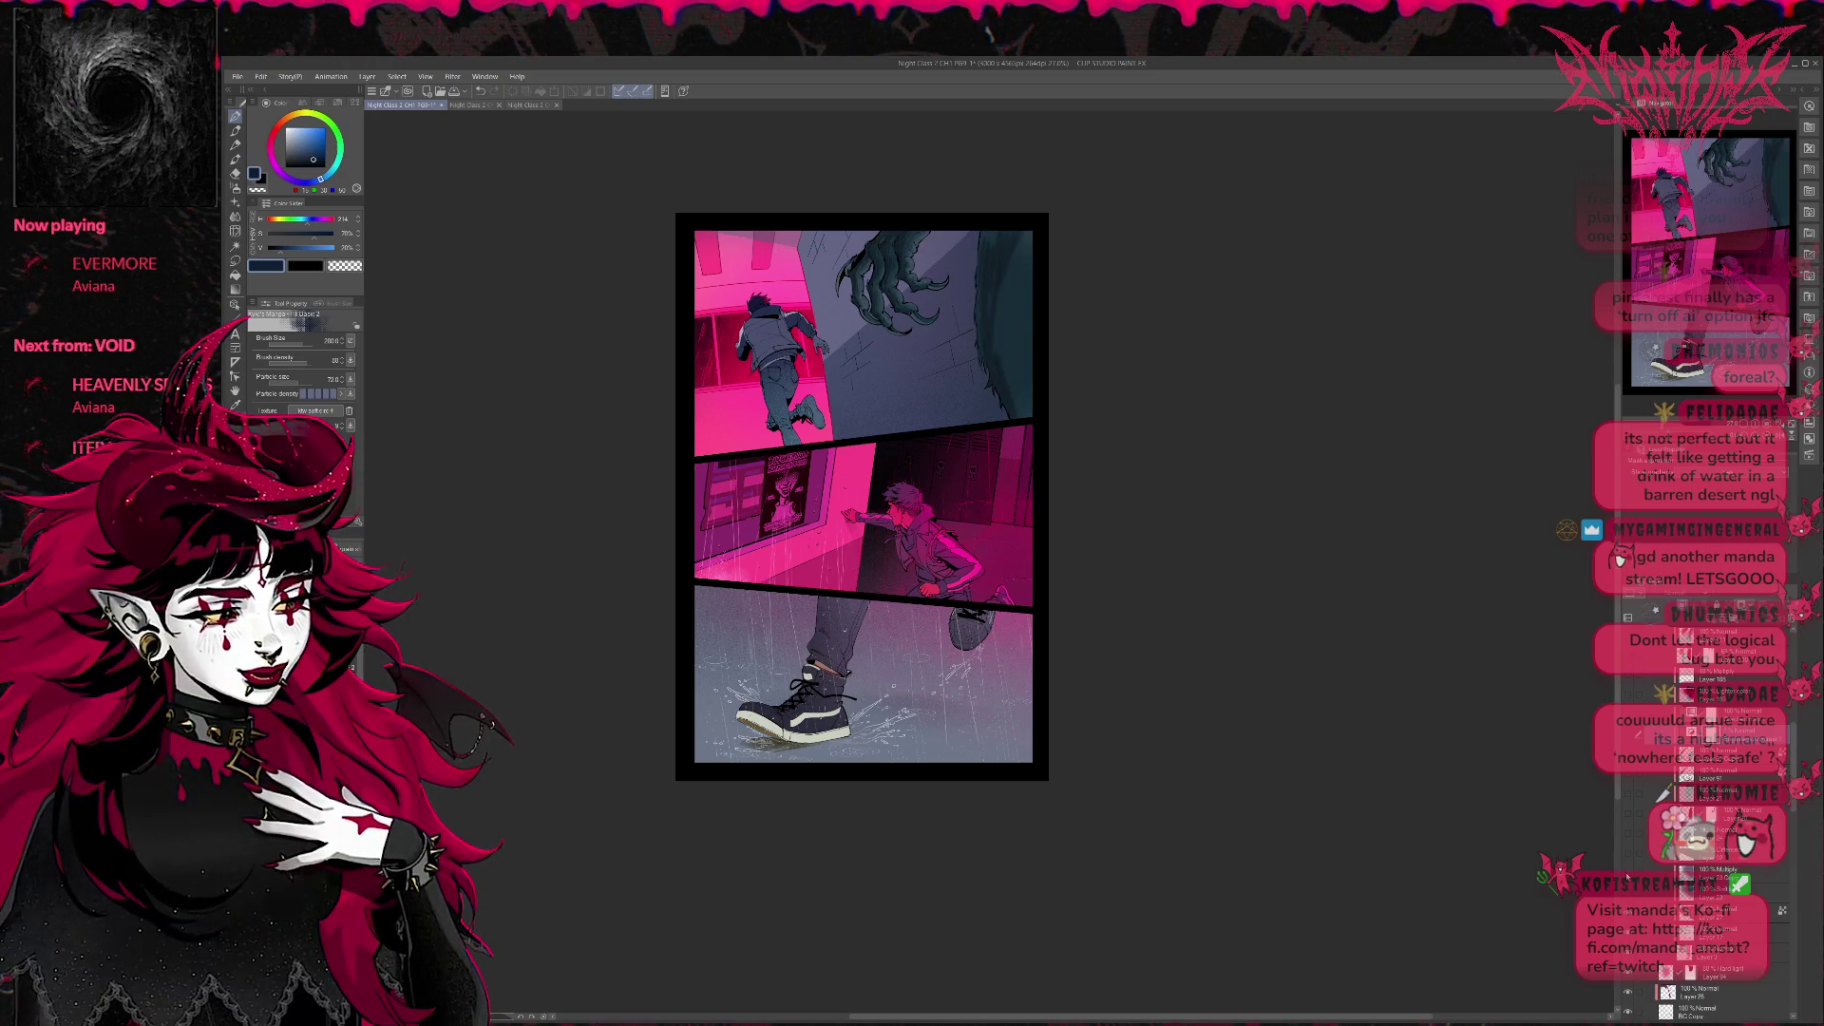
click(1760, 848)
click(1631, 831)
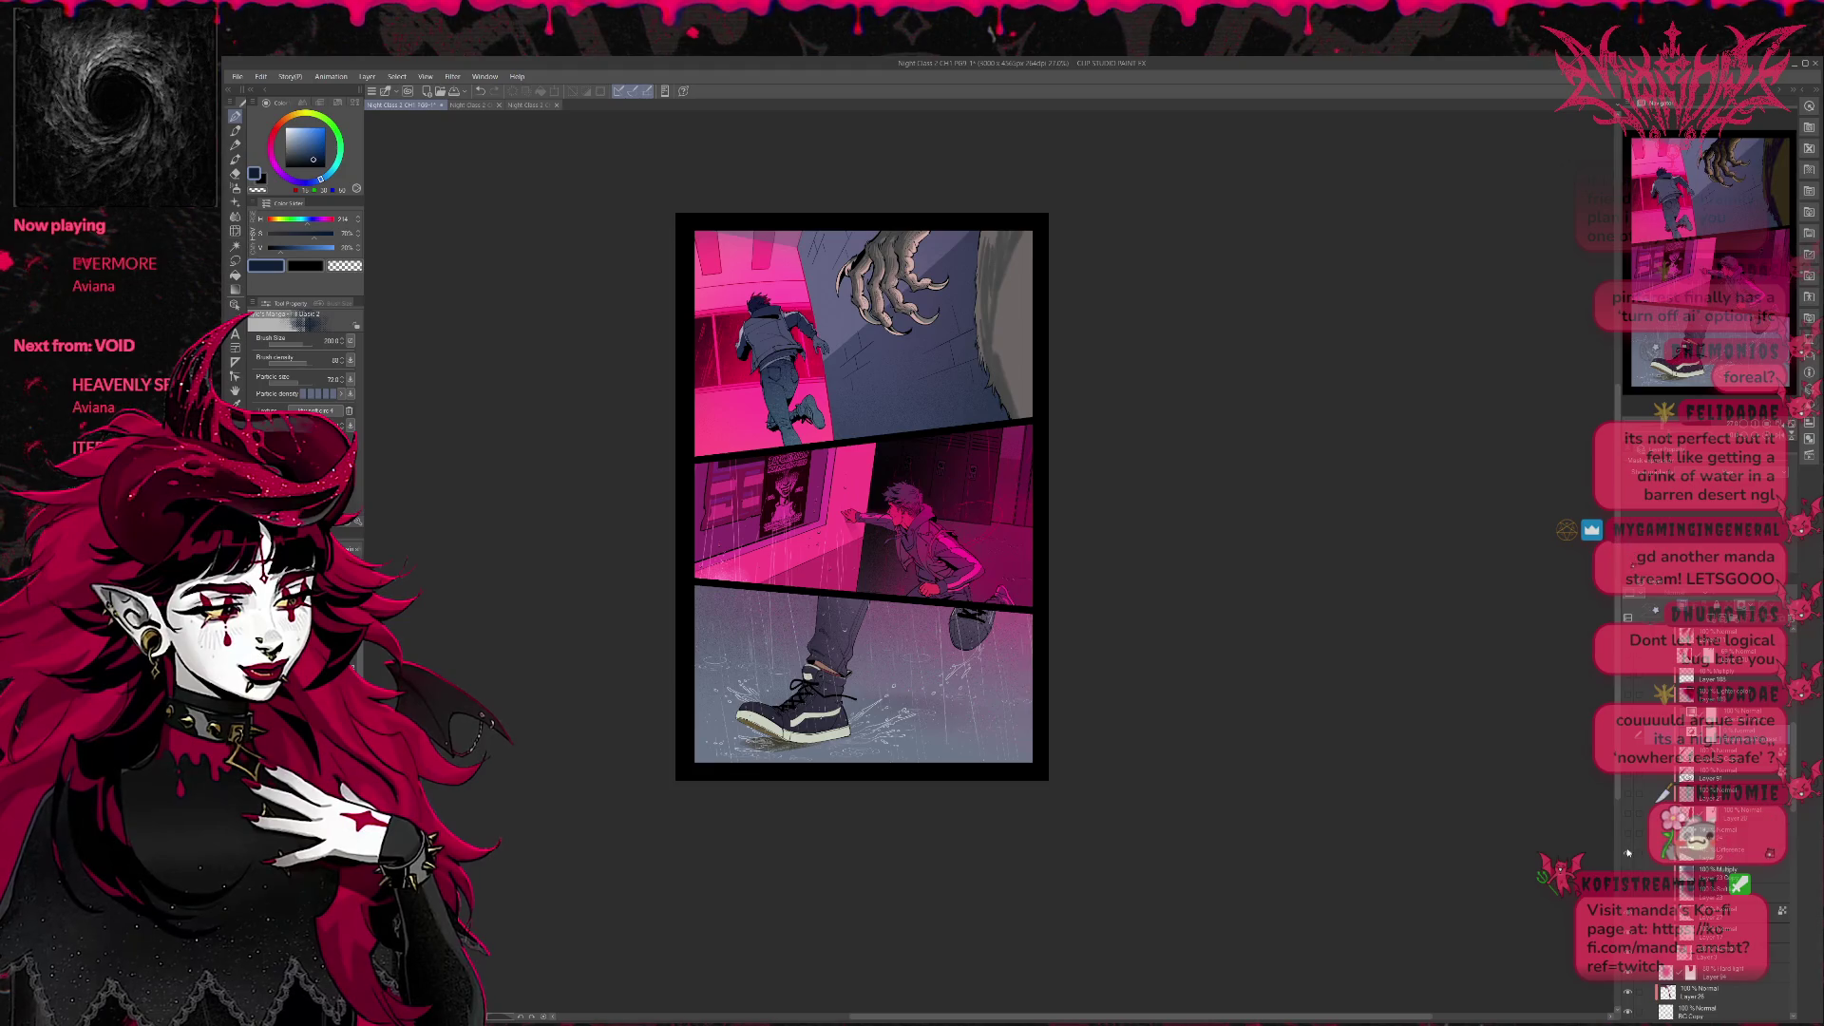
click(1631, 831)
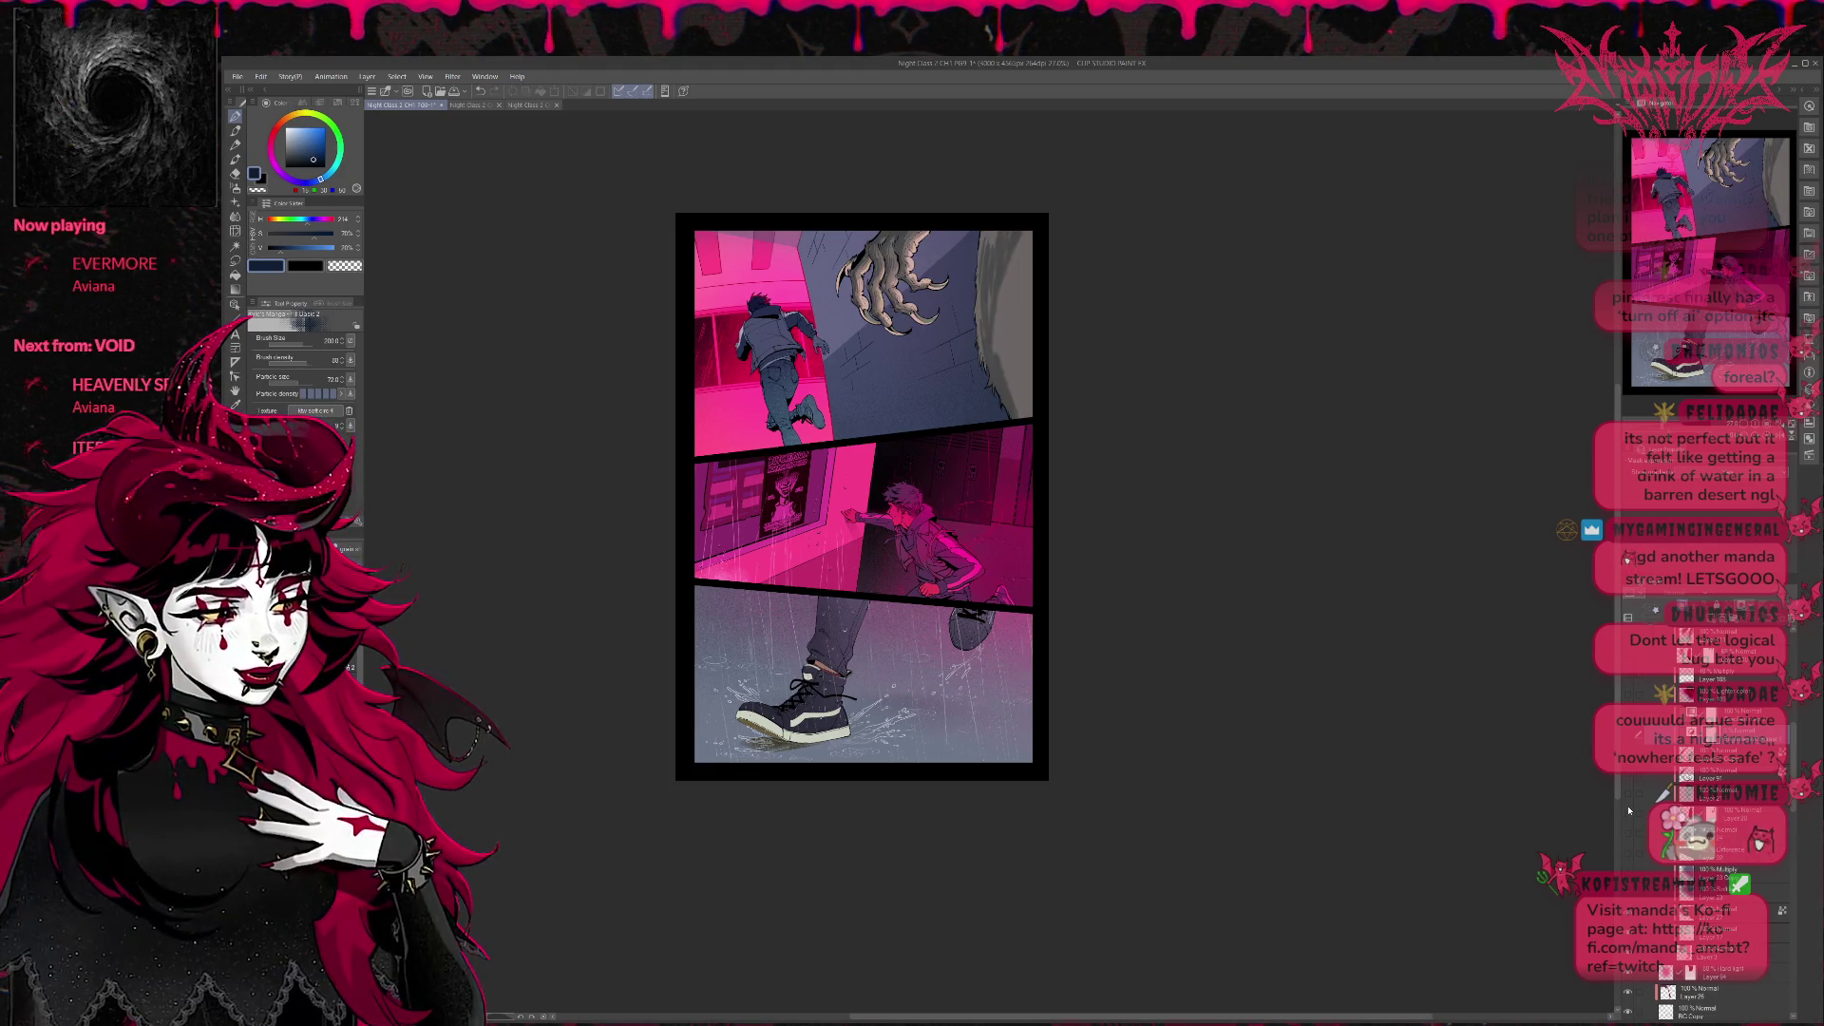
click(1629, 812)
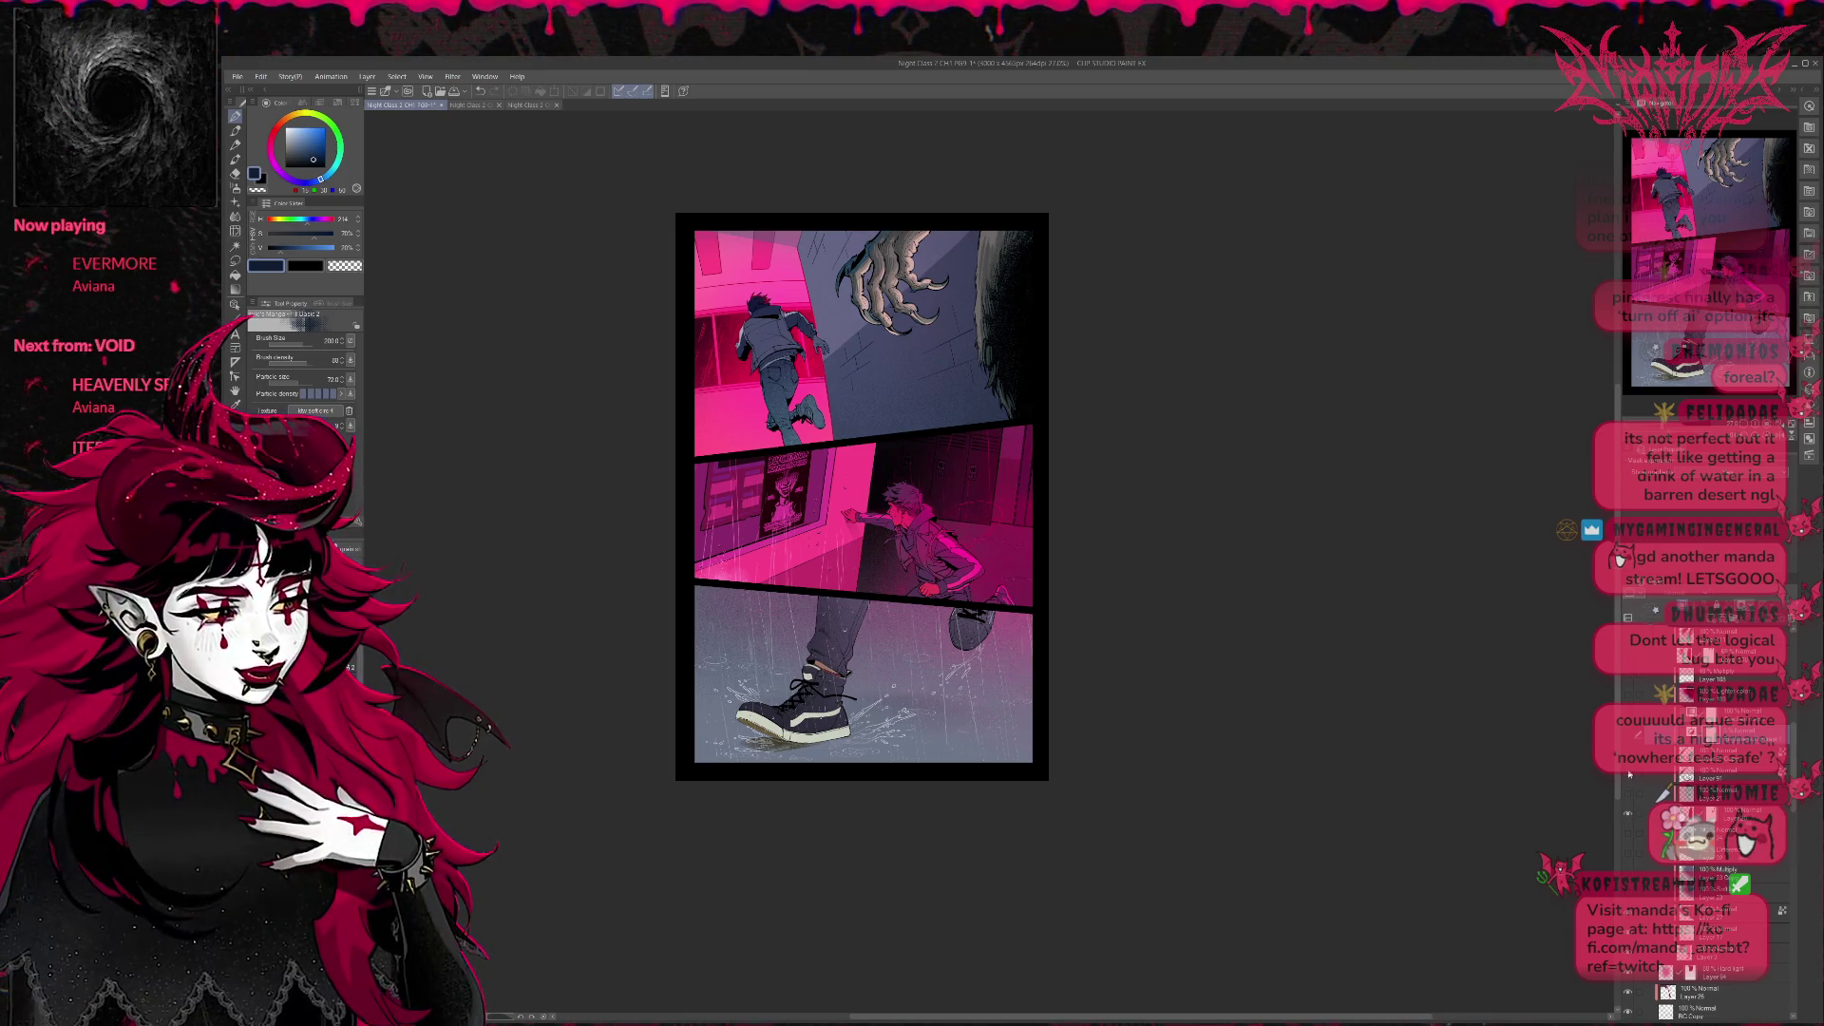
scroll(1628, 562, up, 3)
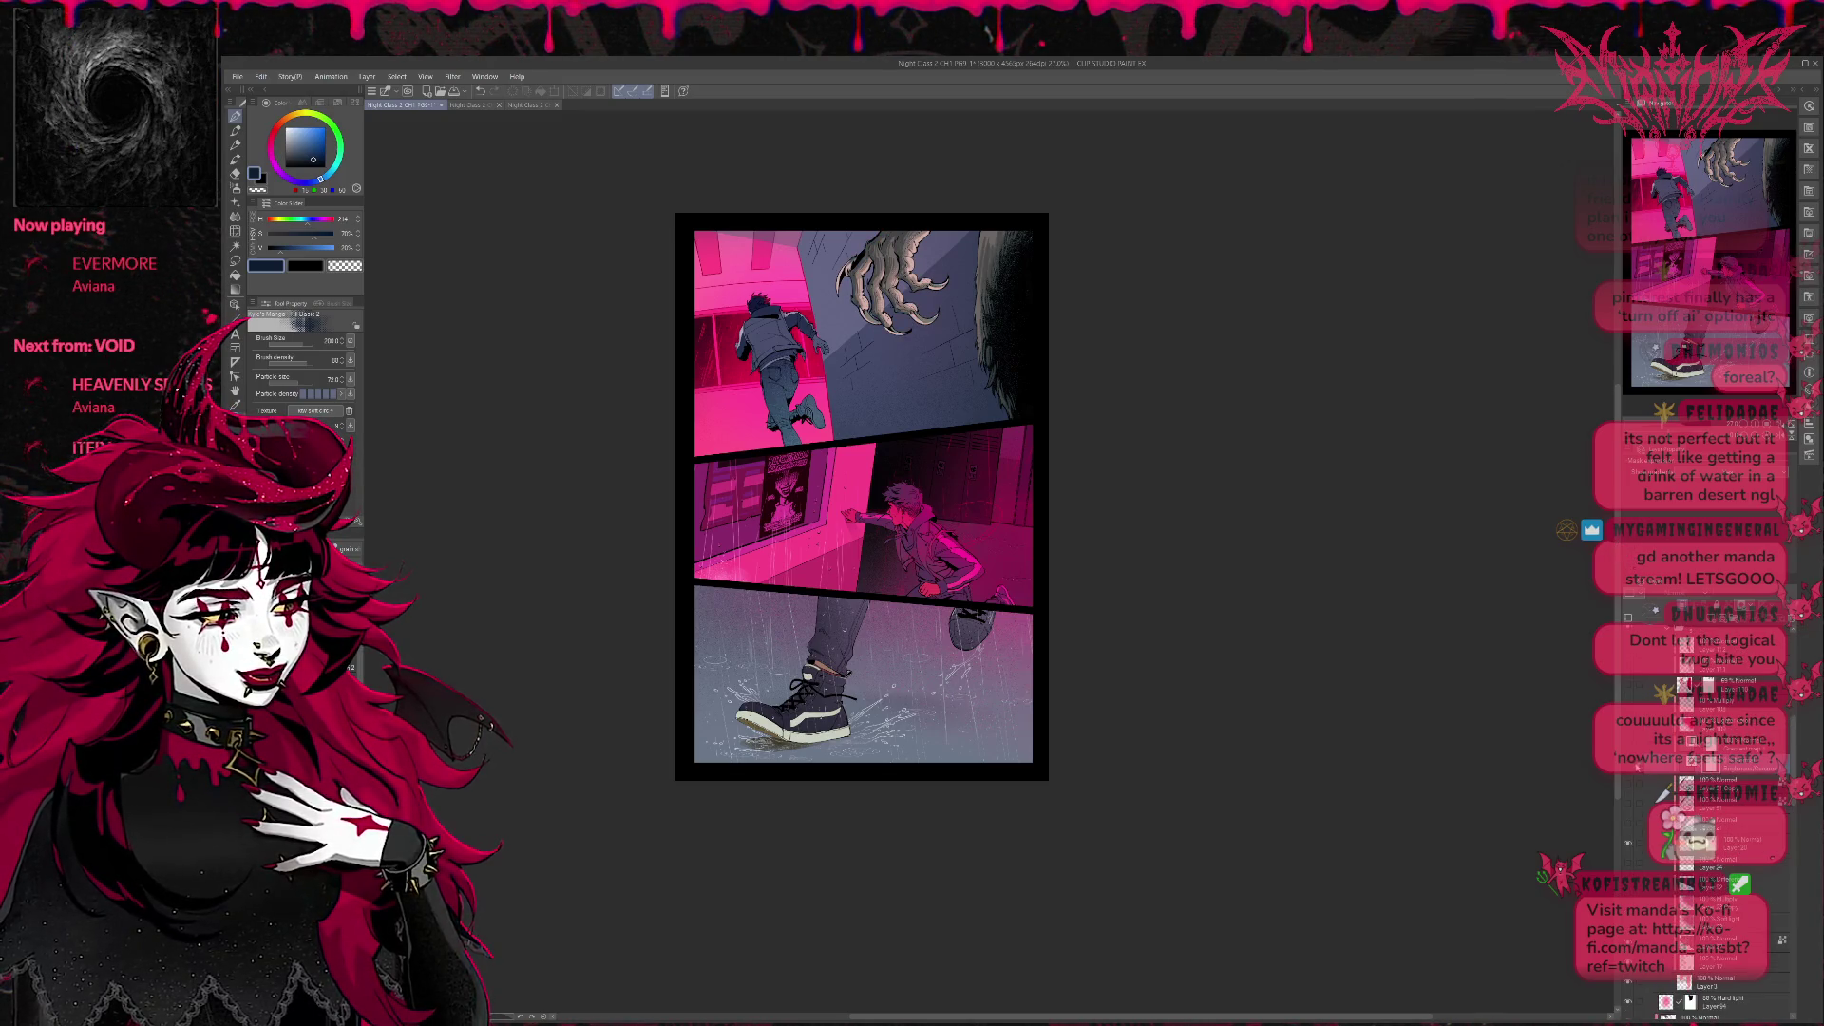
Compare the blue and red tint layers on the claw, then select a different layer to paint on.
click(1619, 561)
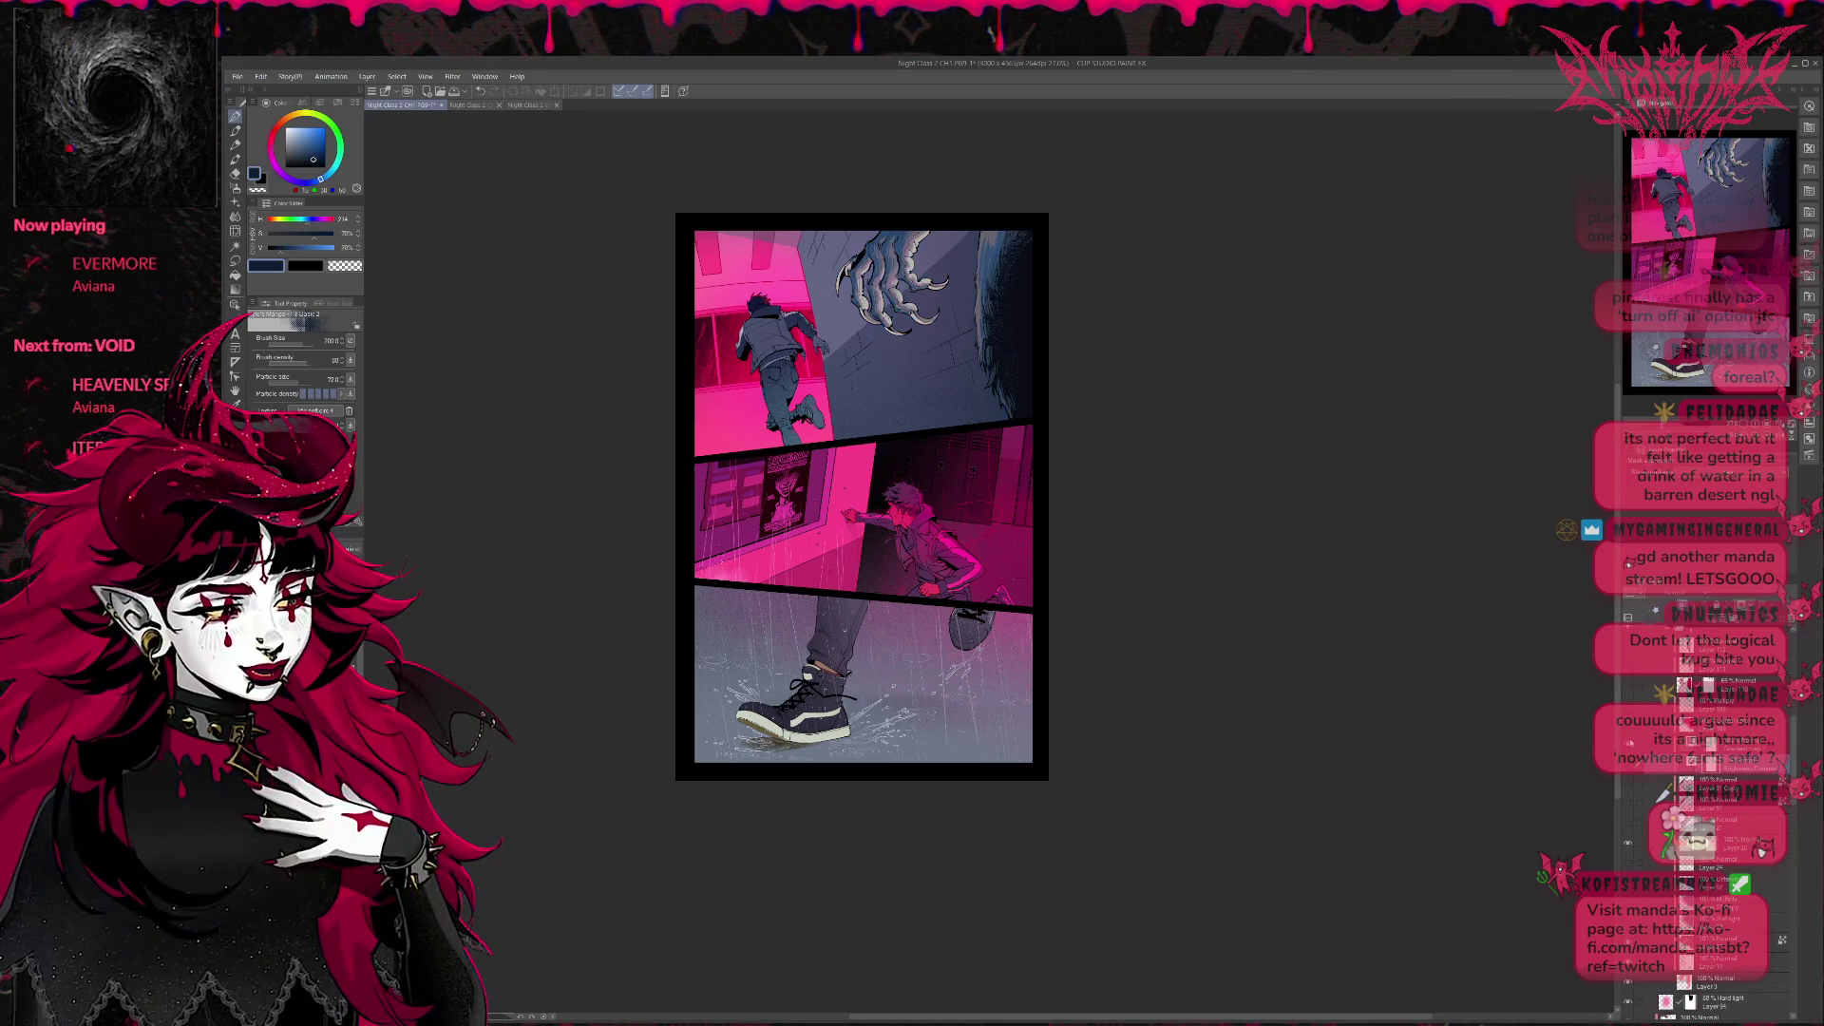
click(1622, 554)
scroll(1625, 643, down, 2)
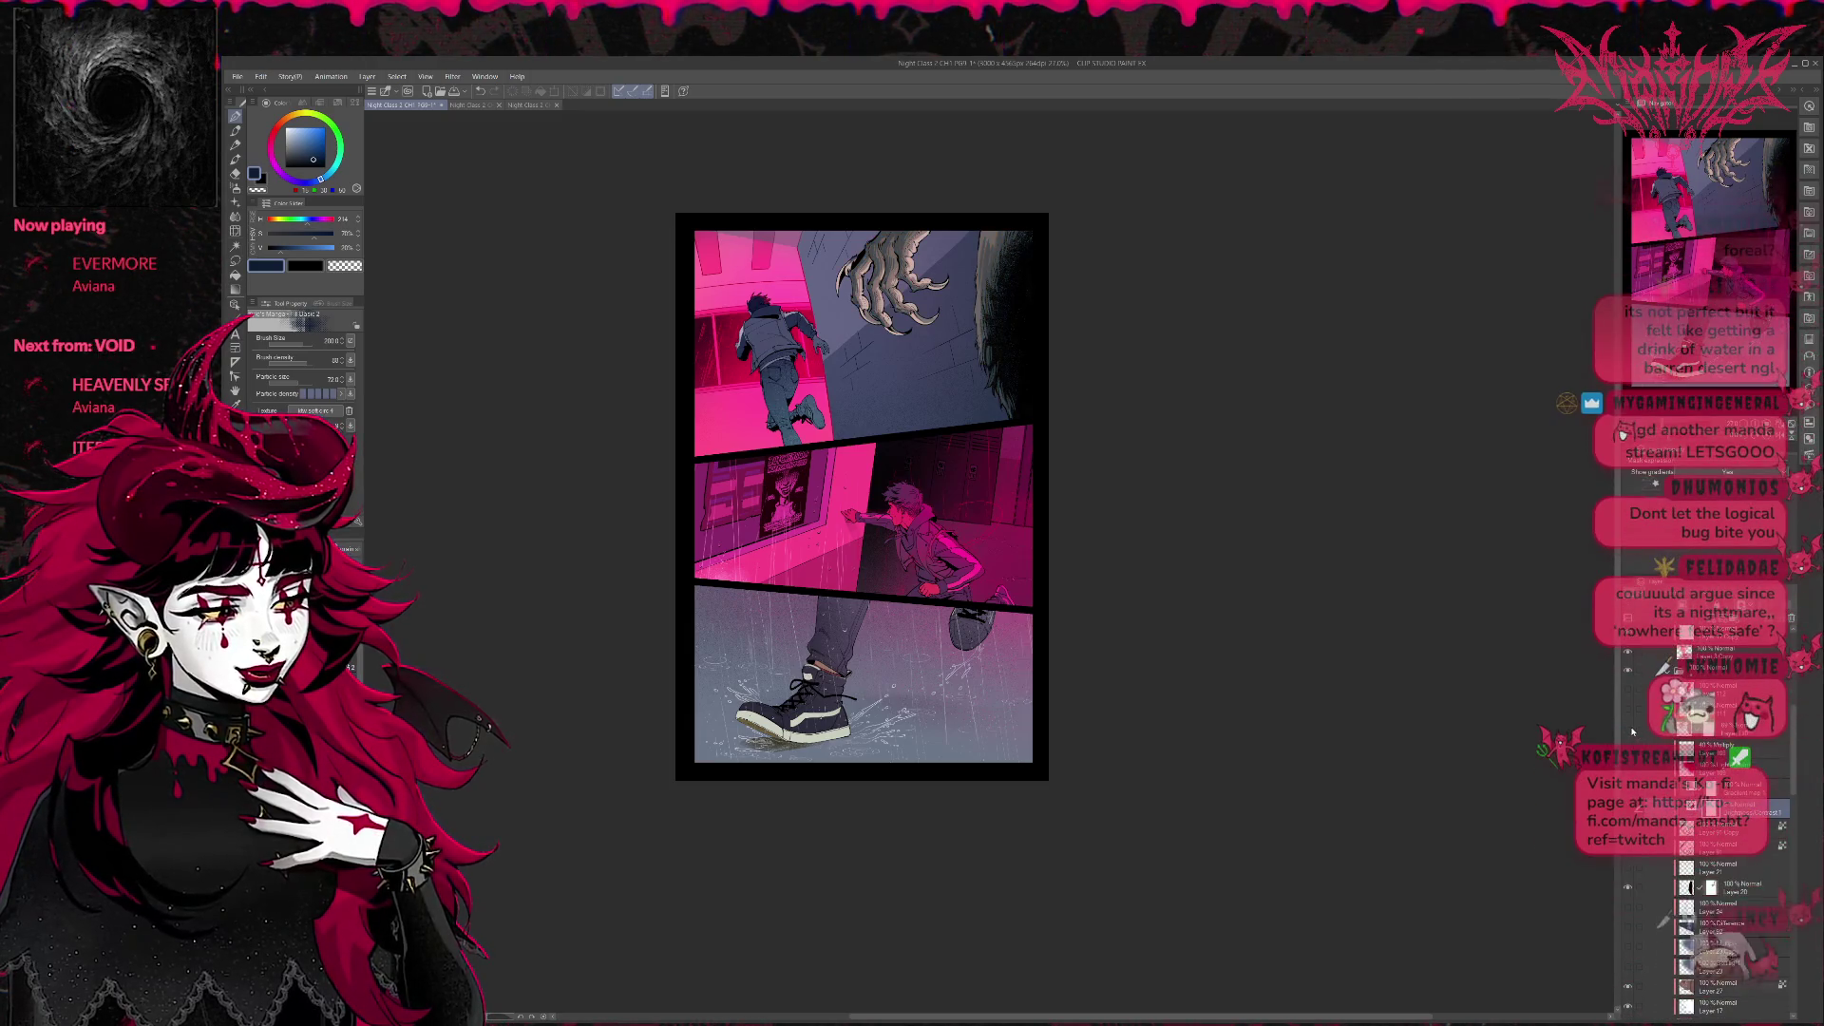
click(1632, 732)
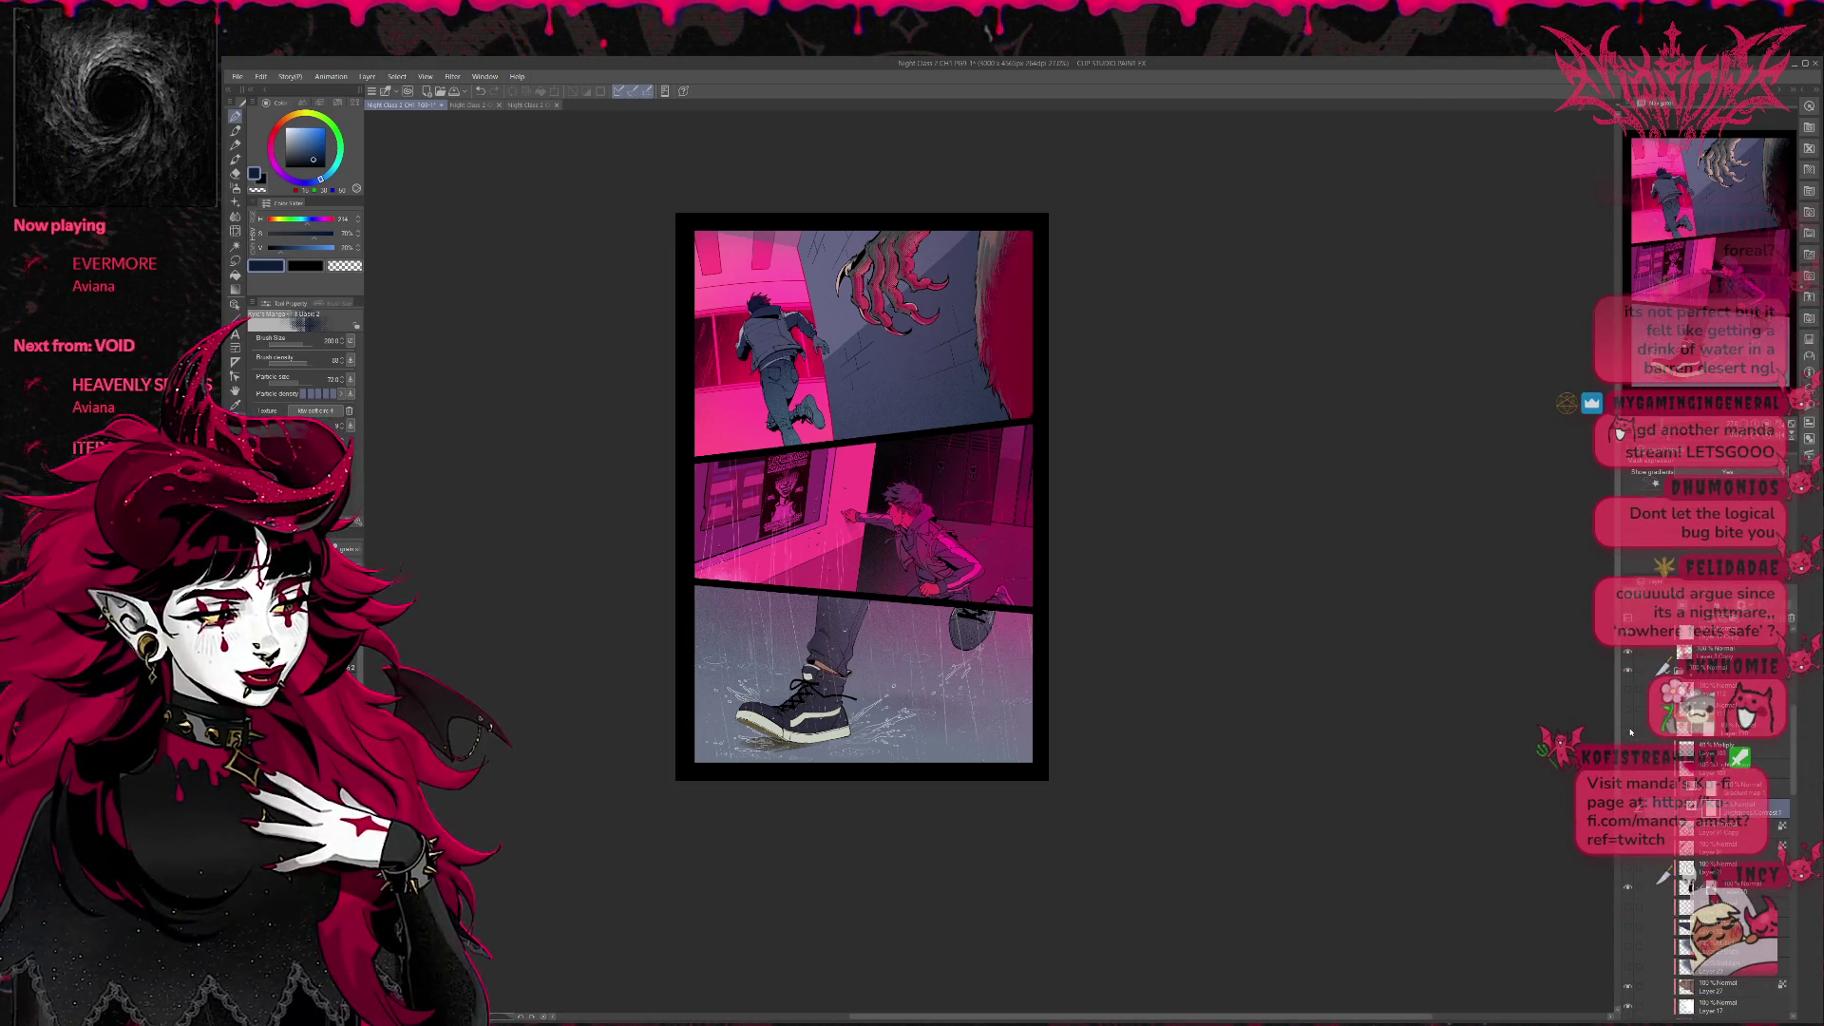
click(1630, 731)
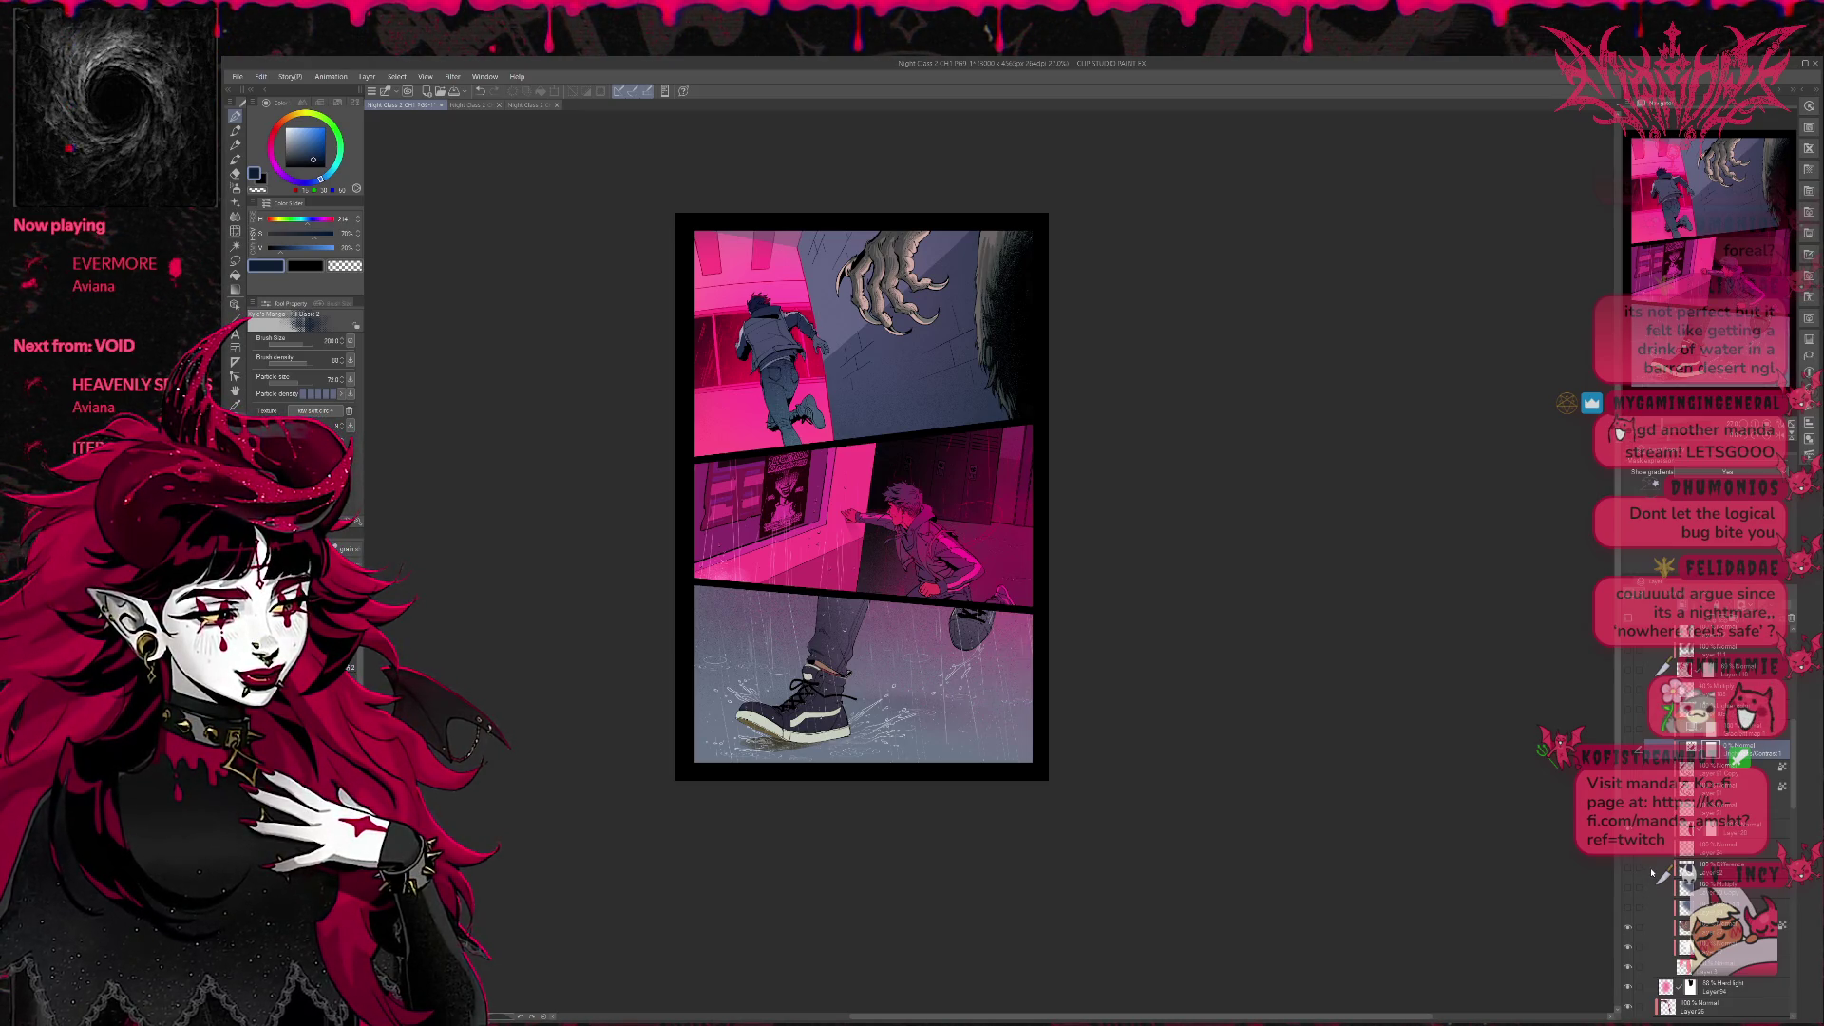
scroll(1651, 865, up, 1)
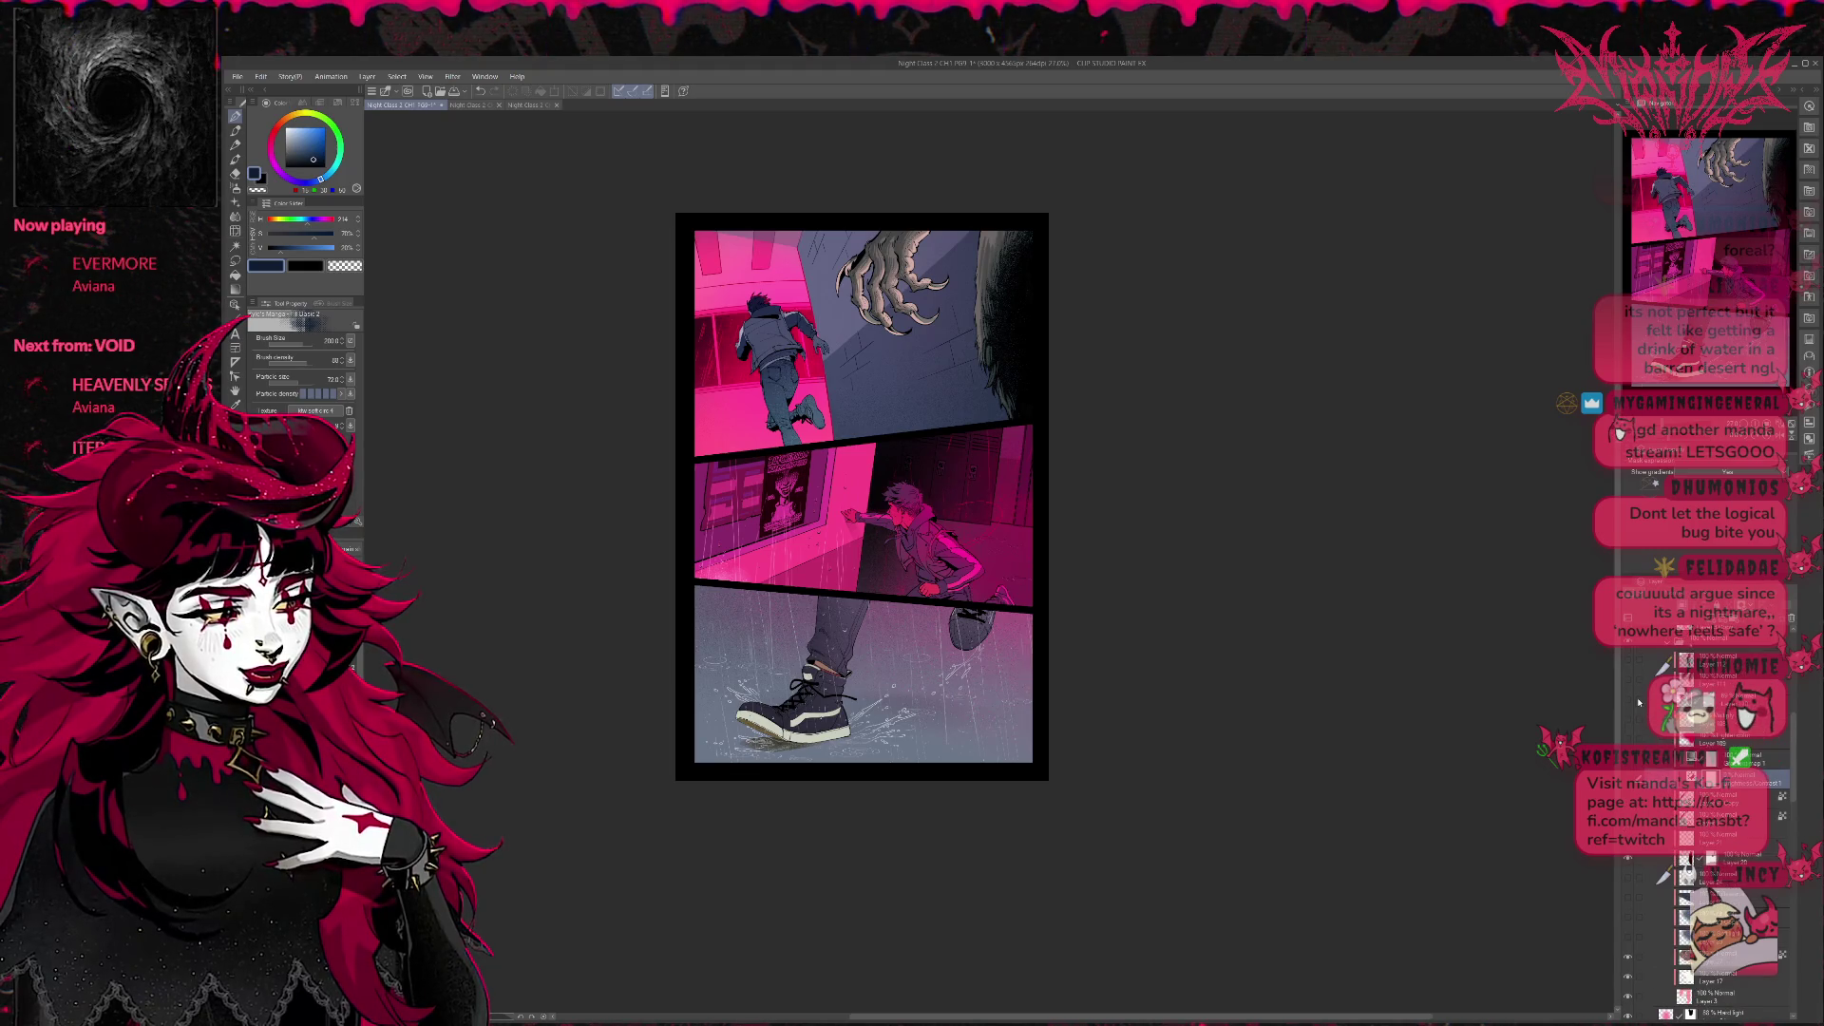
click(1630, 700)
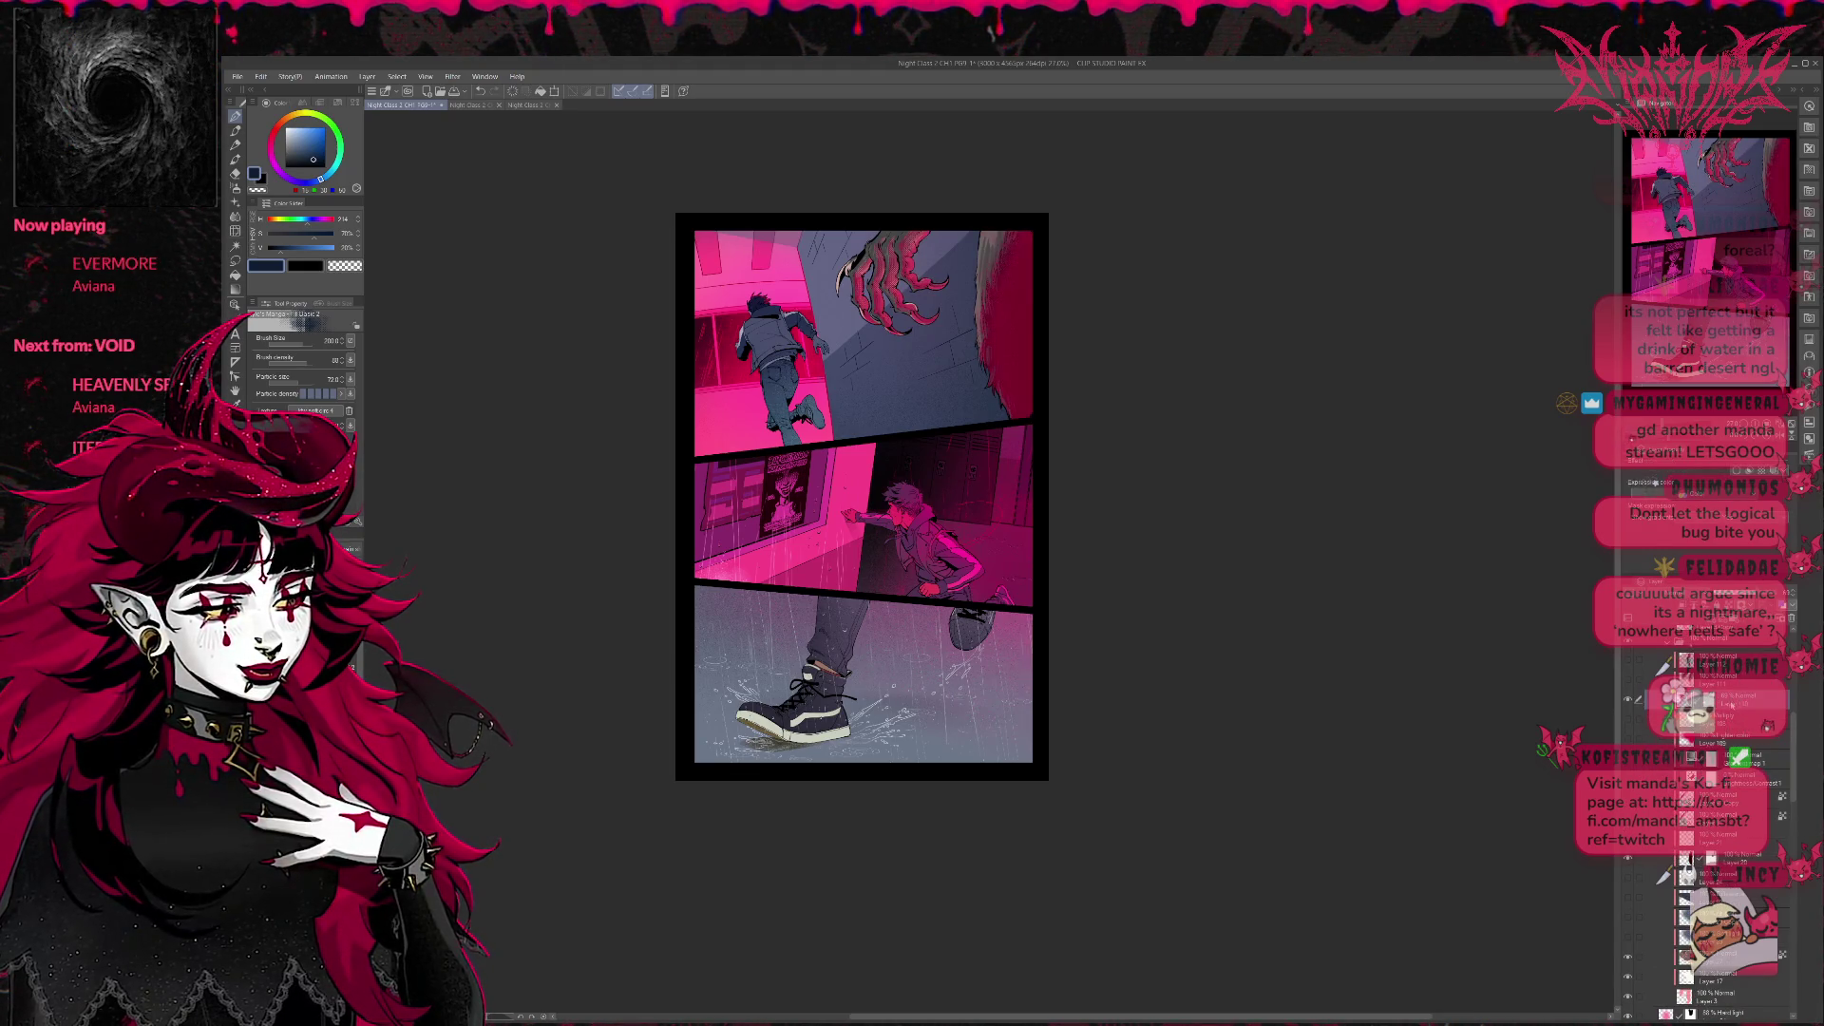
click(1632, 687)
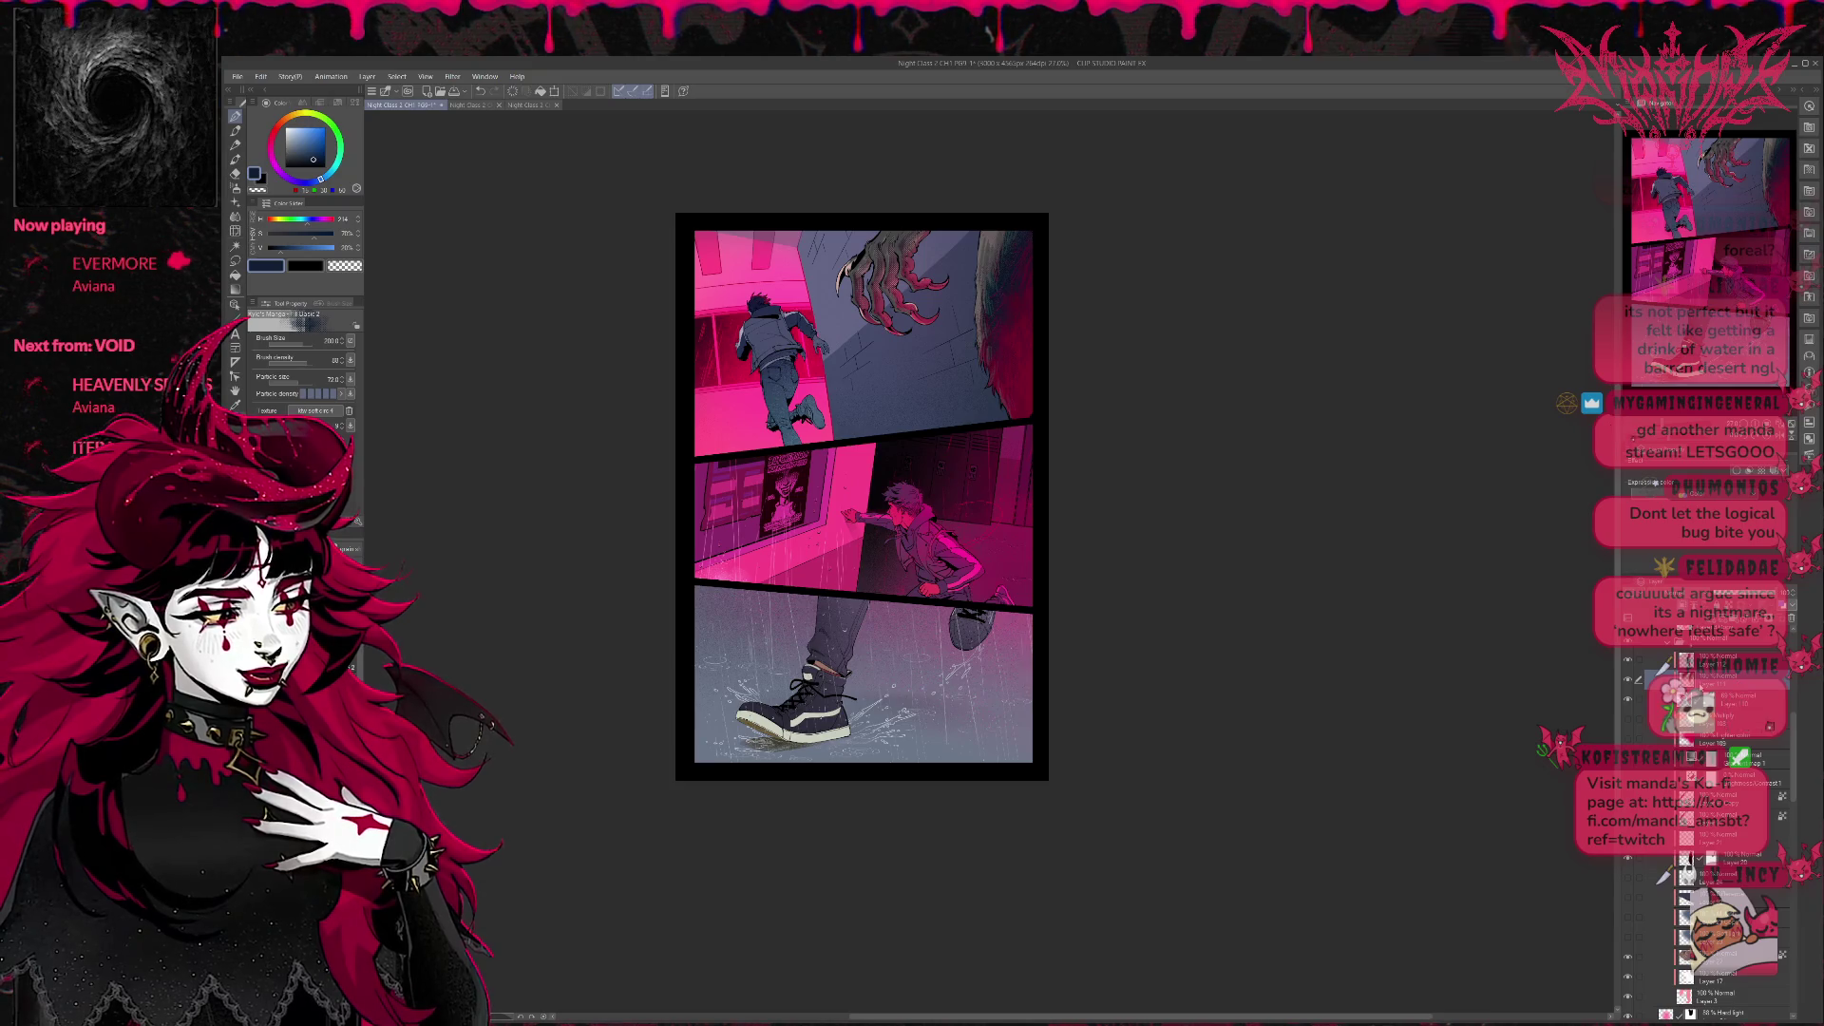
scroll(1710, 799, down, 2)
scroll(1710, 798, down, 2)
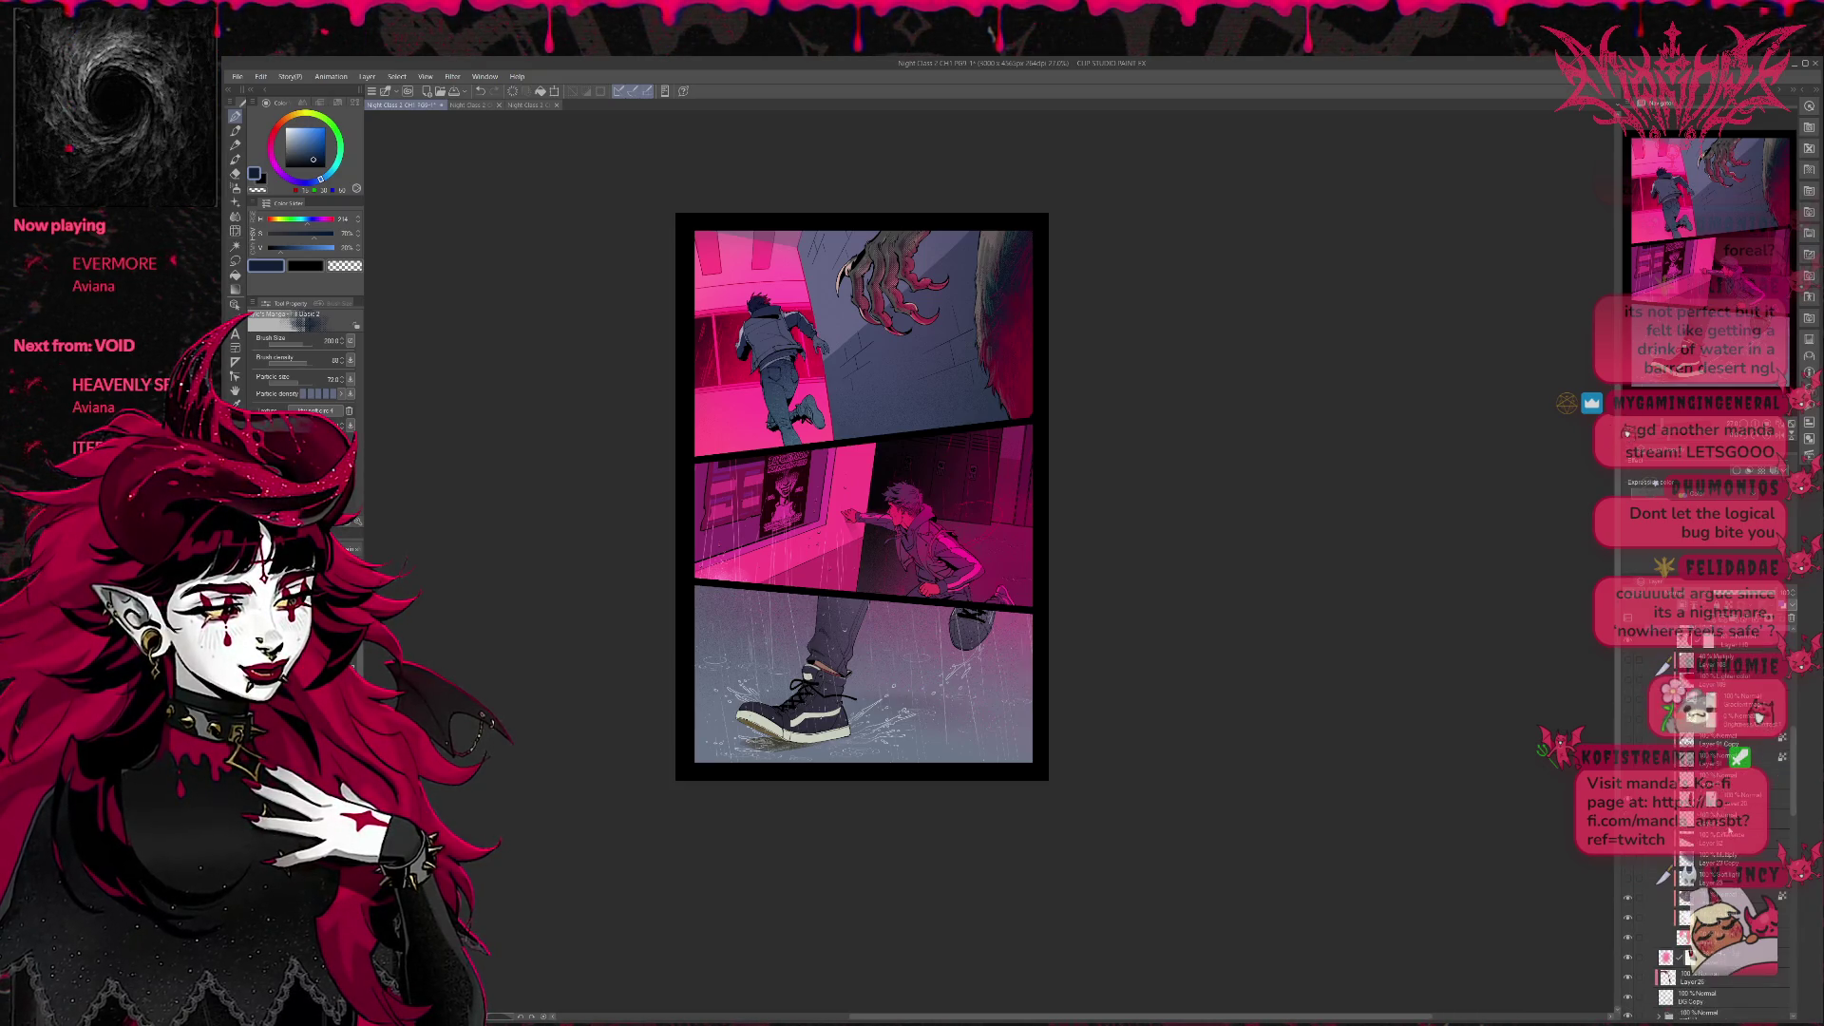
scroll(1710, 799, down, 2)
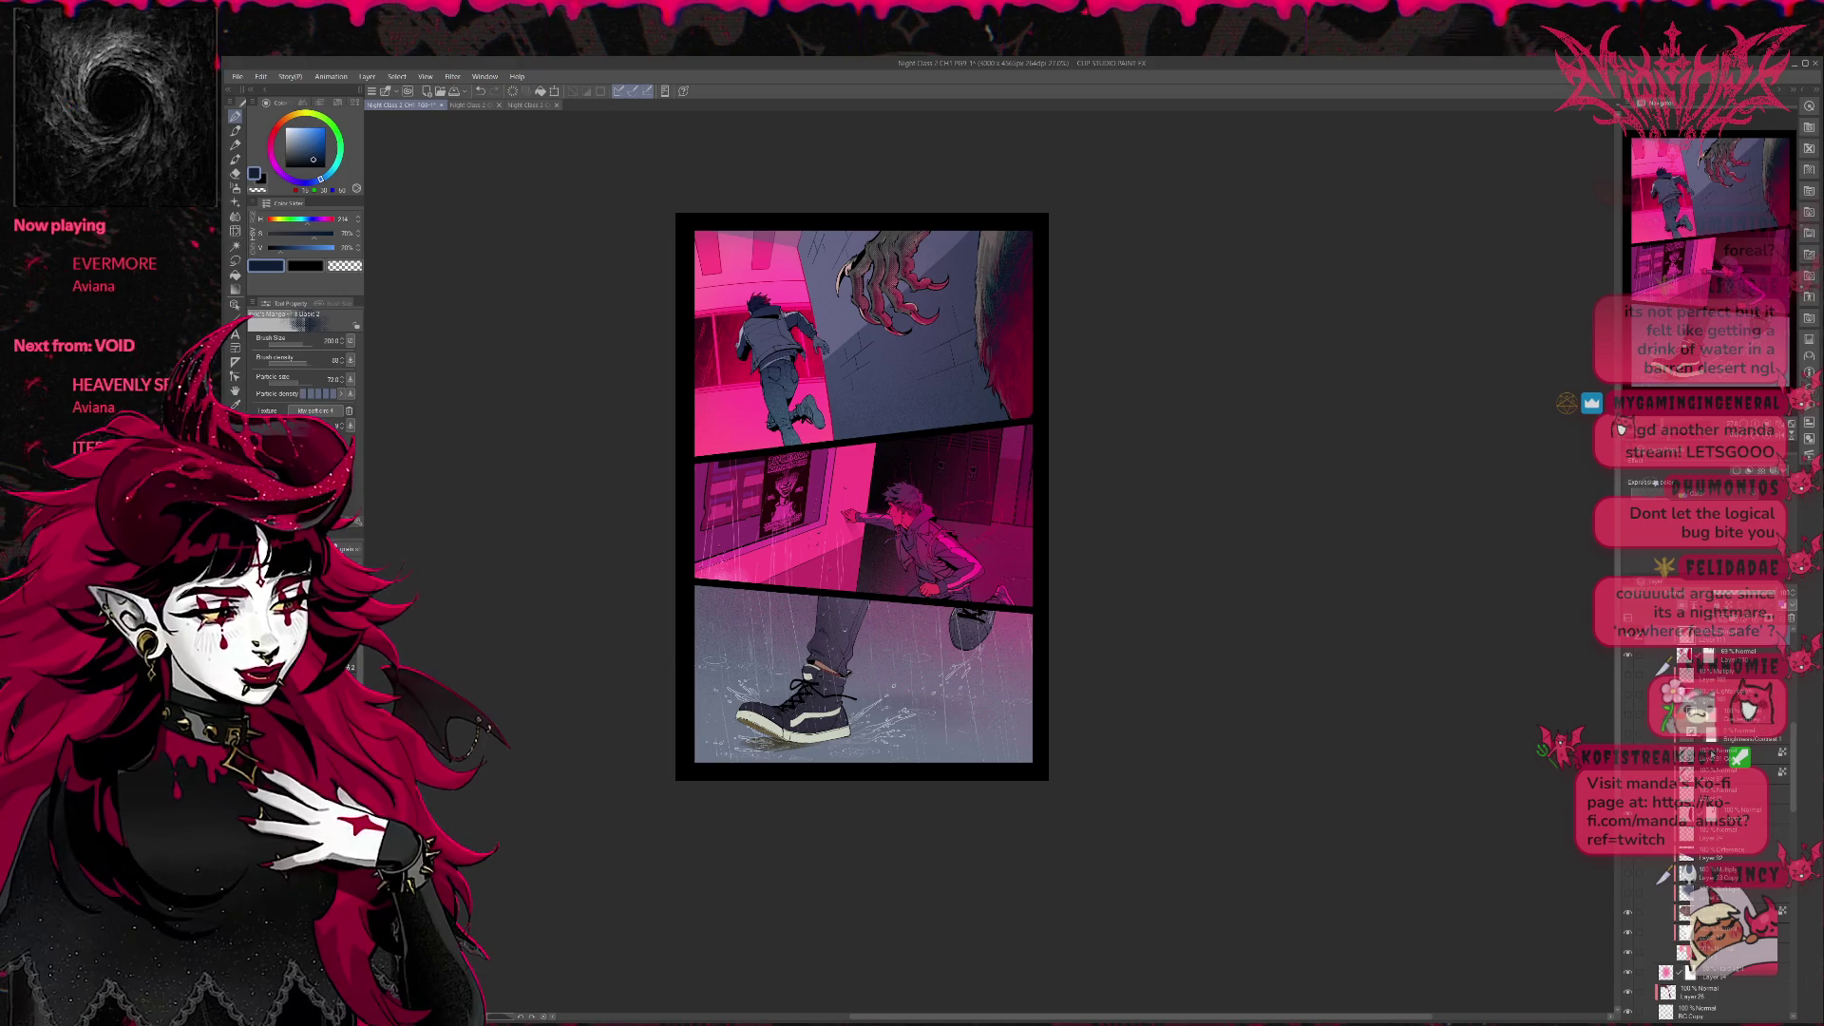
click(1711, 910)
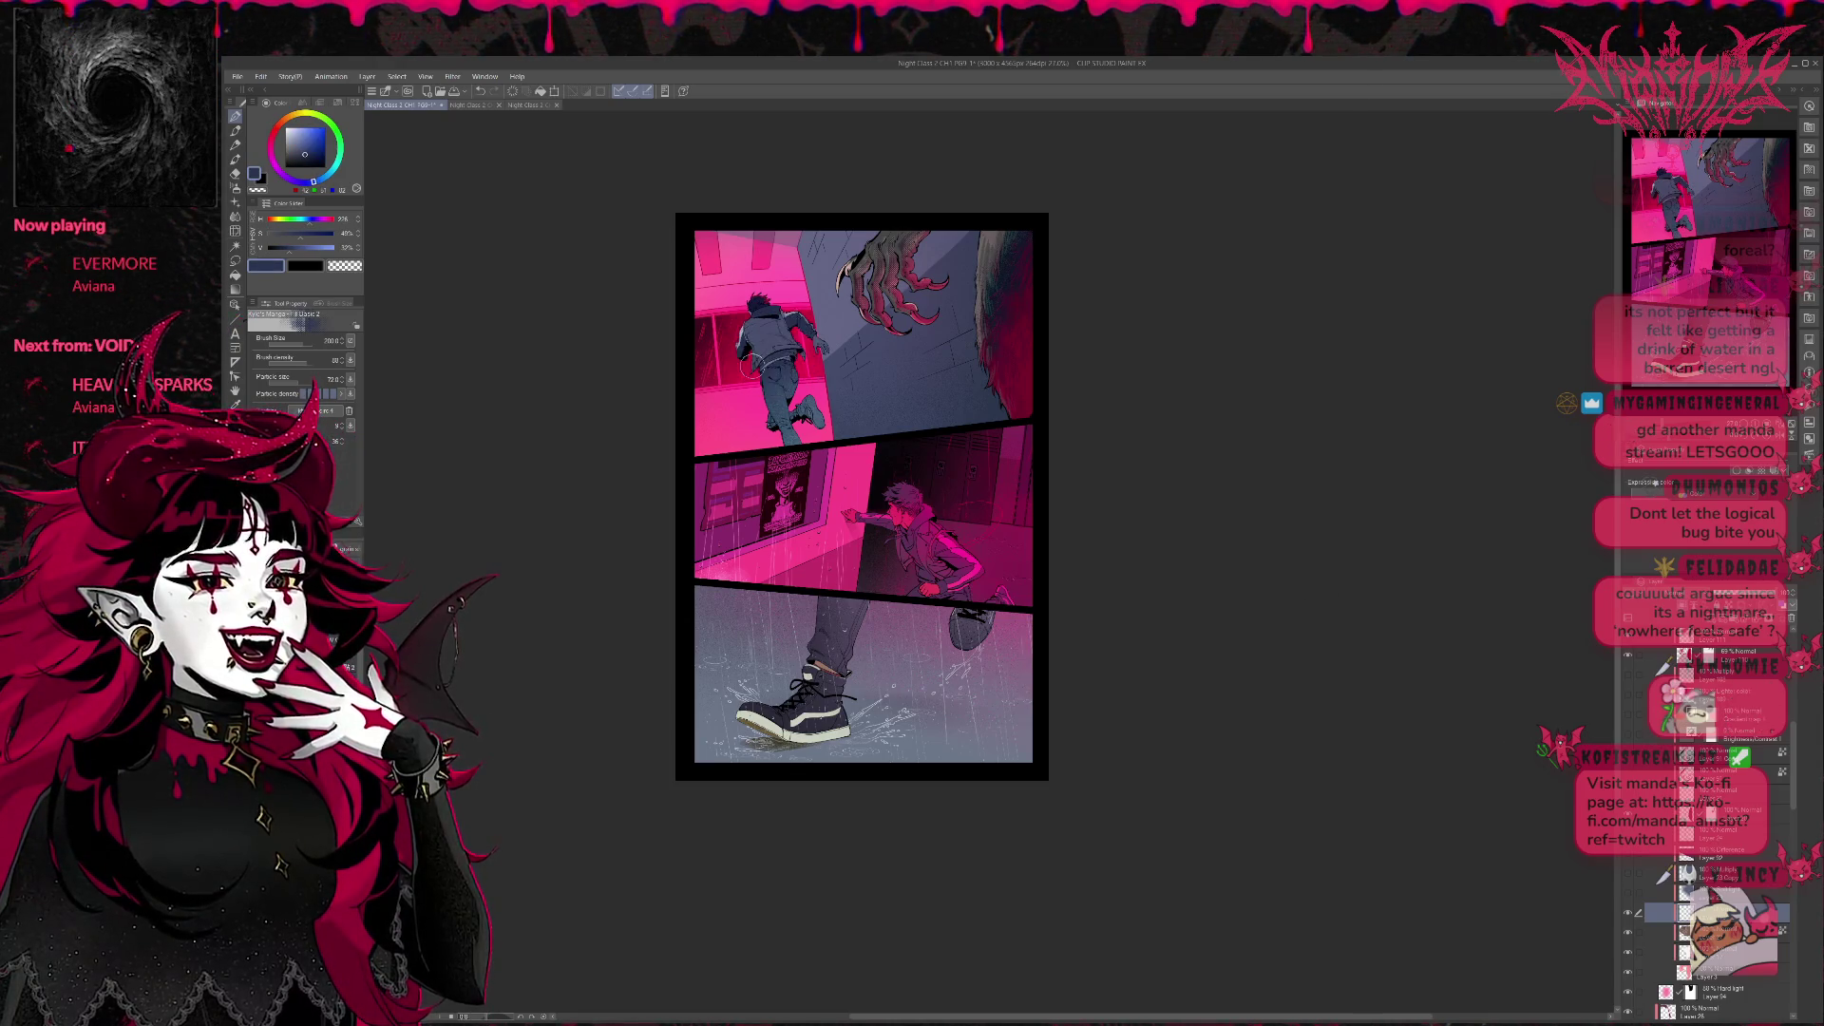
Shade the claw and wall darker blue and add pale pink highlights along the claws and fur.
key(p)
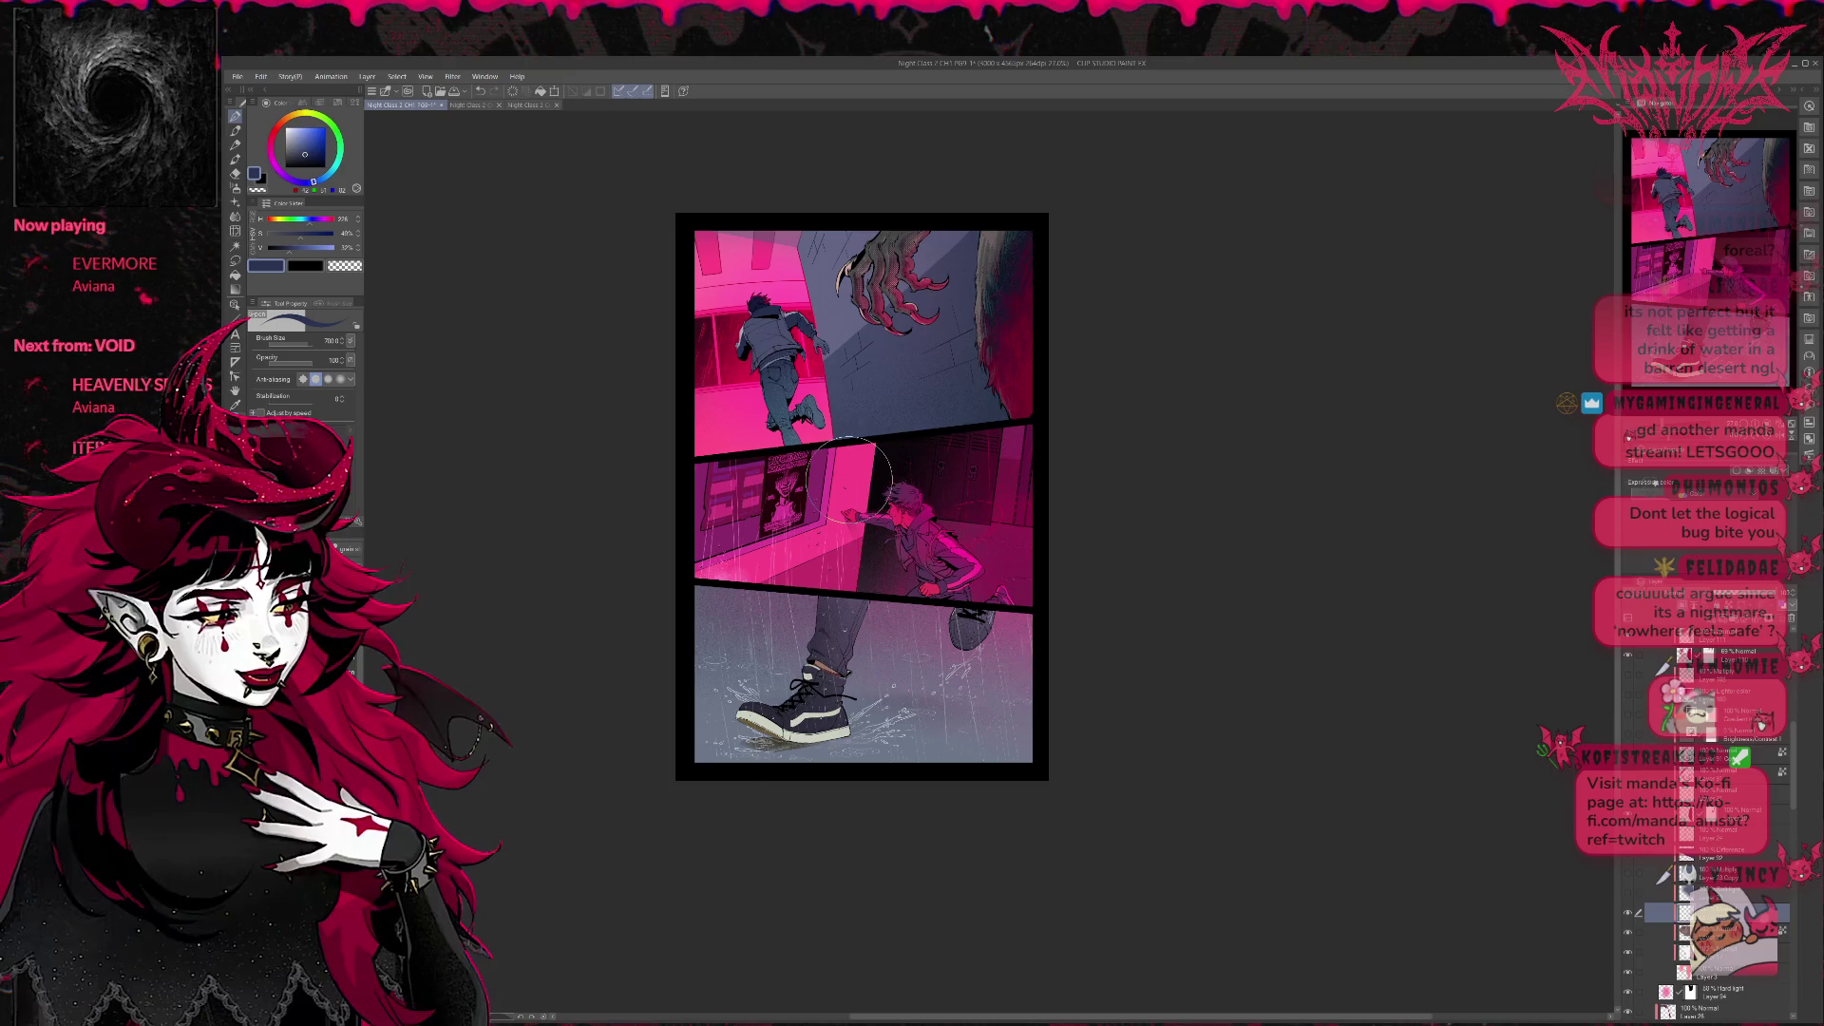
drag(972, 359, 966, 287)
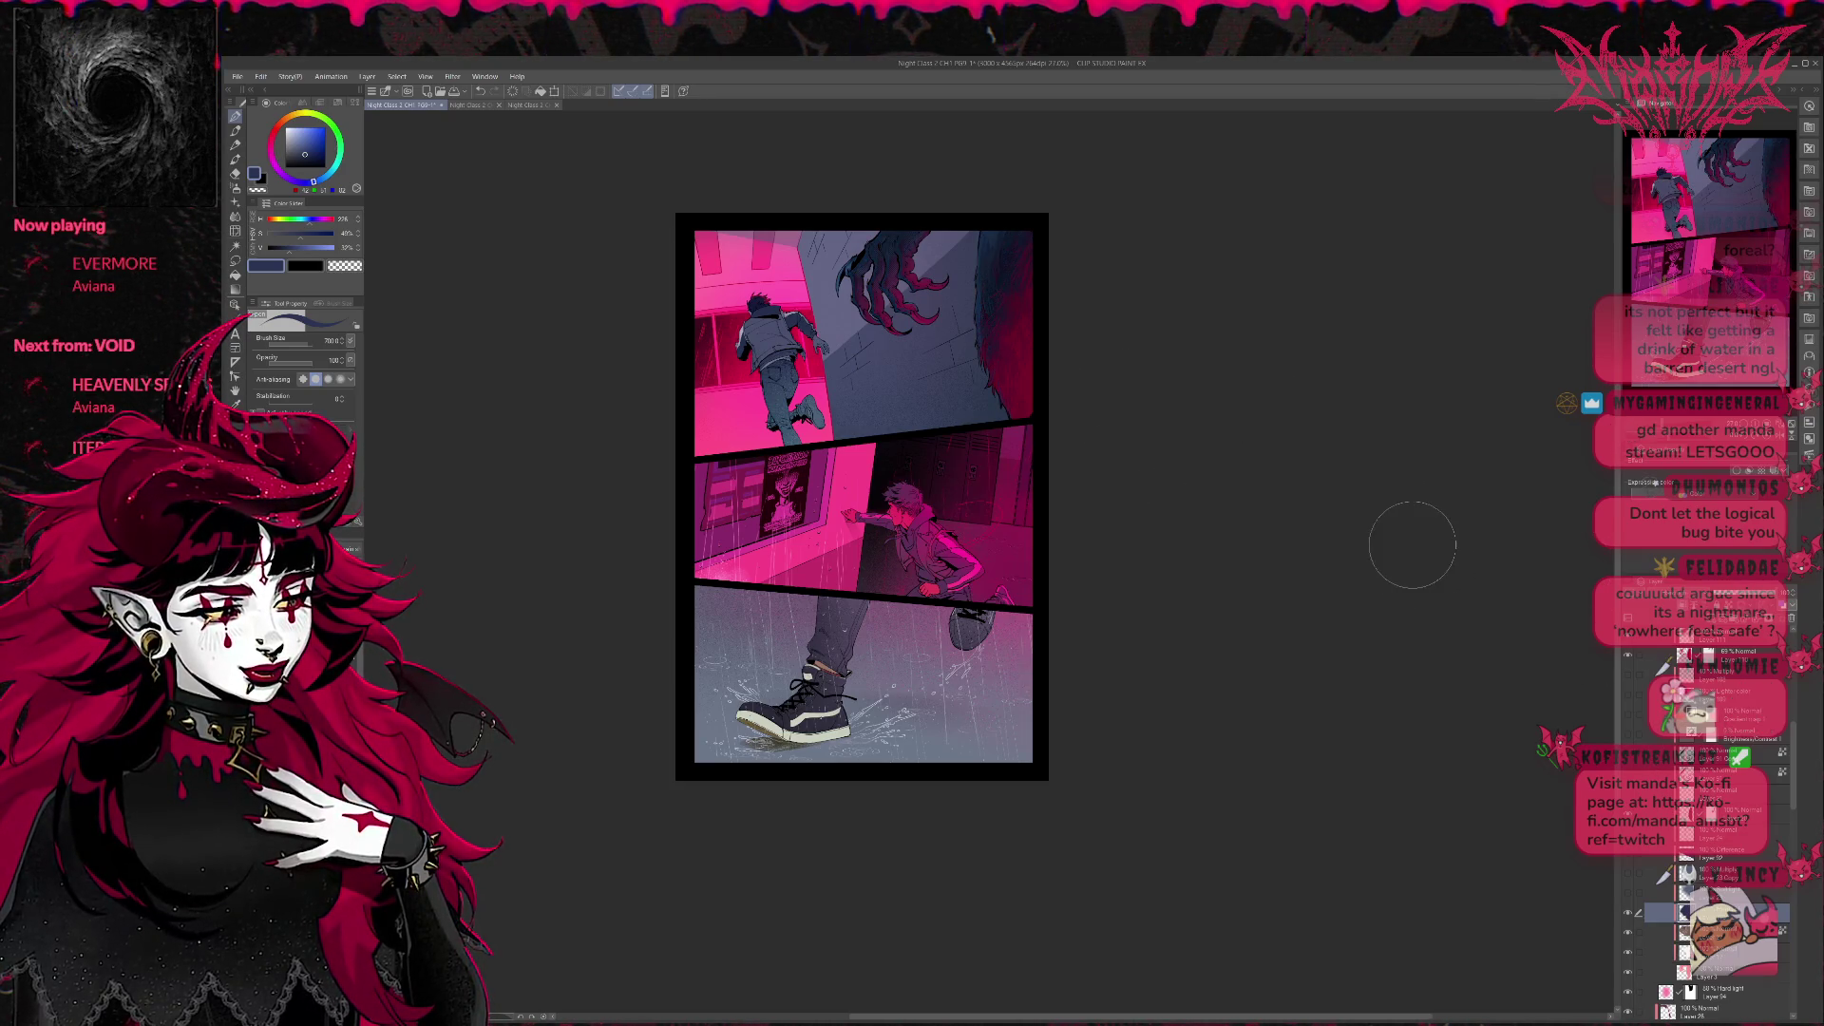
scroll(1032, 429, up, 1)
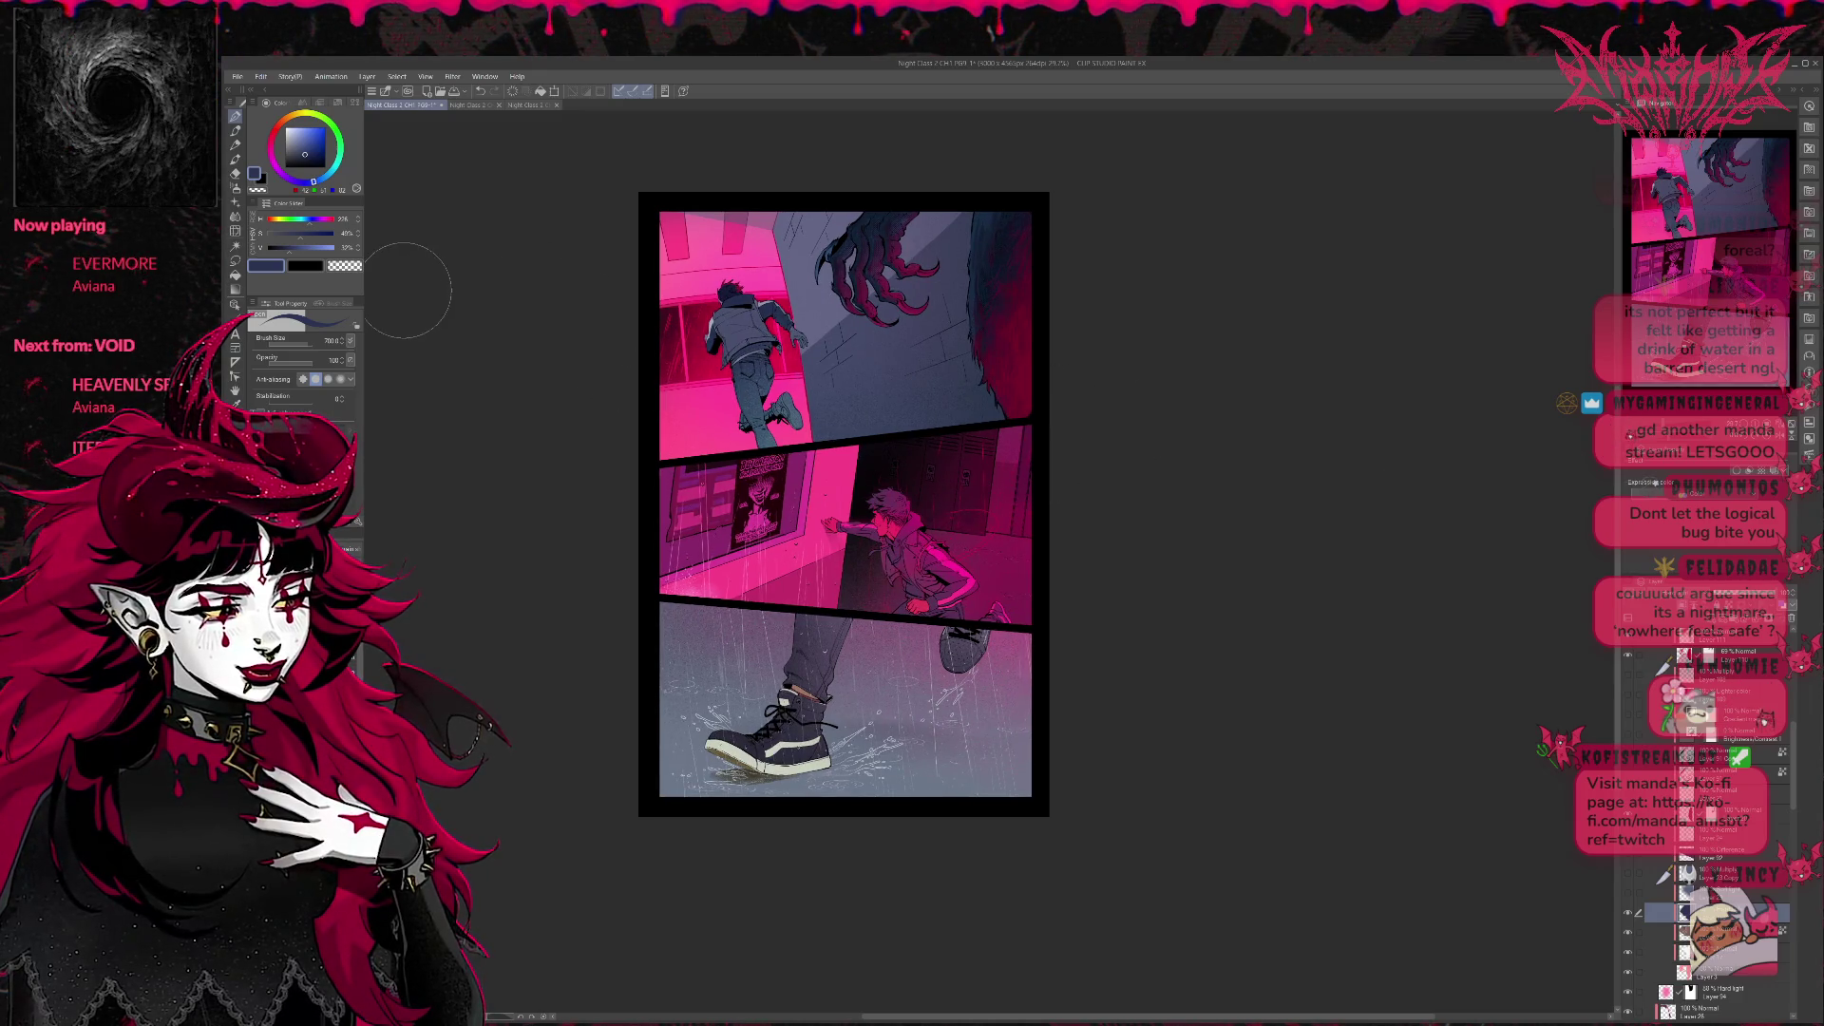
mouse_move(826, 229)
mouse_down()
mouse_move(923, 272)
mouse_move(912, 327)
mouse_up()
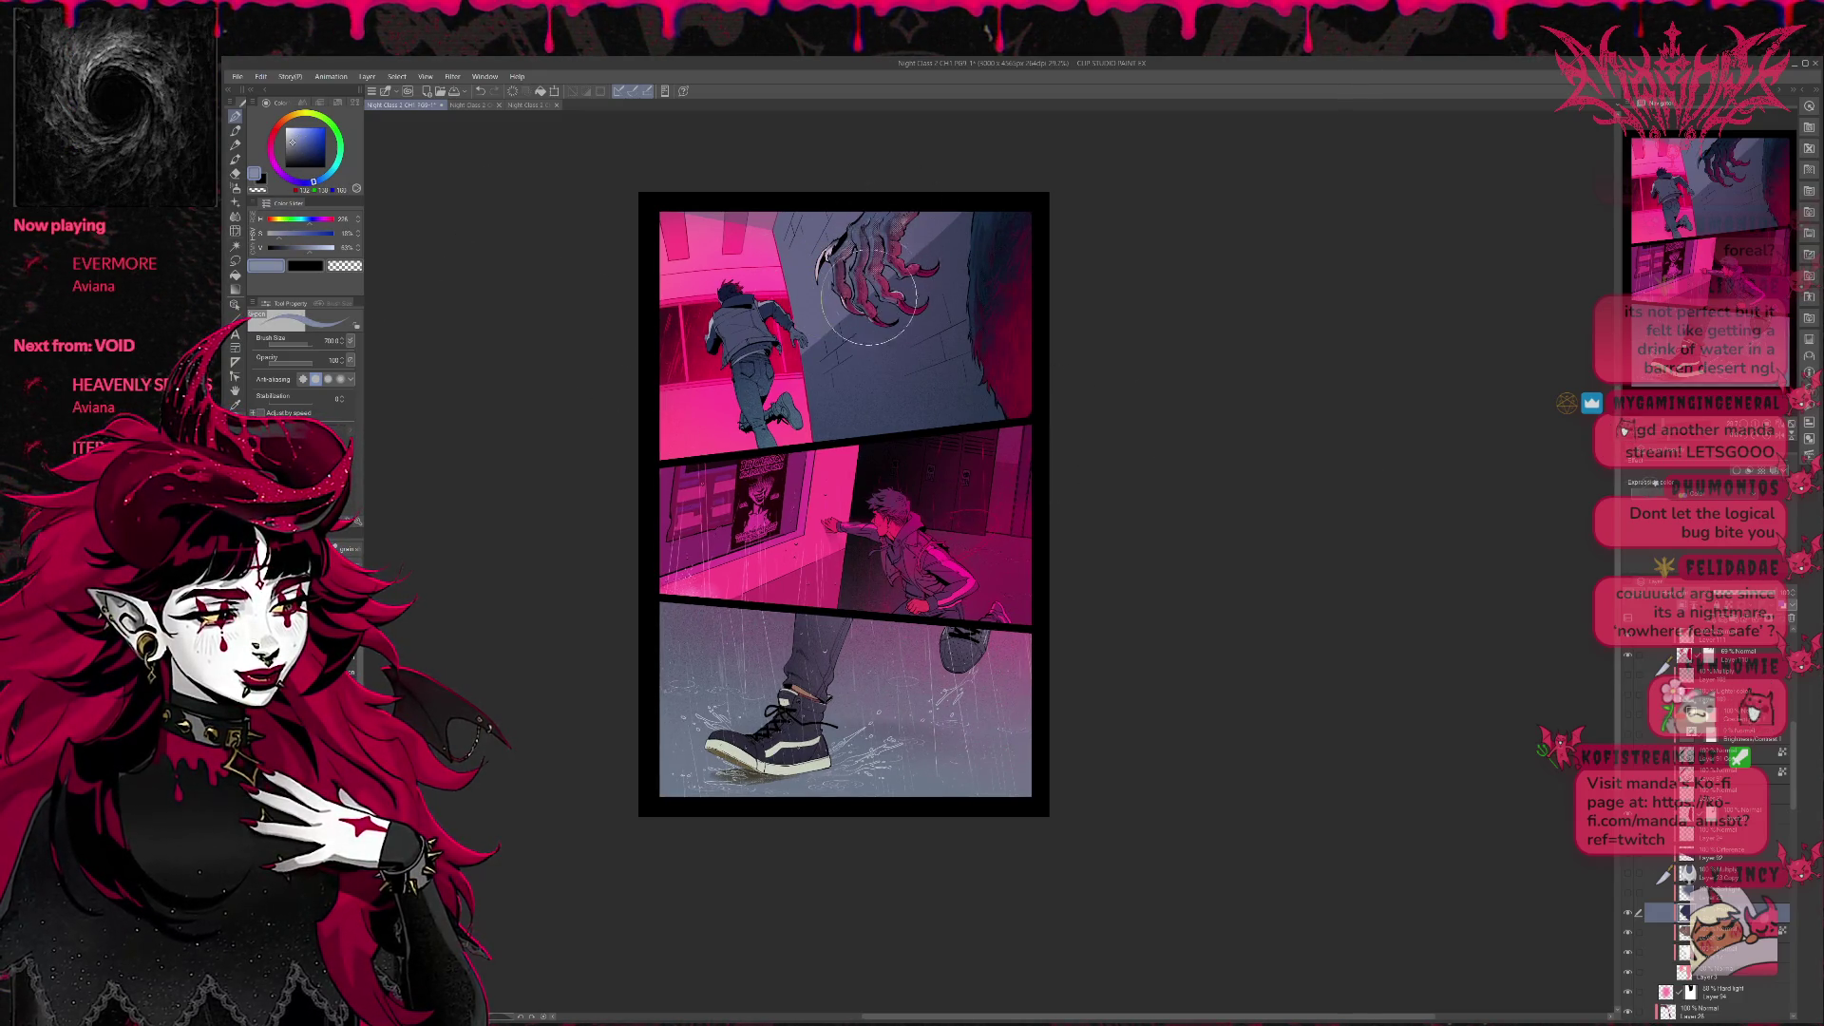
drag(883, 242, 1012, 257)
drag(942, 186, 1026, 279)
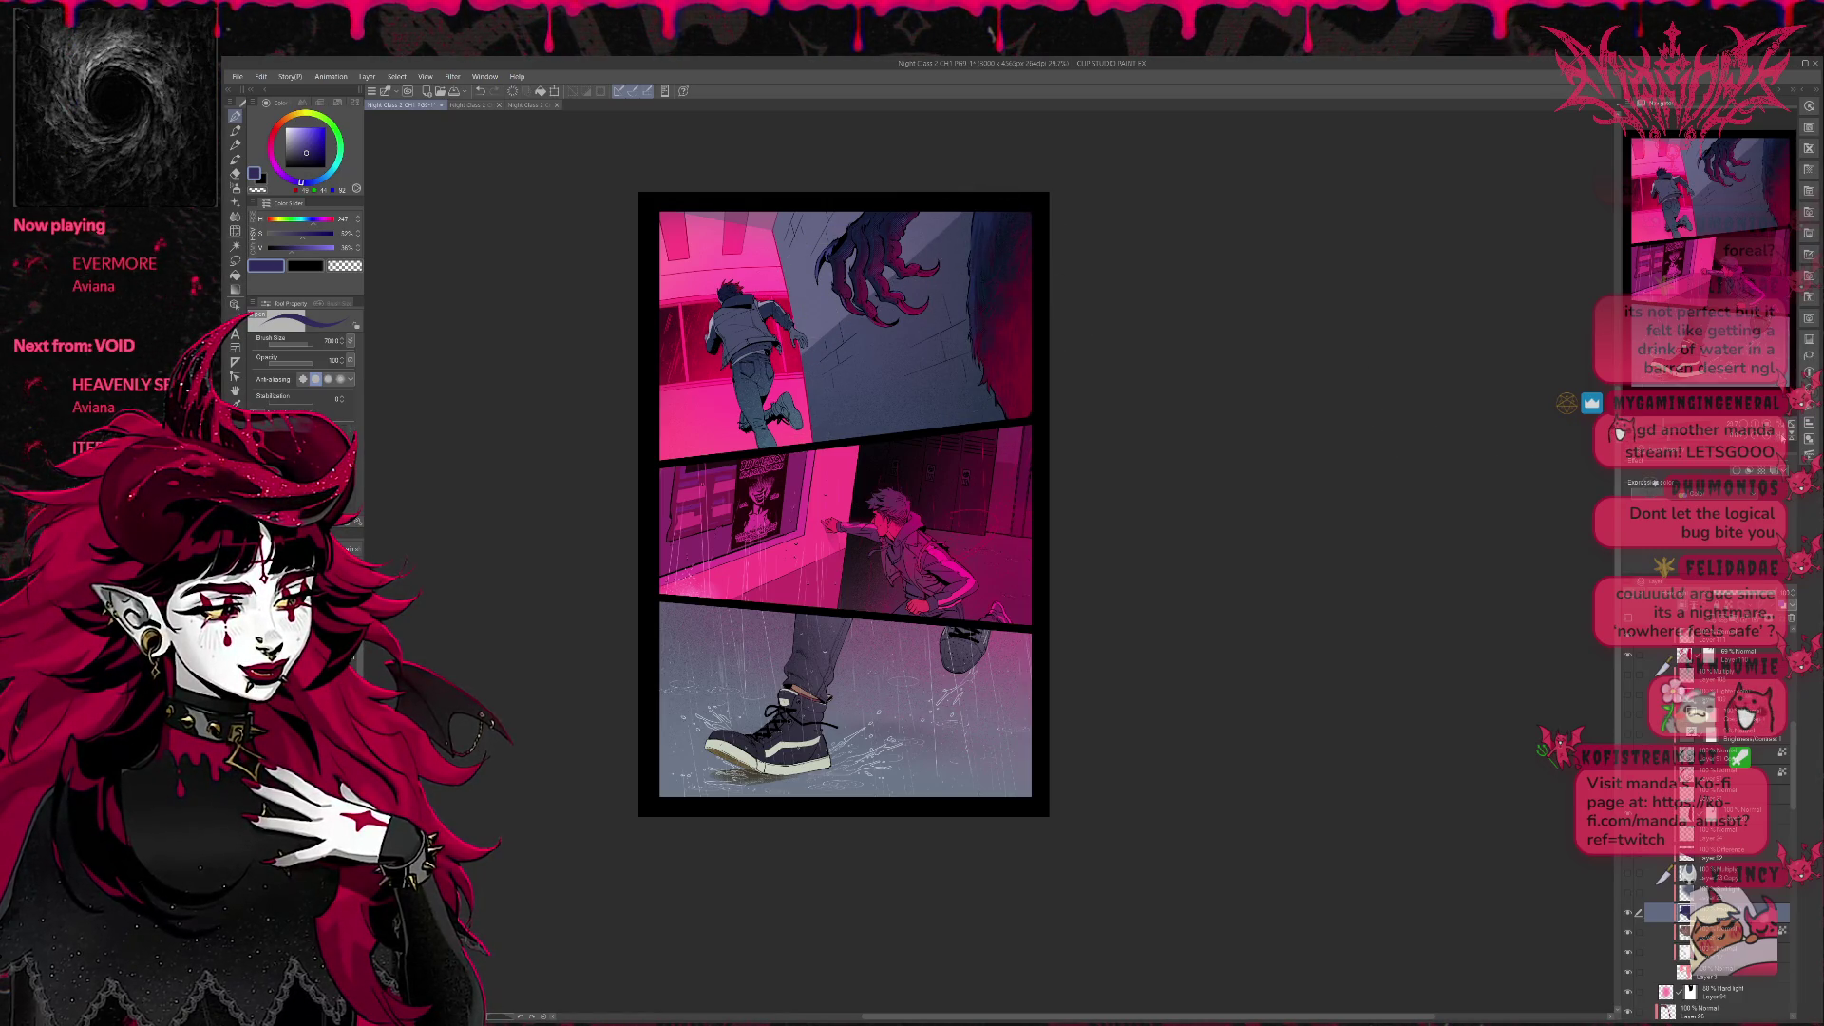
Mirror the page view horizontally and pan it into a comfortable position.
key(h)
drag(1362, 402, 995, 553)
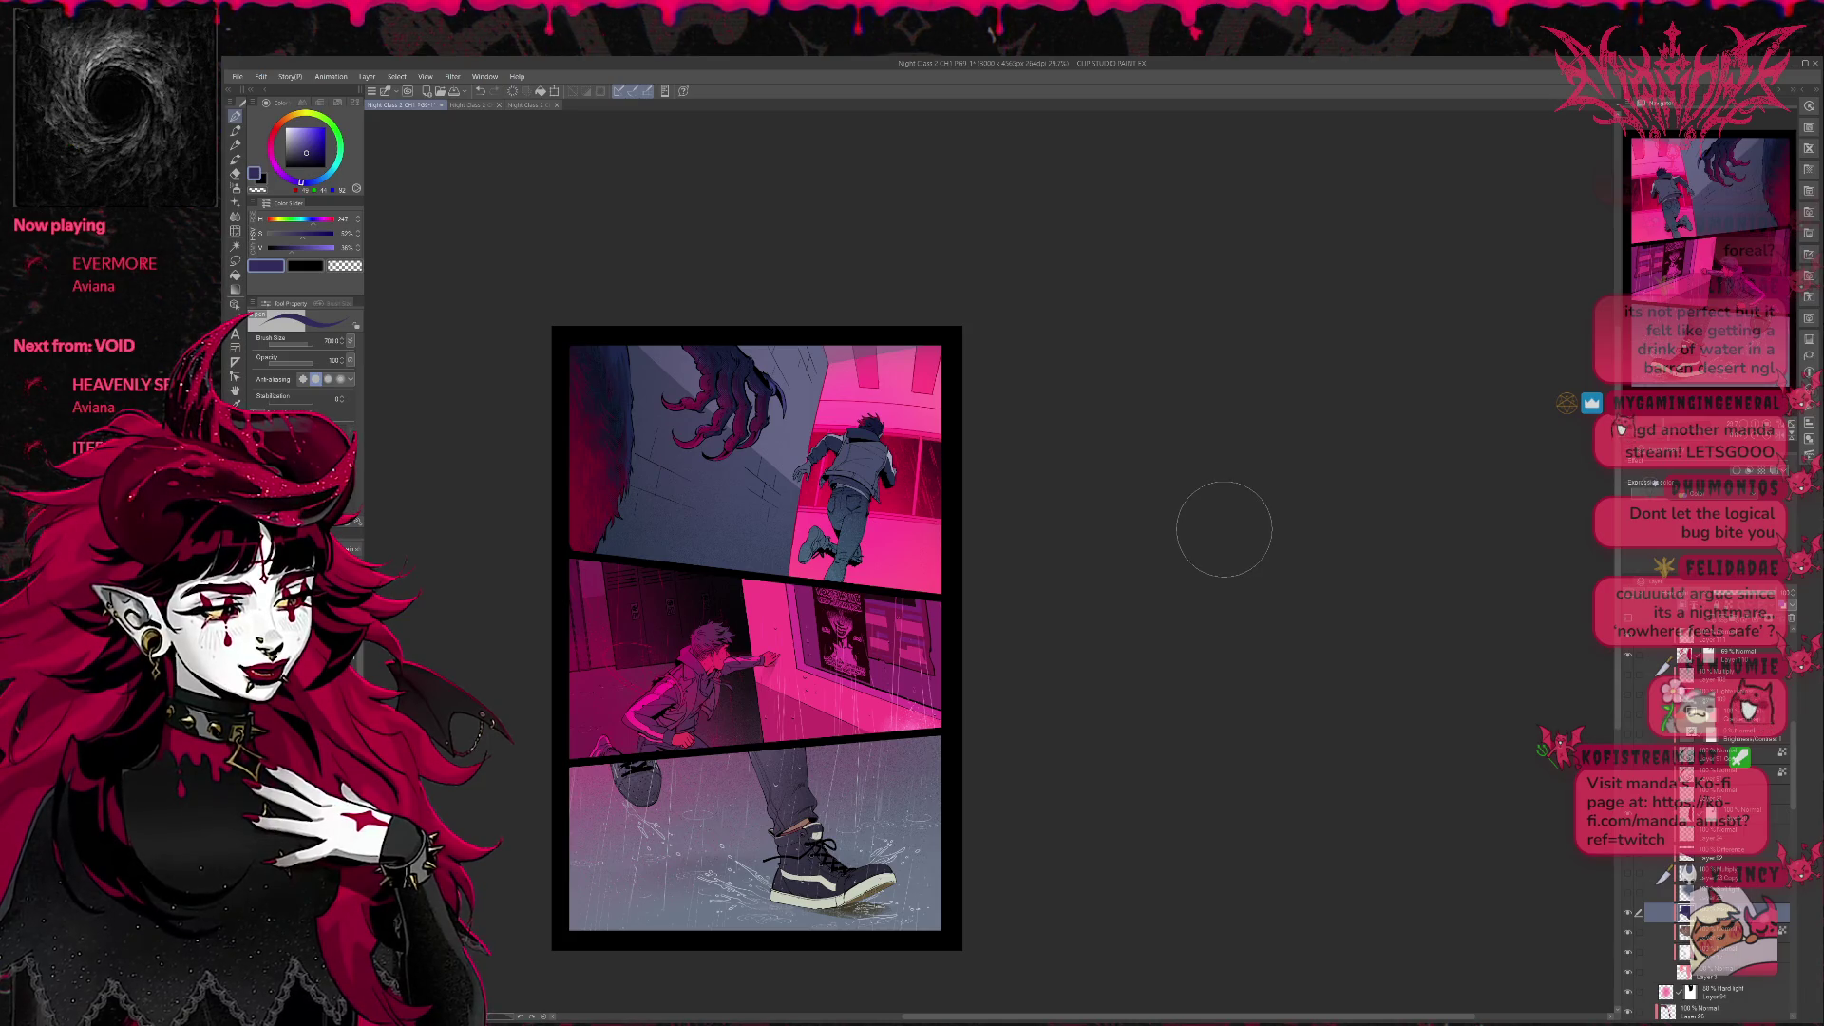
Brush green over the monster claw and the creature along the top panel's left edge.
drag(1193, 518, 1250, 518)
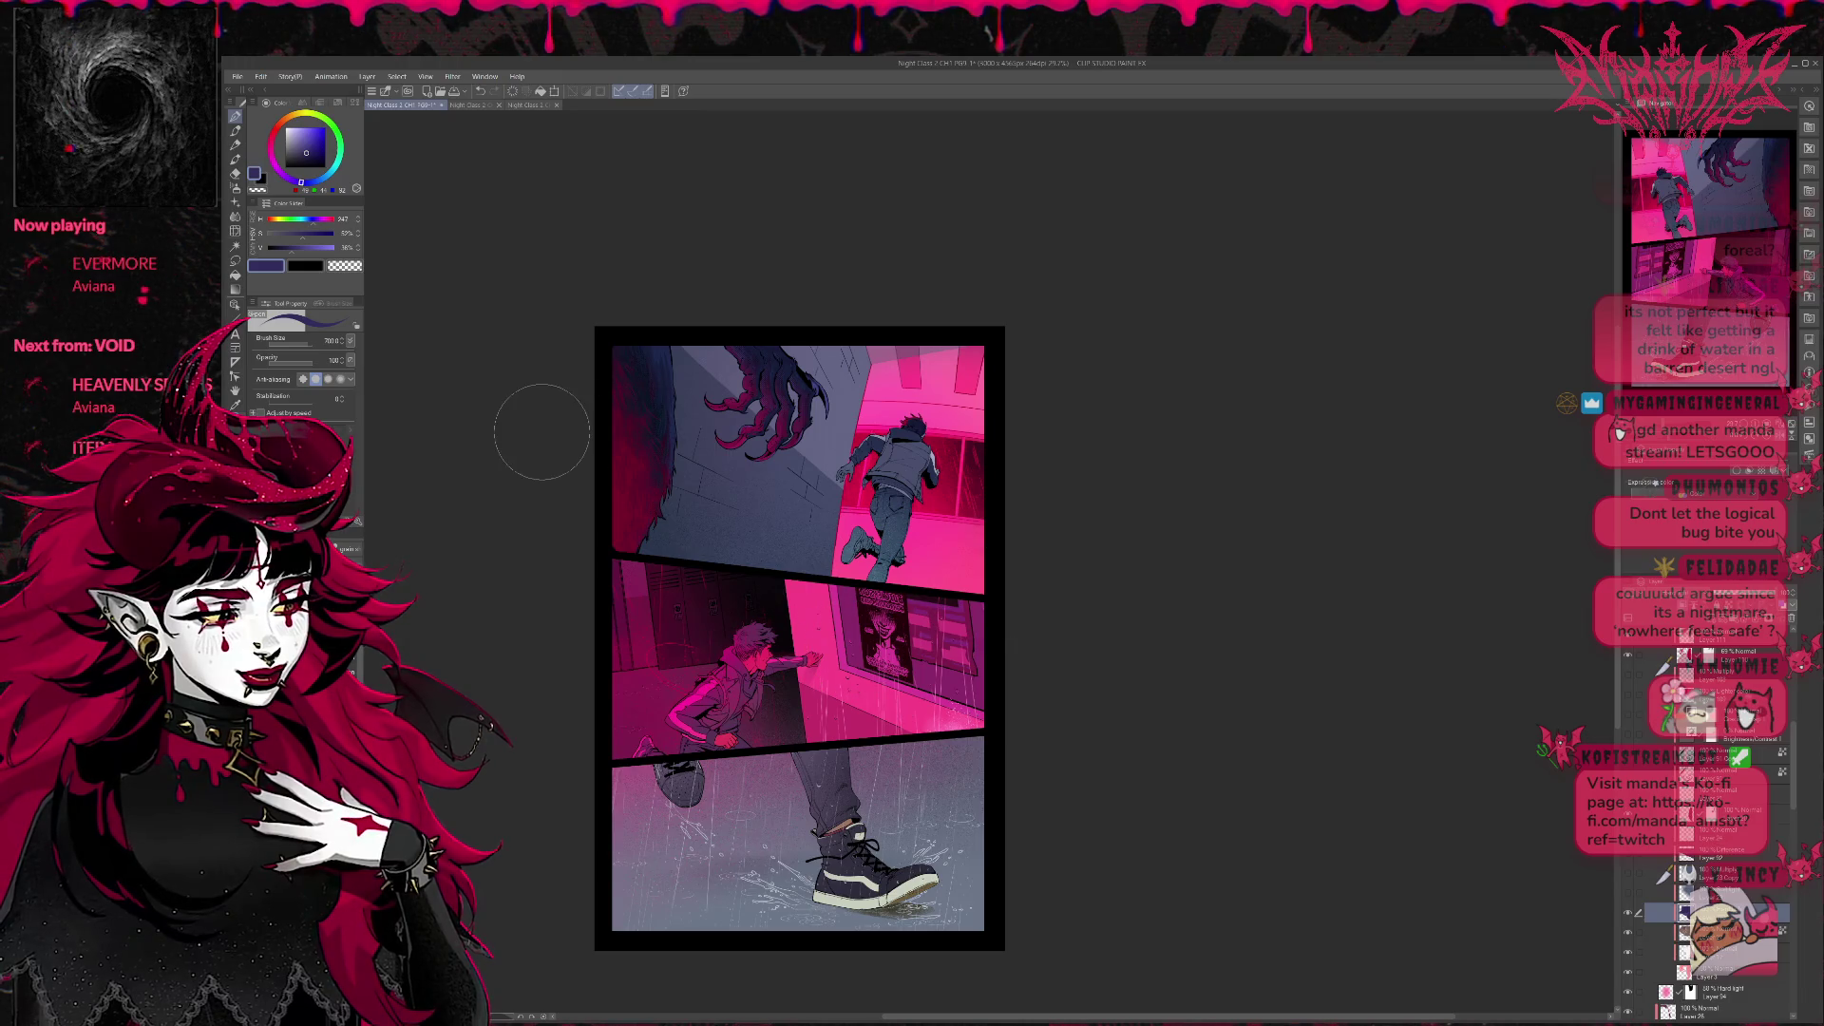
click(280, 129)
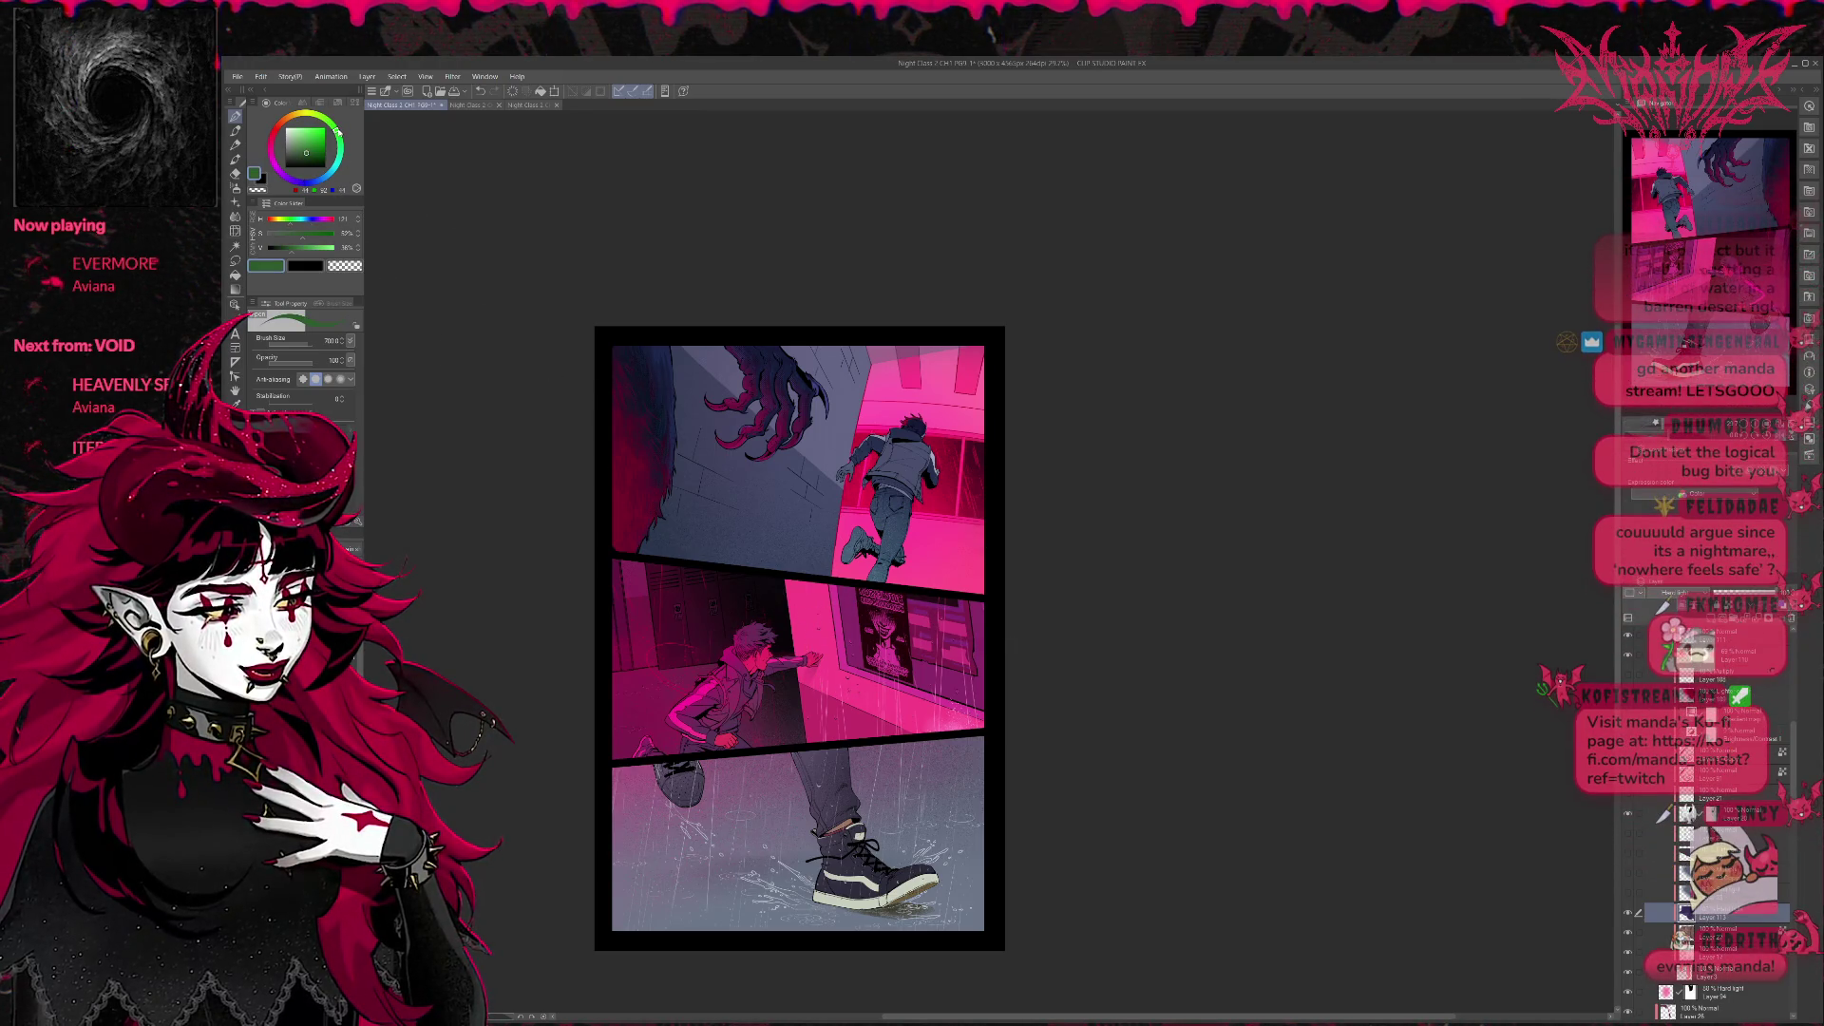
mouse_move(627, 357)
mouse_down()
mouse_move(656, 457)
mouse_move(734, 428)
mouse_up()
drag(714, 357, 812, 414)
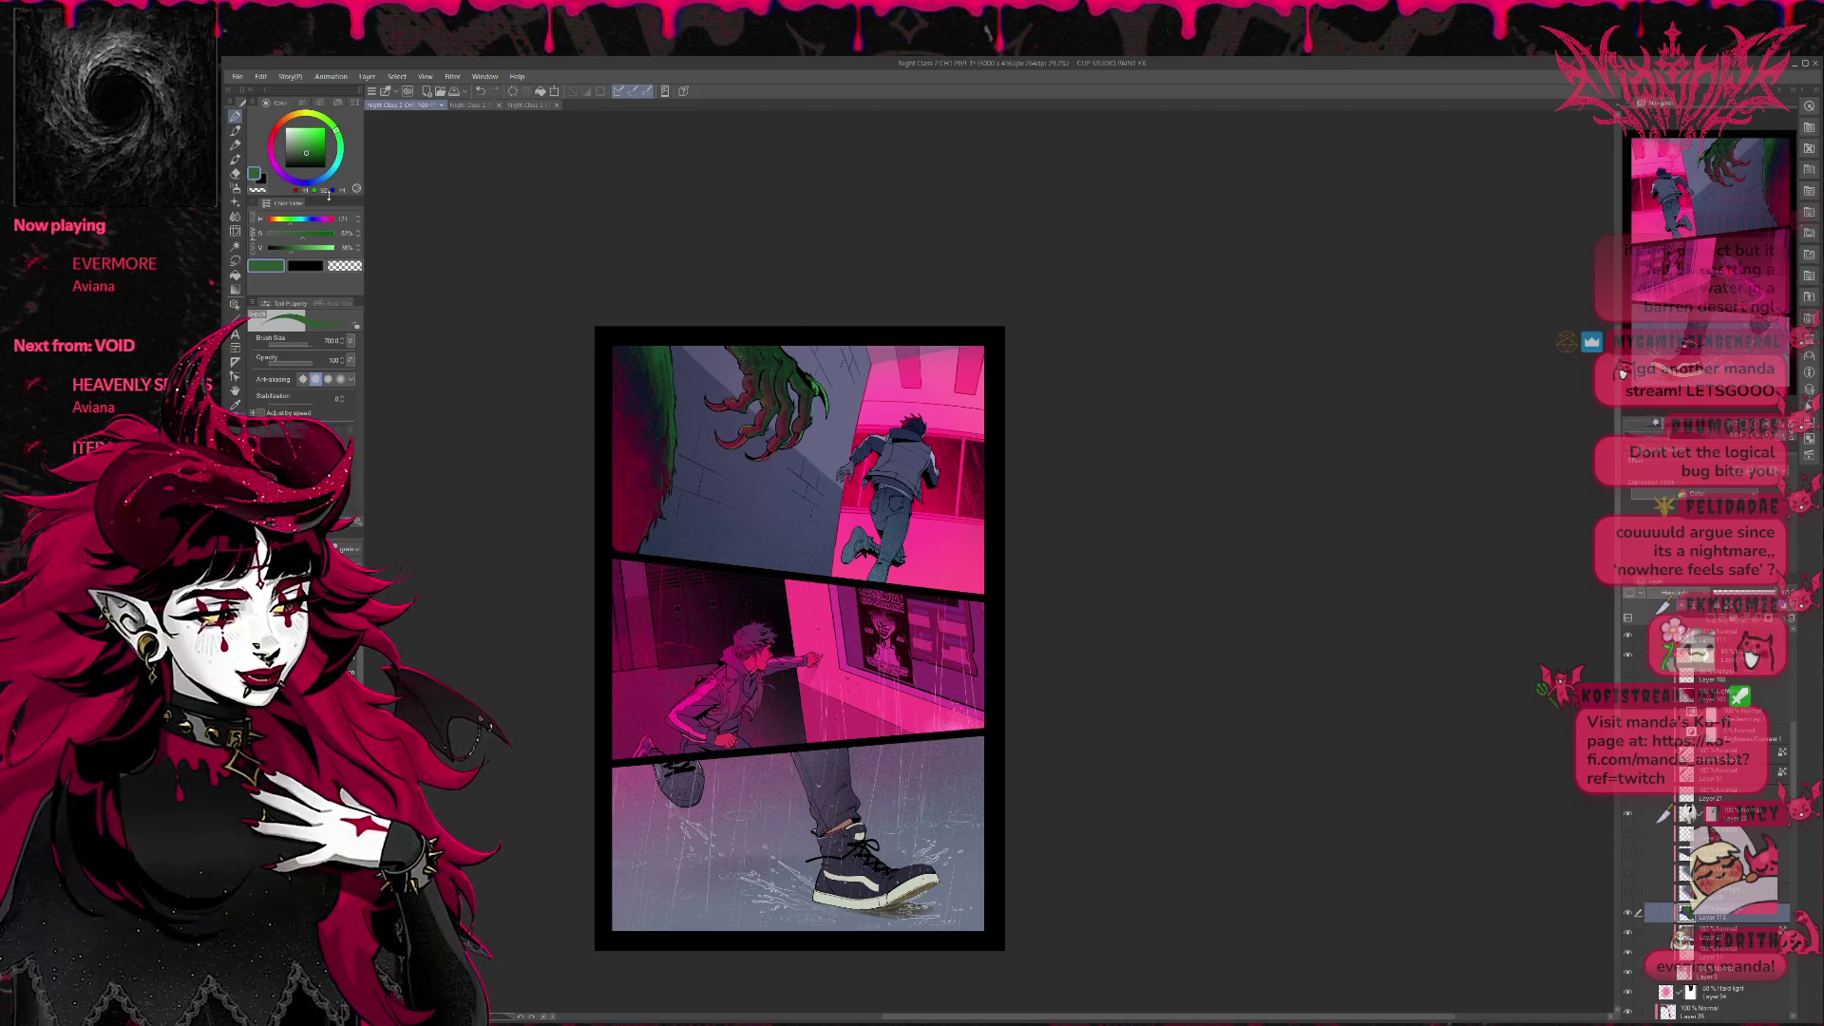
click(315, 134)
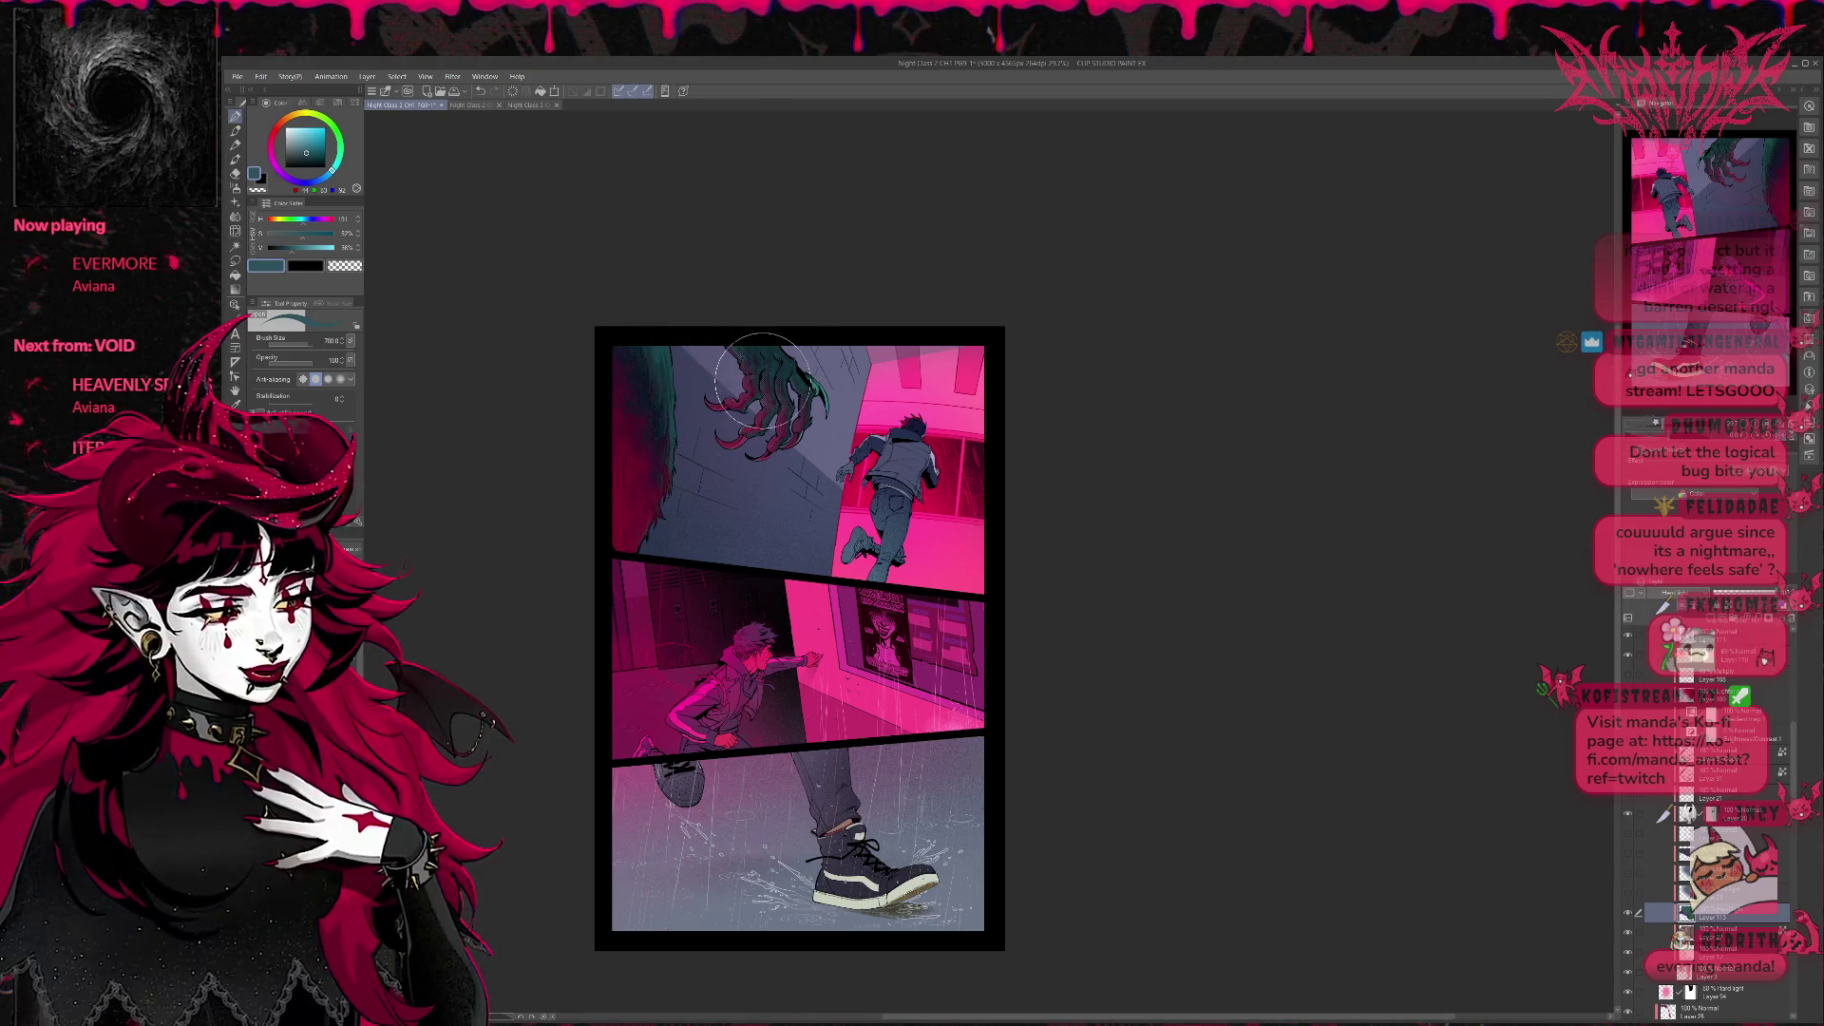
scroll(1645, 810, down, 1)
scroll(1645, 810, down, 1)
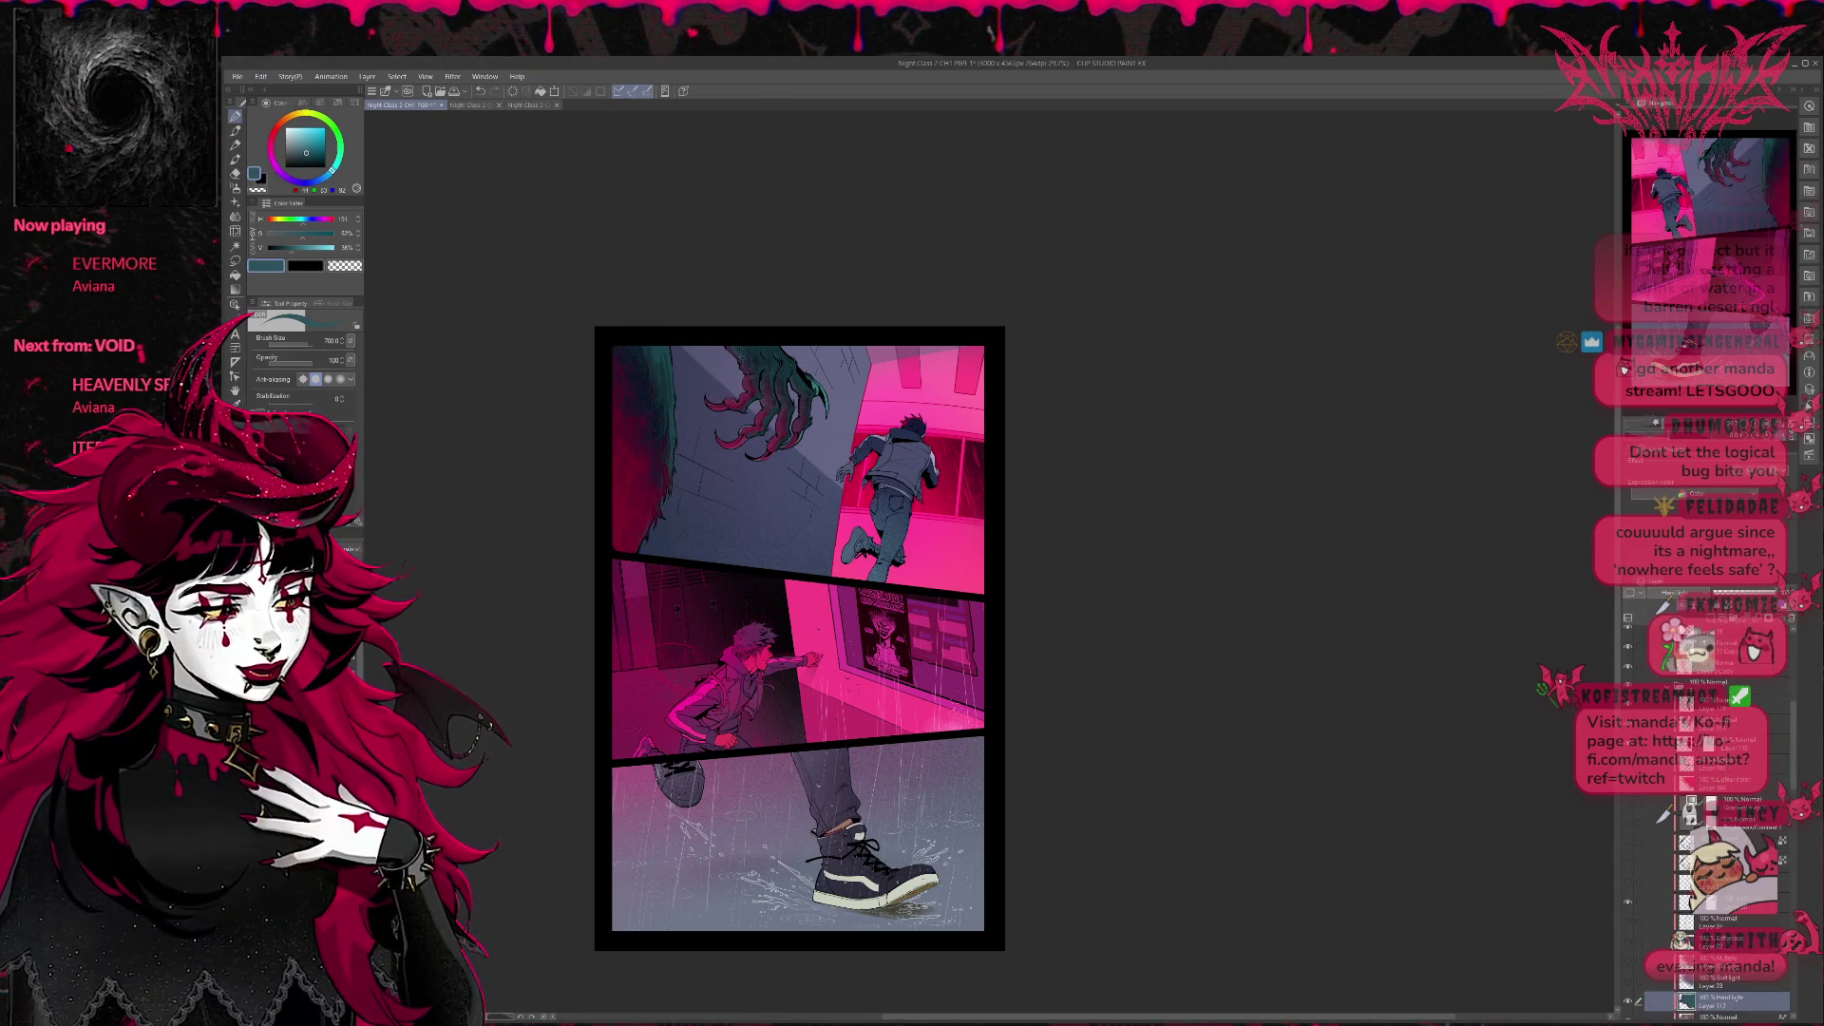
scroll(1644, 810, down, 1)
scroll(1644, 809, down, 1)
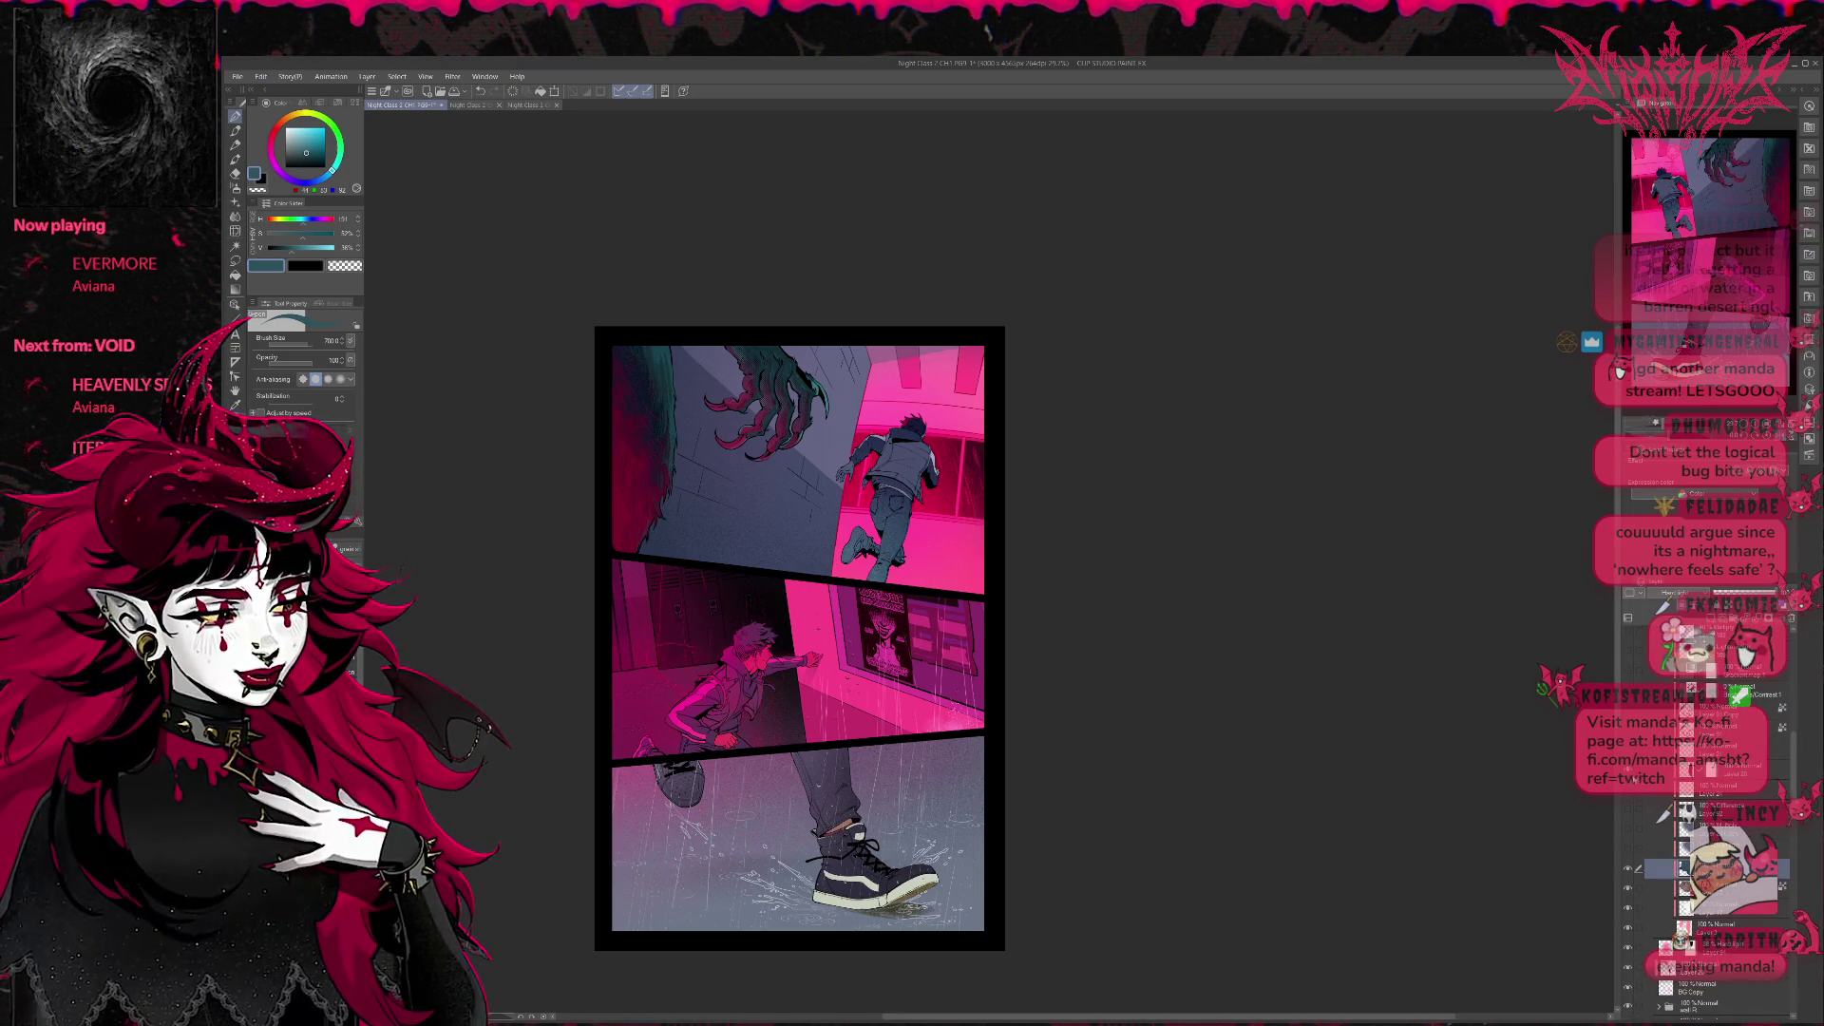
scroll(1639, 777, up, 2)
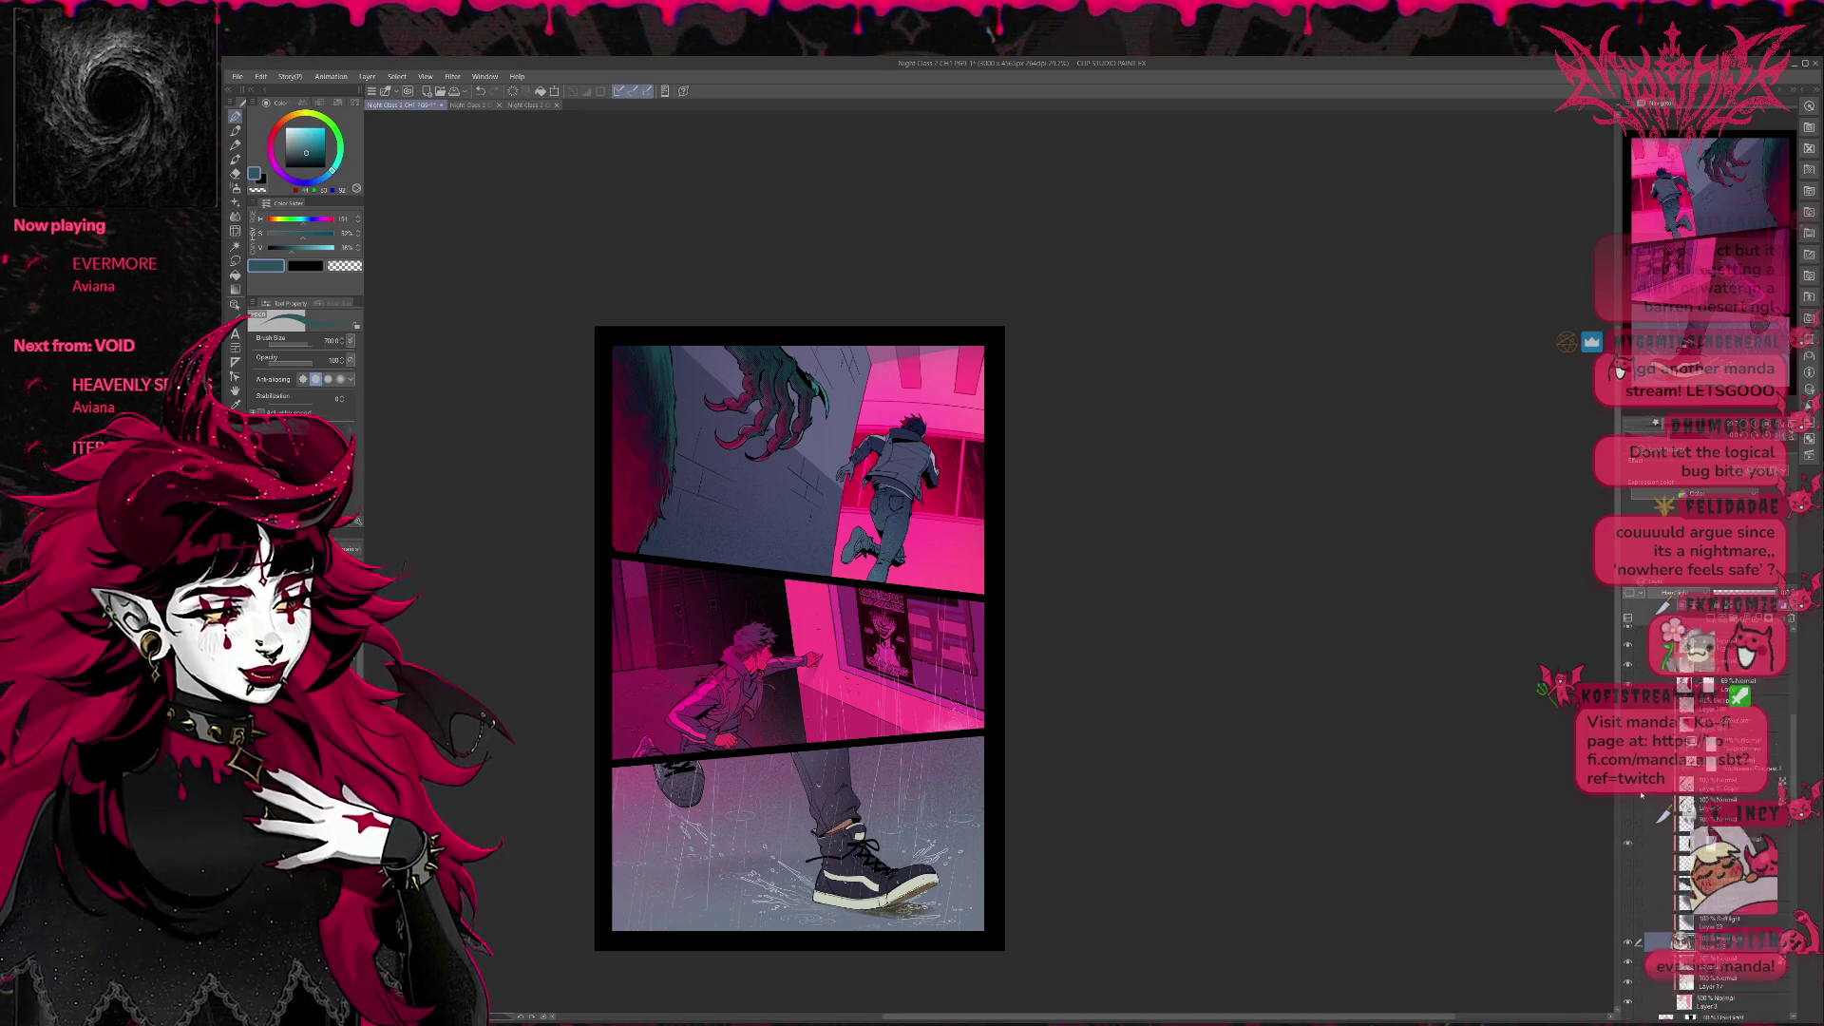
scroll(1642, 749, up, 2)
scroll(1654, 923, down, 2)
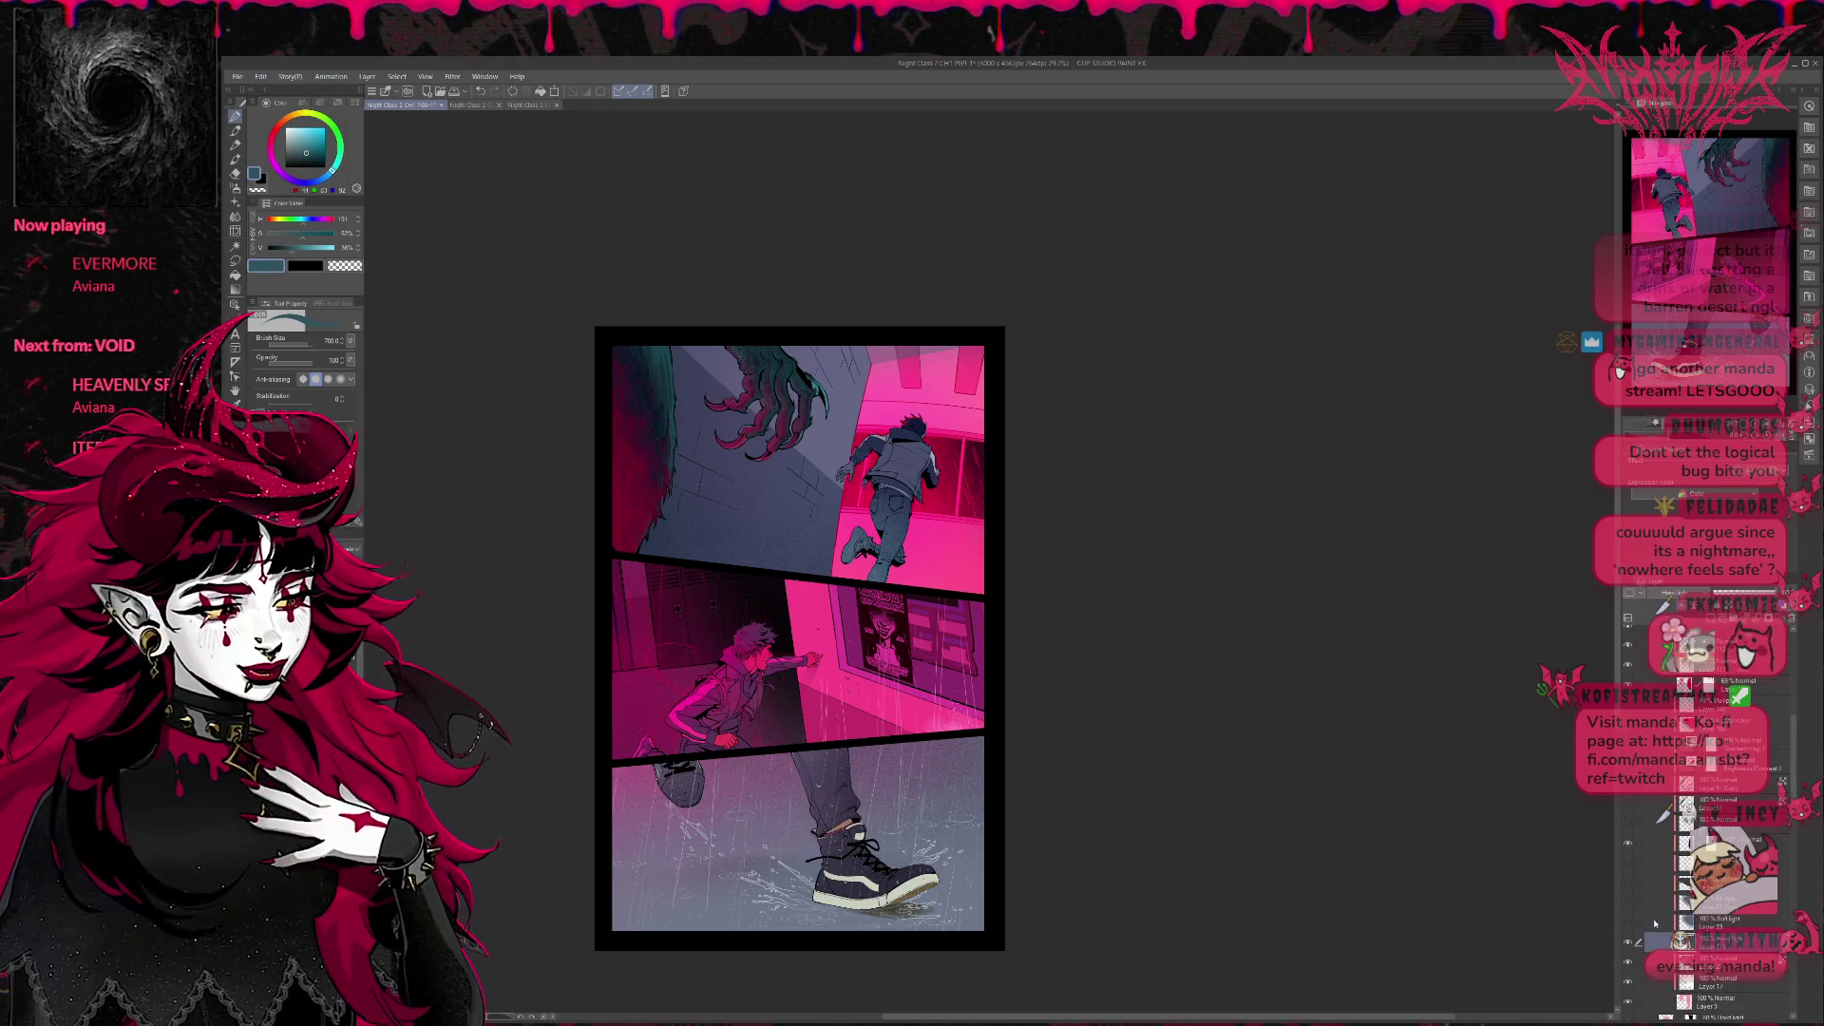
Toggle the claw's colour passes to compare and keep the brighter teal layer visible.
click(1635, 942)
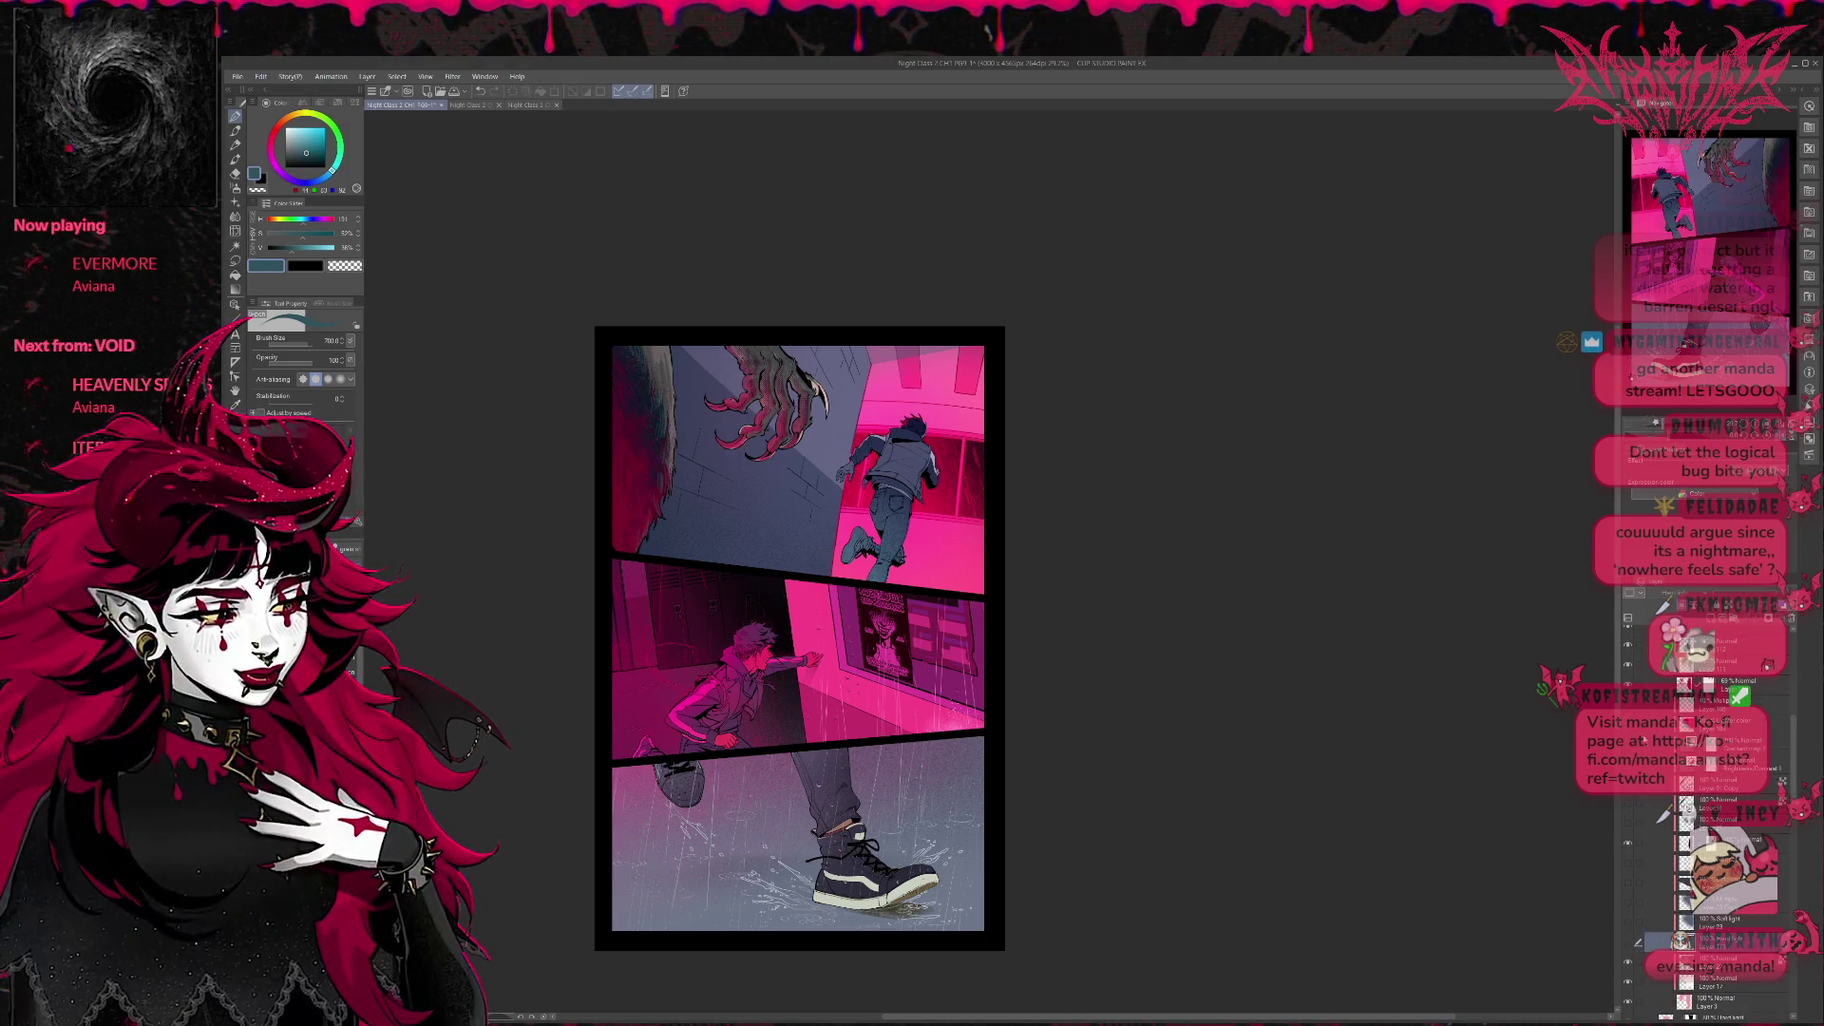
scroll(1636, 948, down, 2)
click(1625, 371)
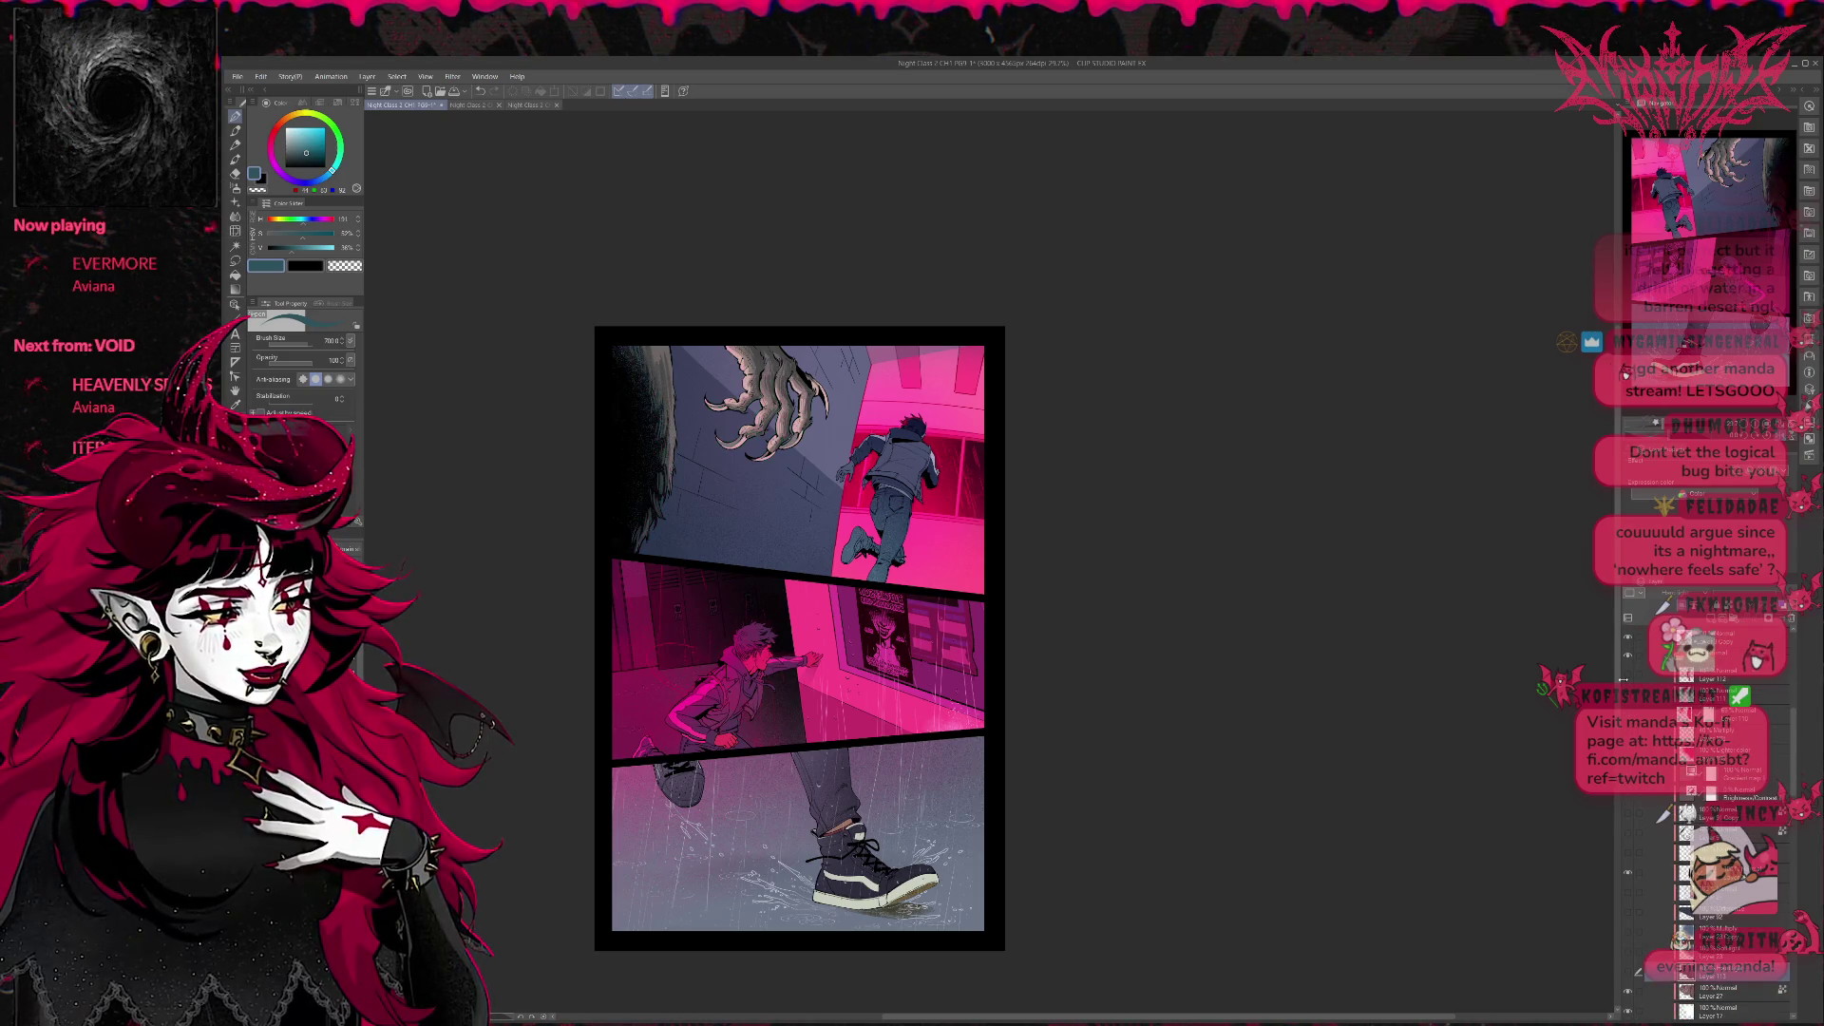
scroll(1632, 798, down, 2)
scroll(1640, 938, down, 2)
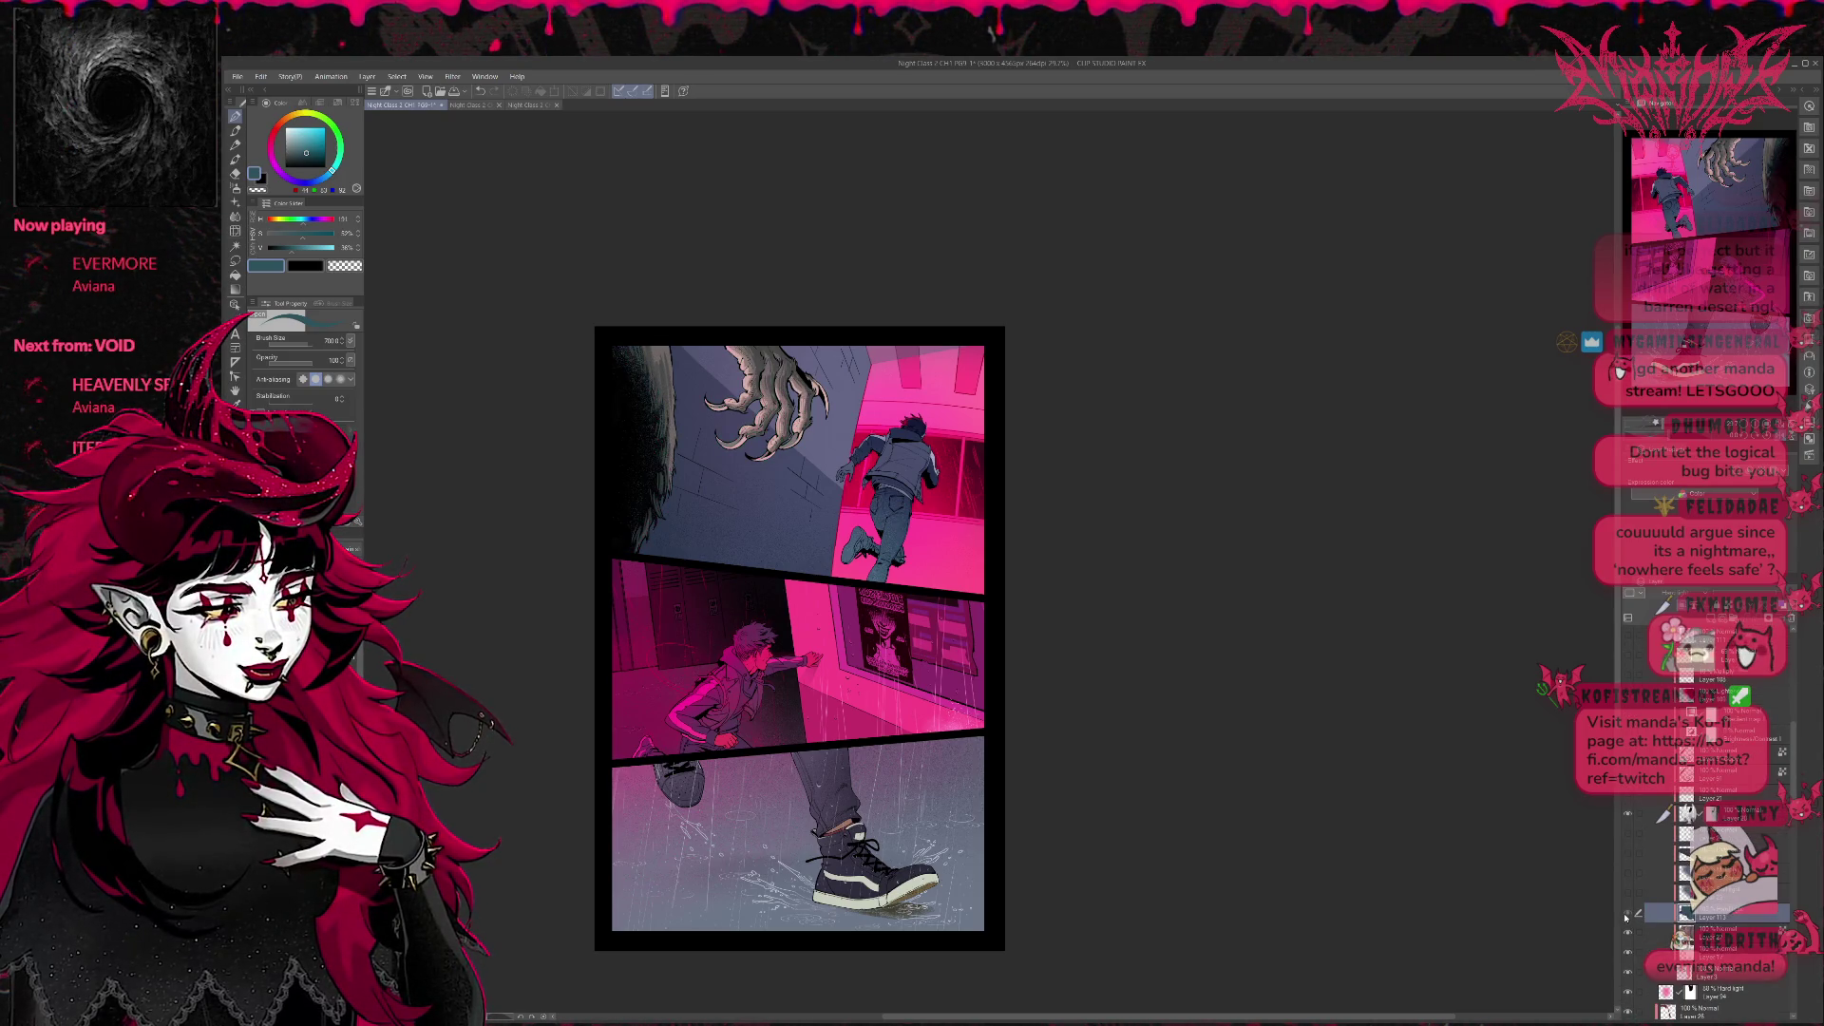
click(1628, 914)
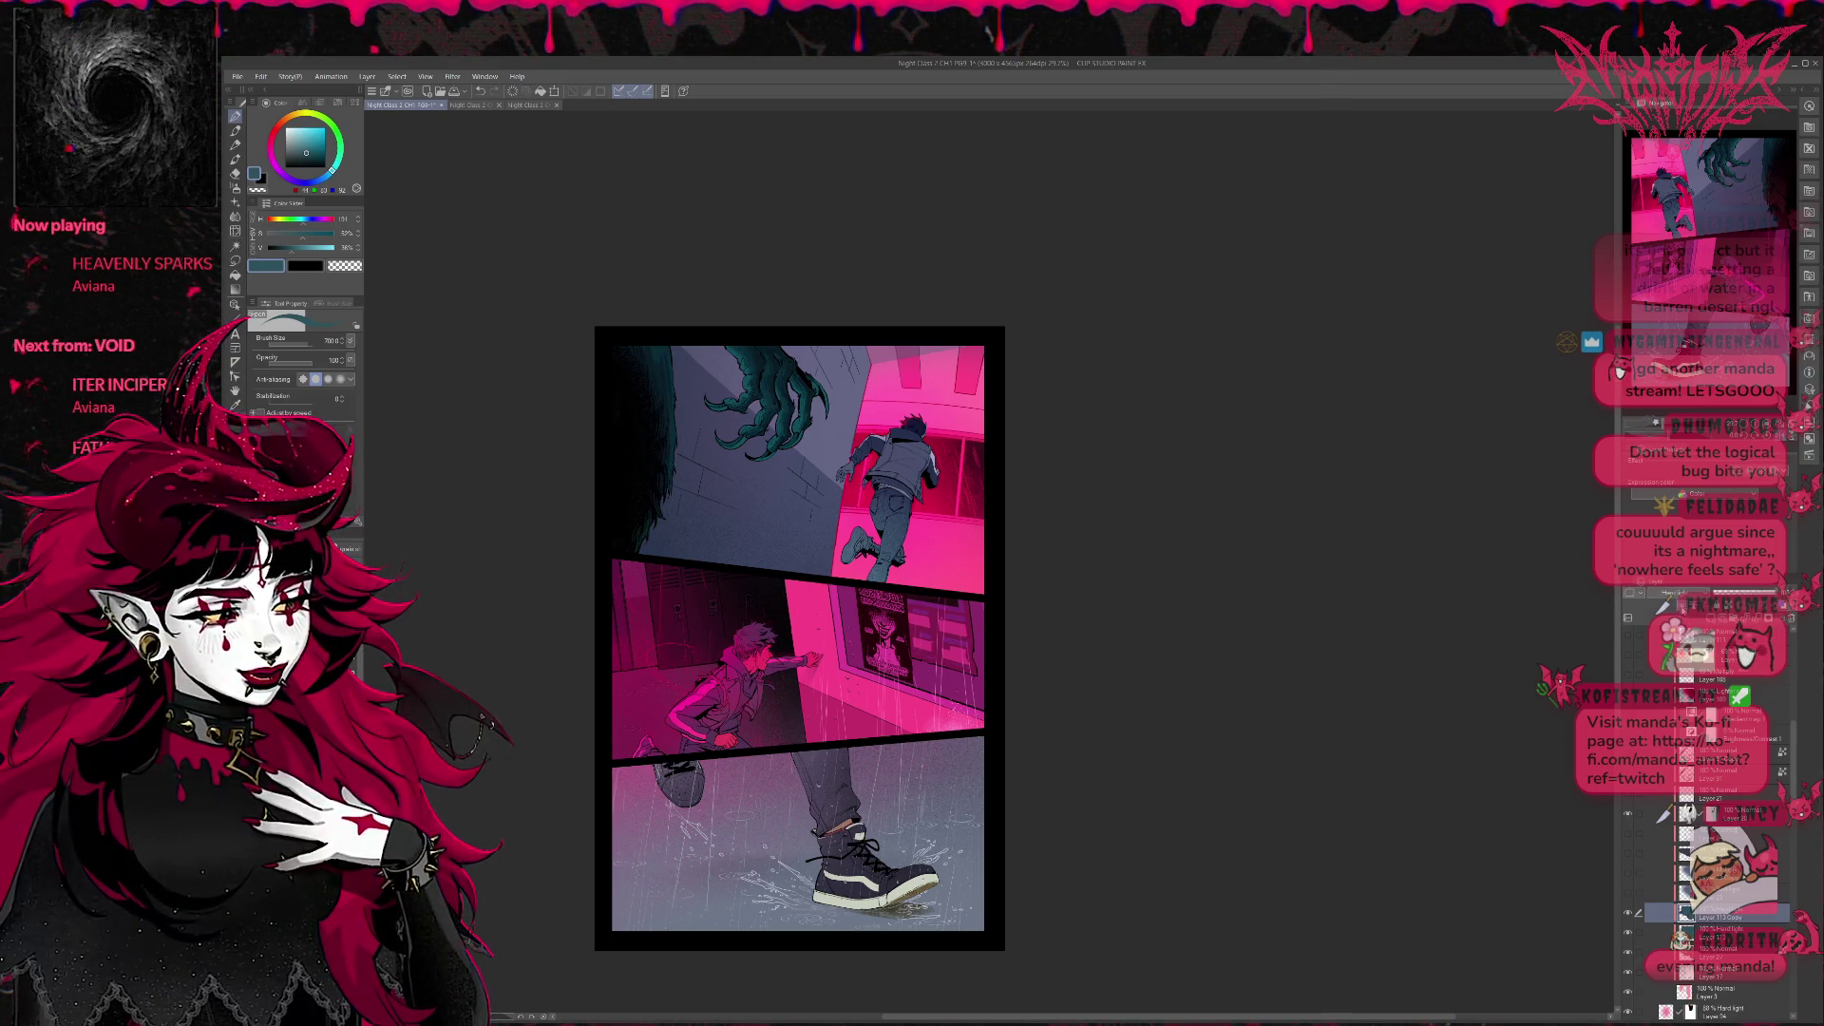
click(1619, 367)
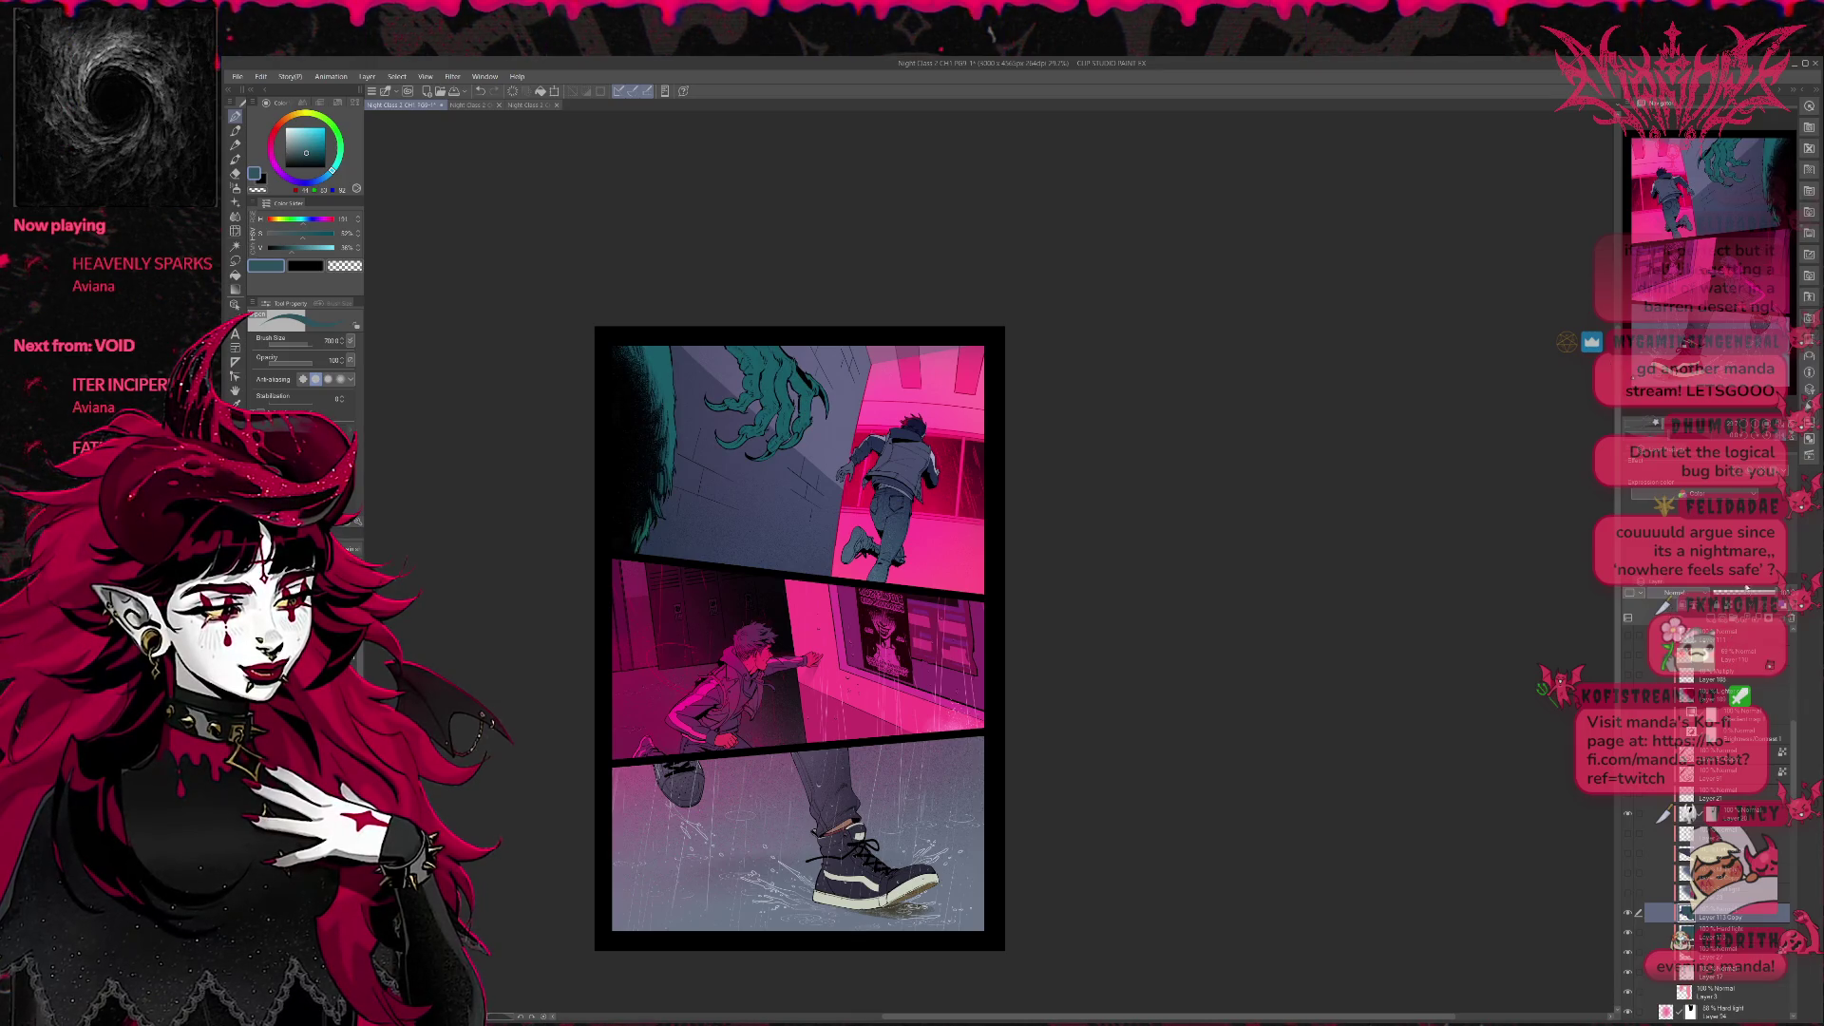
click(1619, 368)
click(1626, 367)
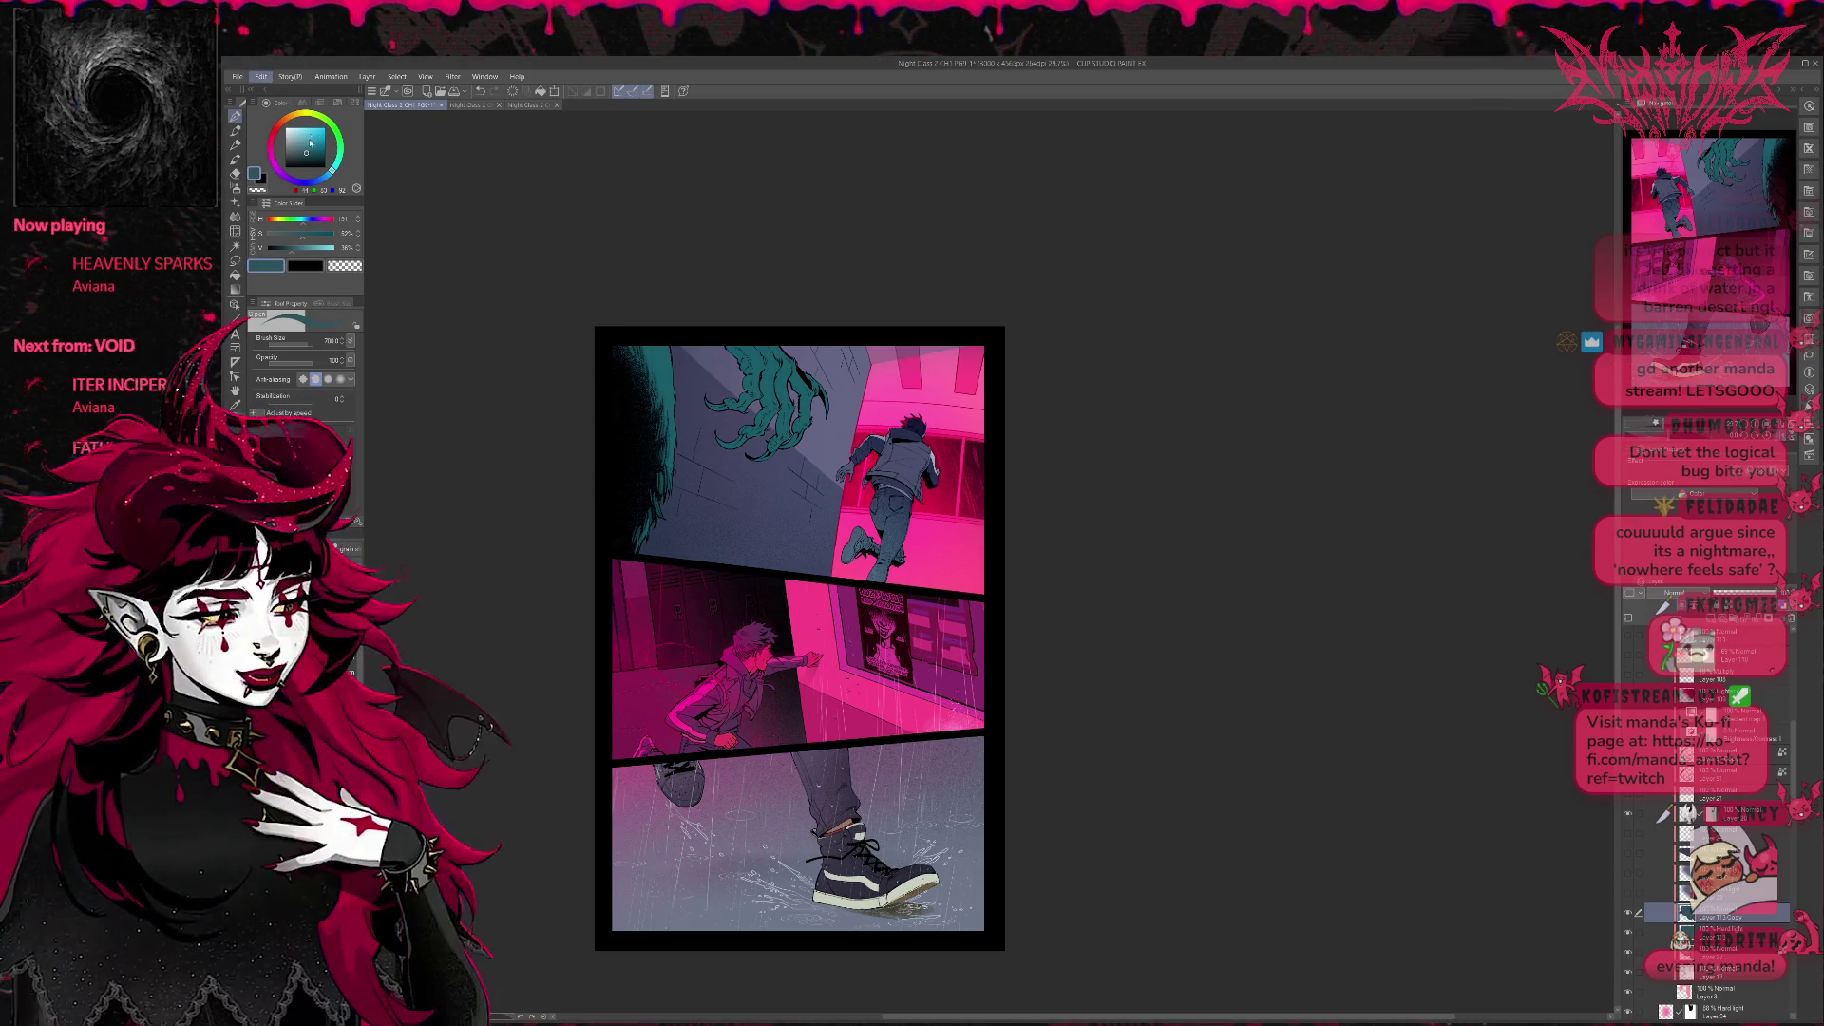
key(ctrl+s)
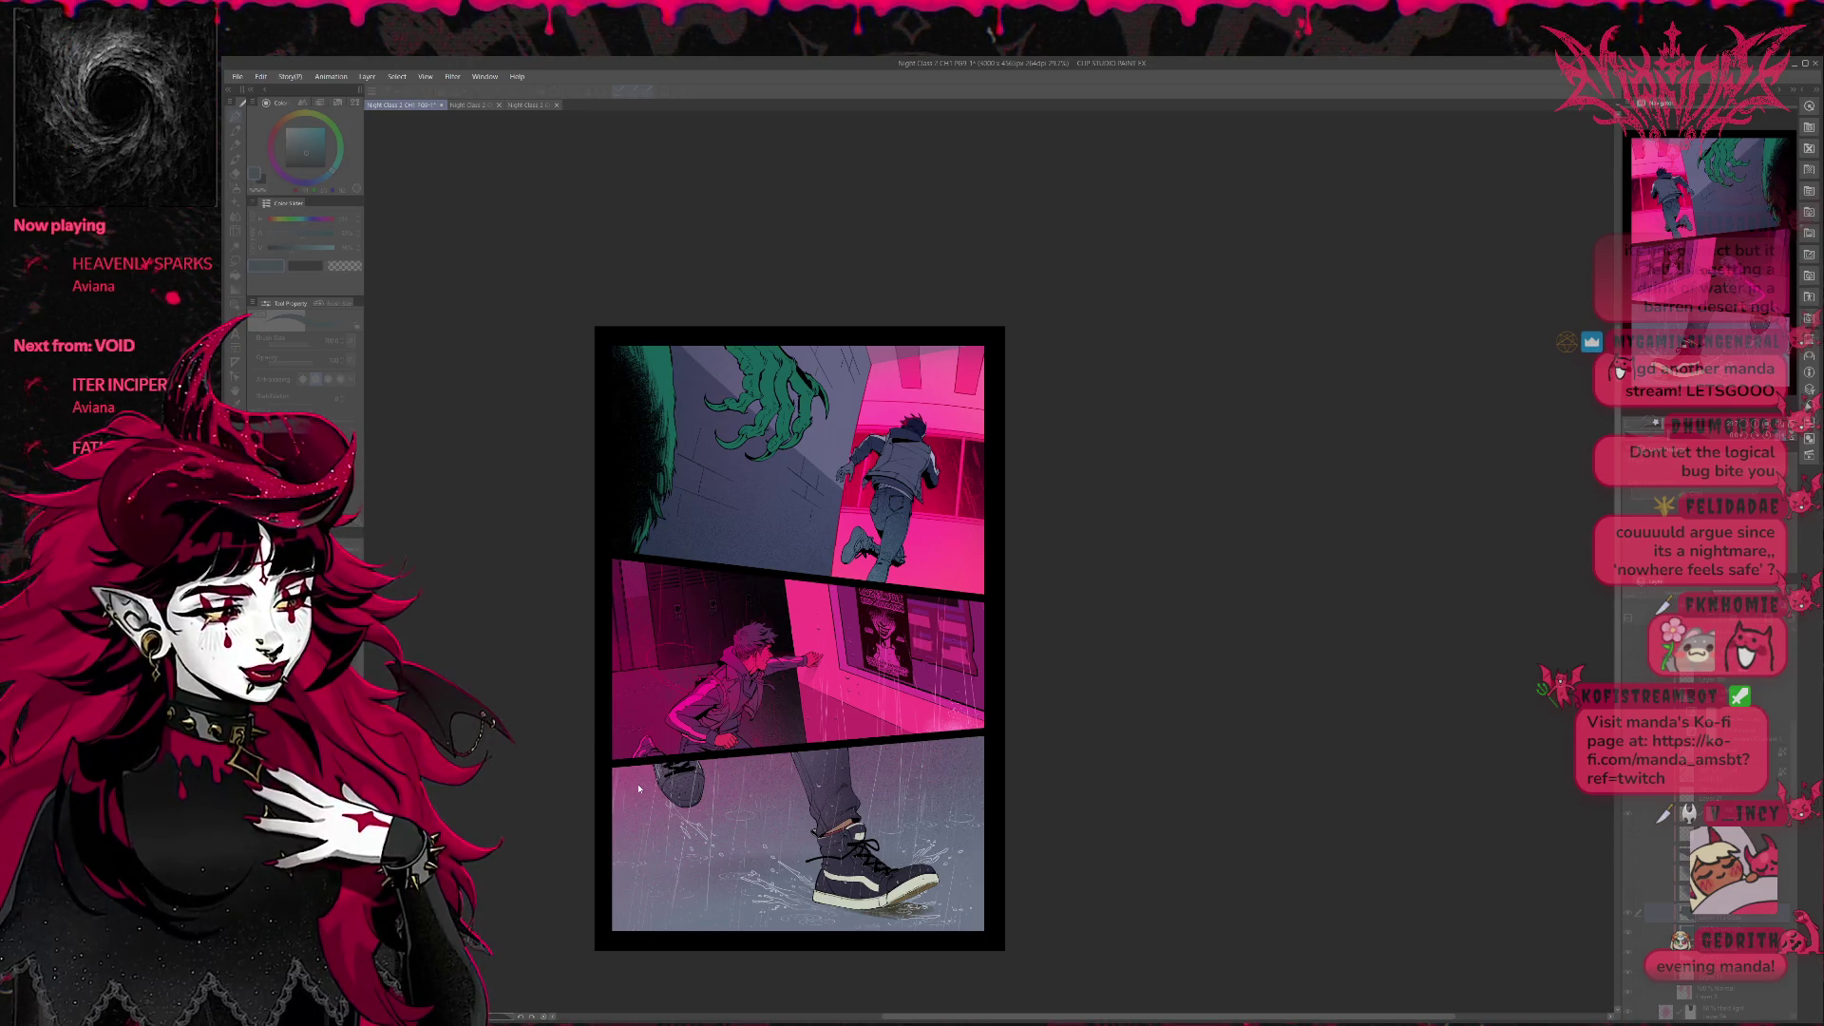
Undo/redo to compare claw greens, keep the brighter one, and bring the palettes back.
key(ctrl+z)
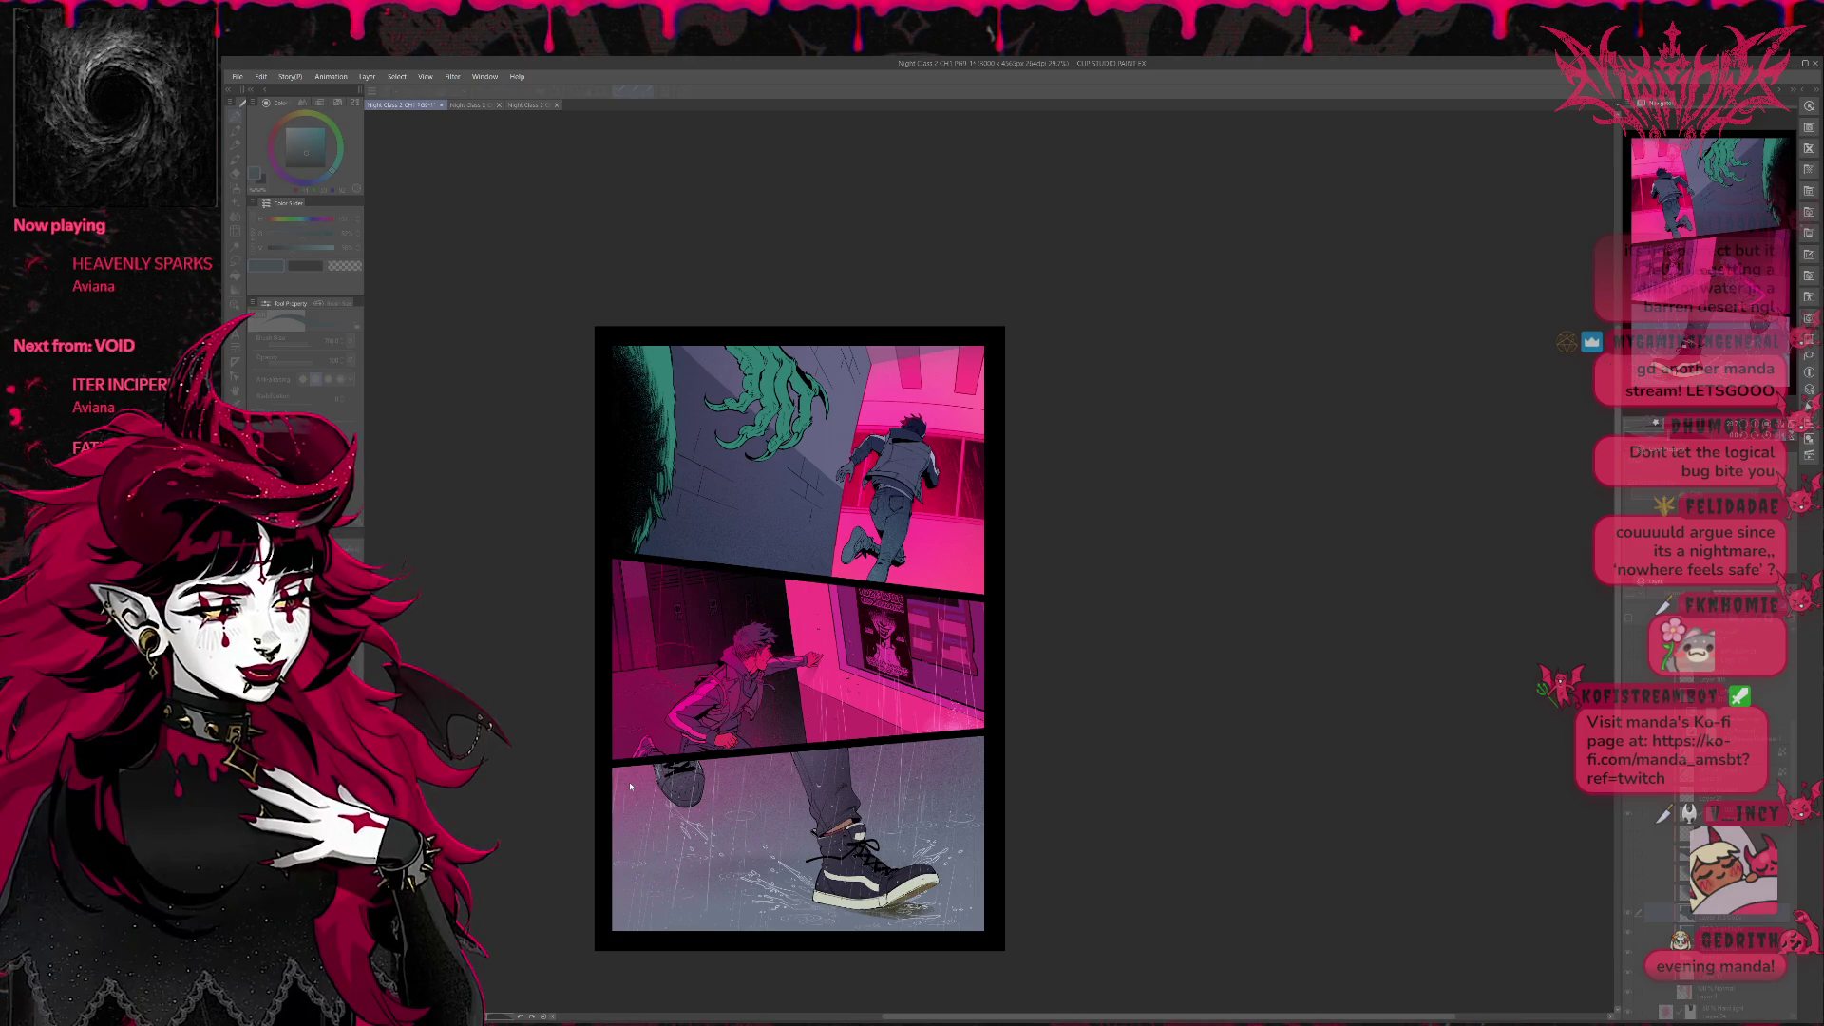
key(ctrl+z)
key(ctrl+y)
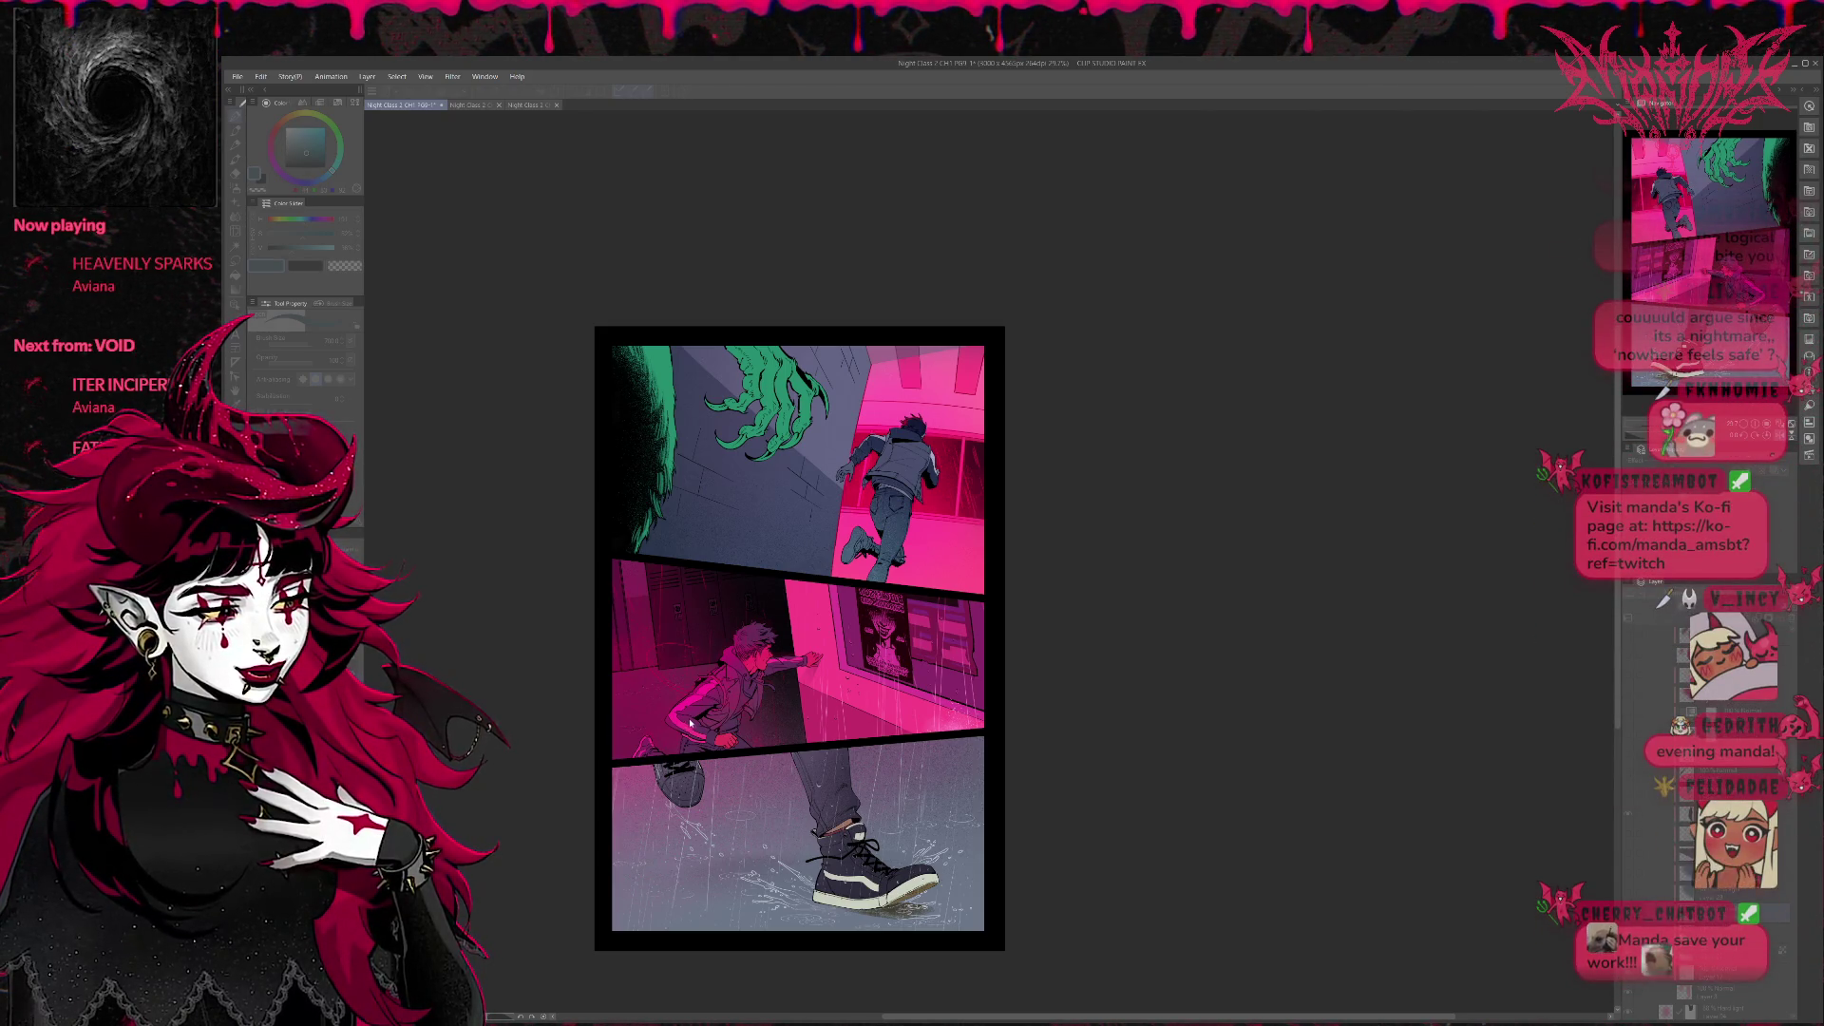
key(Tab)
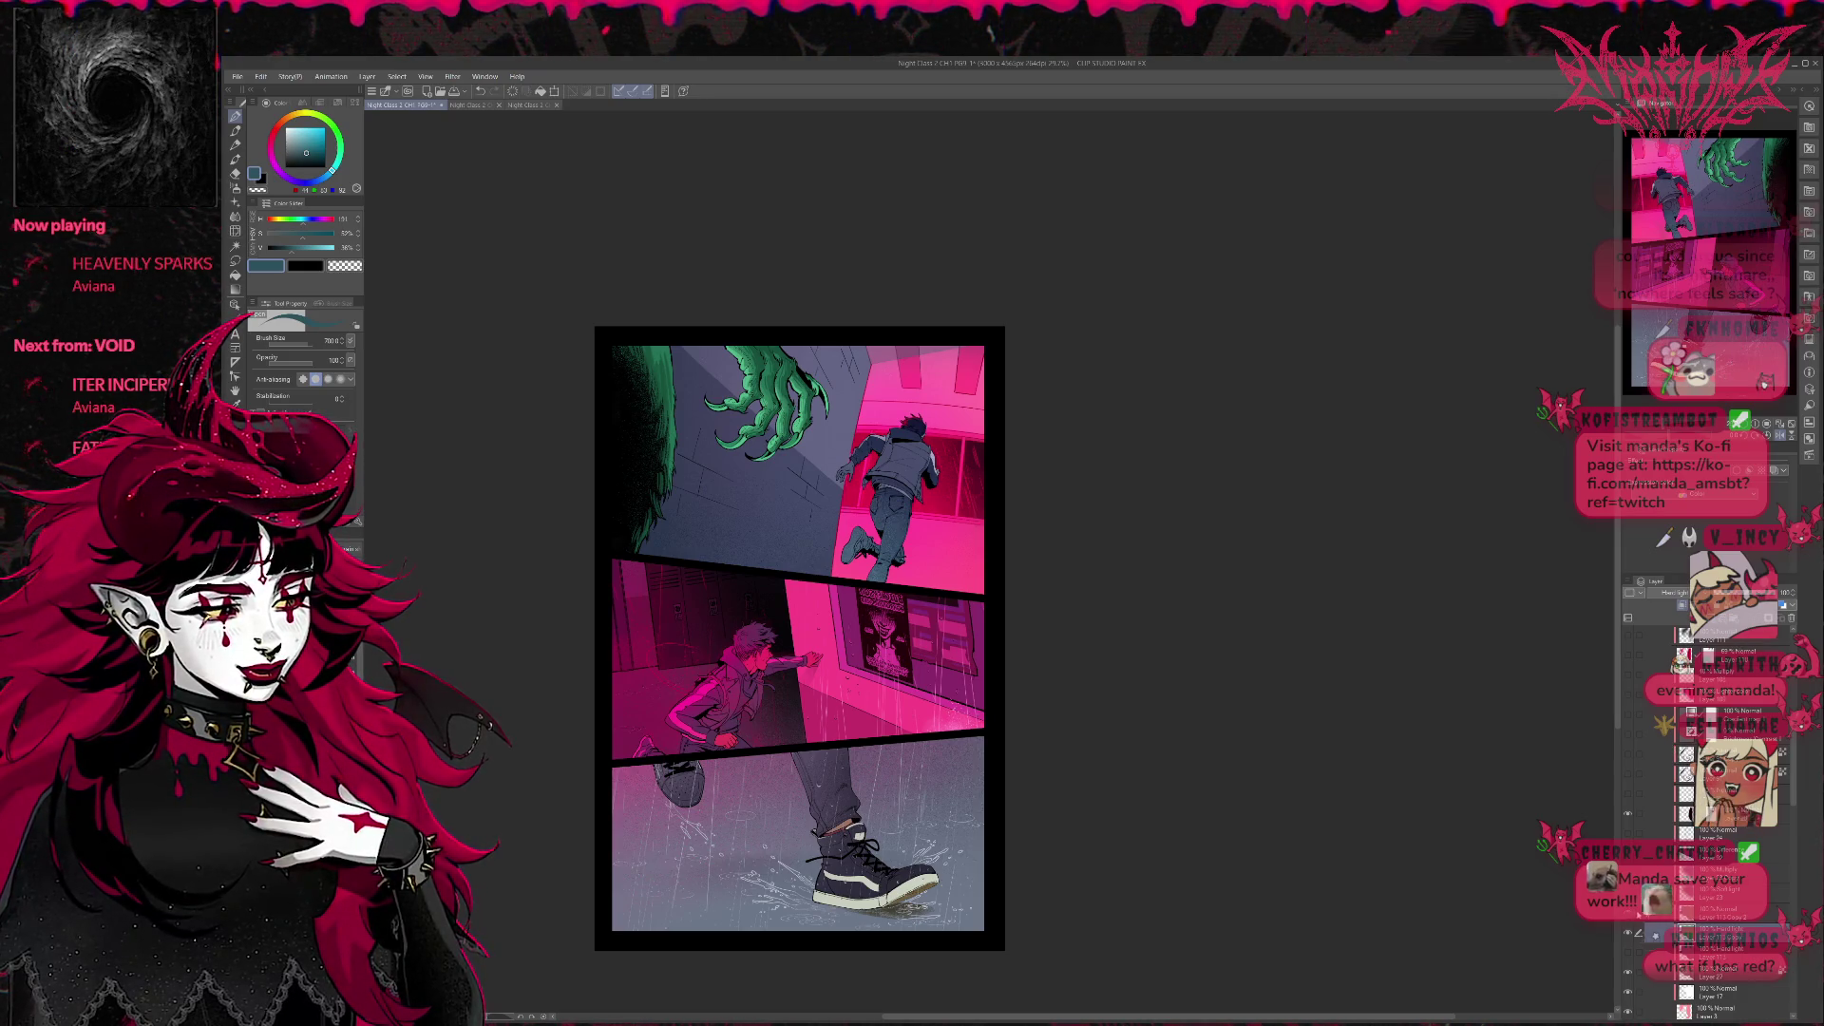
key(ctrl+z)
key(ctrl+y)
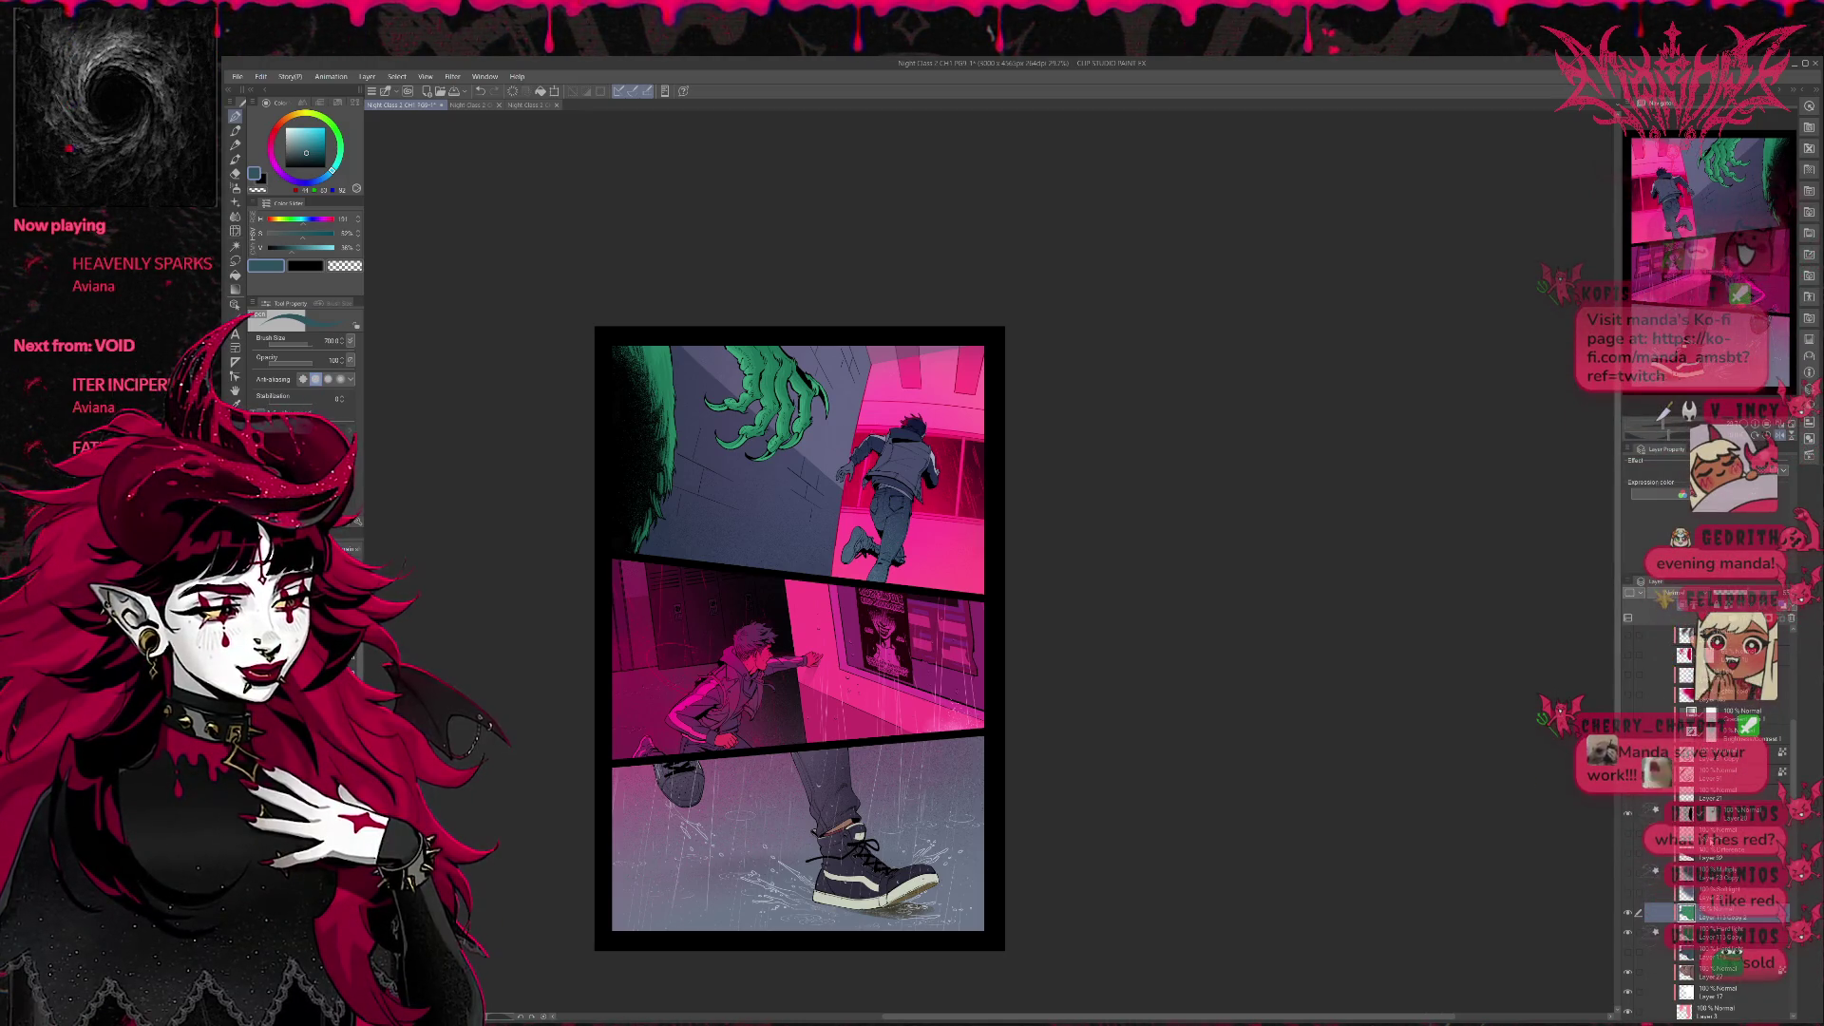
Compare the claw's green on and off, then toggle the gradient map from pale cyan to dull grey.
key(p)
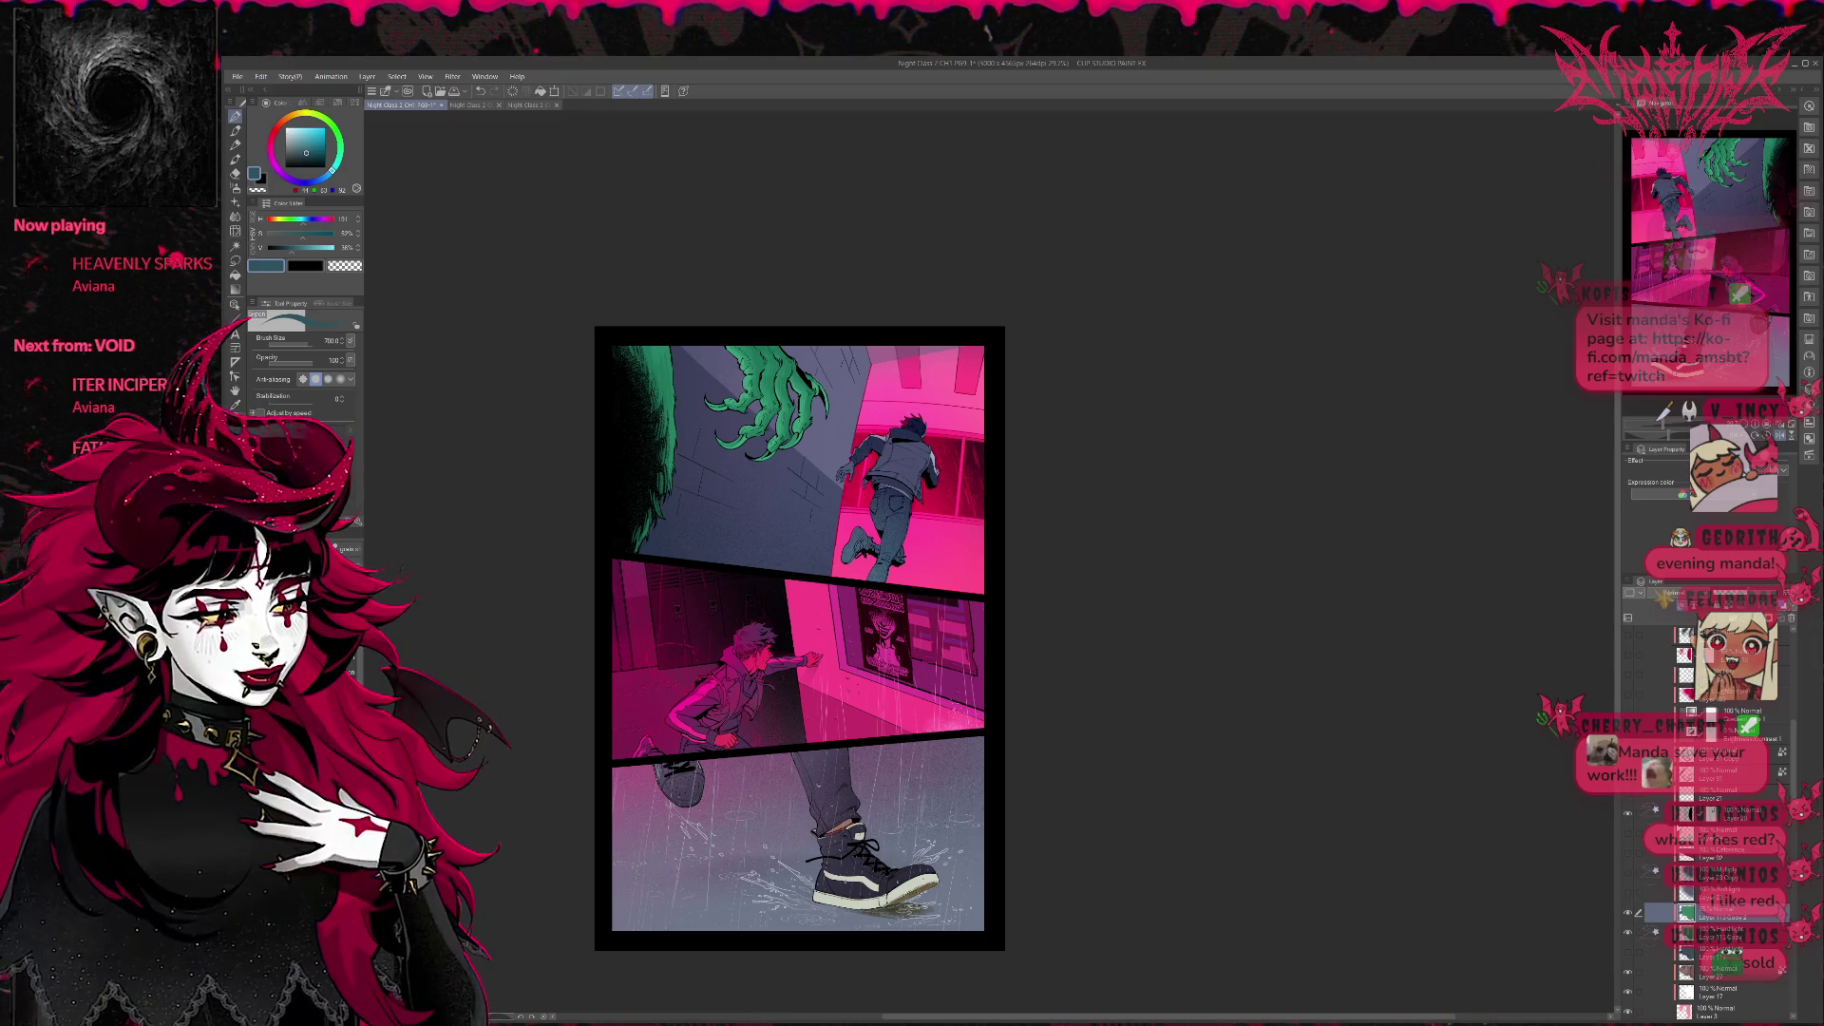
click(1627, 895)
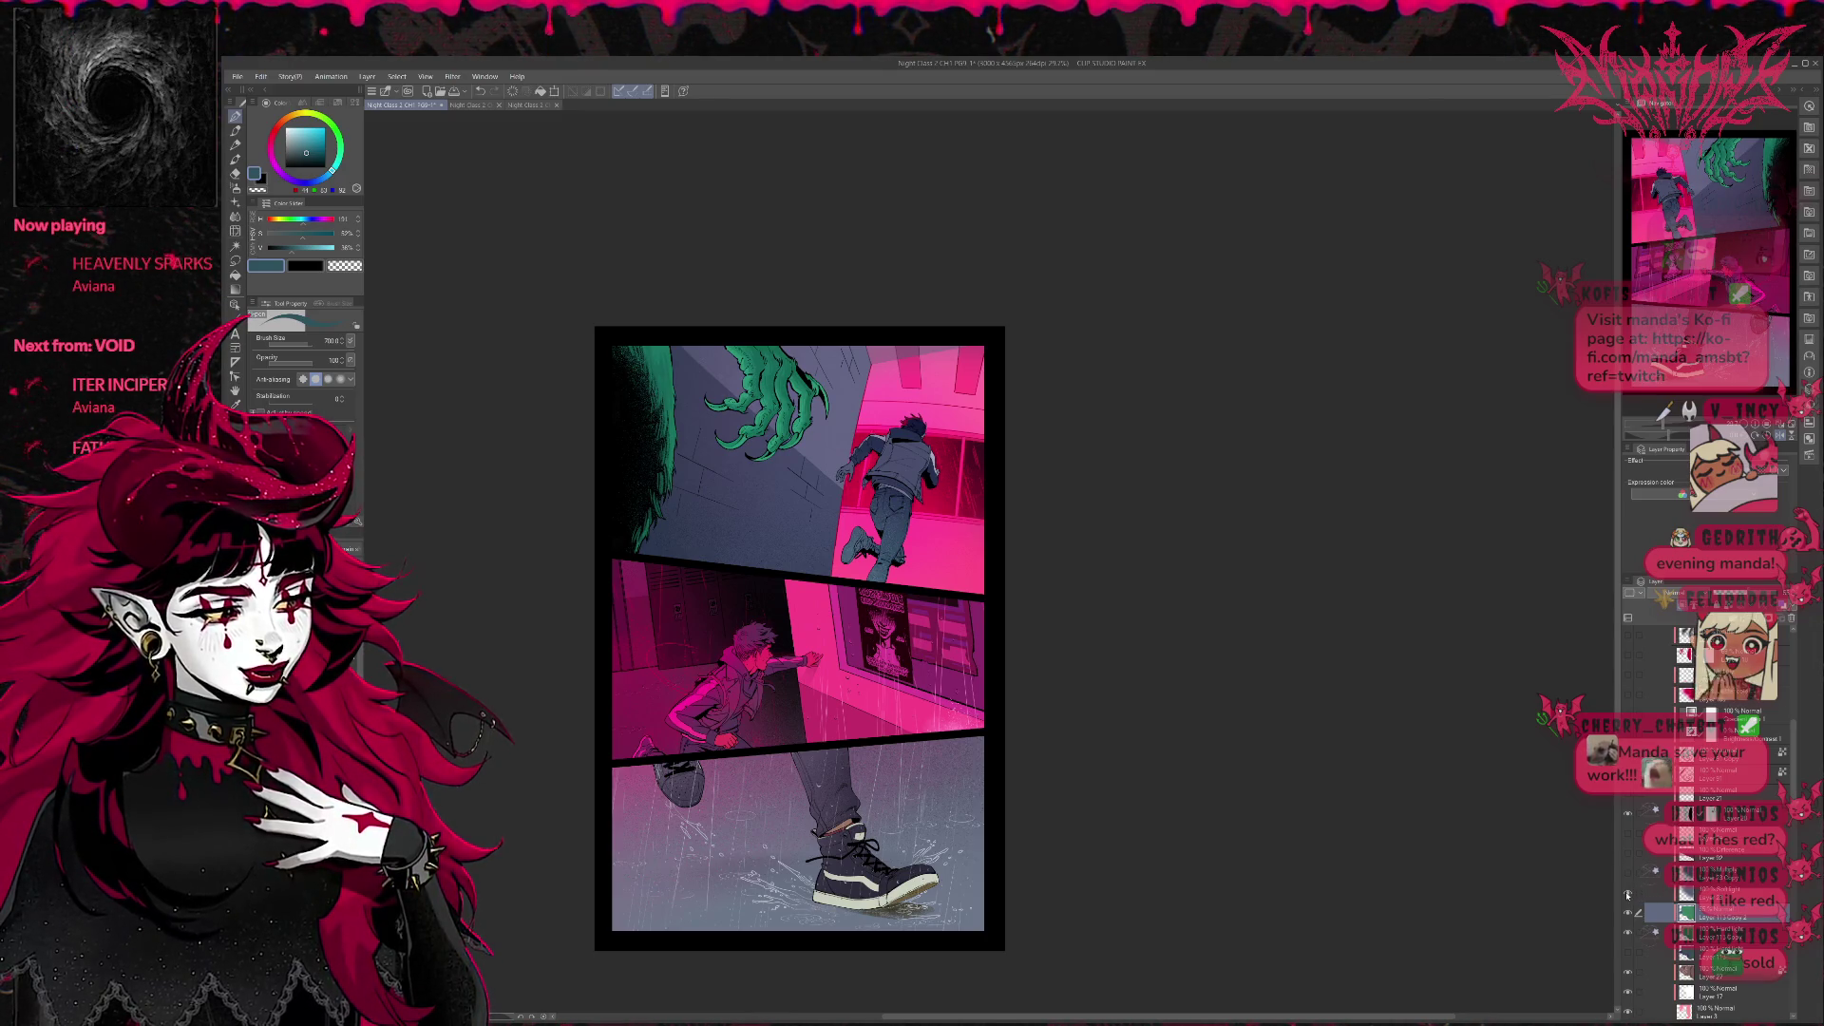
click(1627, 895)
click(1629, 850)
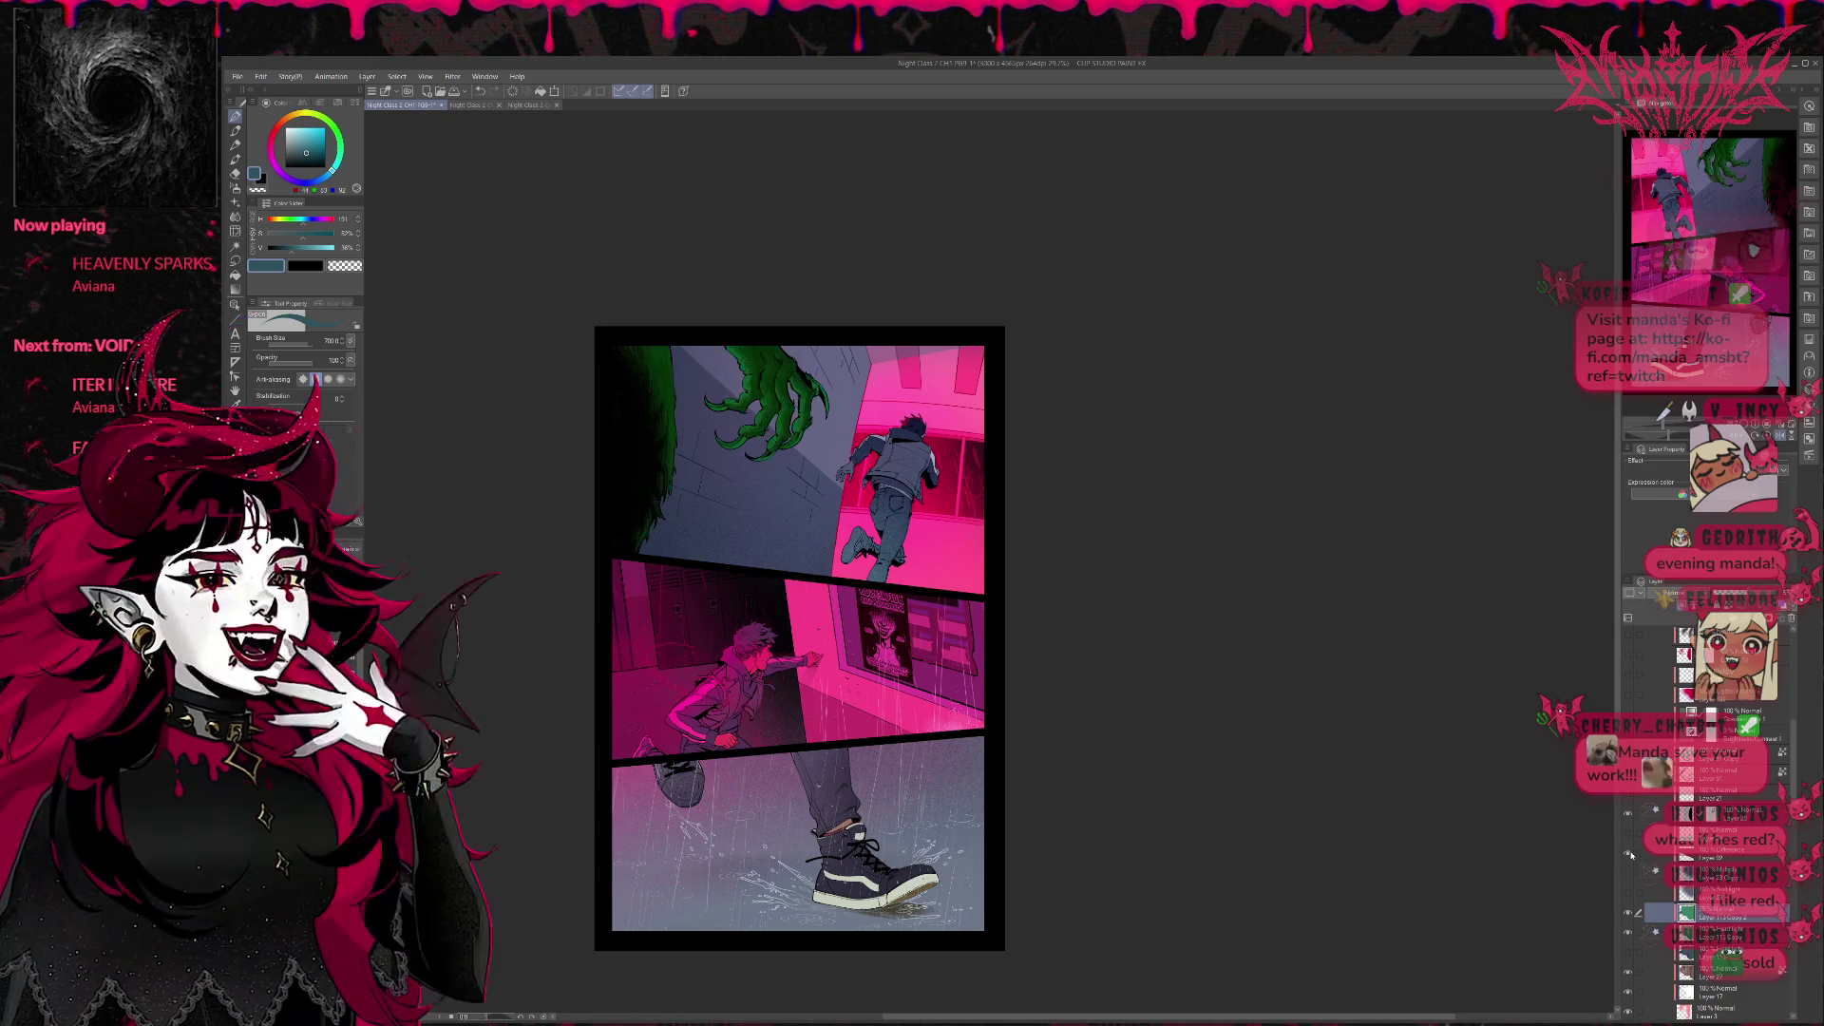
click(1630, 846)
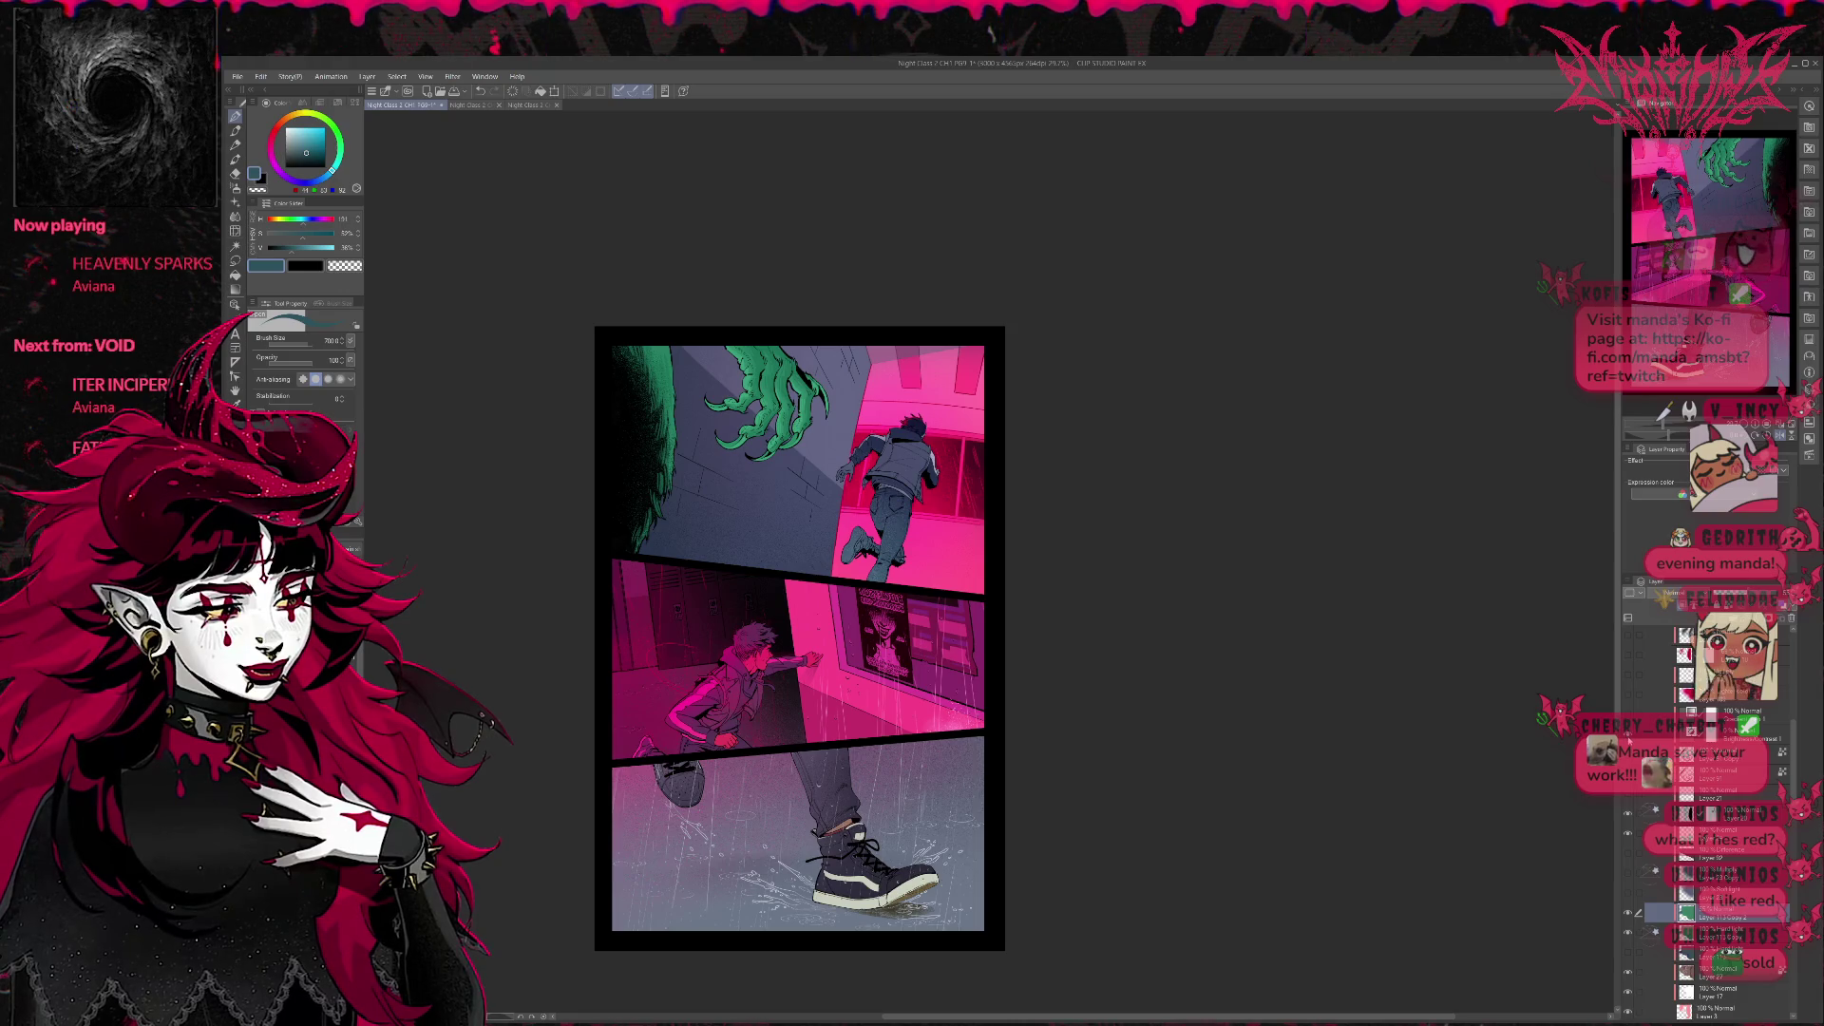
click(1710, 735)
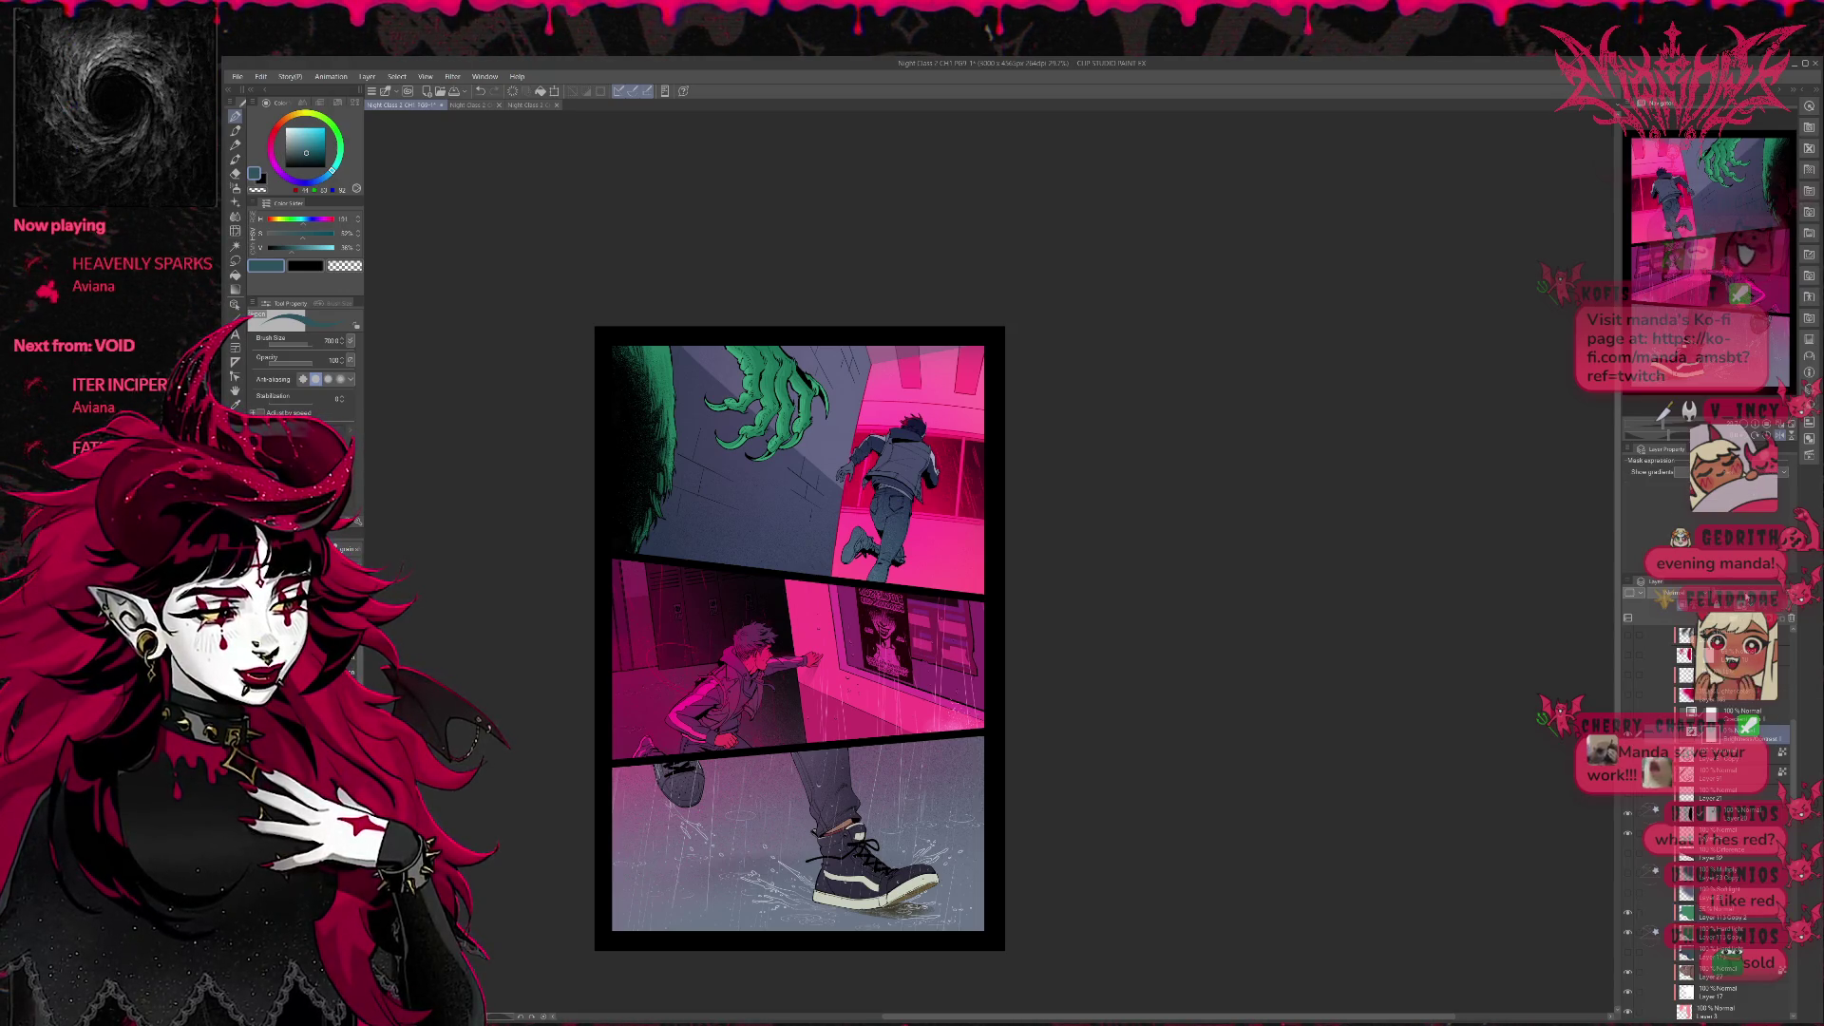
click(1627, 735)
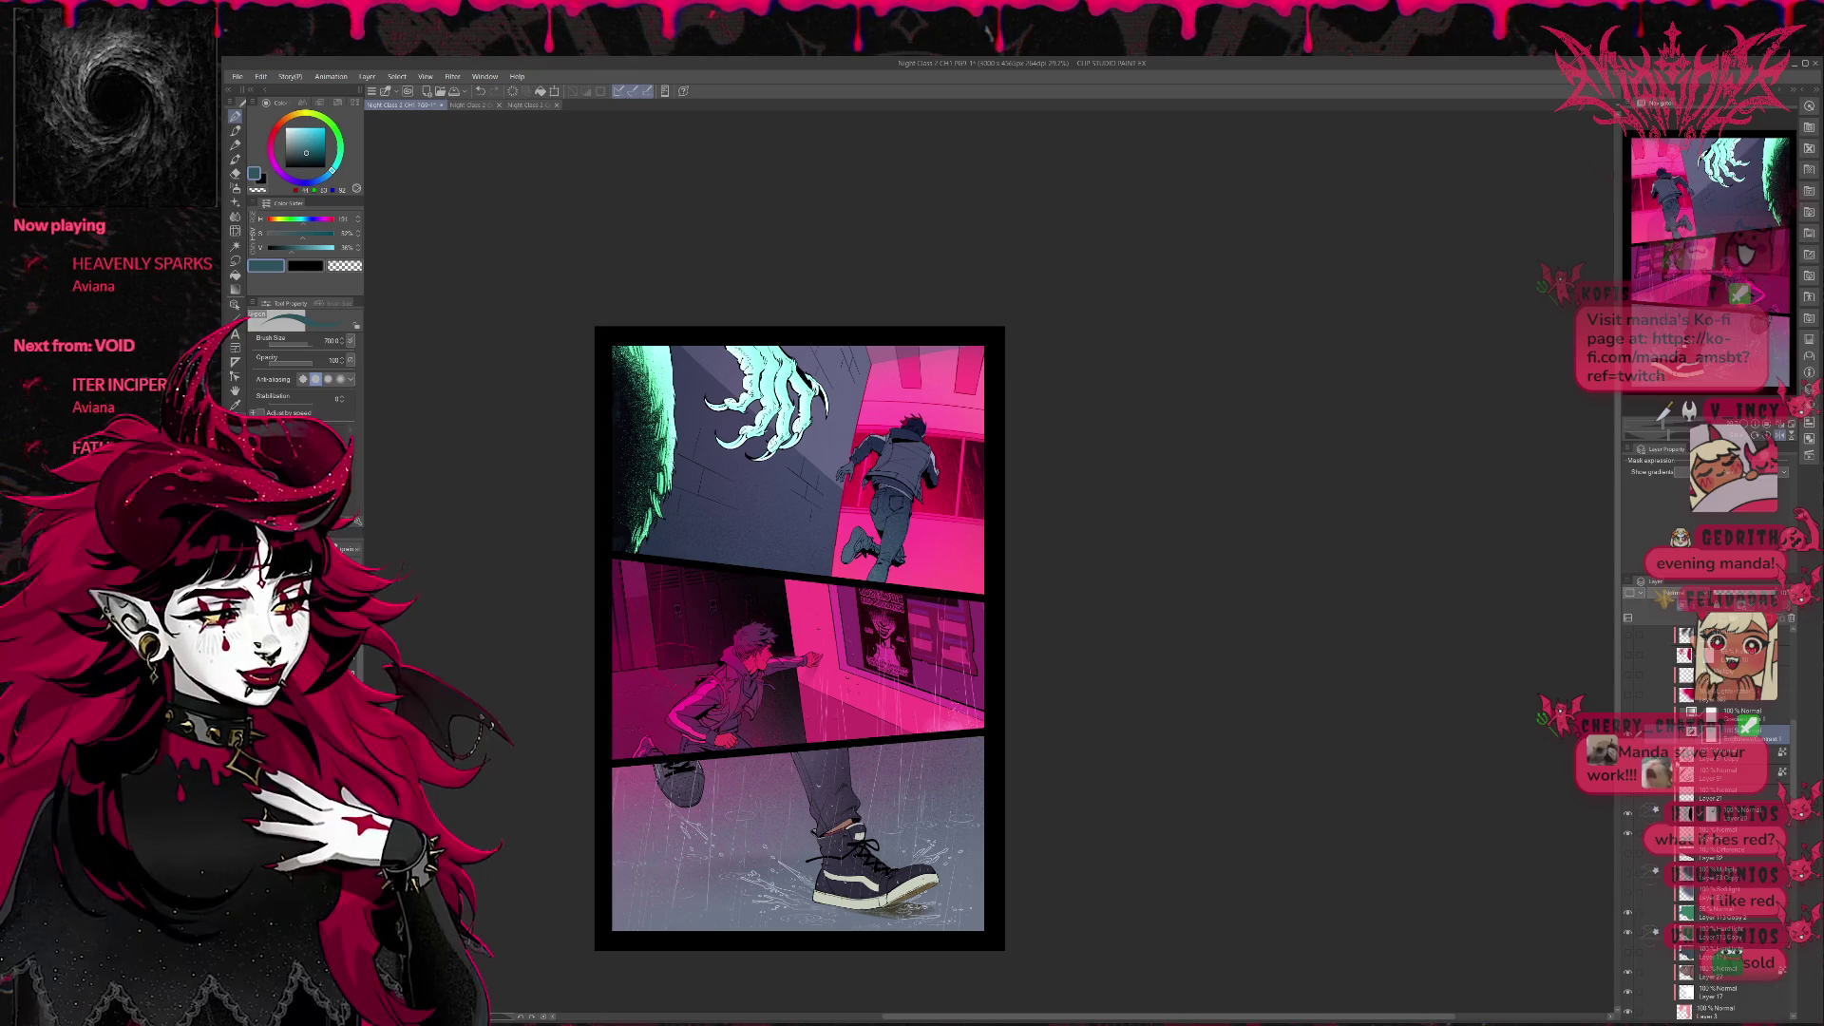
click(1627, 734)
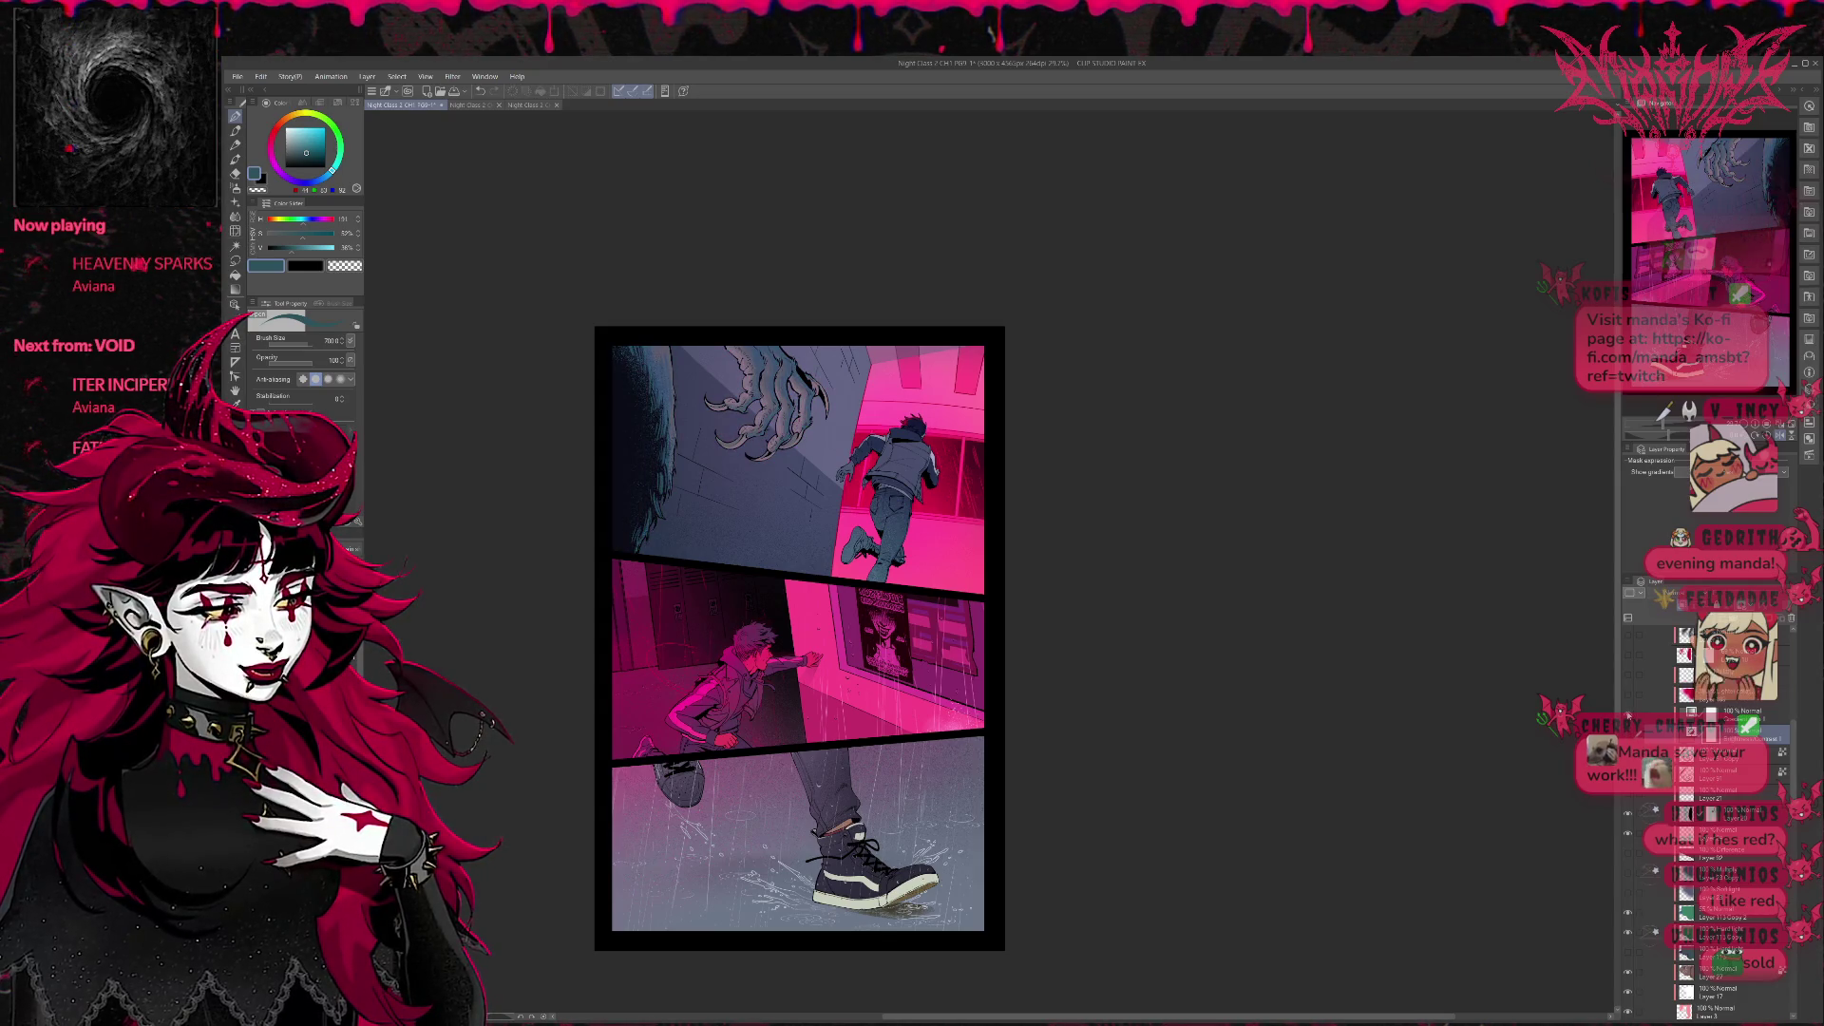
Undo/redo between grey, teal and green versions of the claw and foliage, landing on green.
click(1710, 710)
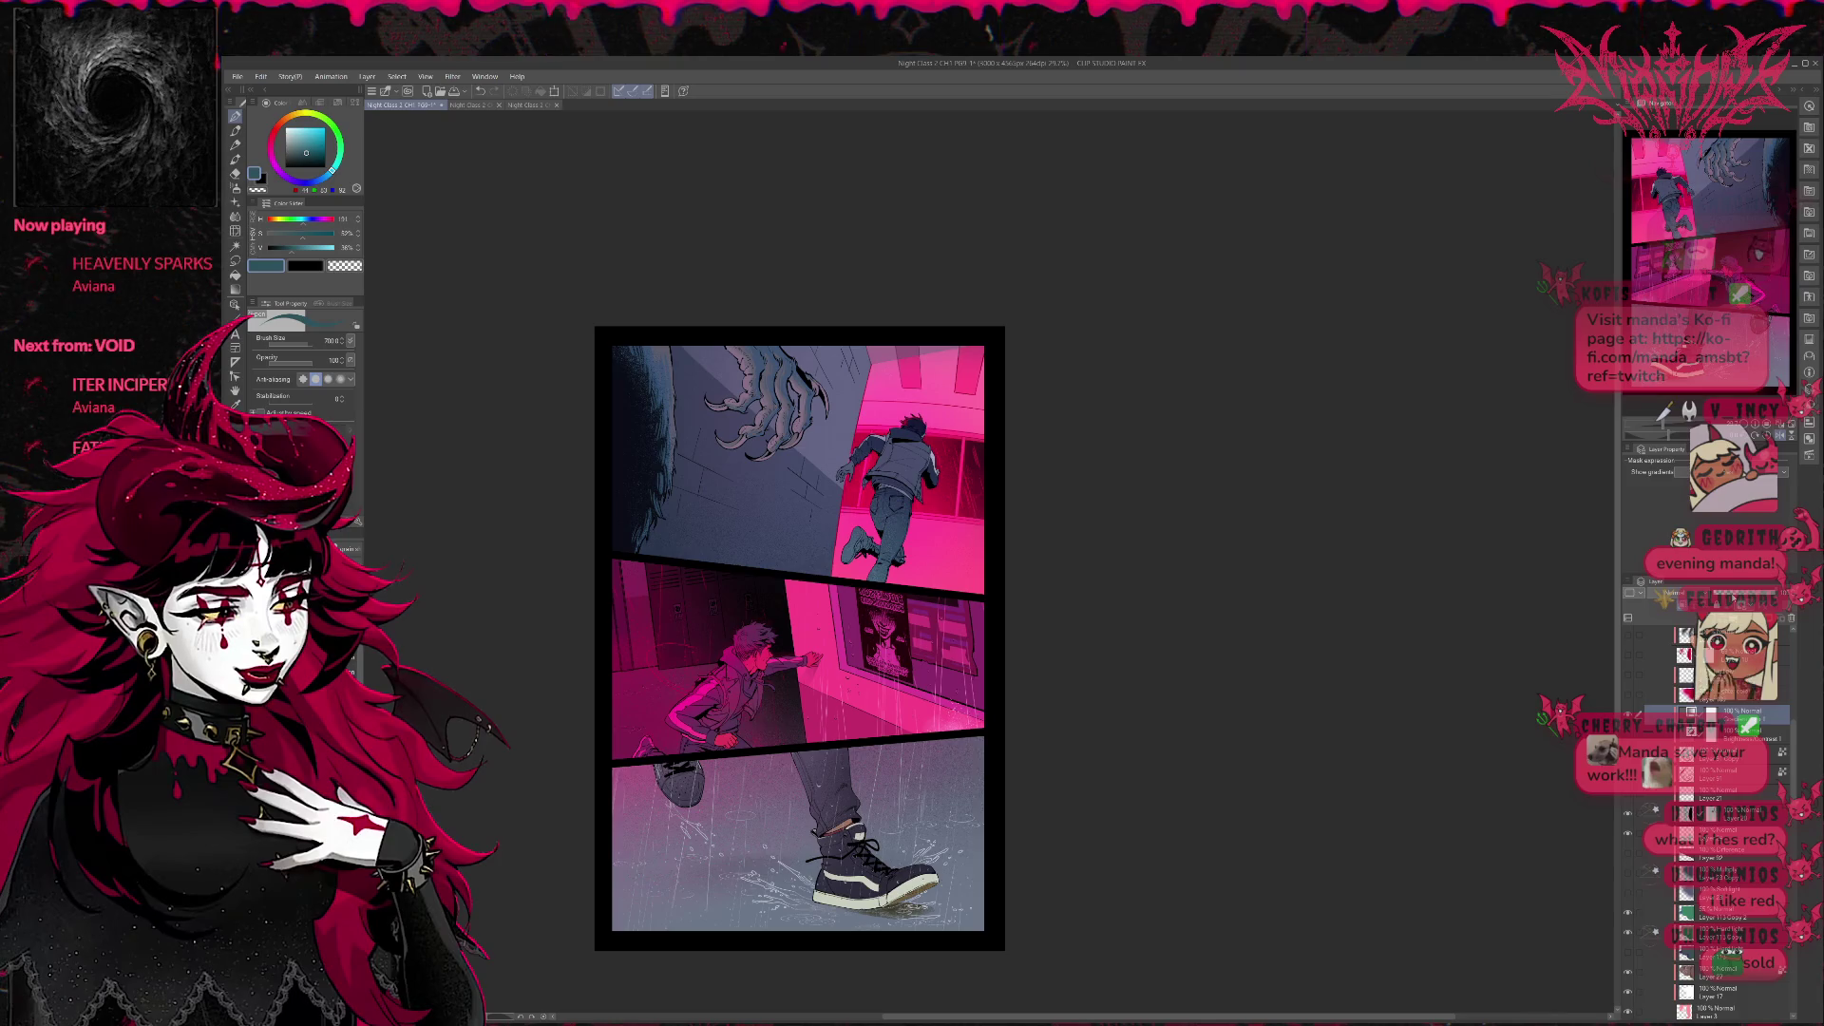
key(ctrl+z)
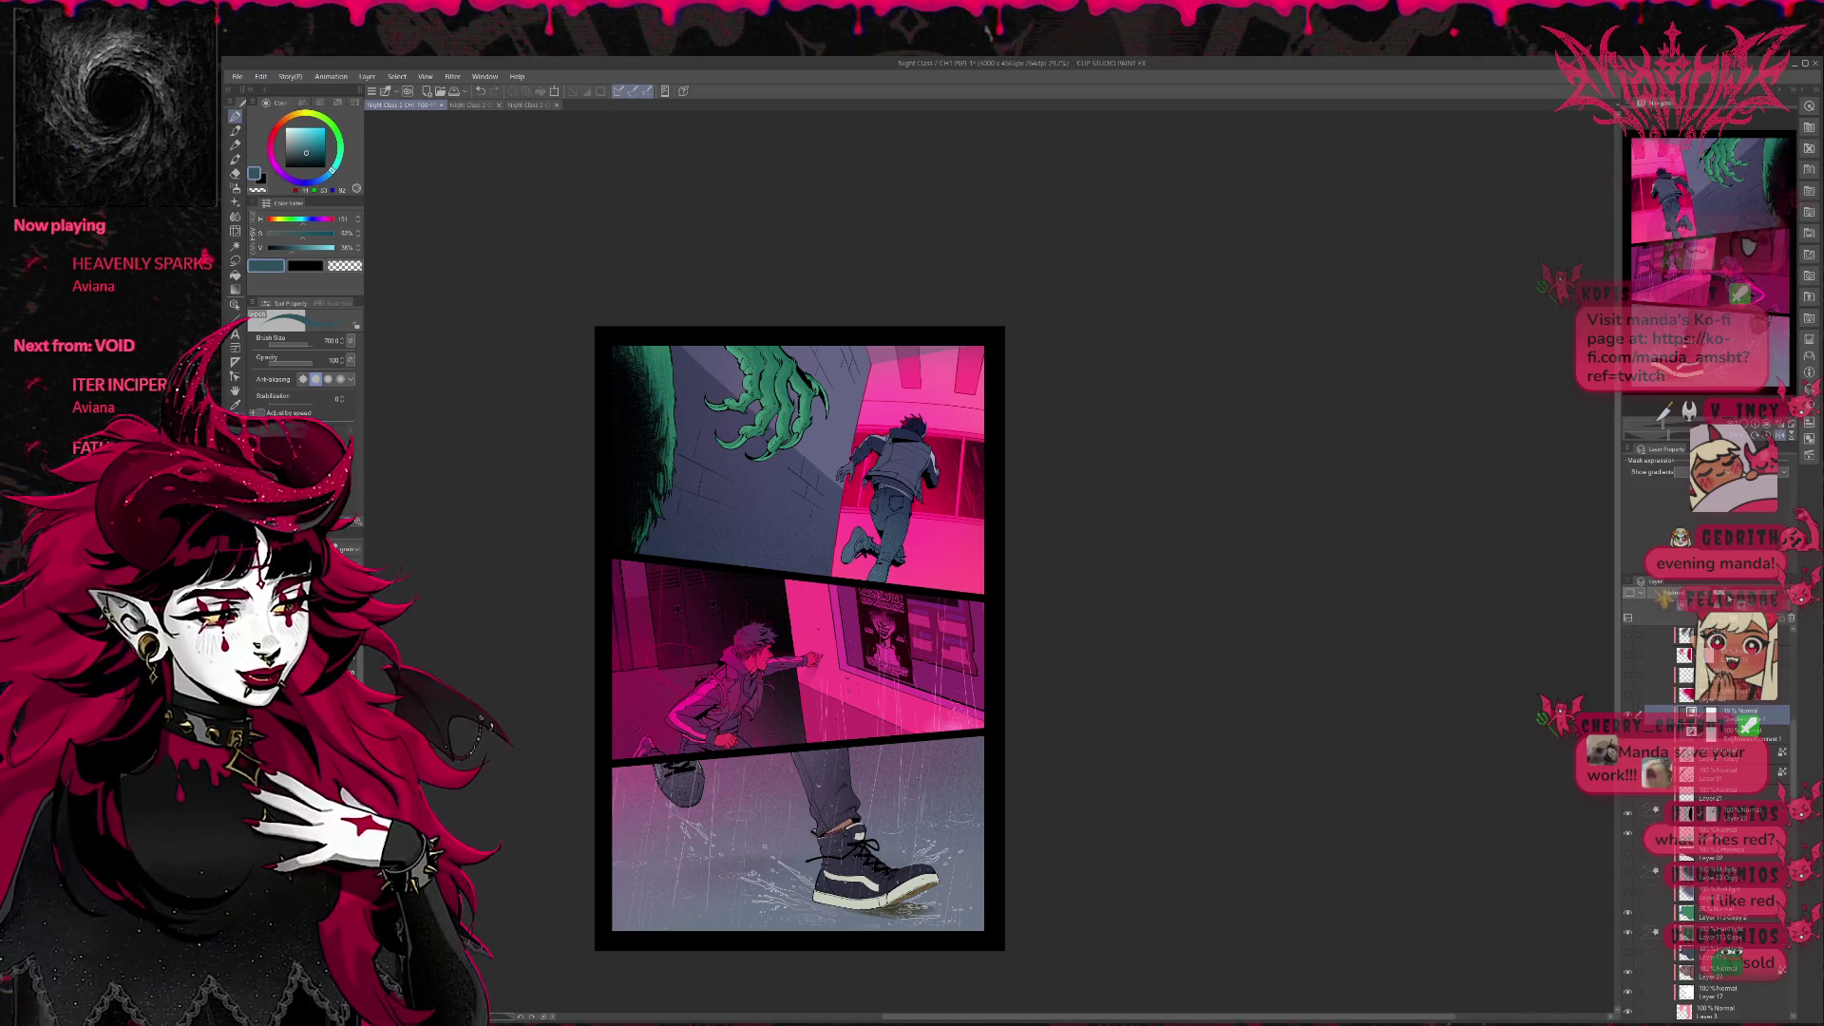
key(ctrl+y)
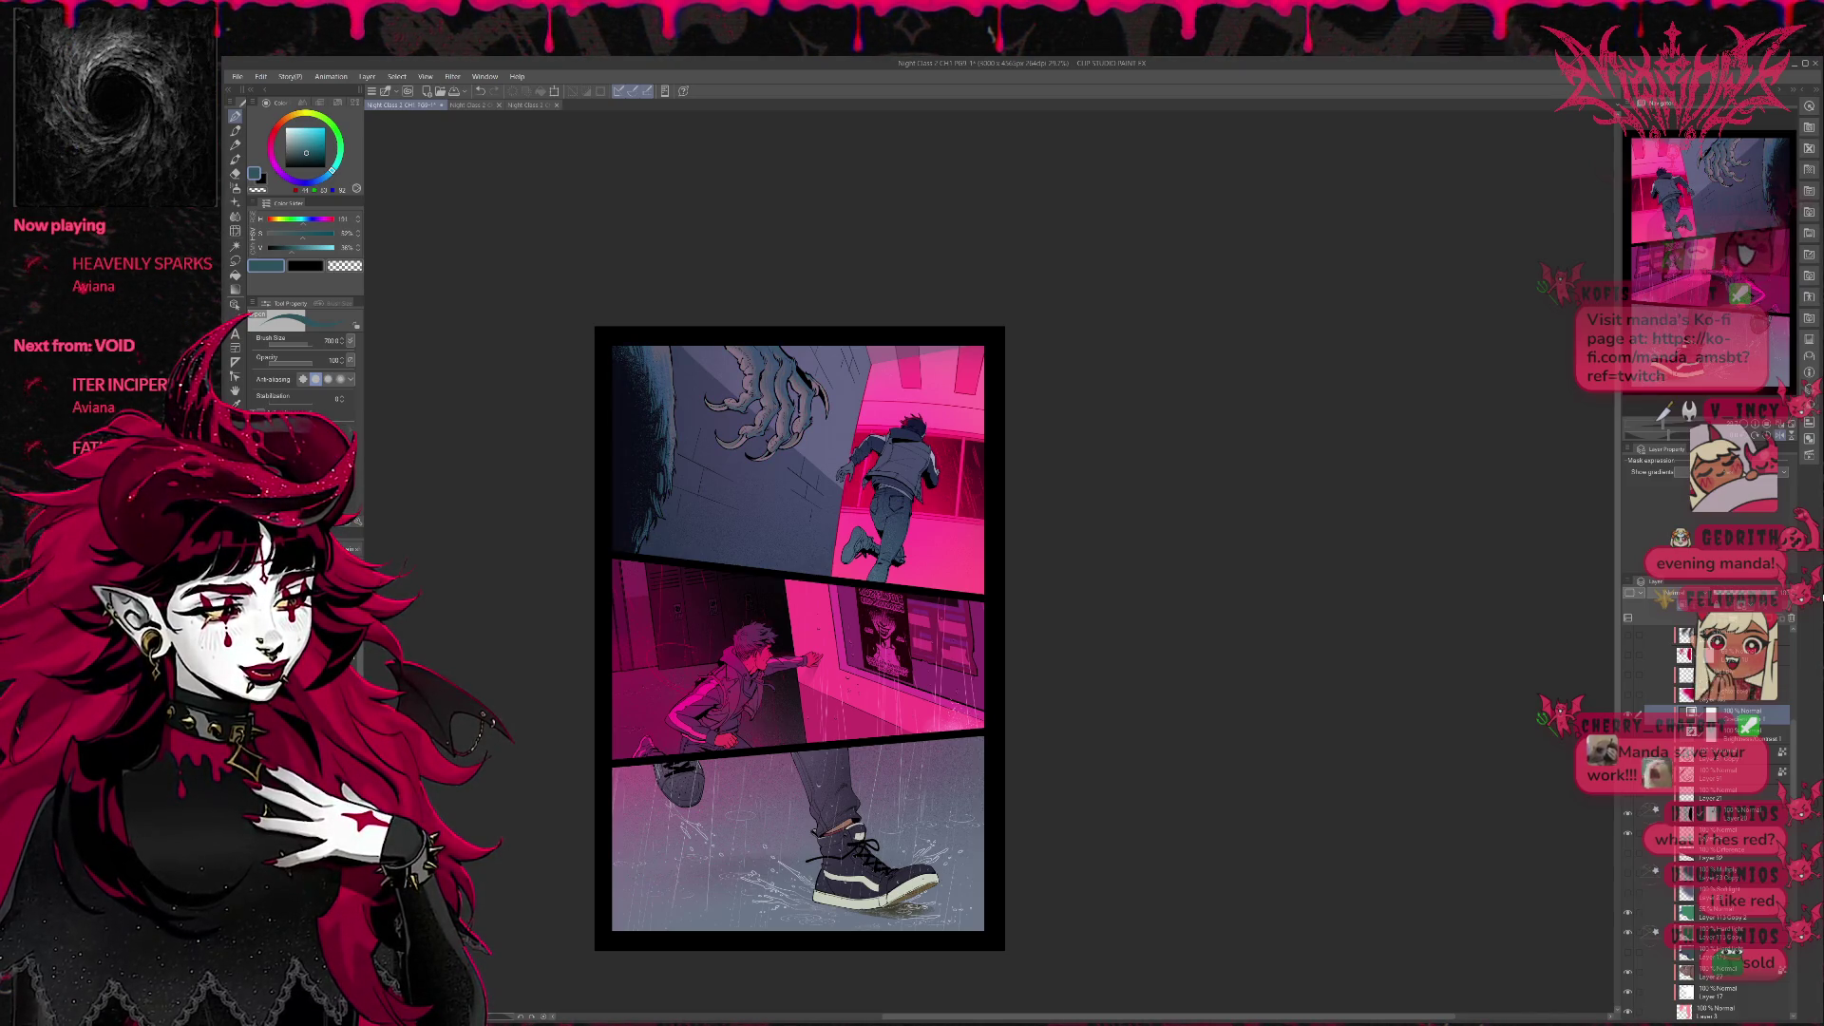
key(ctrl+z)
key(ctrl+y)
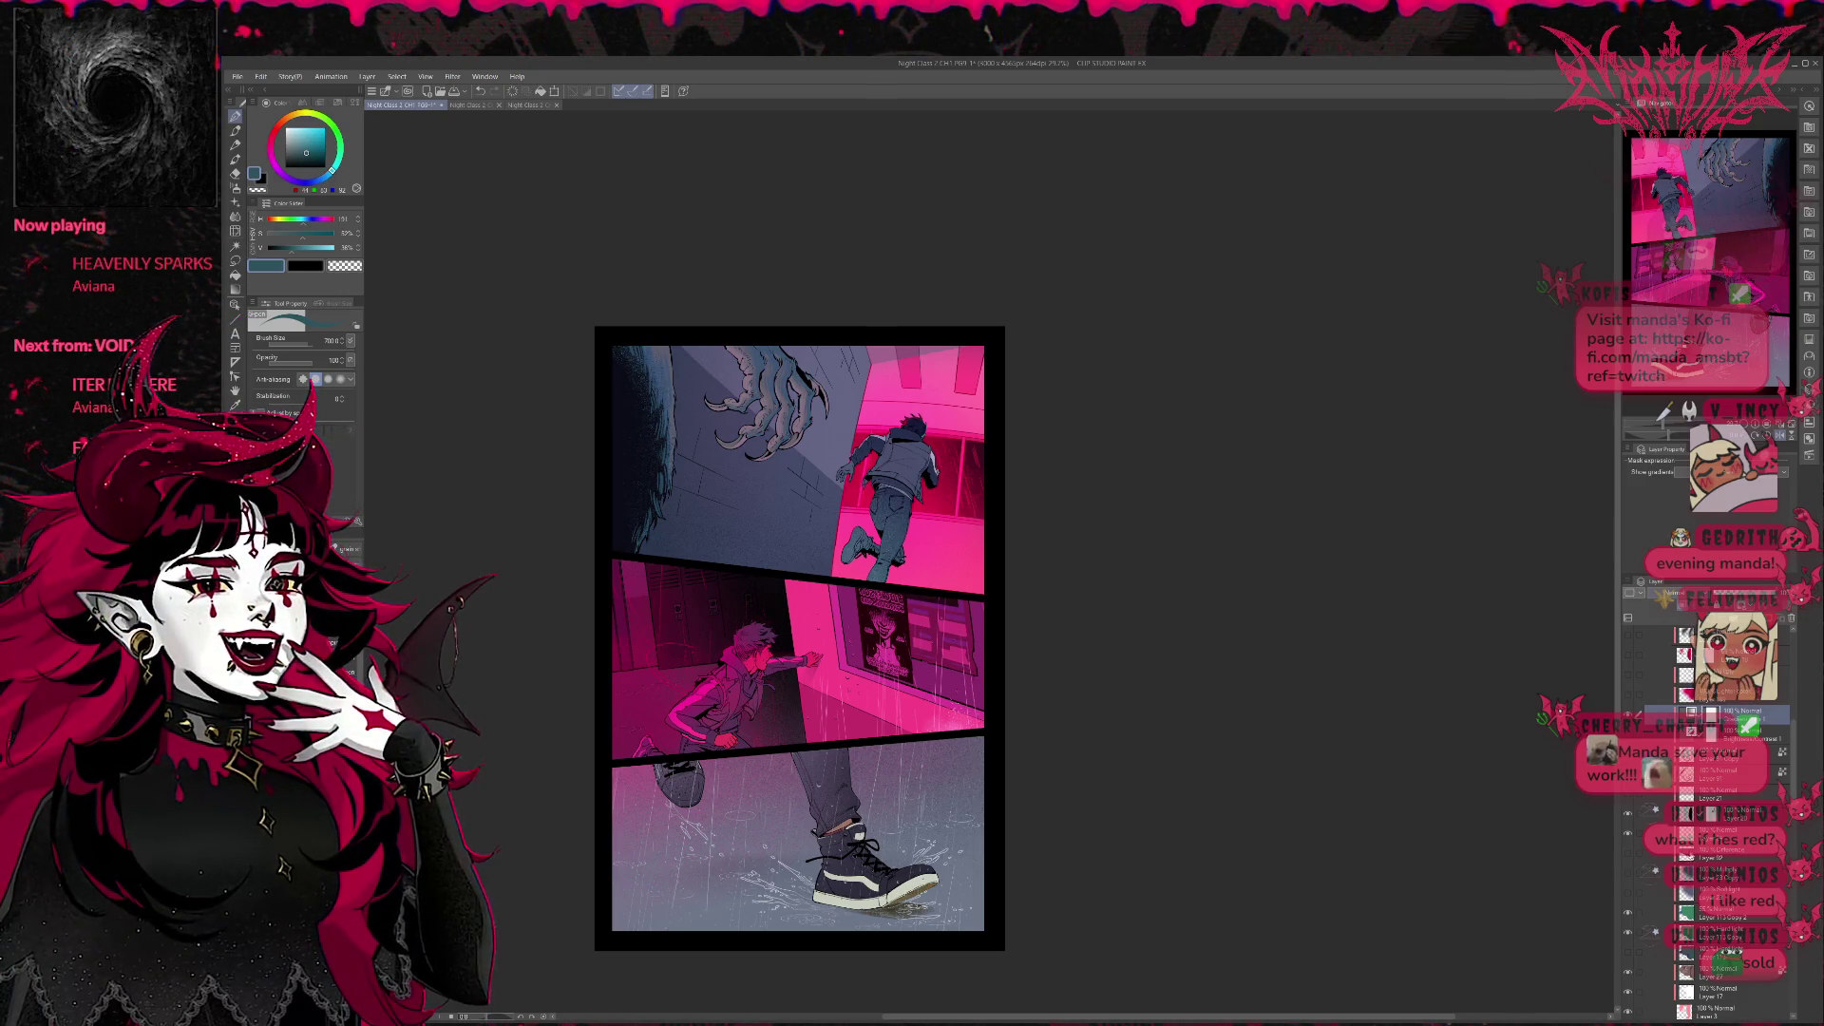
key(ctrl+z)
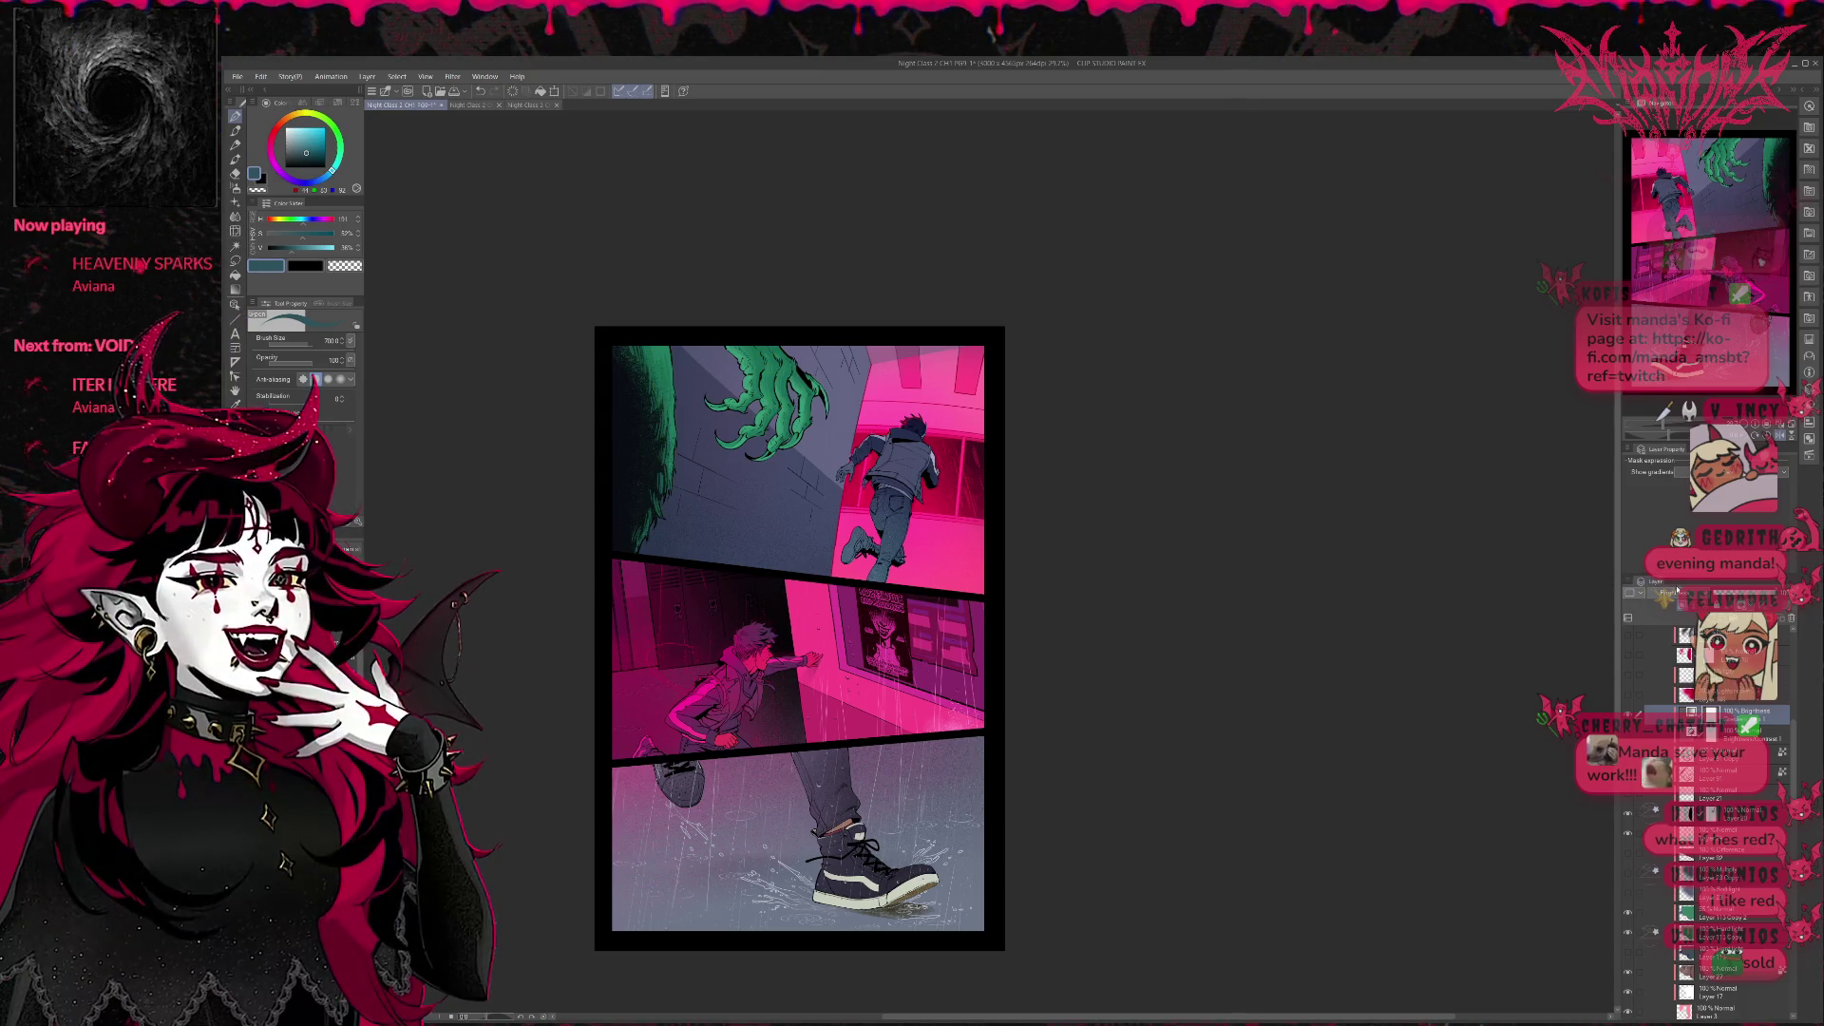
key(ctrl+y)
key(ctrl+z)
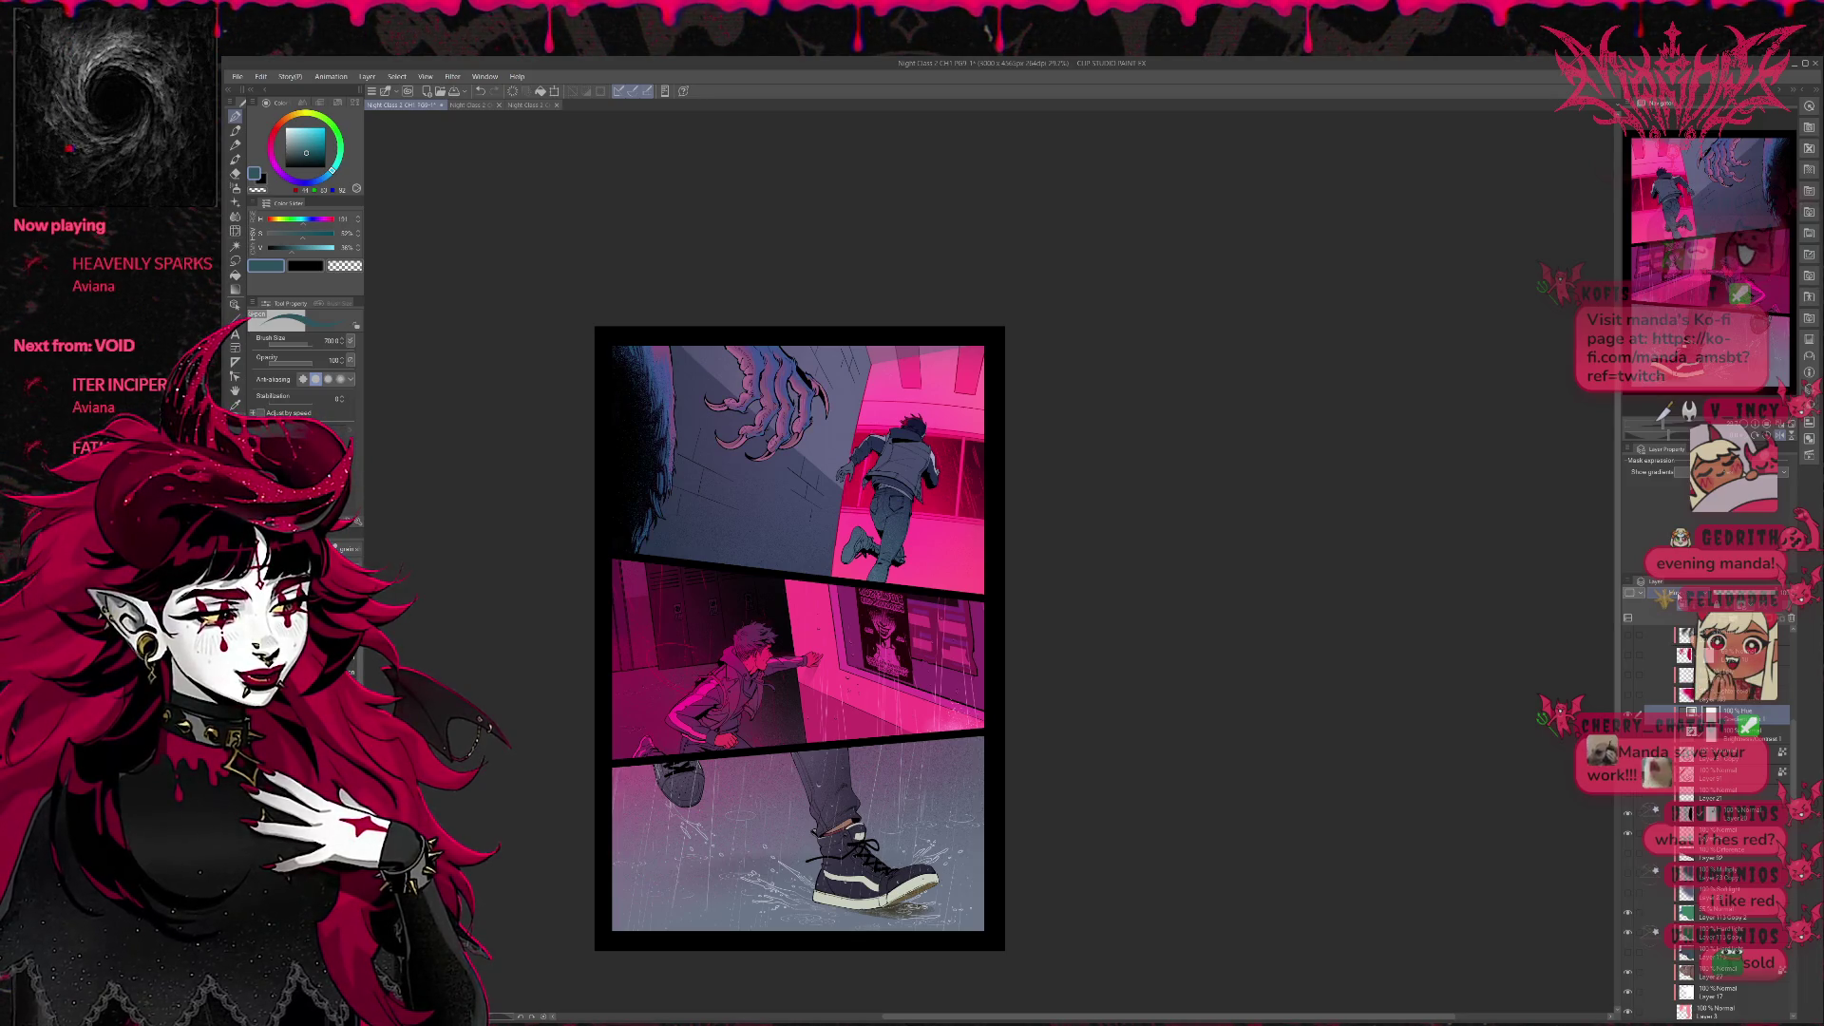
key(ctrl+y)
key(ctrl+z)
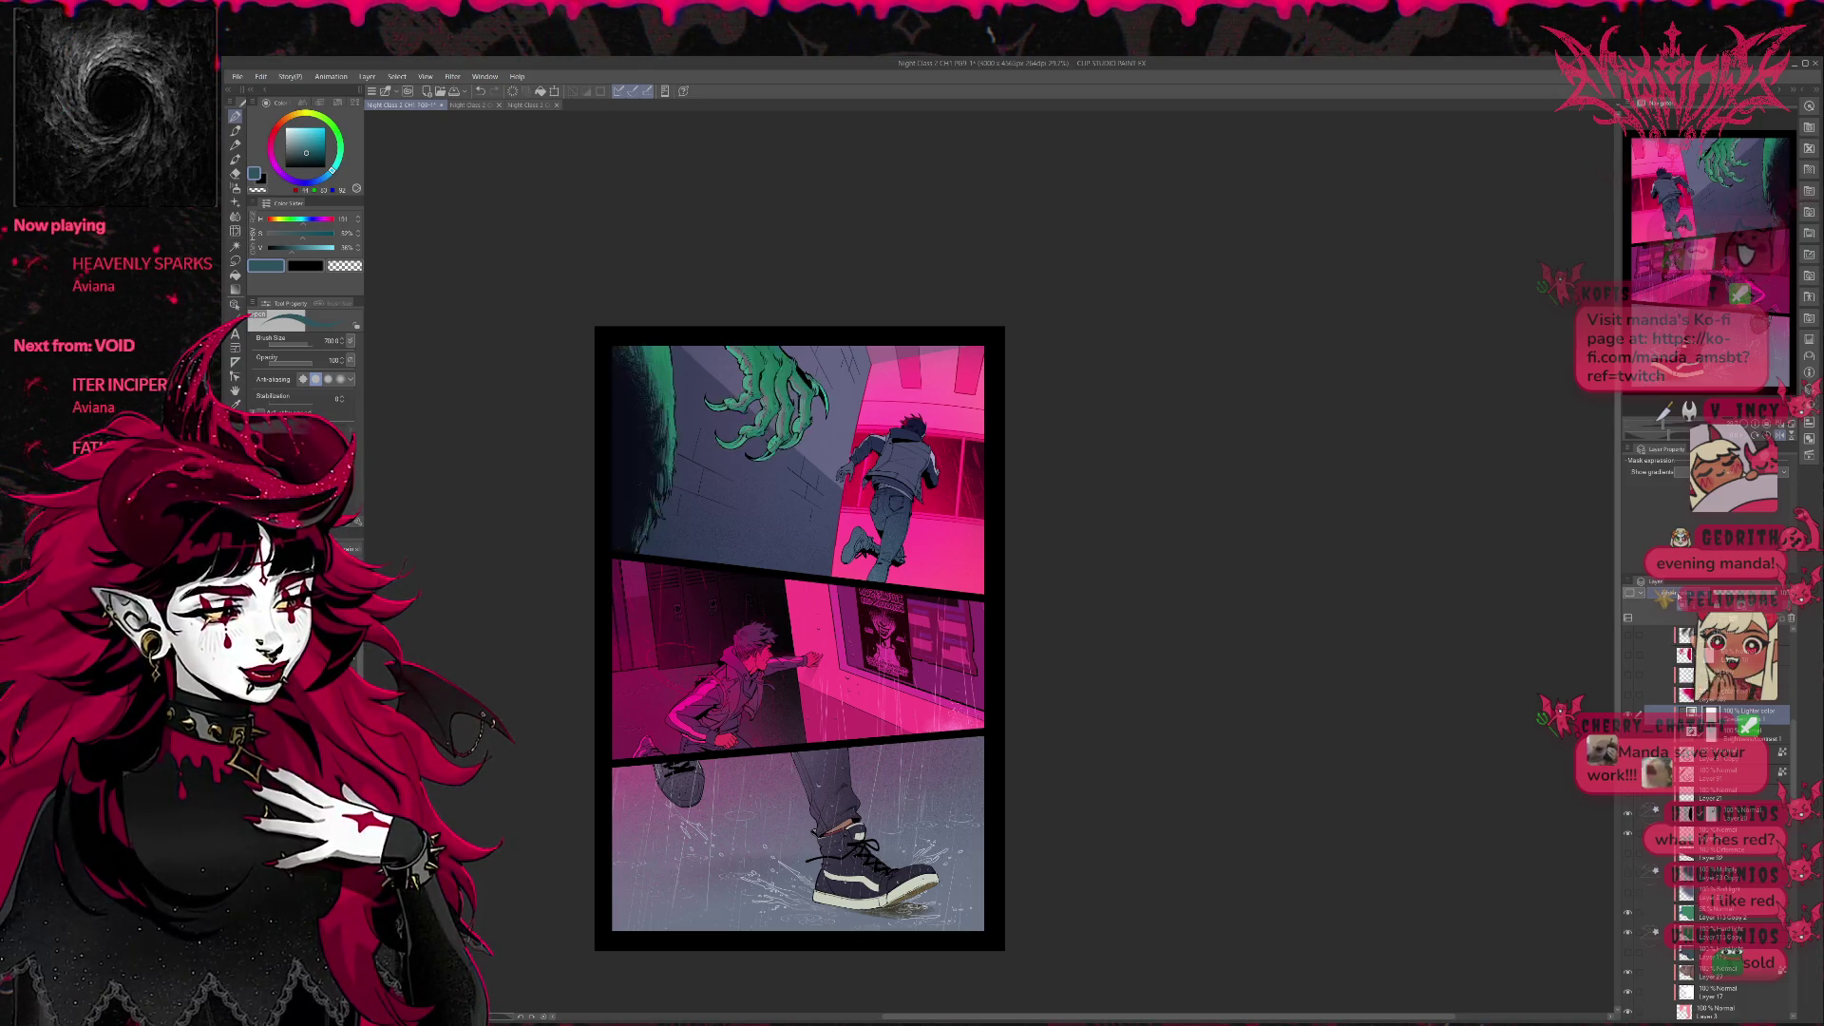
key(ctrl+z)
key(ctrl+y)
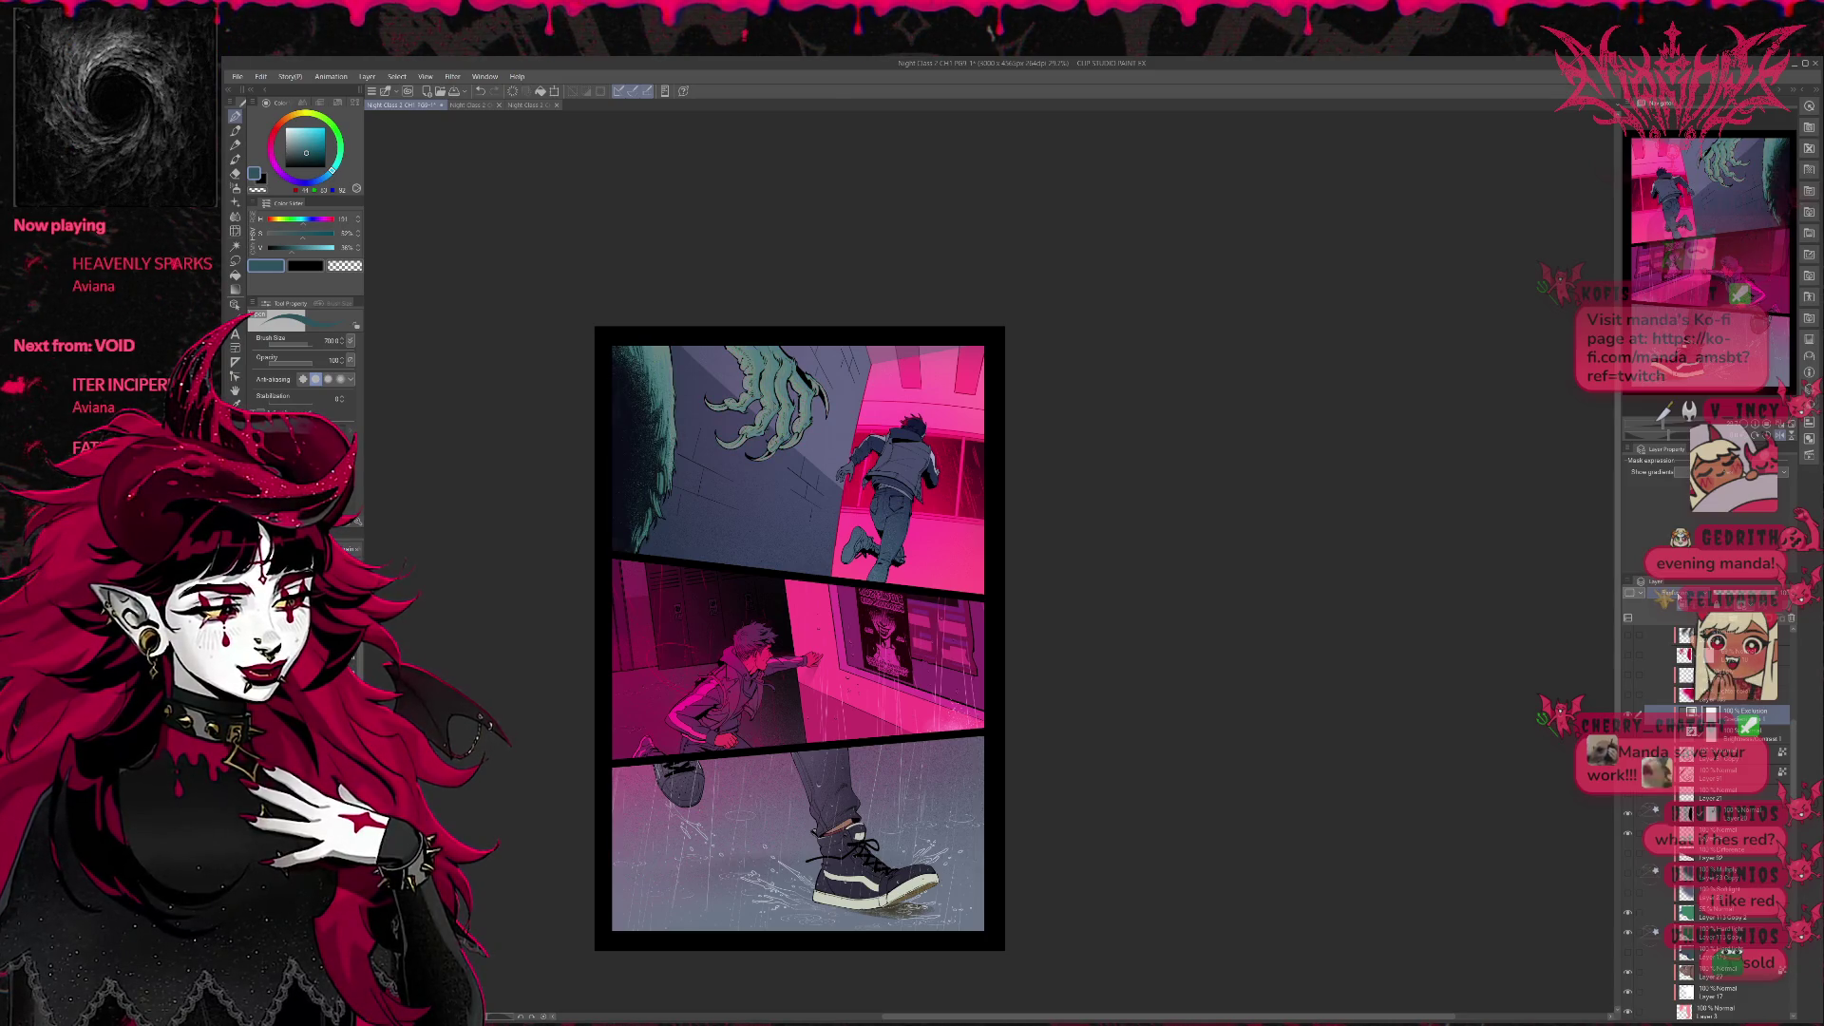
key(ctrl+z)
key(ctrl+y)
key(ctrl+z)
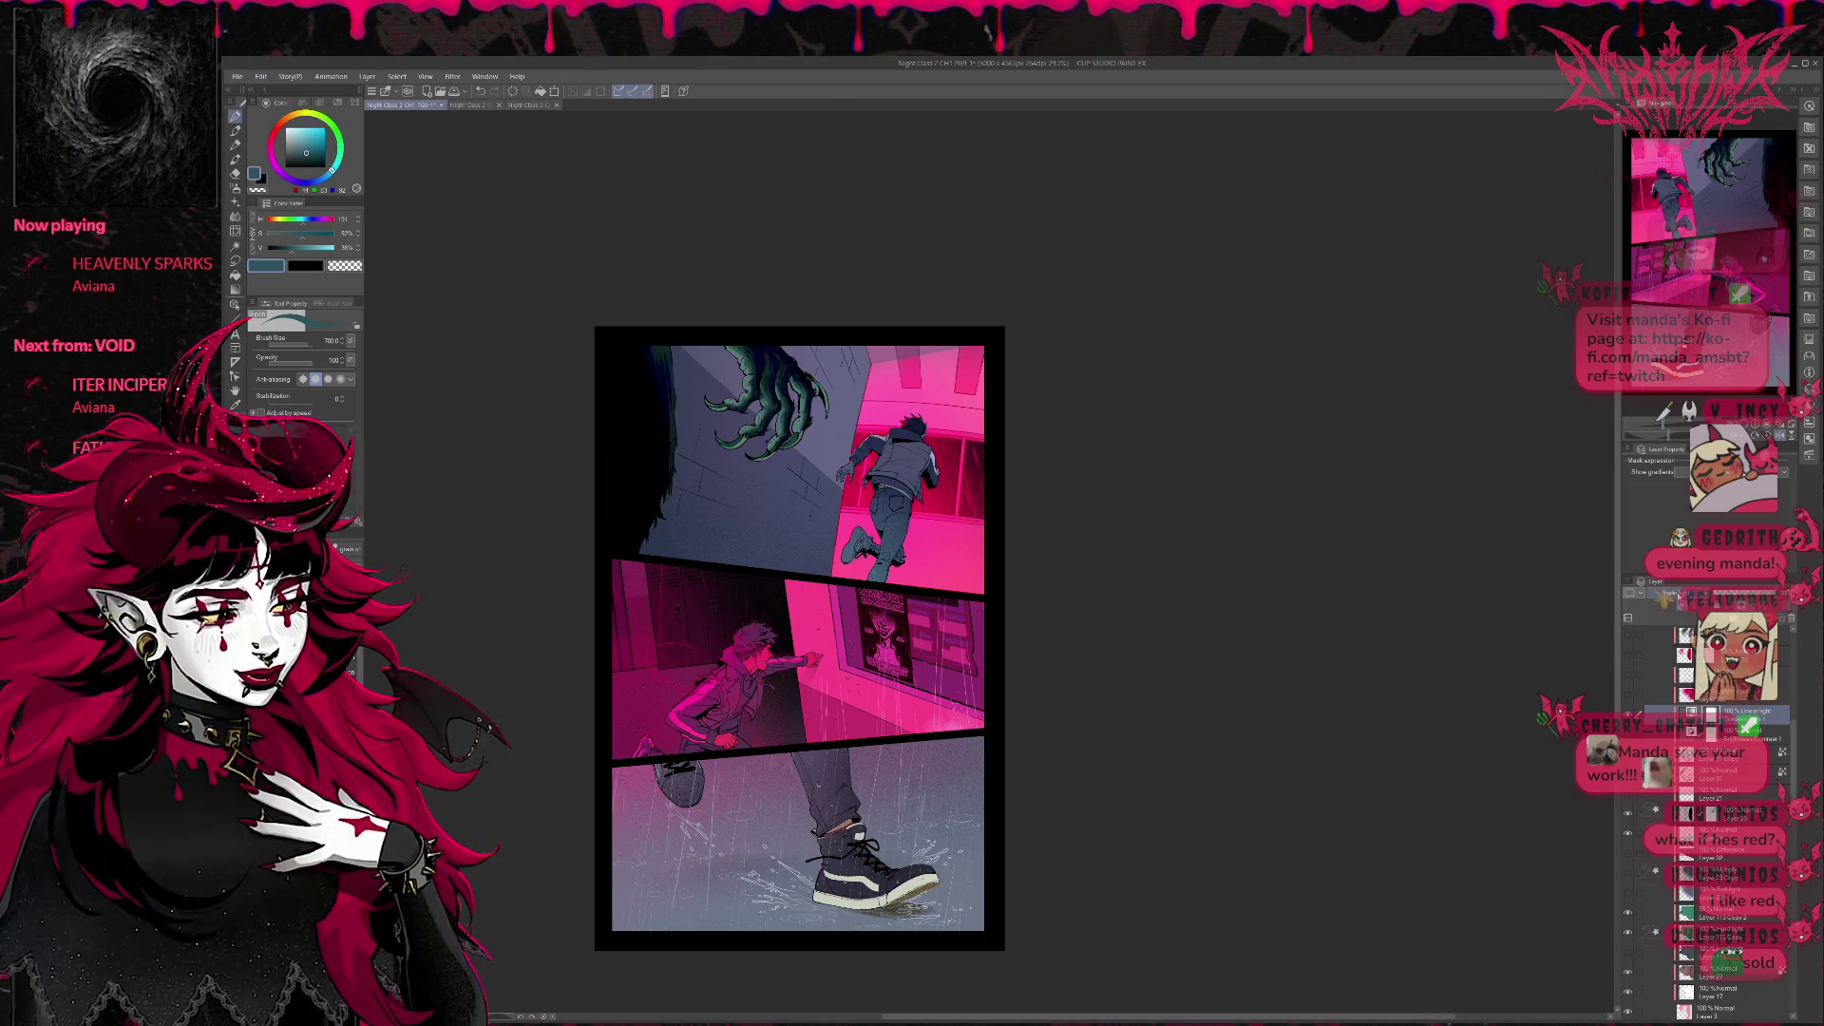
key(ctrl+y)
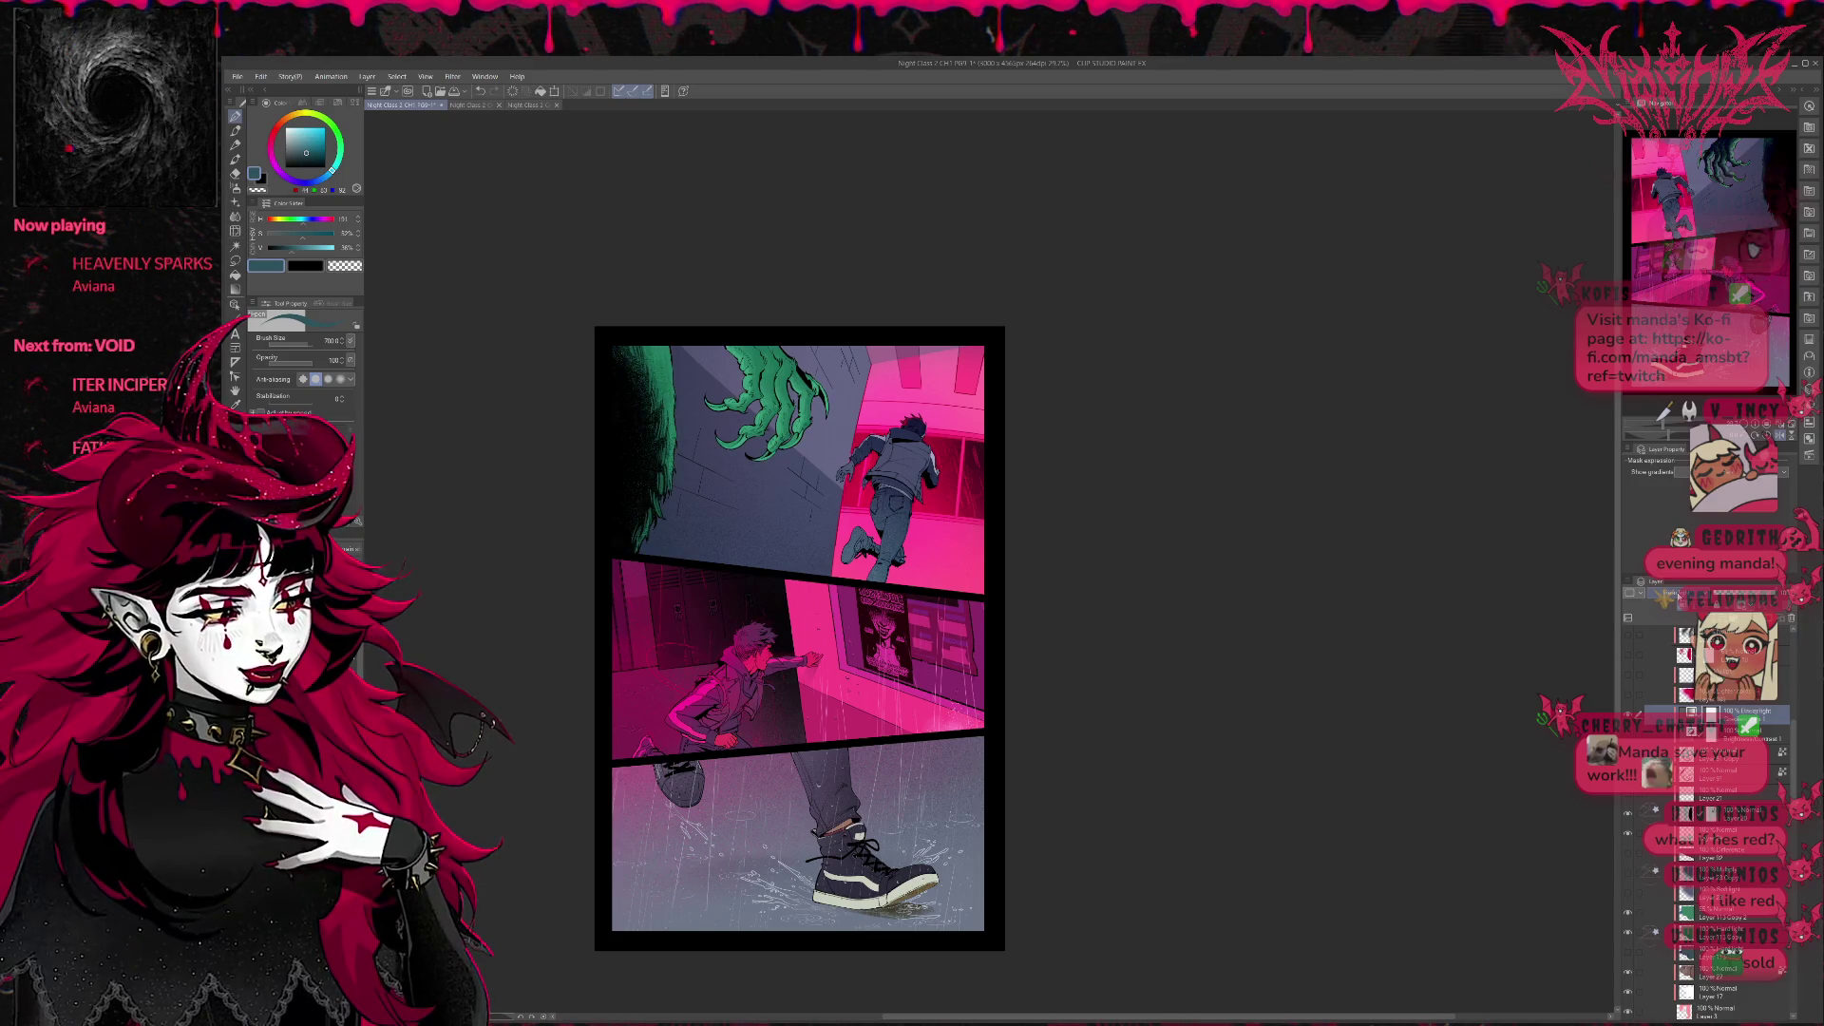
key(ctrl+z)
key(ctrl+y)
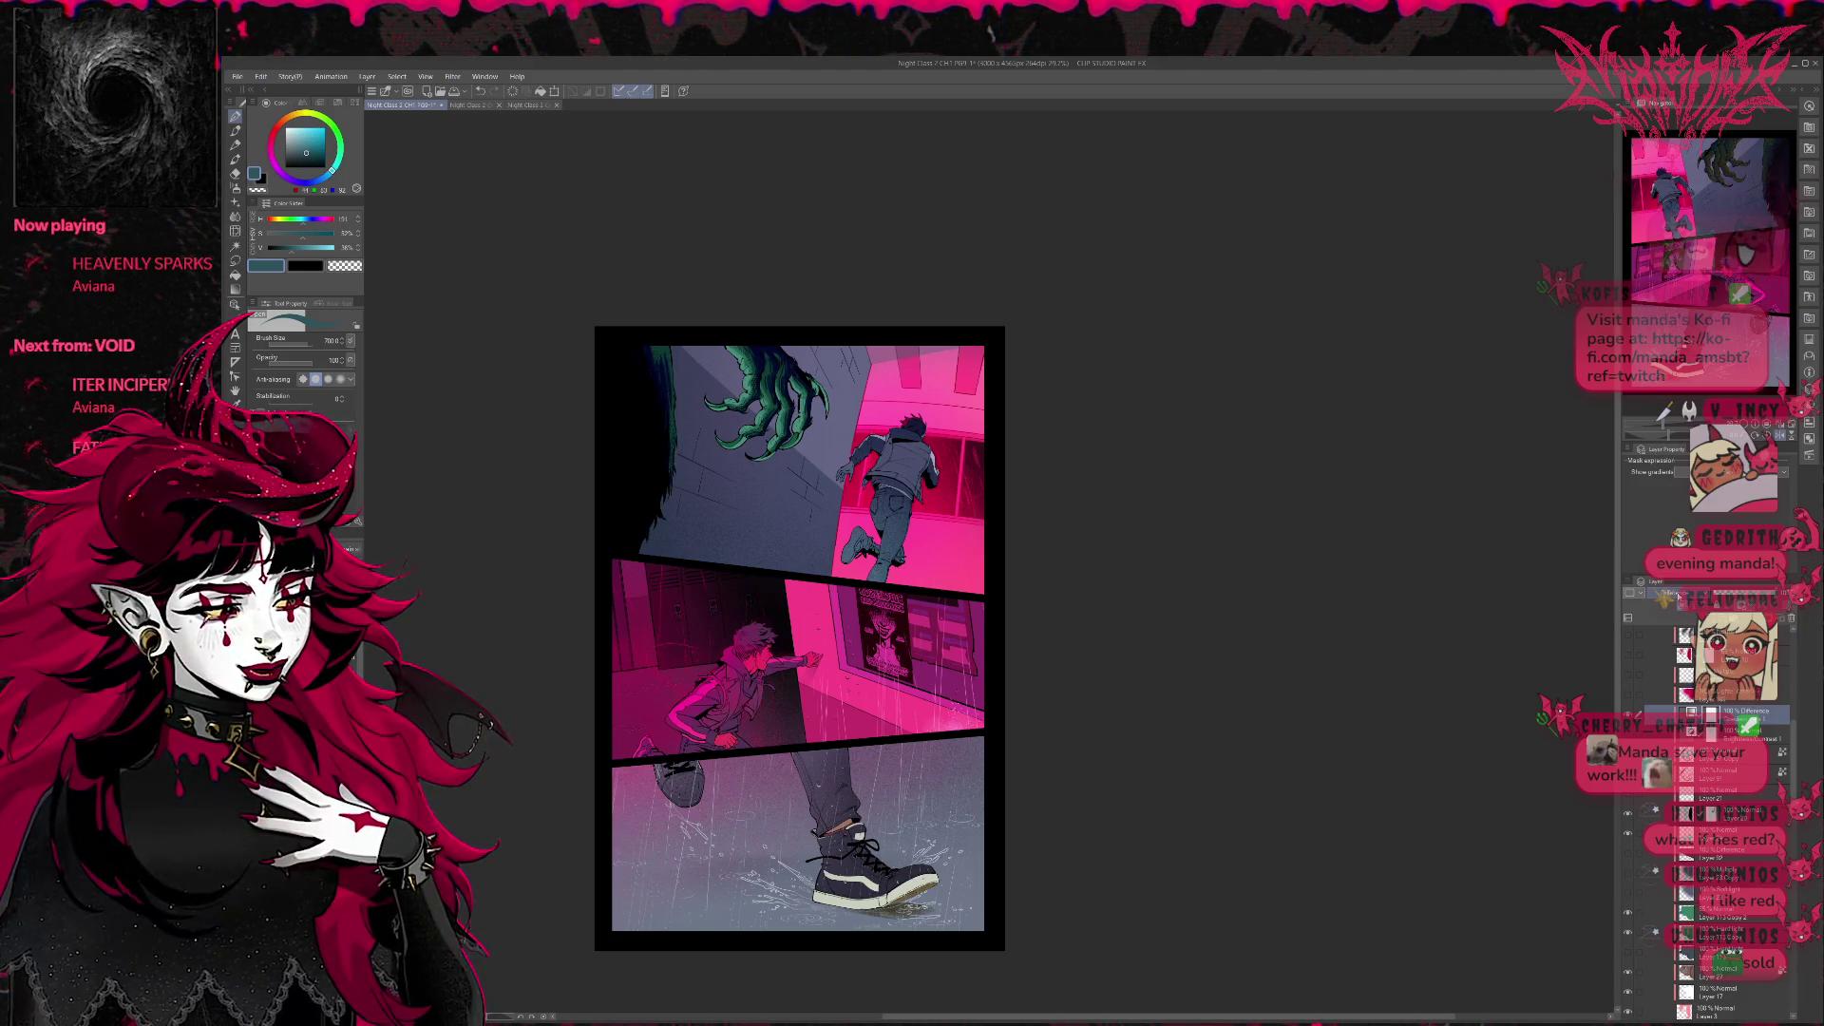
key(ctrl+z)
key(ctrl+y)
key(ctrl+z)
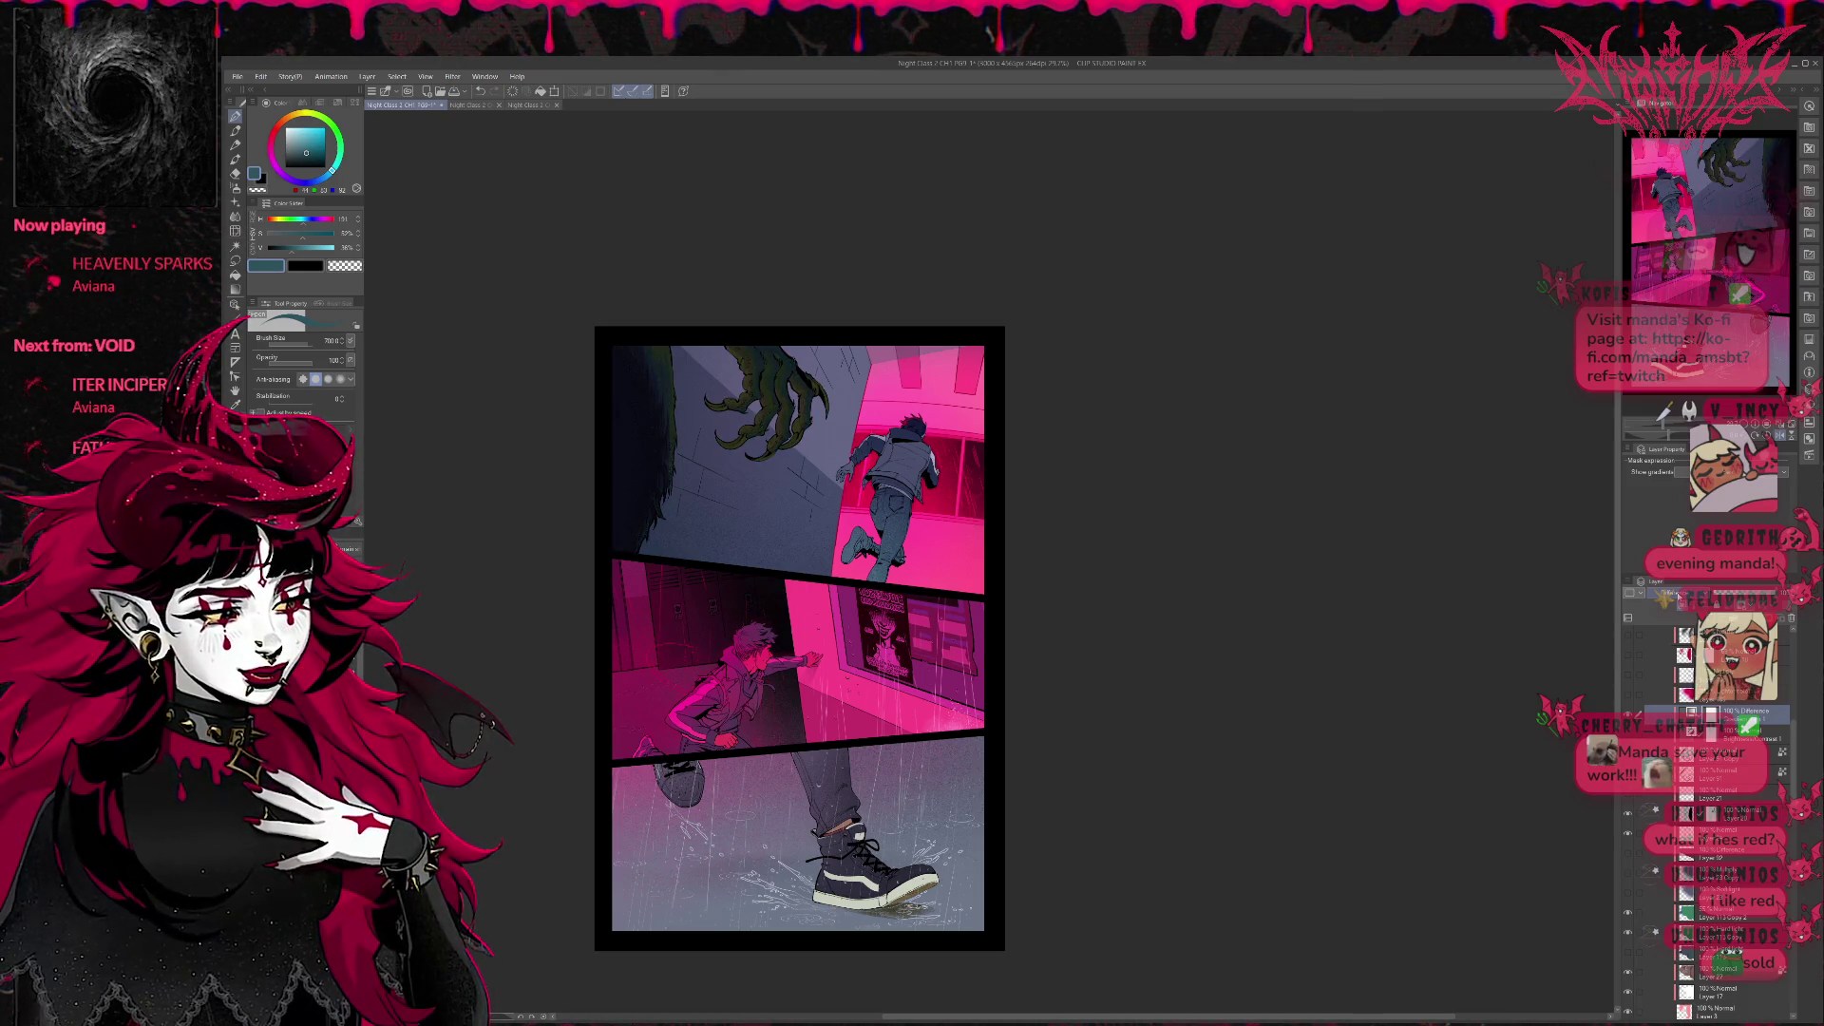
key(ctrl+y)
key(ctrl+y)
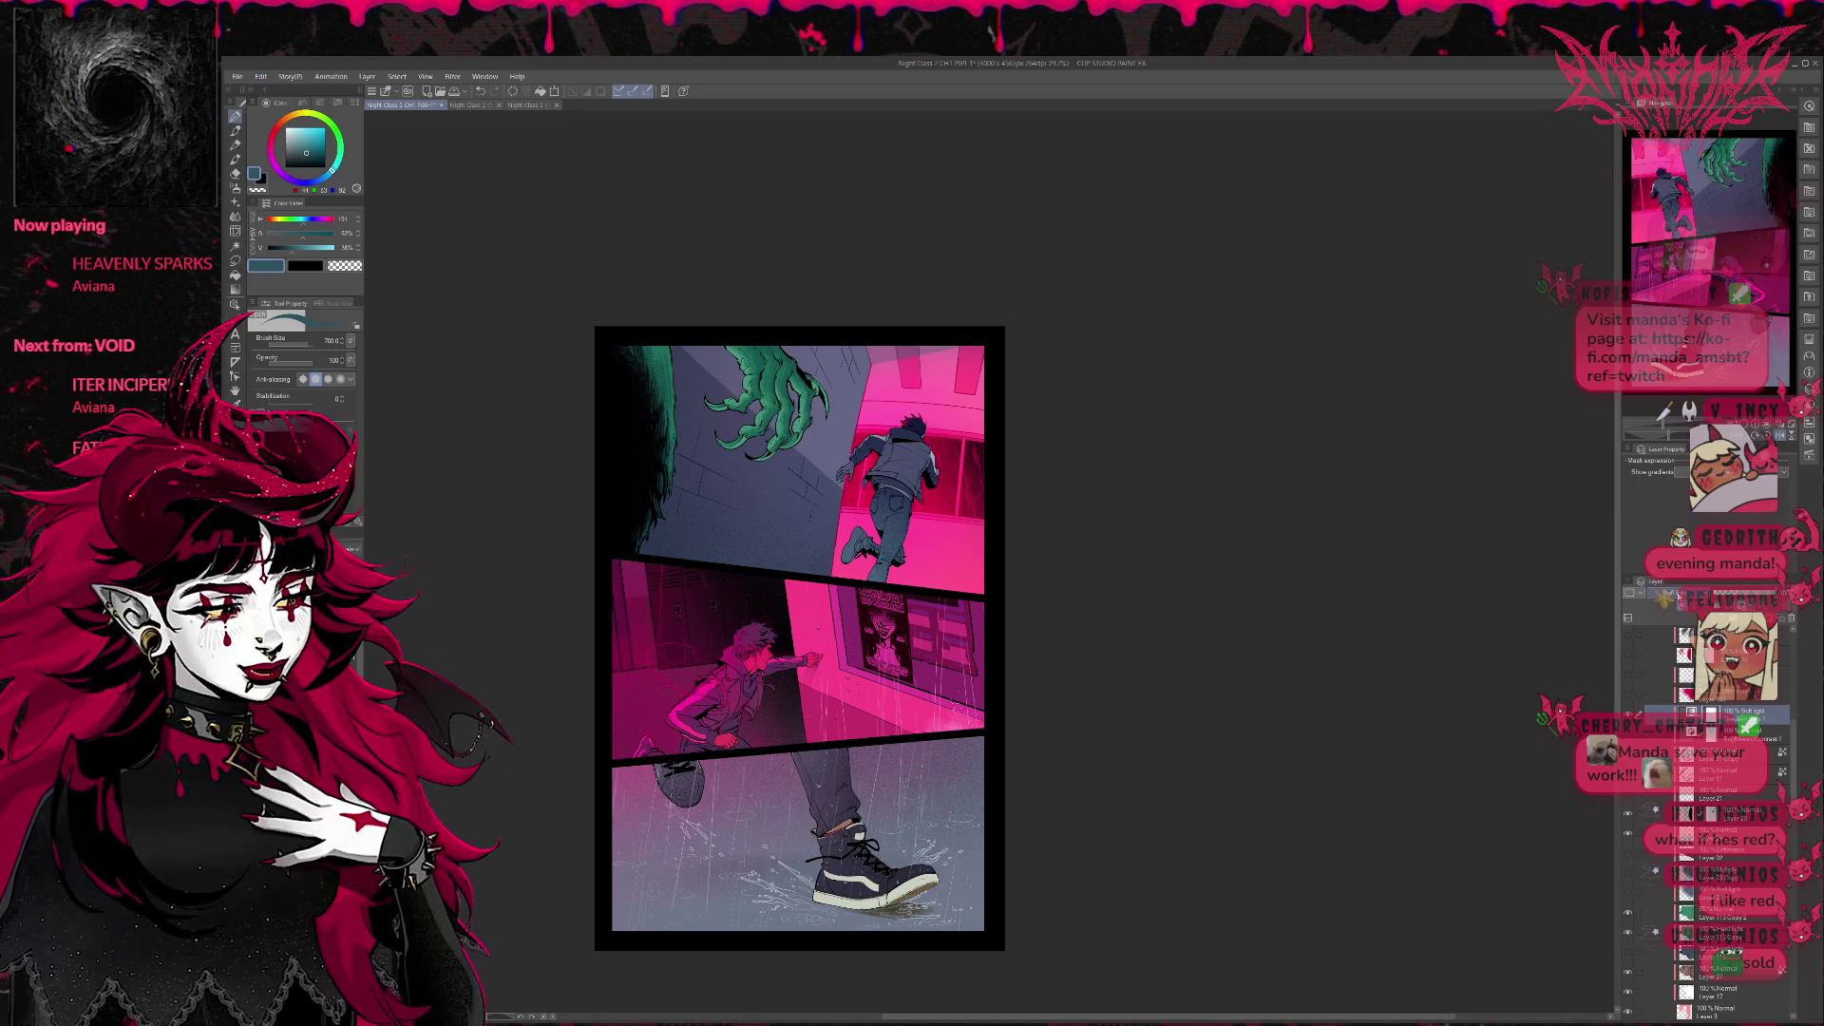
Compare pale cyan, mint and darker greens, settle on saturated green, and show the pink wall tint.
key(ctrl+z)
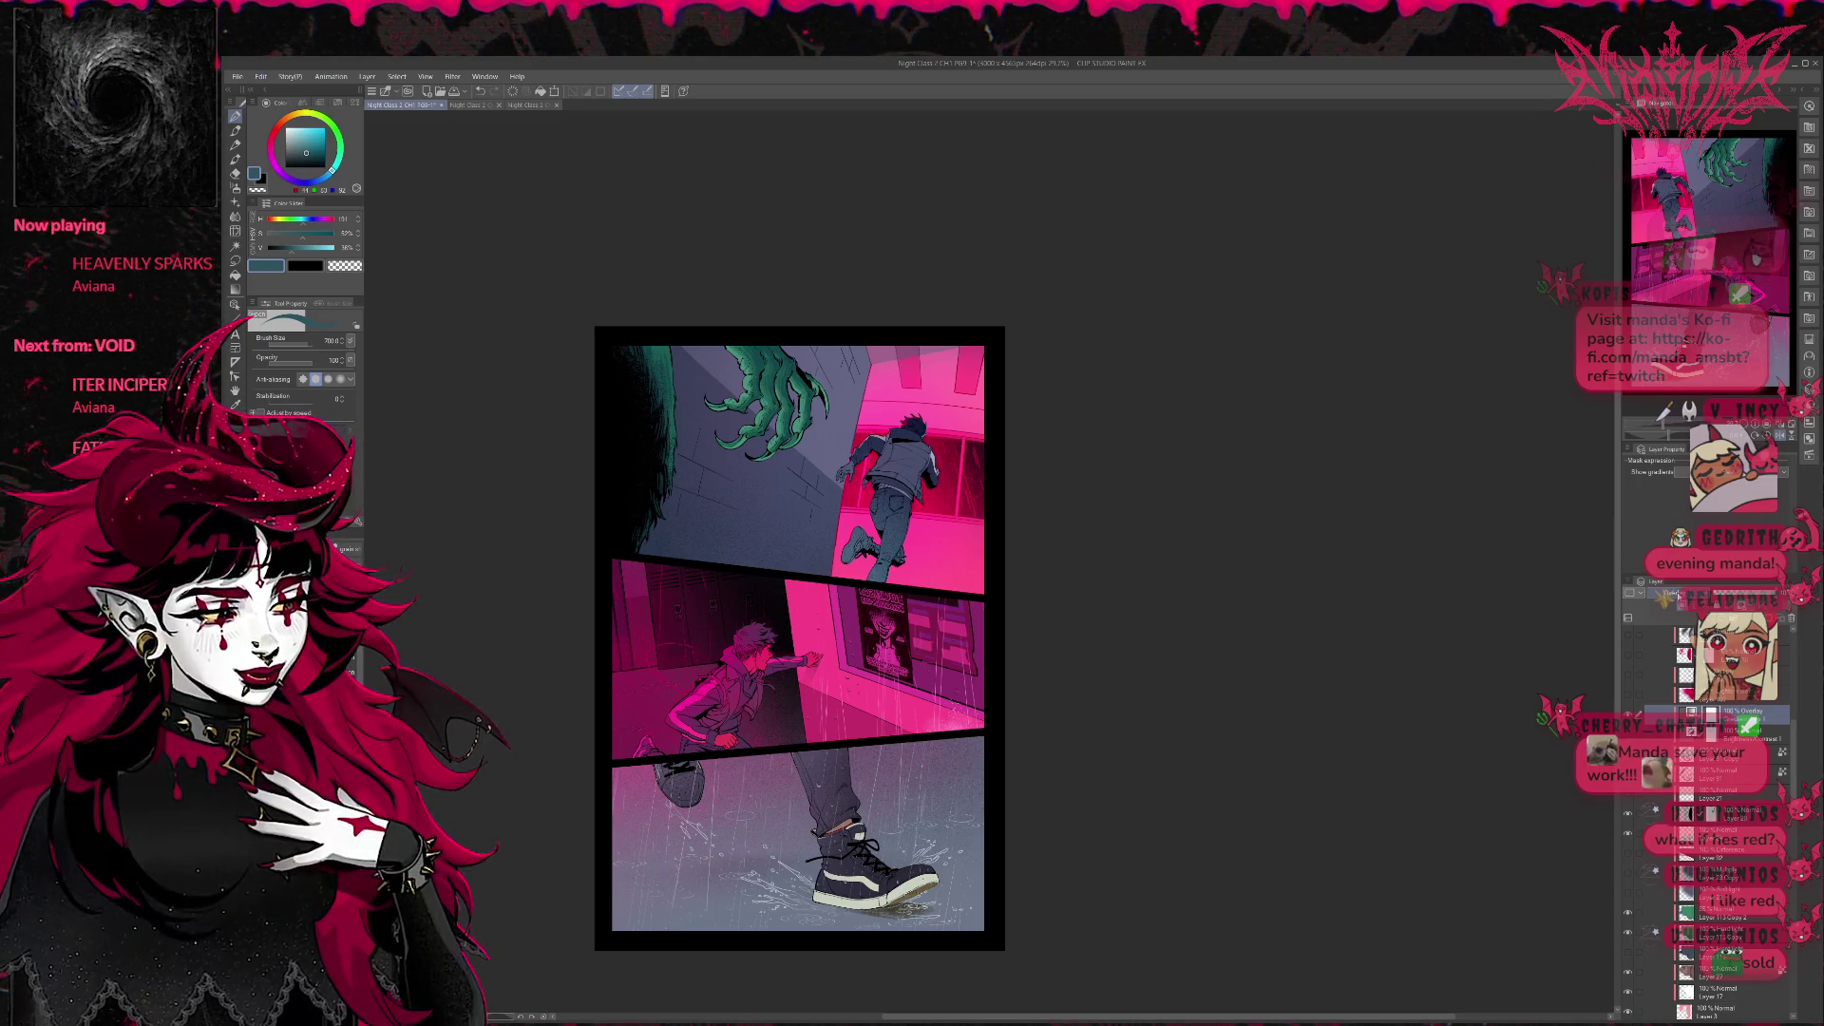
key(ctrl+y)
key(ctrl+z)
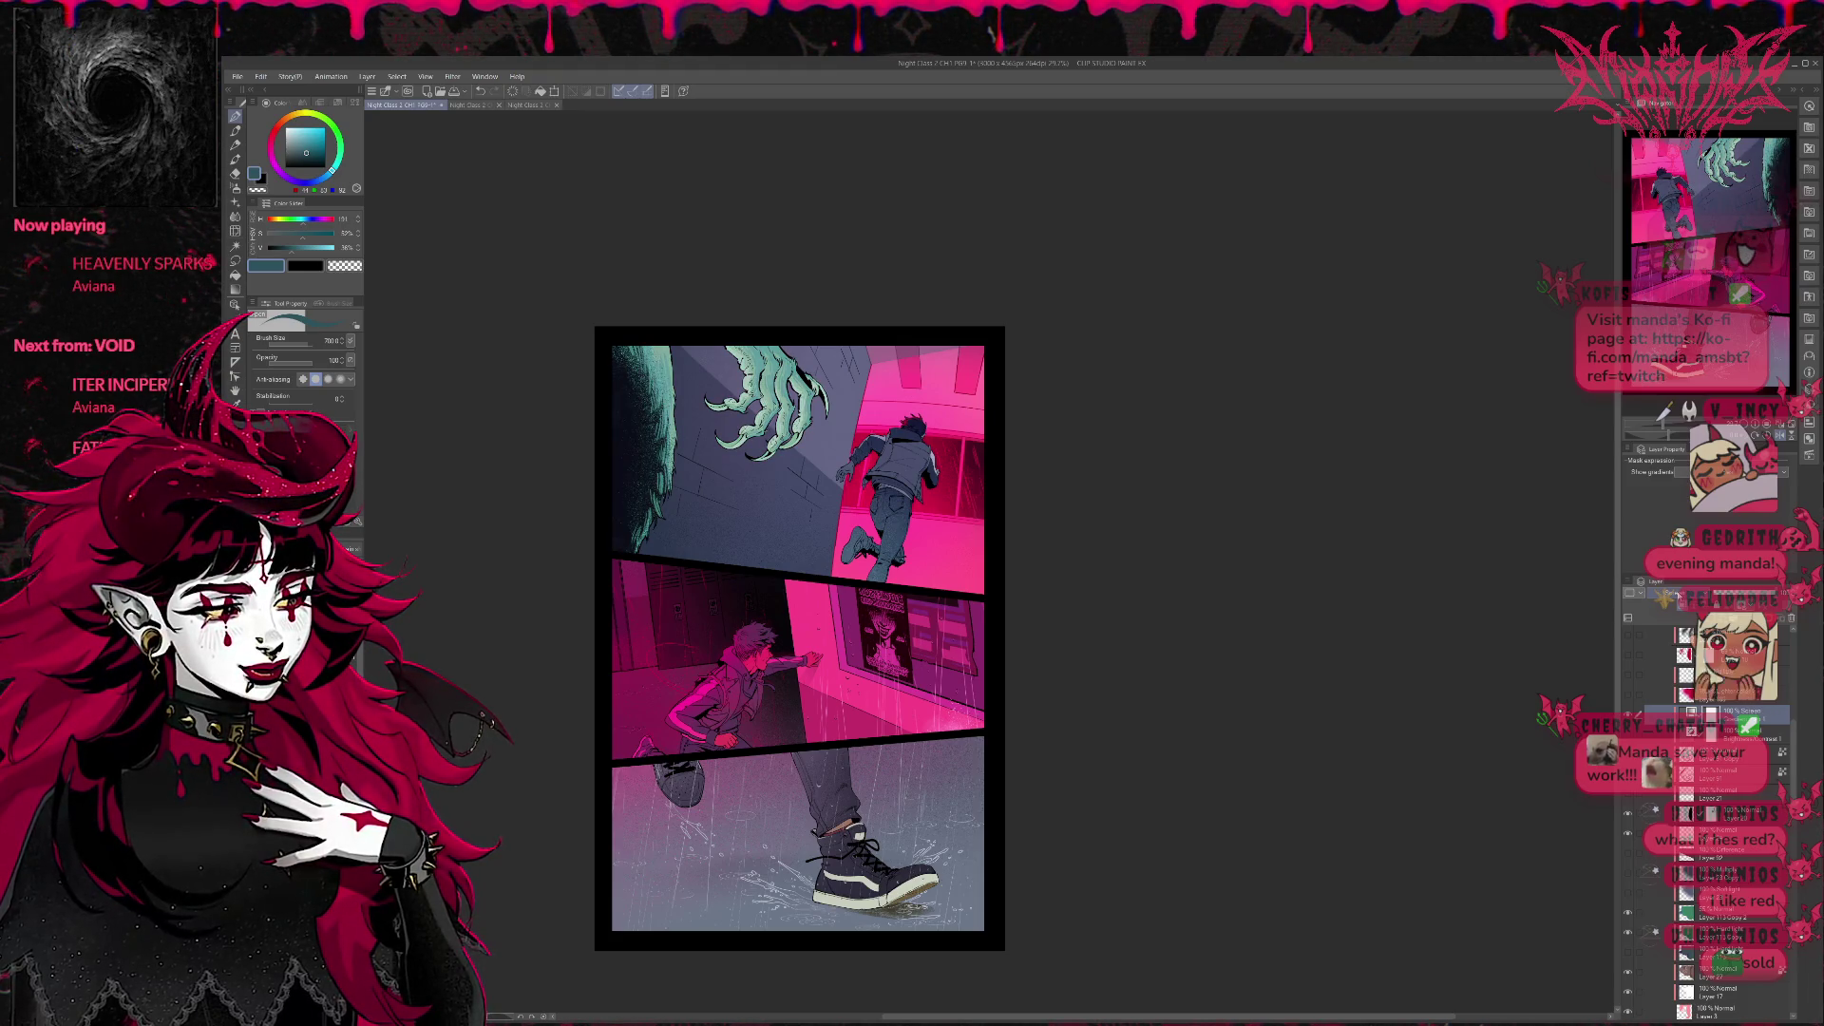
key(ctrl+z)
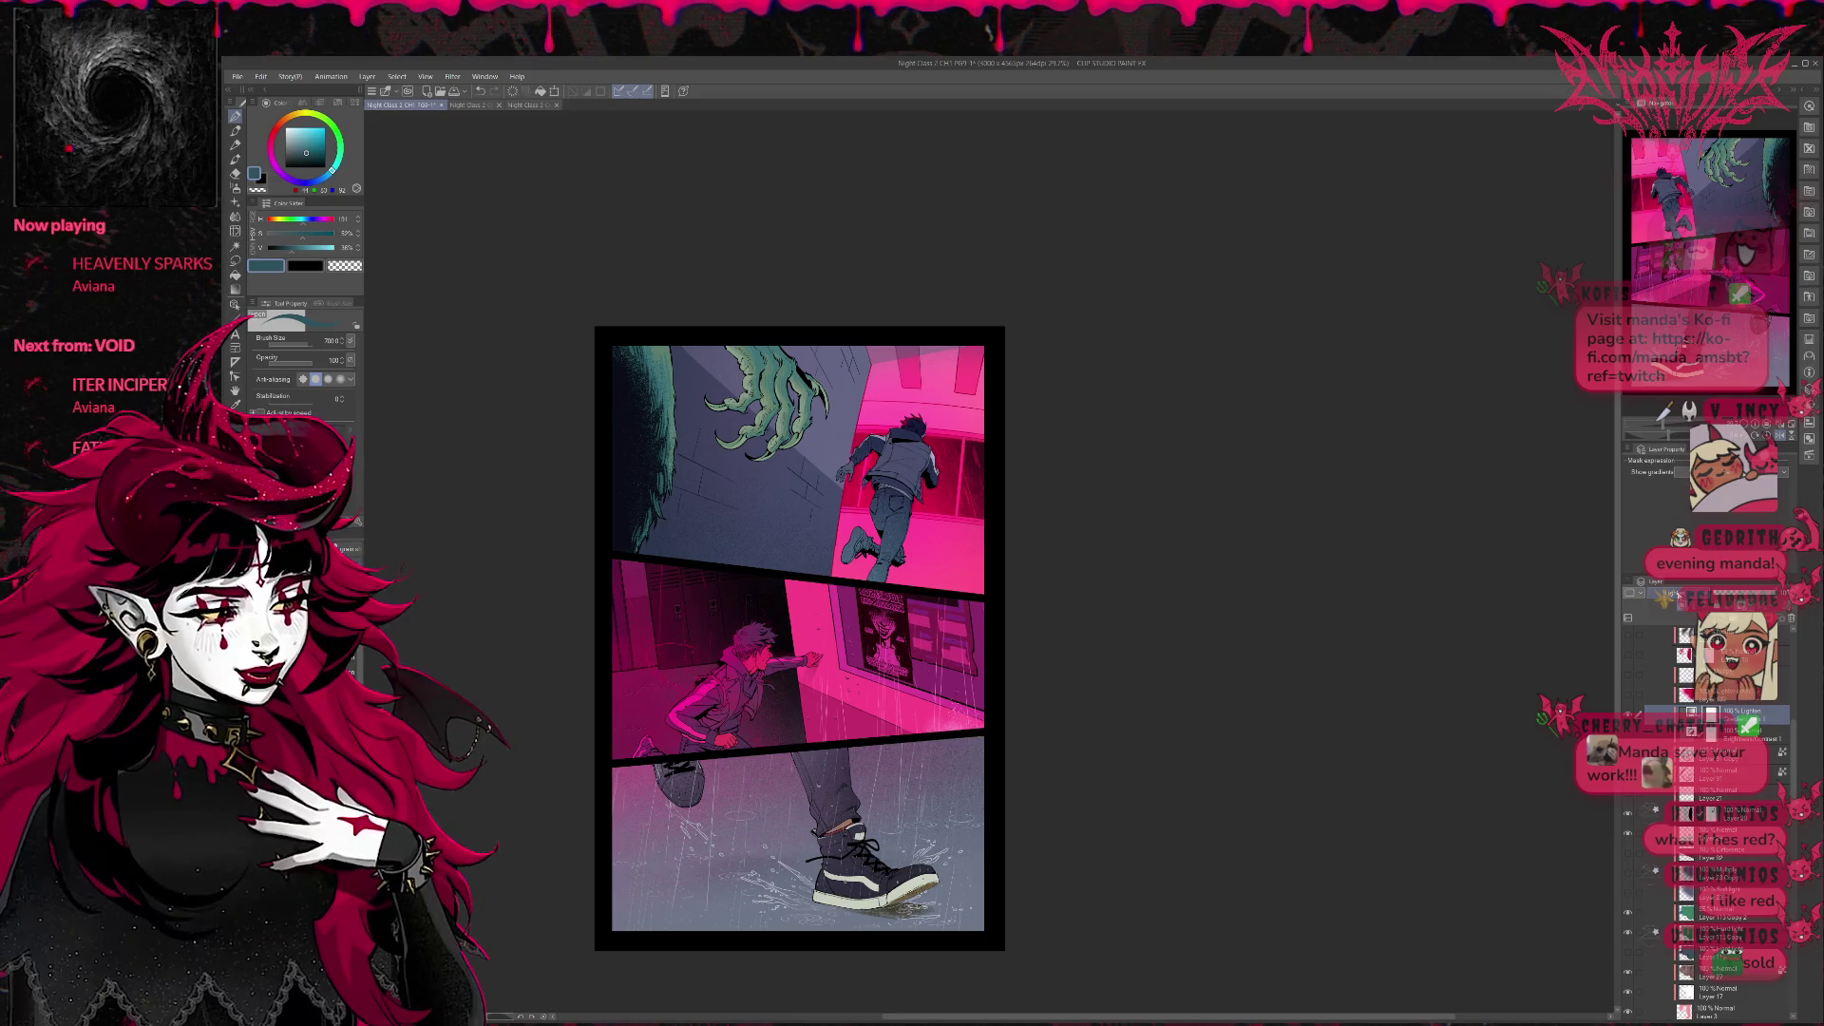
key(ctrl+z)
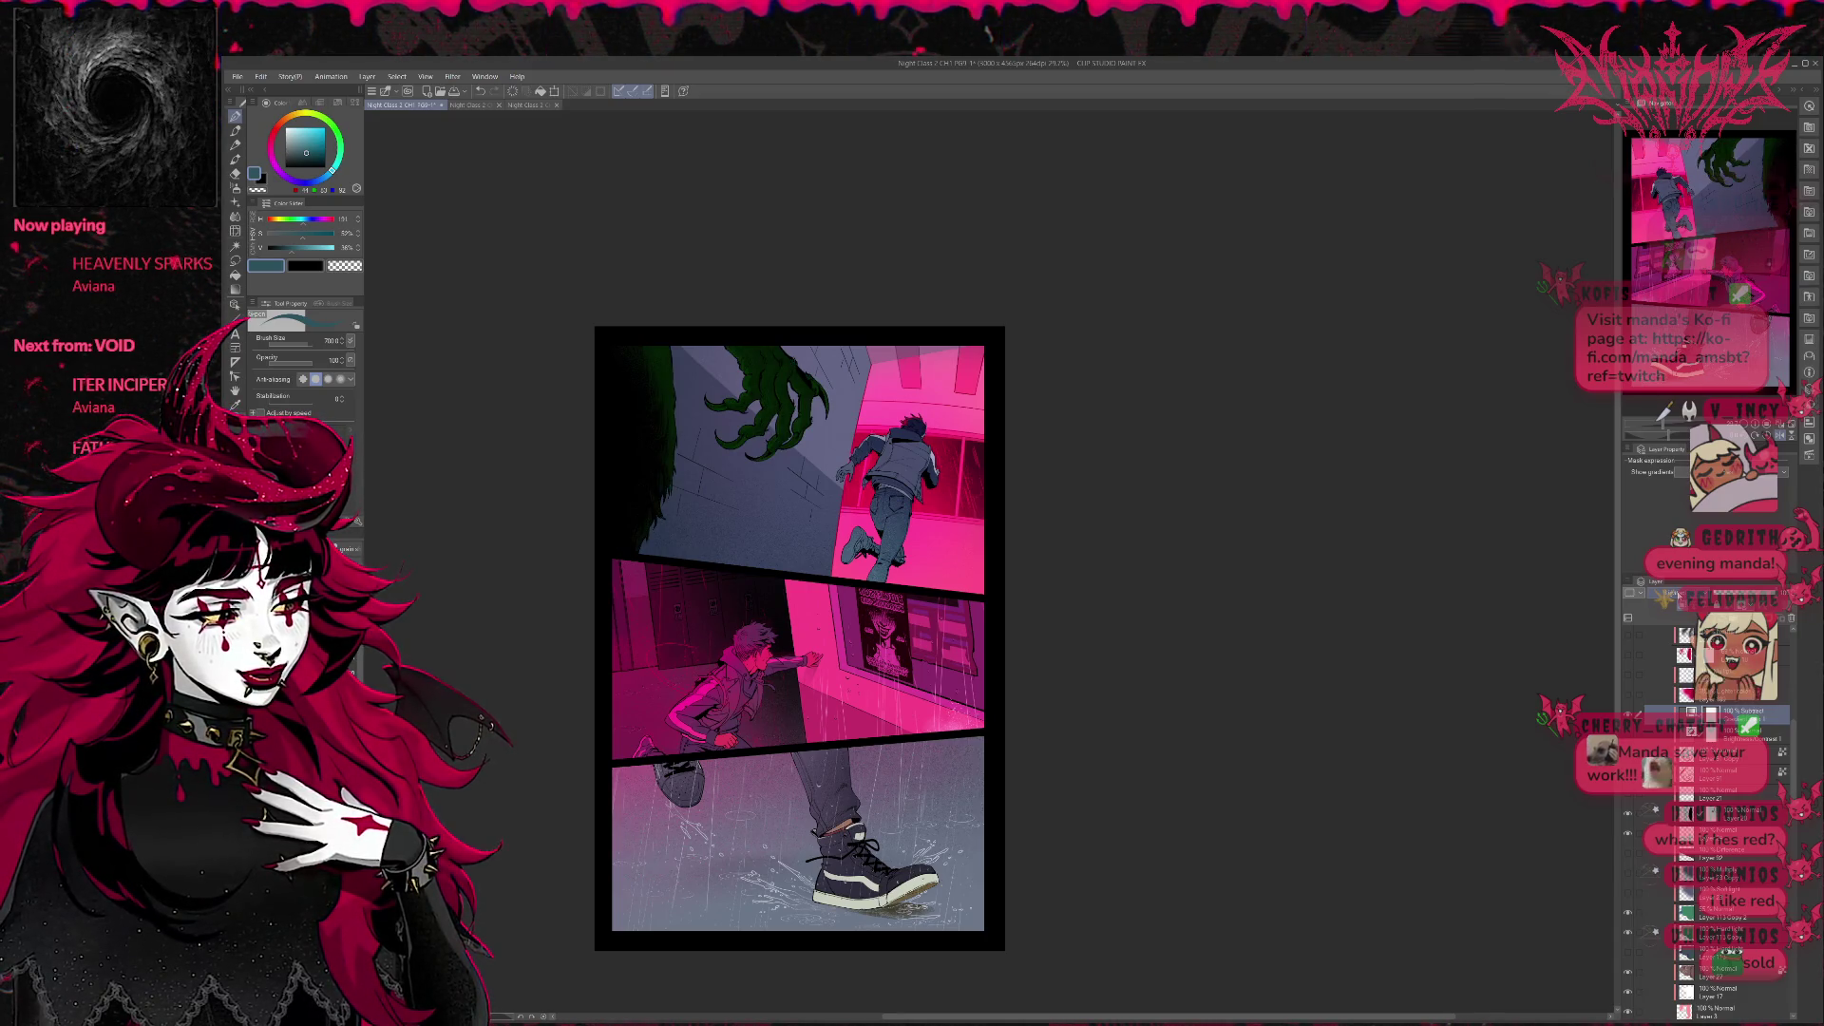
key(ctrl+y)
key(ctrl+z)
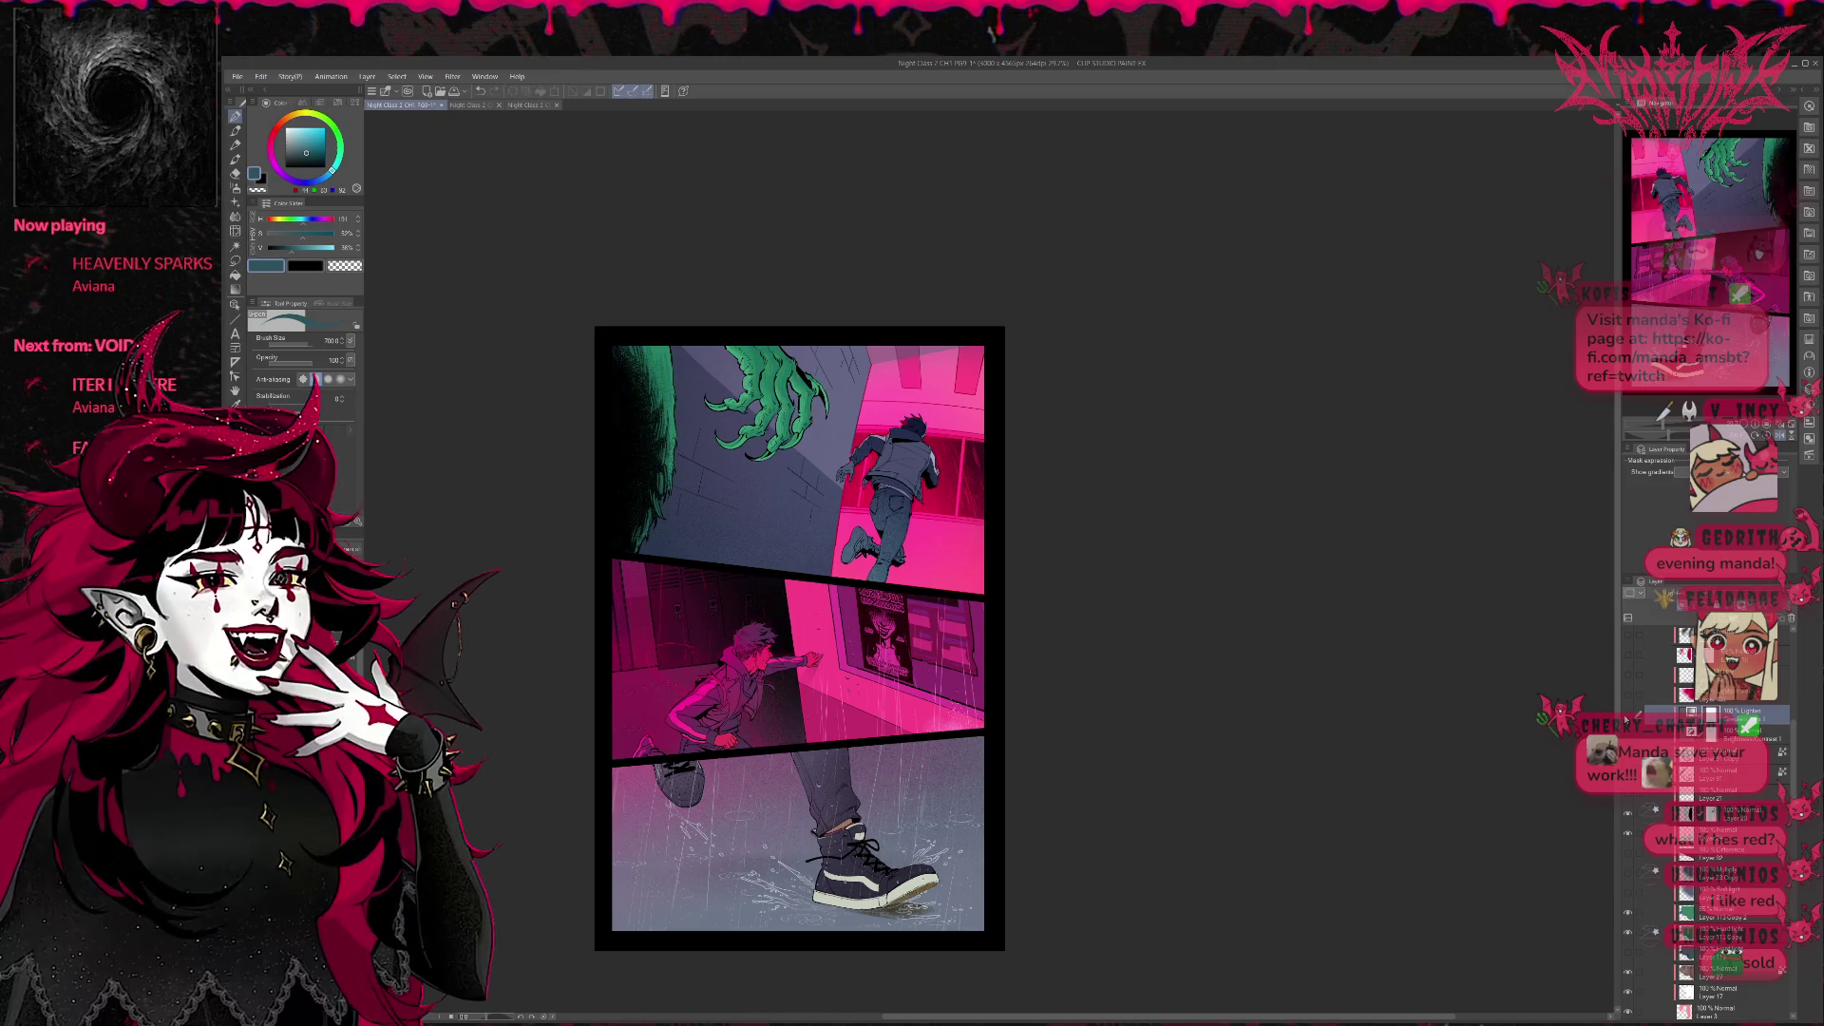
key(ctrl+y)
key(ctrl+z)
key(ctrl+y)
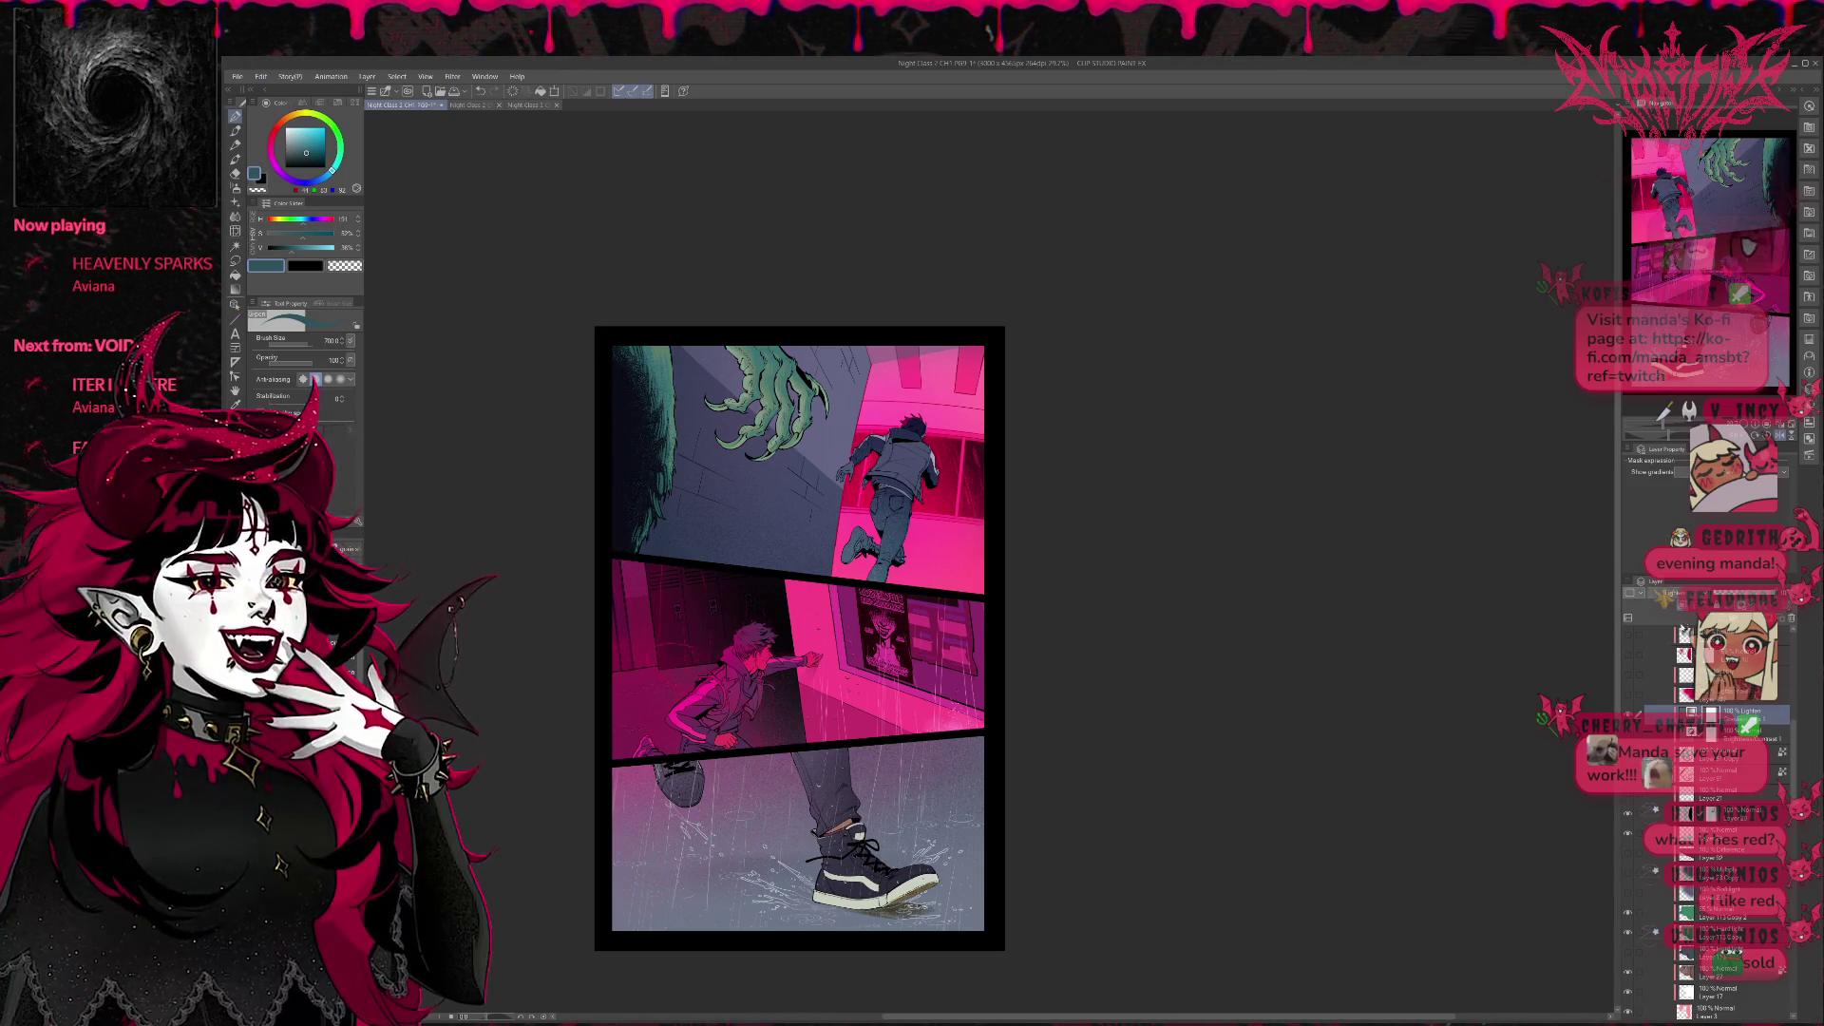
key(ctrl+z)
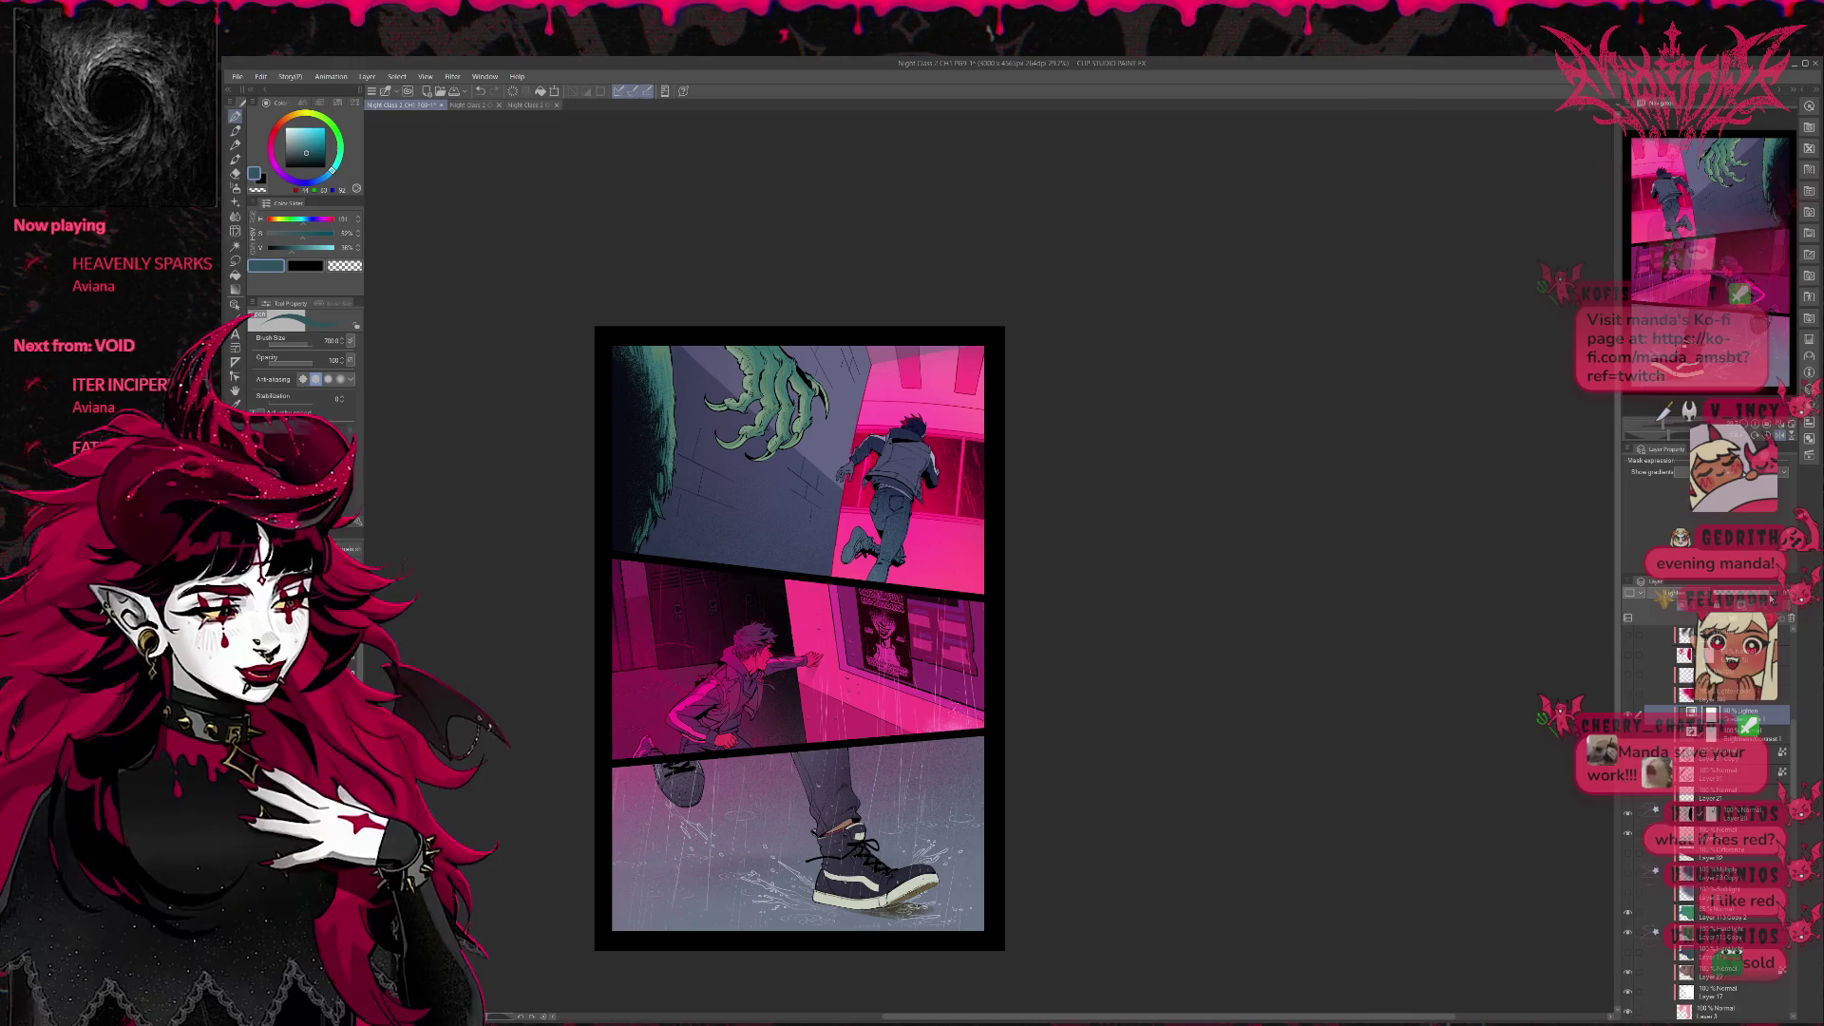
click(1630, 698)
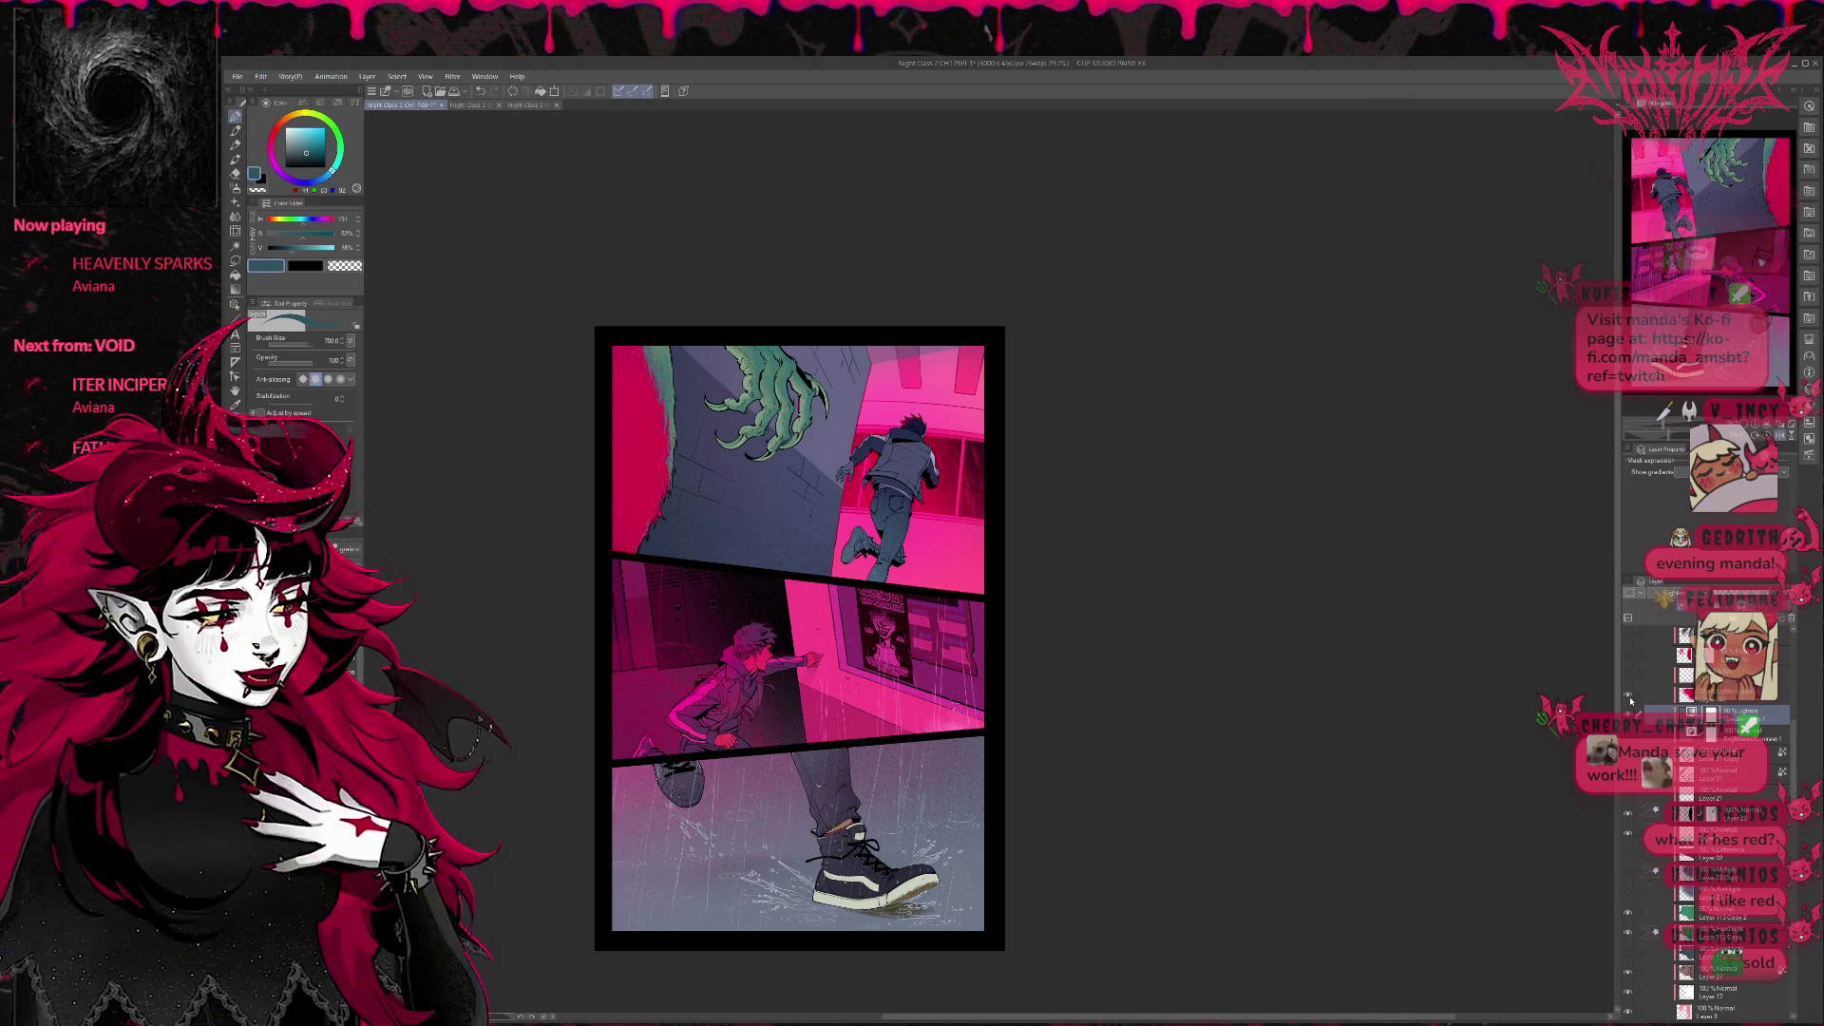
Swap the flat pink wall for a dark red gradient, darken the green claw, and save the page.
click(1628, 655)
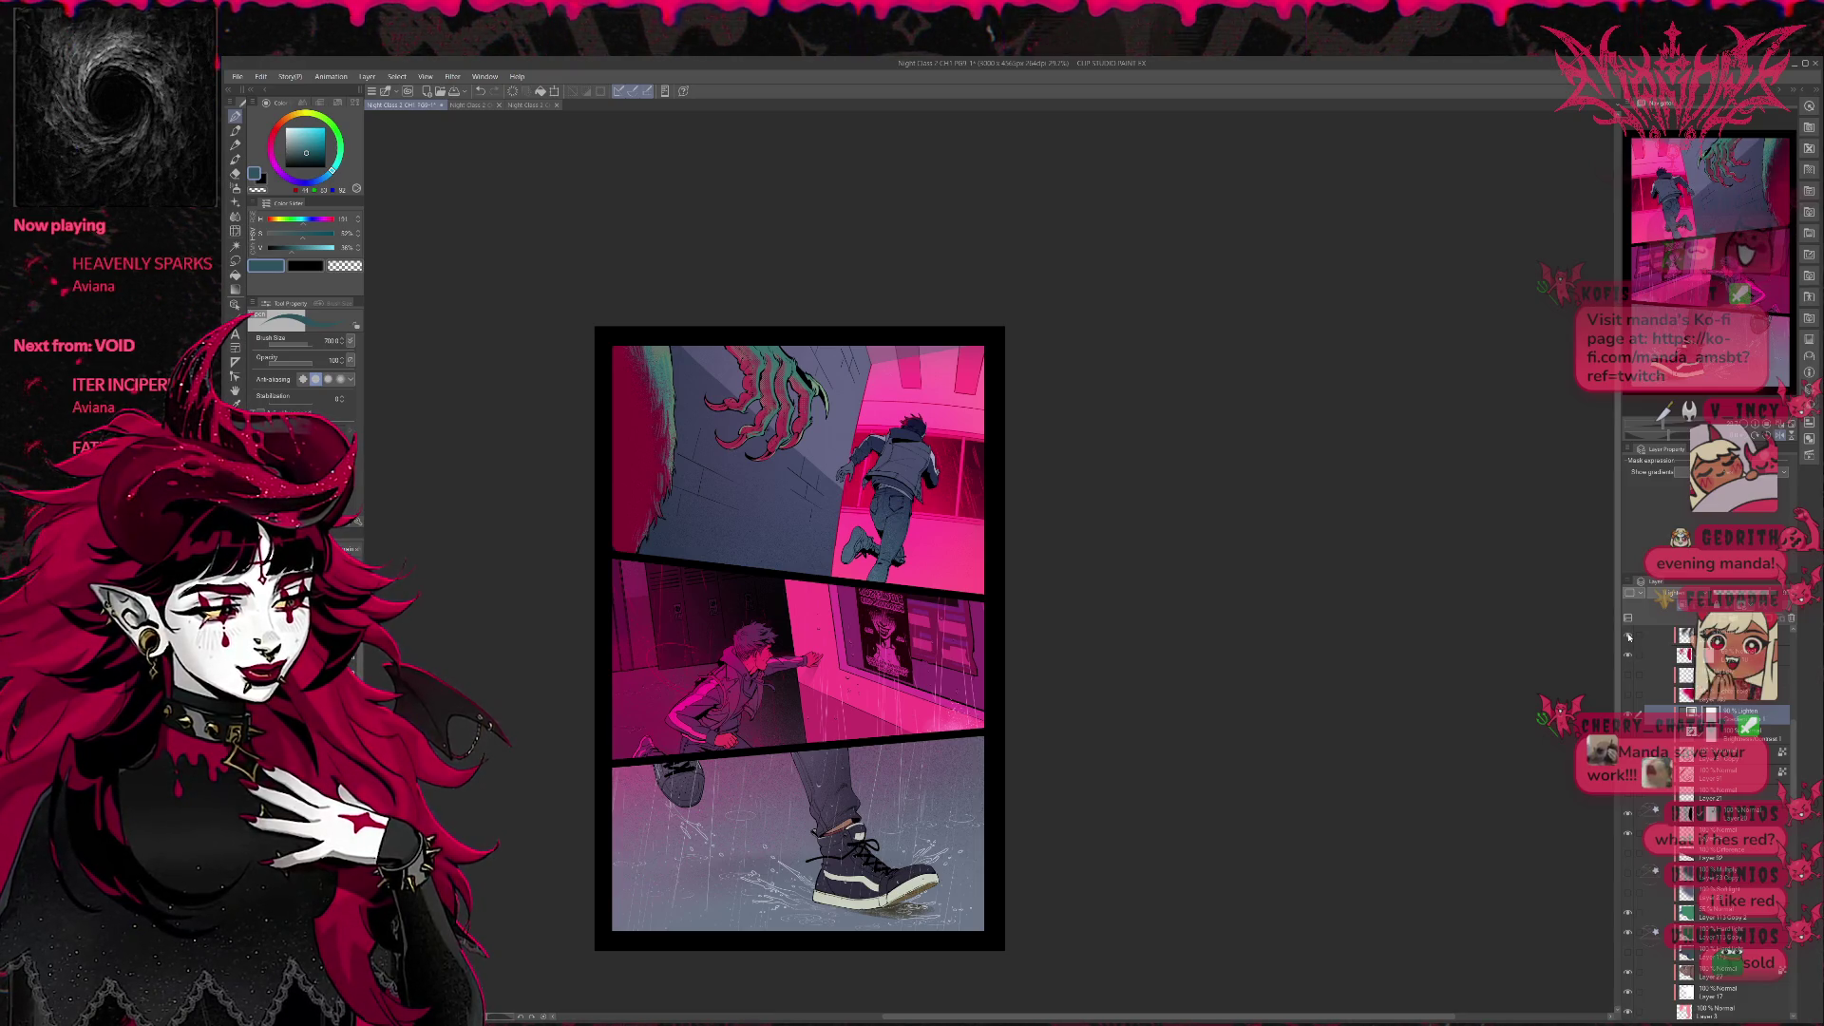
click(1629, 636)
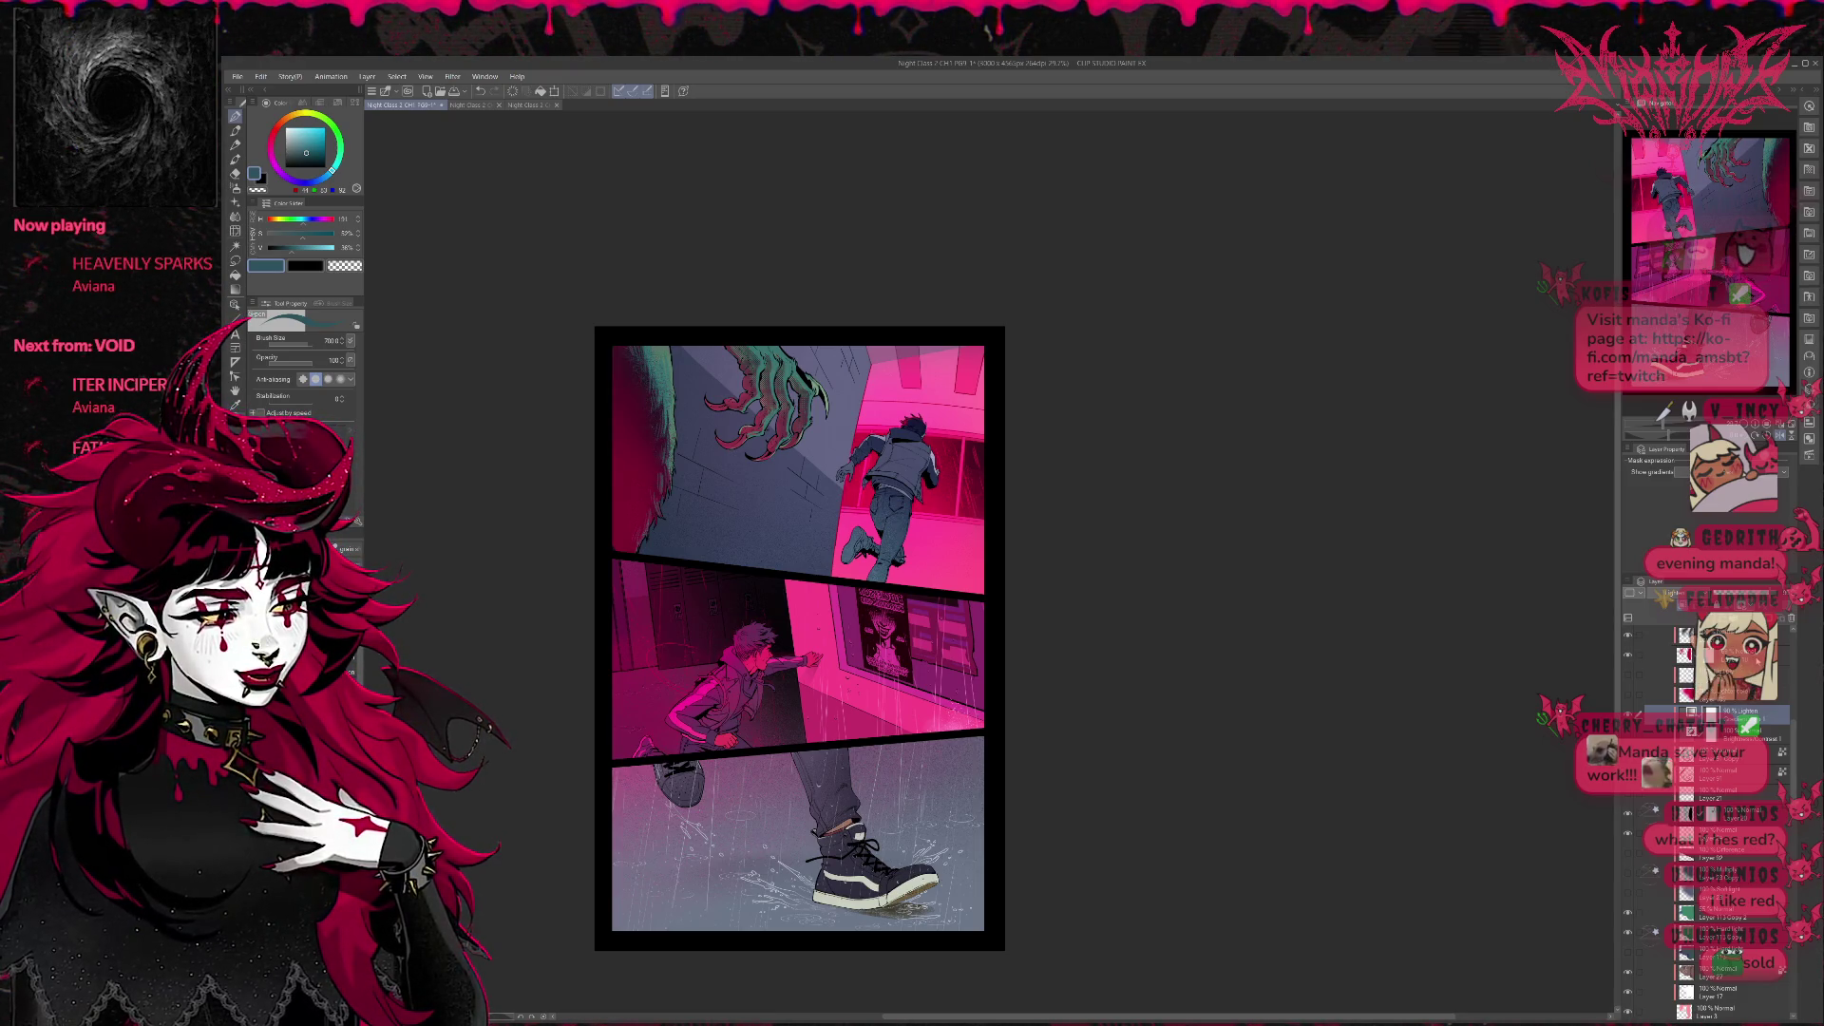
click(1629, 653)
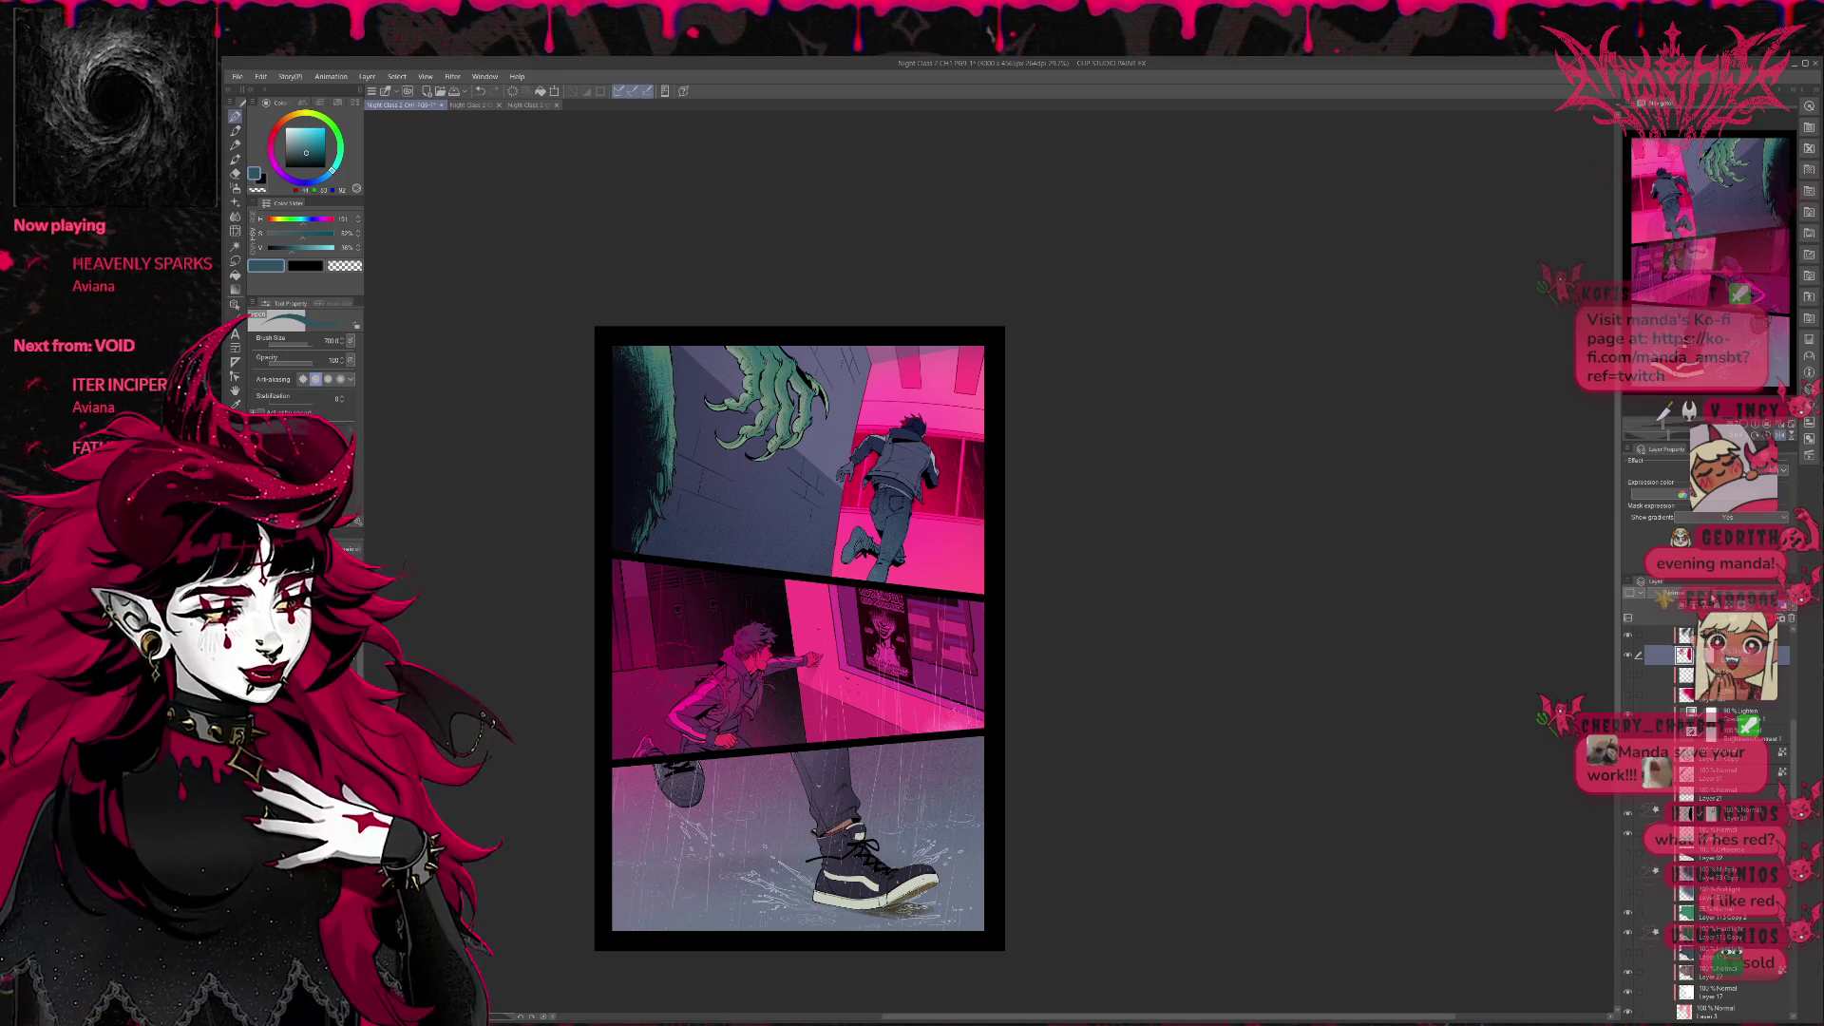
drag(712, 352, 787, 451)
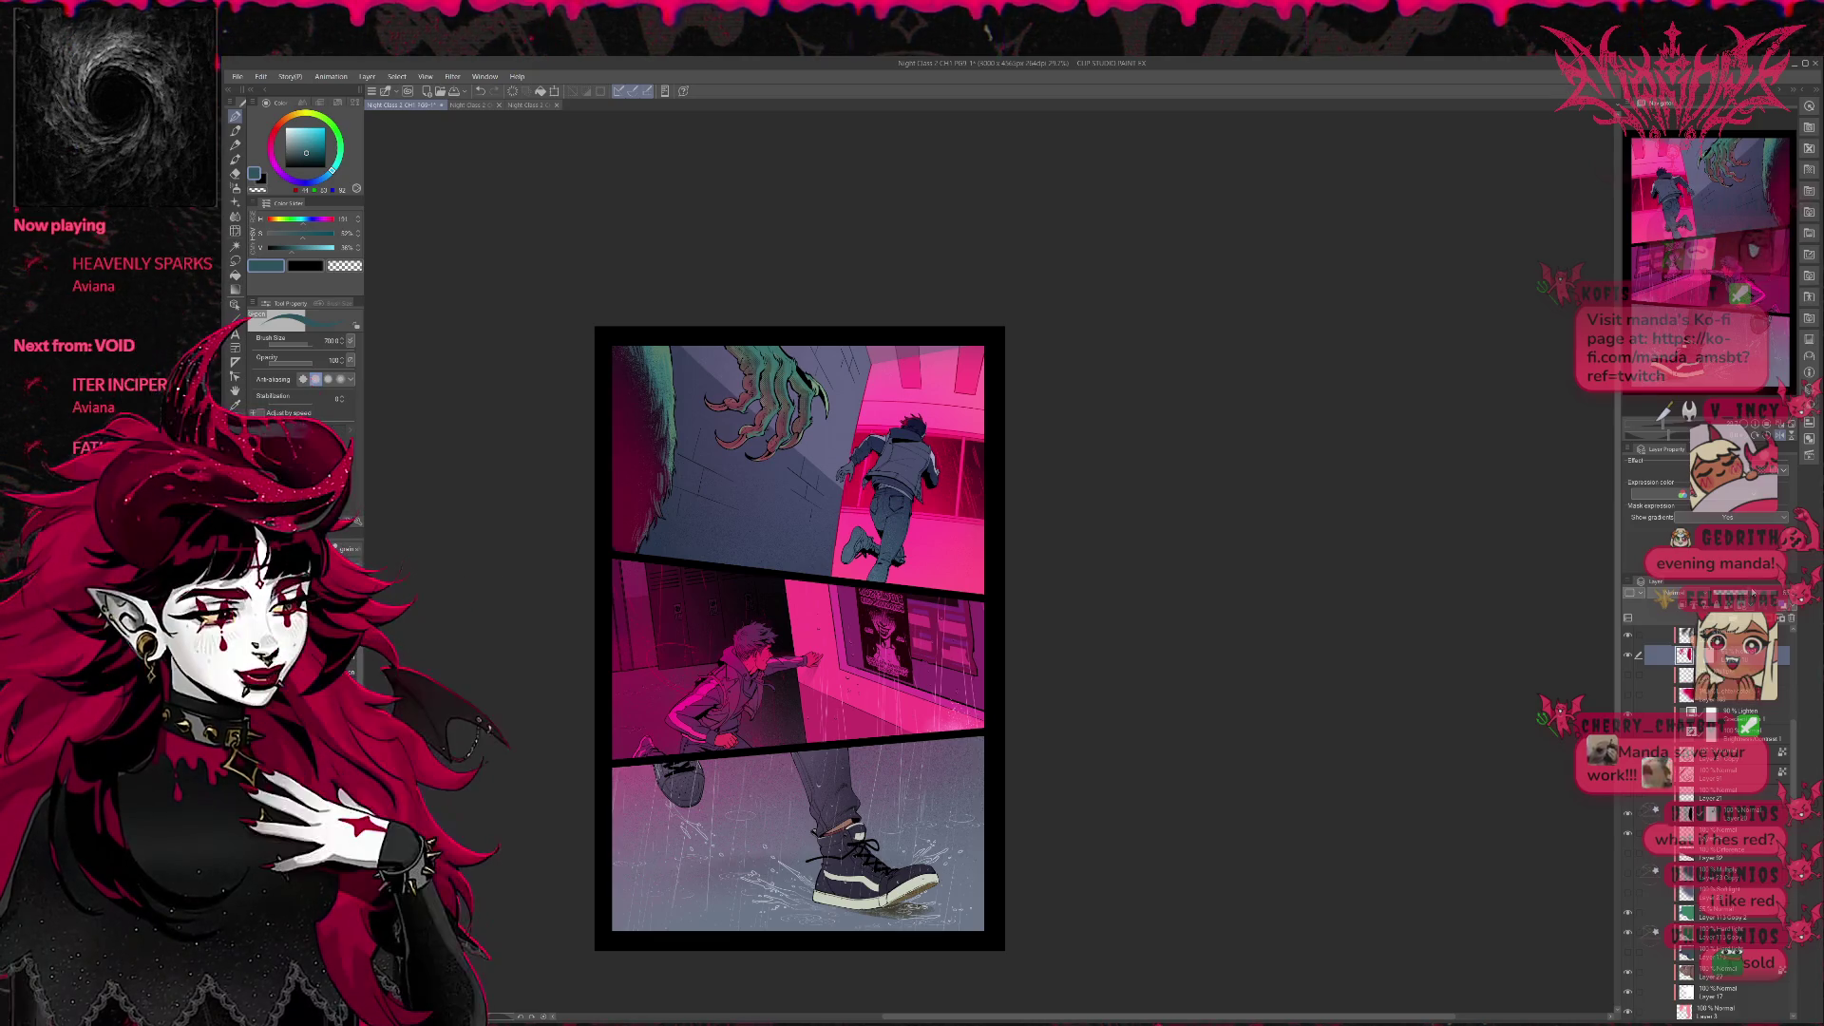
drag(723, 348, 755, 408)
drag(621, 413, 655, 549)
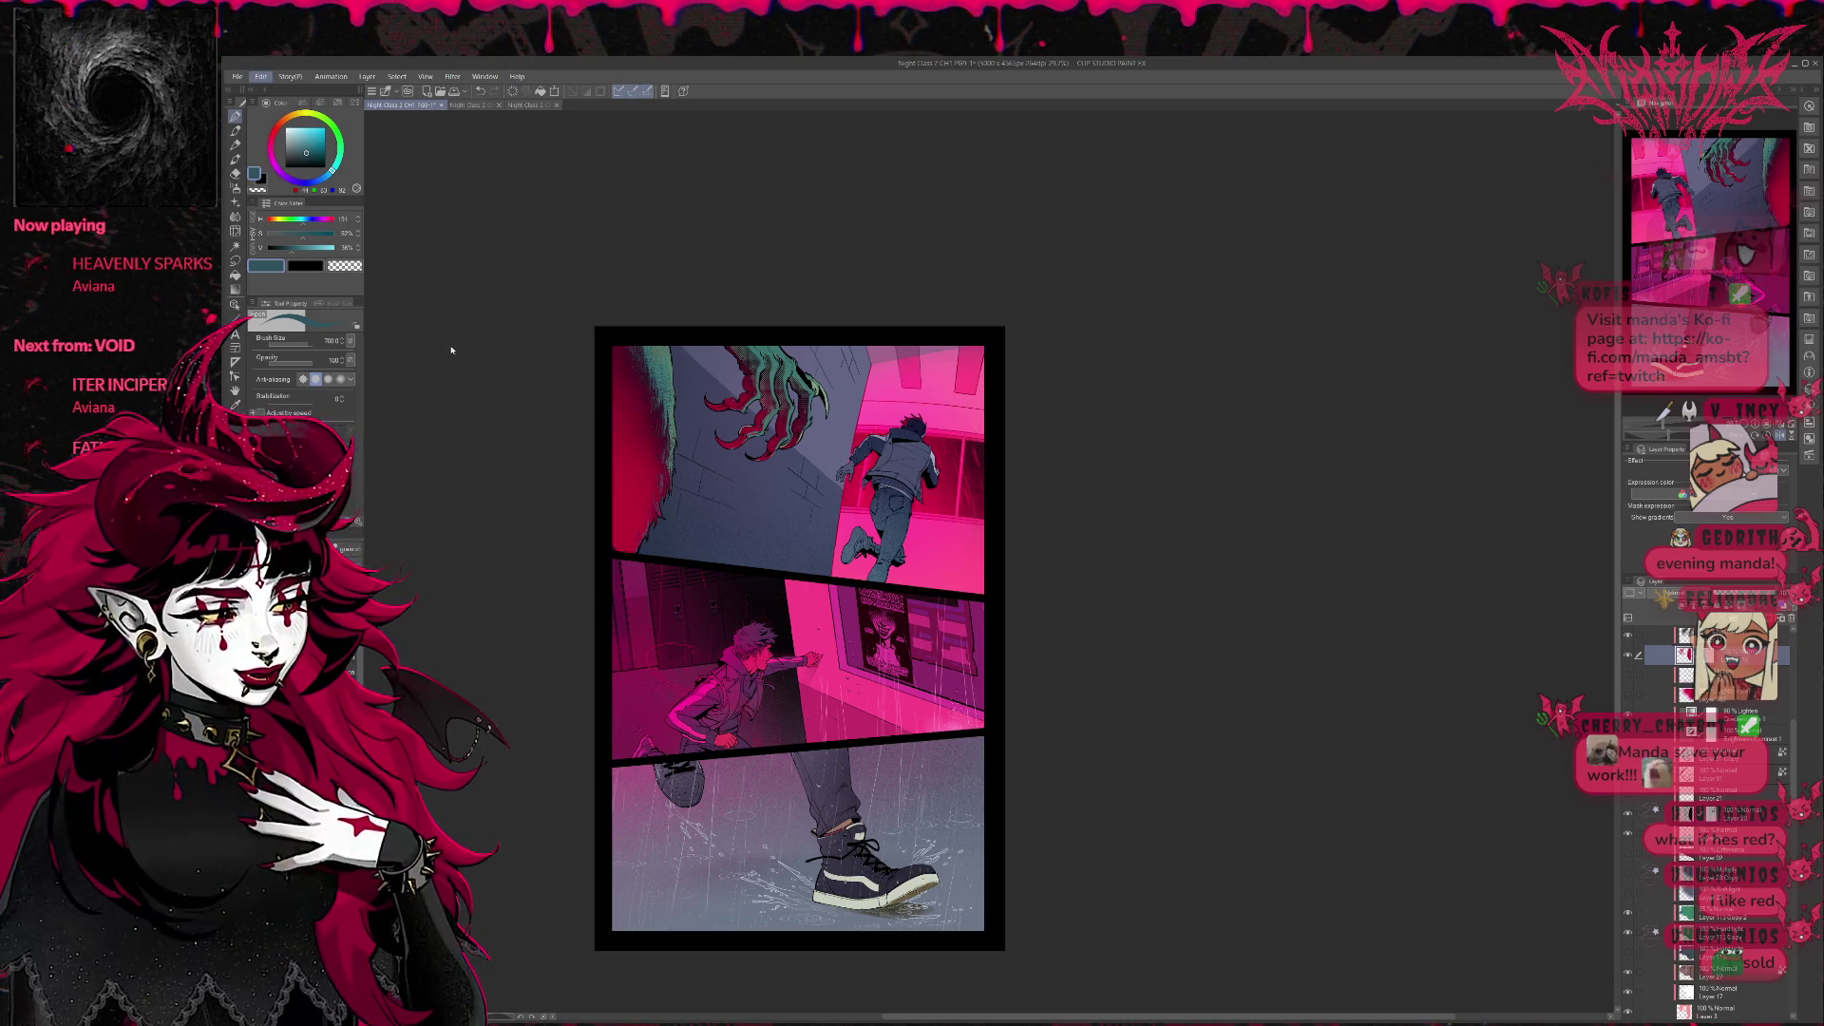
key(ctrl+s)
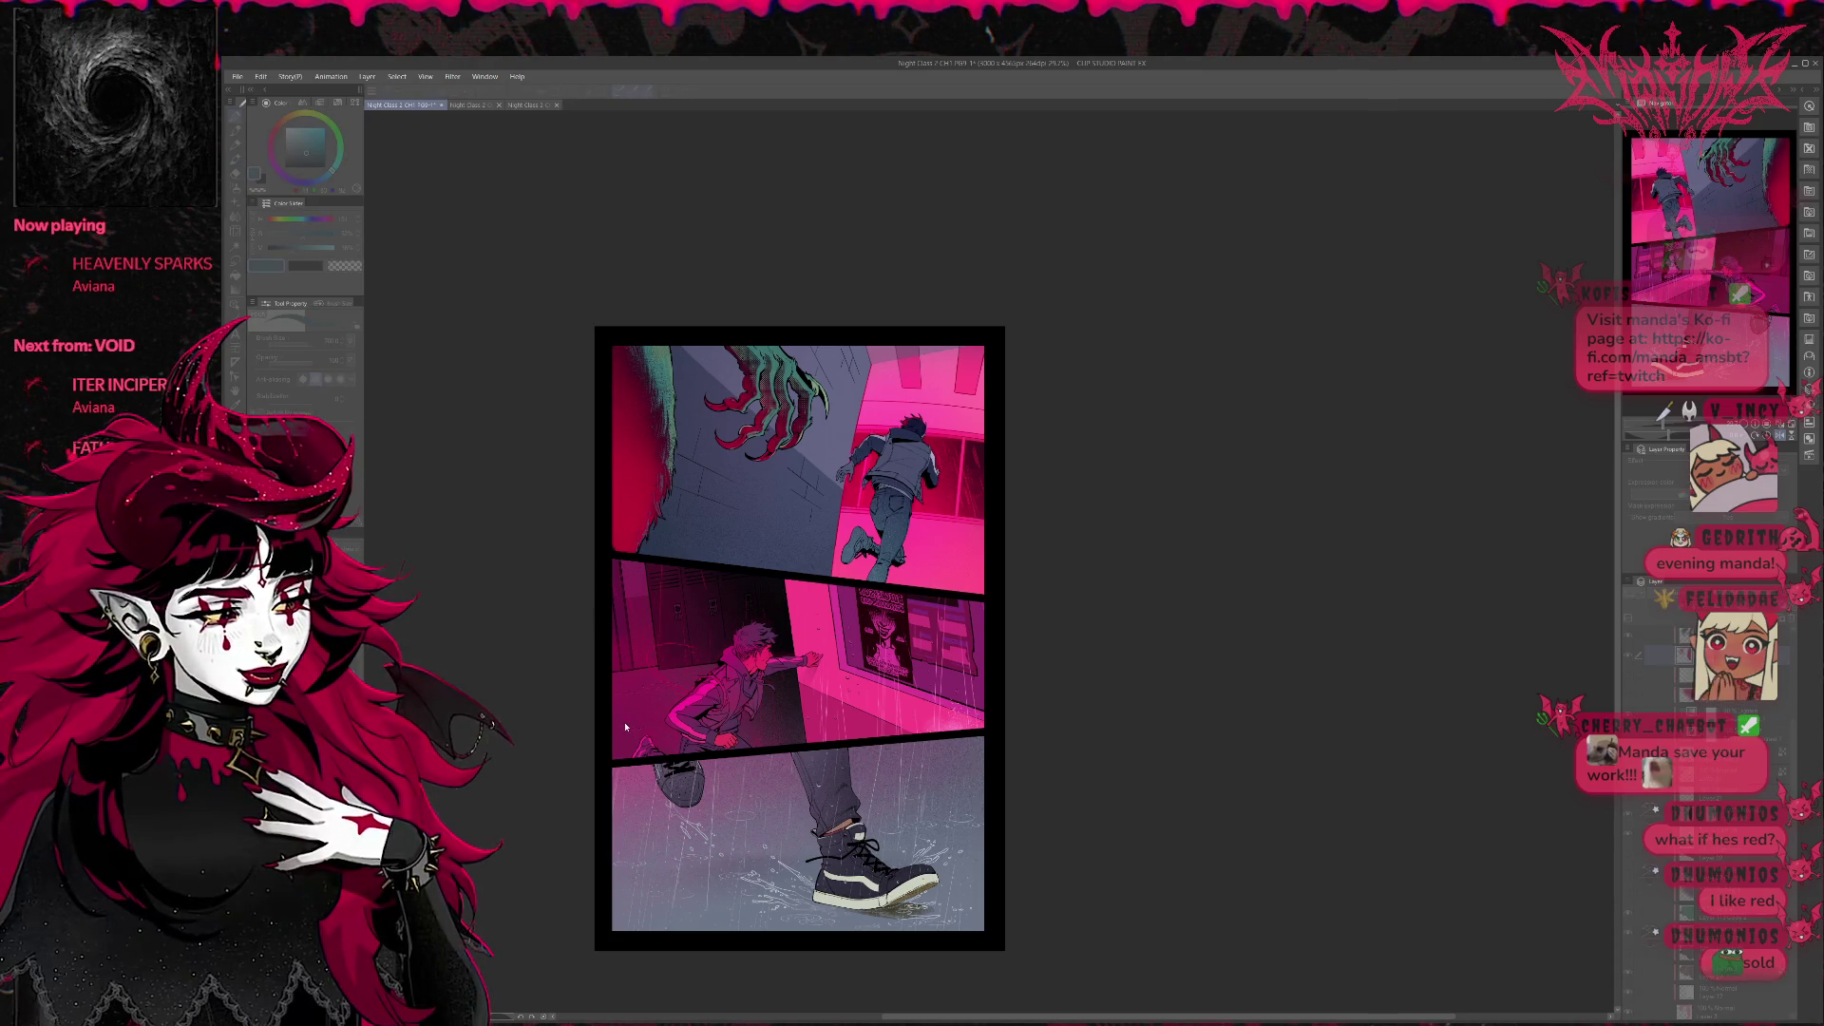
Undo/redo through lime, blue, purple, red and teal glows on the claw and left wall, then remove the glow.
key(ctrl+z)
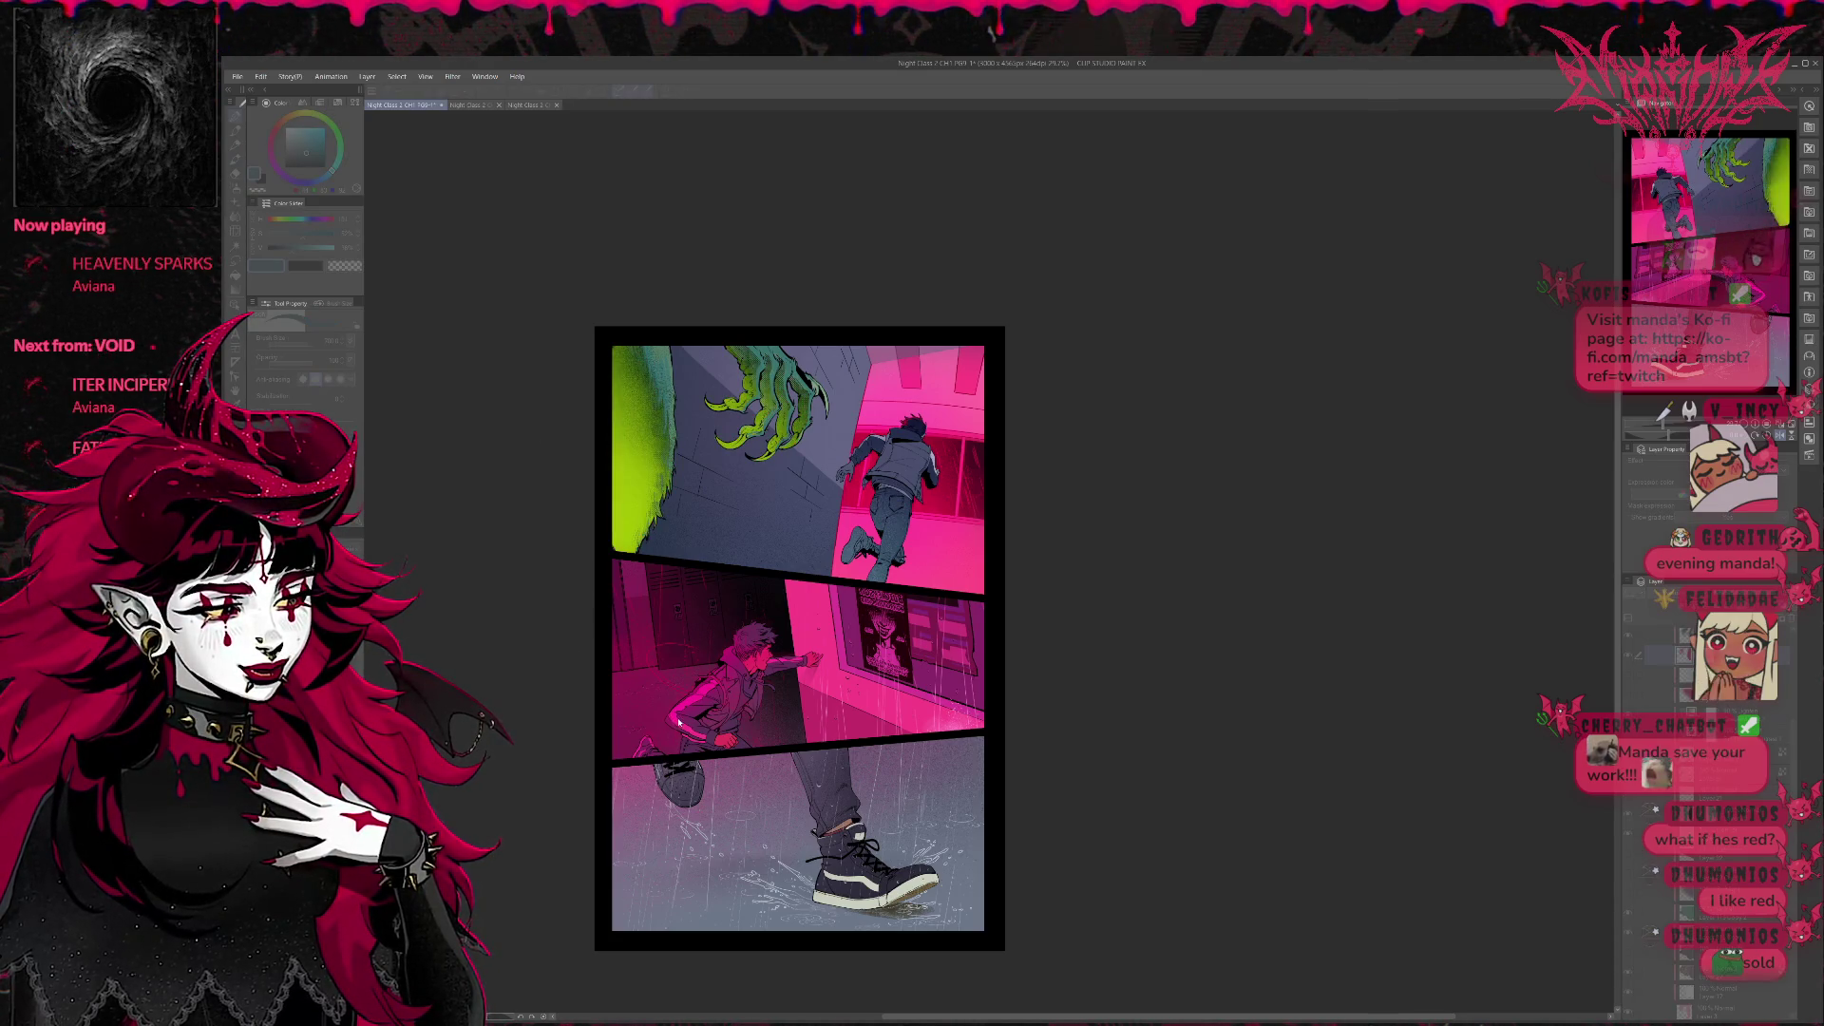
key(ctrl+z)
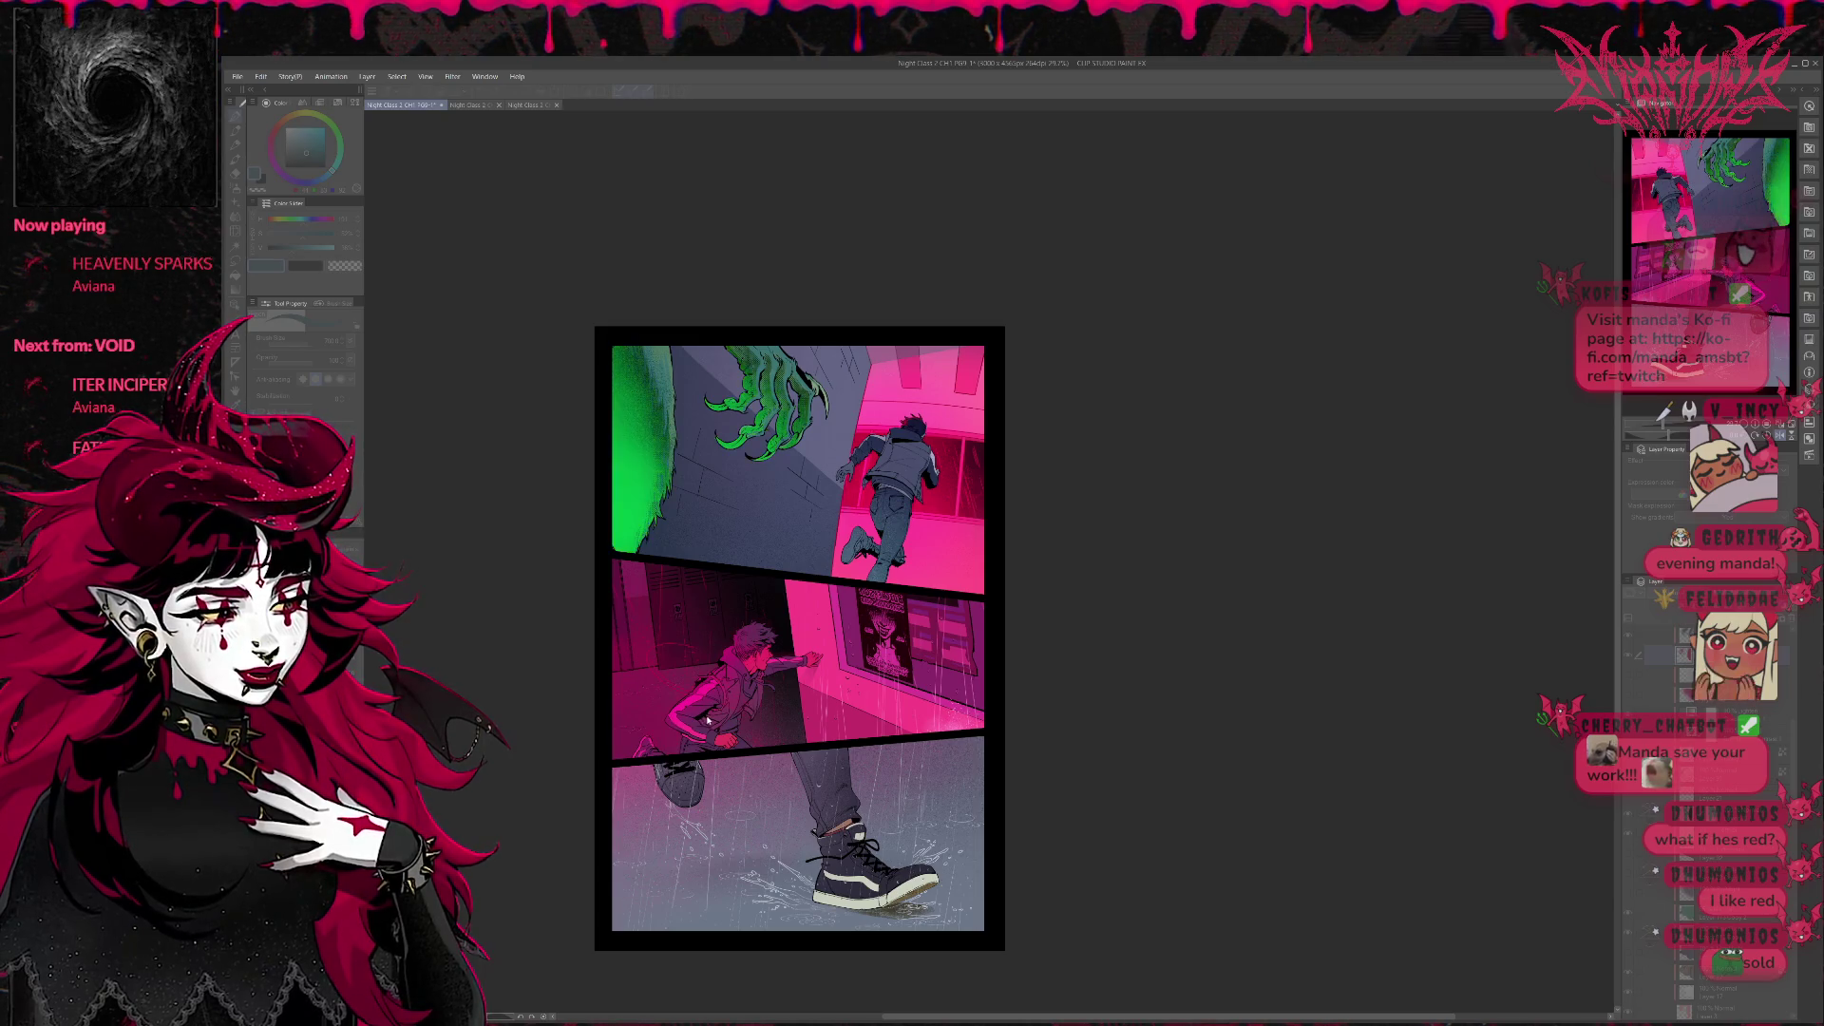
key(ctrl+z)
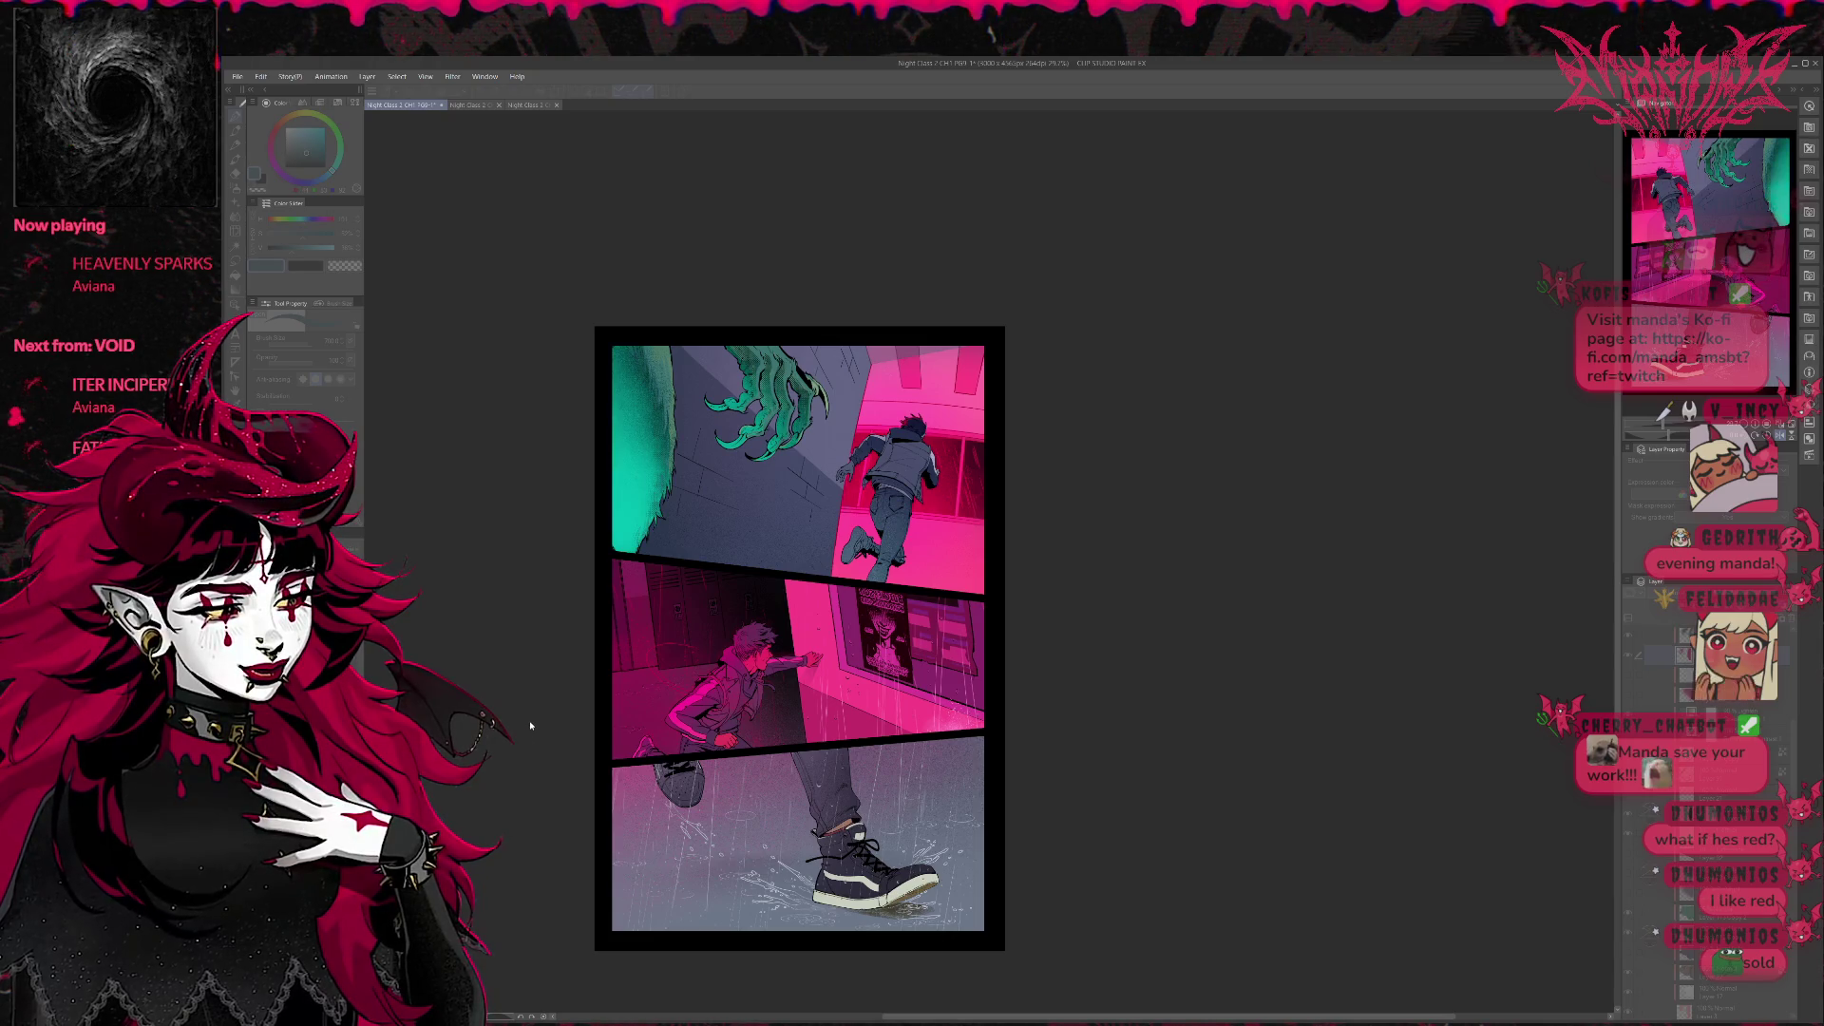
key(ctrl+z)
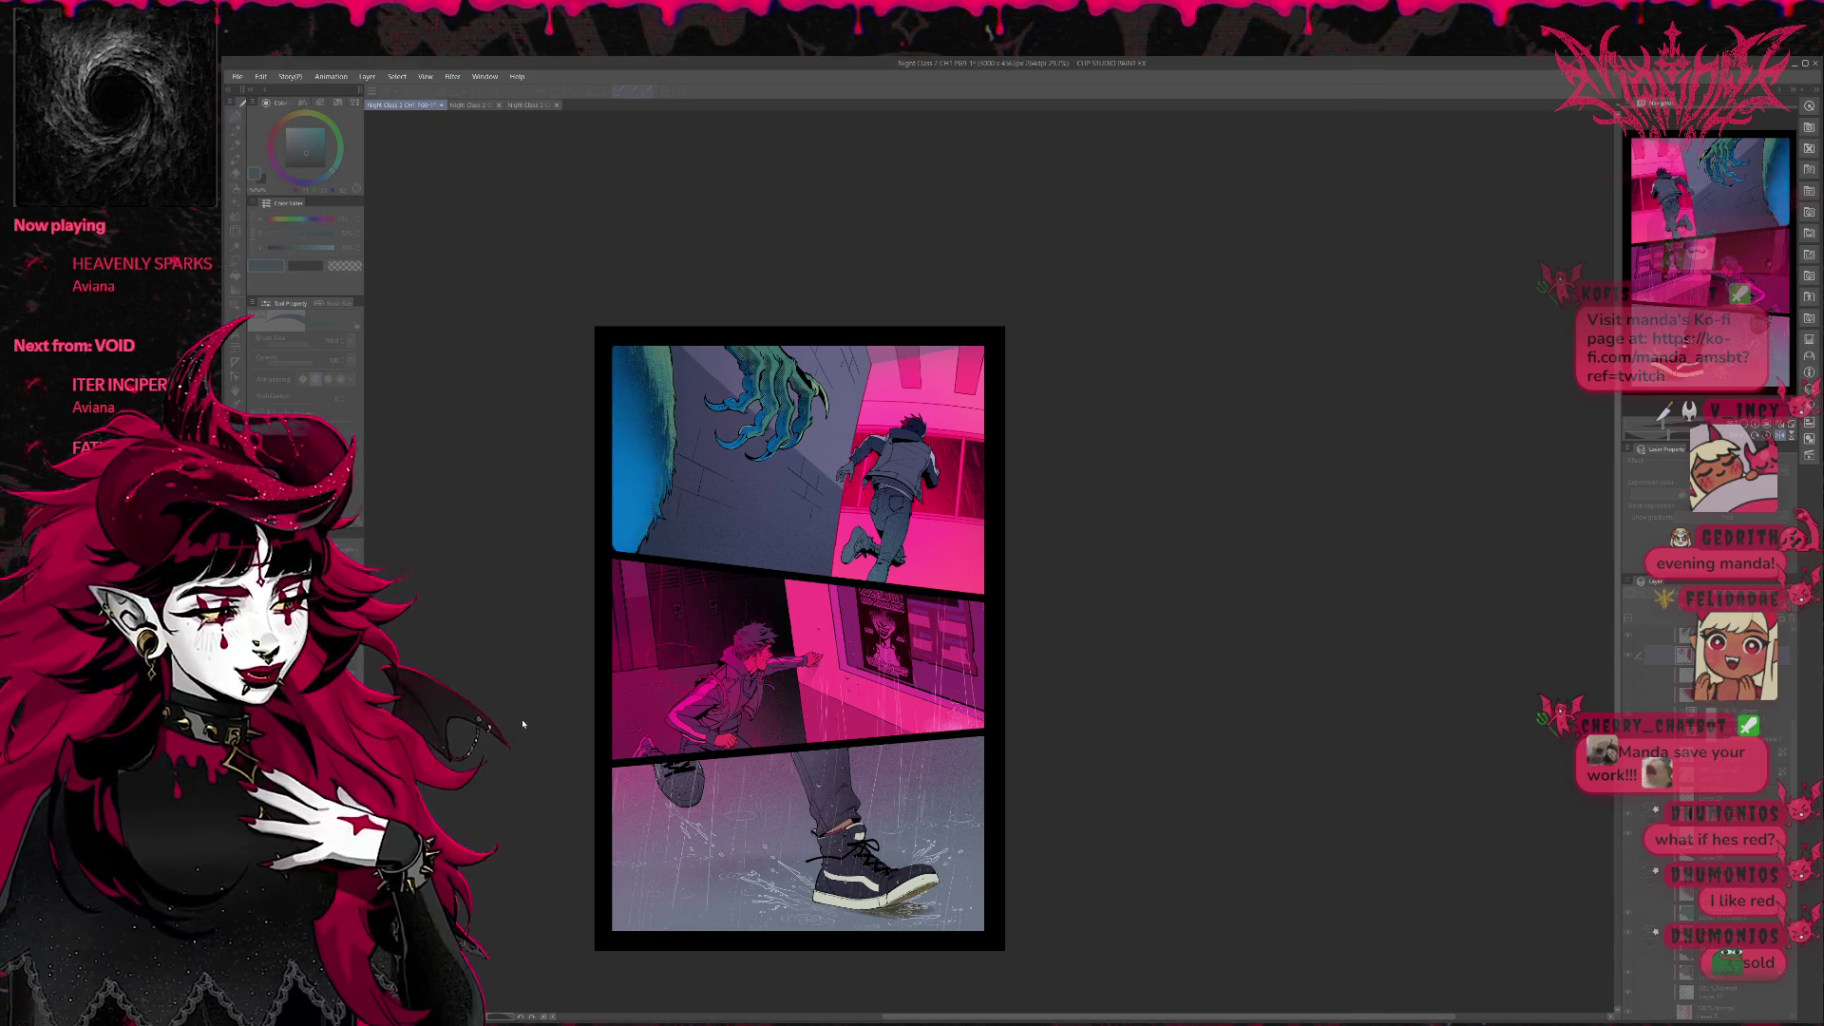
key(ctrl+y)
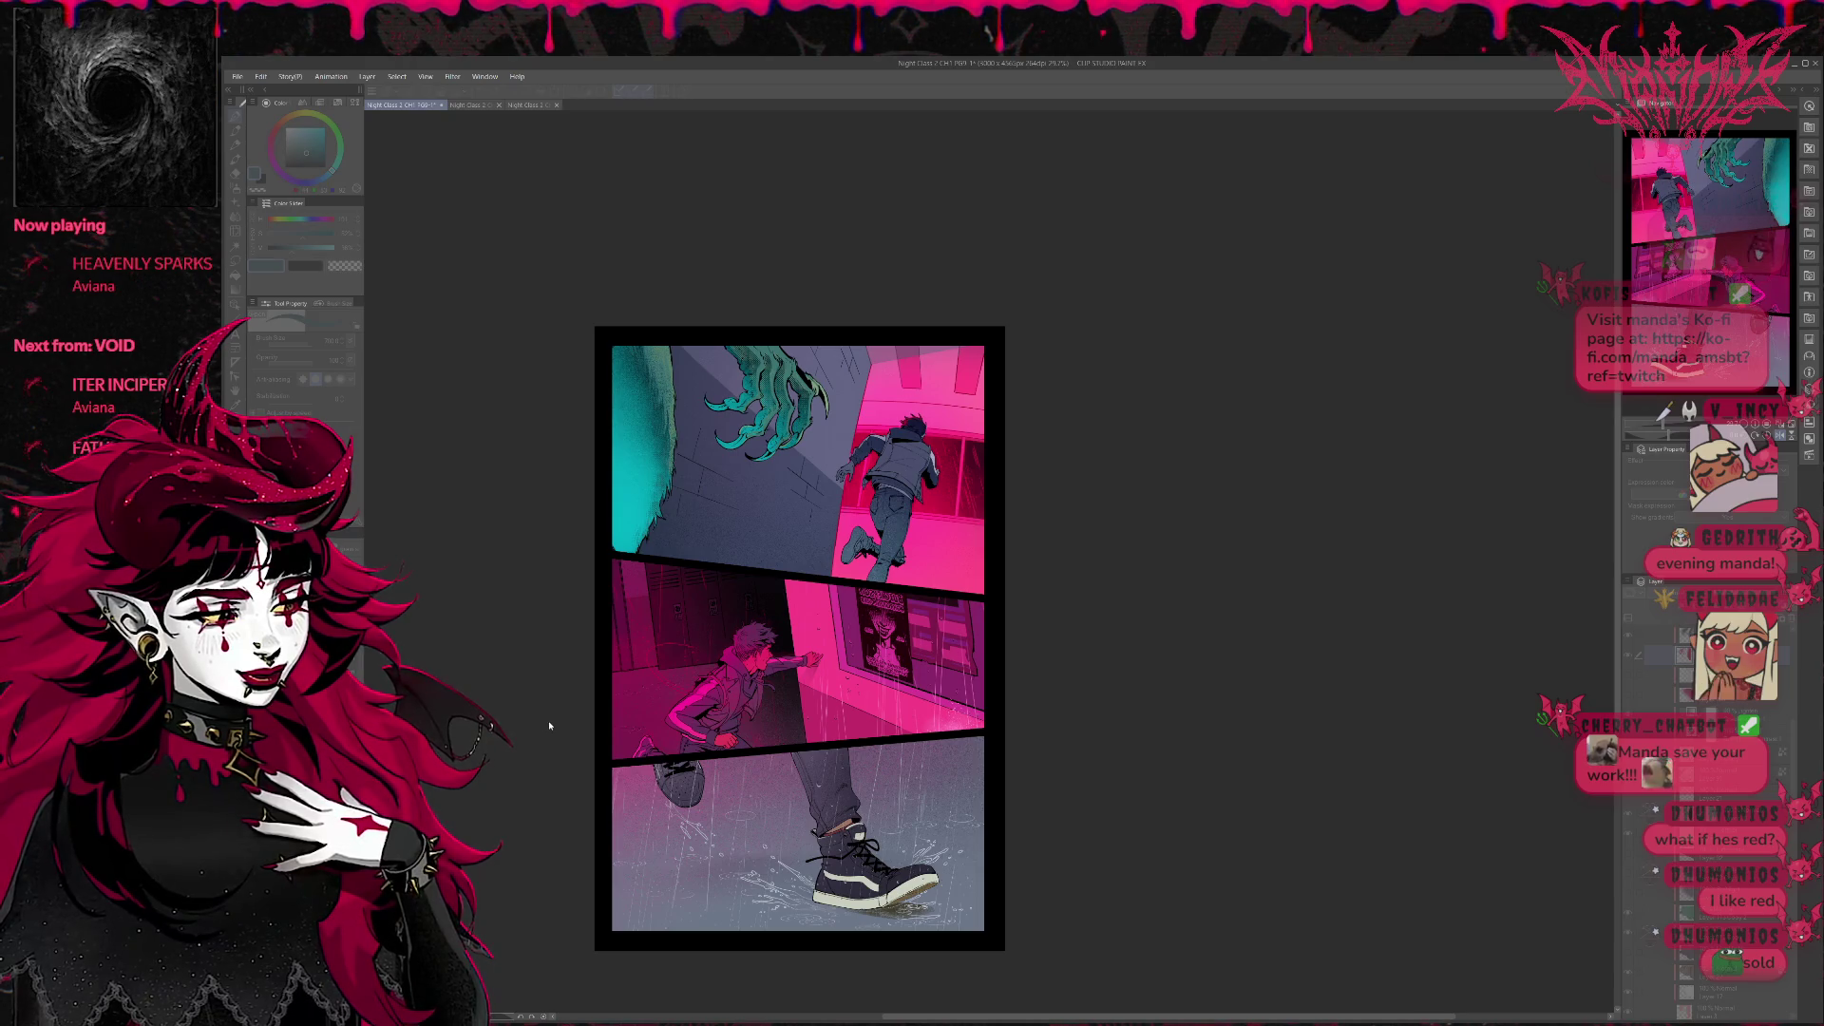
key(ctrl+z)
key(ctrl+z)
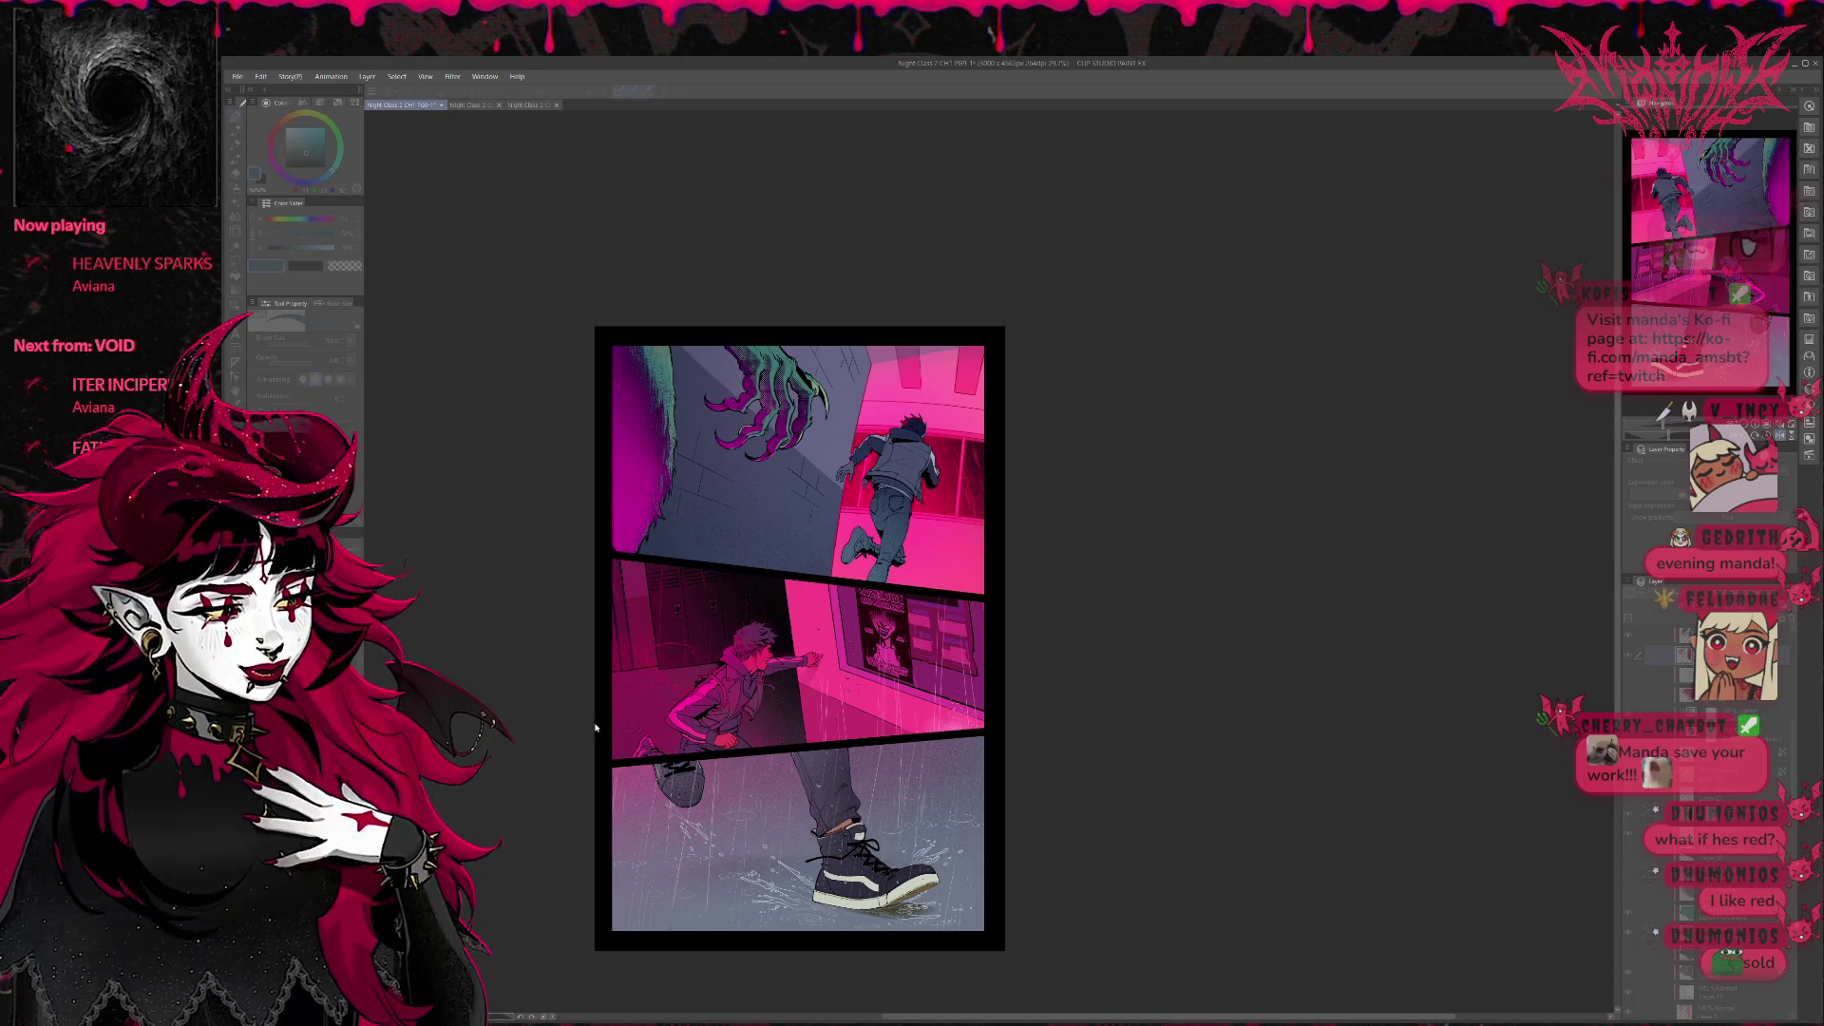
key(ctrl+z)
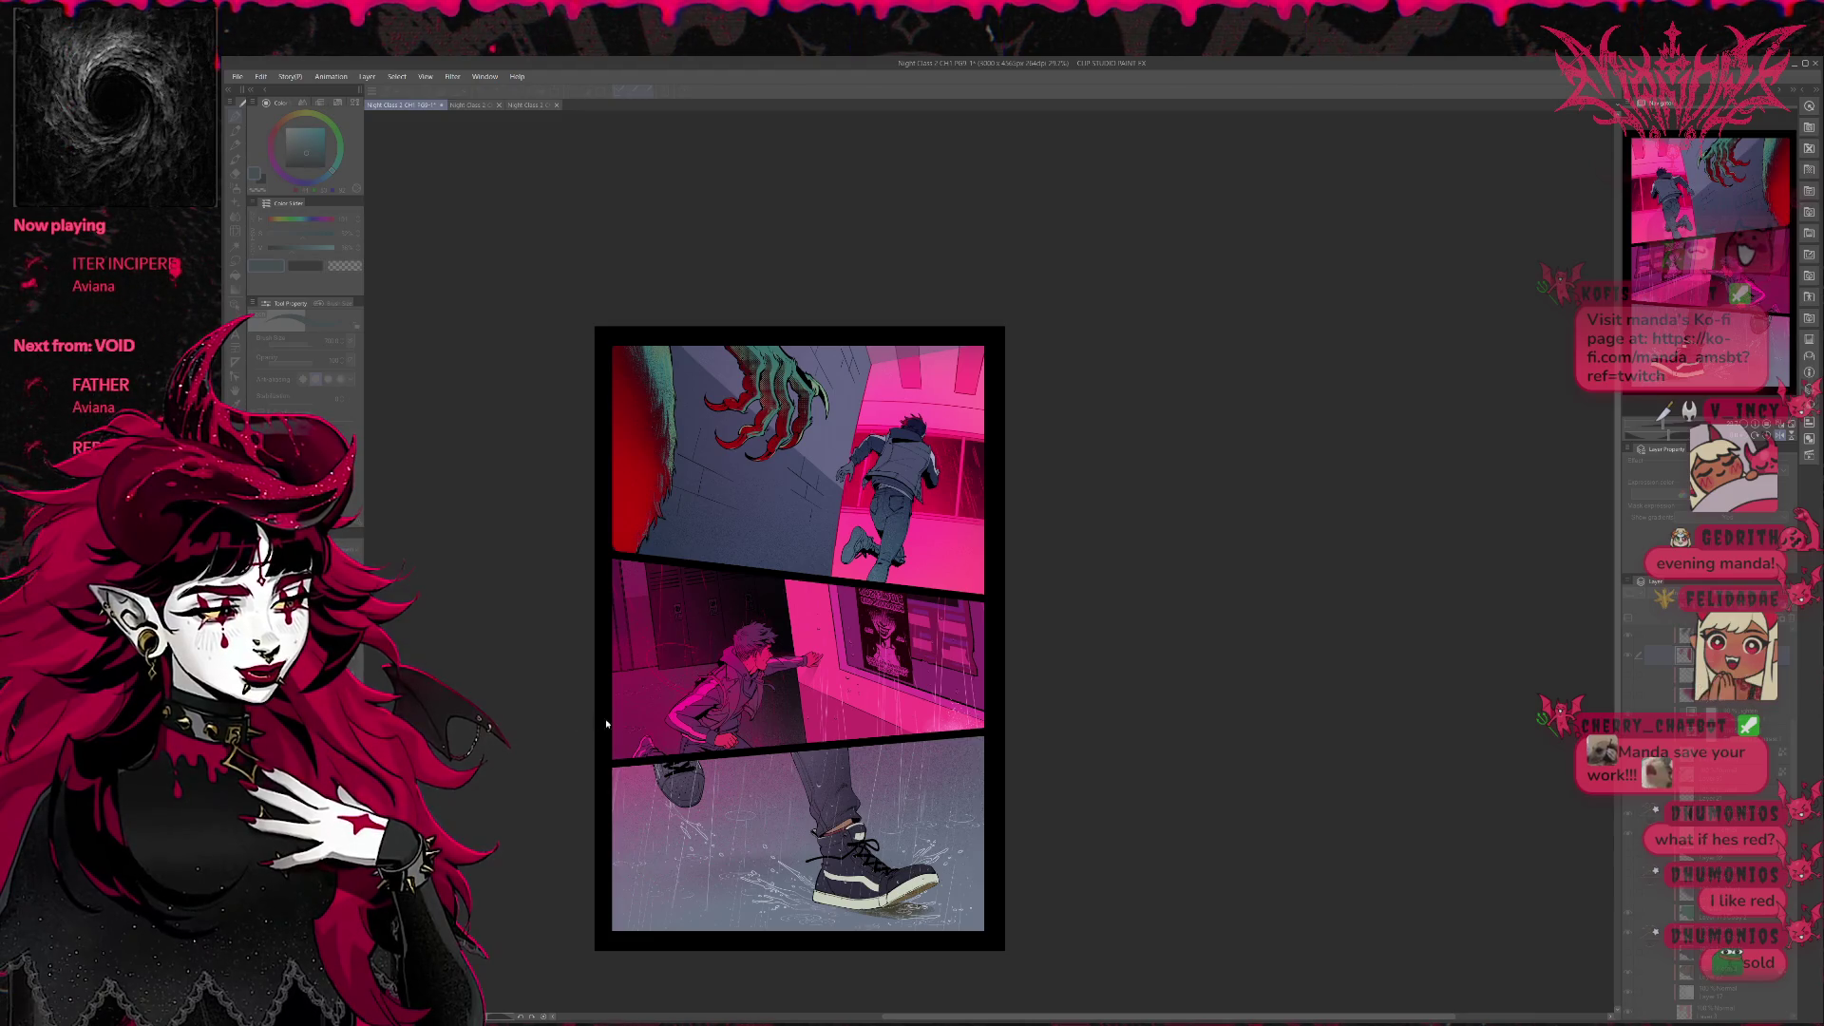
key(ctrl+y)
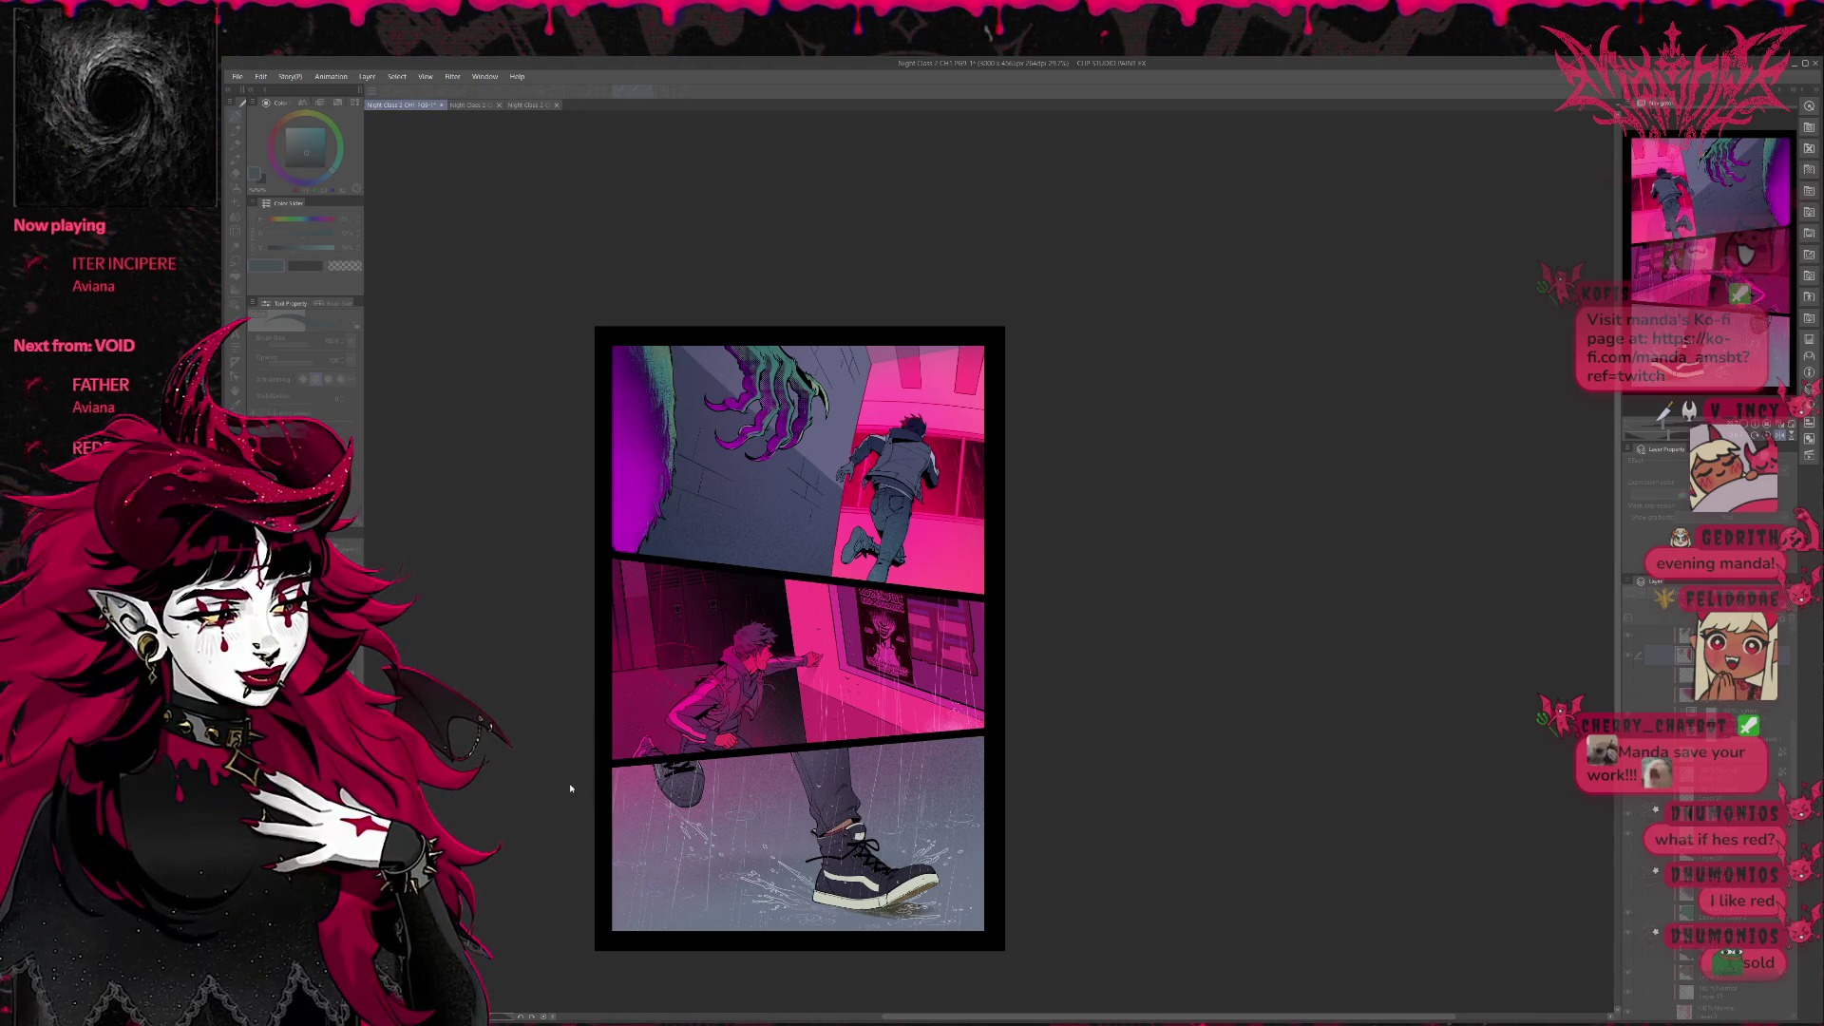
key(ctrl+z)
key(ctrl+z)
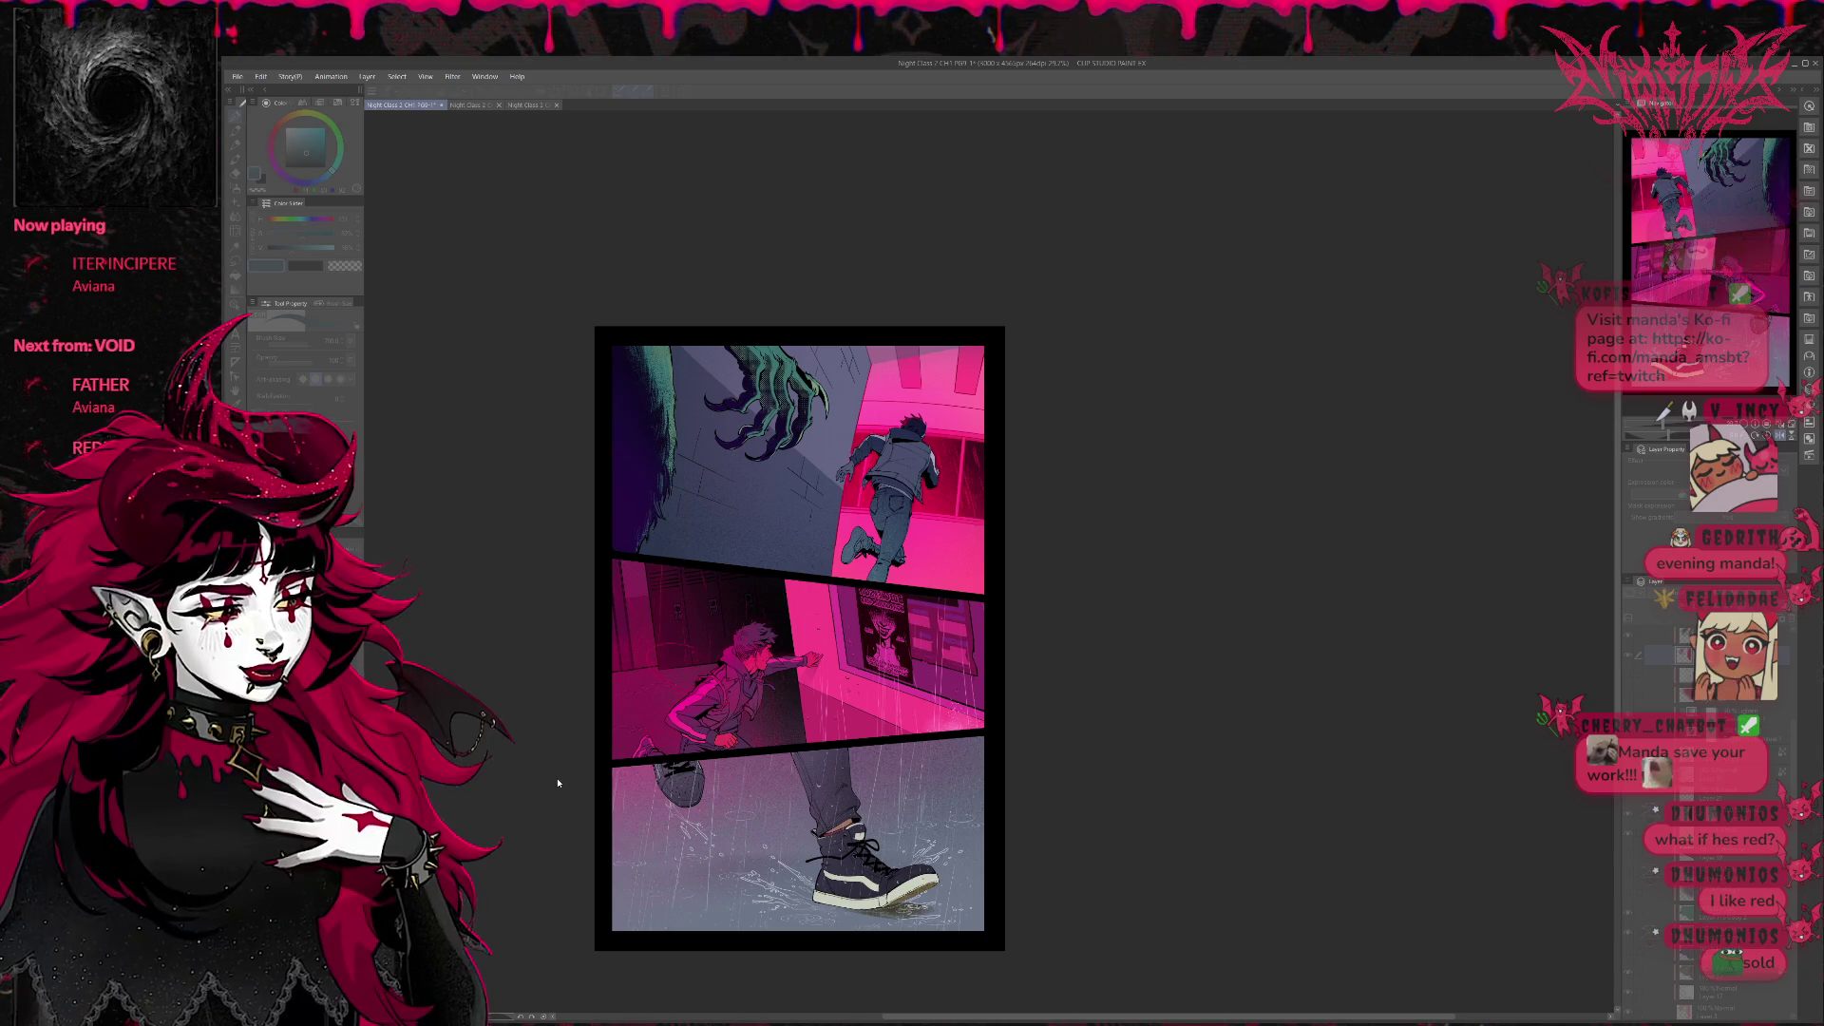
key(ctrl+y)
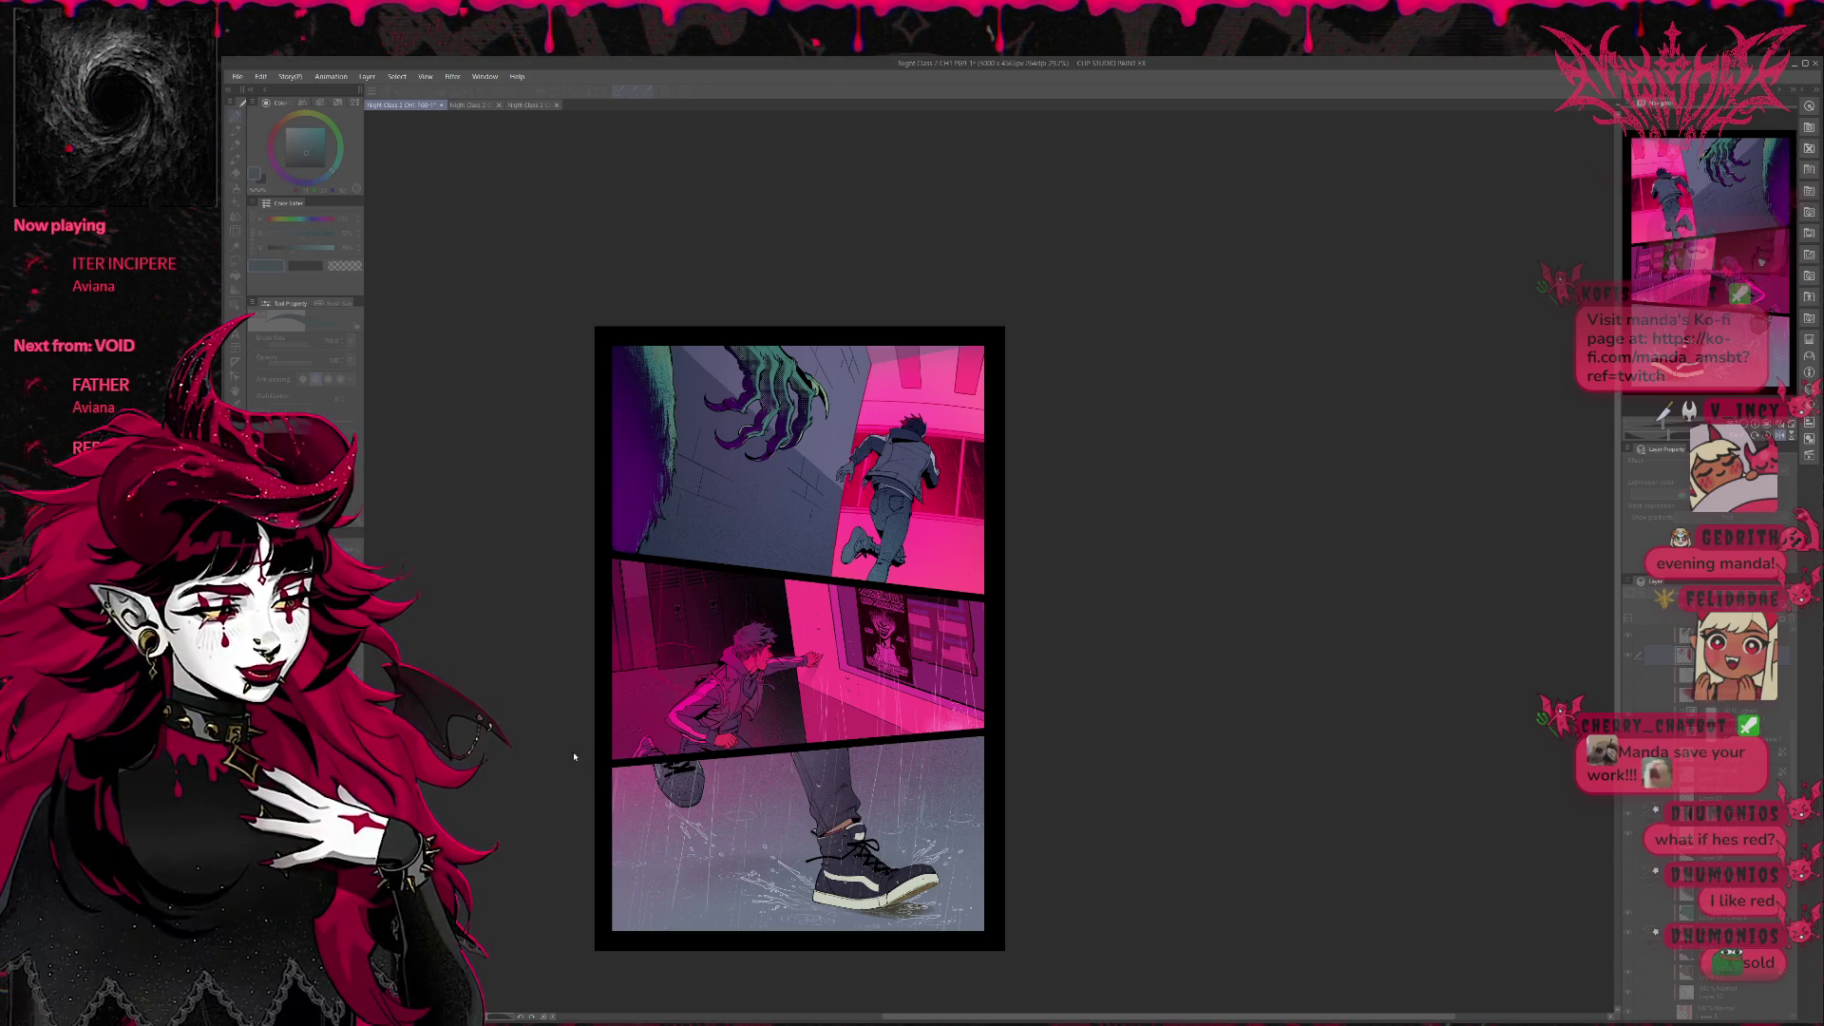
key(ctrl+z)
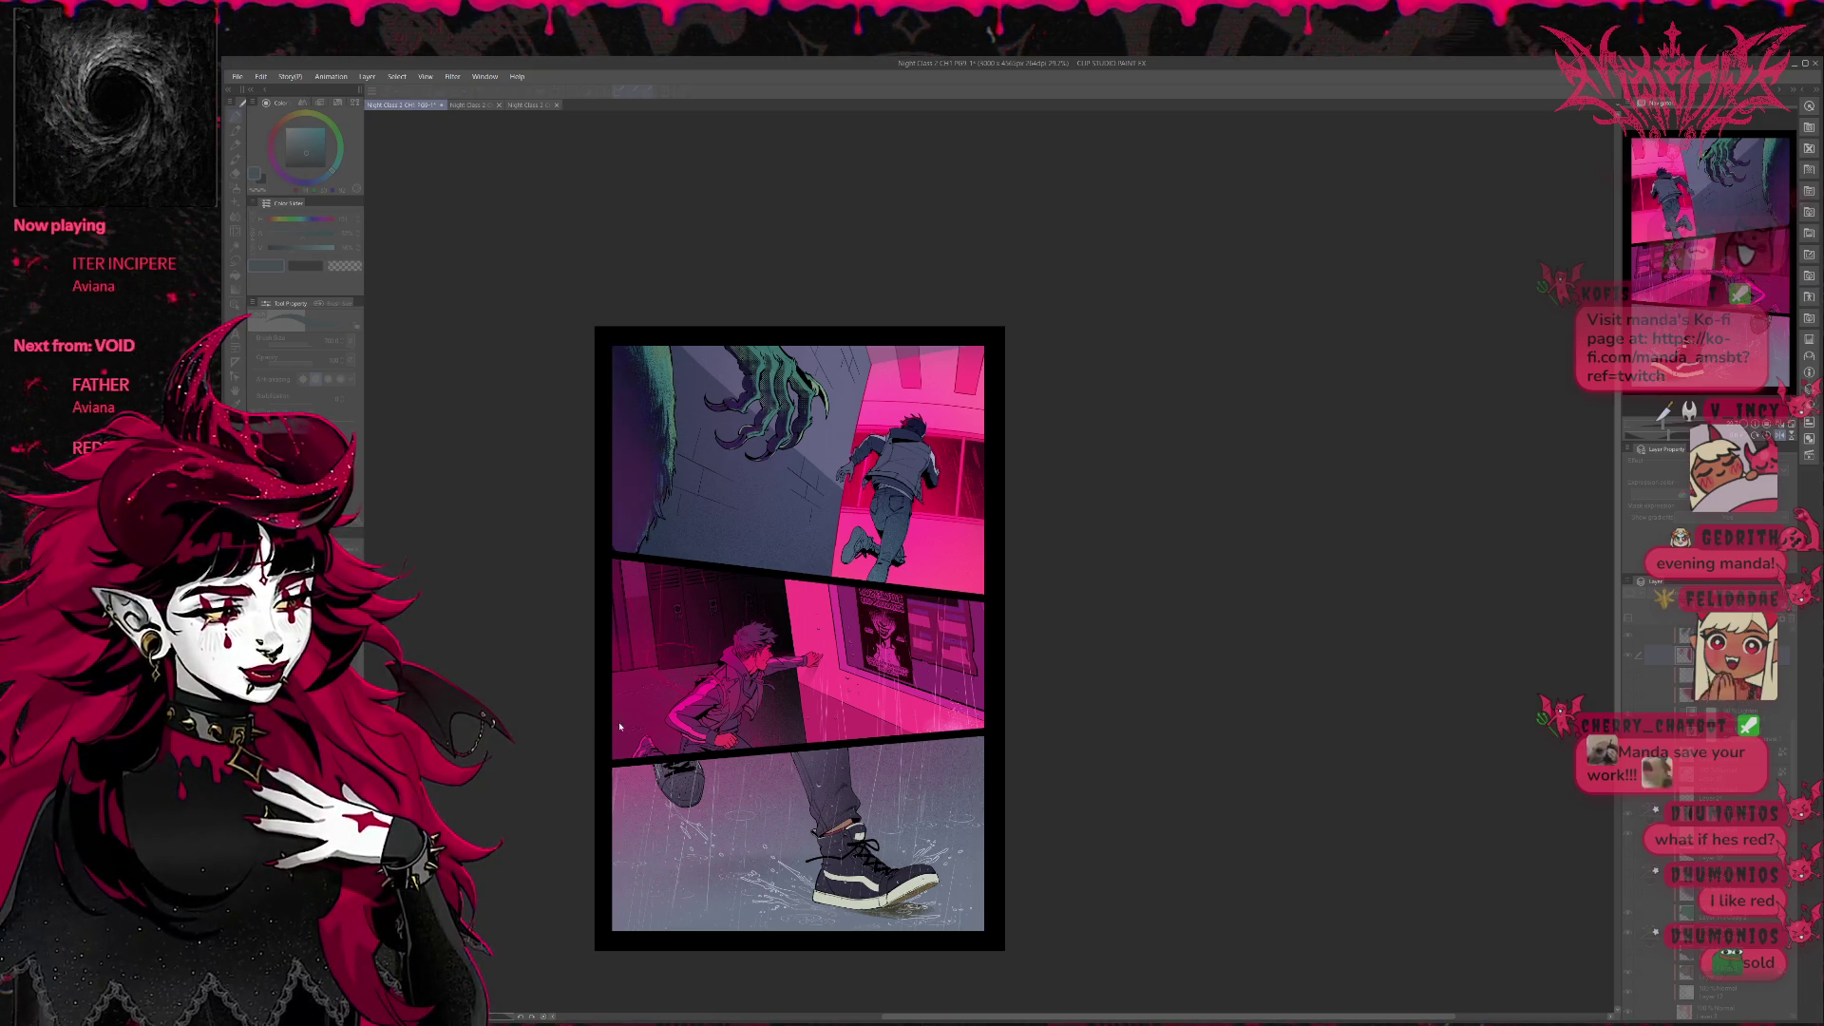
key(ctrl+y)
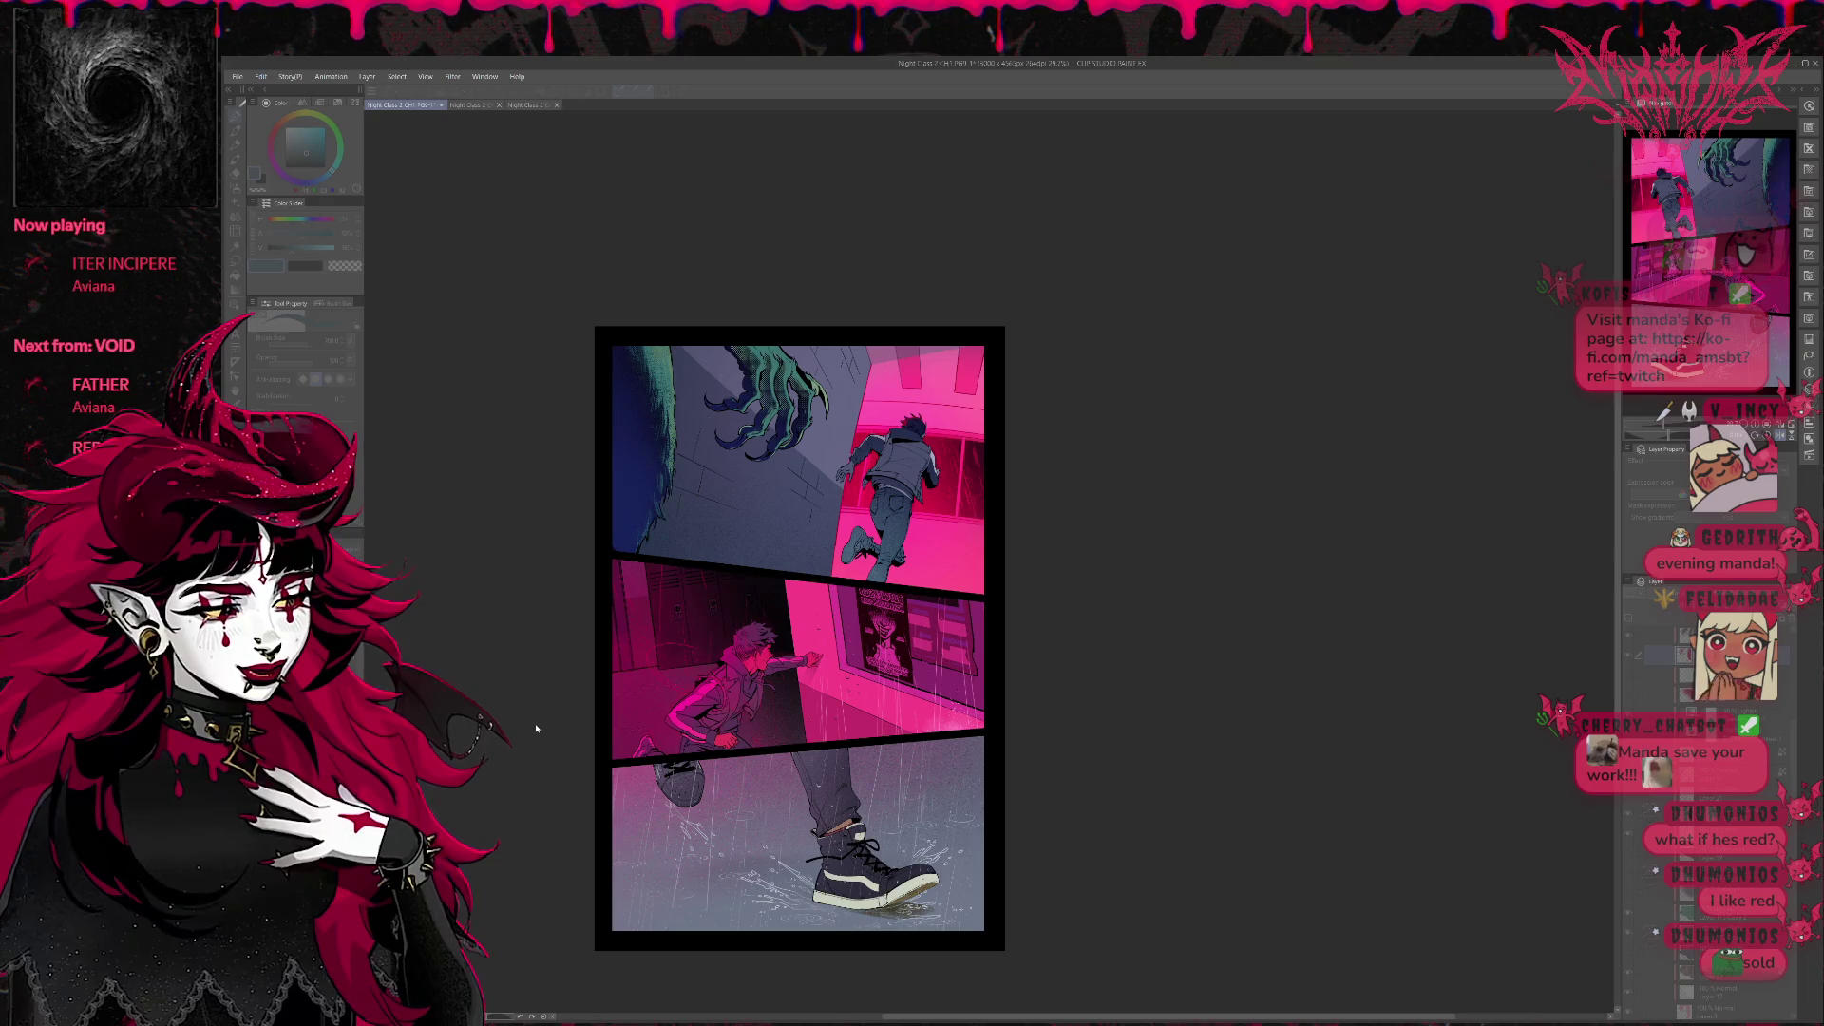
key(ctrl+y)
key(ctrl+y)
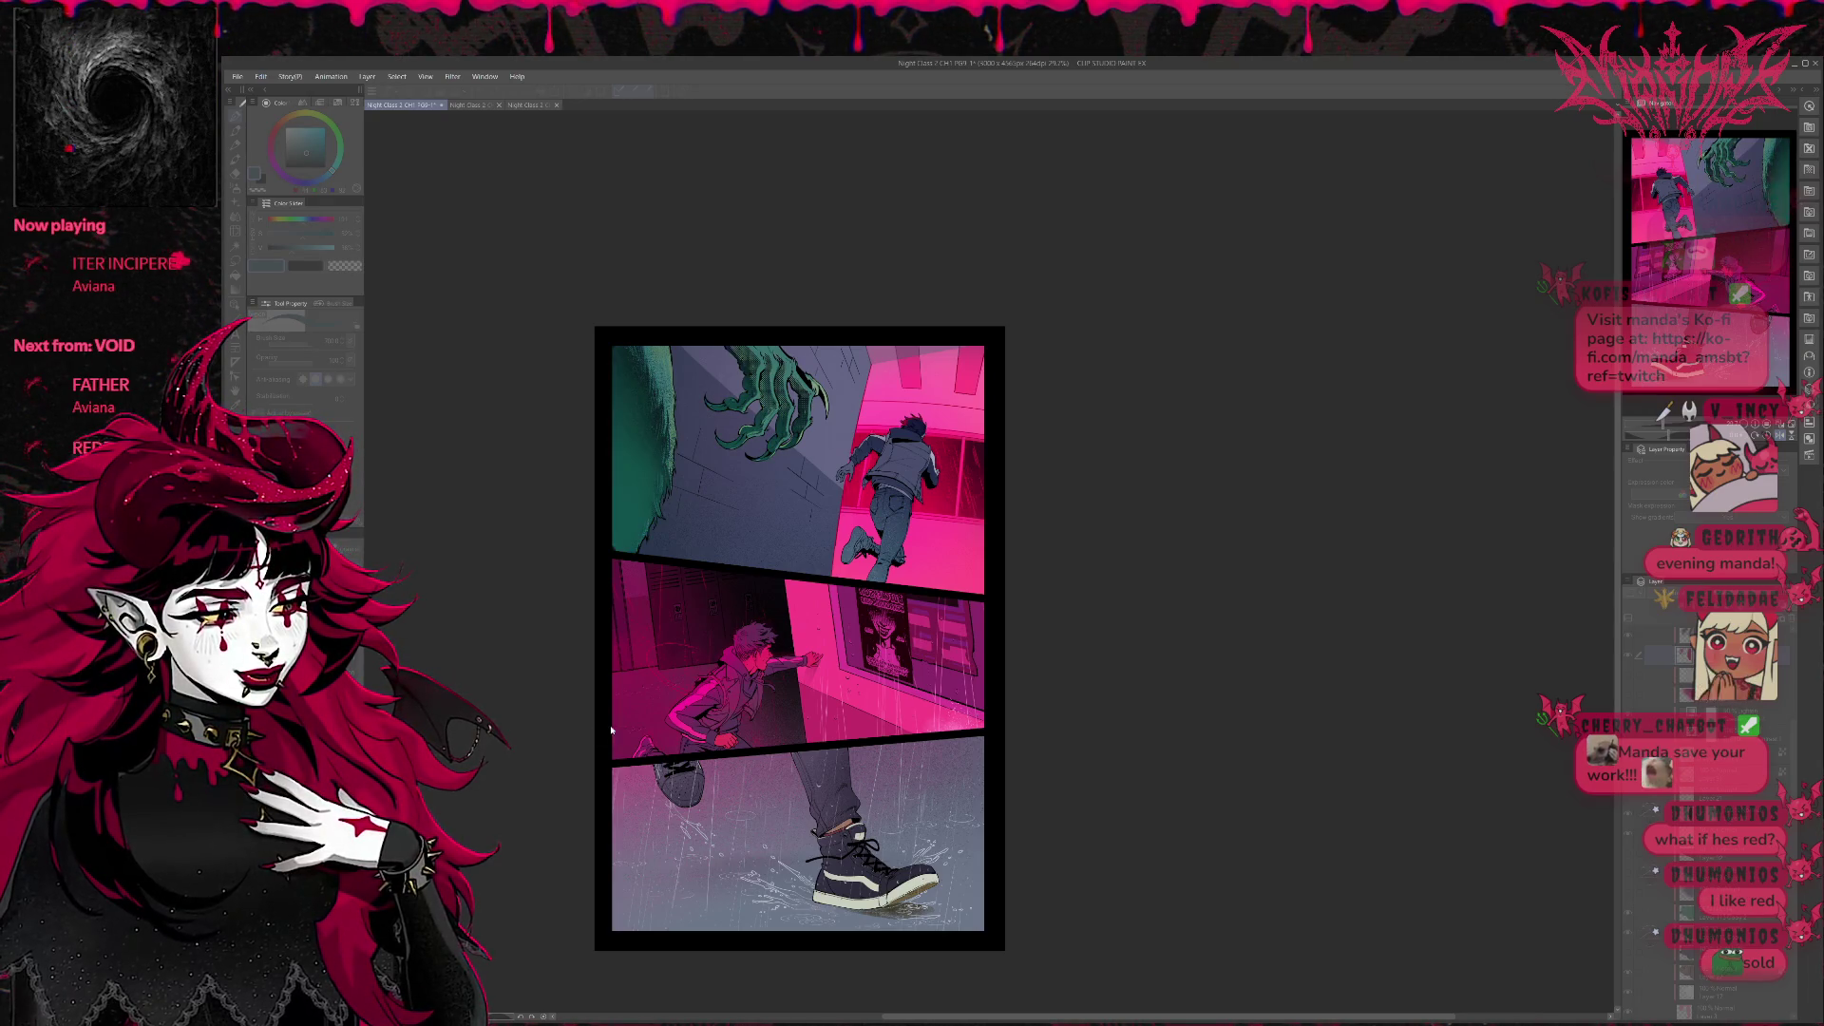
key(ctrl+z)
key(ctrl+y)
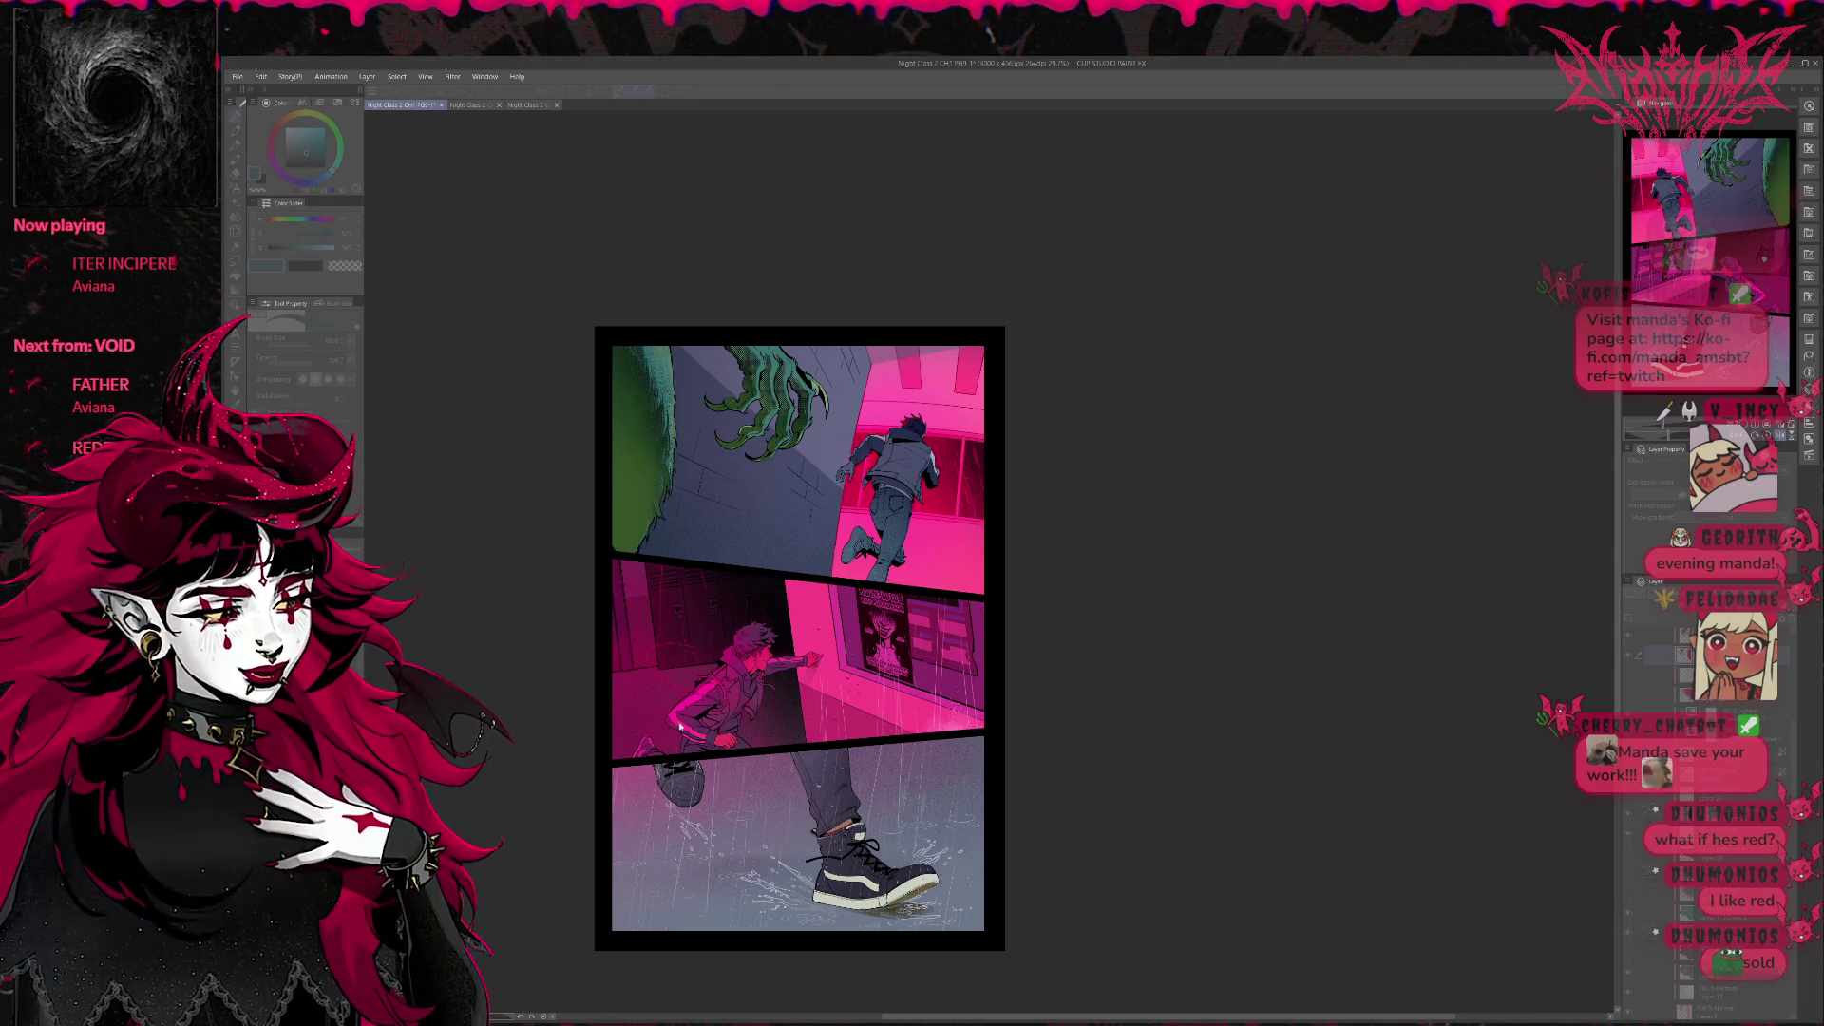
key(ctrl+z)
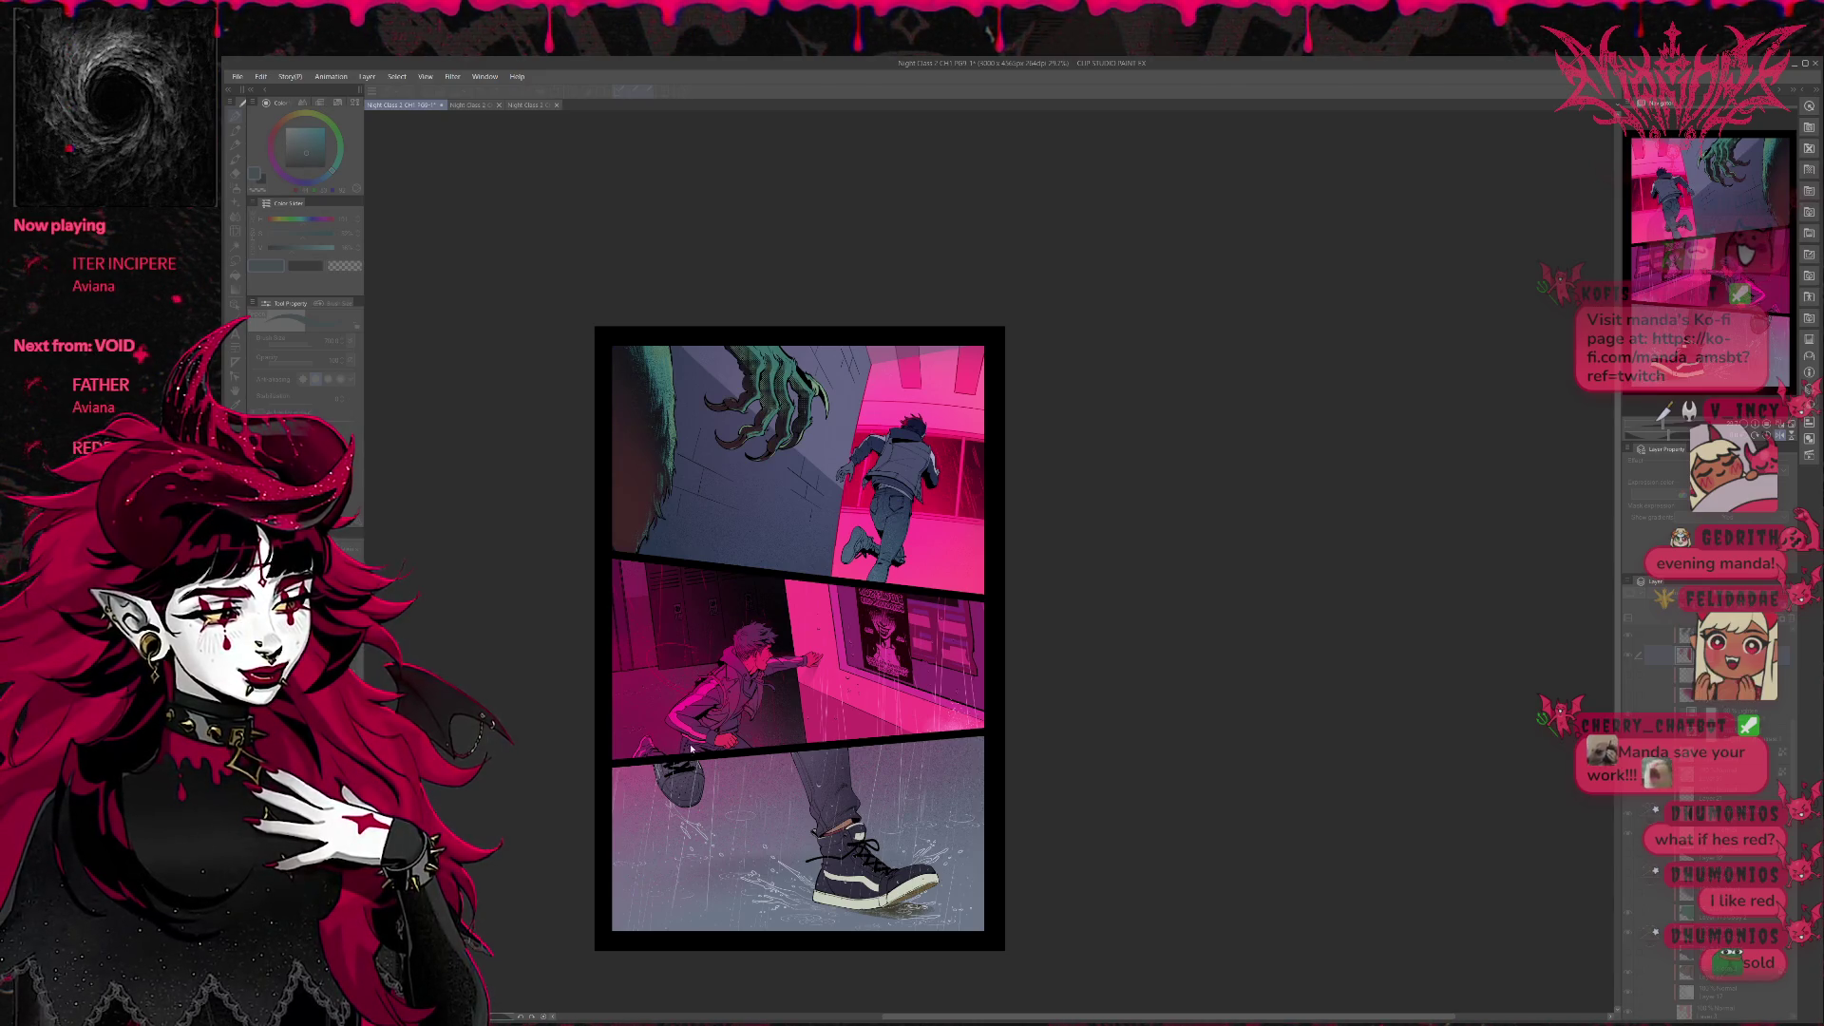
Toggle the red tint layer against the green claw, leave claw and wall red, and flip the canvas to check.
key(Tab)
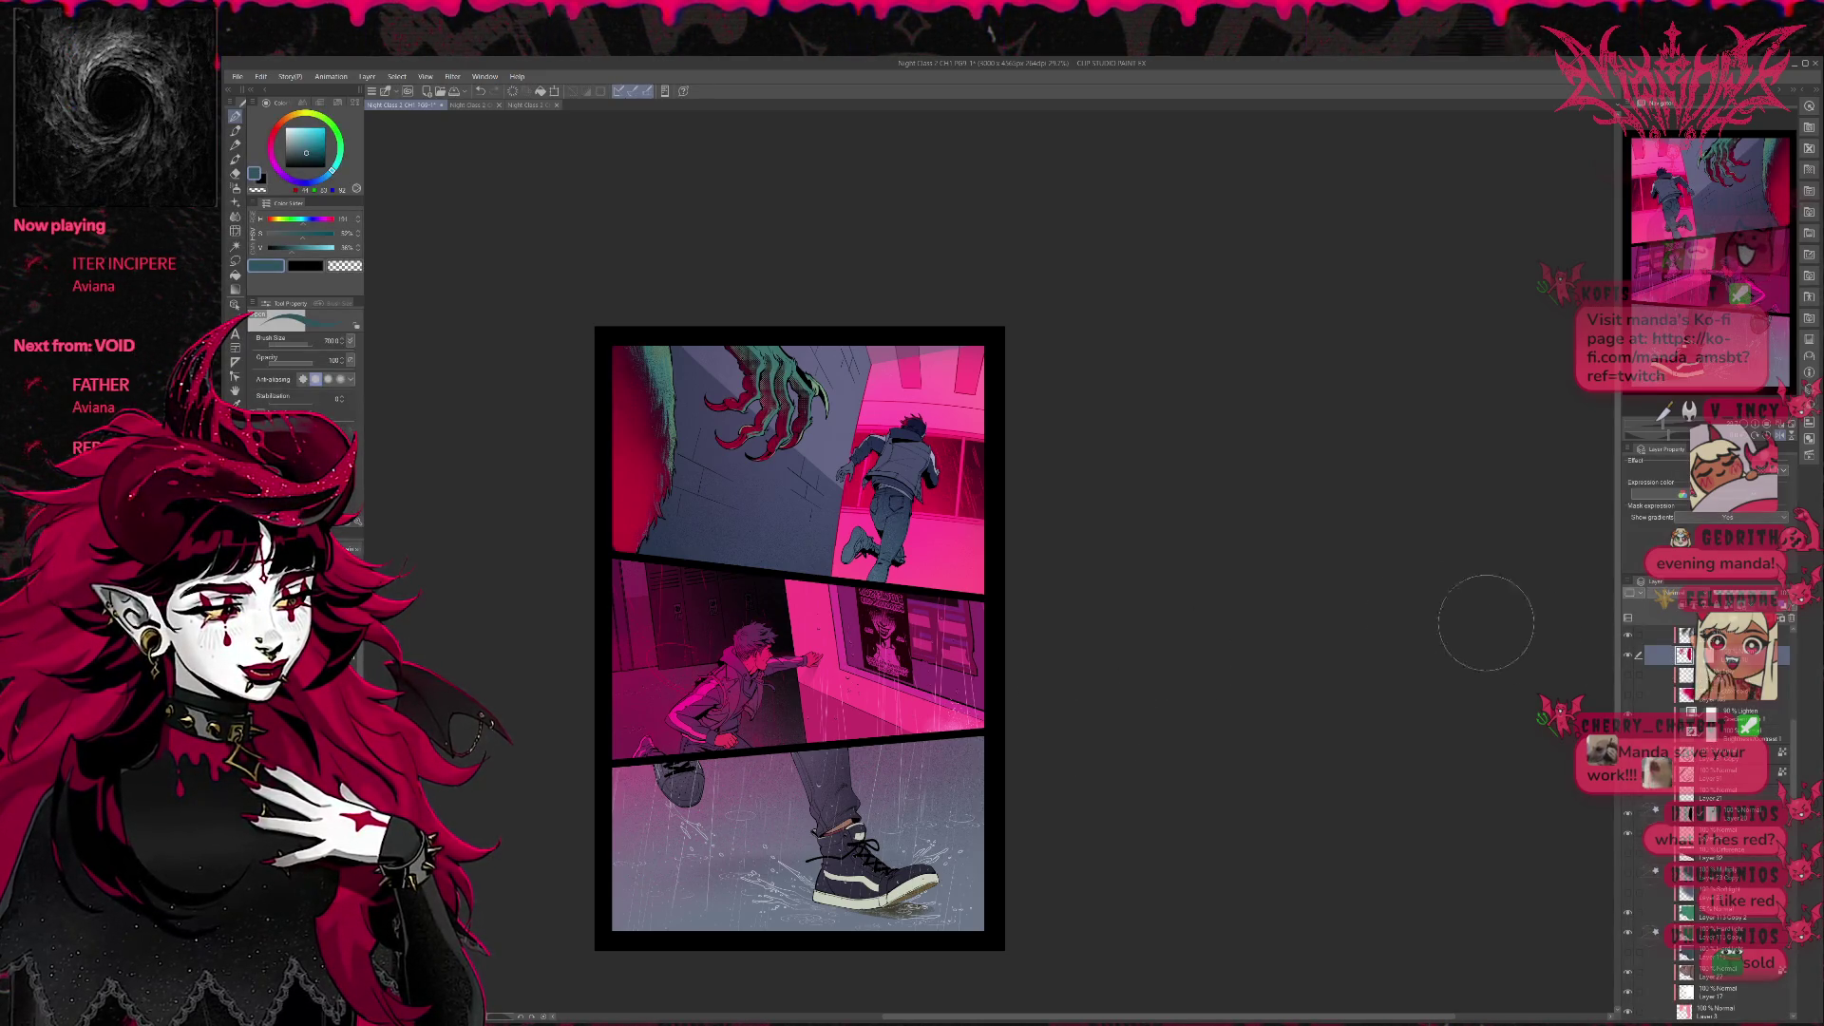
click(1633, 656)
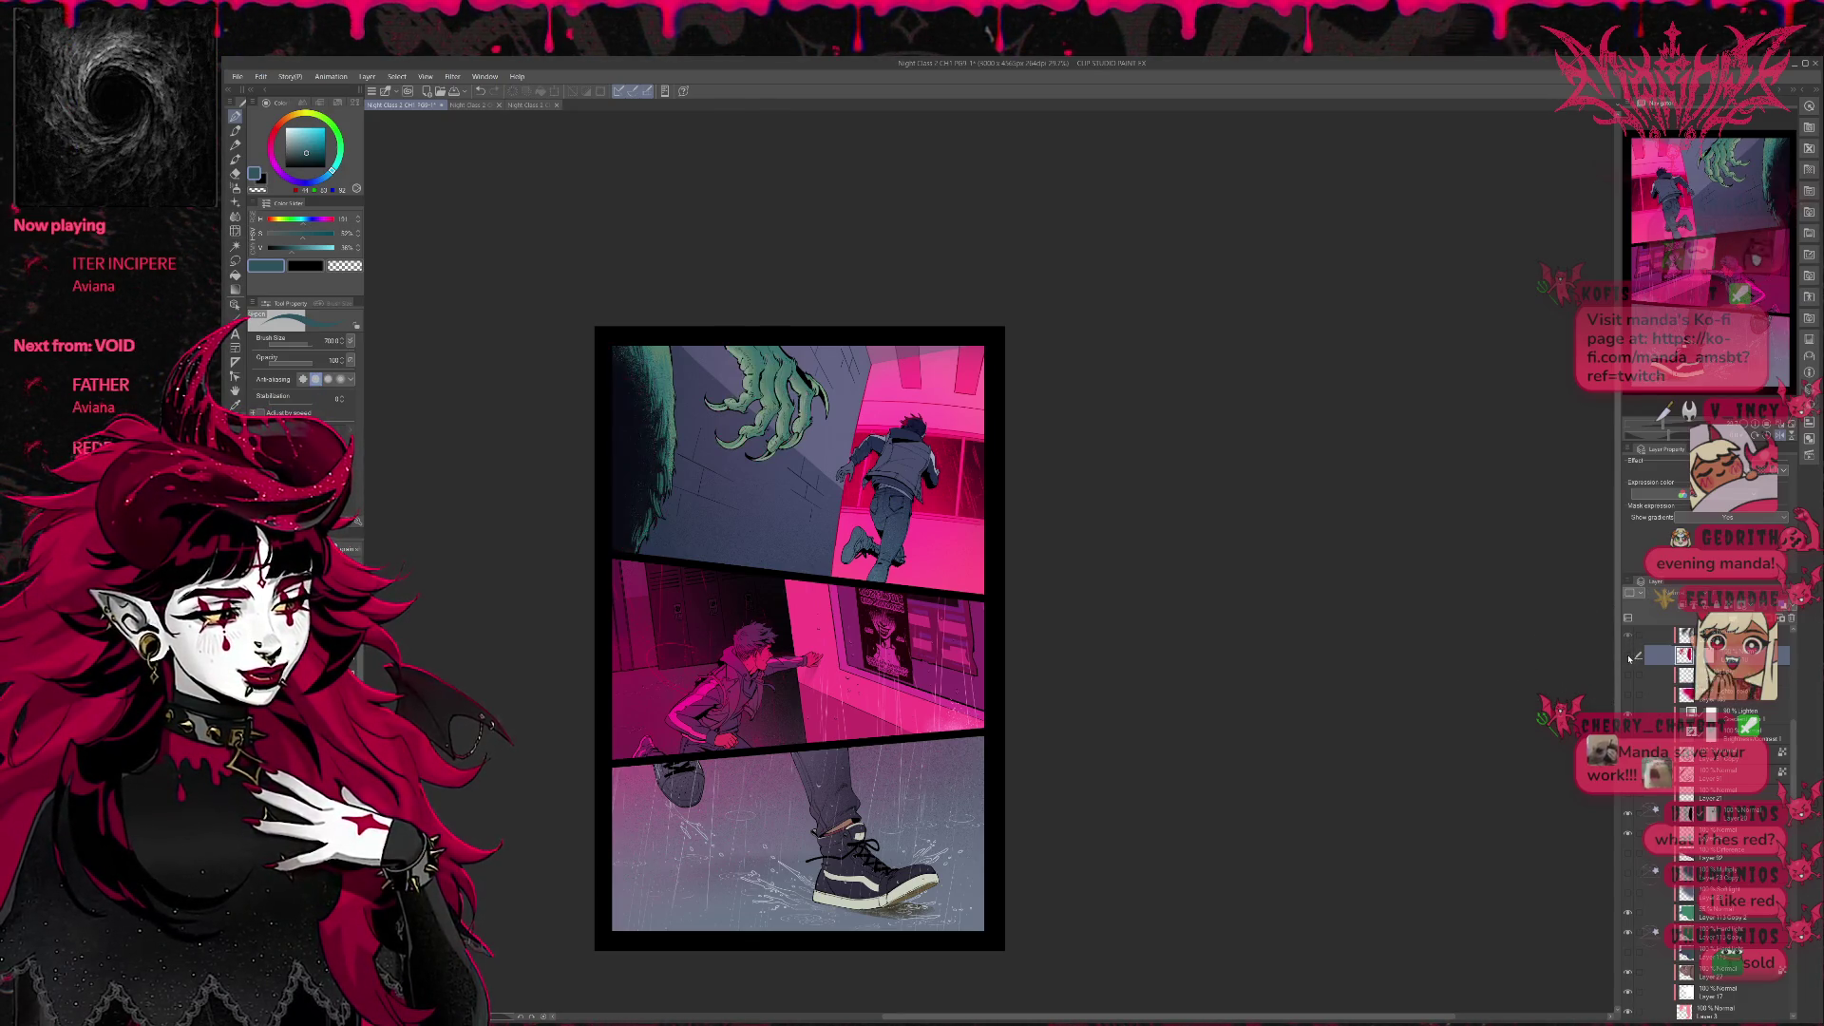
click(1633, 656)
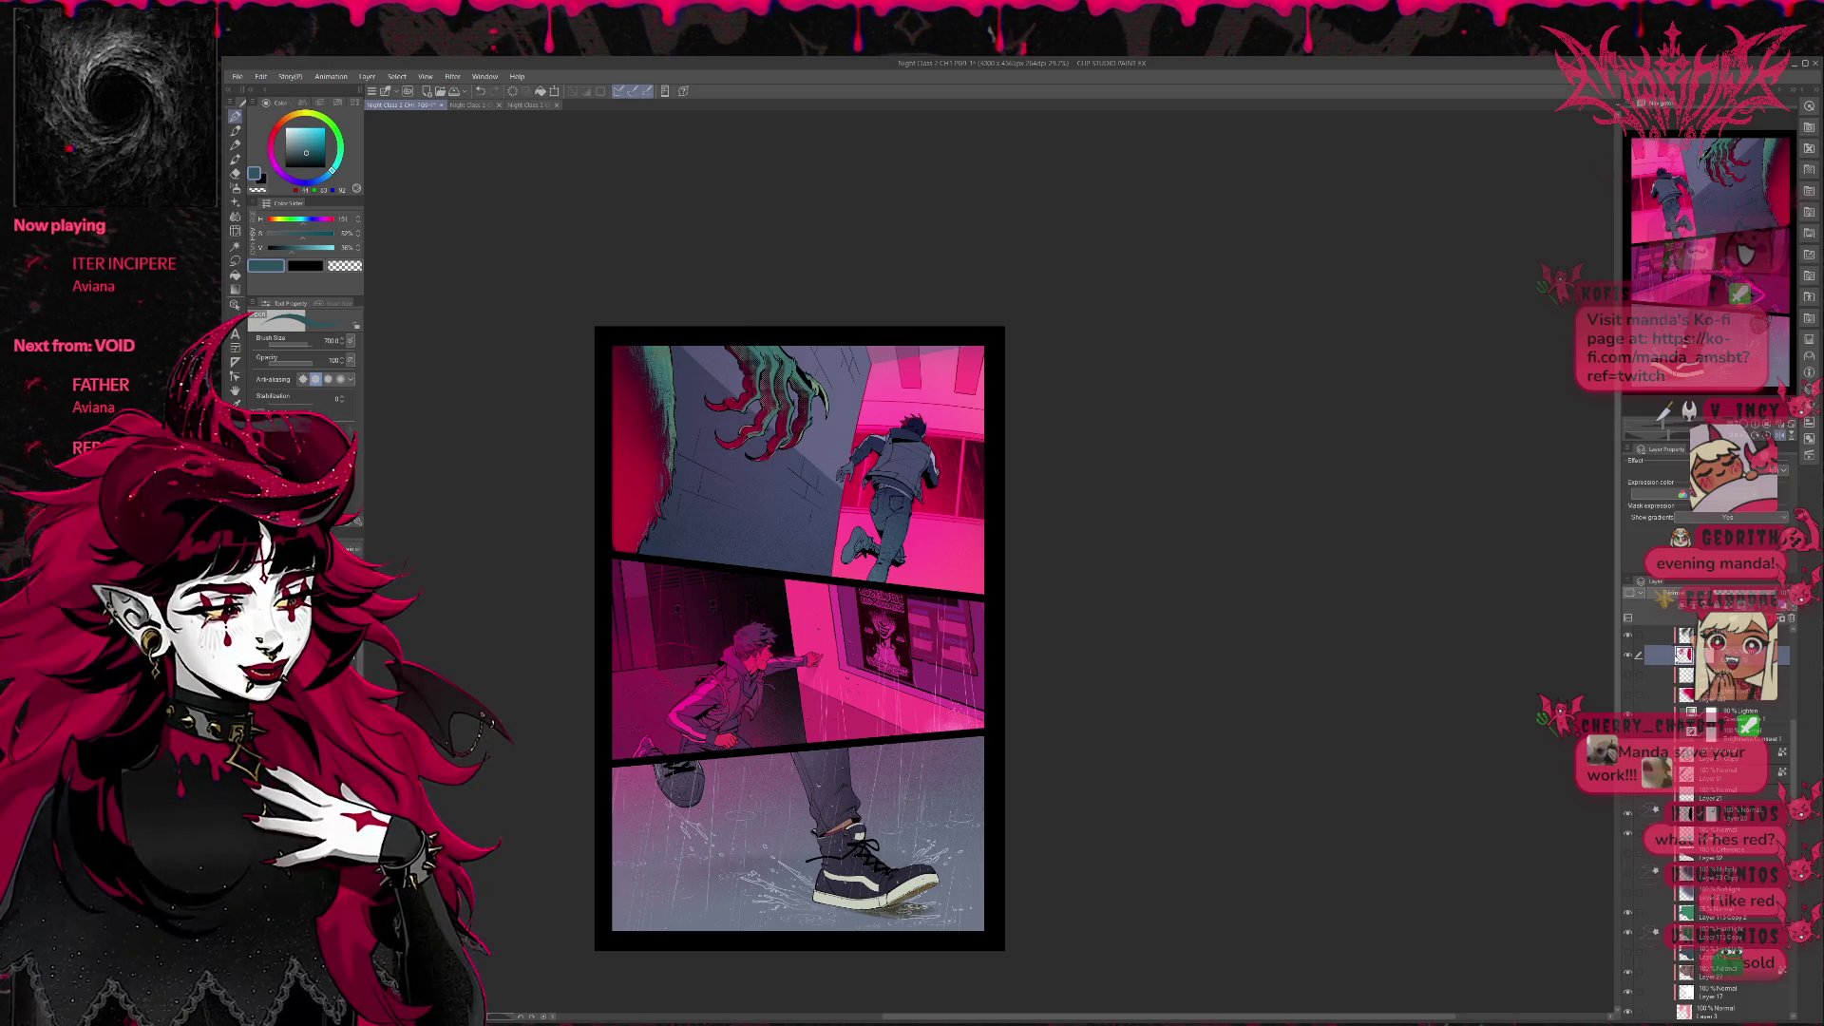
key(p)
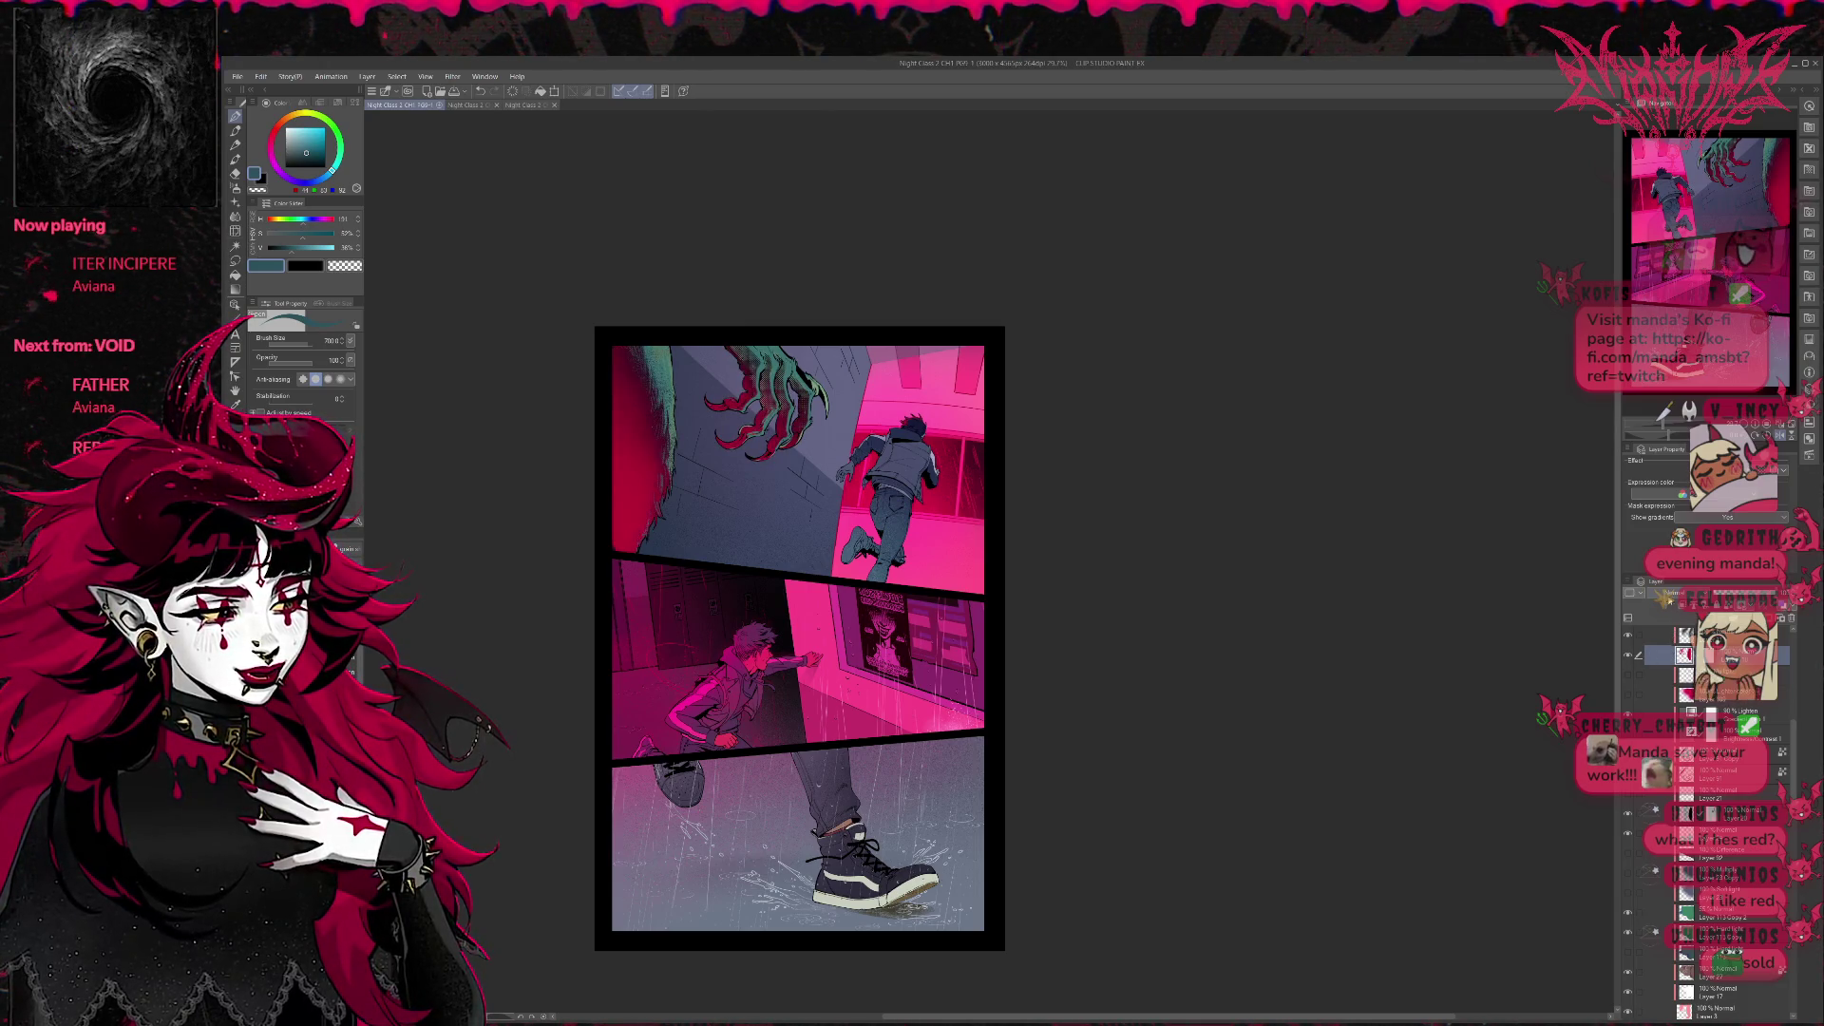
click(1683, 613)
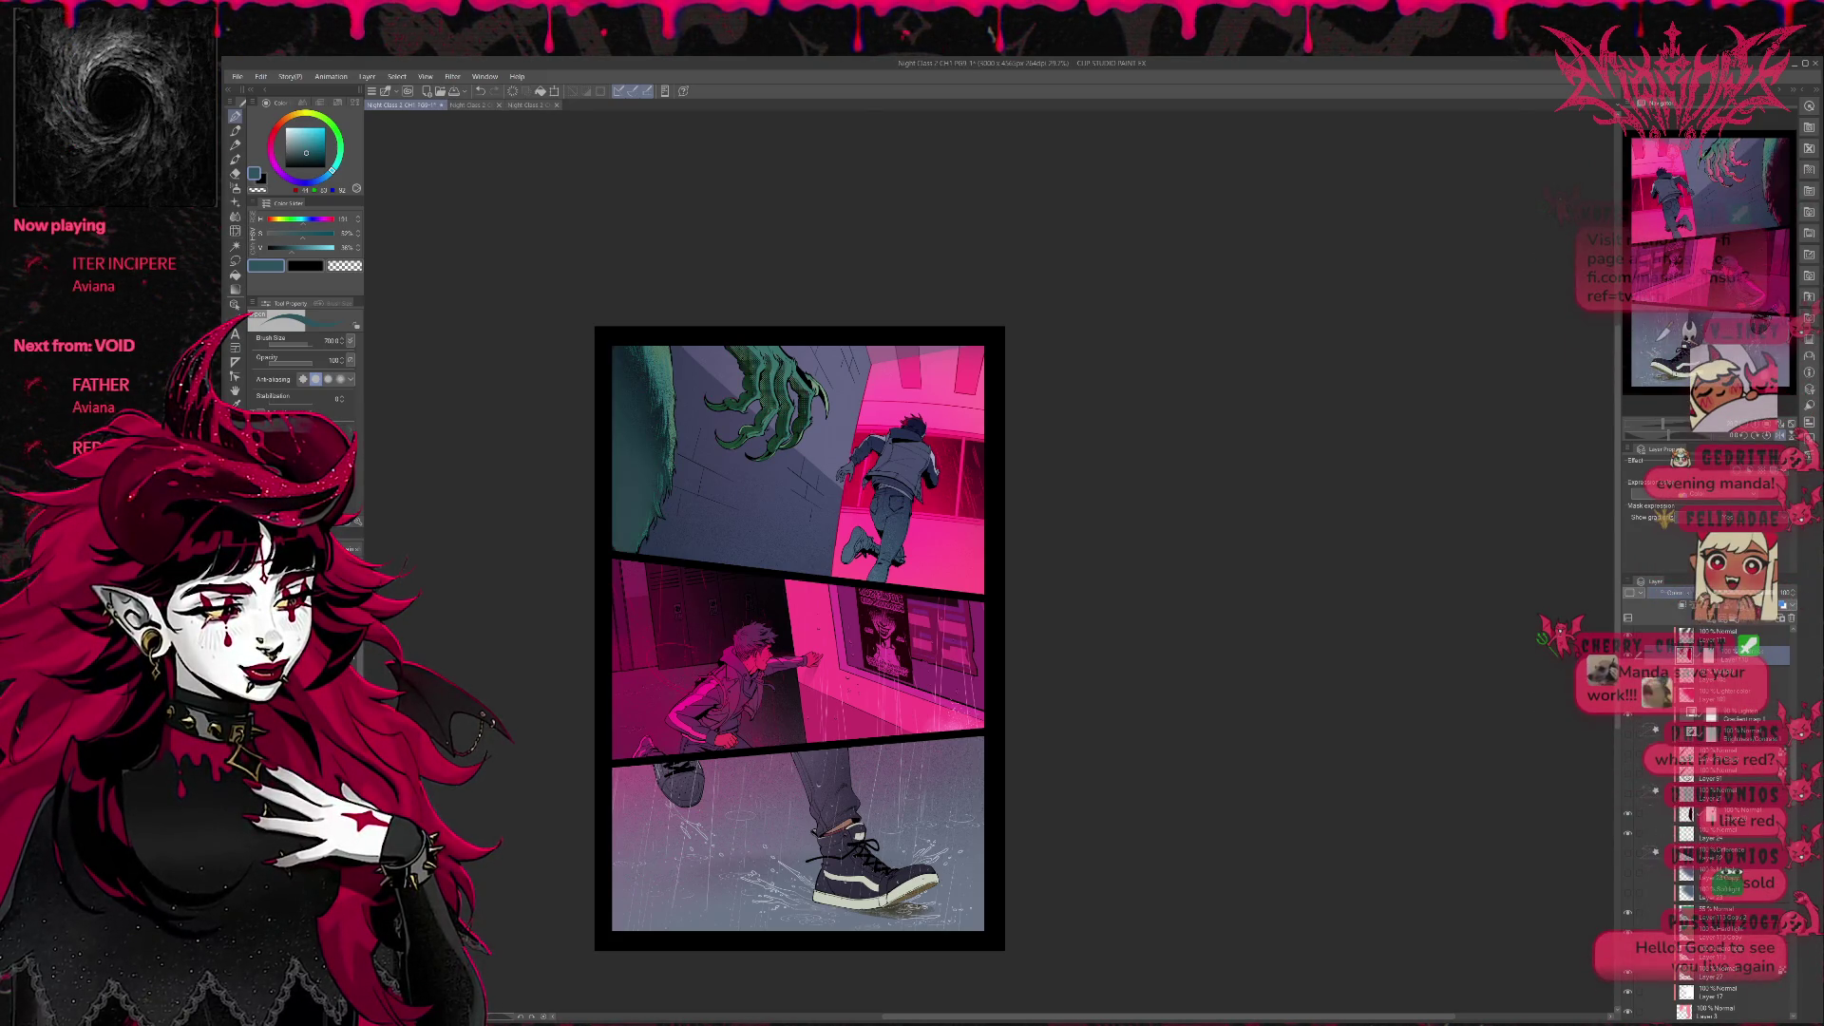
key(ctrl+z)
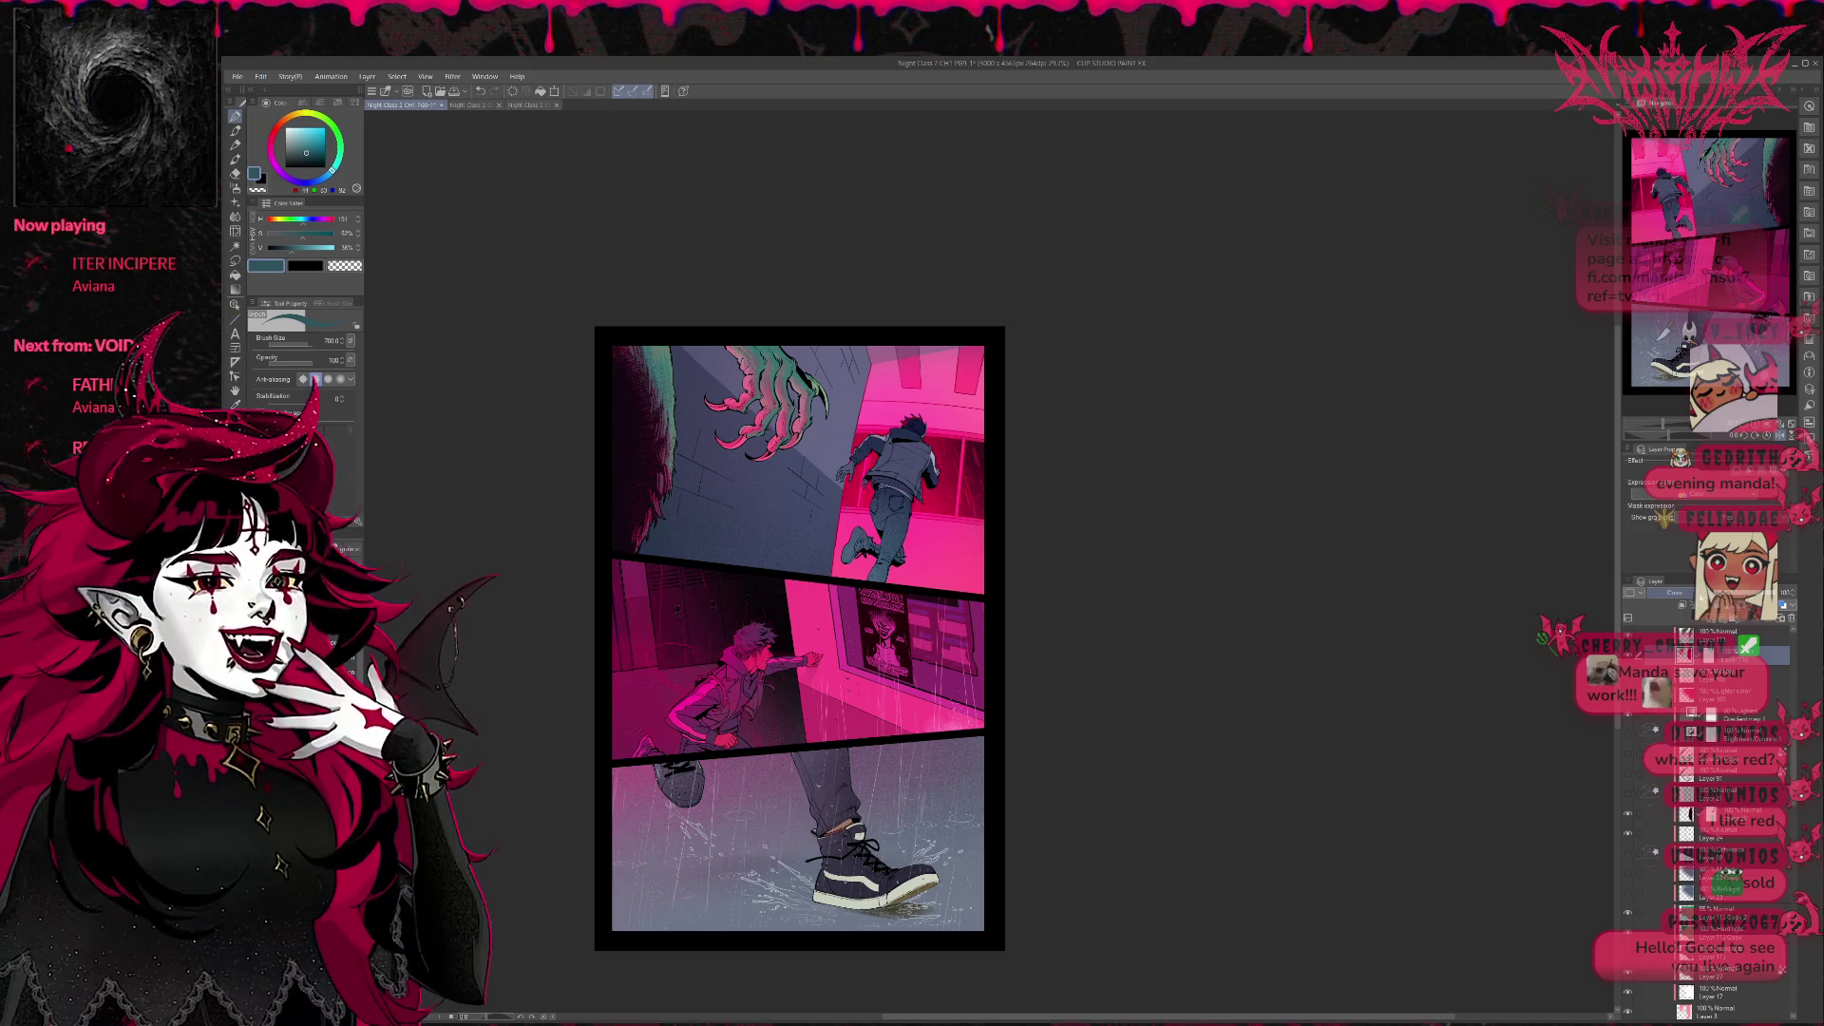
click(1684, 613)
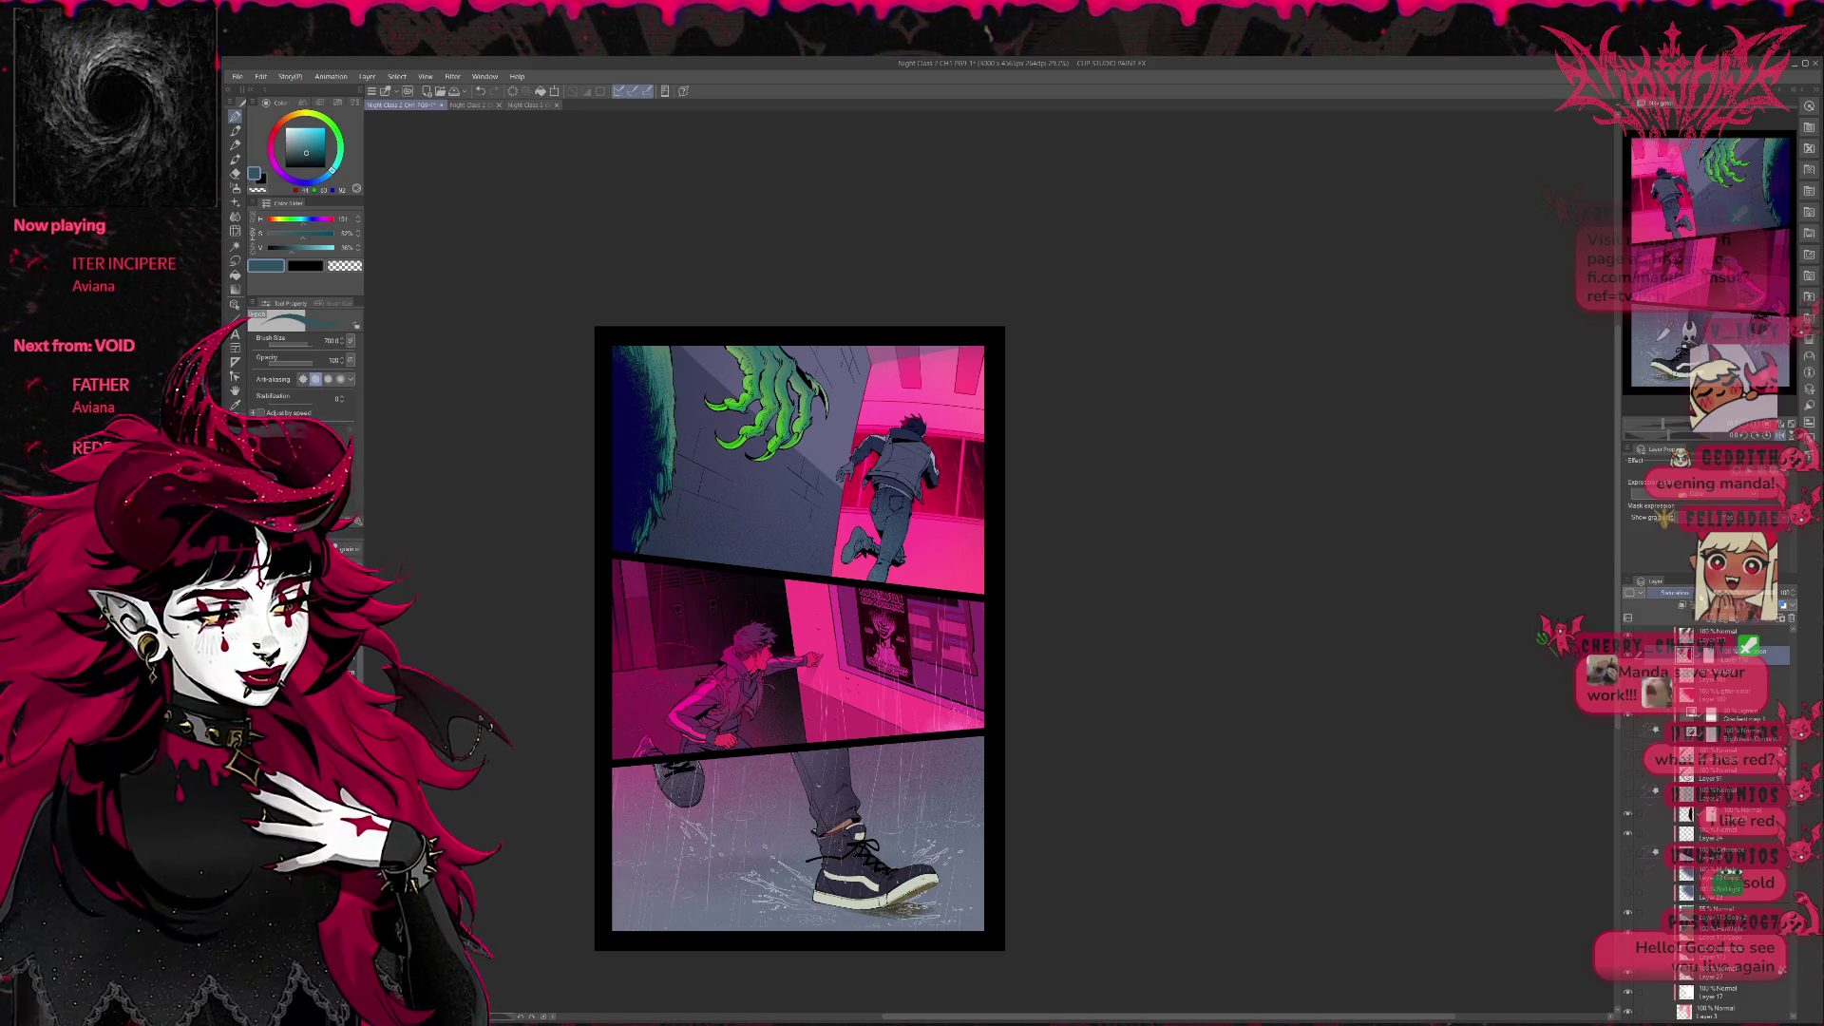
key(ctrl+z)
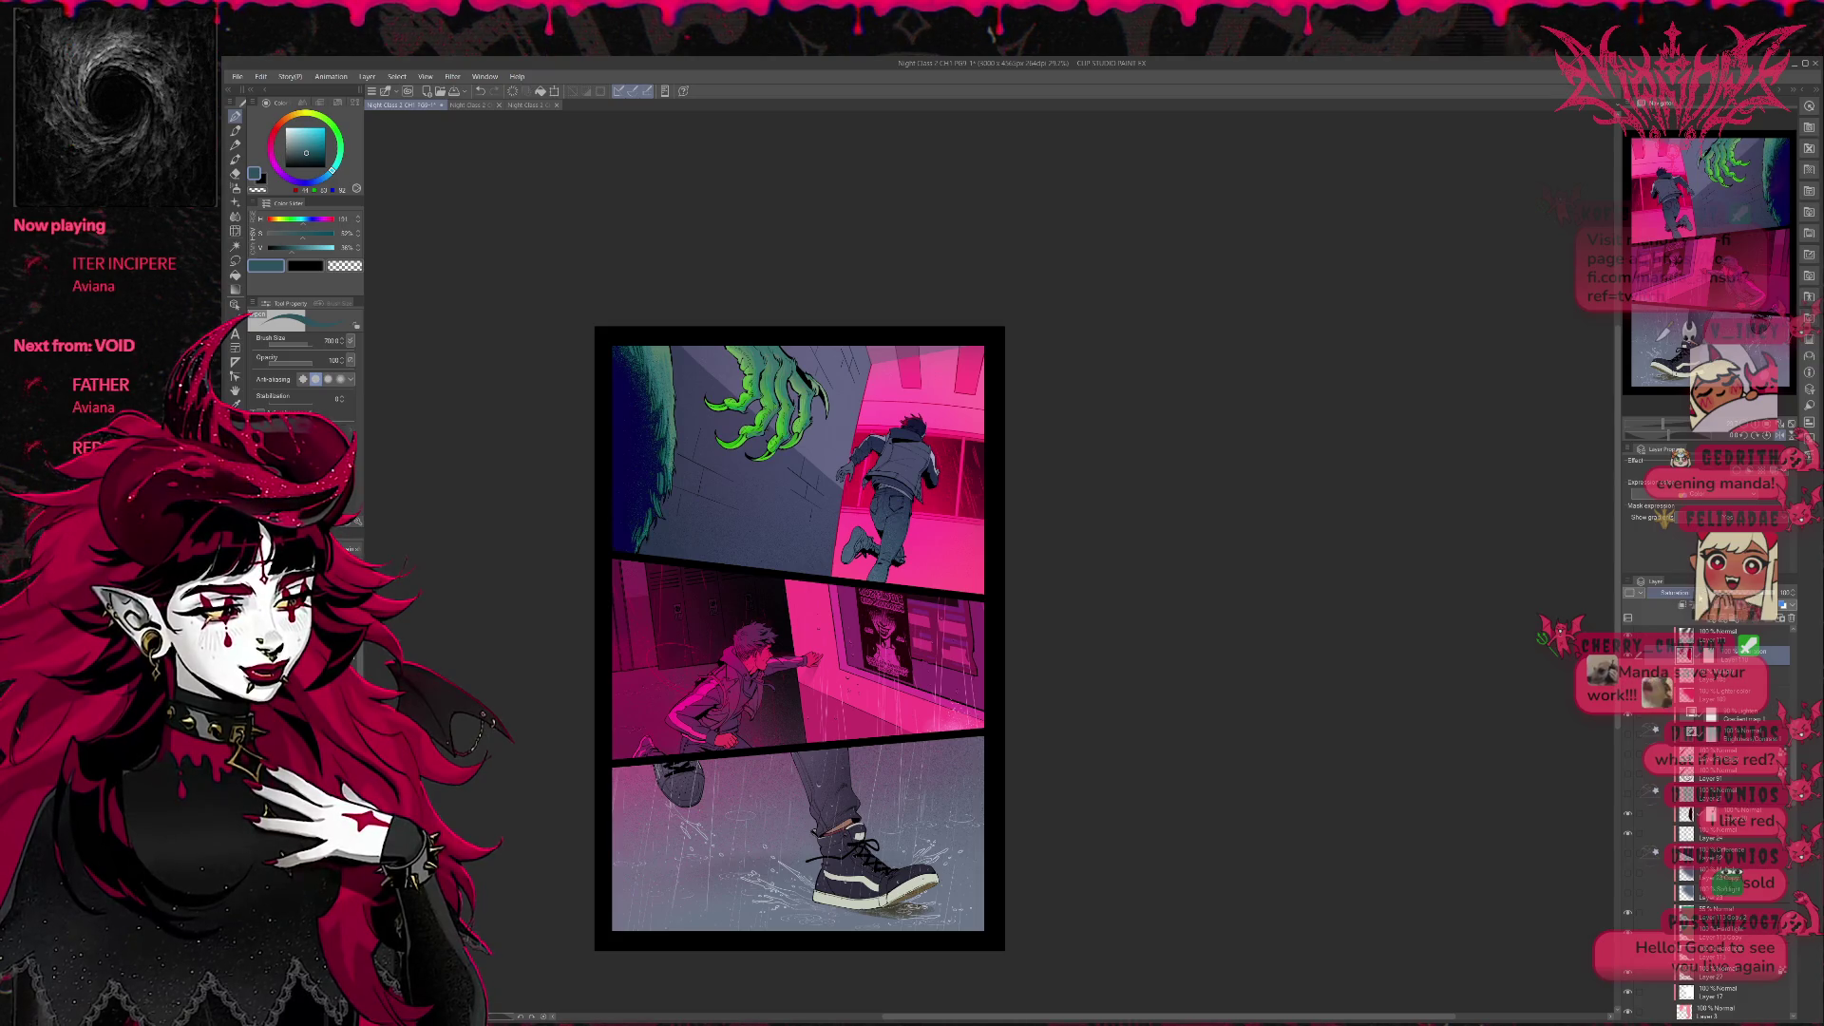
click(1696, 606)
click(1697, 605)
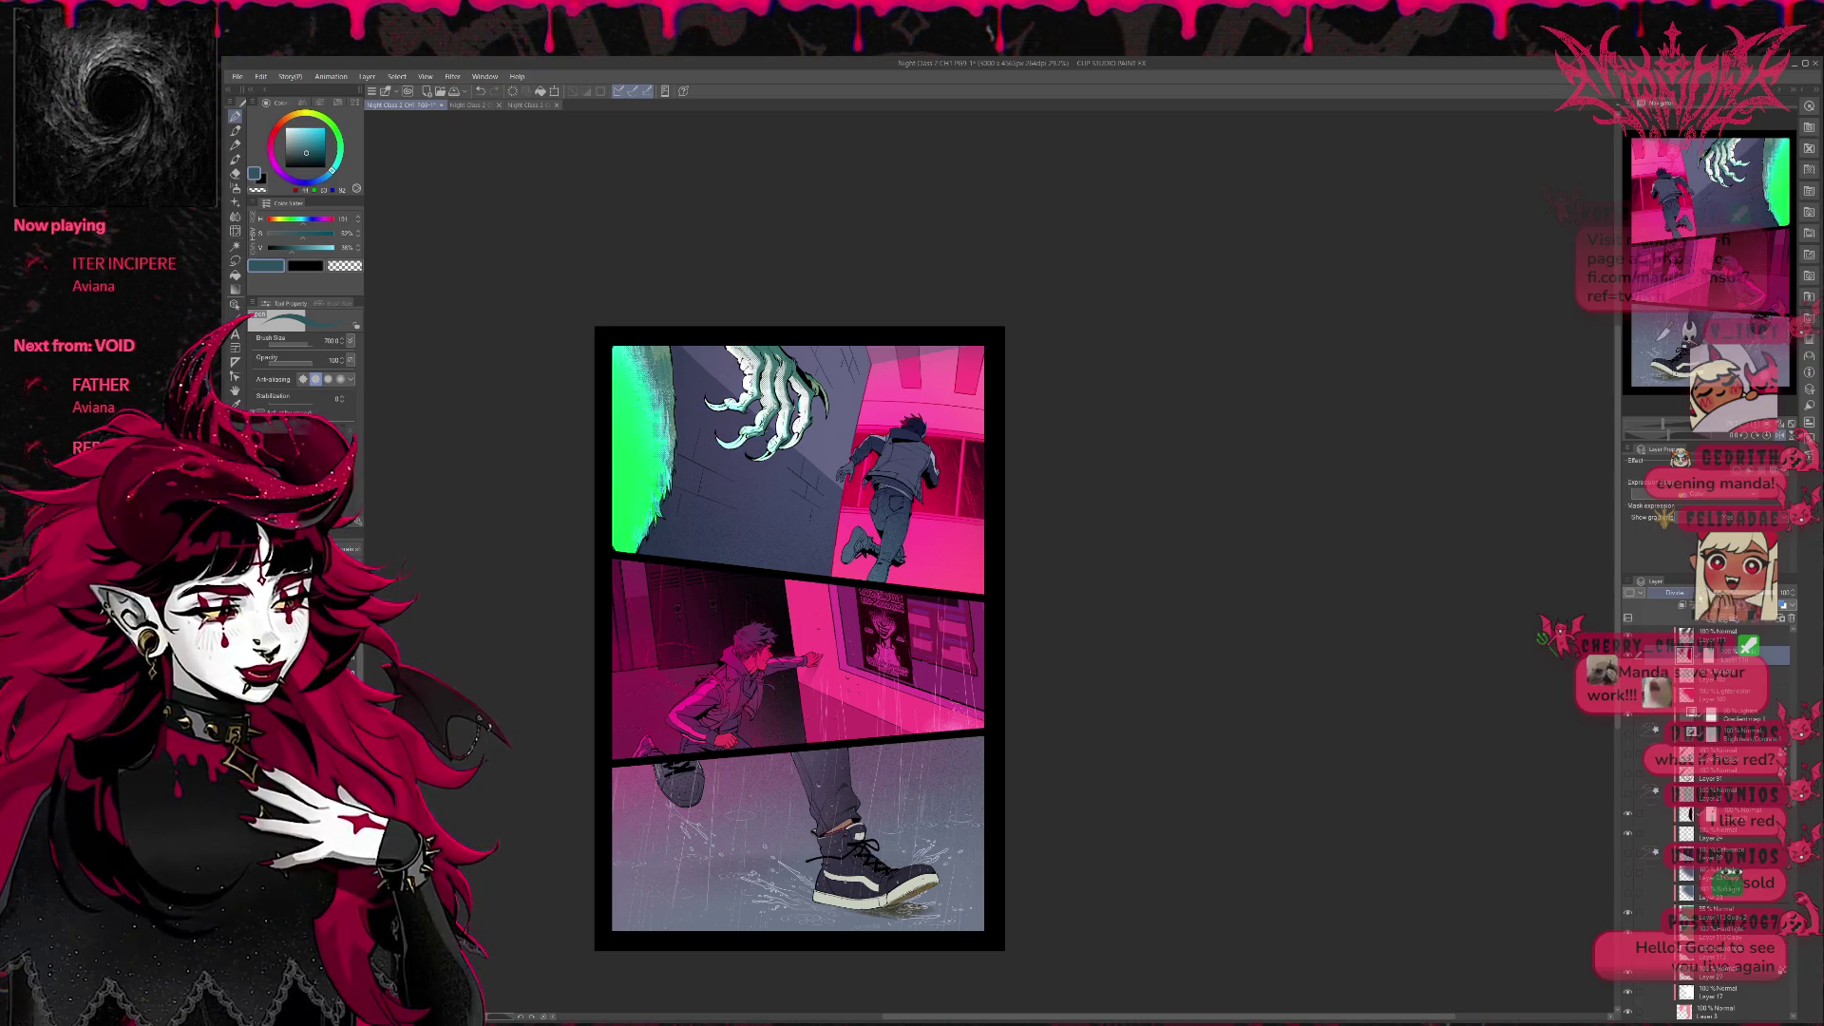
click(1696, 605)
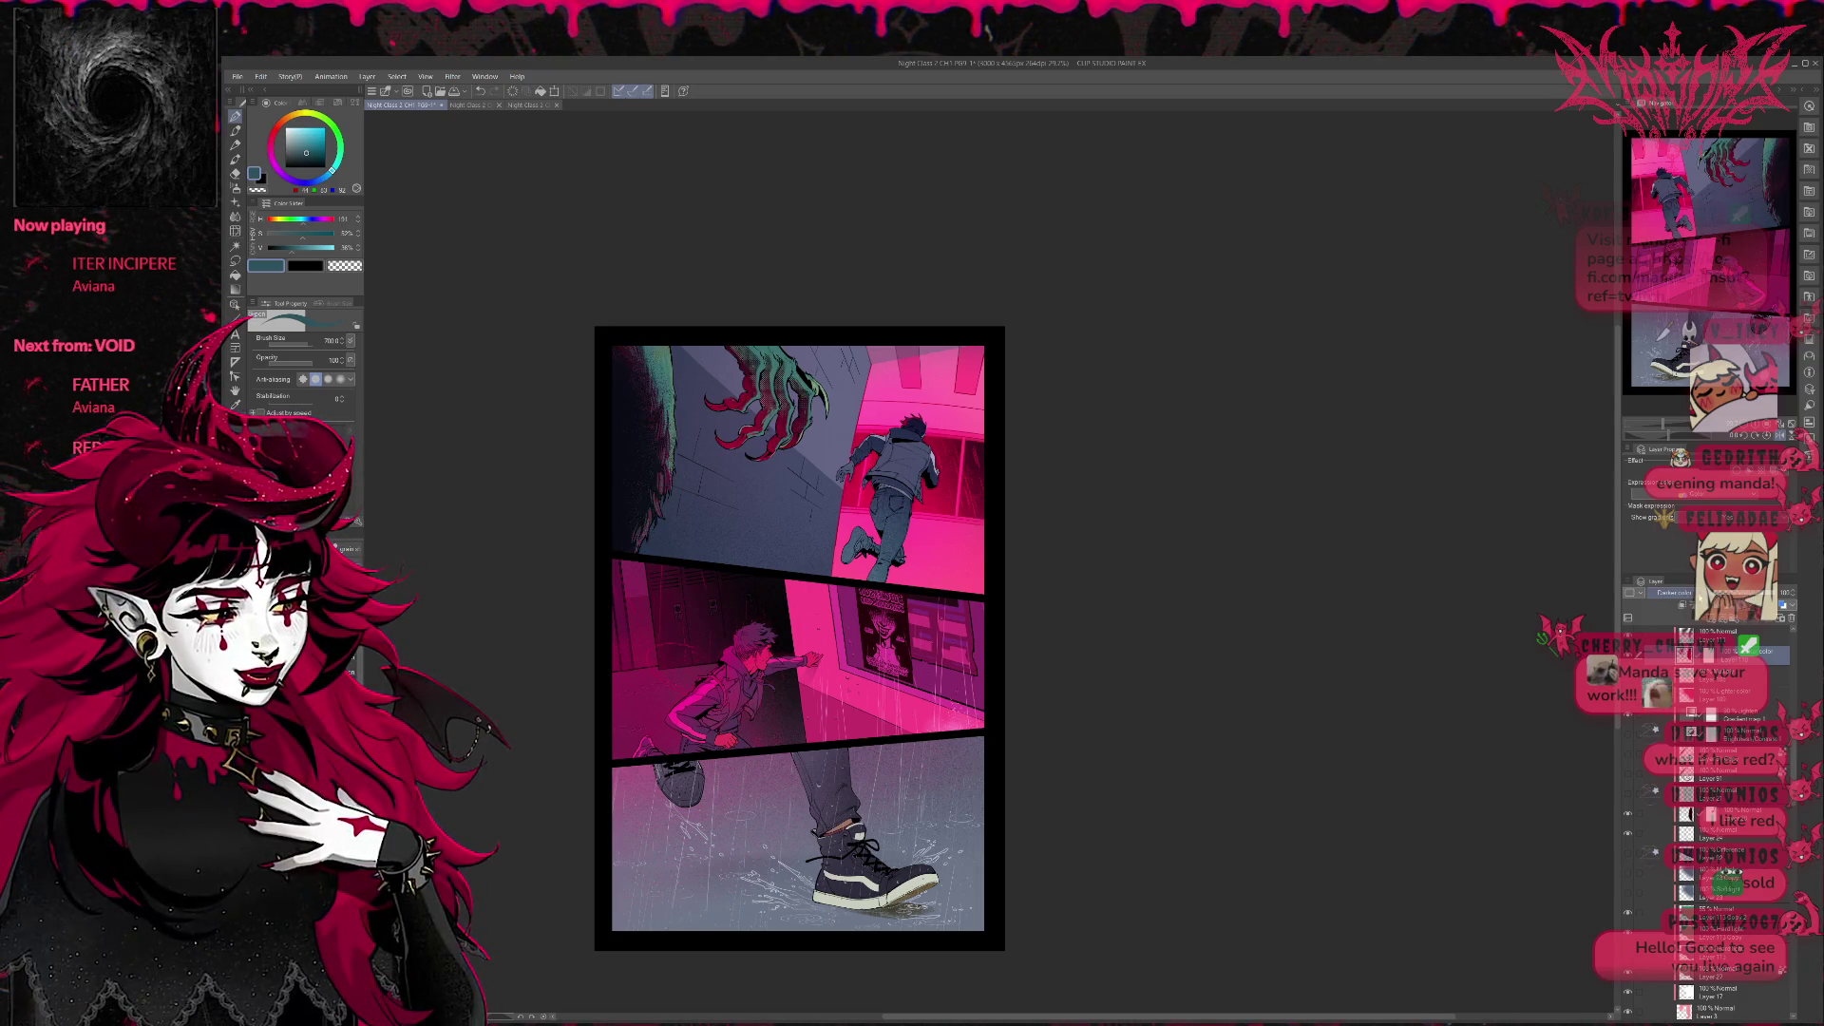
click(1695, 606)
click(1695, 606)
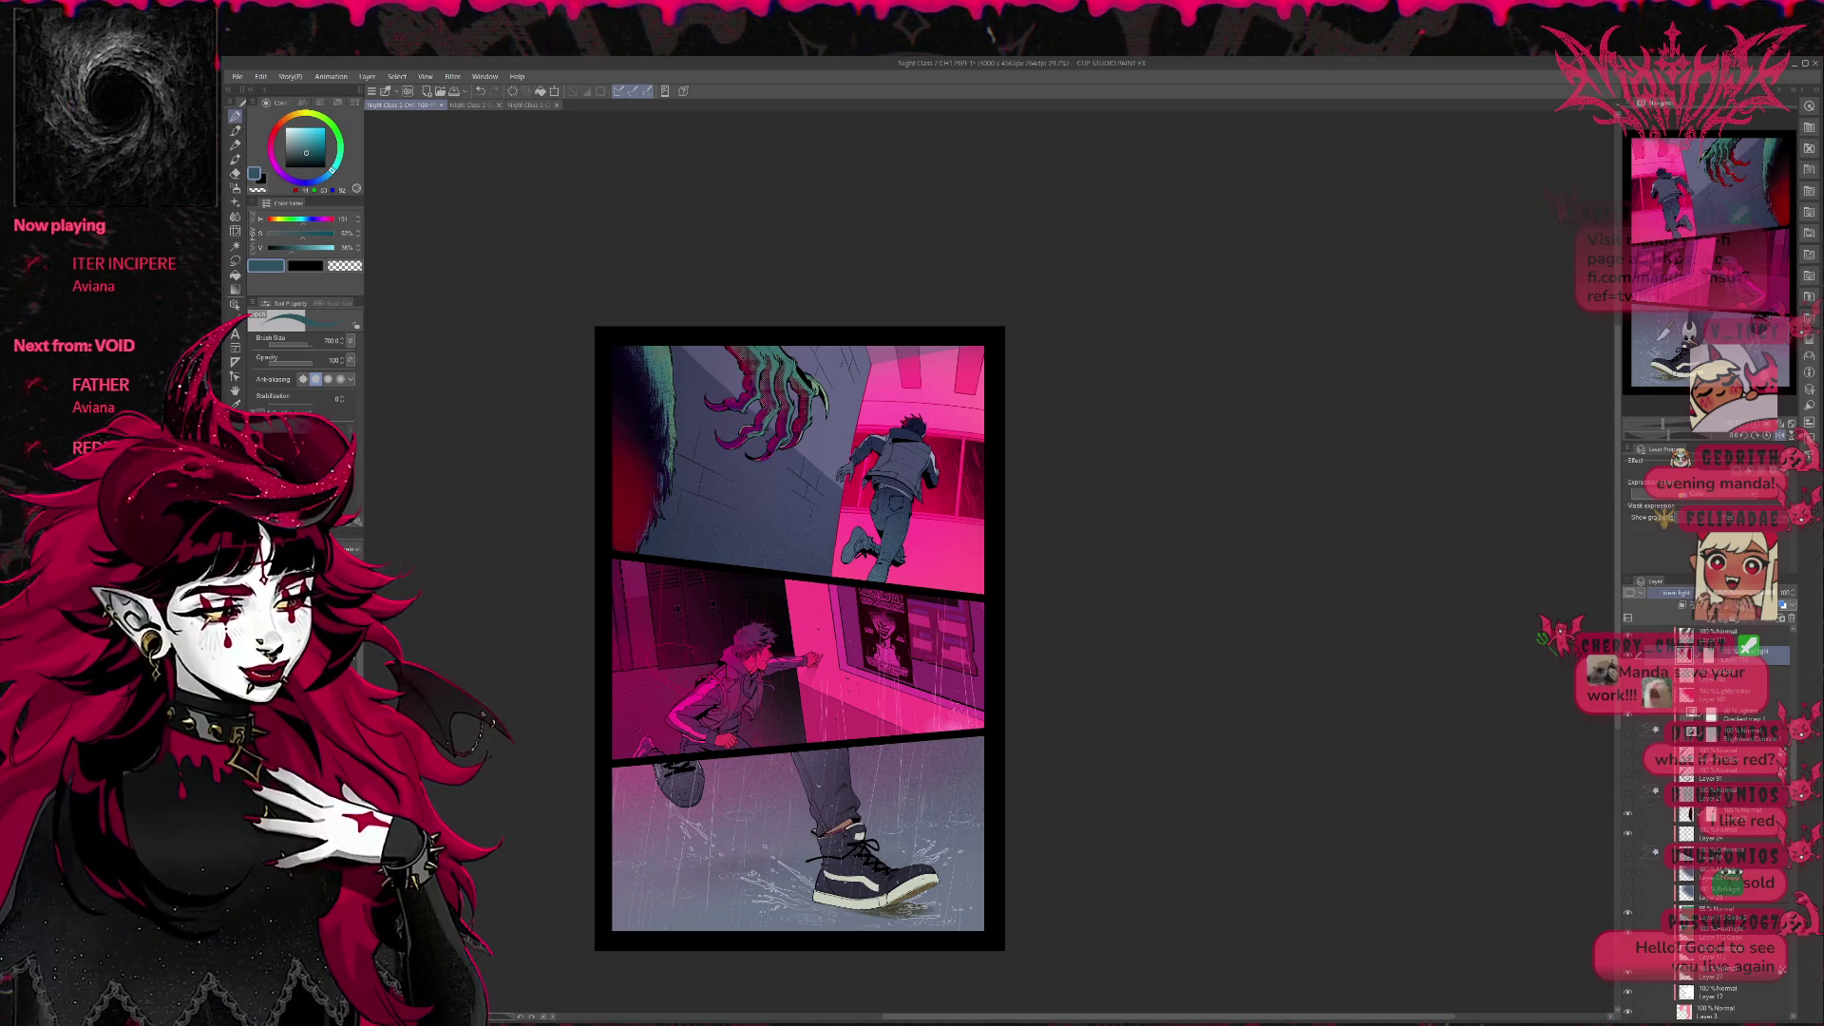
scroll(1676, 594, down, 1)
scroll(1676, 594, down, 1)
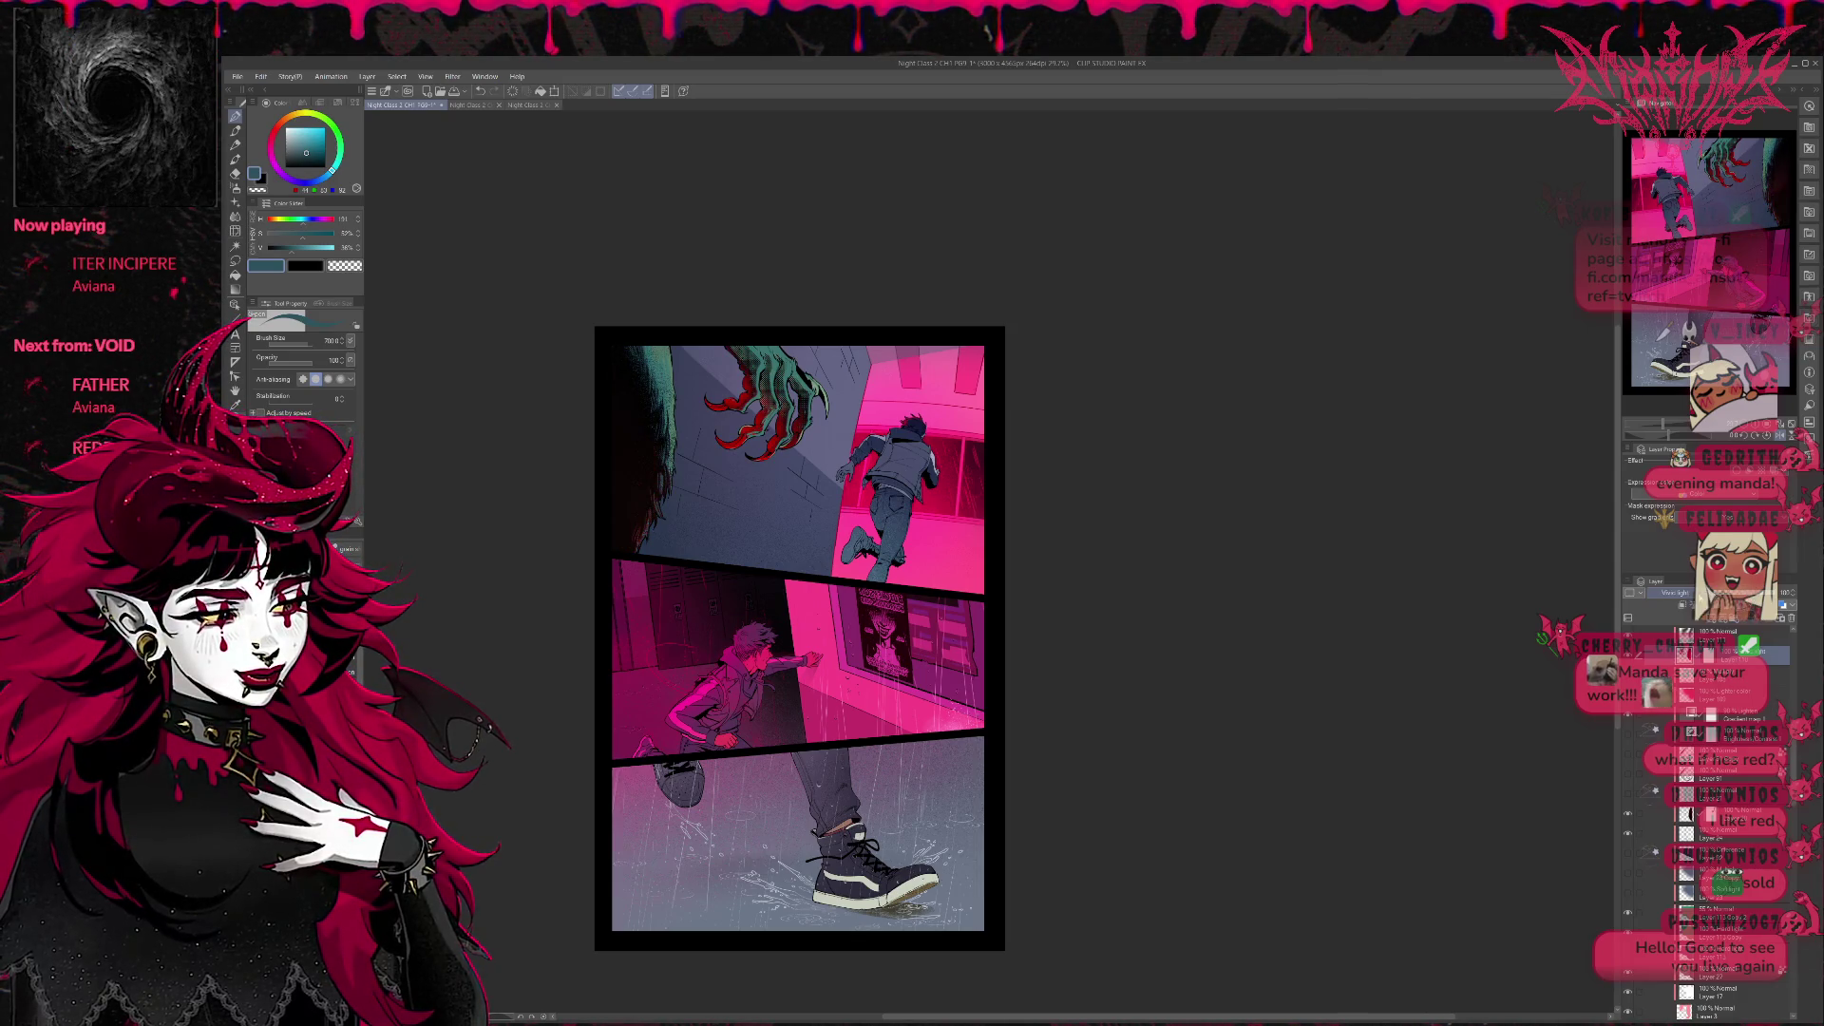
scroll(1677, 593, down, 1)
scroll(1676, 593, down, 1)
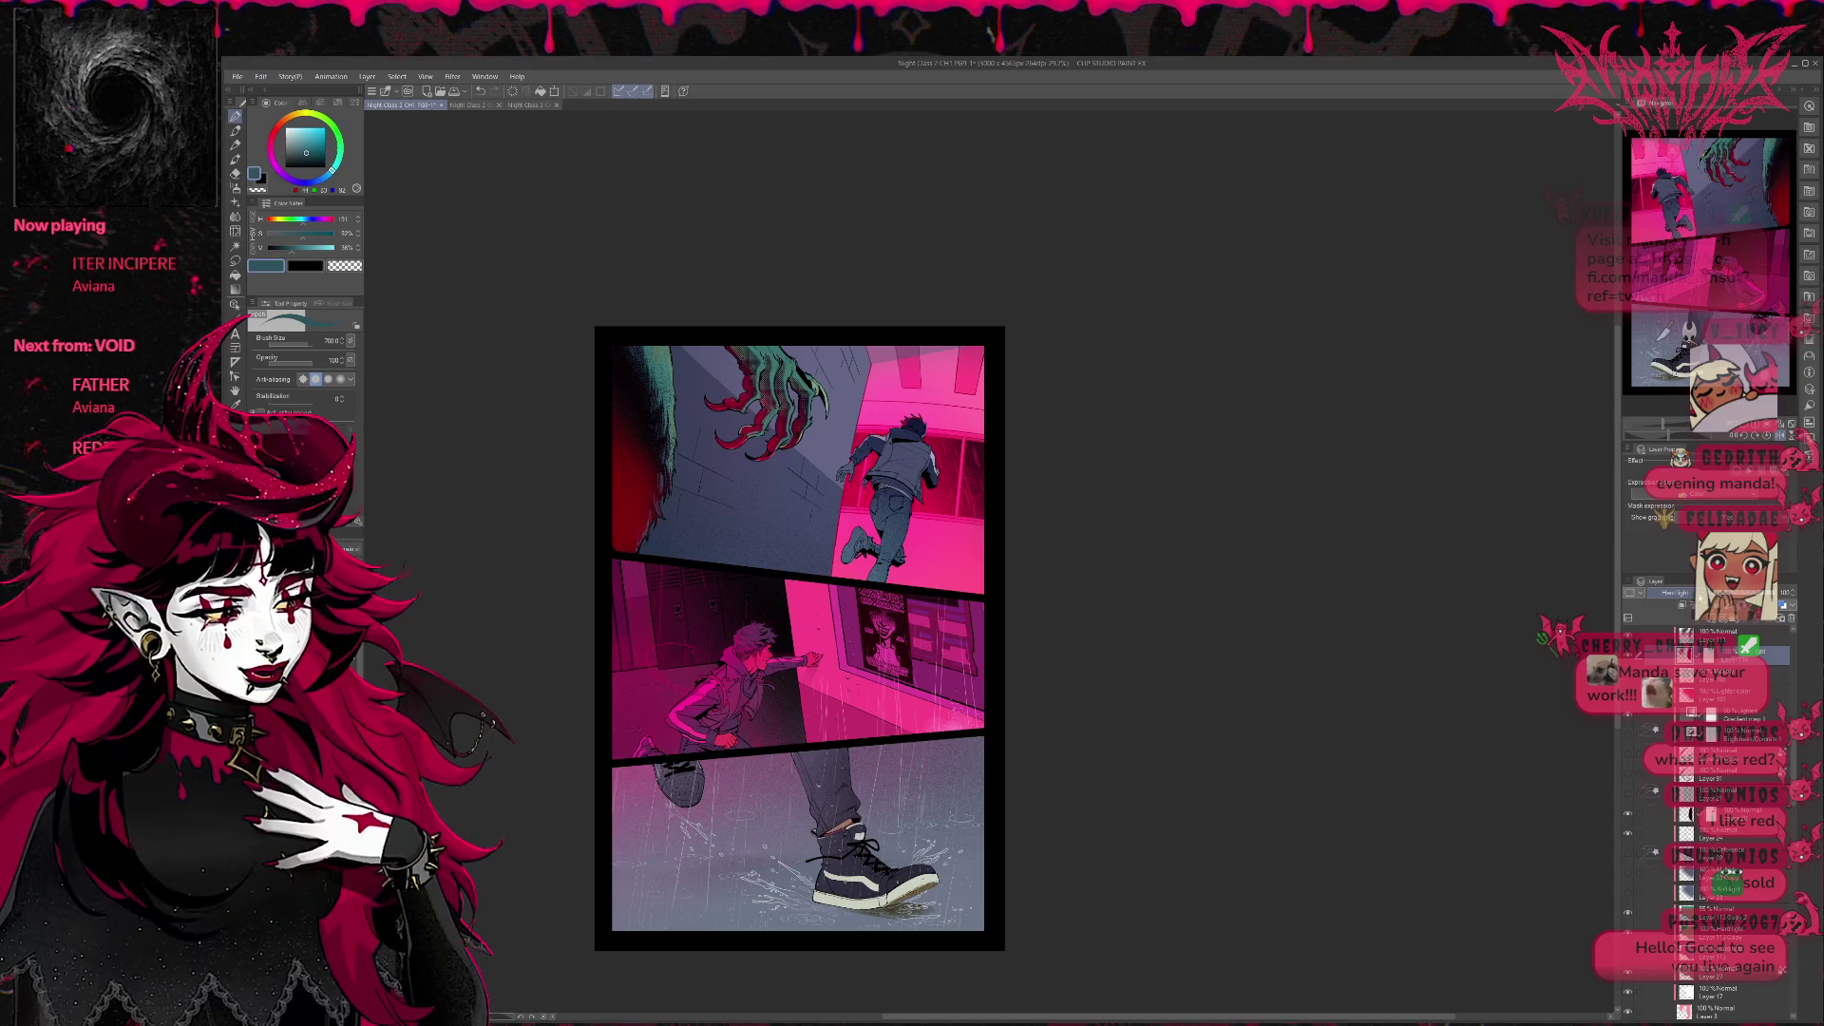
scroll(1676, 593, down, 1)
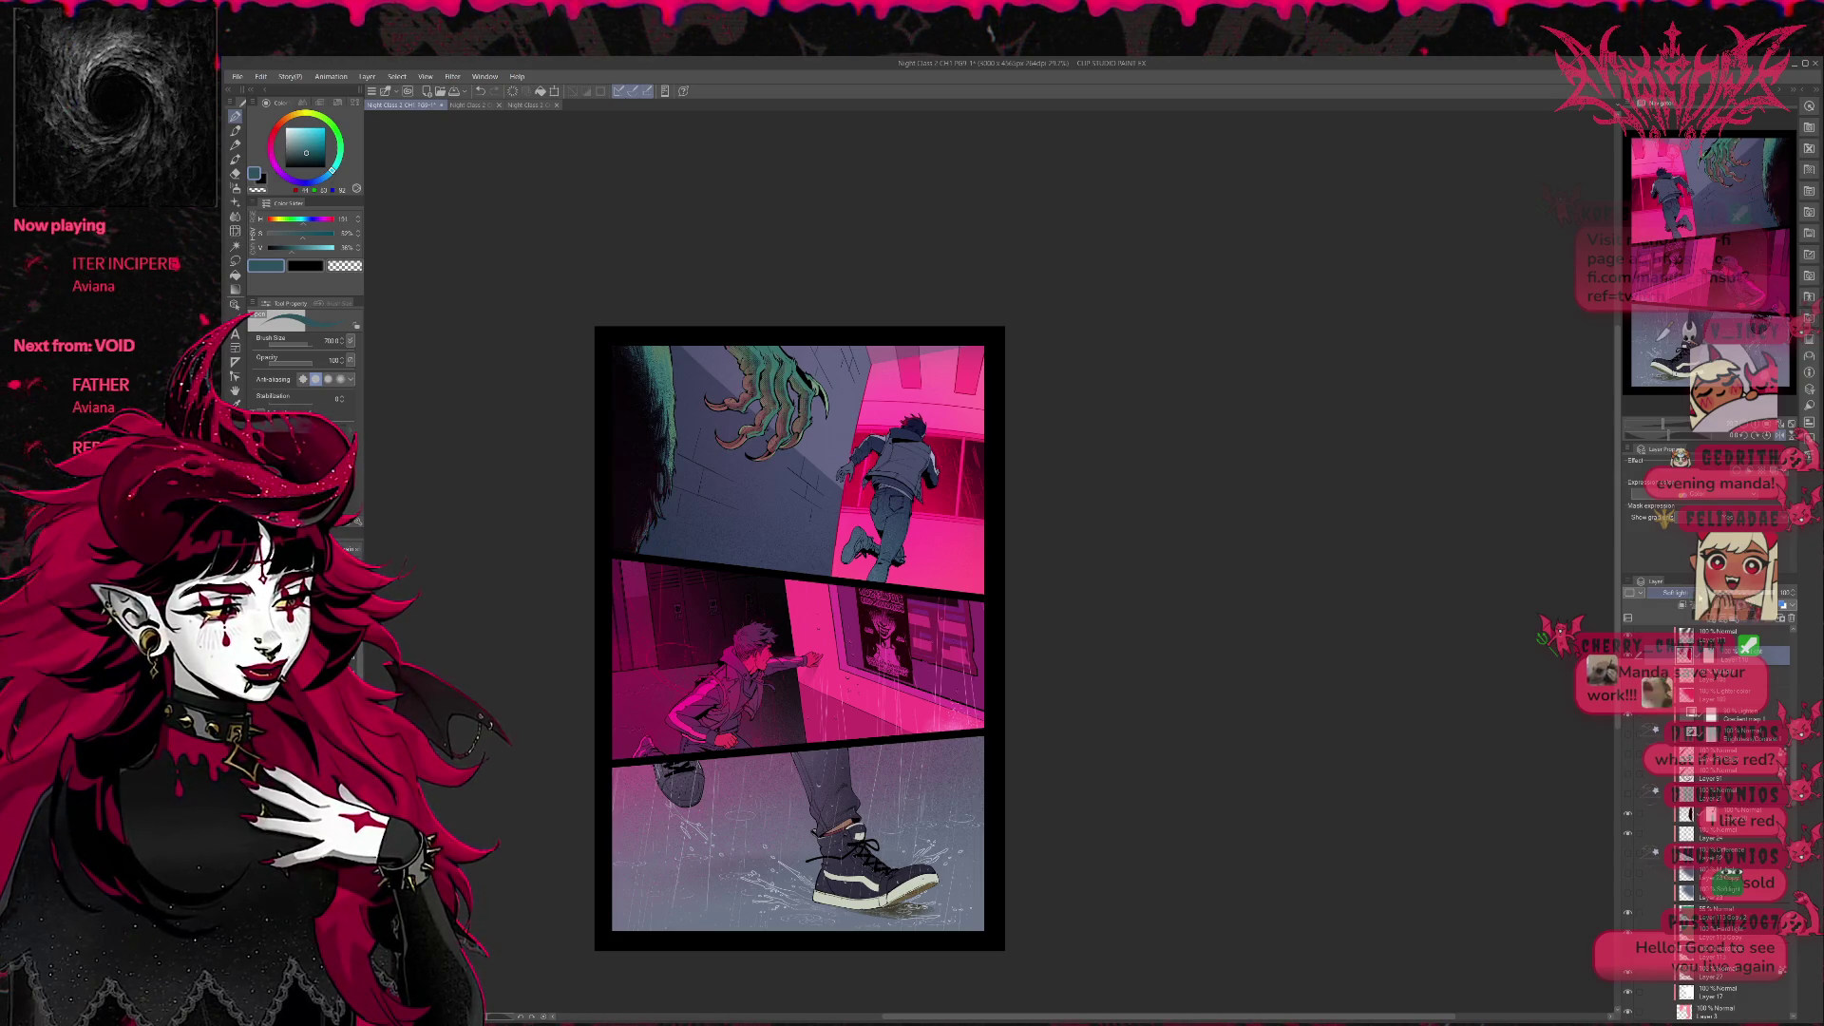
scroll(1675, 594, down, 1)
scroll(1677, 593, down, 1)
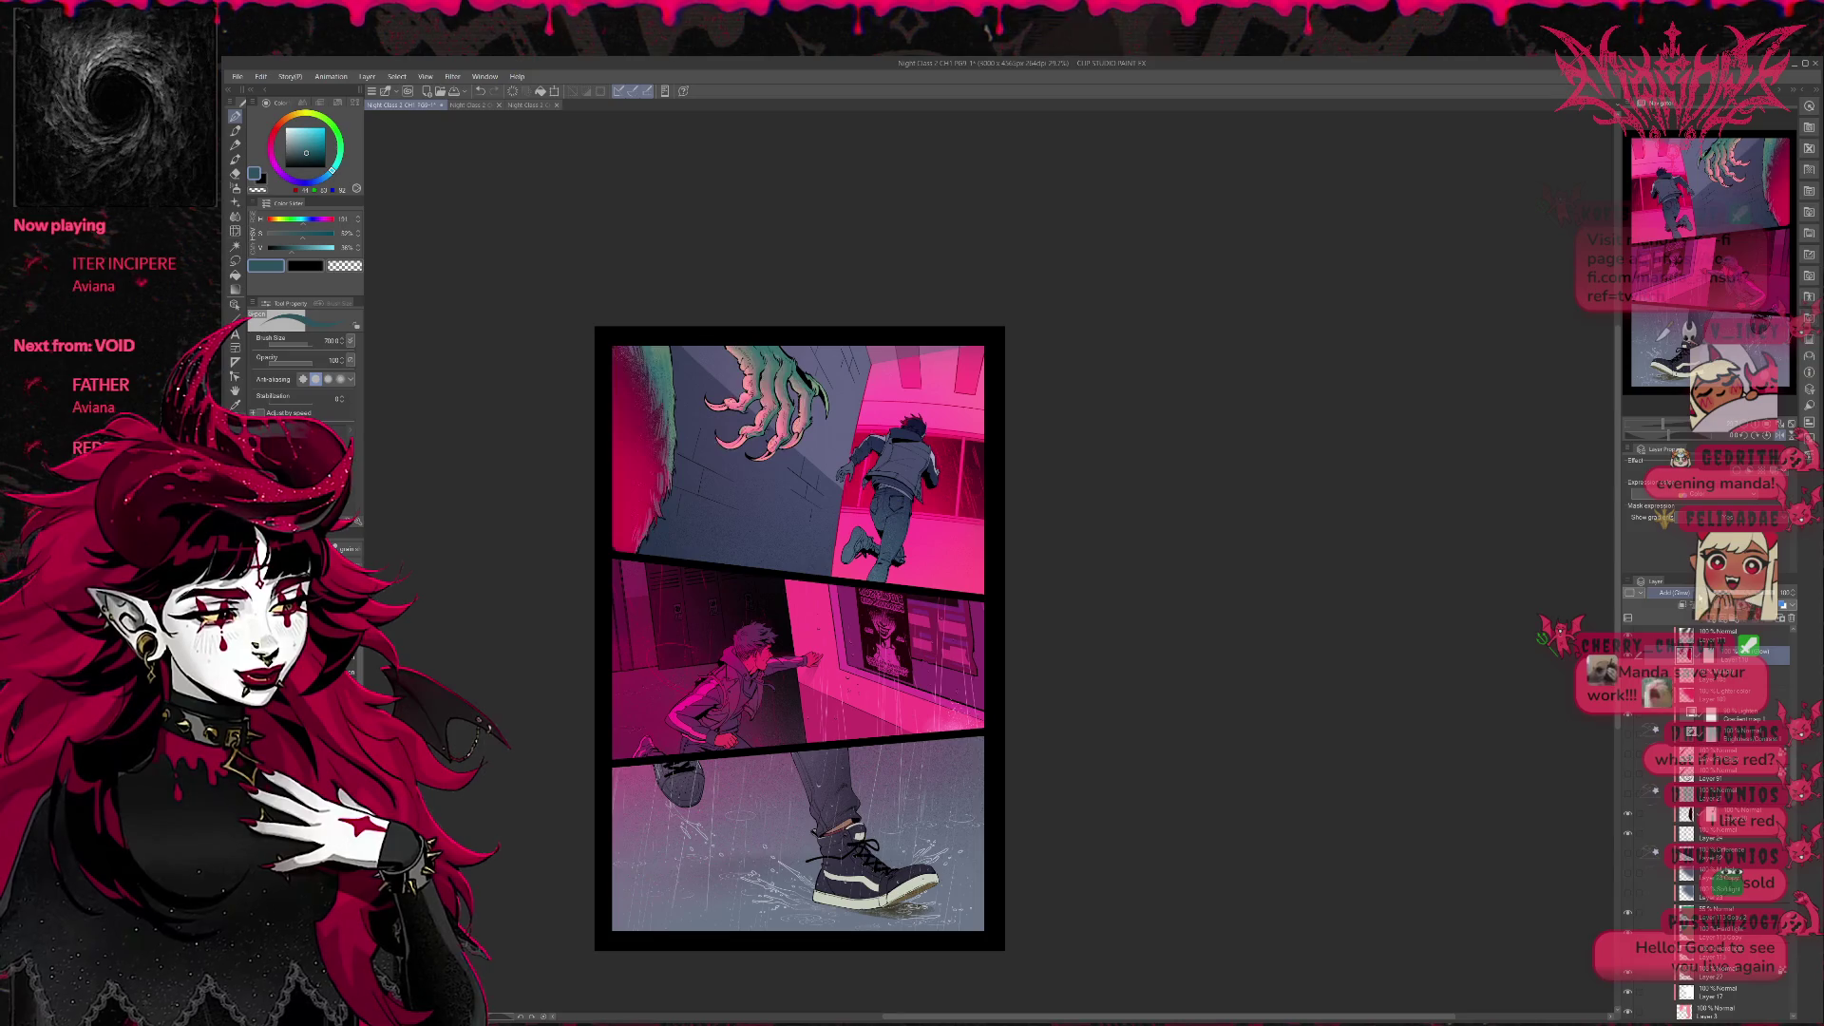
scroll(1676, 592, down, 1)
scroll(1675, 594, down, 1)
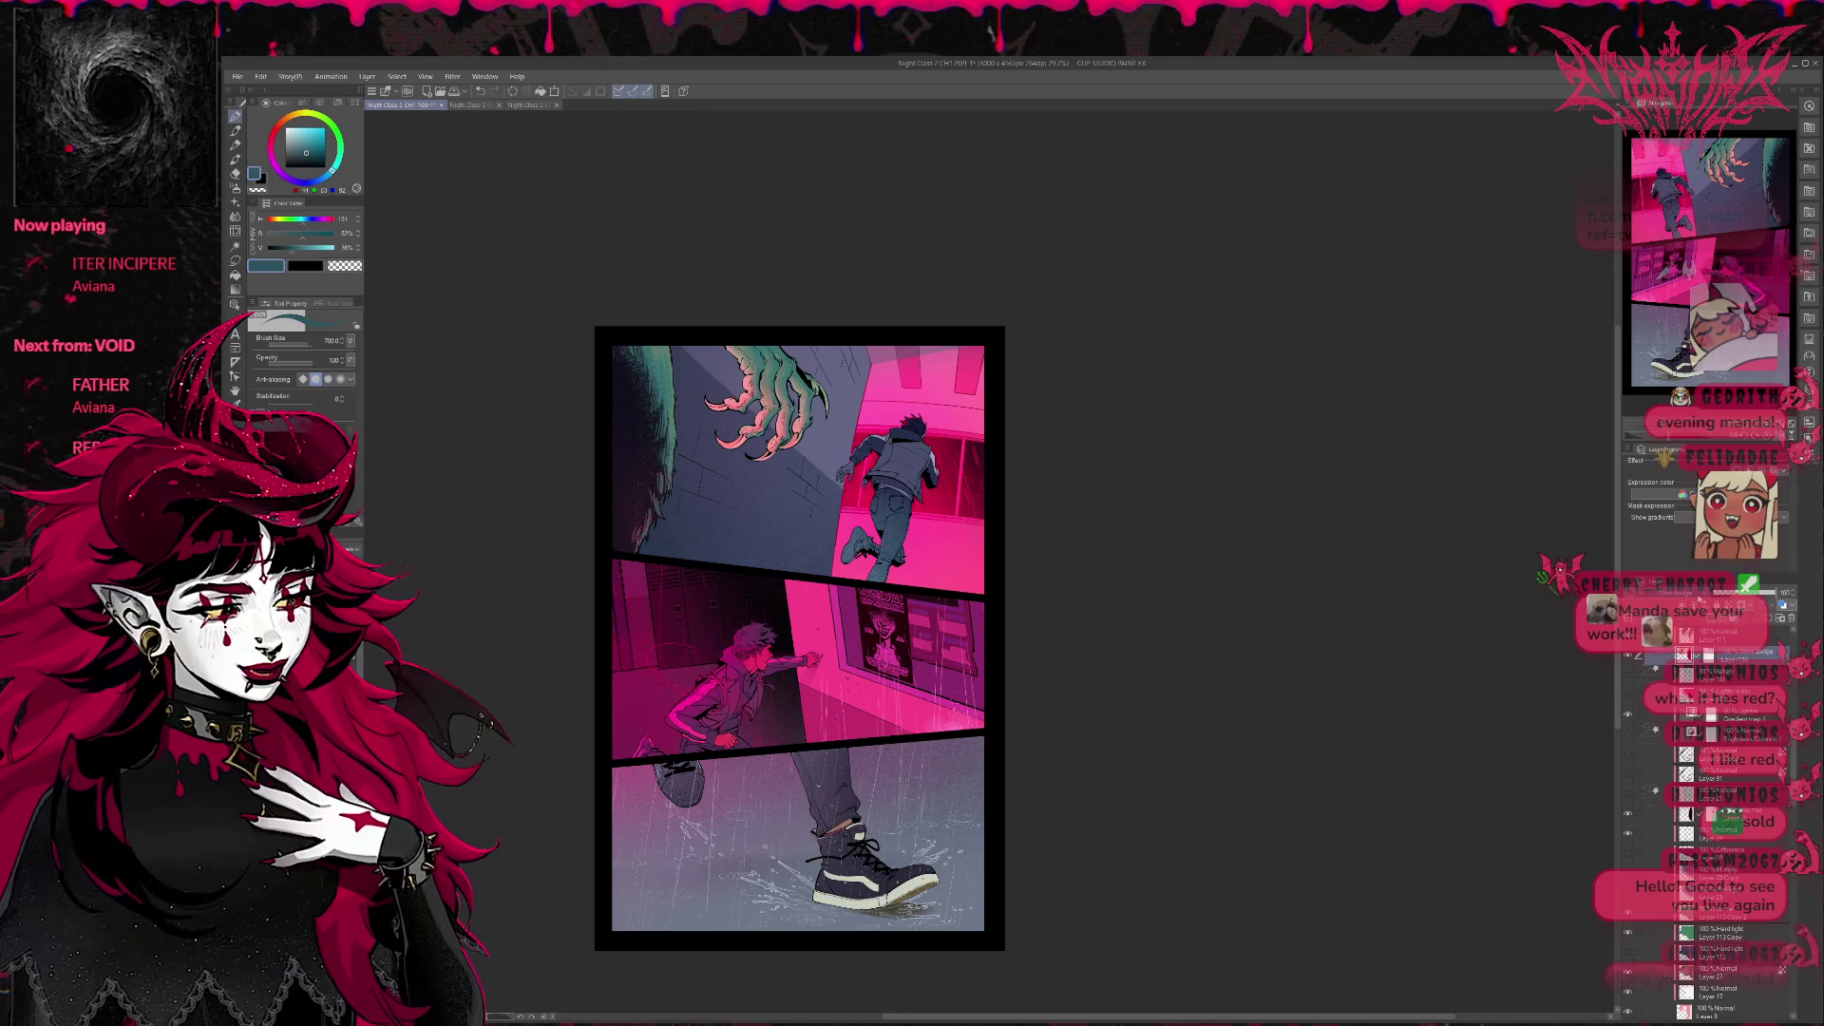
scroll(1676, 593, down, 1)
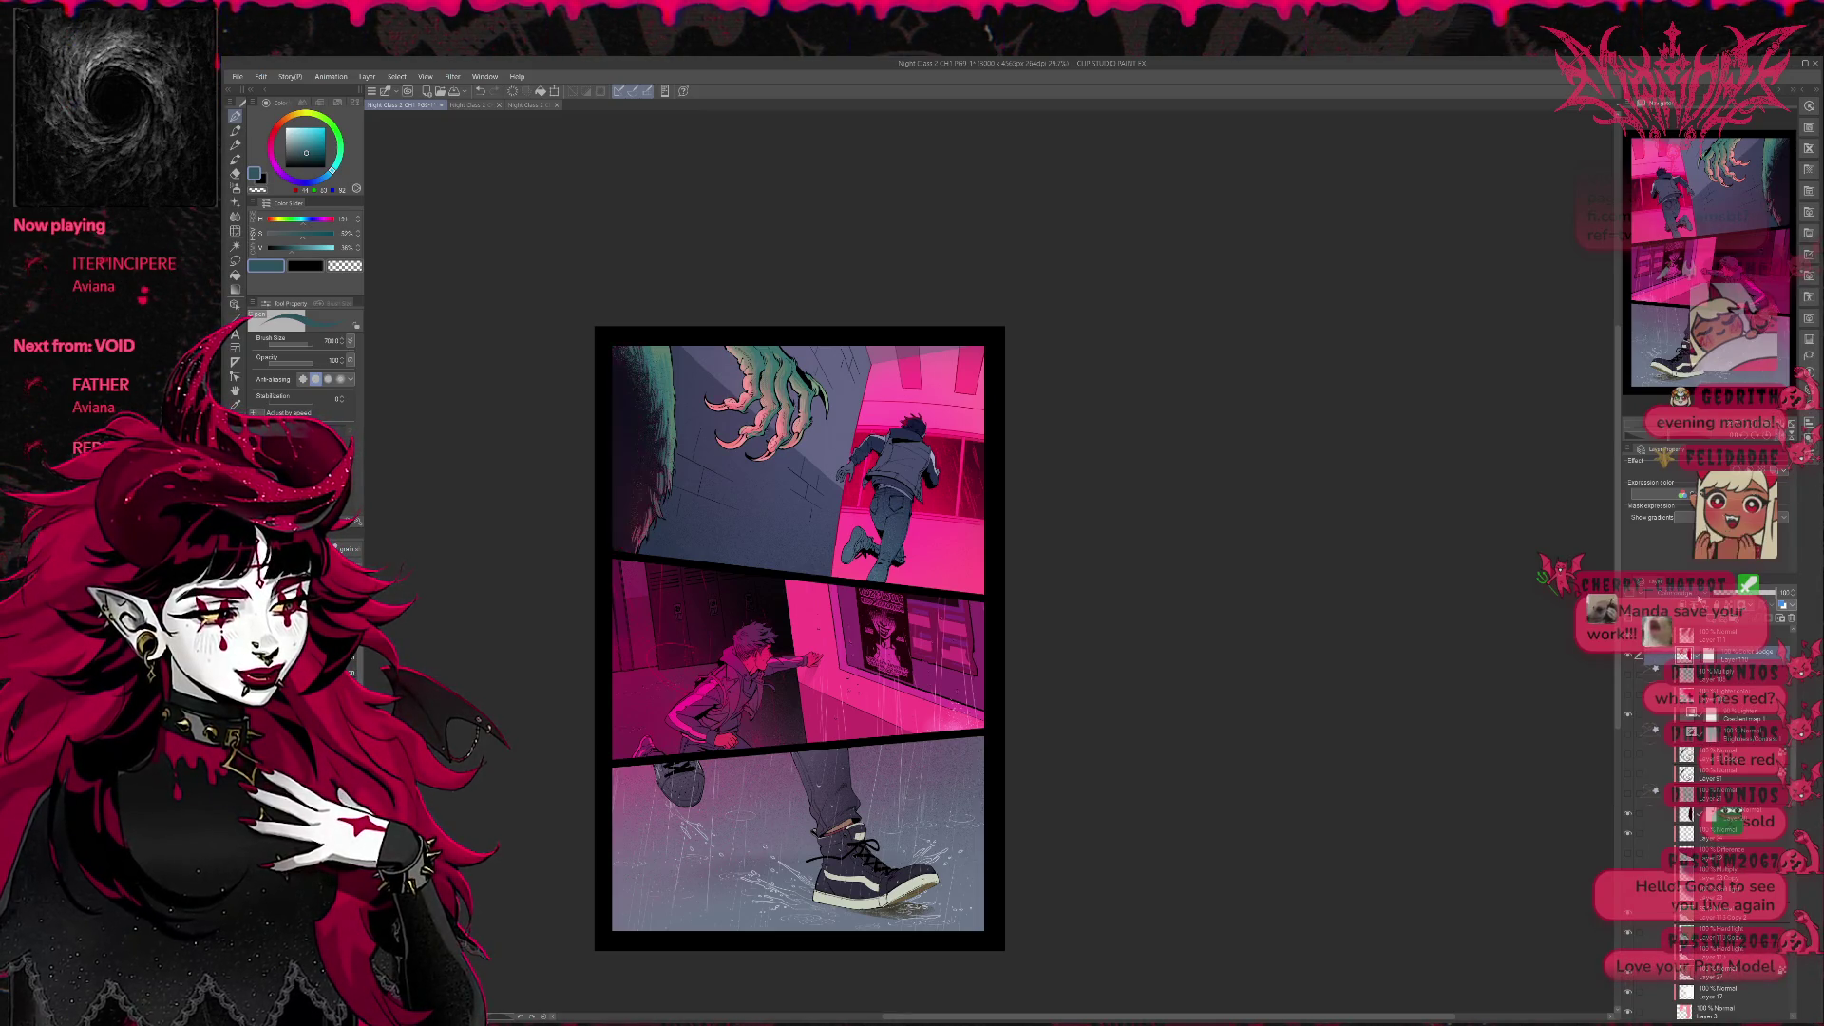
scroll(1676, 593, down, 1)
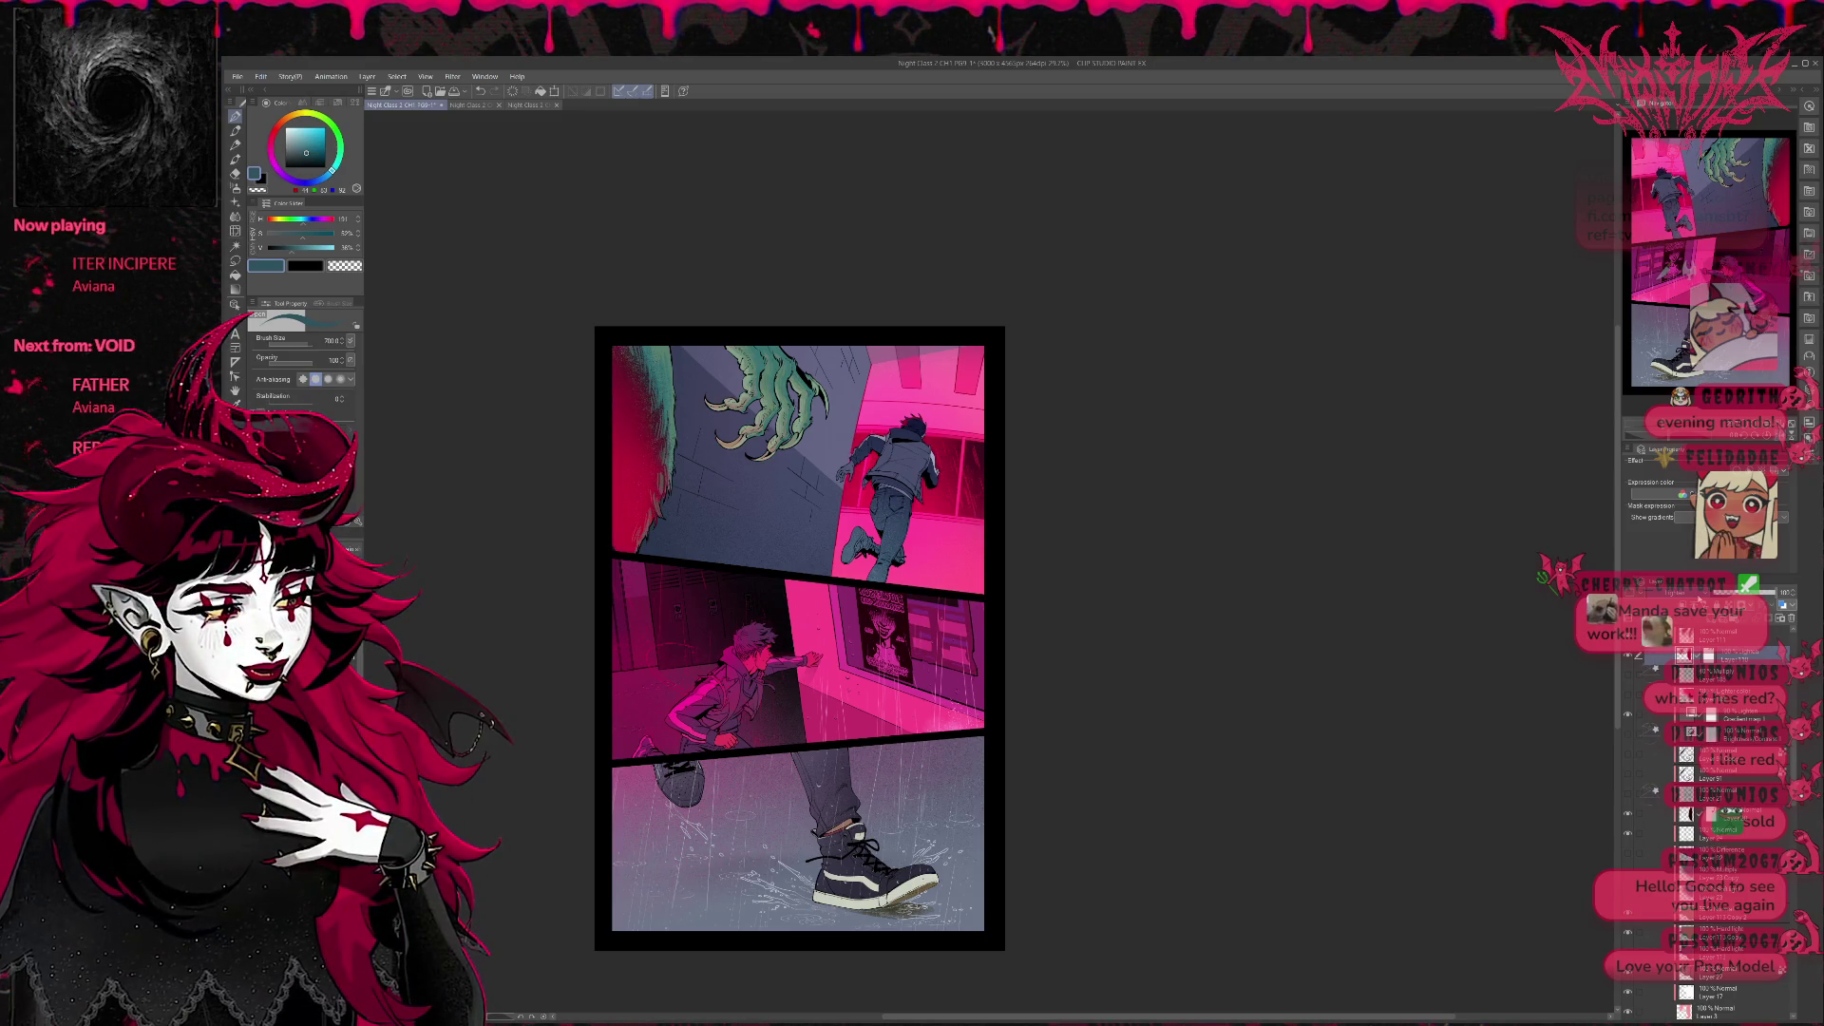
scroll(1676, 593, down, 1)
scroll(1676, 594, down, 1)
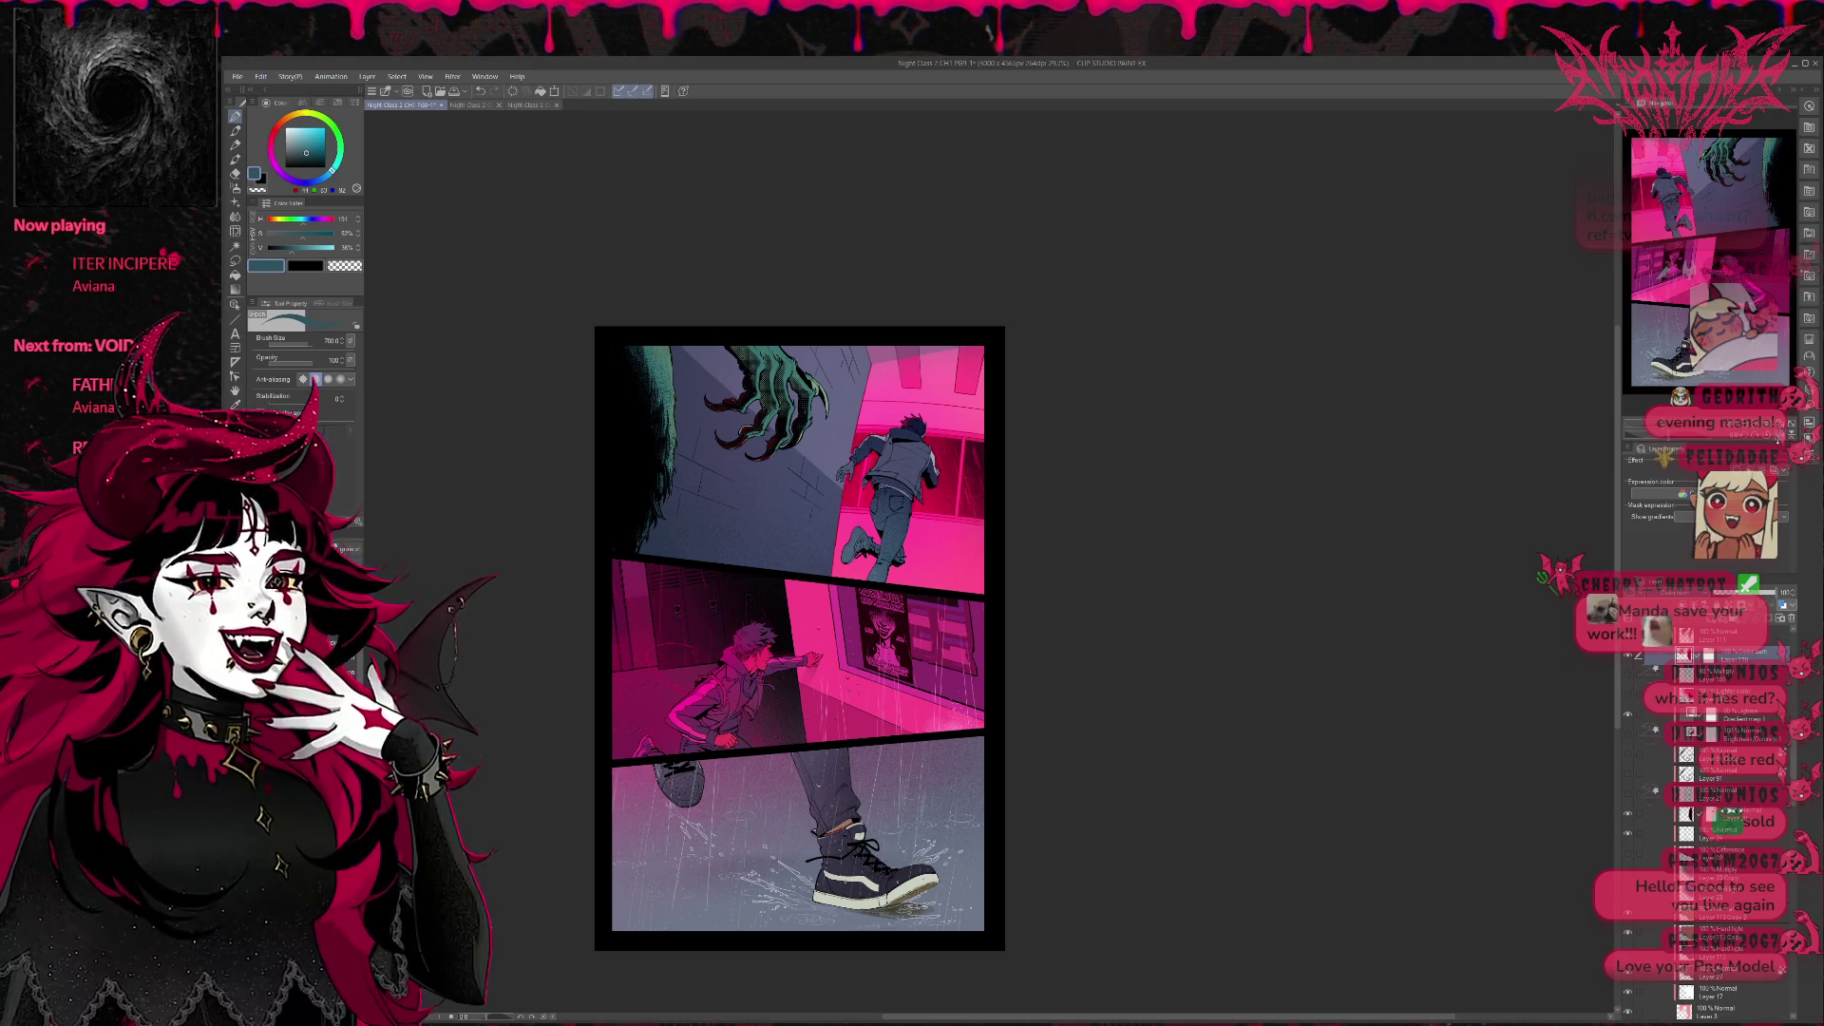
key(h)
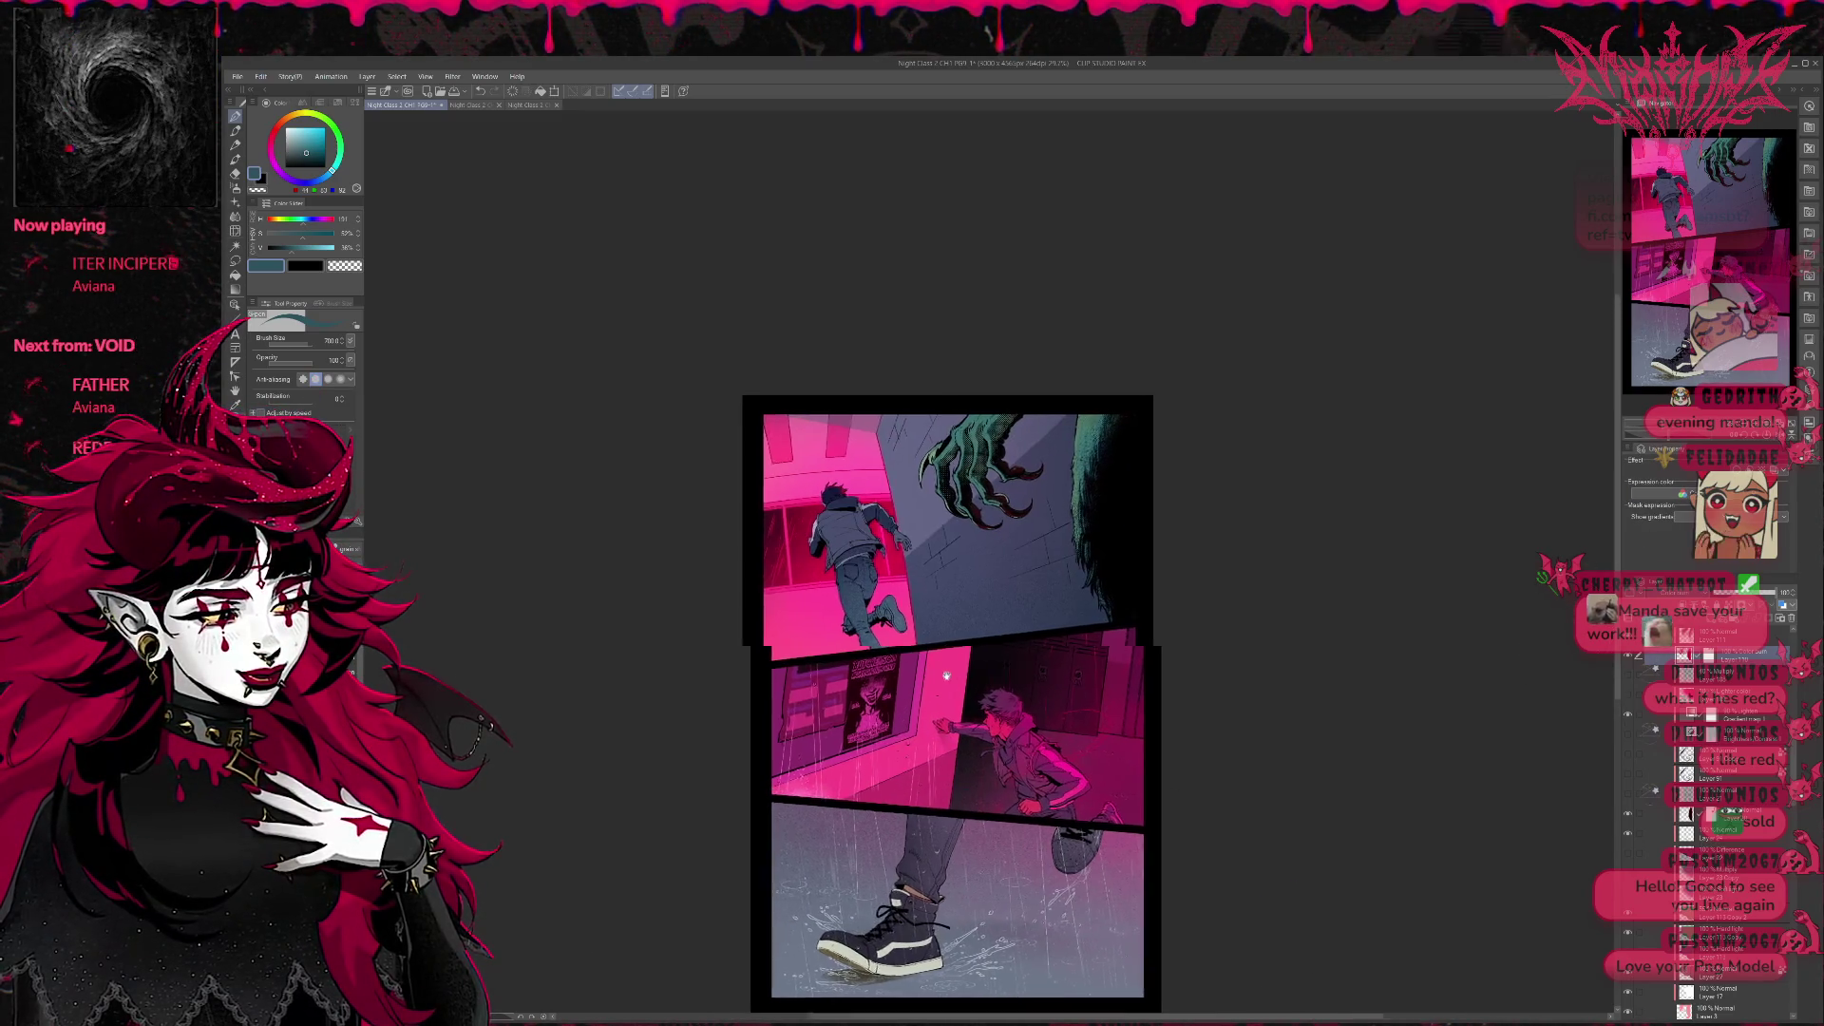
scroll(947, 676, up, 1)
scroll(941, 681, up, 1)
scroll(909, 703, up, 2)
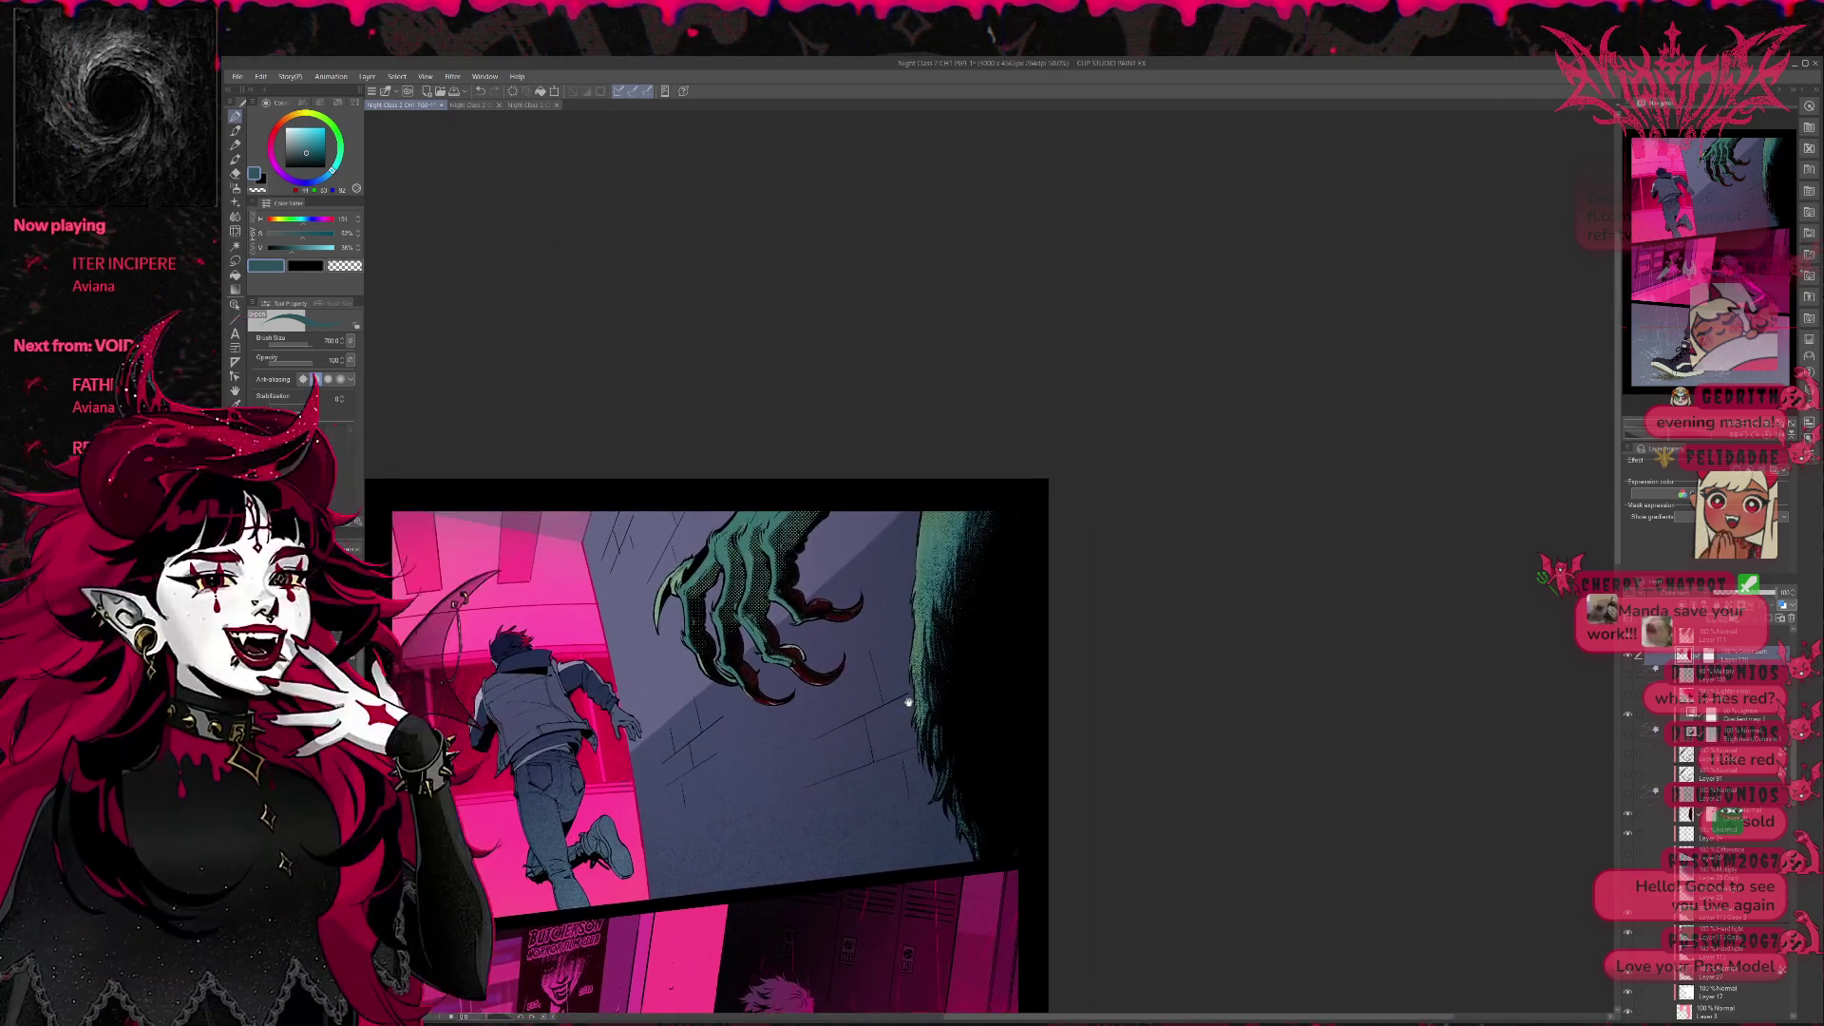
Sample a dark teal-black, shrink the brush and angle the view over the claw for shading.
drag(907, 703, 879, 738)
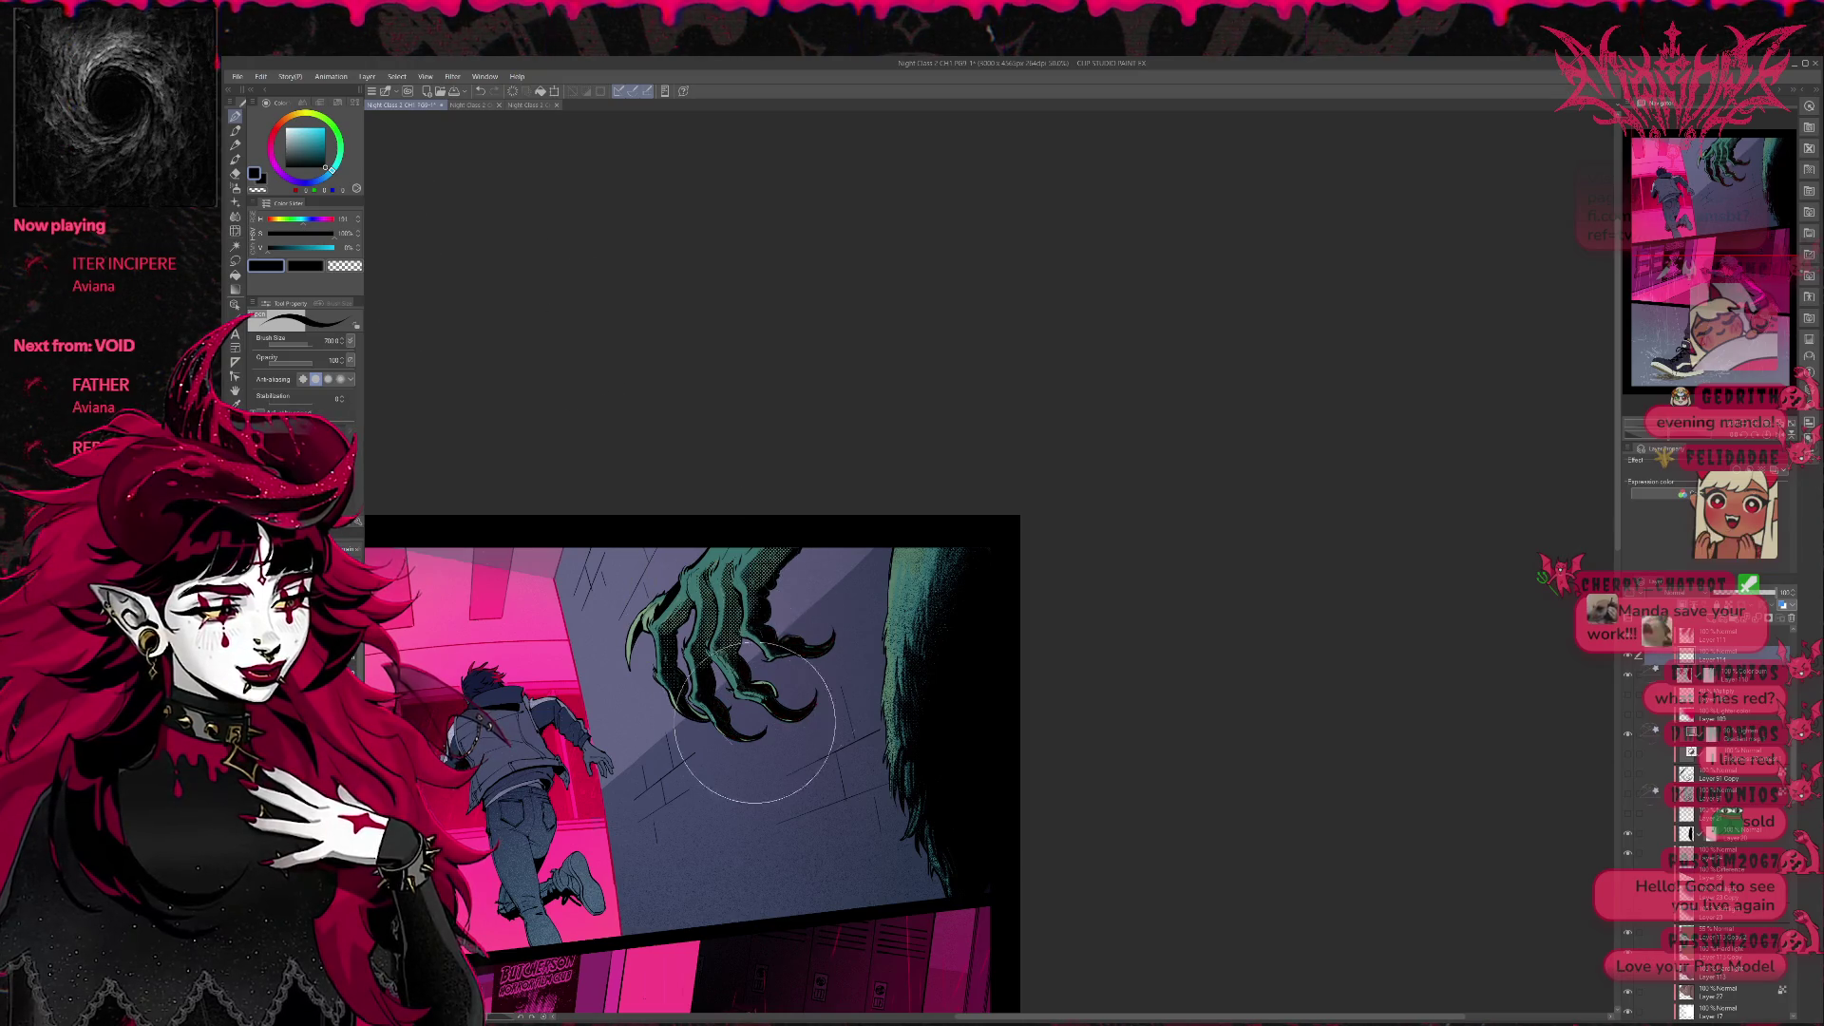
alt+click(984, 676)
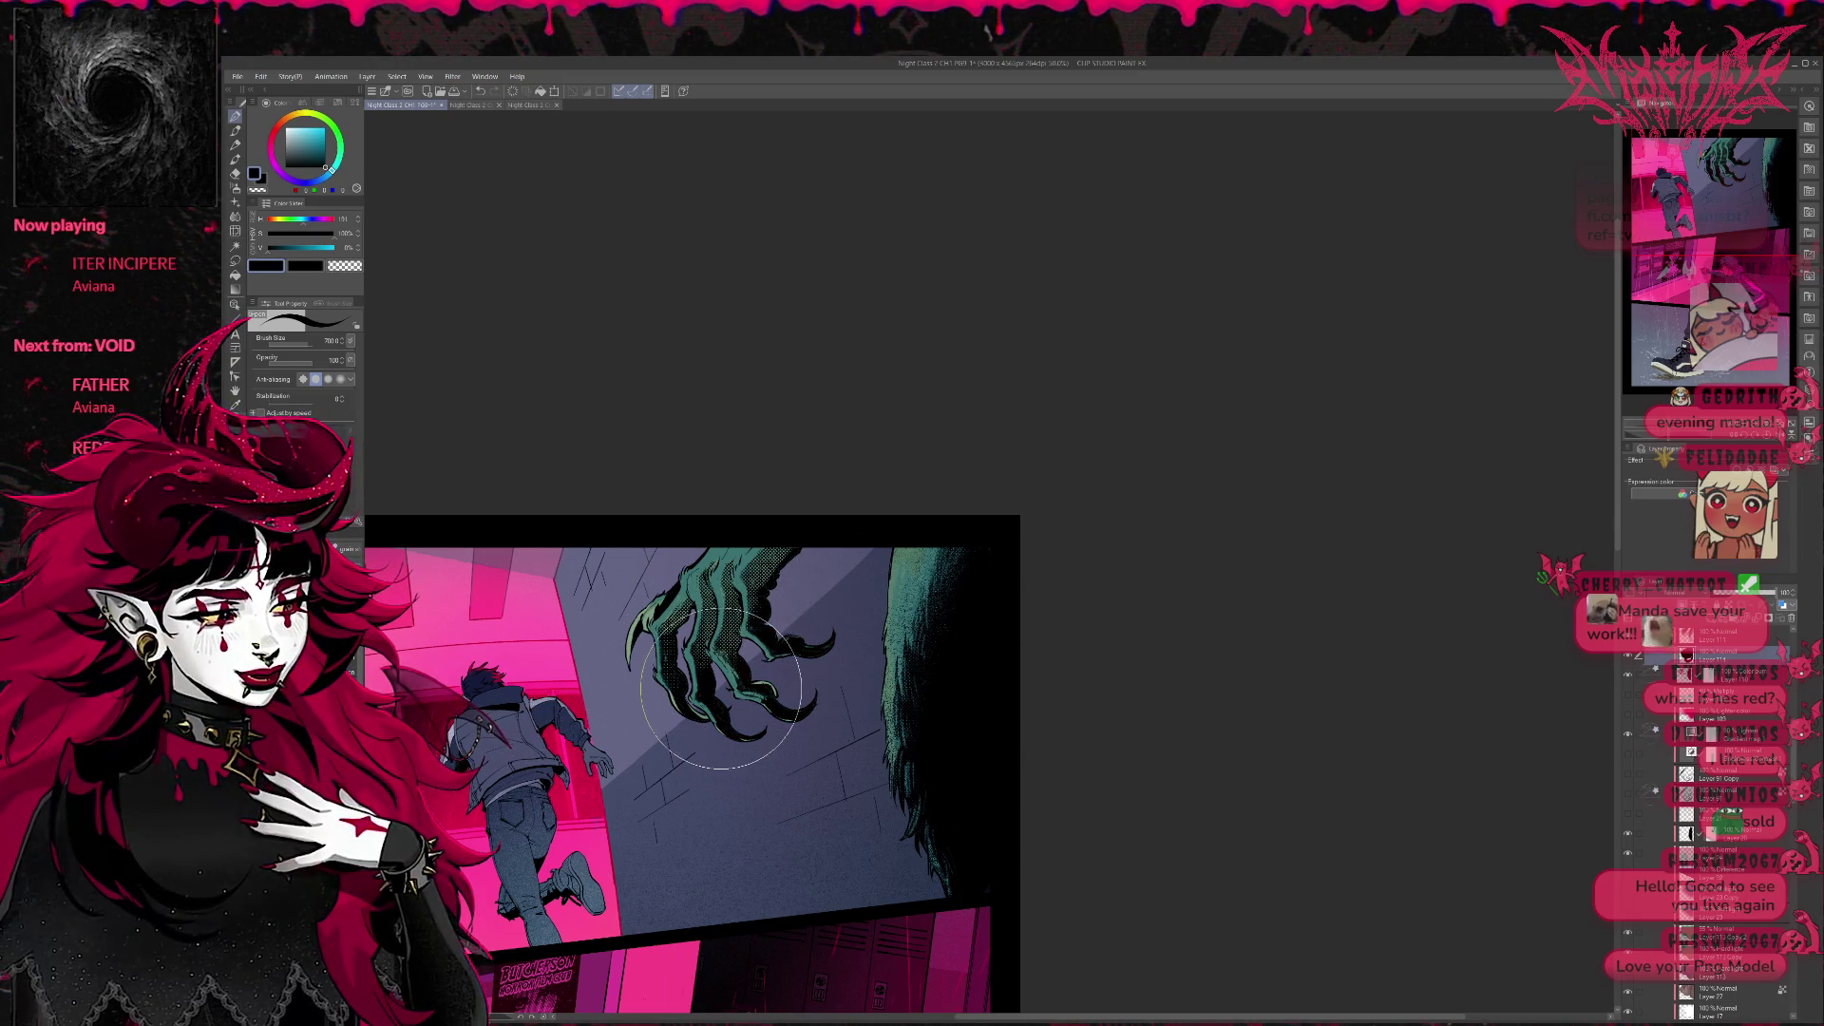
scroll(721, 687, up, 1)
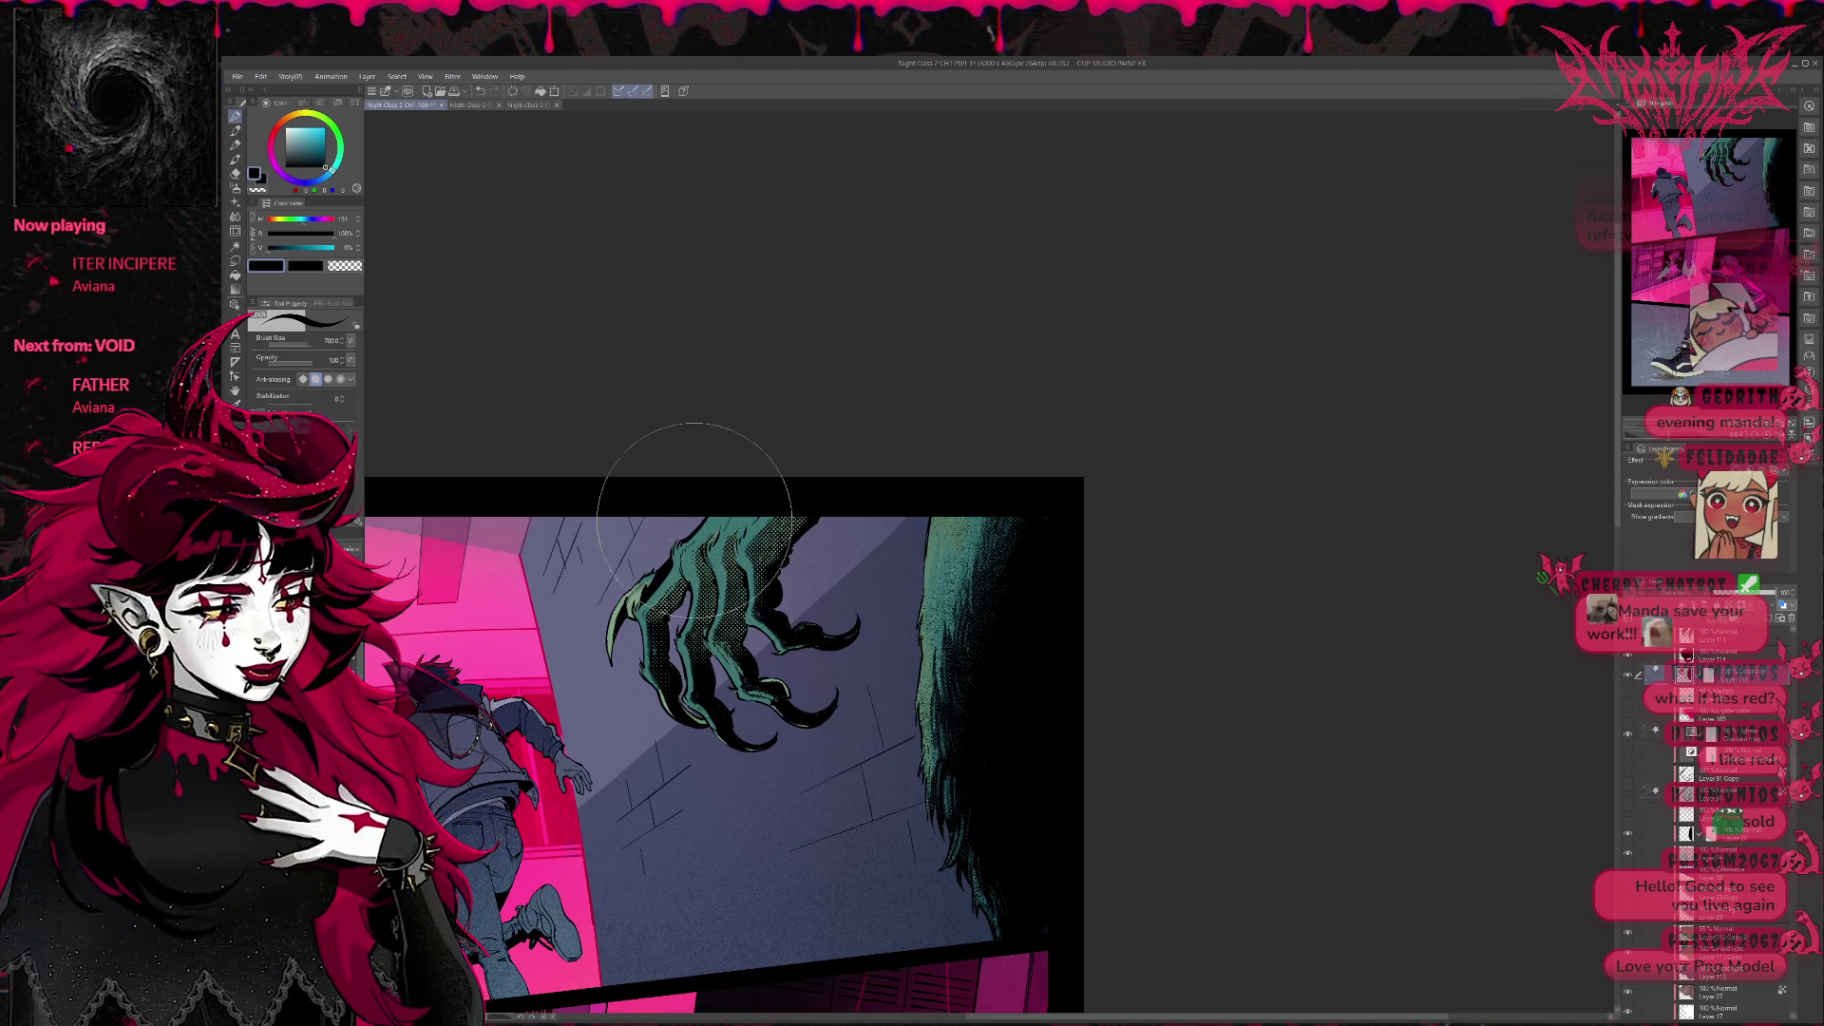
key(bracketleft)
key(bracketleft)
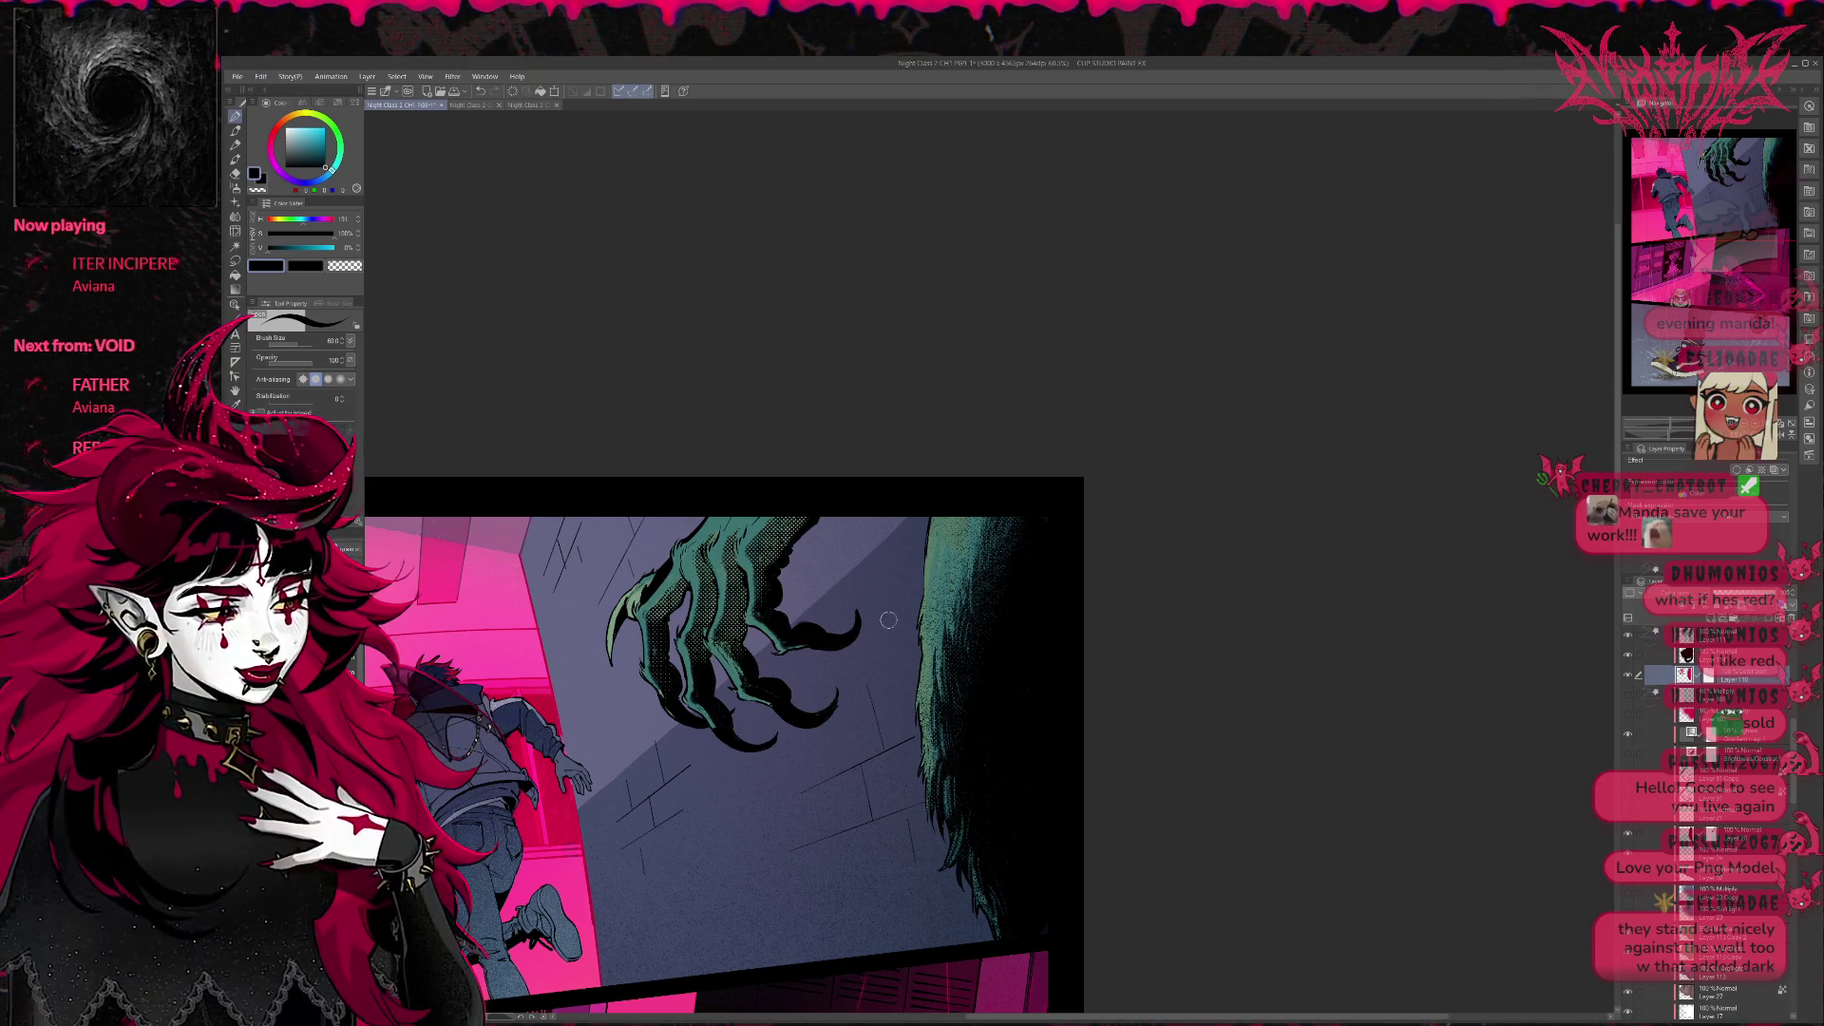
mouse_move(836, 560)
mouse_down()
mouse_move(917, 489)
mouse_move(904, 507)
mouse_up()
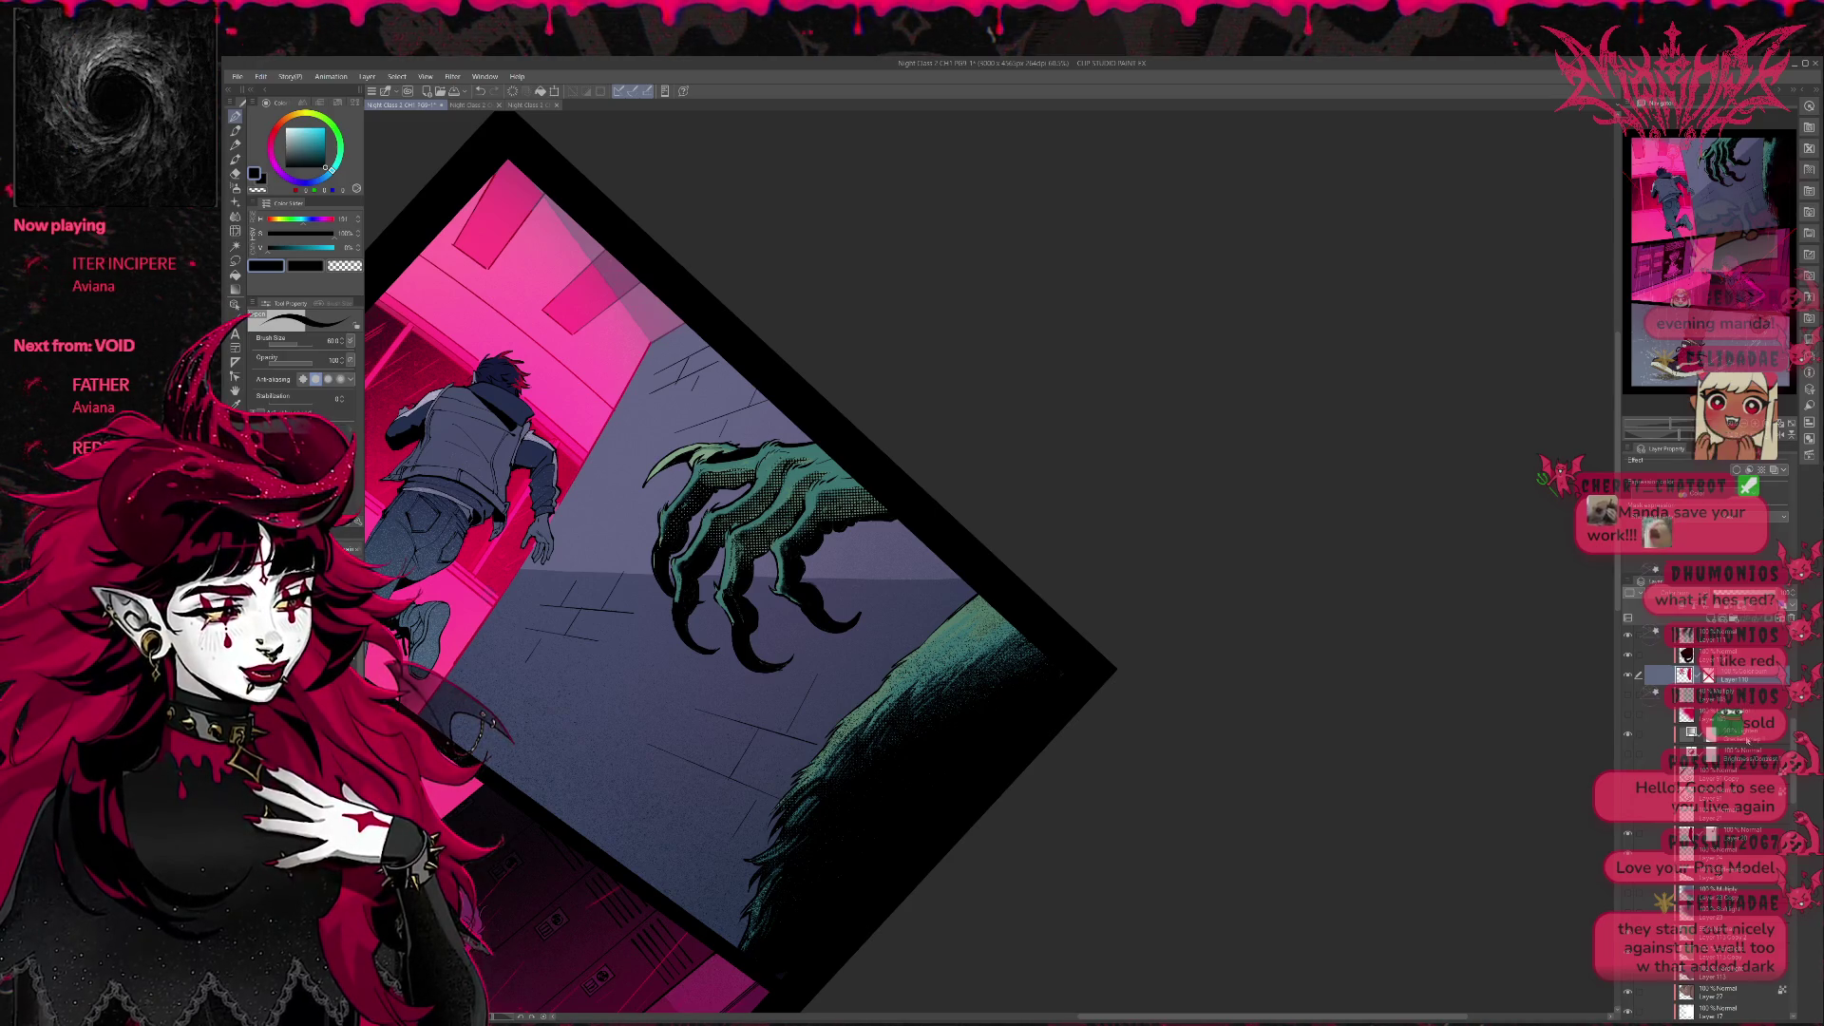
Shade the claw and shoulder dark, then set the Color Burn layer to Normal so the red tint drops out.
drag(1034, 598, 934, 692)
drag(884, 478, 741, 562)
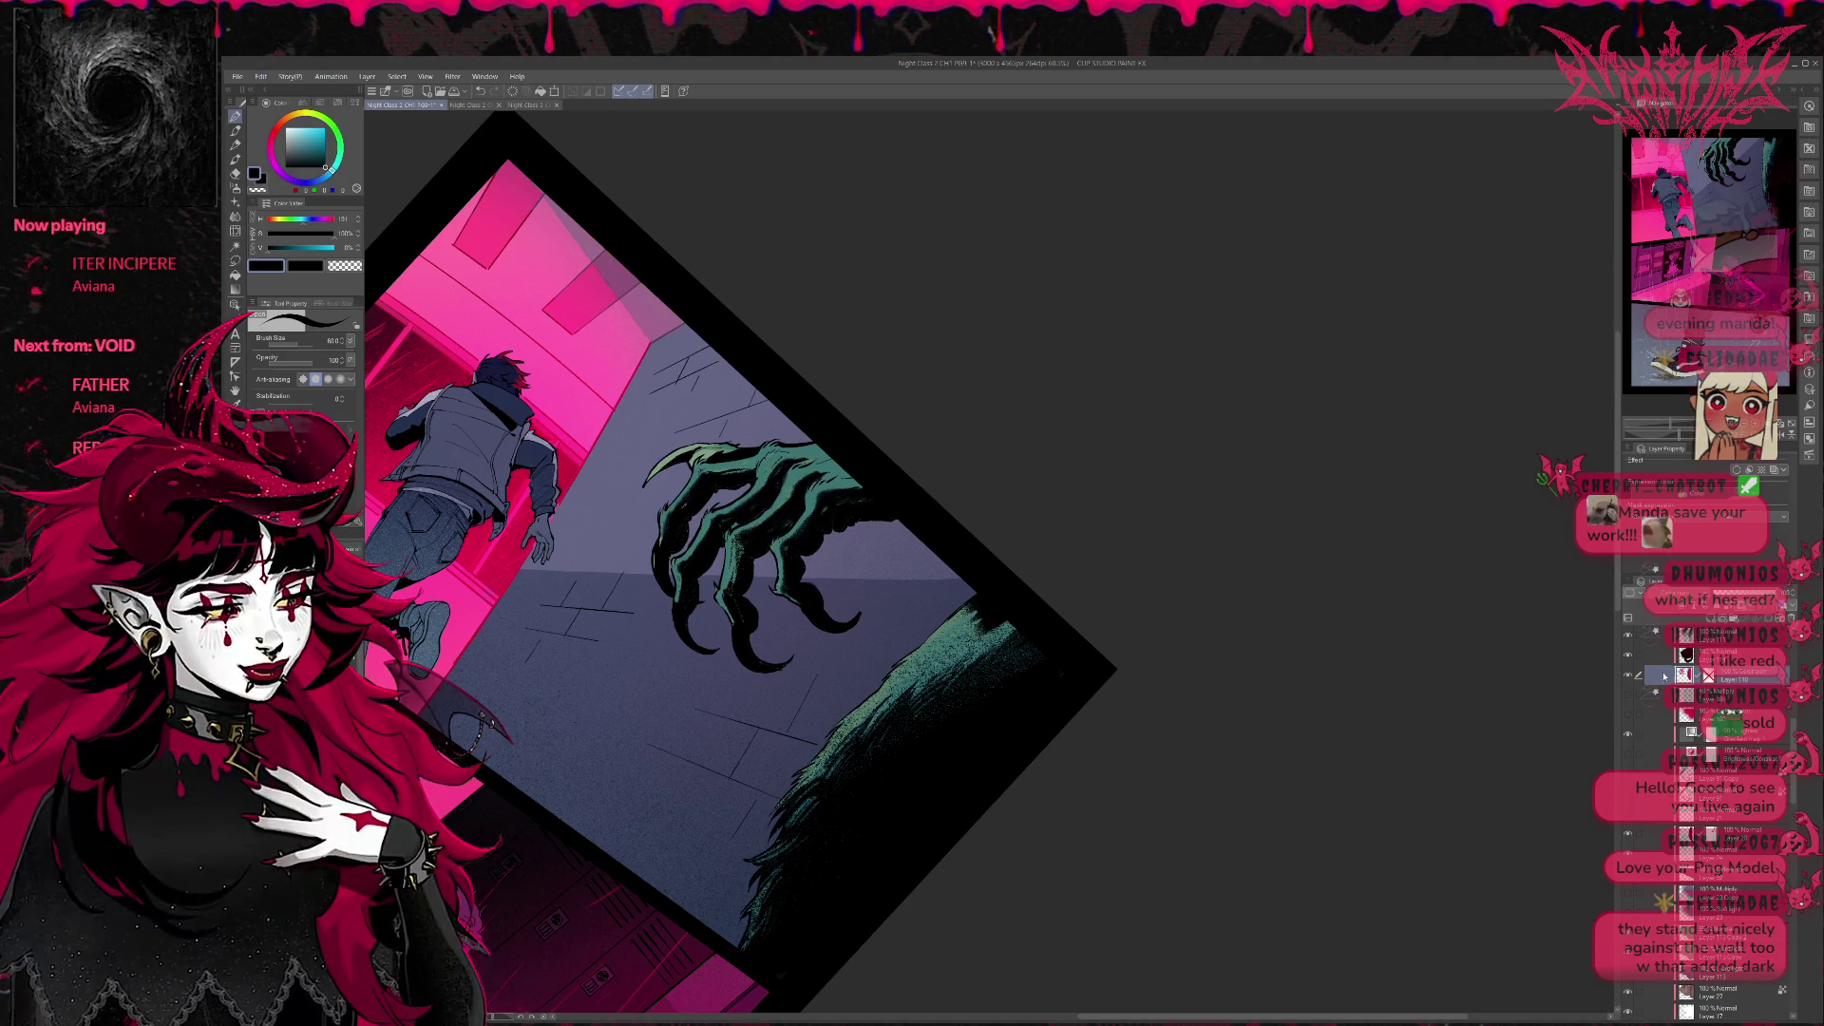
click(1631, 659)
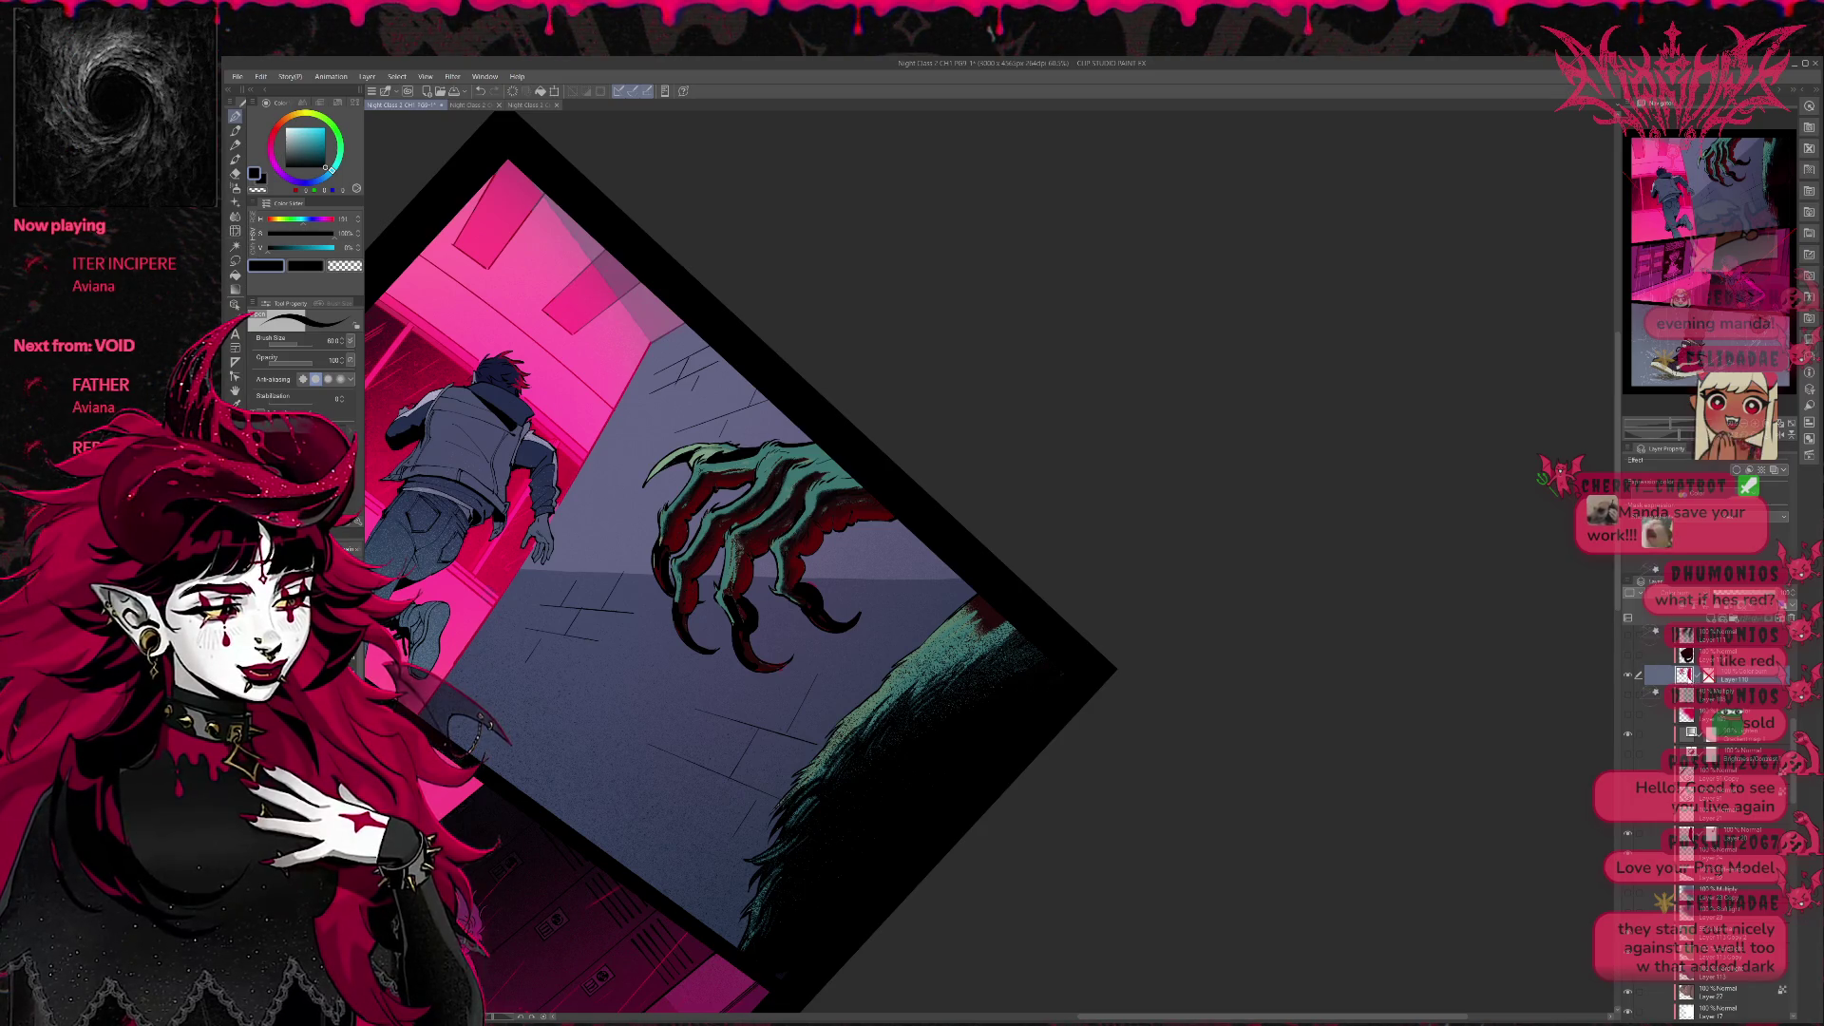
key(w)
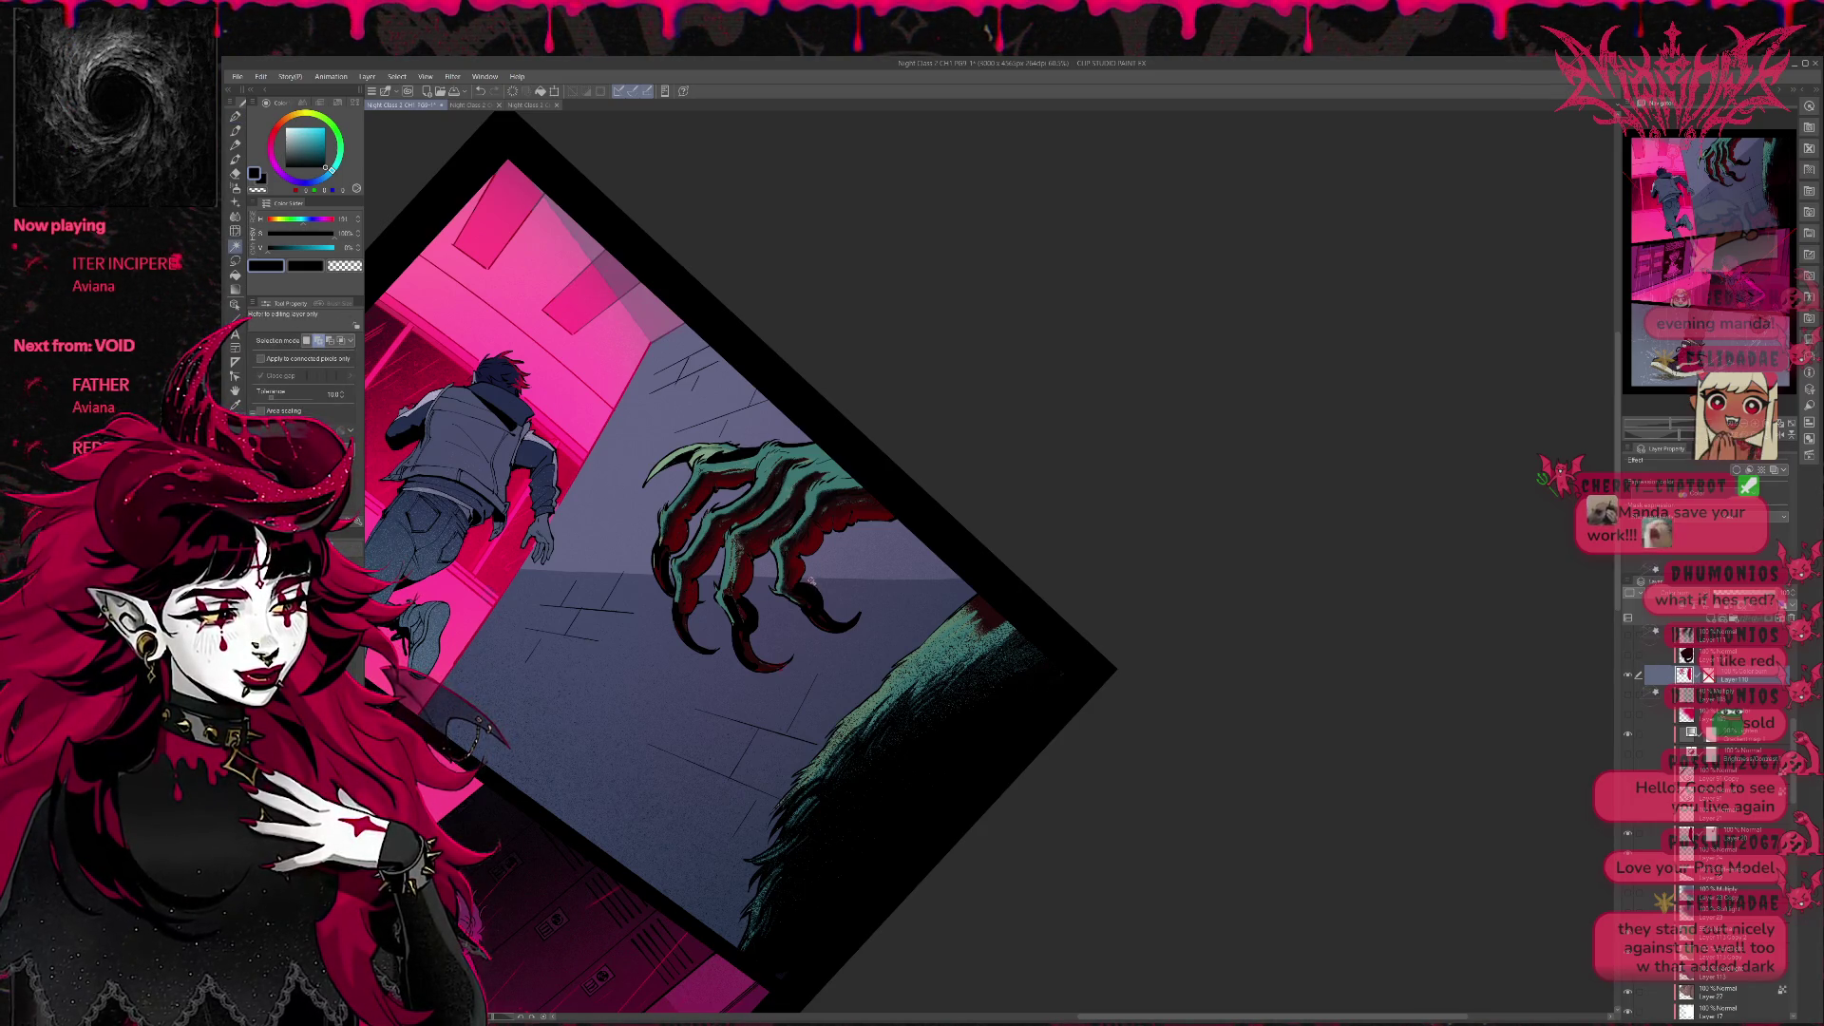
key(p)
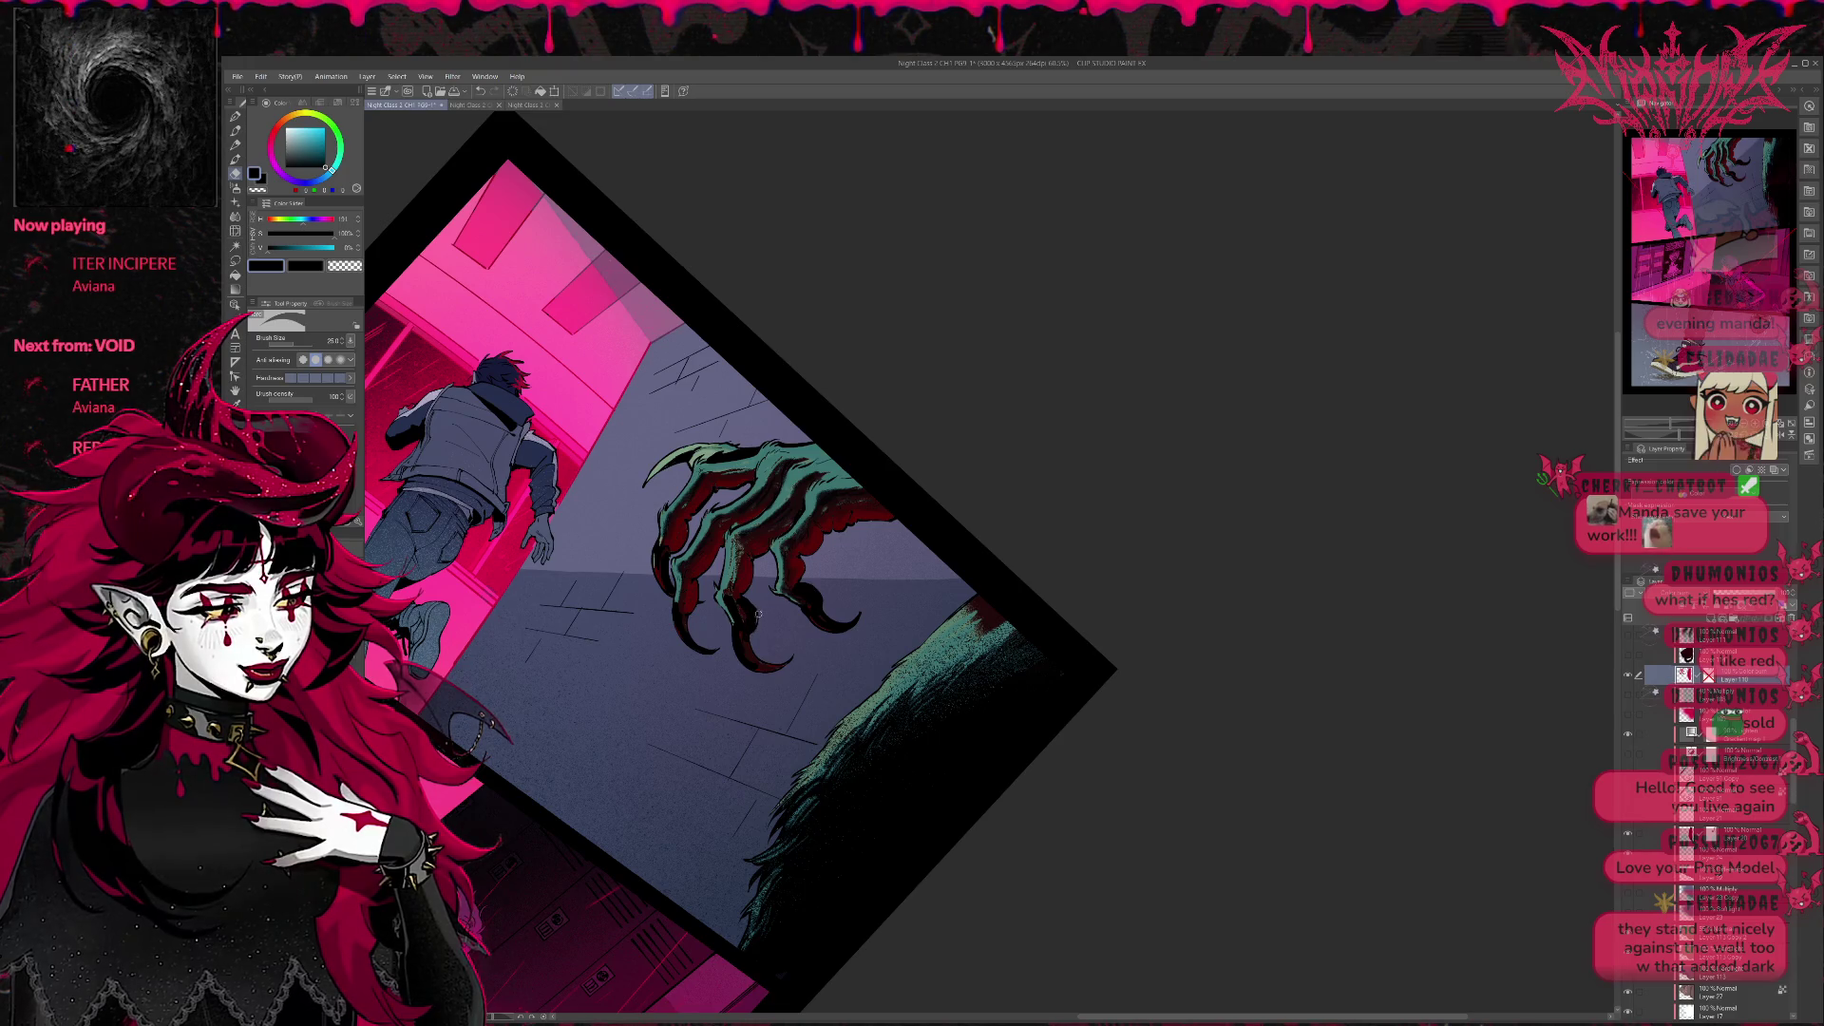
key(p)
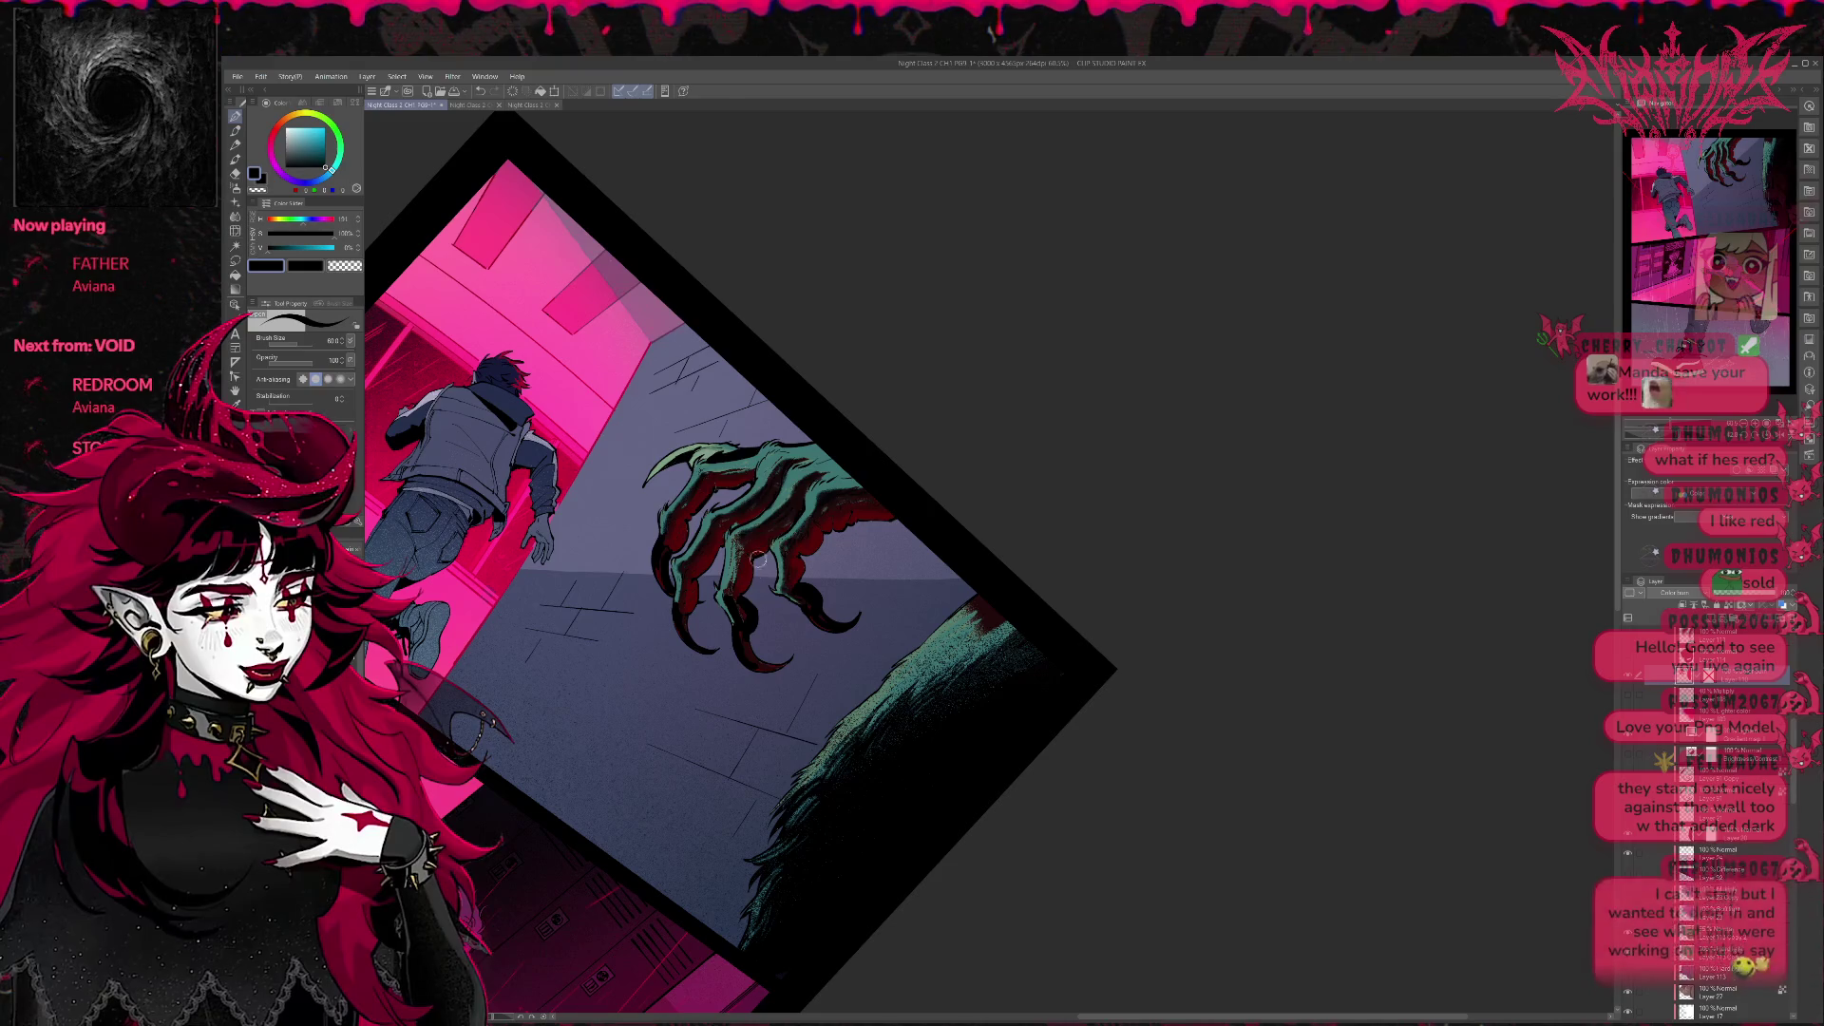
scroll(731, 575, up, 2)
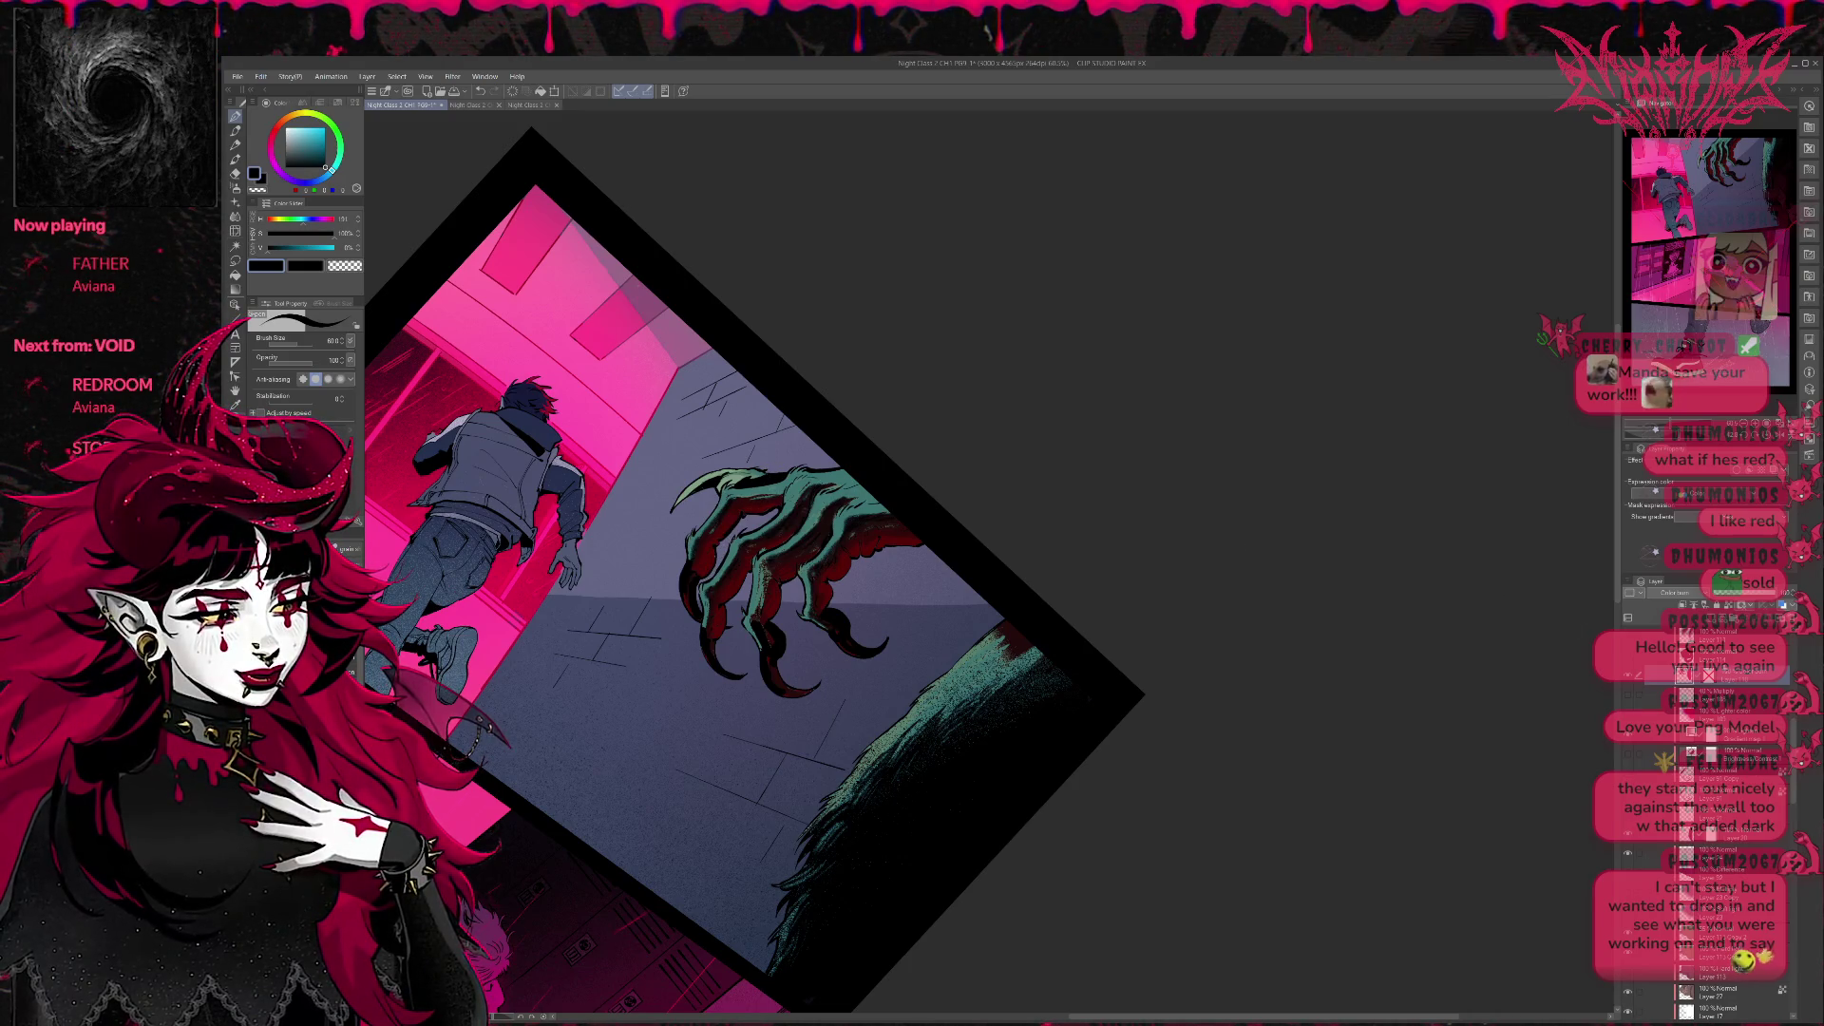
click(1626, 659)
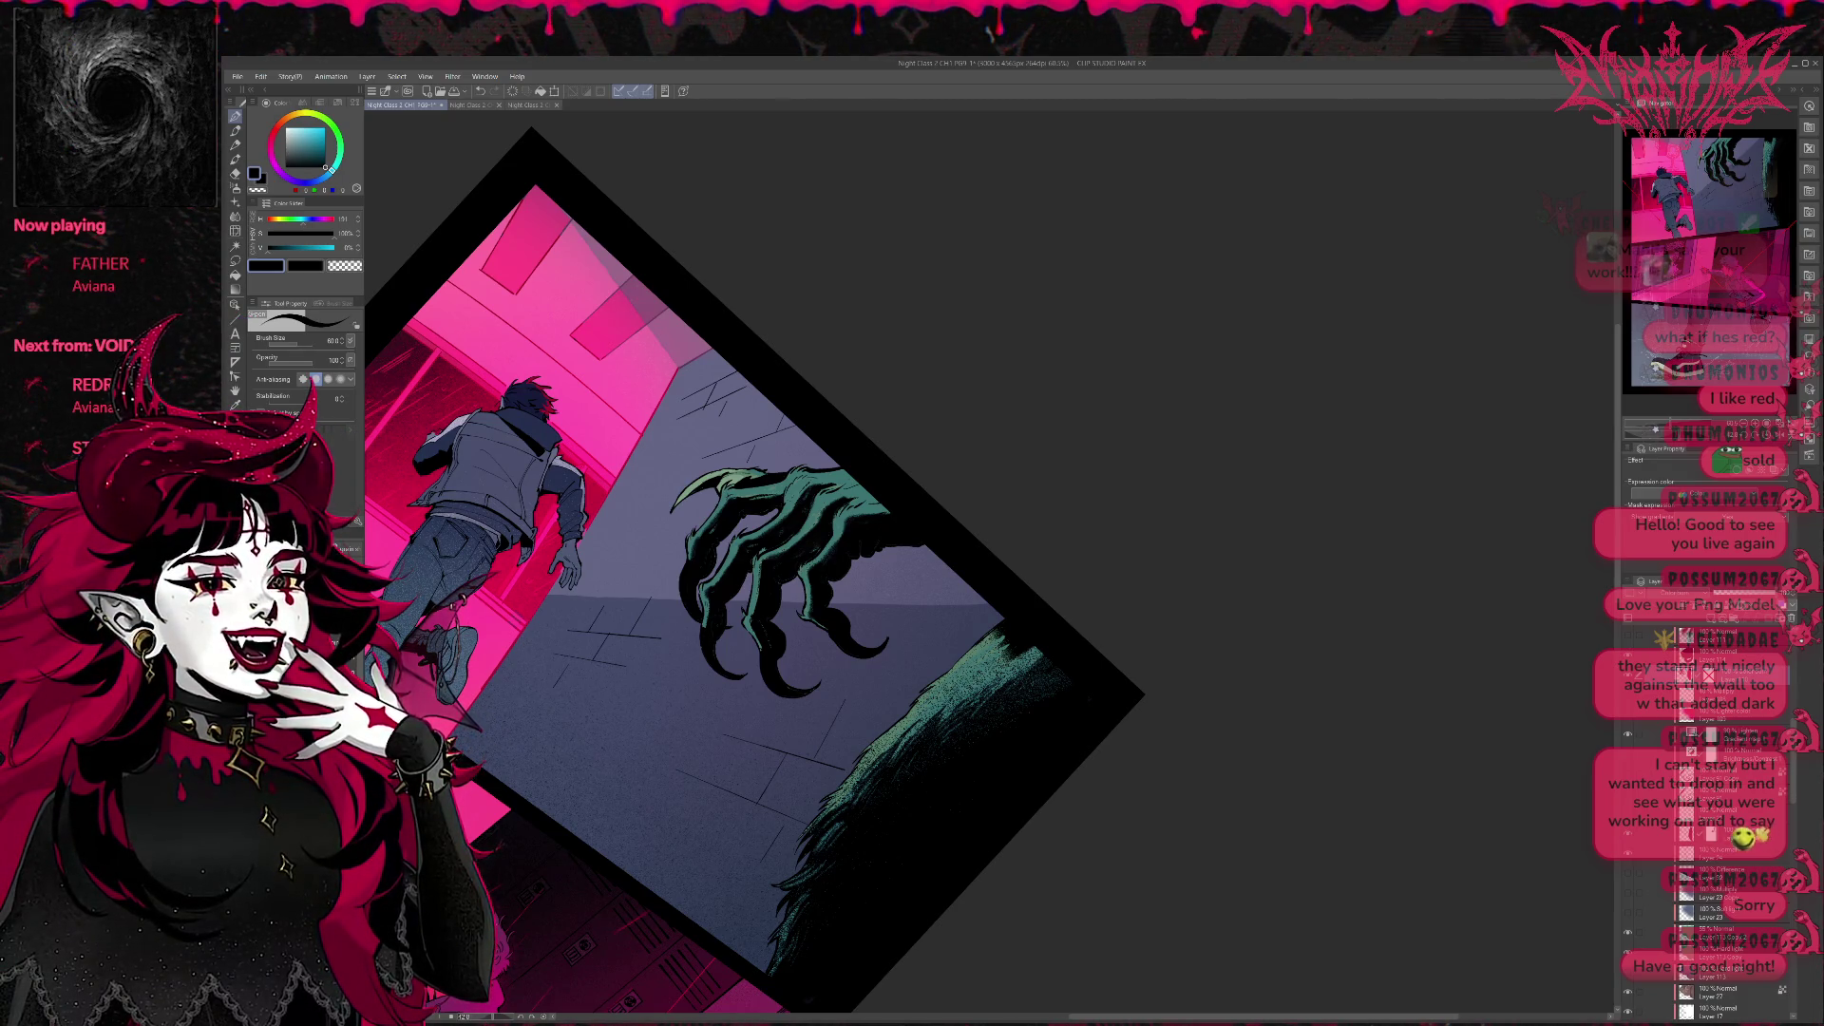
Alternate pens, shading brushes and the eraser to deepen the shadows between the claw's fingers.
key(b)
key(p)
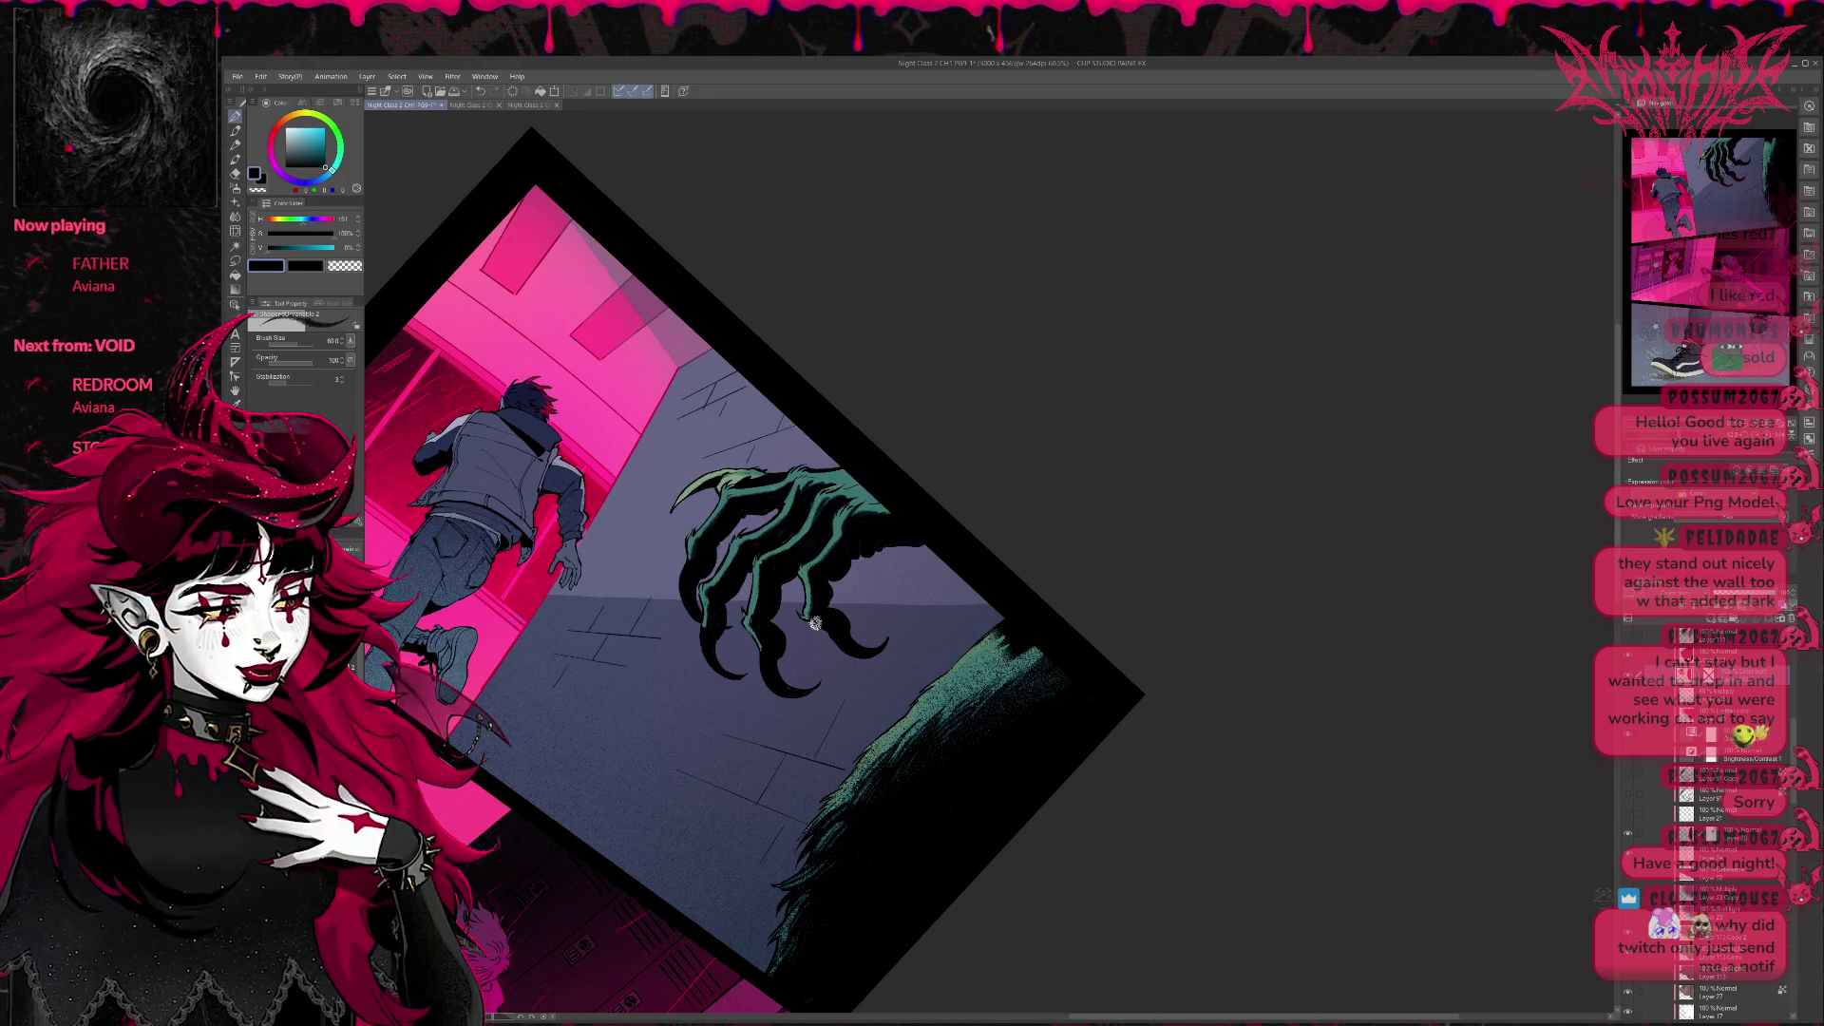
key(e)
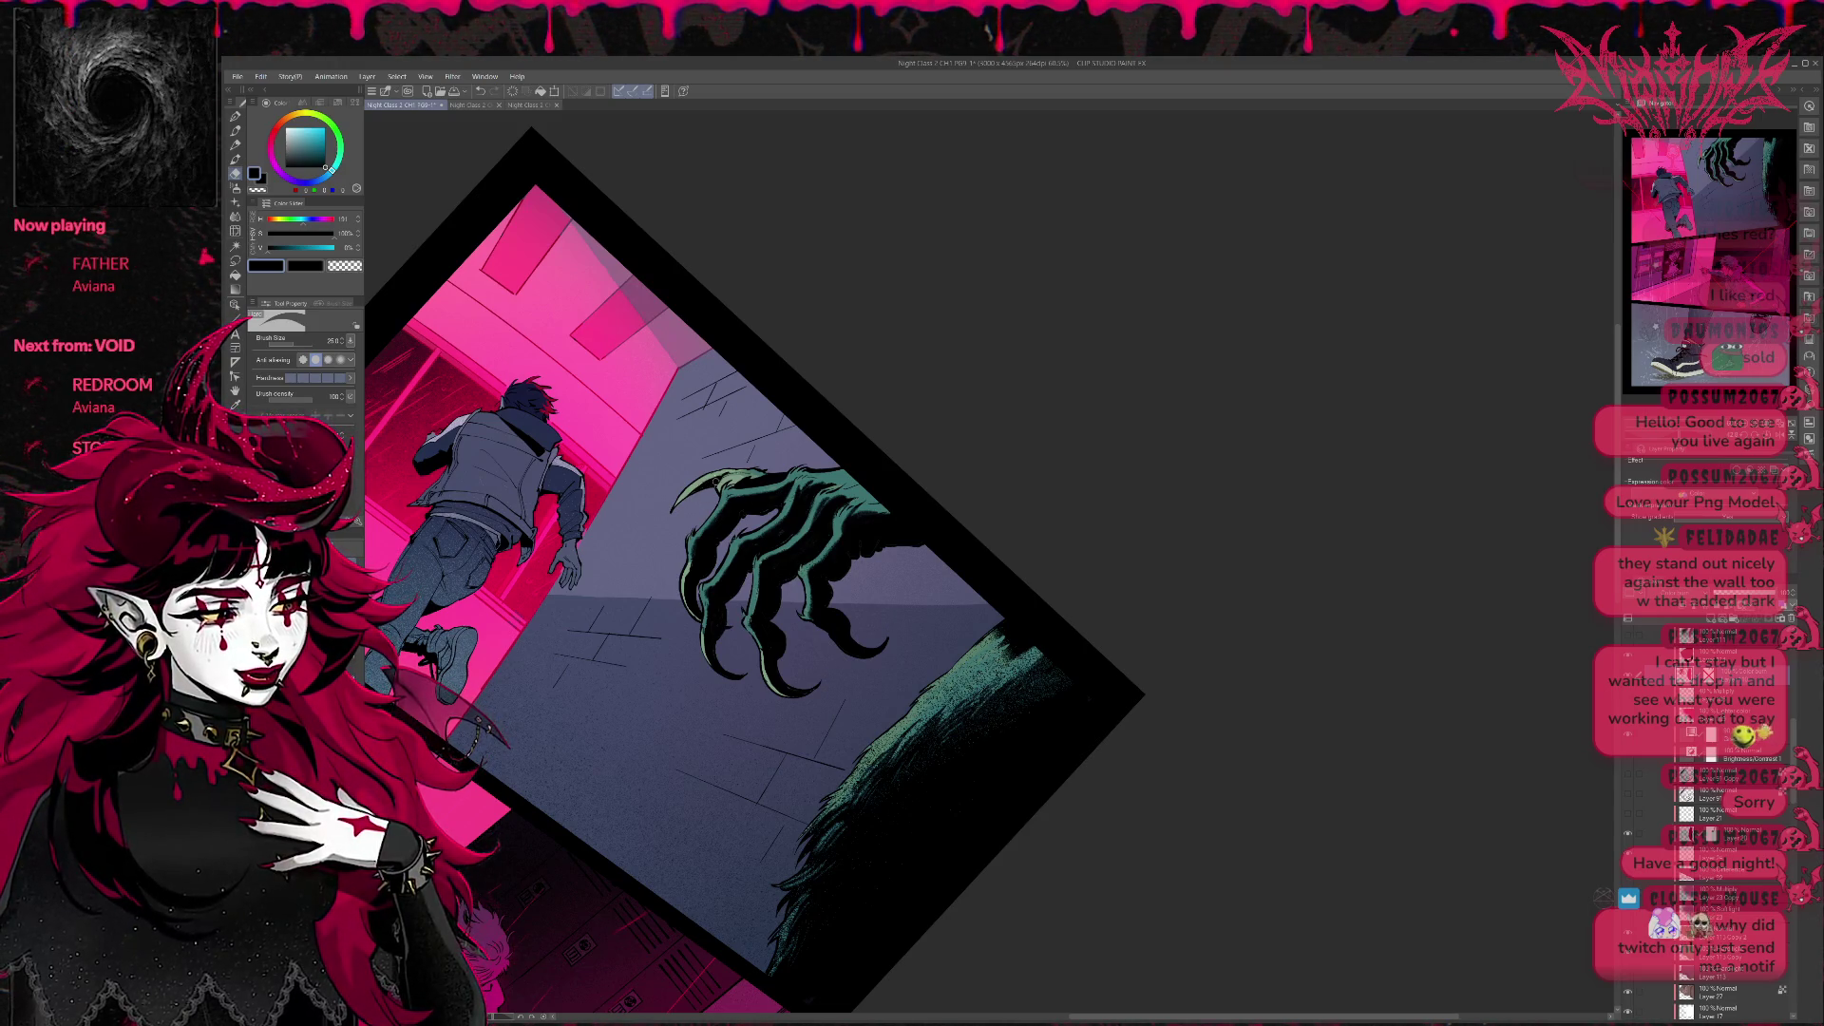
key(b)
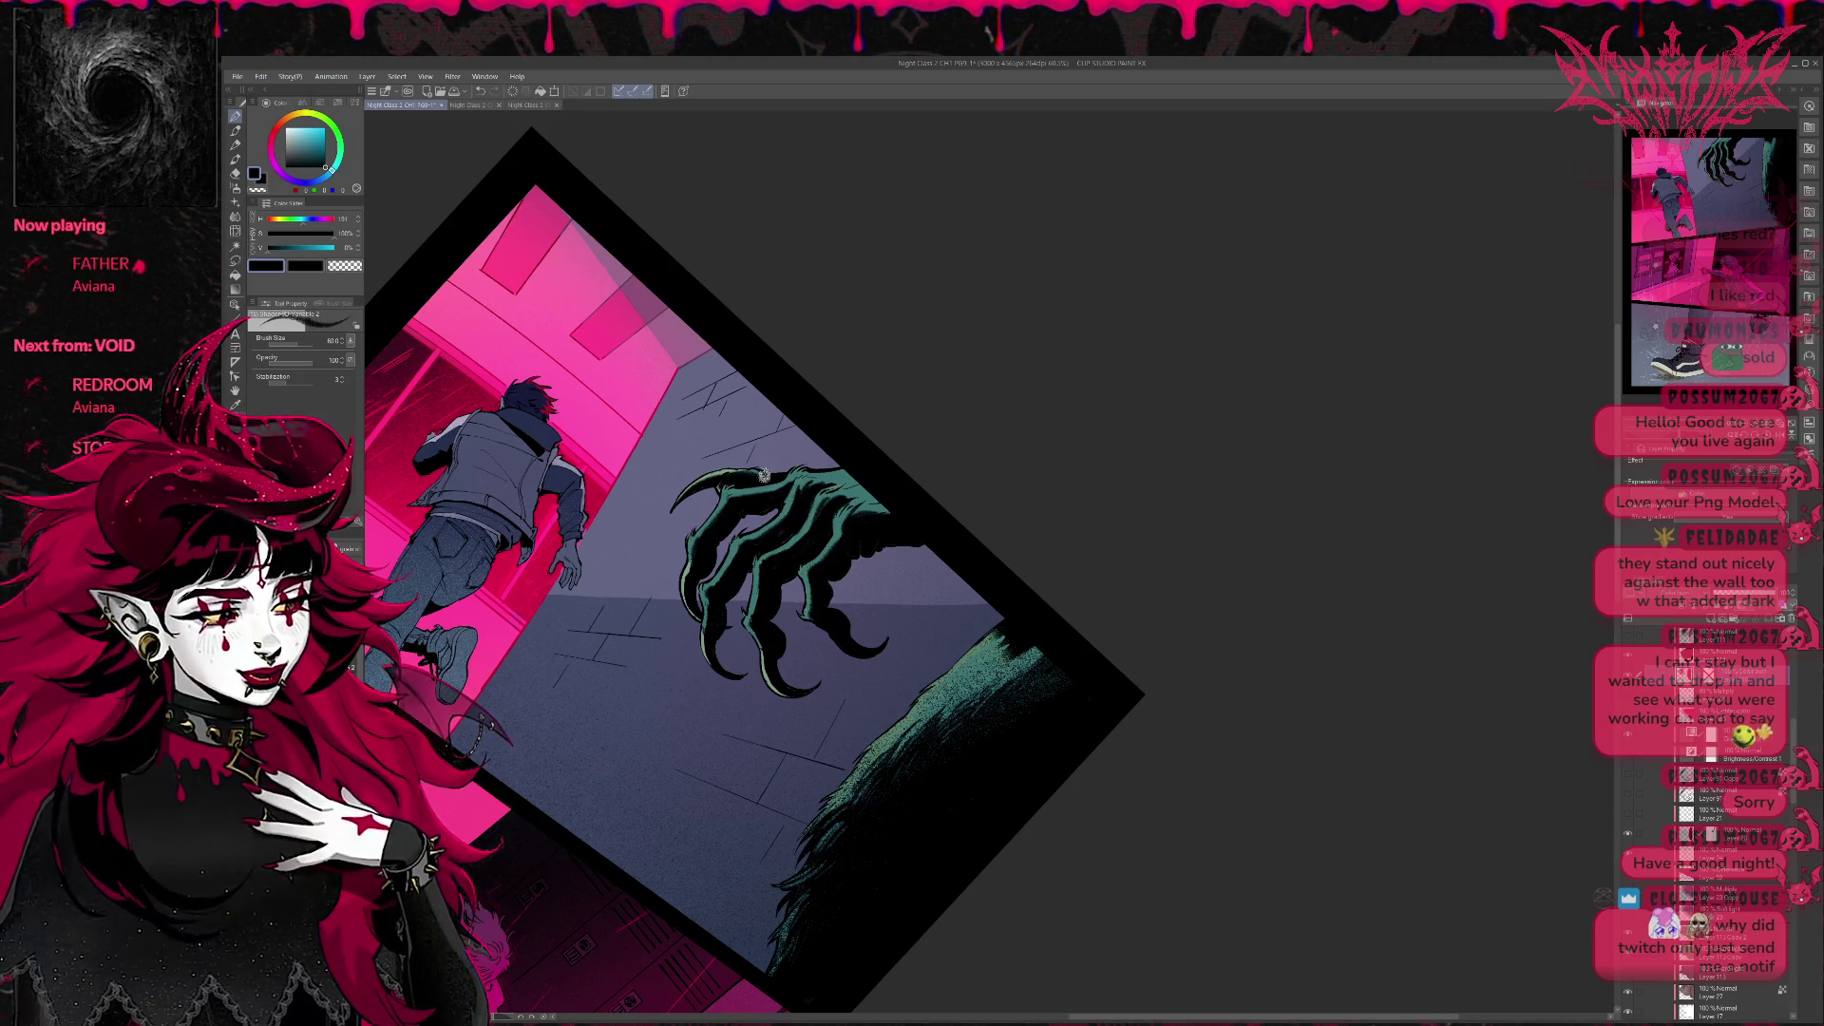
key(b)
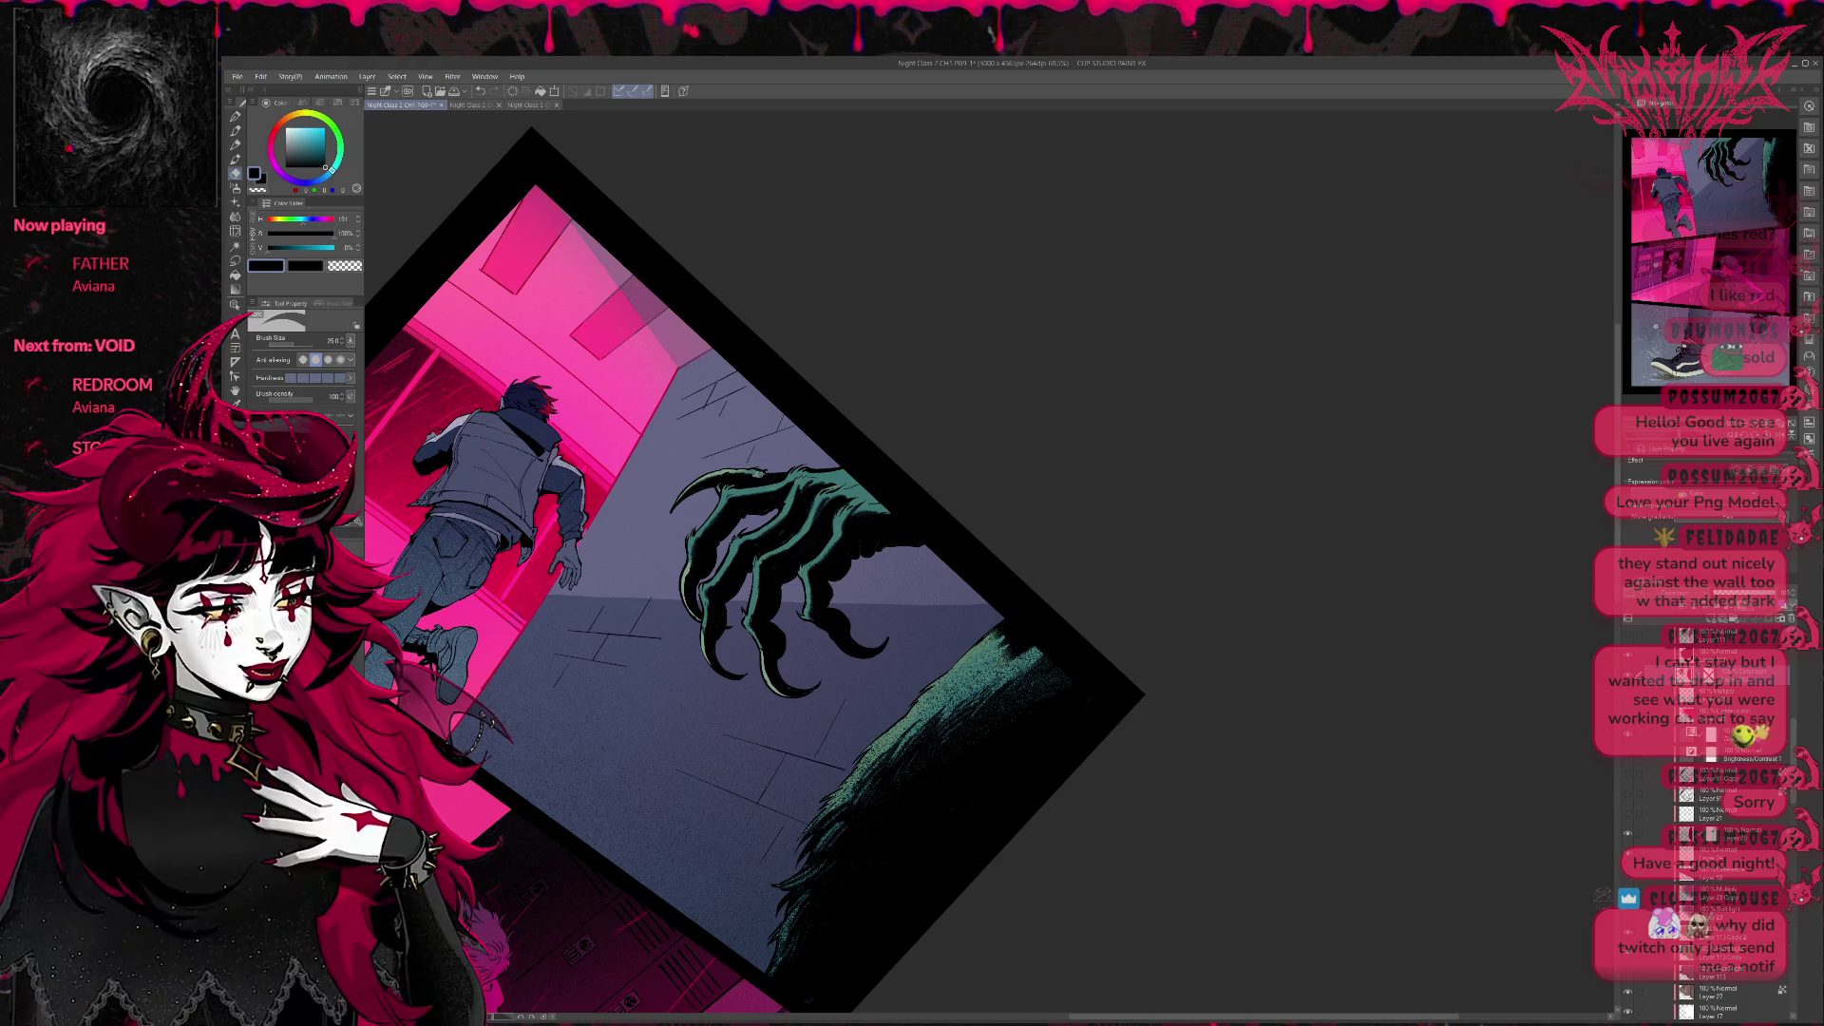
key(p)
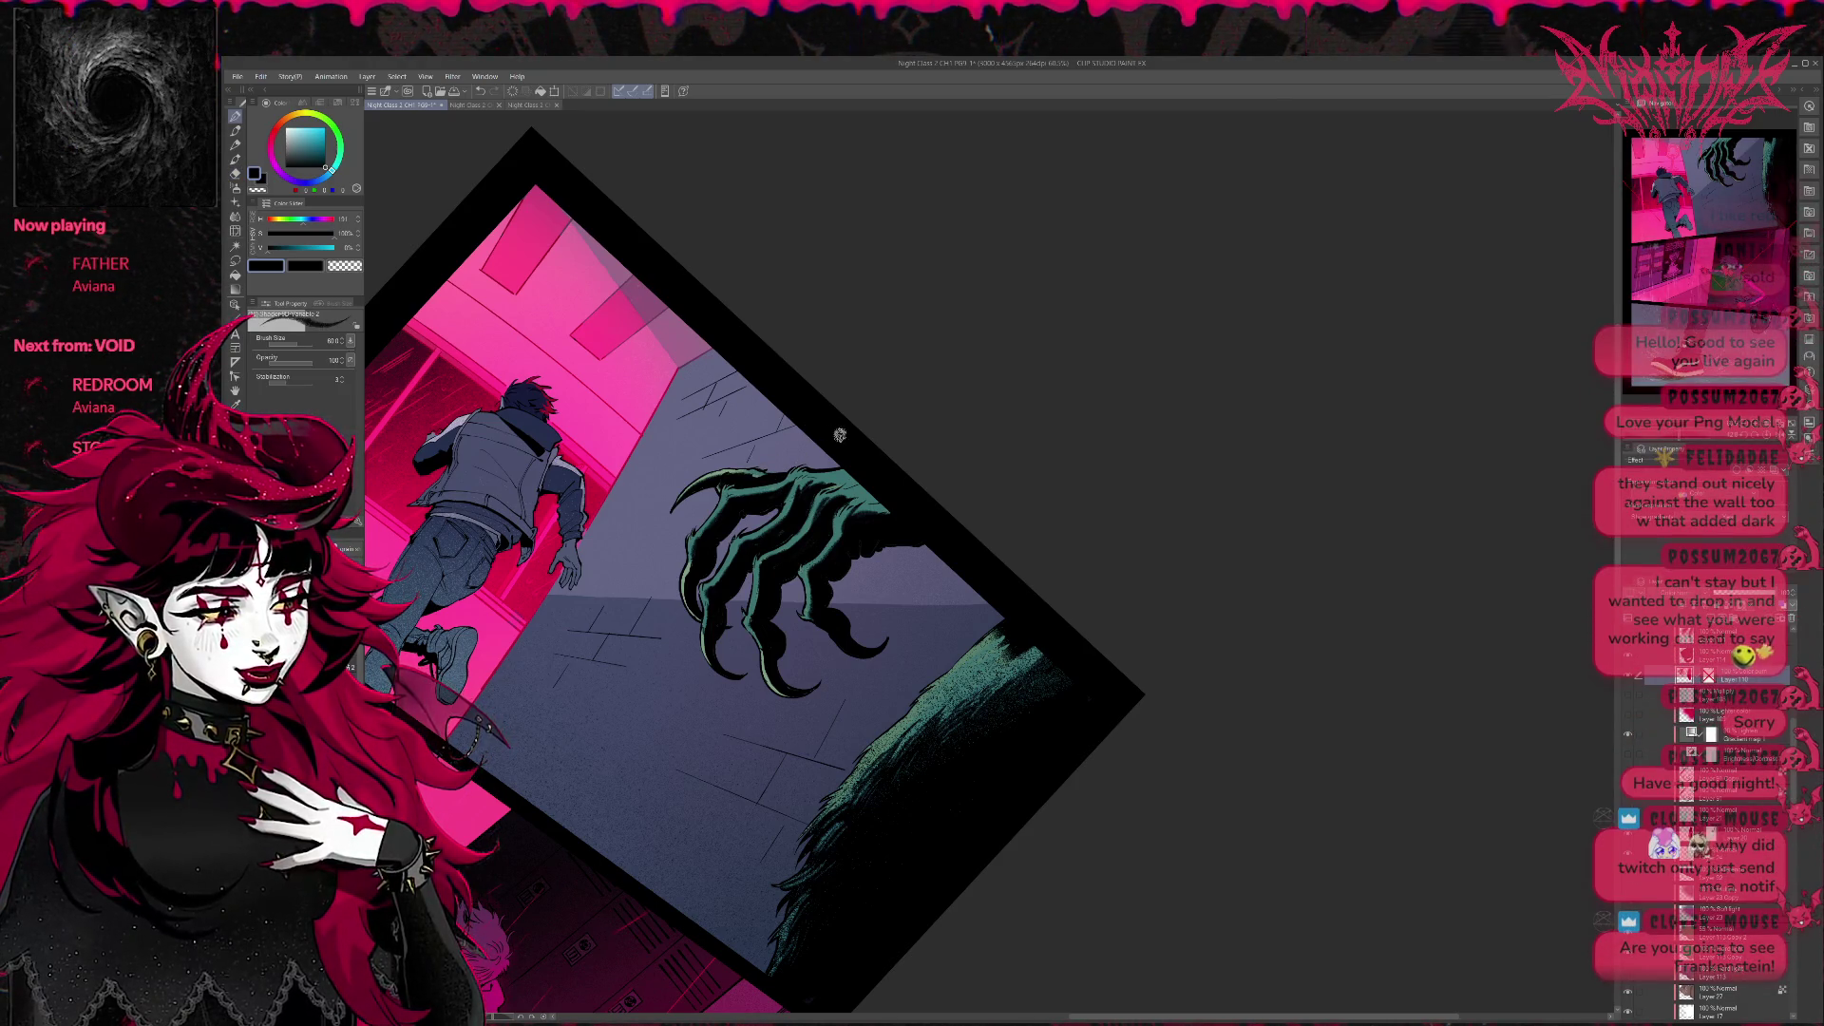
Touch up the dark shading between the claw's fingers, alternating pen and eraser to clean stray marks.
drag(778, 476, 799, 453)
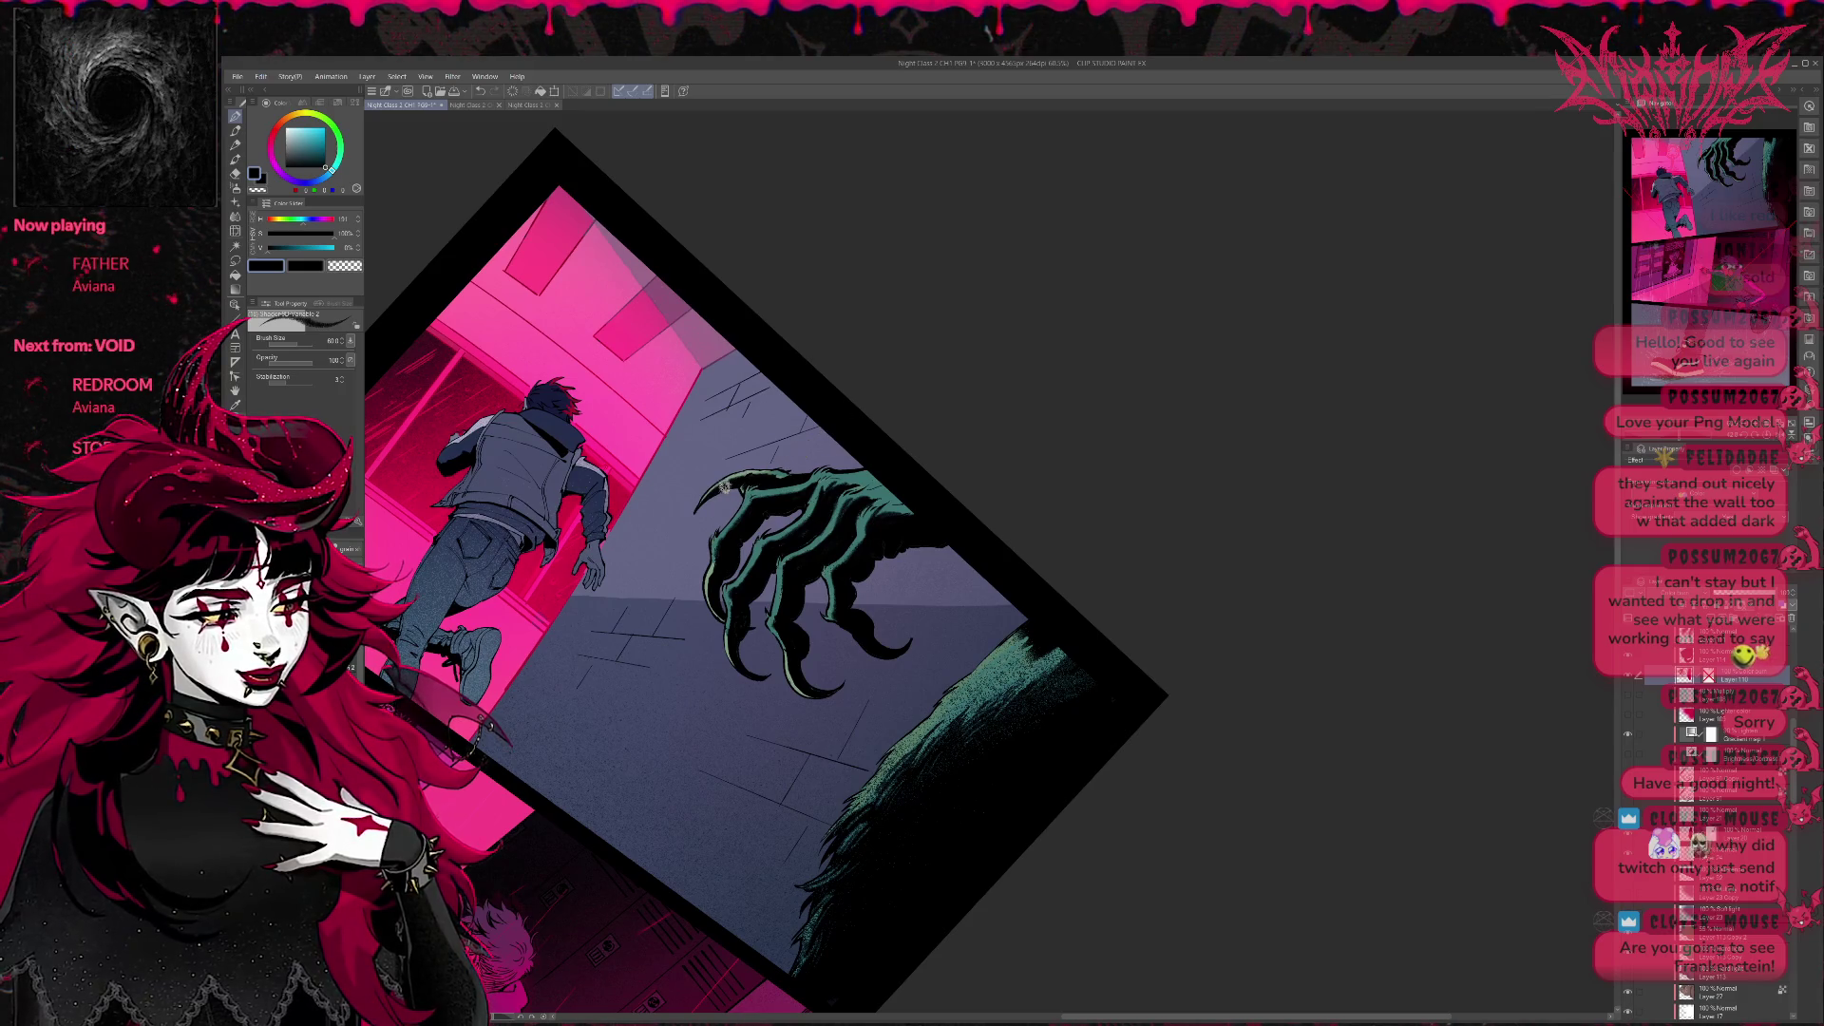
key(e)
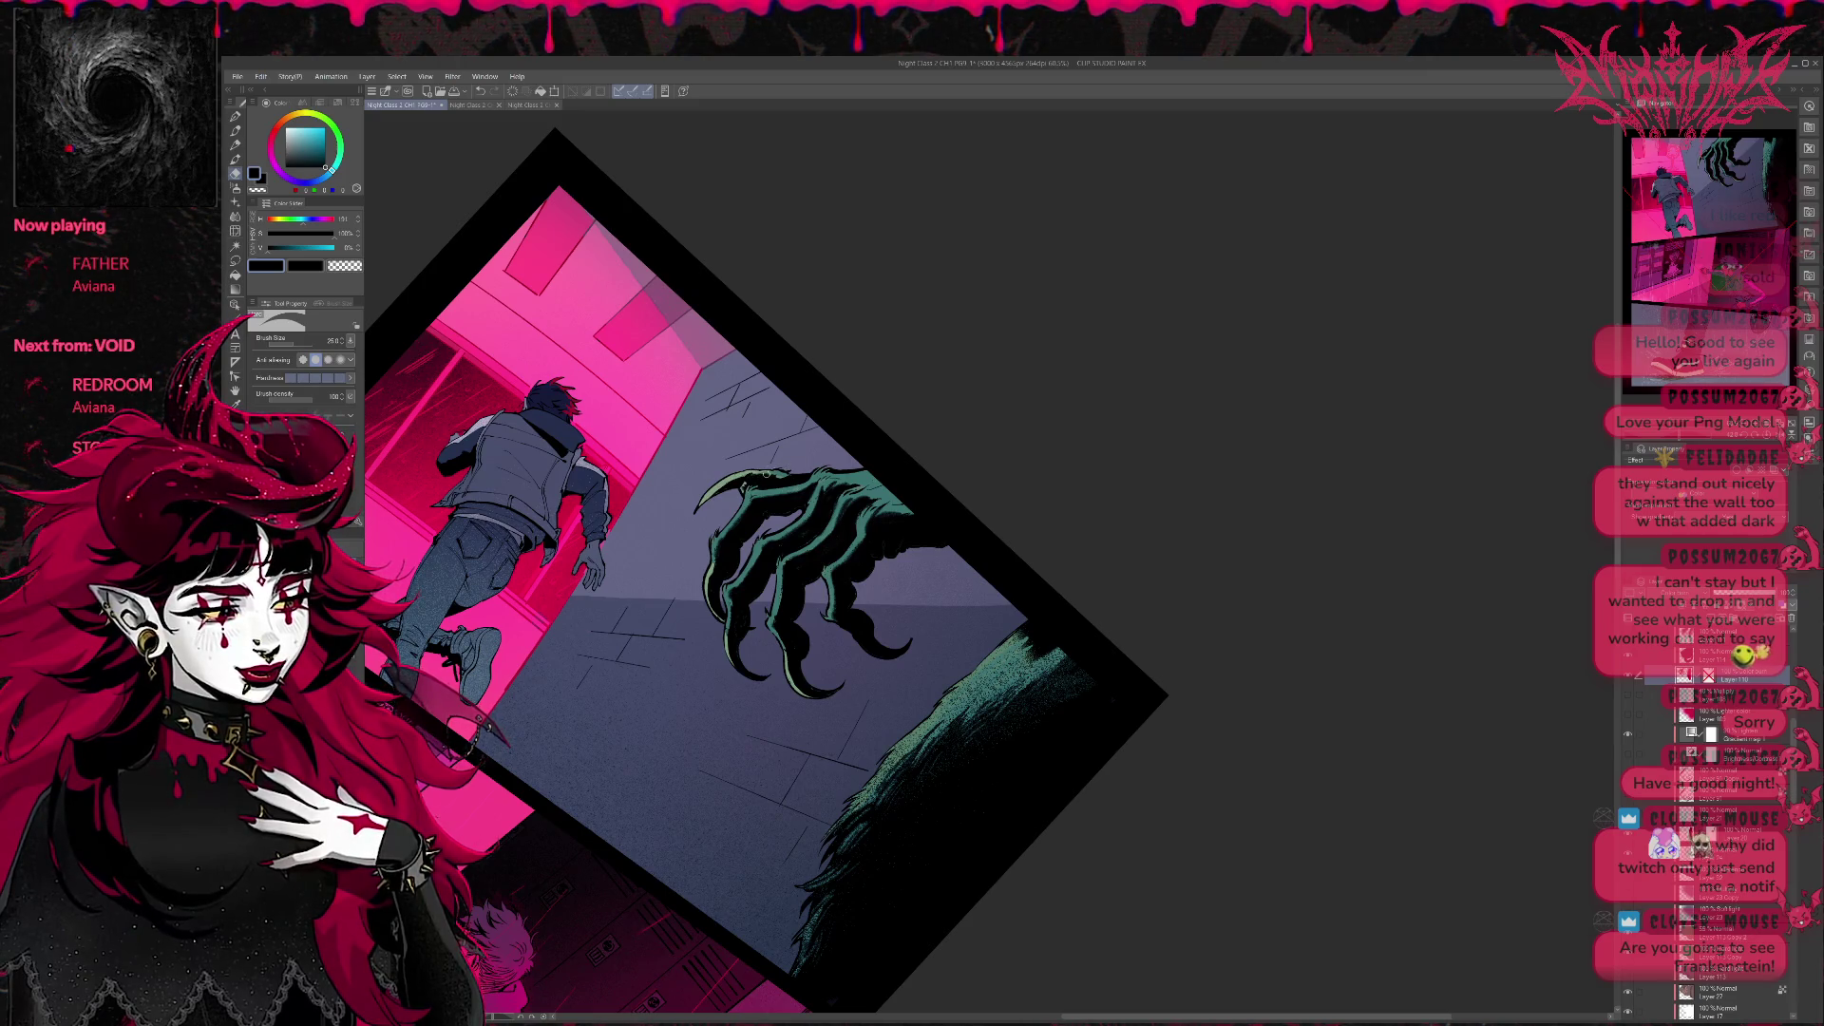
key(p)
key(e)
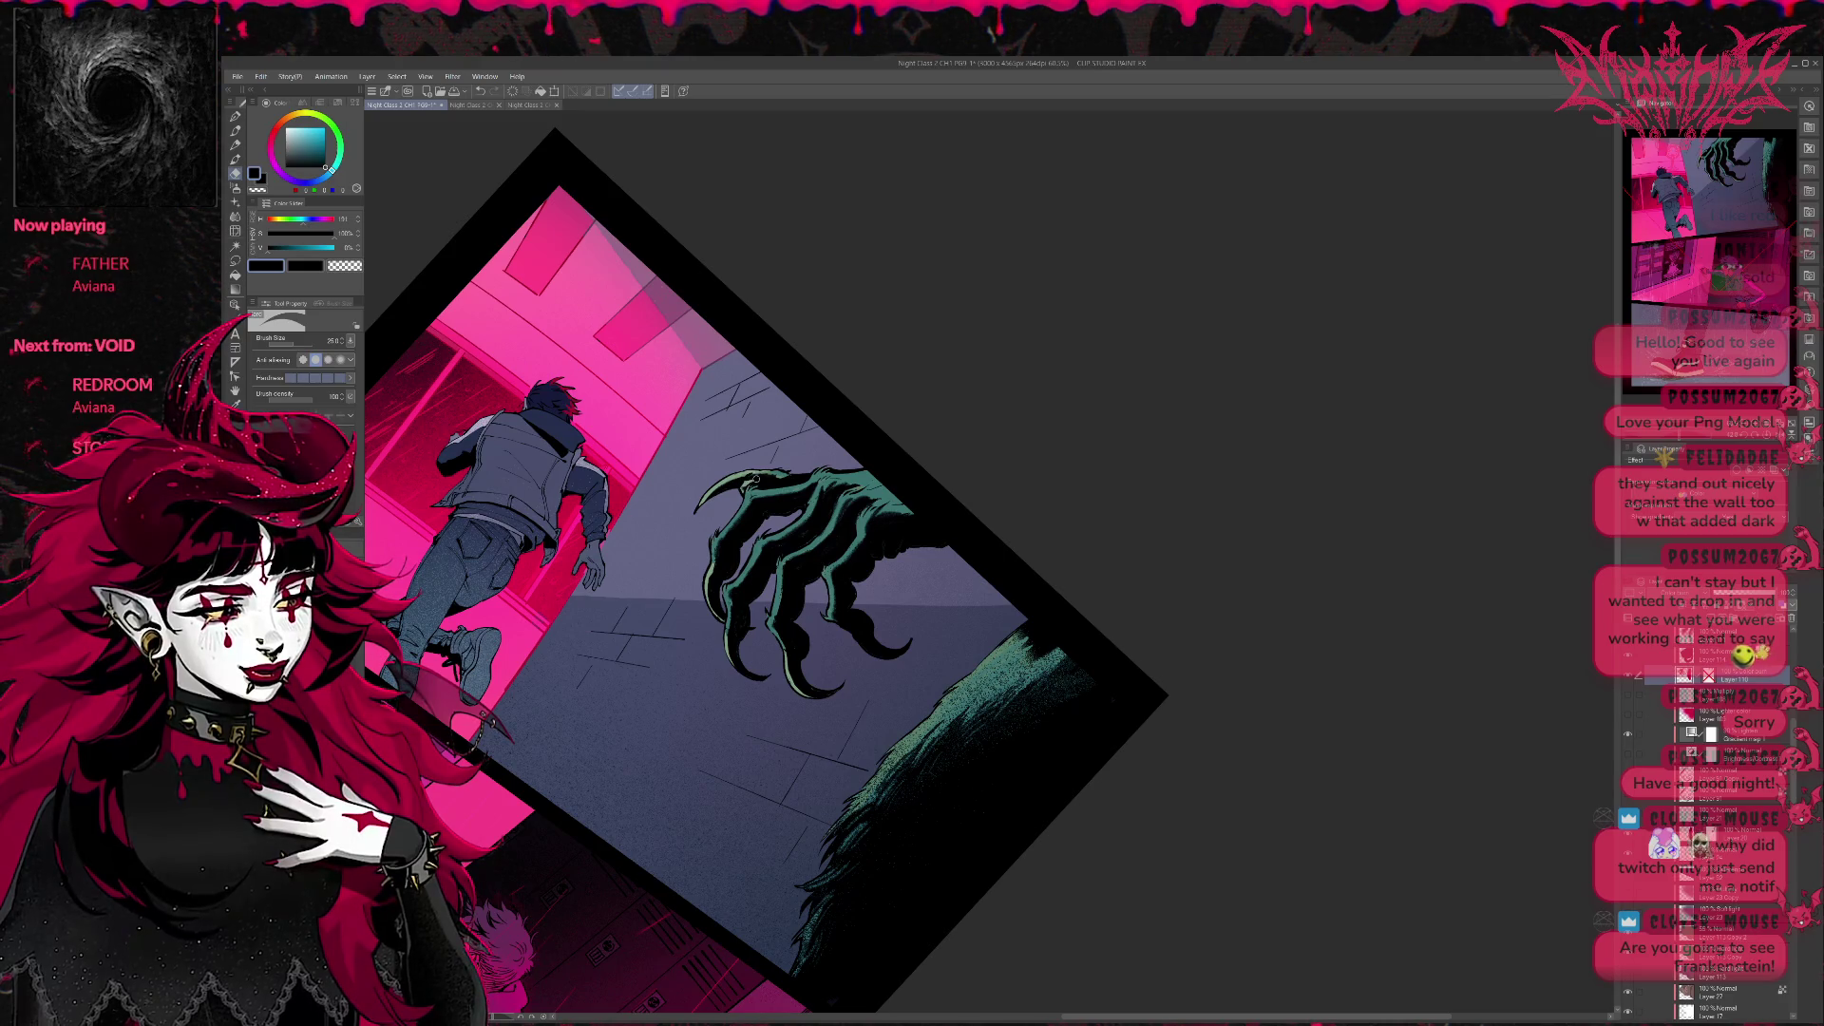
key(p)
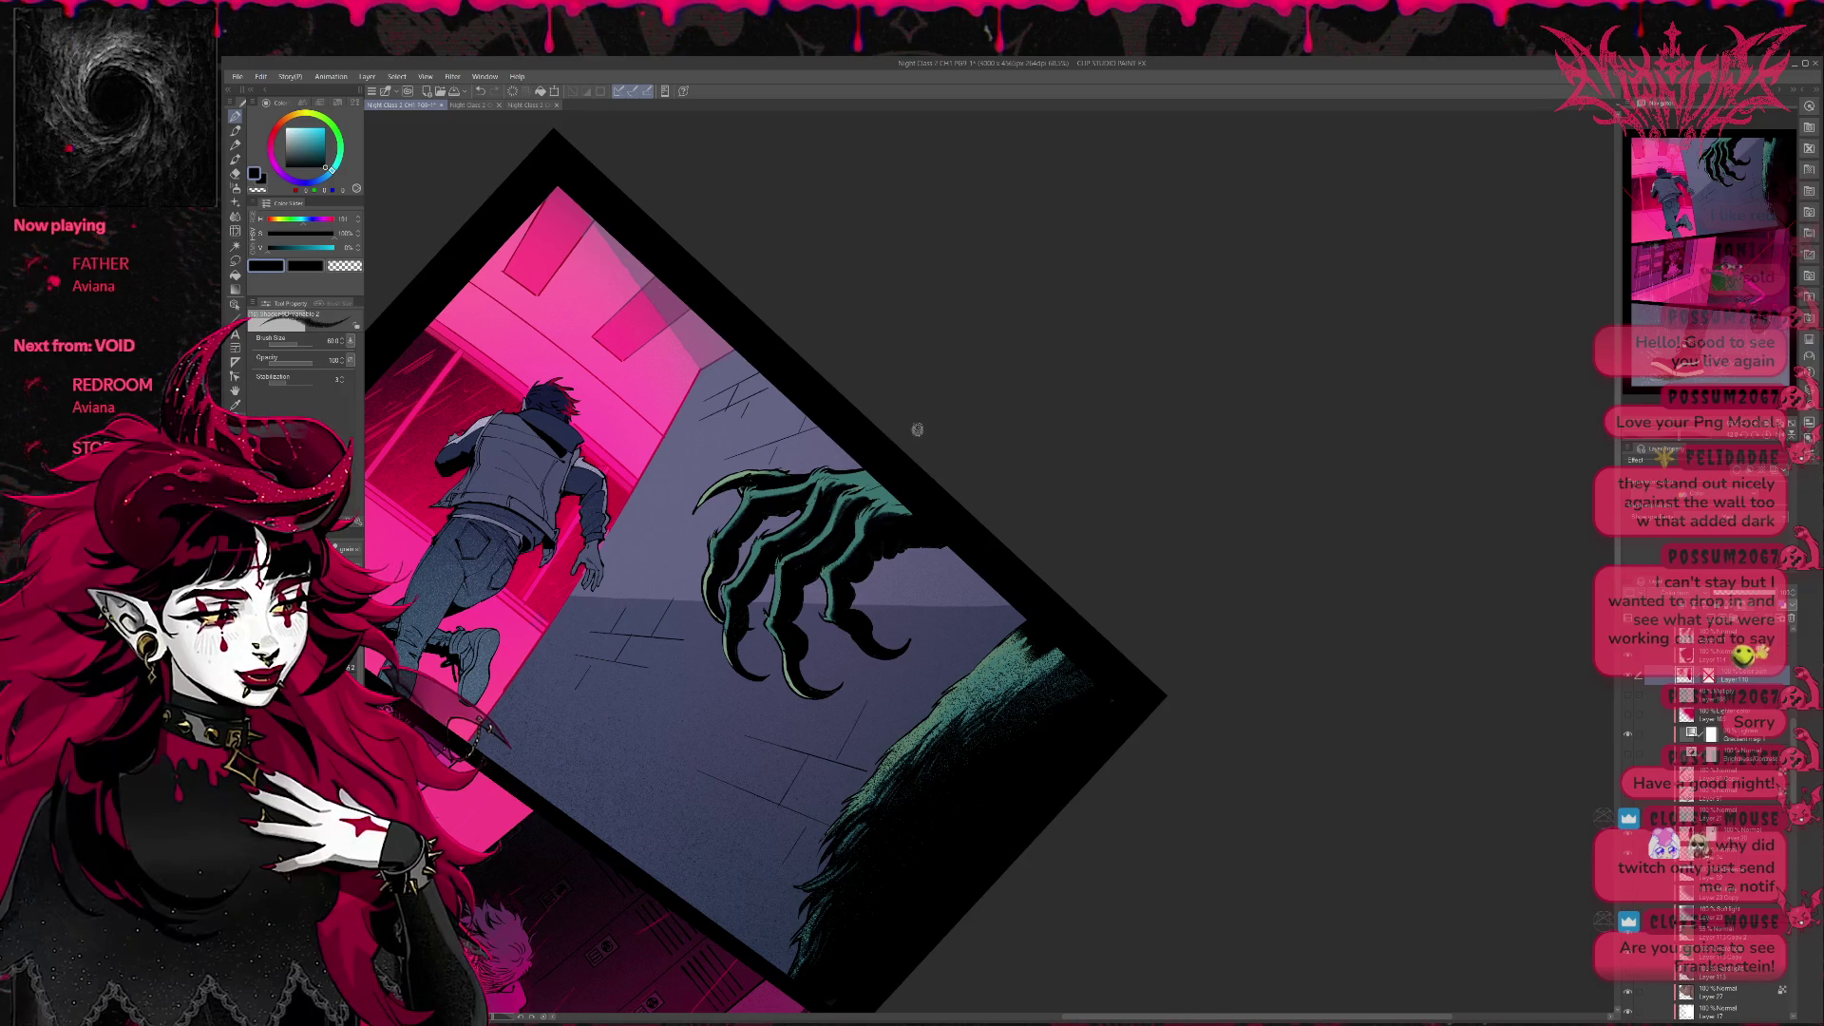
drag(963, 483, 921, 437)
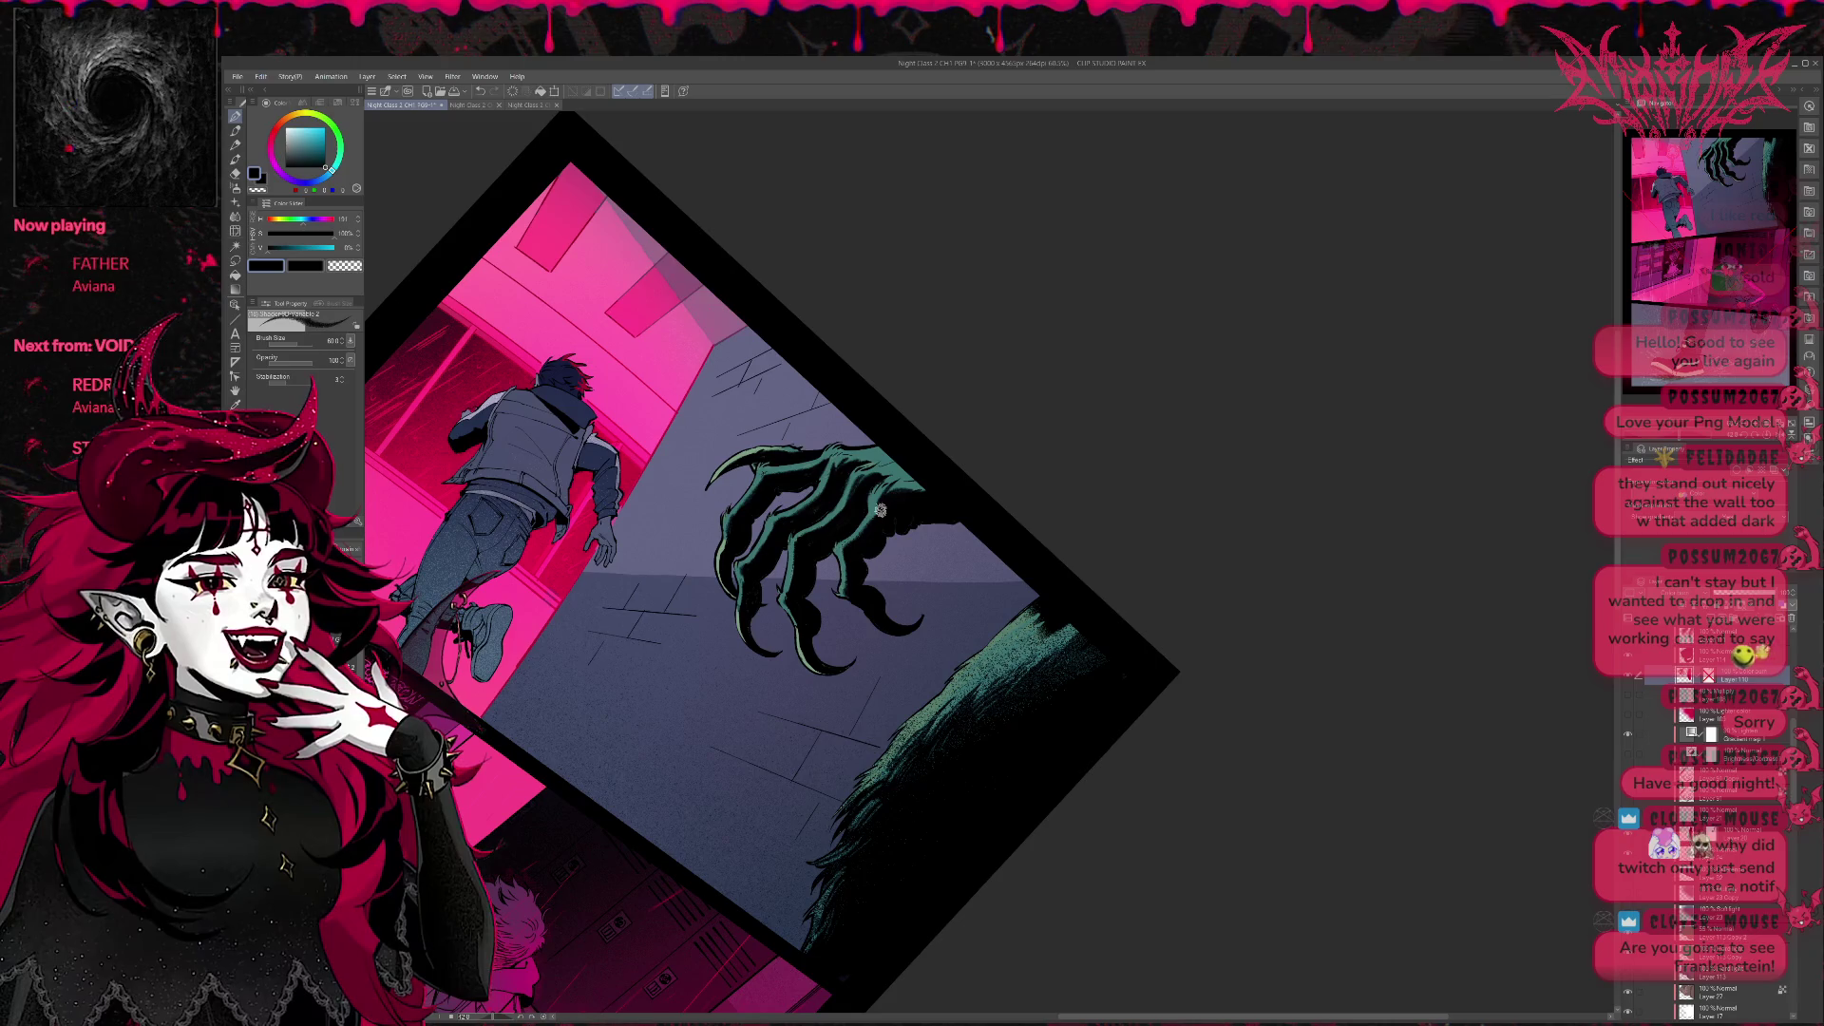
scroll(1039, 567, down, 1)
scroll(1031, 533, down, 1)
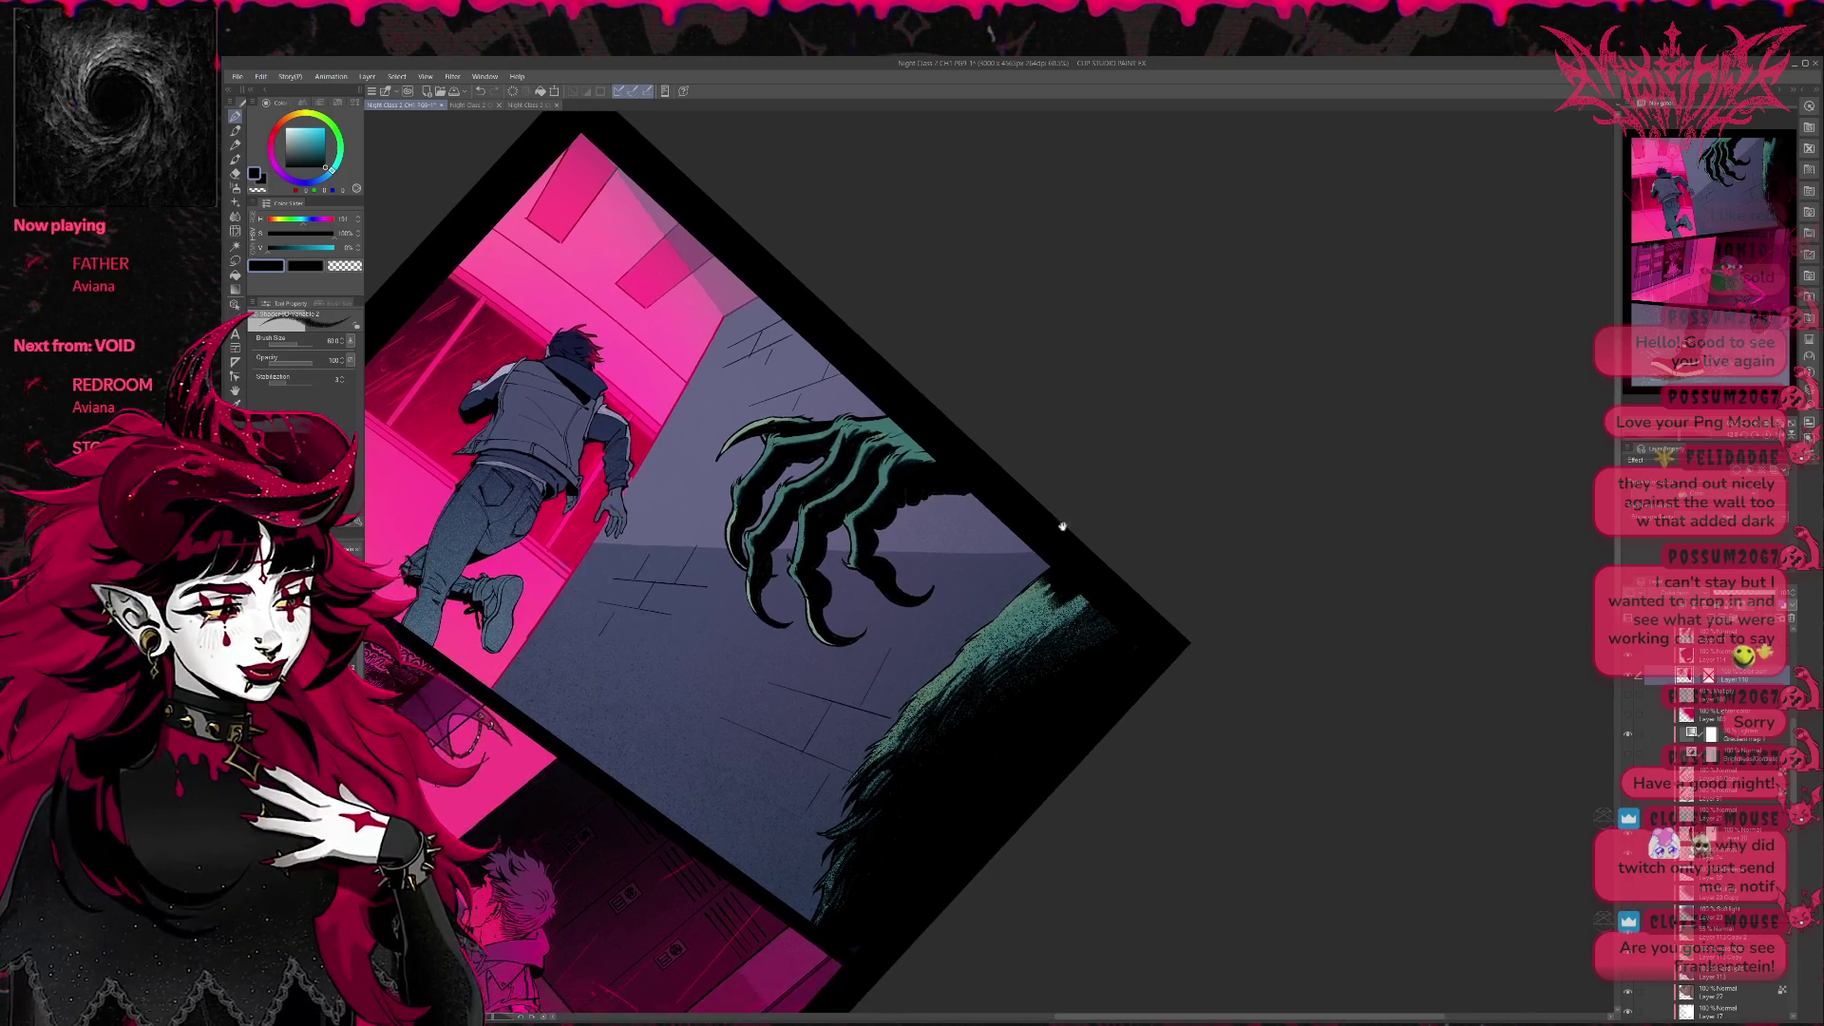
scroll(1063, 529, down, 1)
key(e)
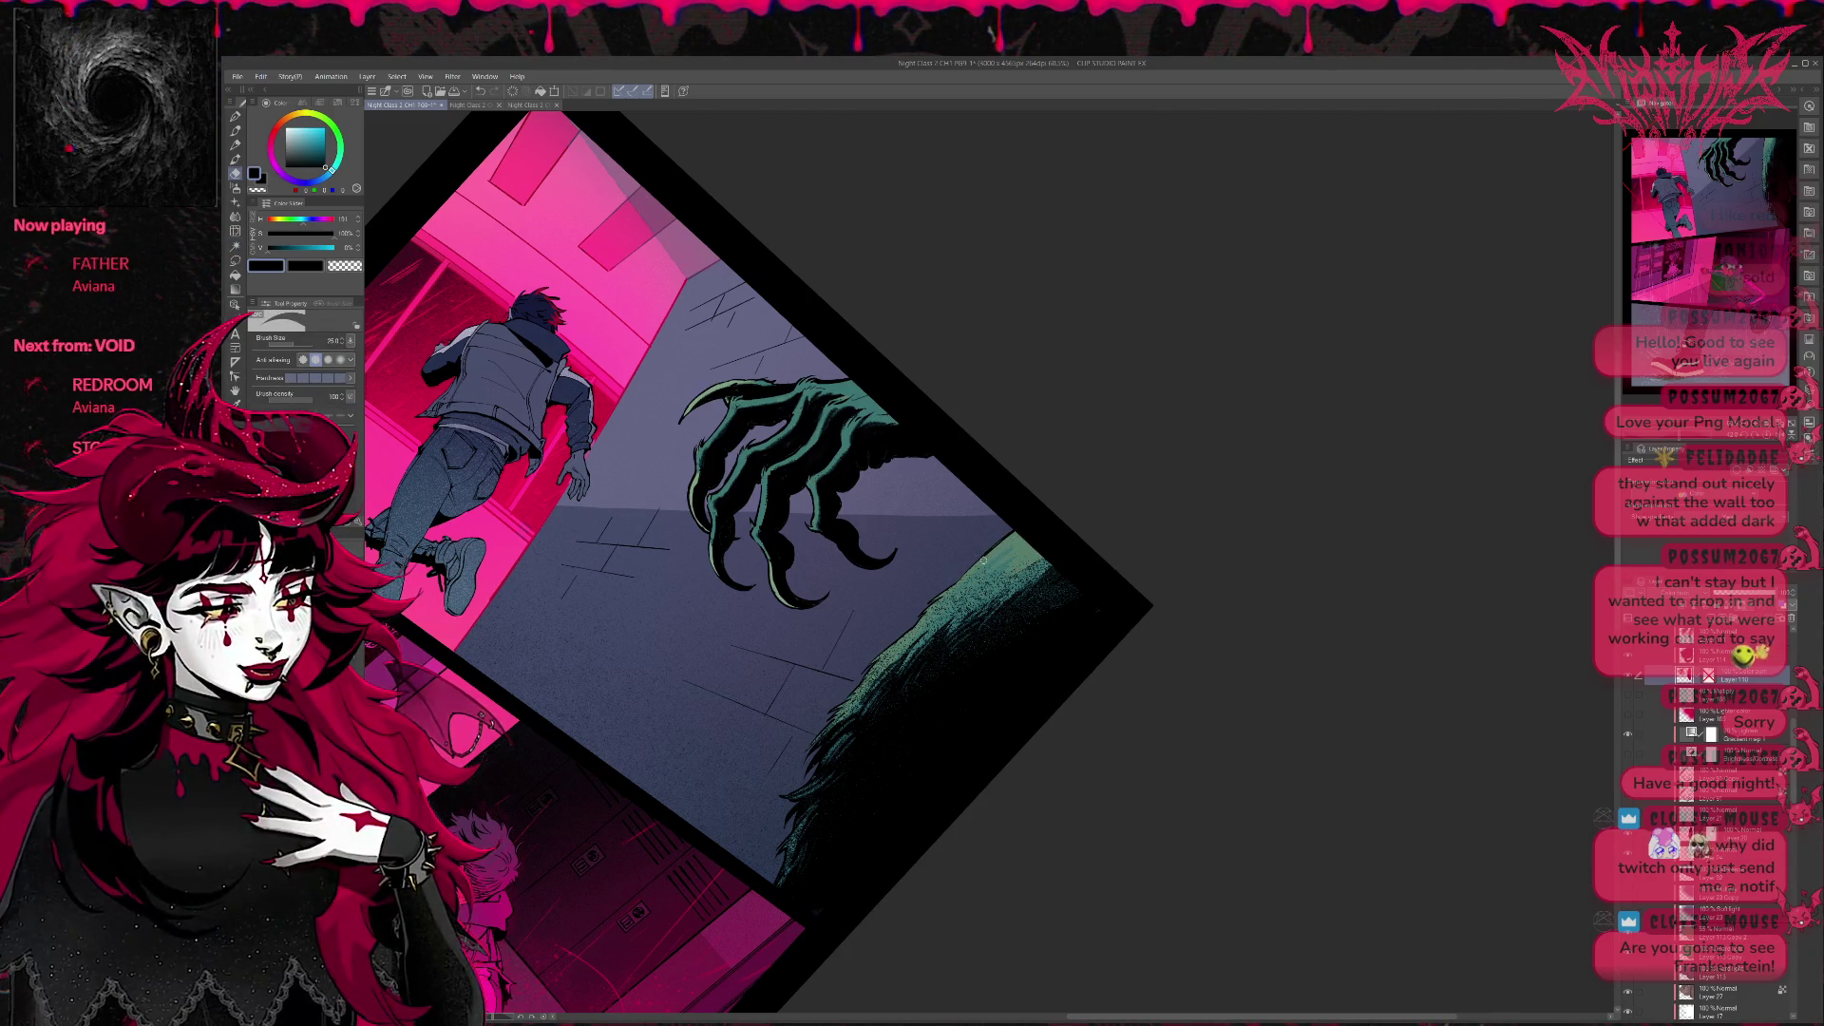
Reset the canvas rotation to level and bring the top panel into view for review.
key(ctrl+0)
mouse_move(1303, 575)
mouse_down()
mouse_move(1098, 594)
mouse_move(974, 441)
mouse_up()
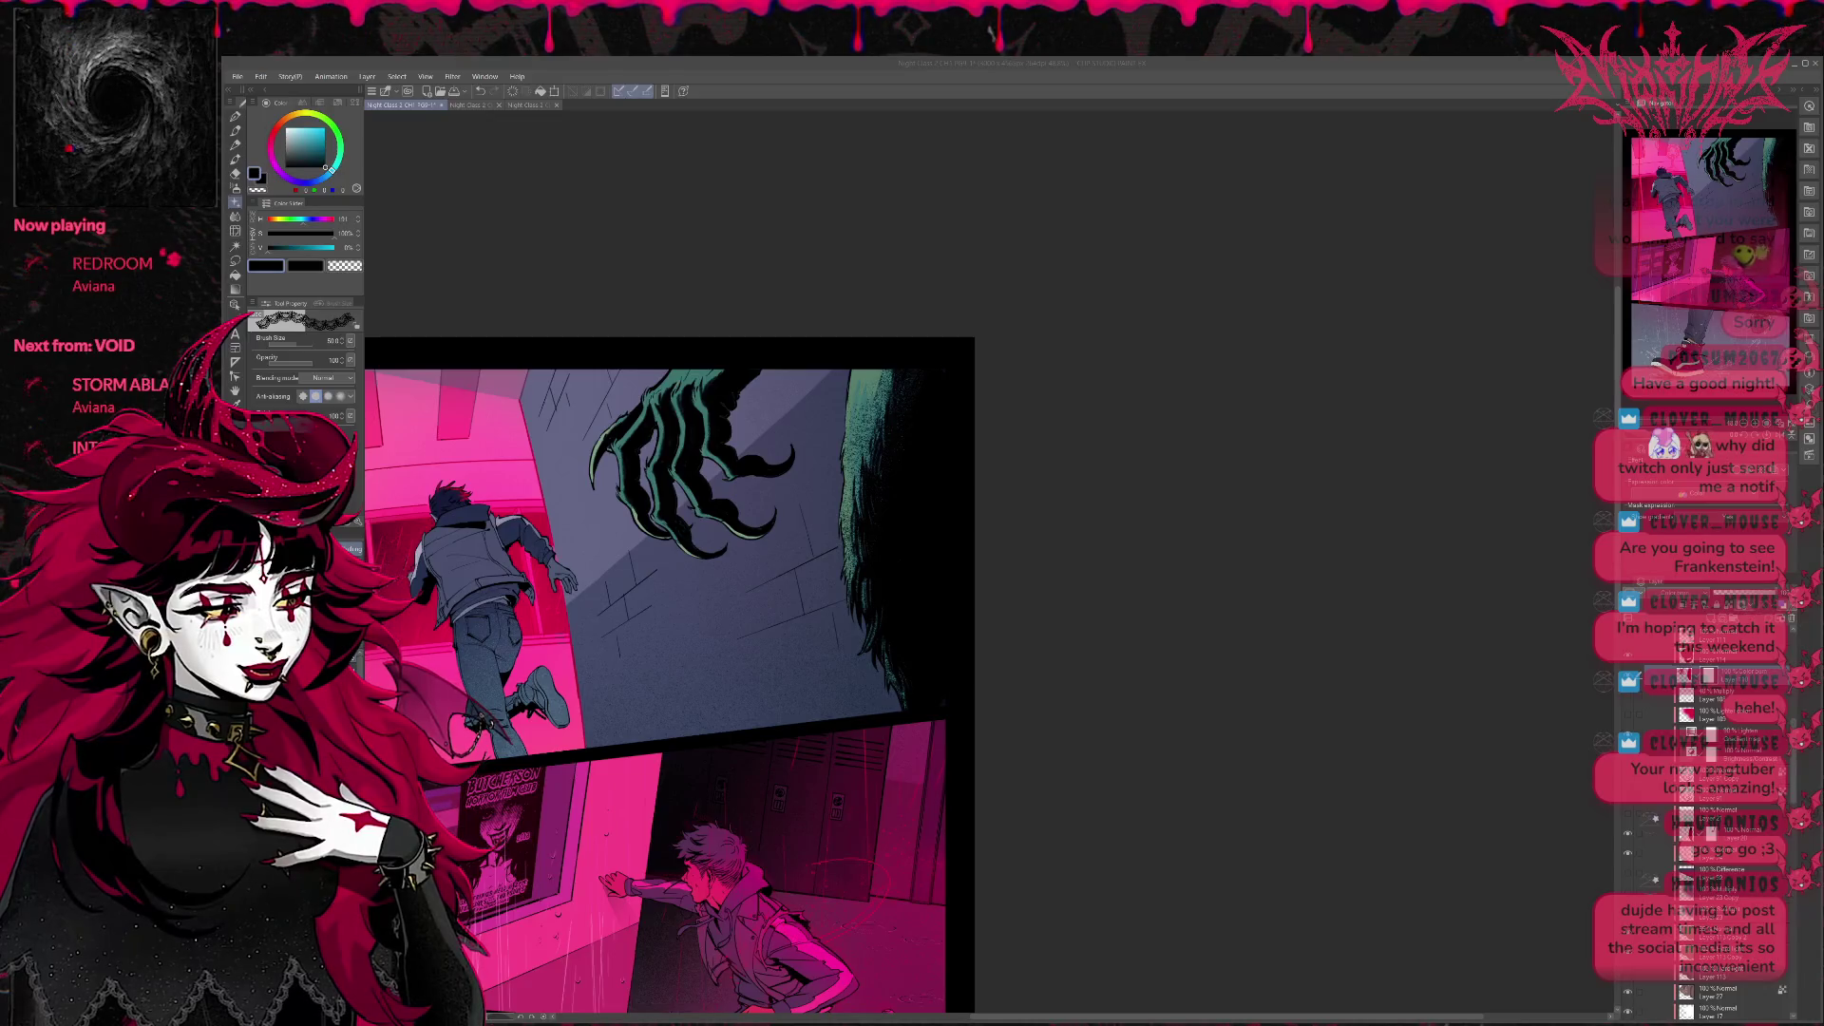
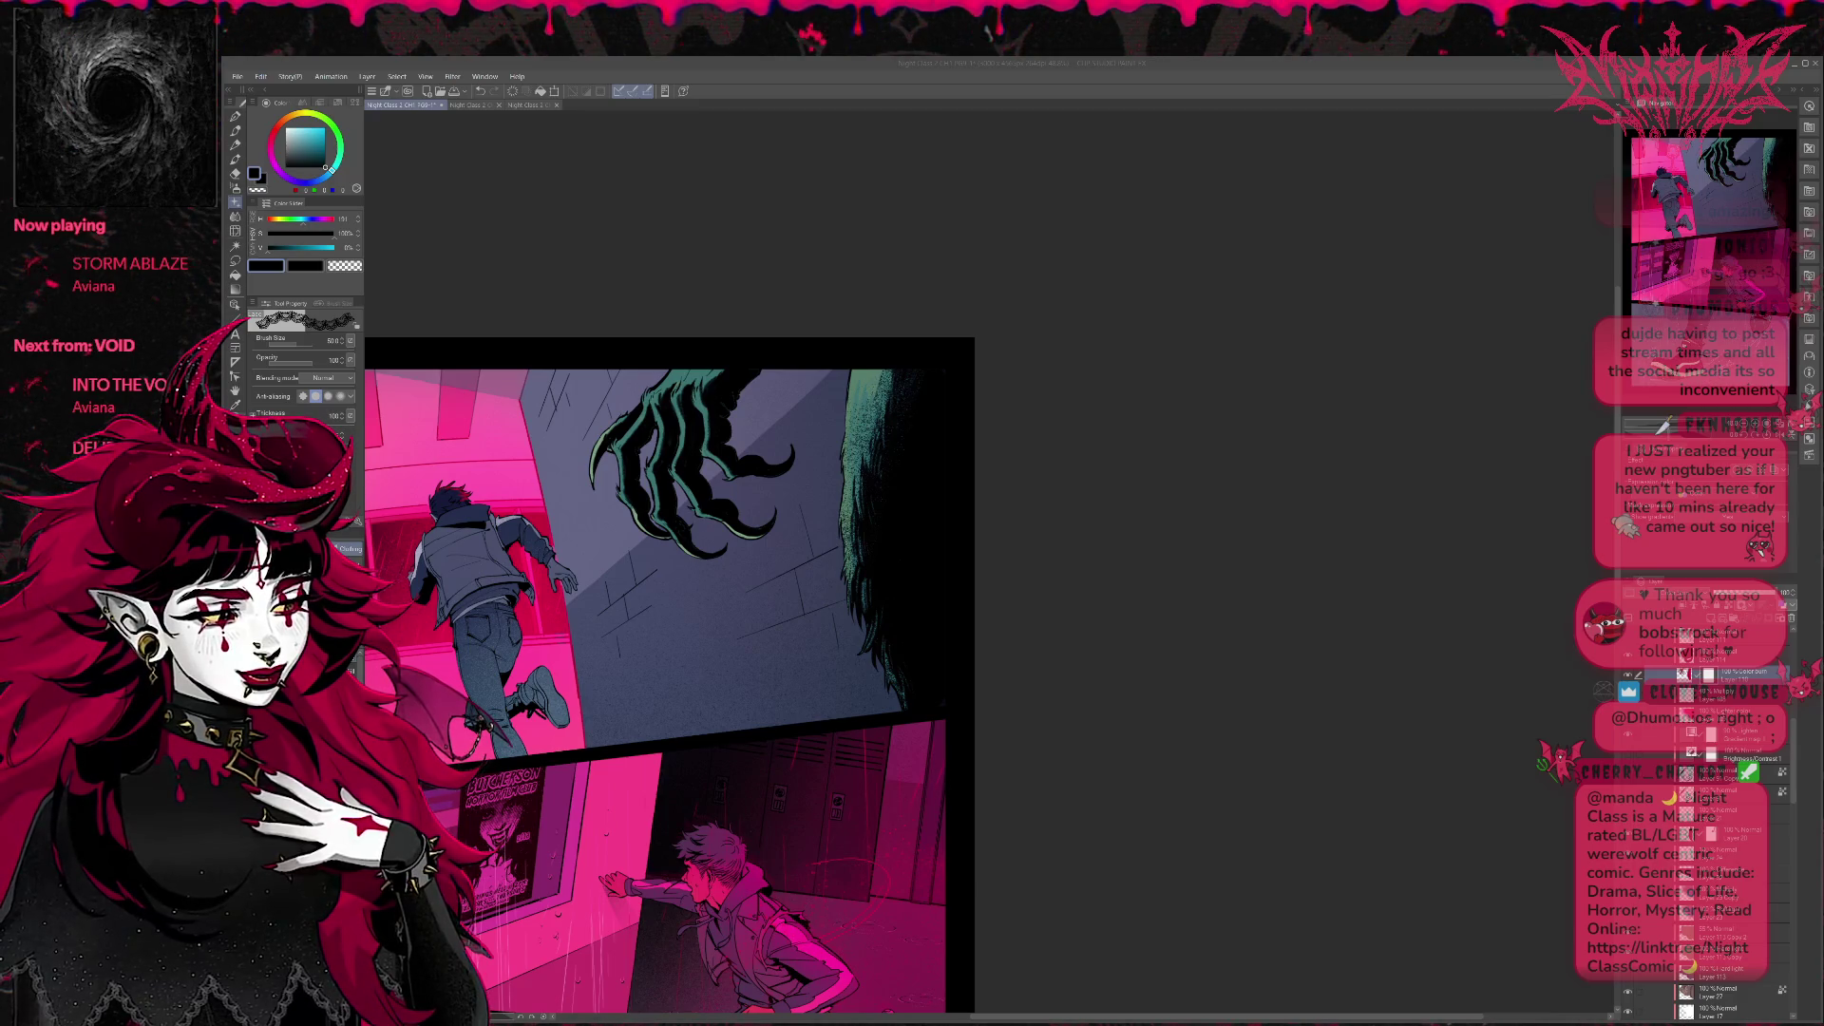
scroll(965, 469, up, 2)
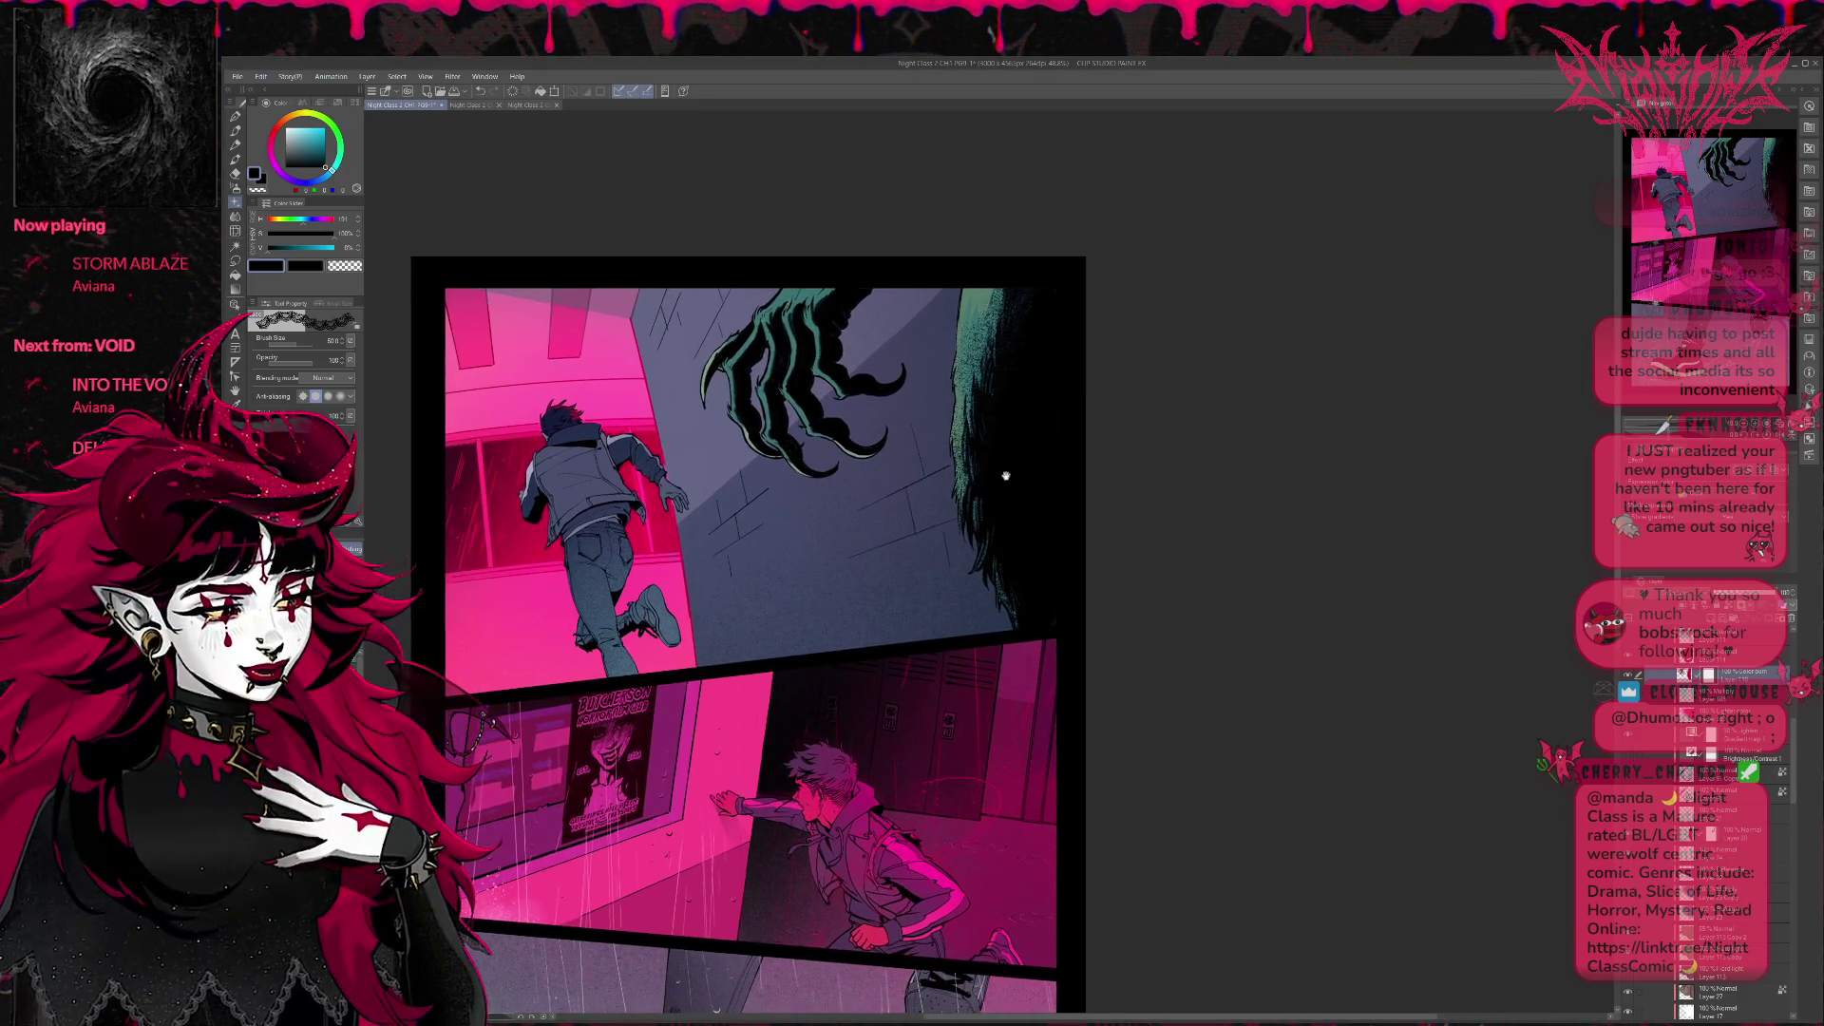
Tint the claw and wall fur light green, then step between flat and shaded green versions.
drag(1005, 476, 1033, 463)
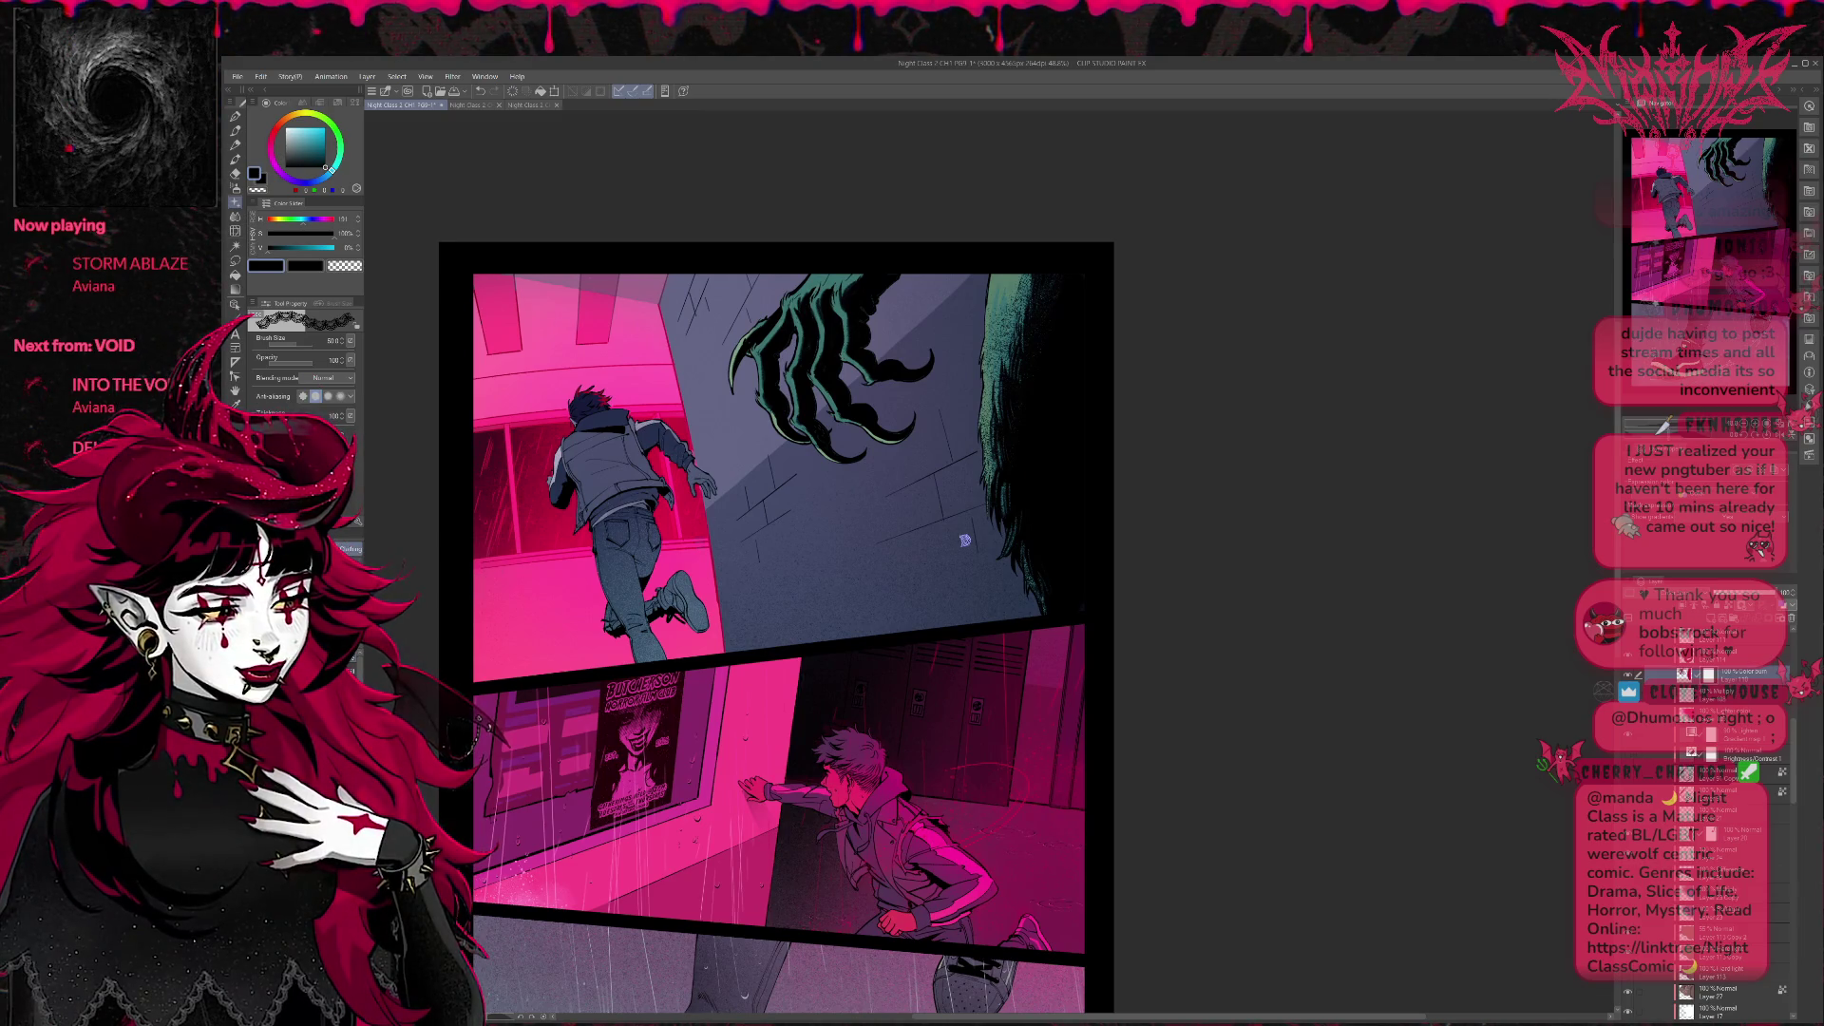
key(ctrl+z)
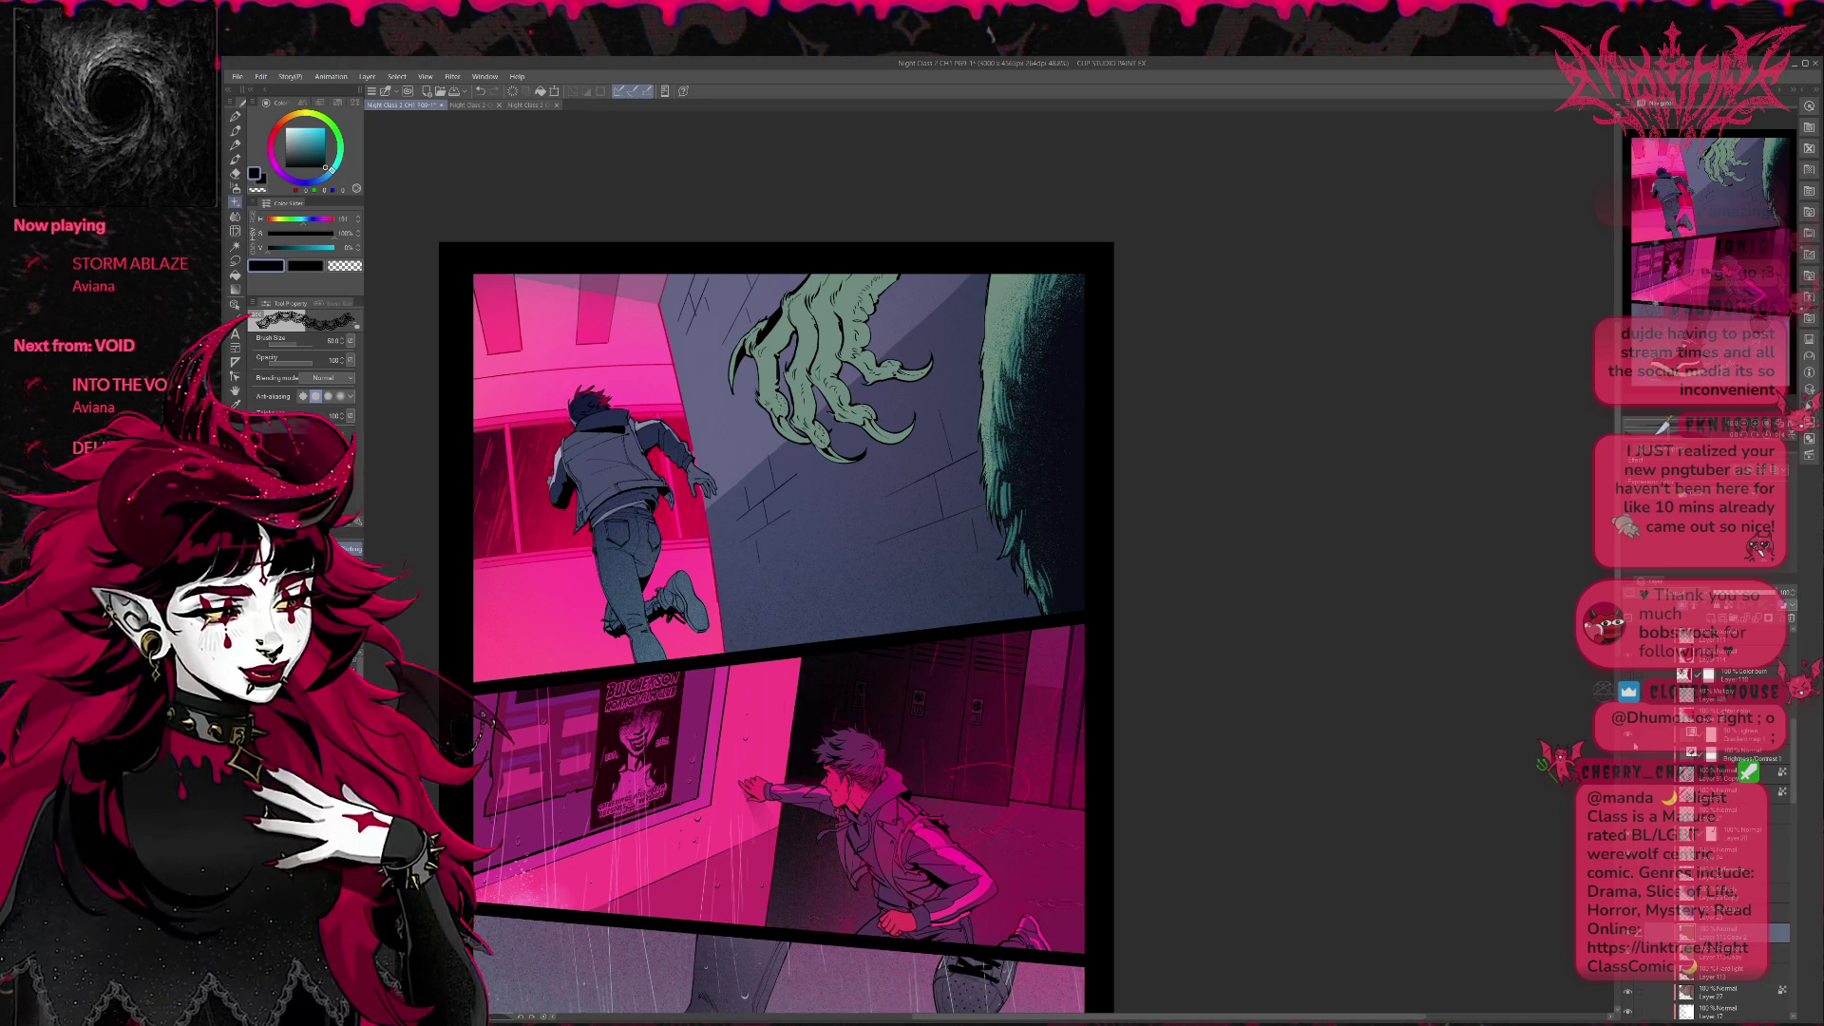
key(ctrl+z)
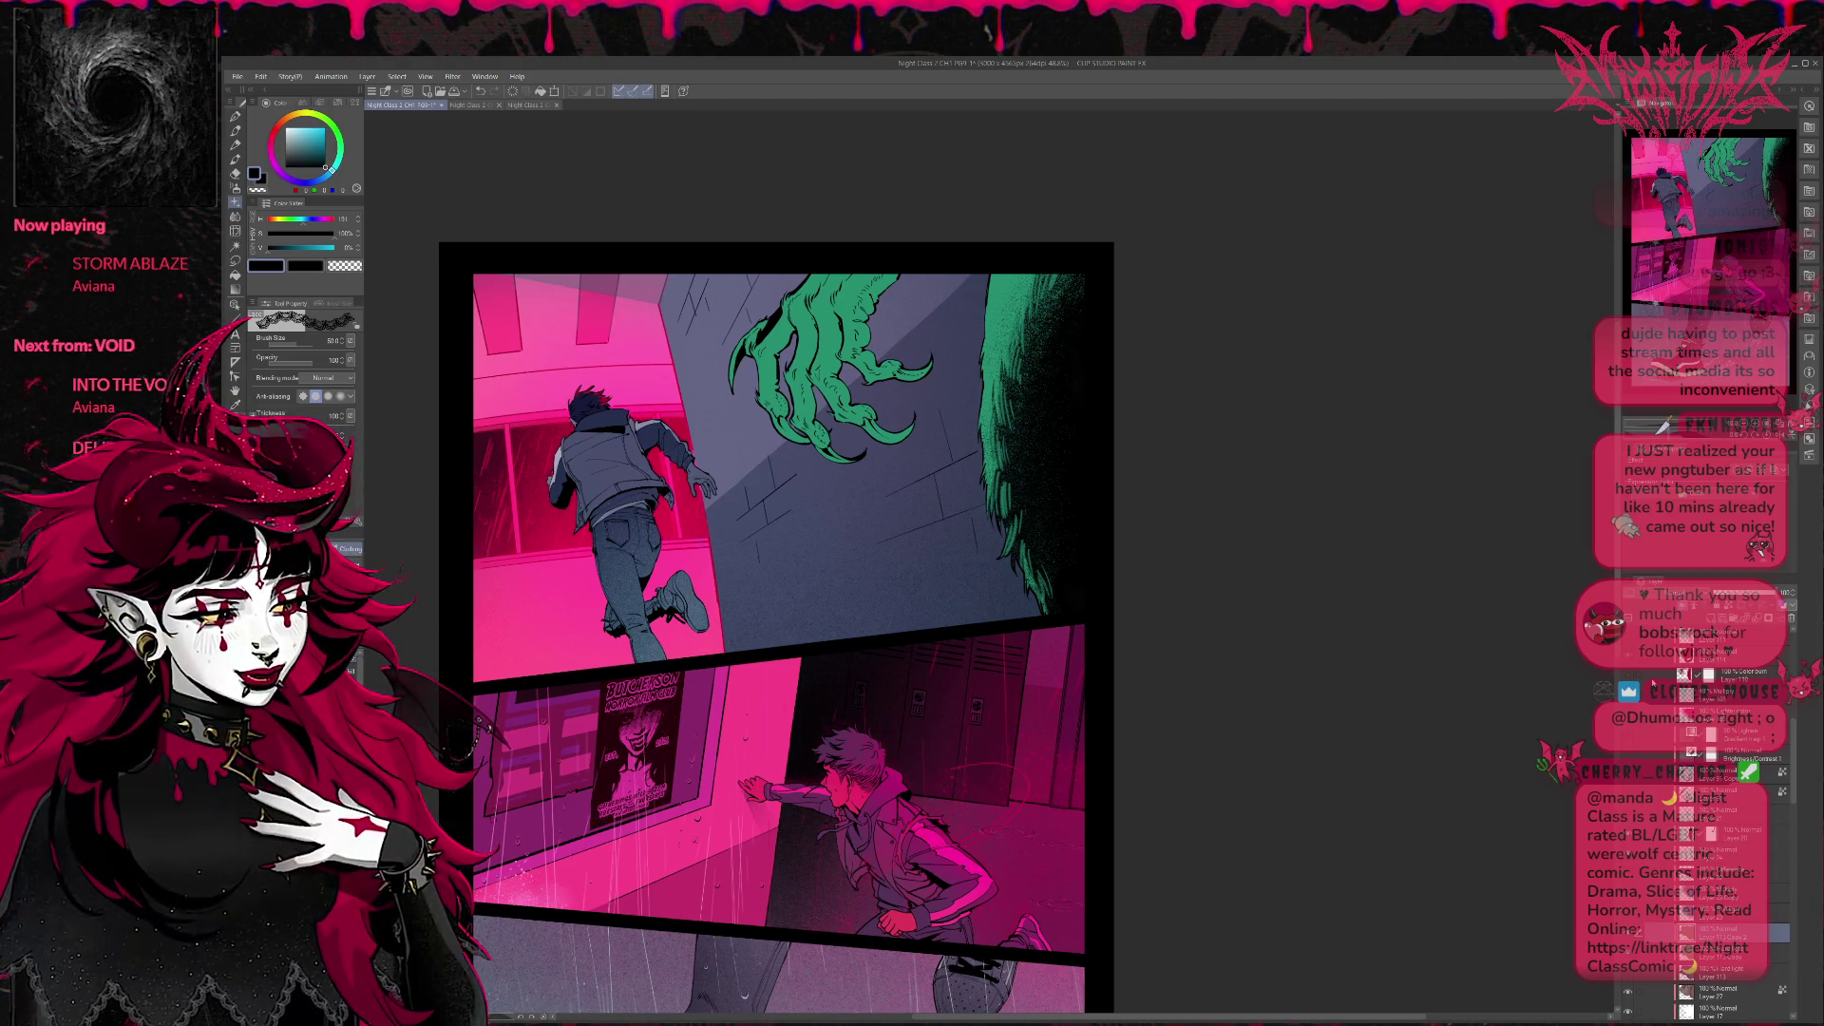
key(ctrl+y)
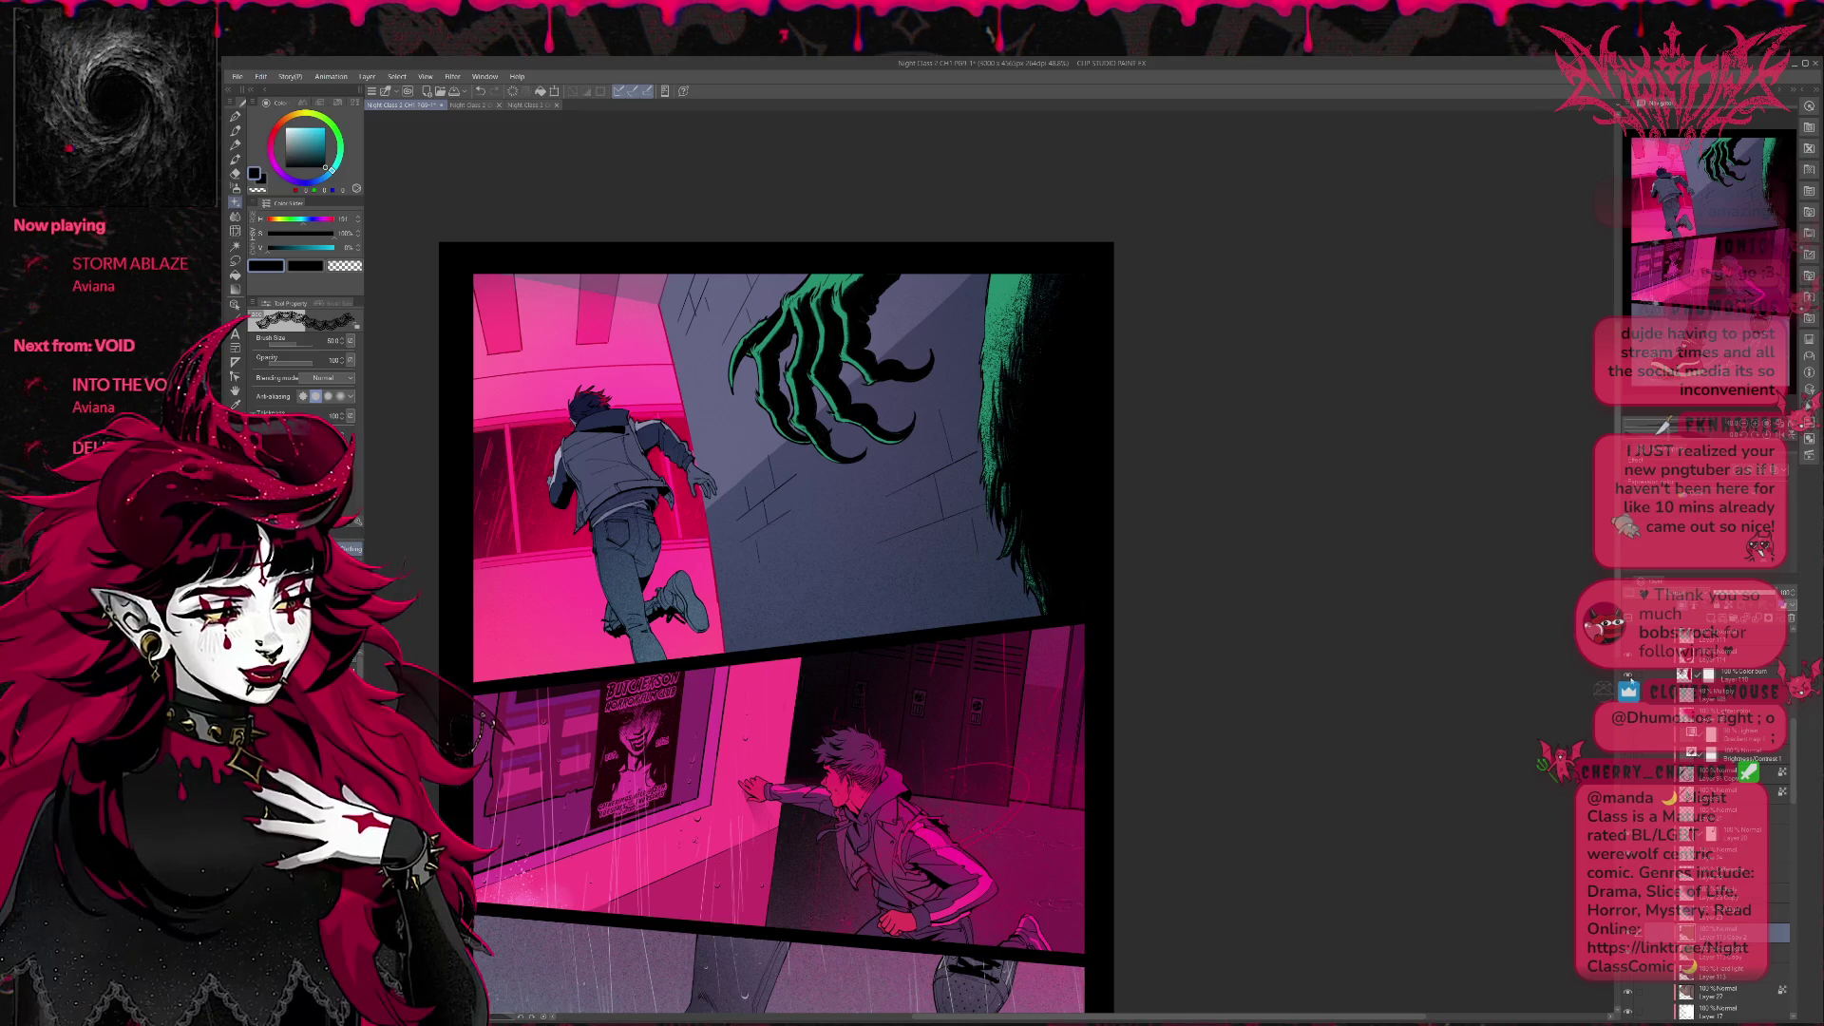
key(ctrl+z)
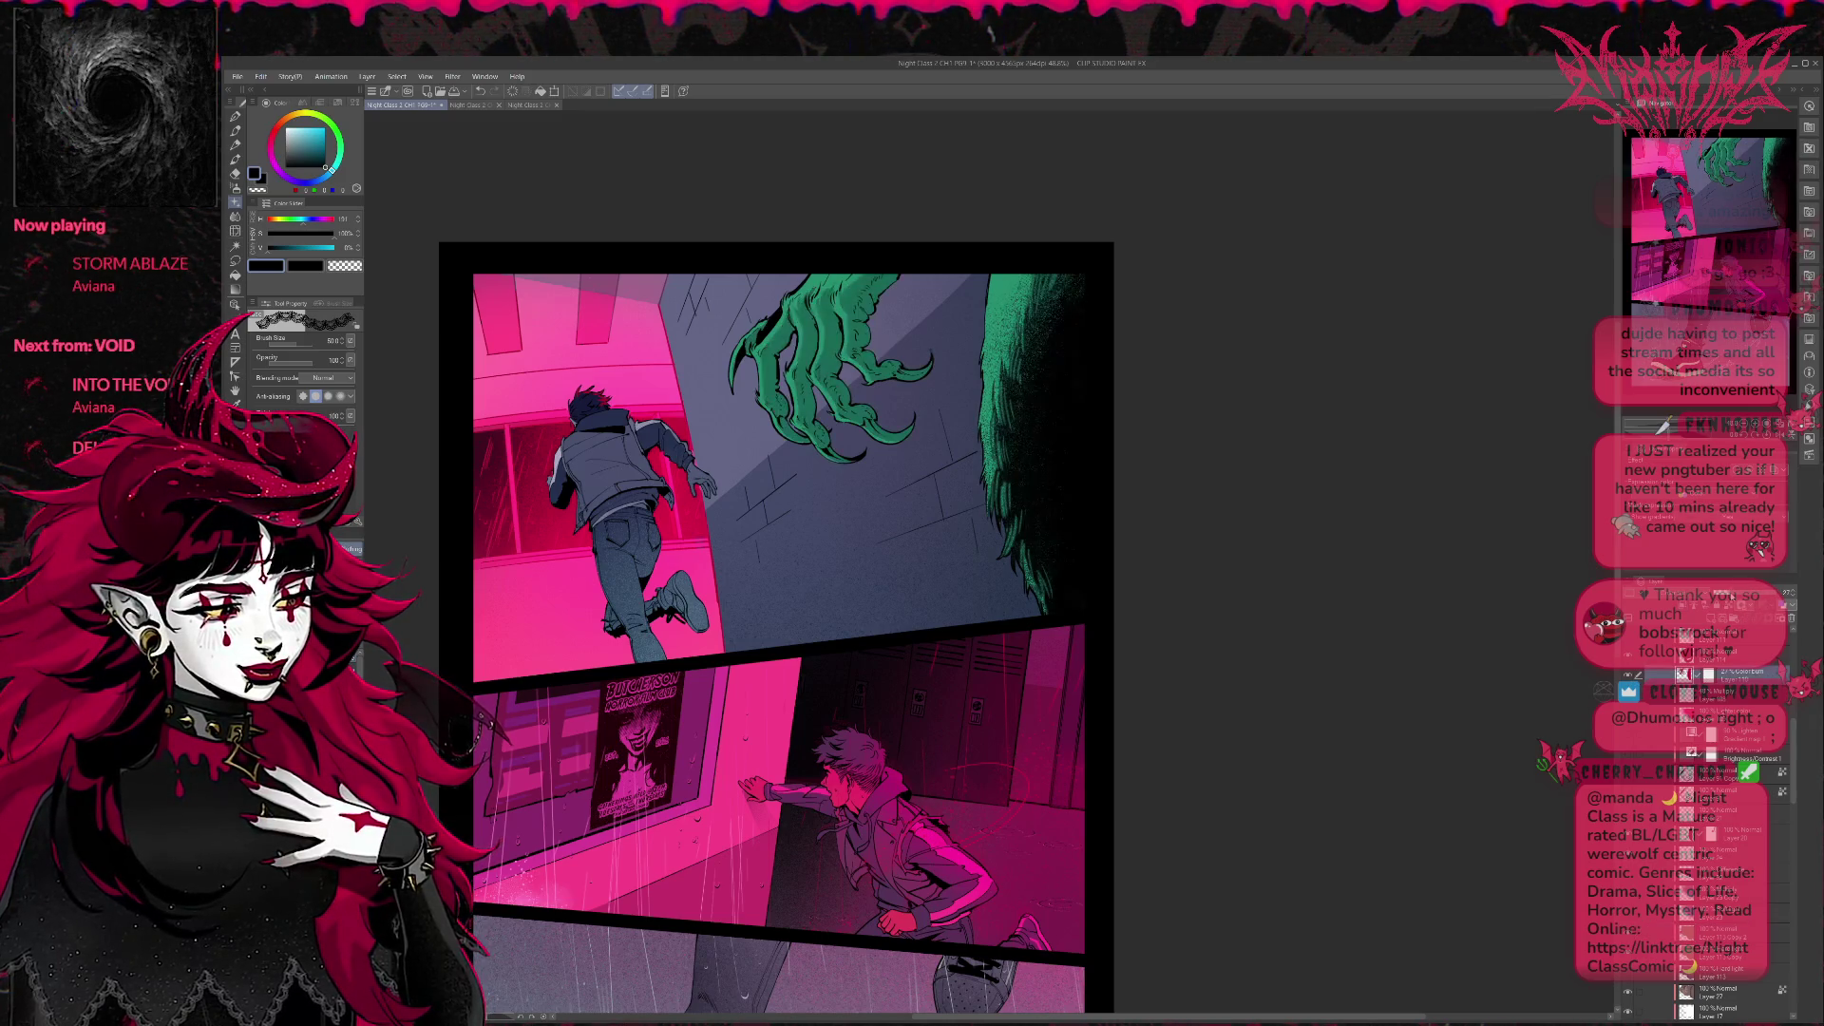
key(ctrl+y)
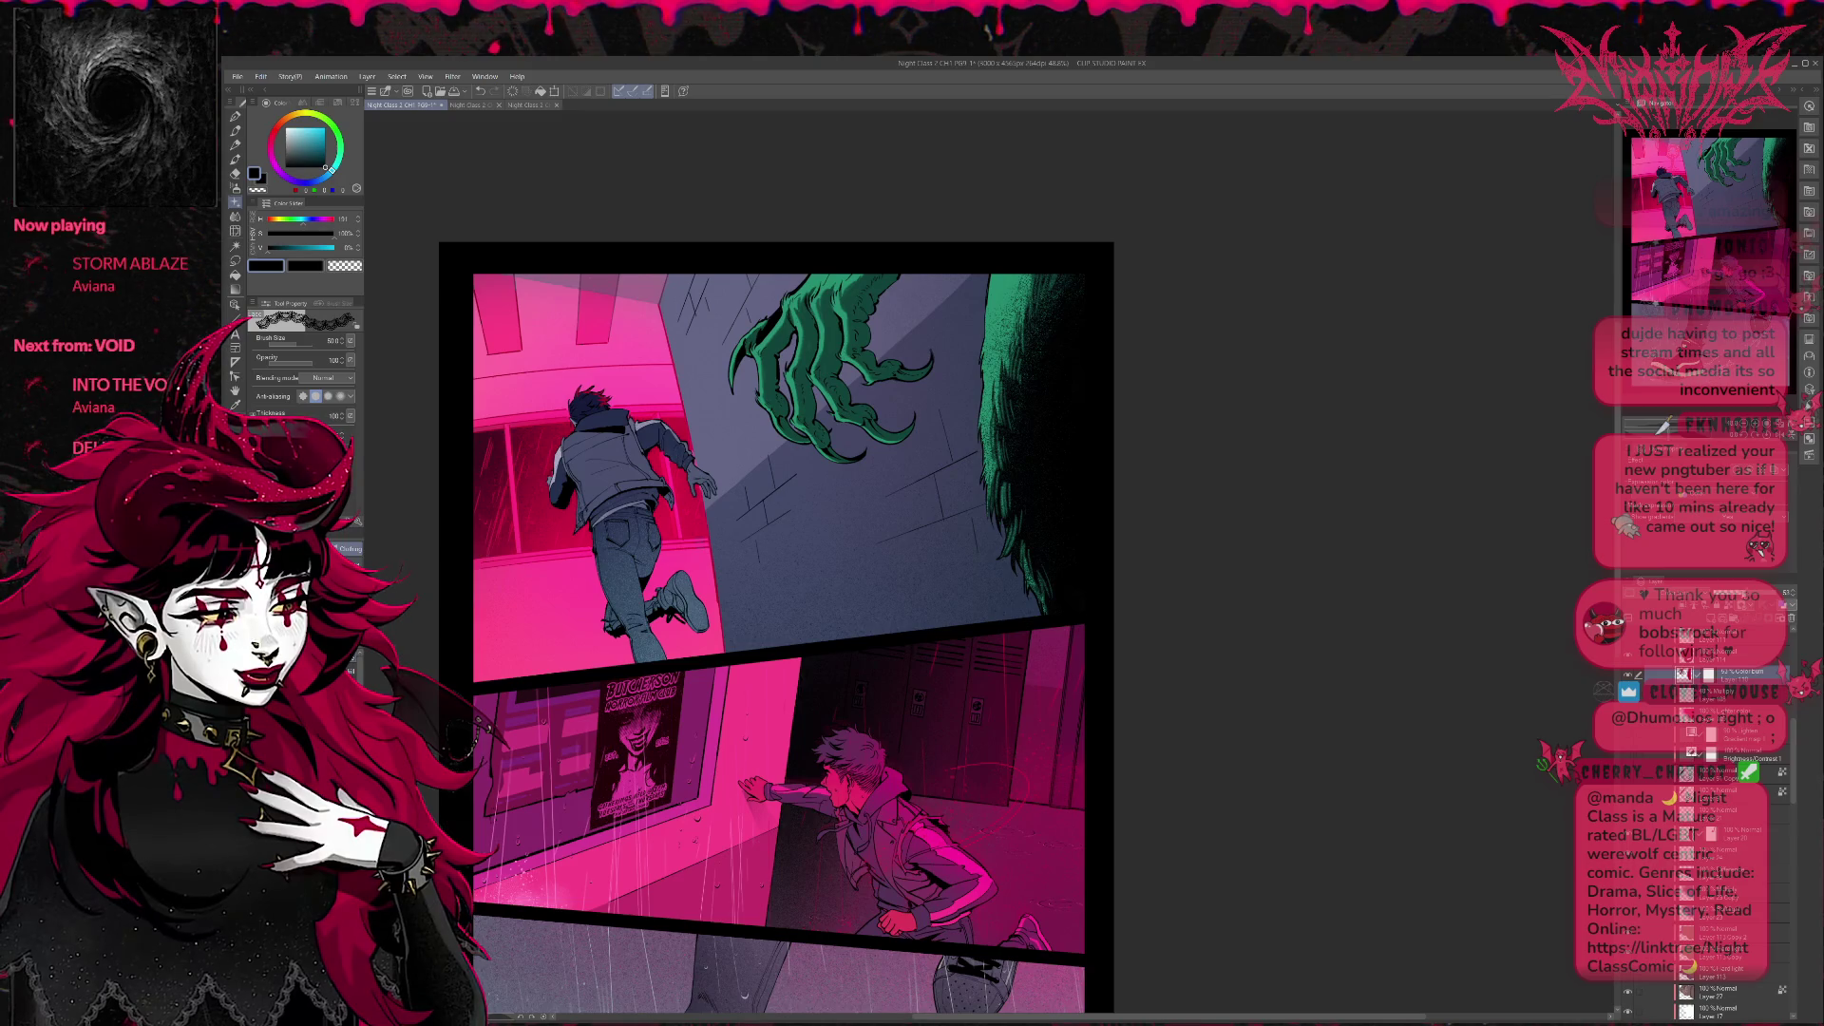
Compare flat and shaded green on the claw once more and settle on the shaded look.
key(ctrl+z)
key(ctrl+y)
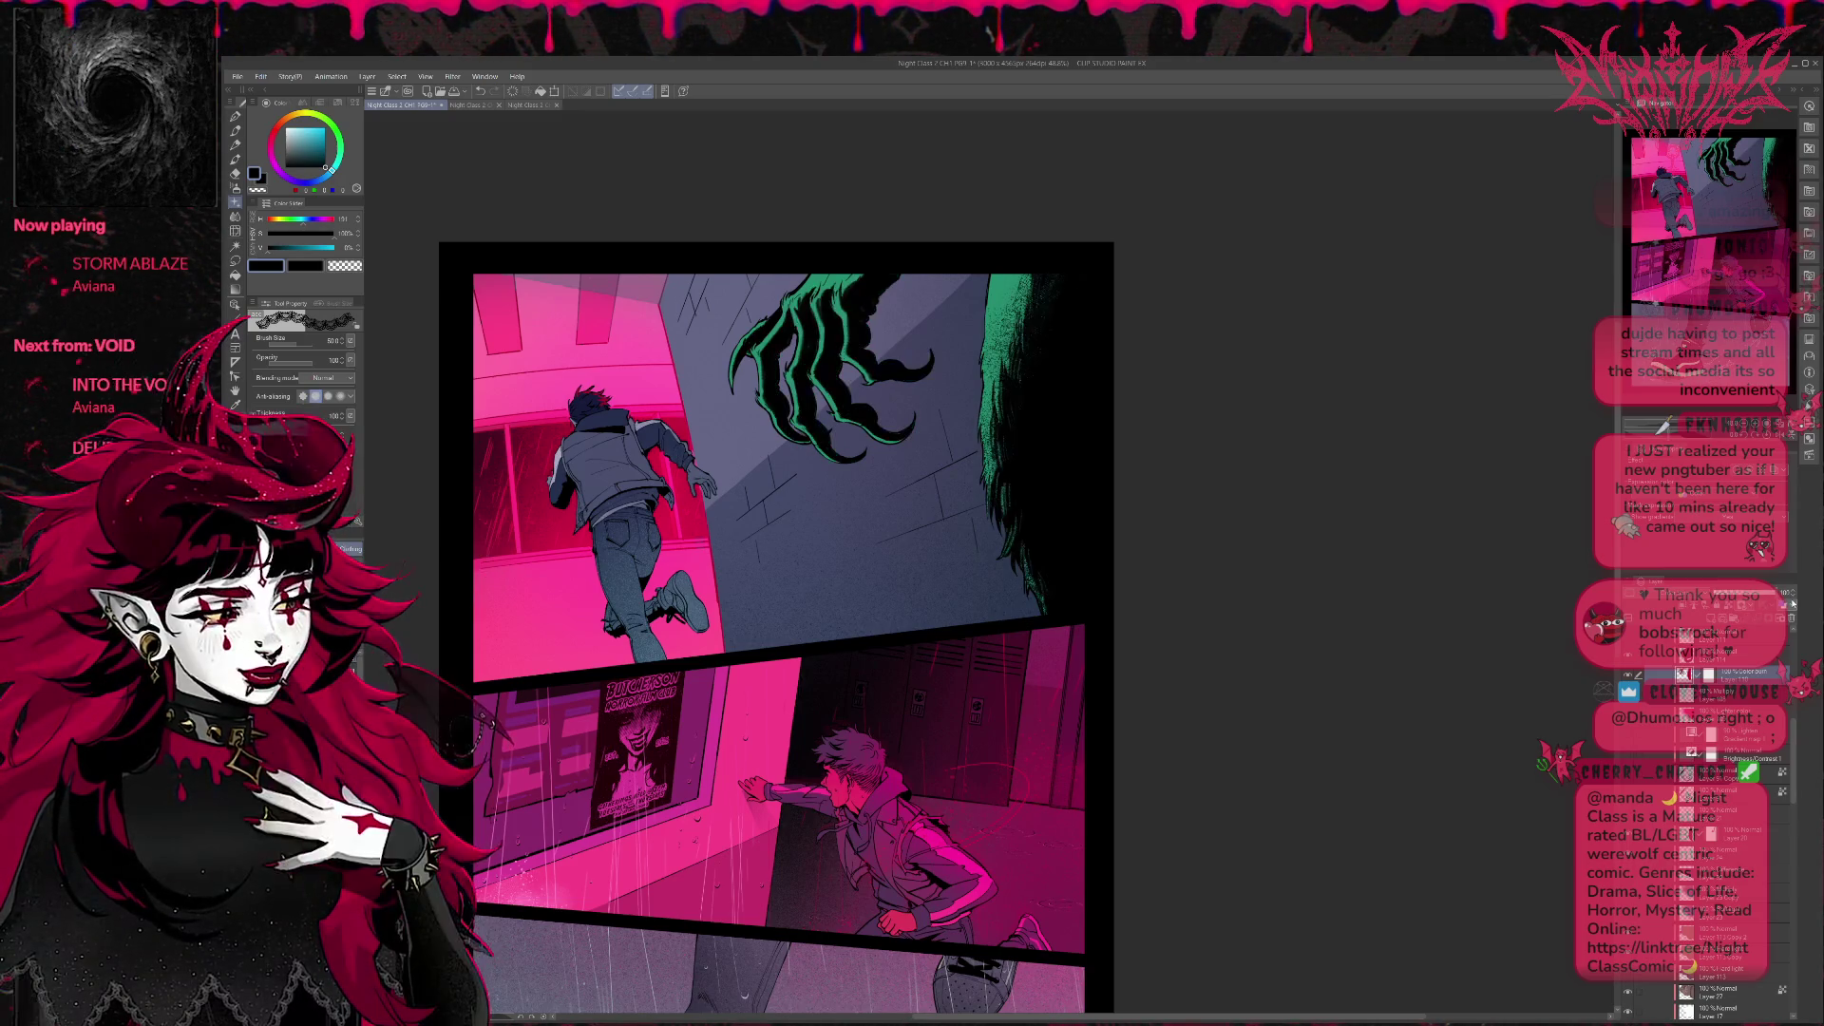
key(ctrl+z)
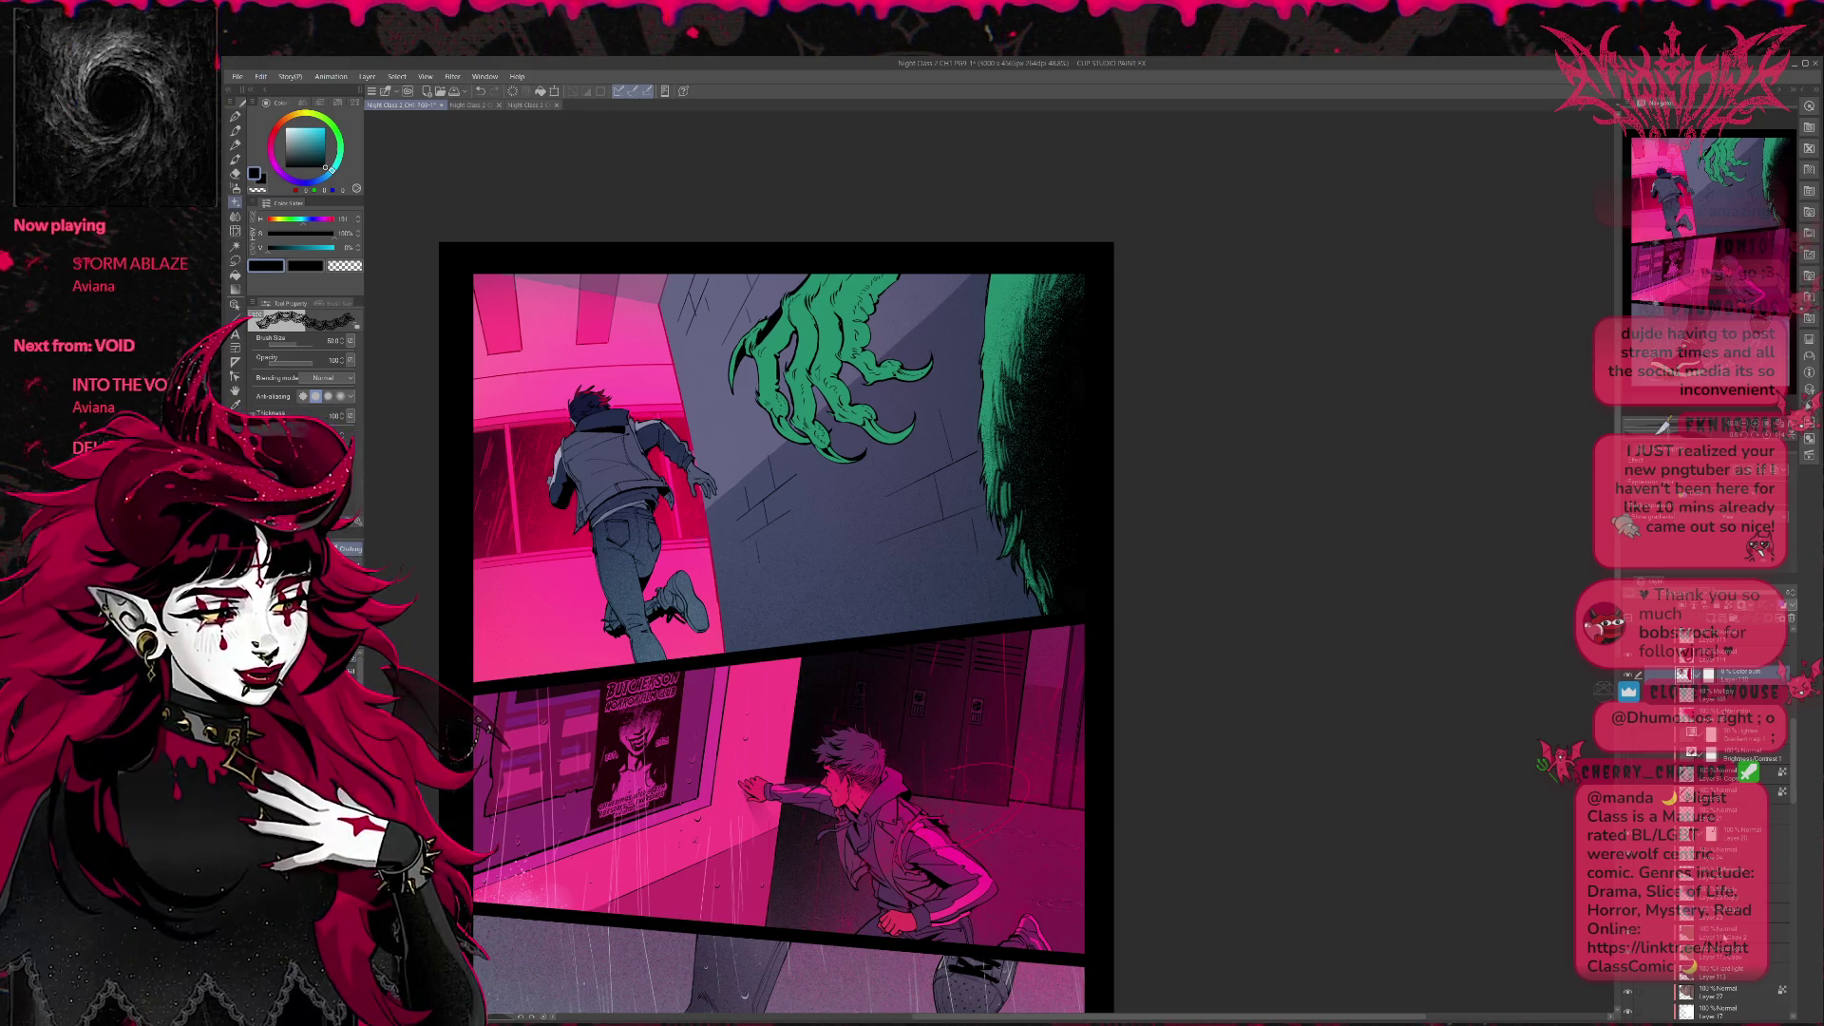
click(1739, 933)
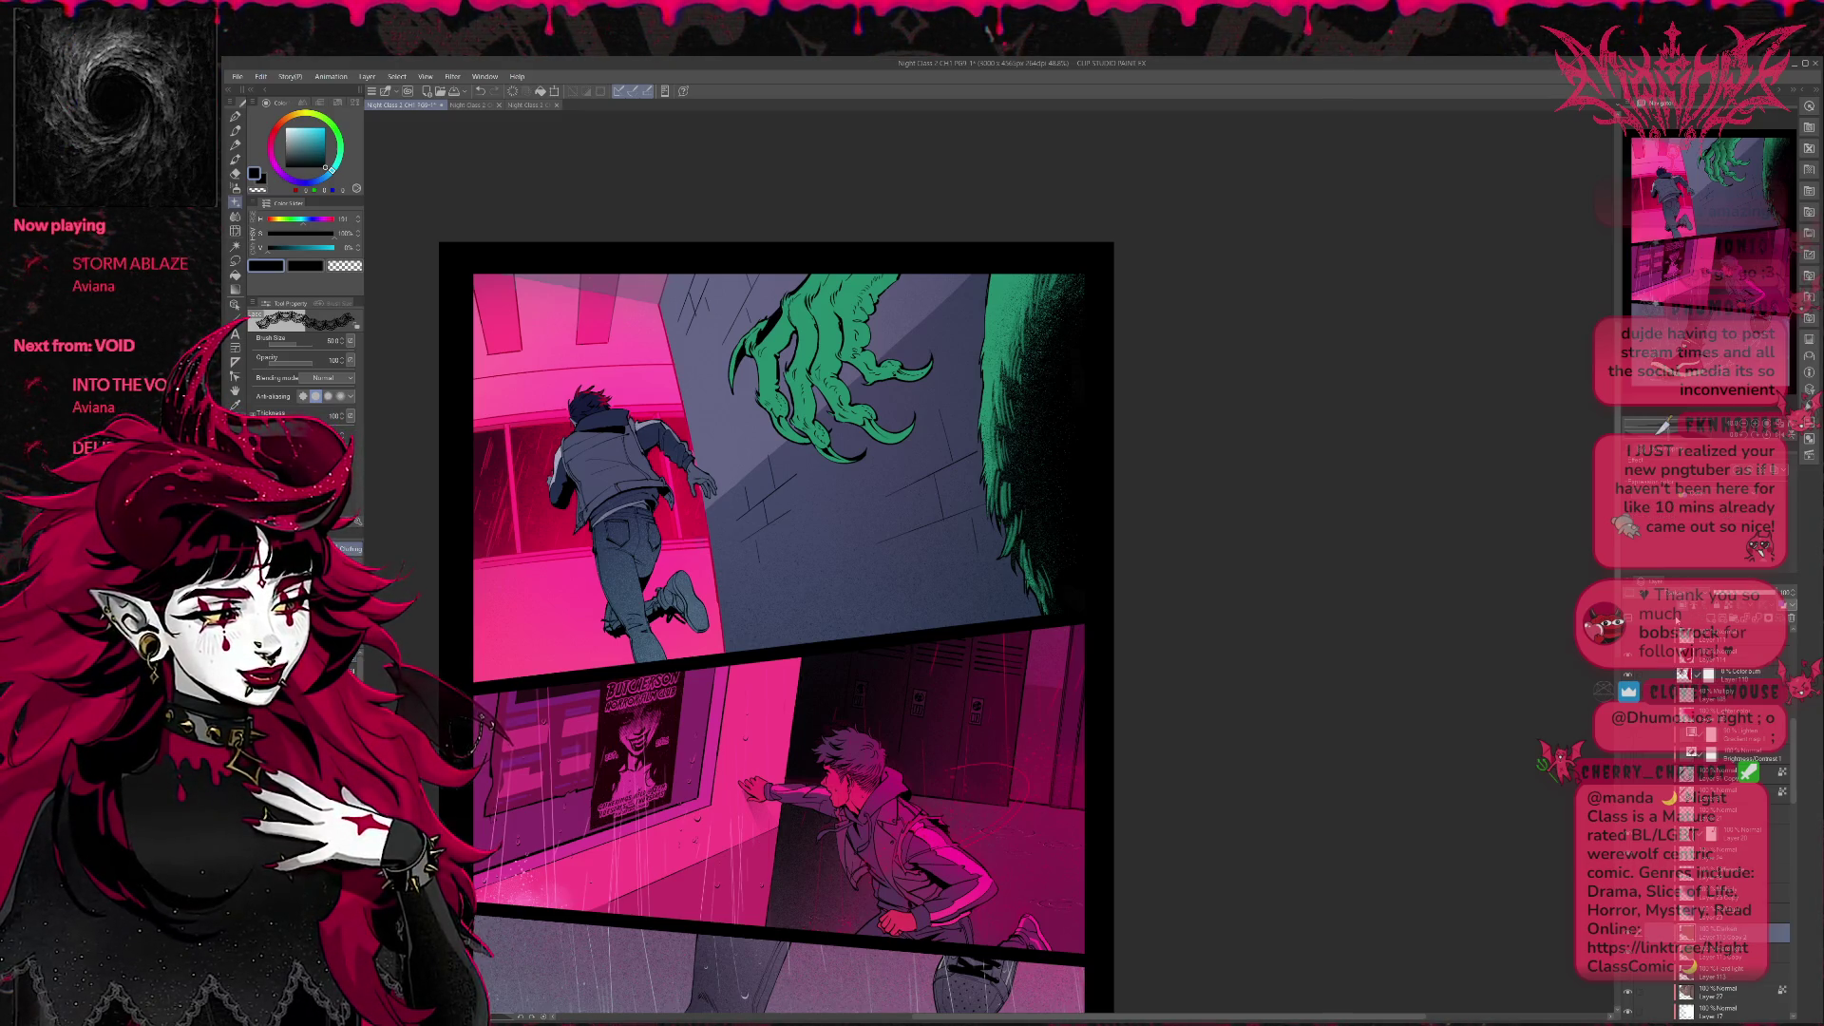
key(ctrl+y)
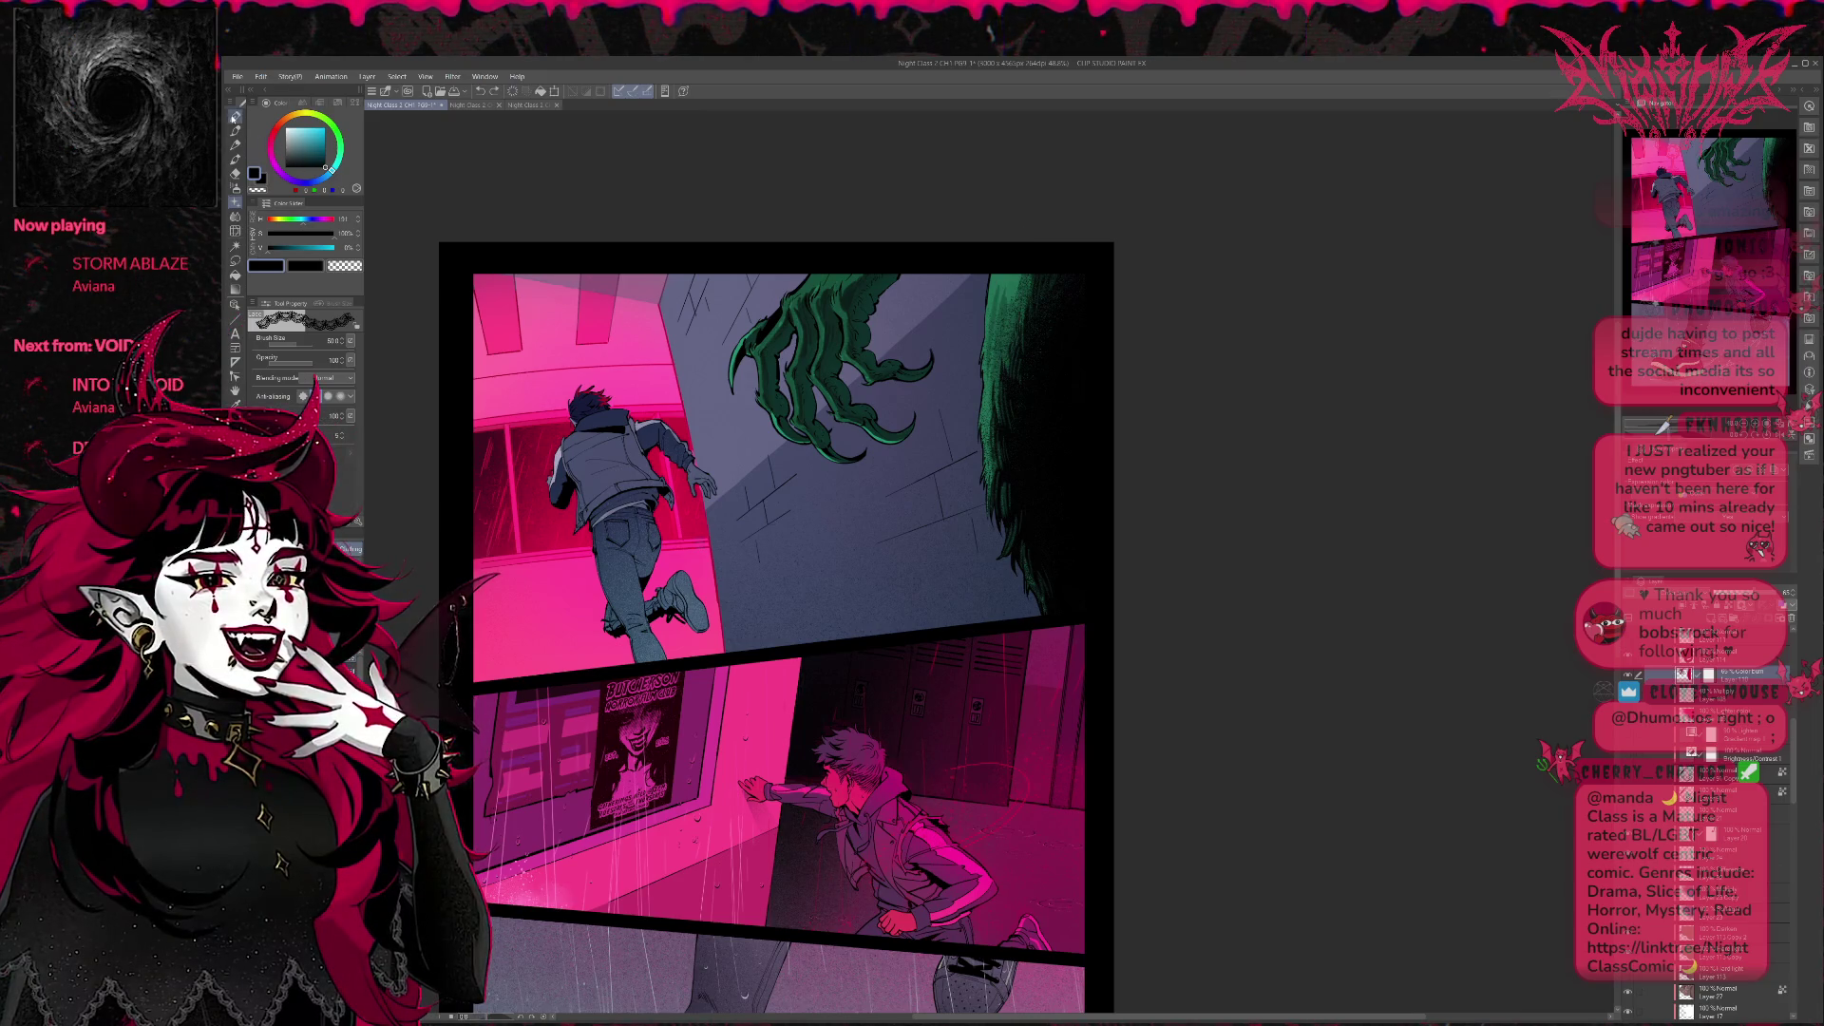
Dab fine speckles onto the top of the green wall fur with a texture brush.
key(e)
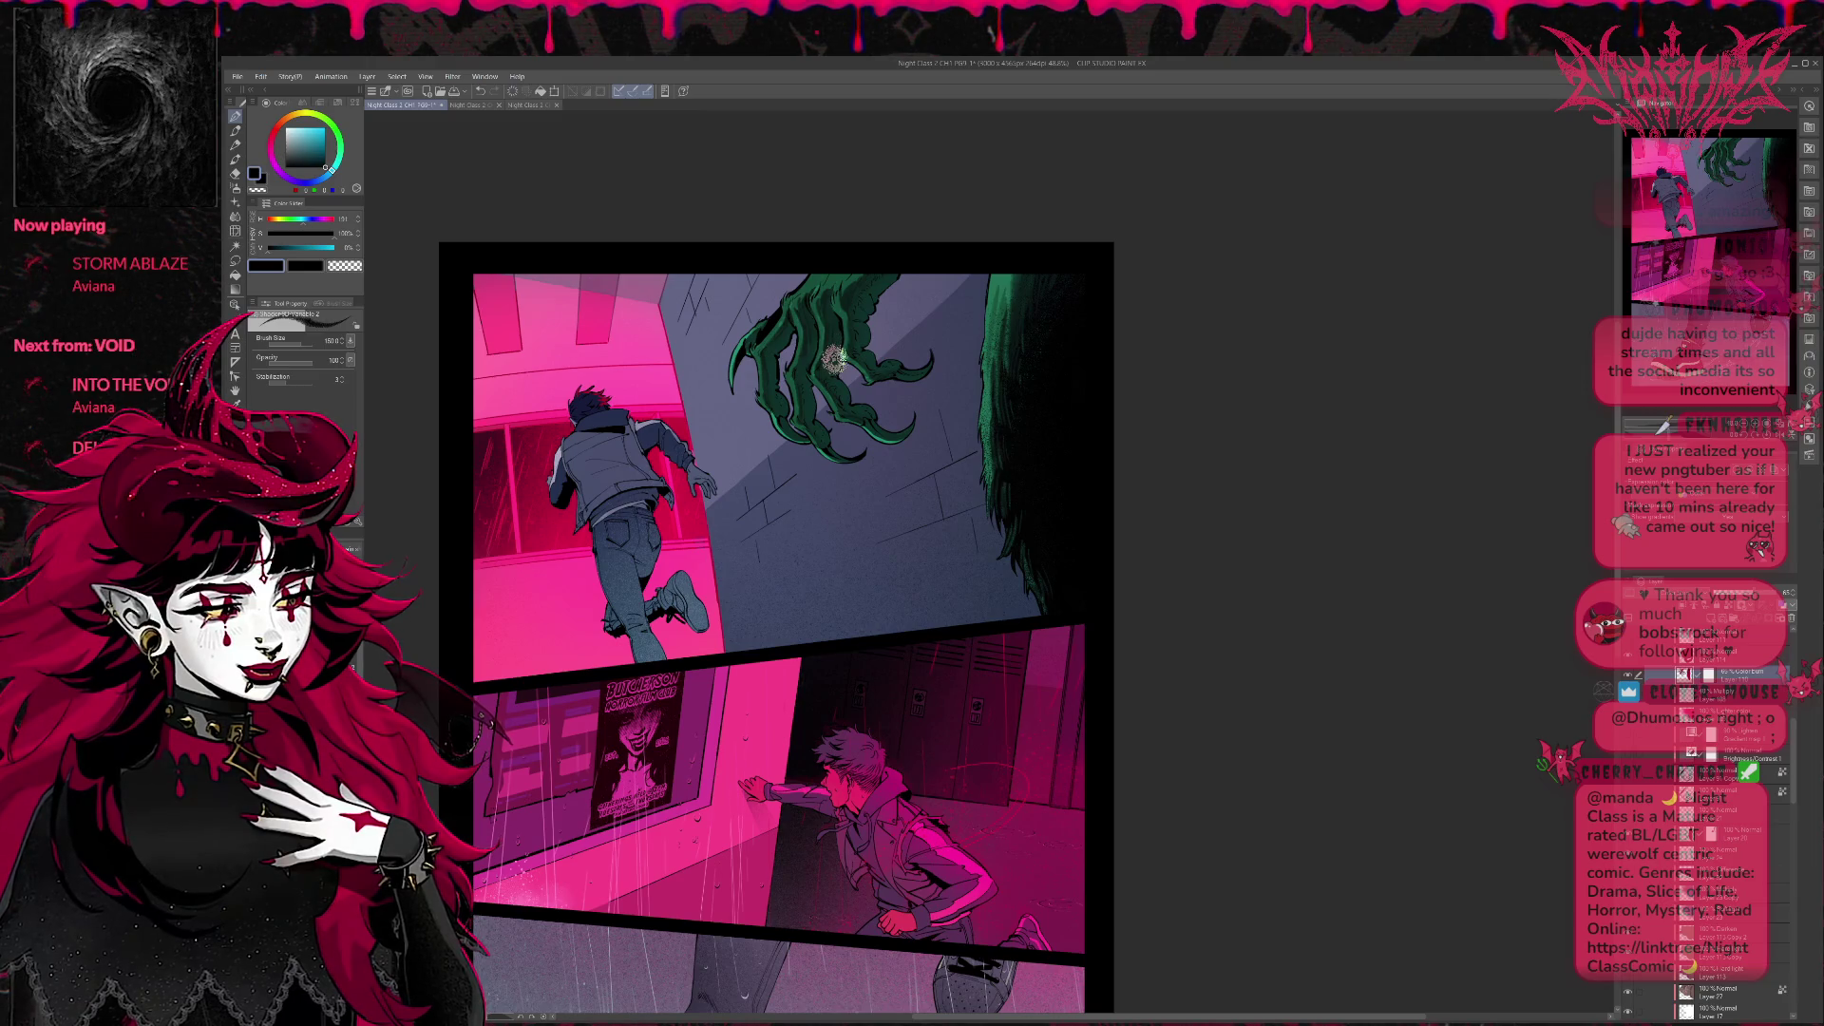
click(286, 317)
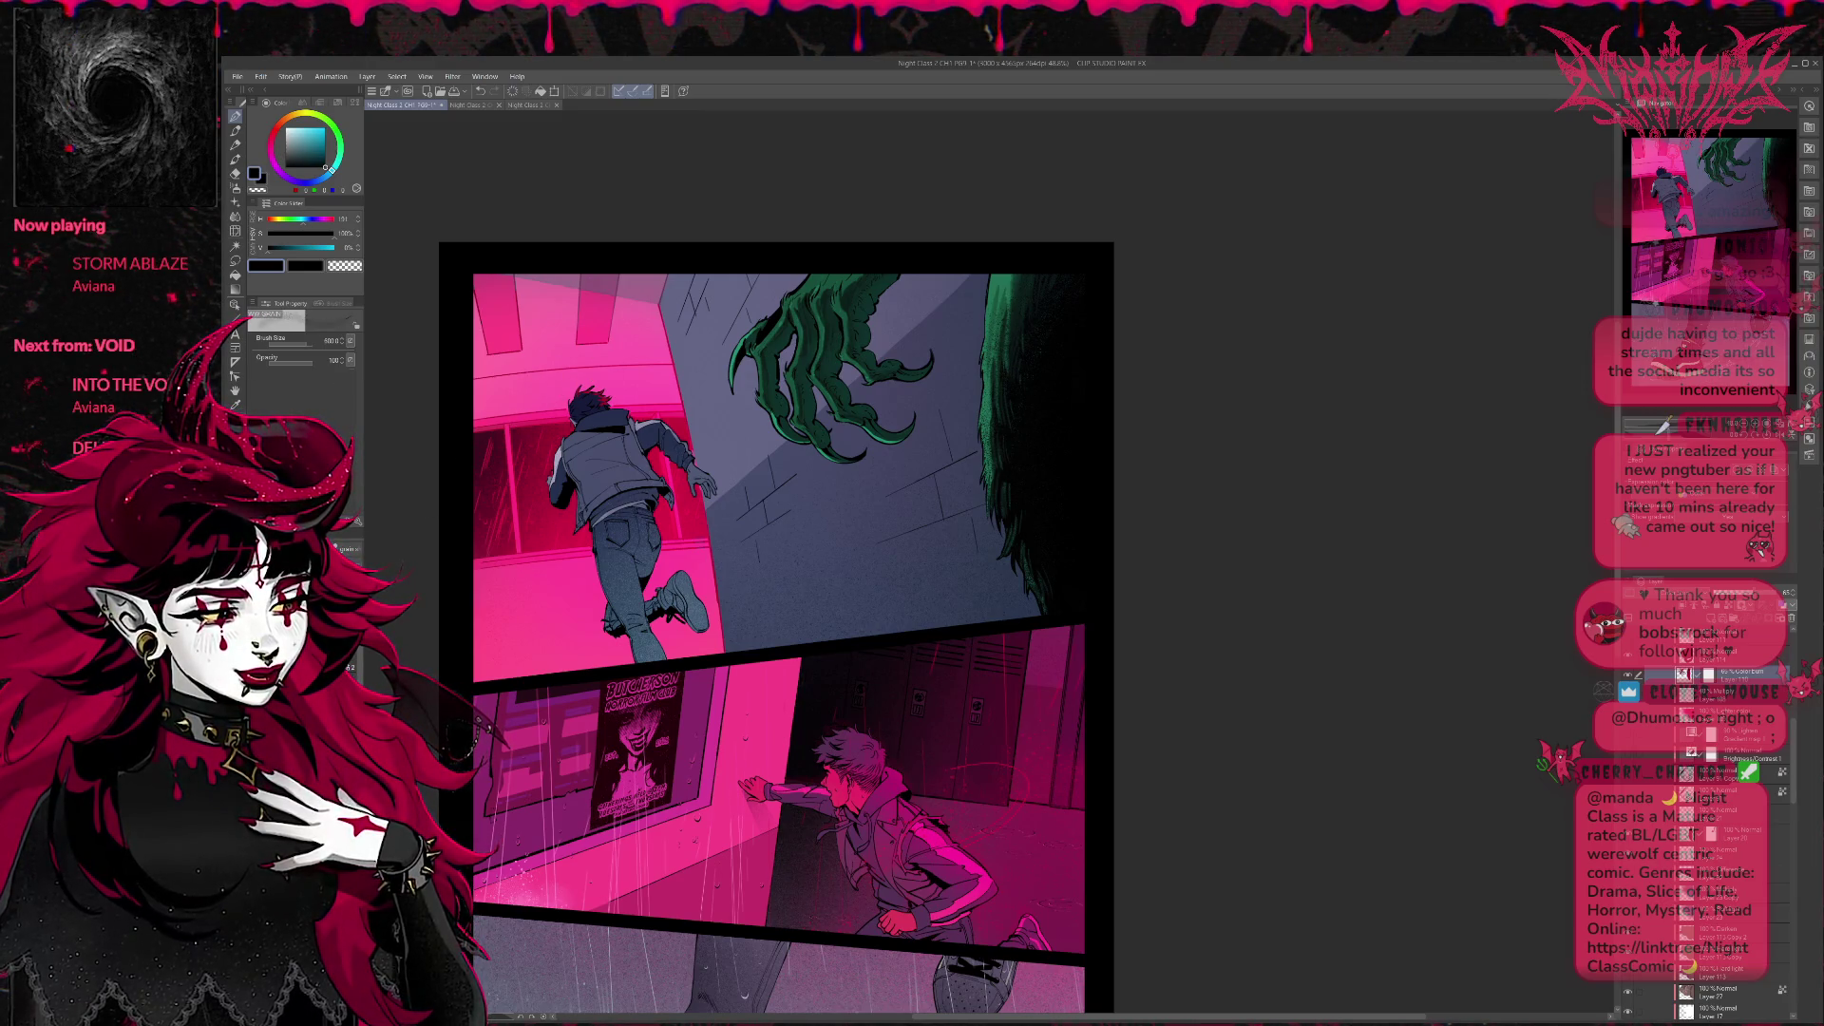
Add more speckles along the fur top and restore the selection around the claw and wall edge.
drag(992, 279, 1003, 328)
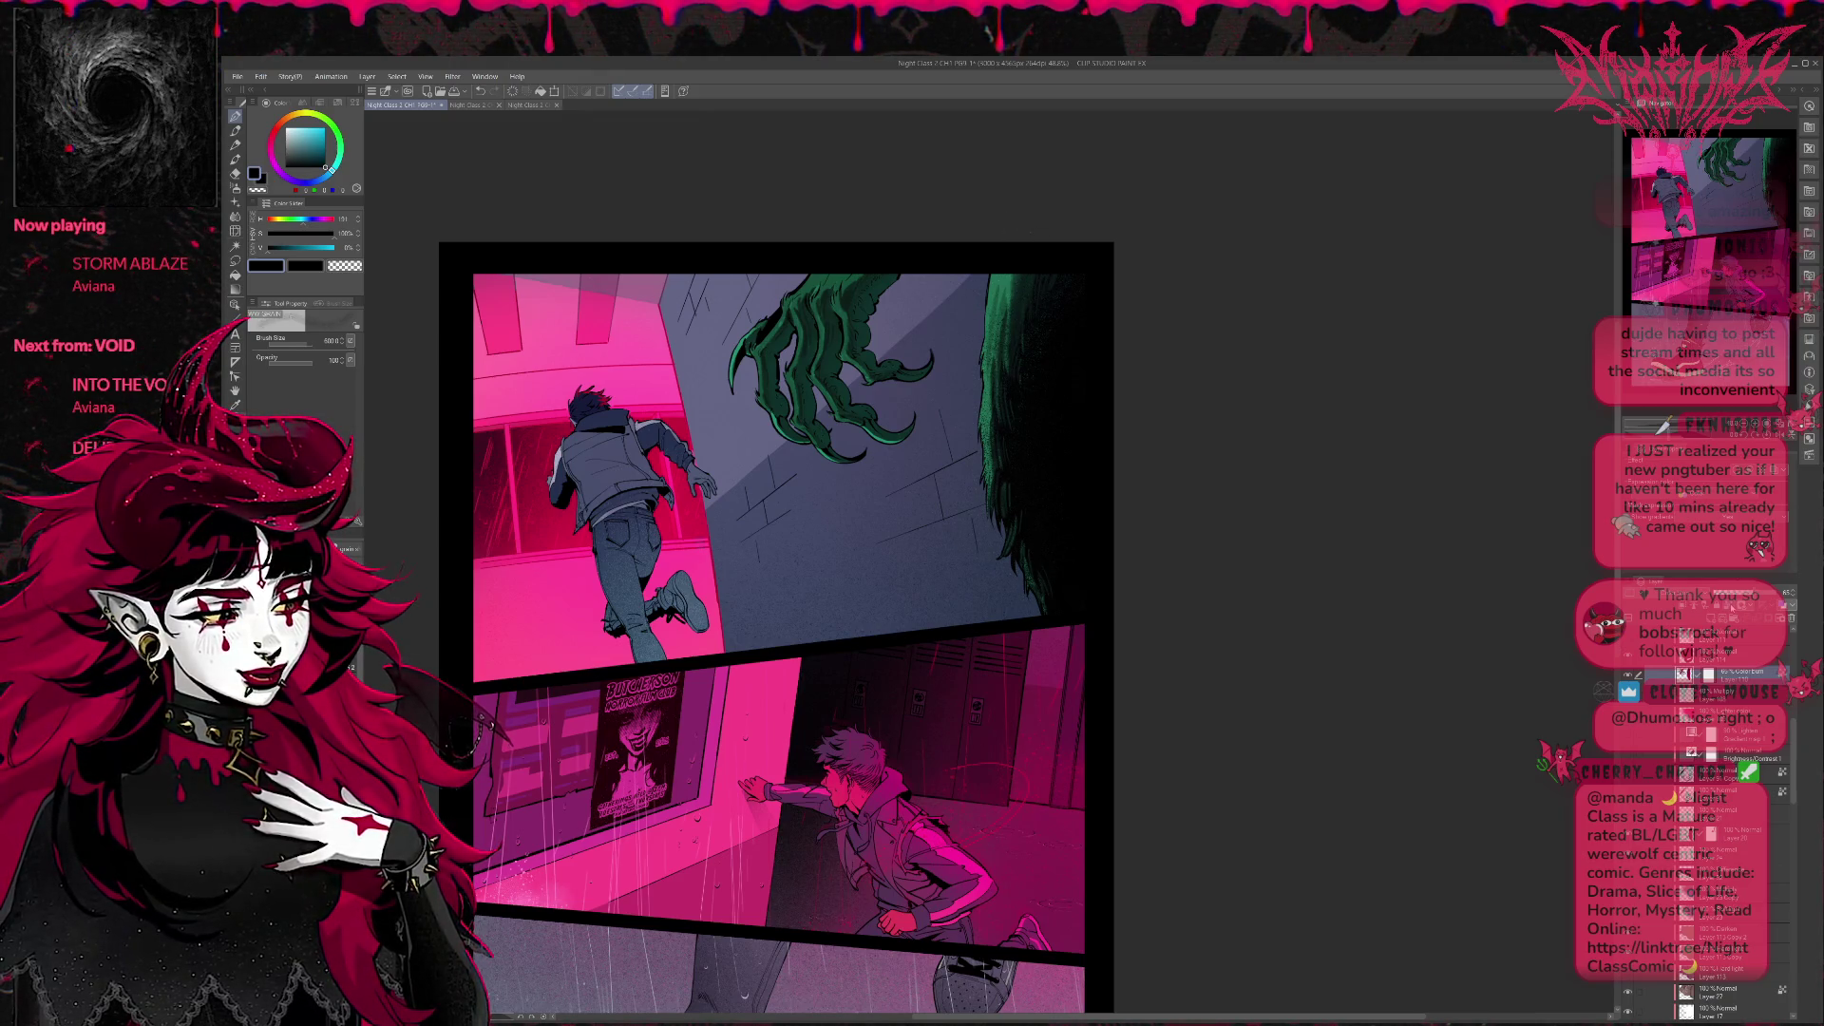
scroll(1794, 761, down, 5)
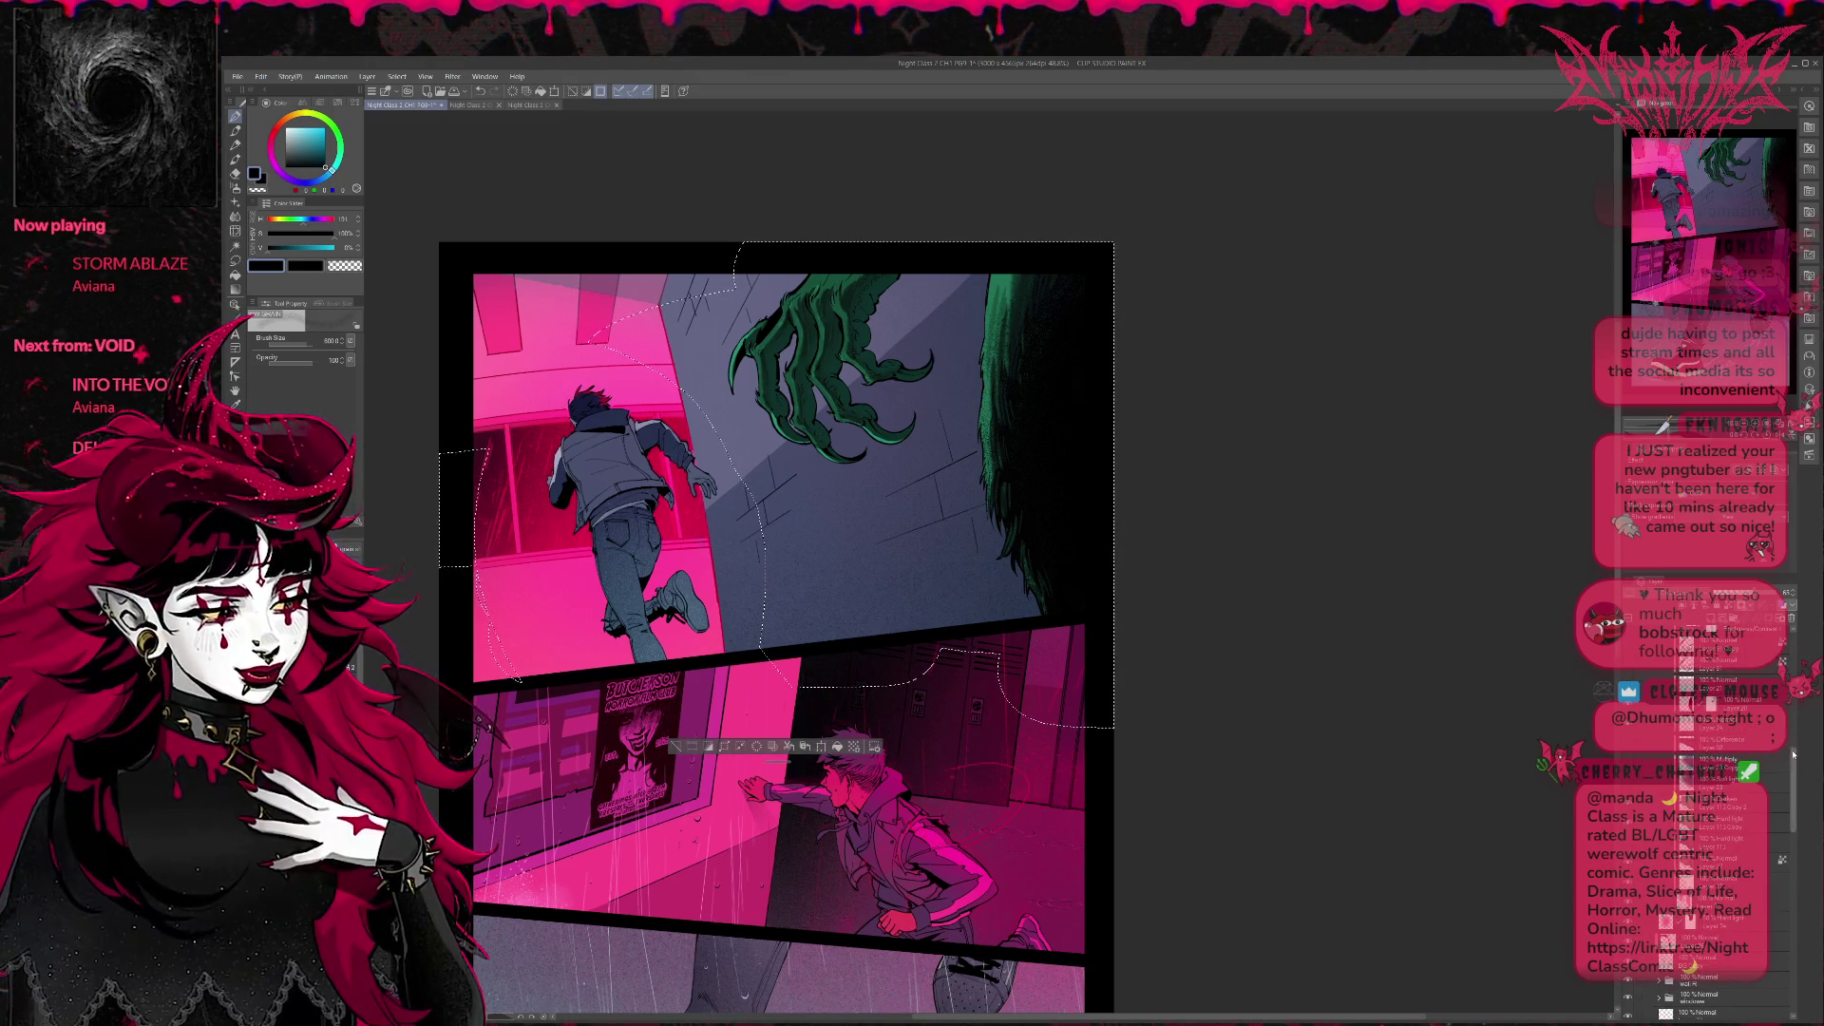
scroll(1782, 702, up, 5)
scroll(1782, 746, up, 3)
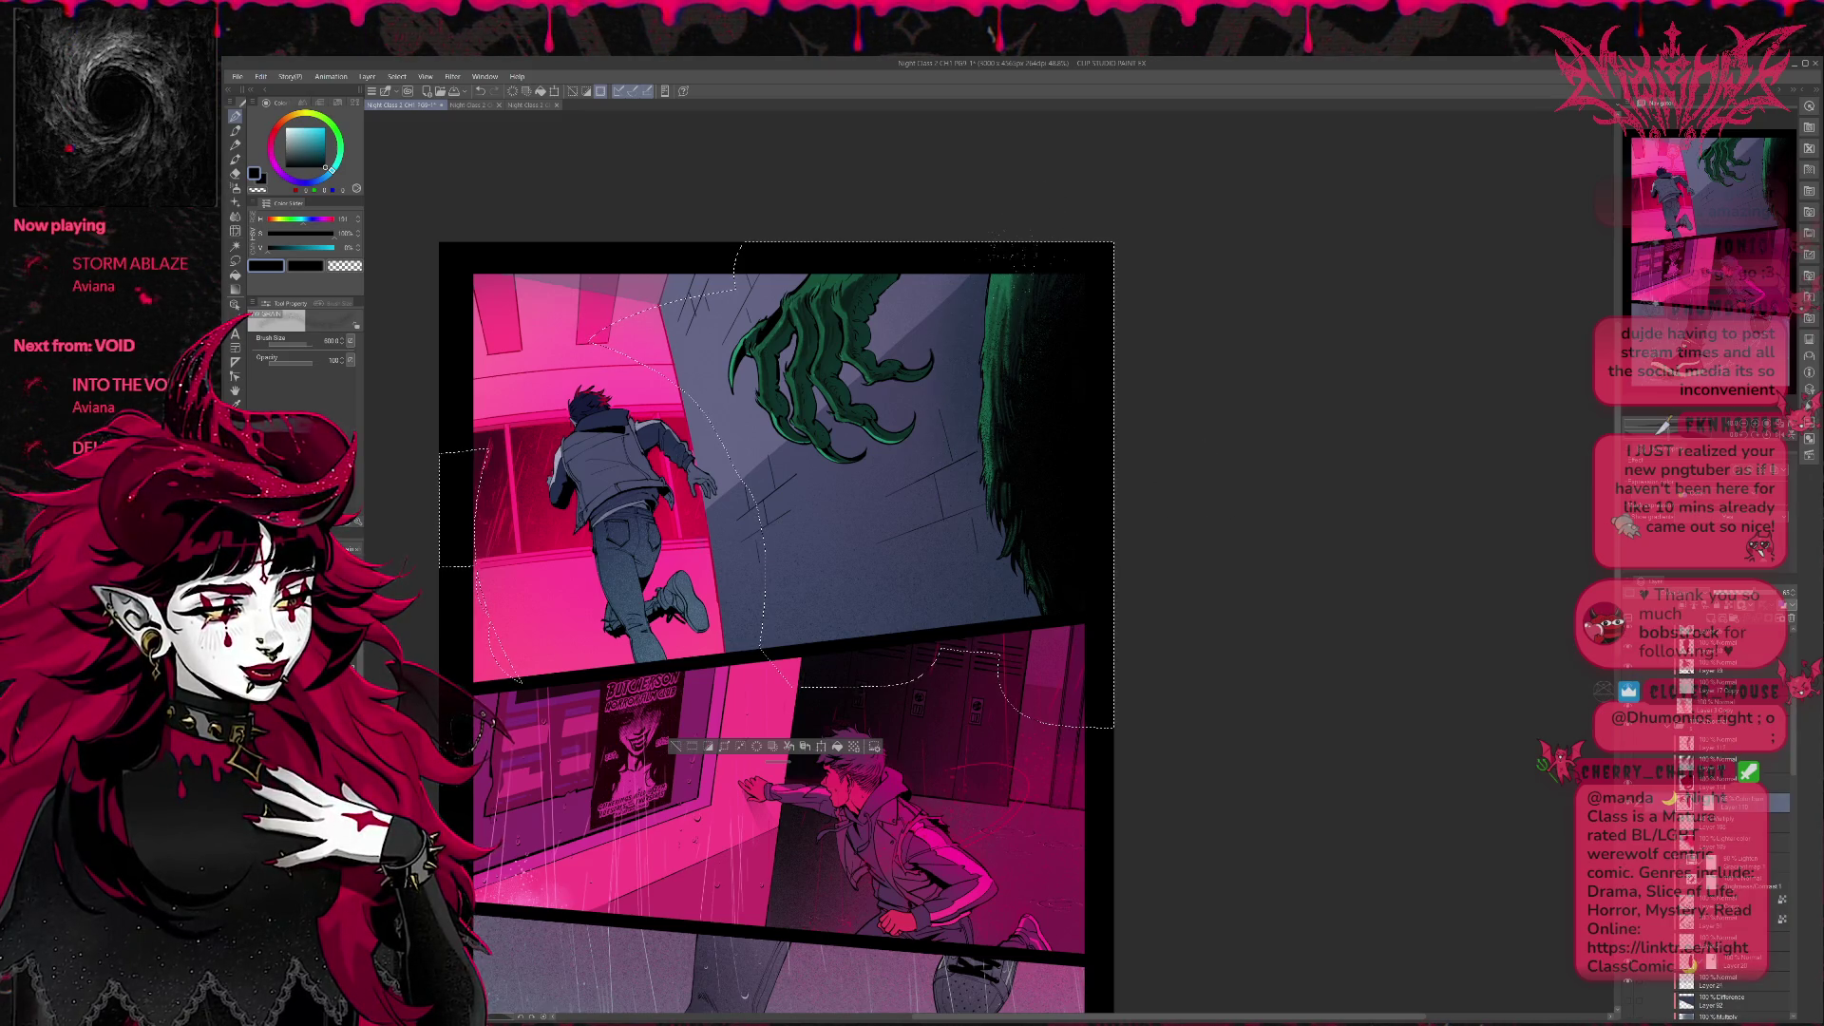
key(ctrl+d)
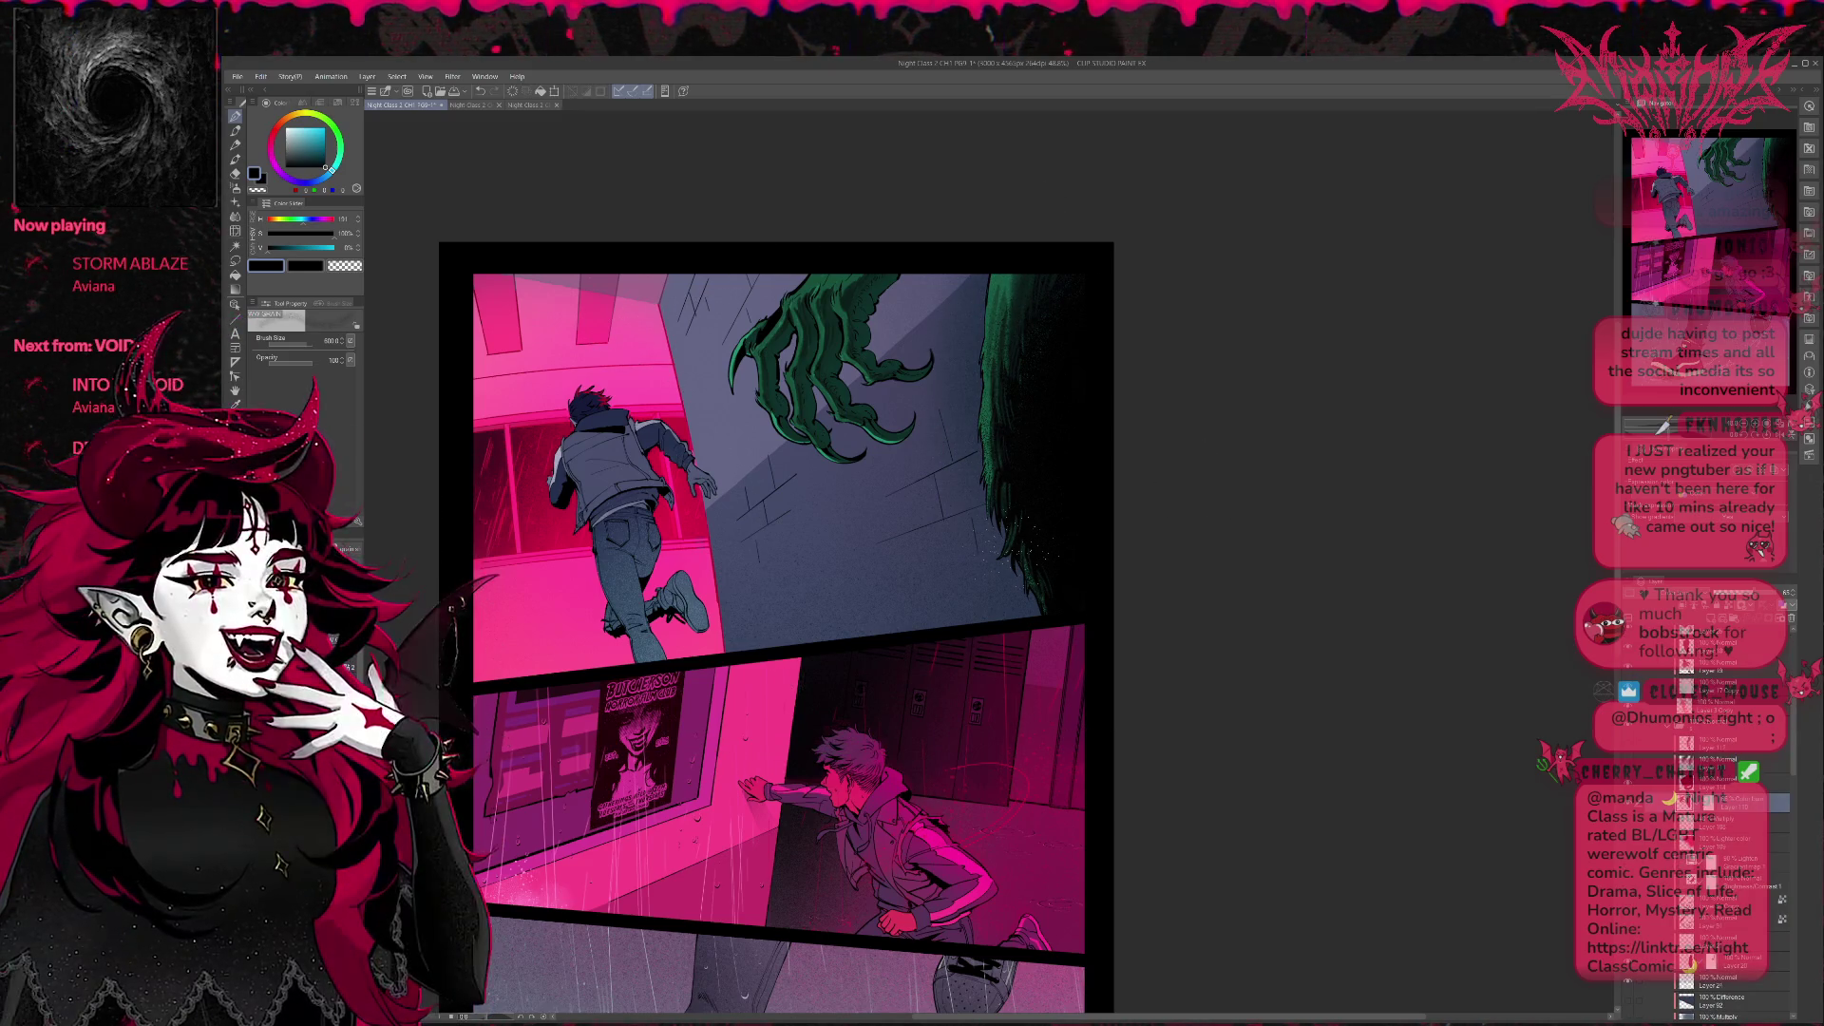
key(ctrl+z)
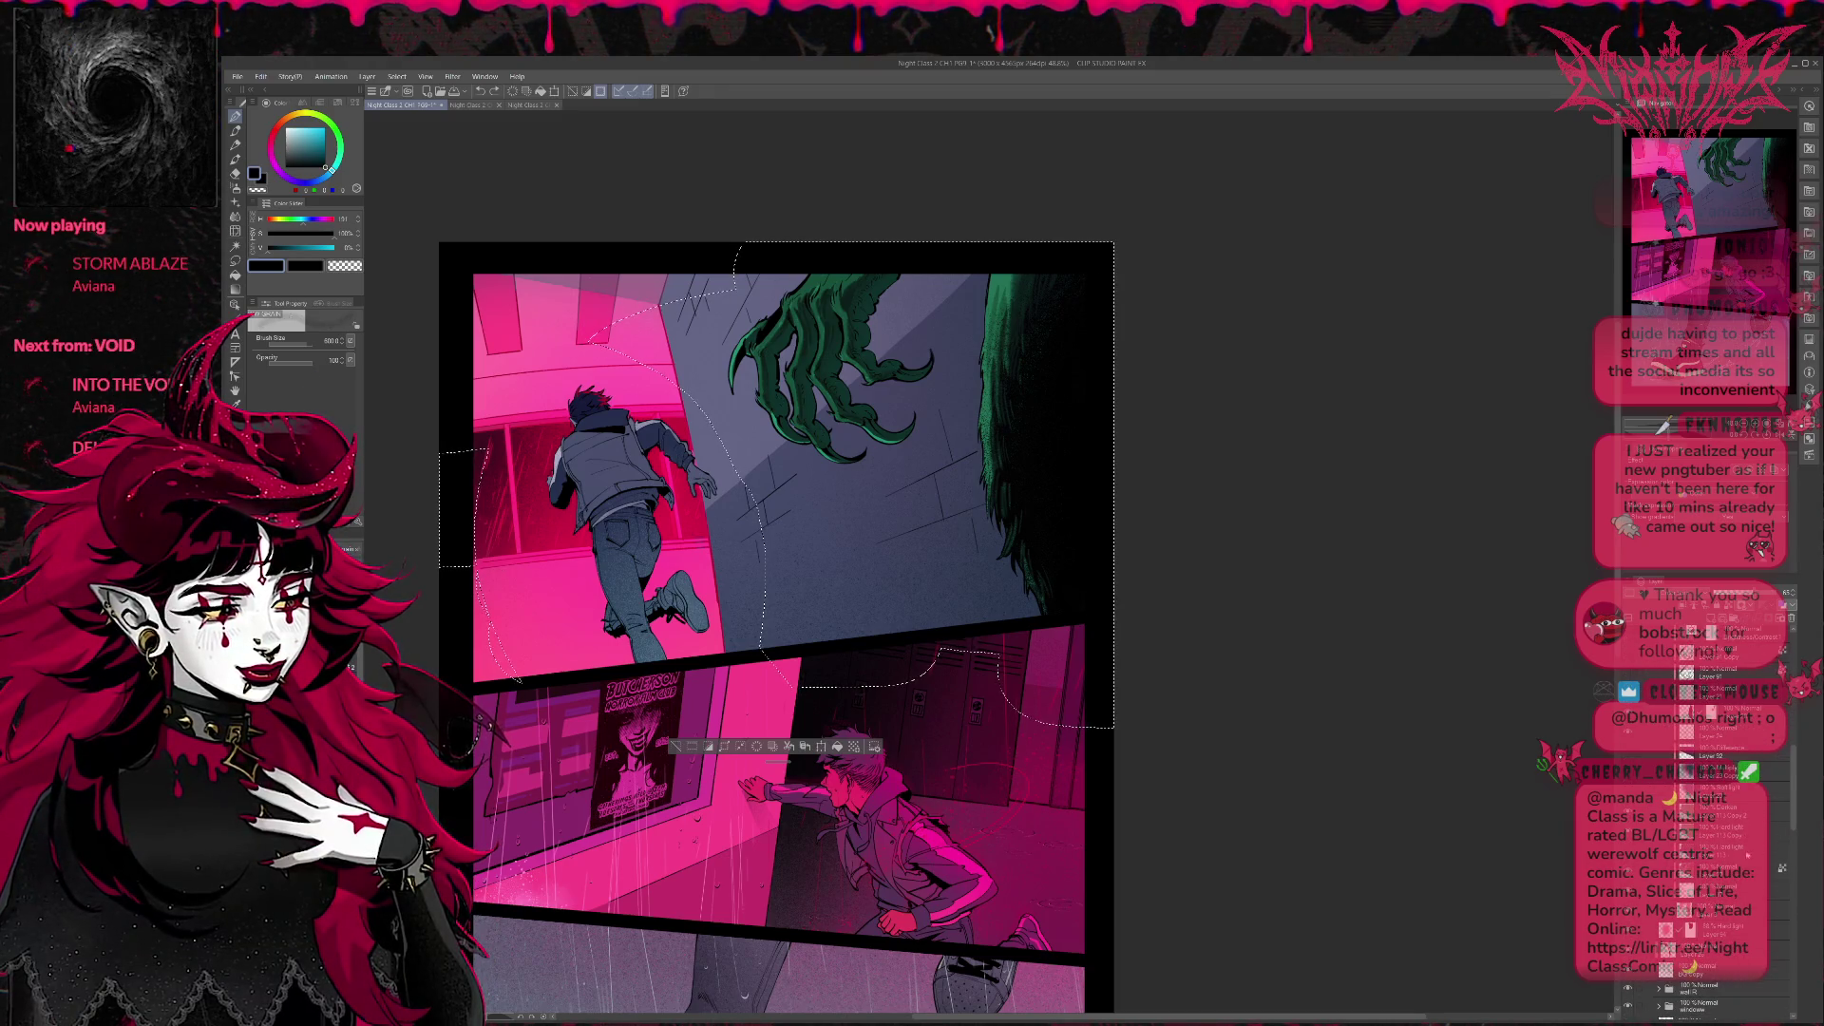
key(ctrl+z)
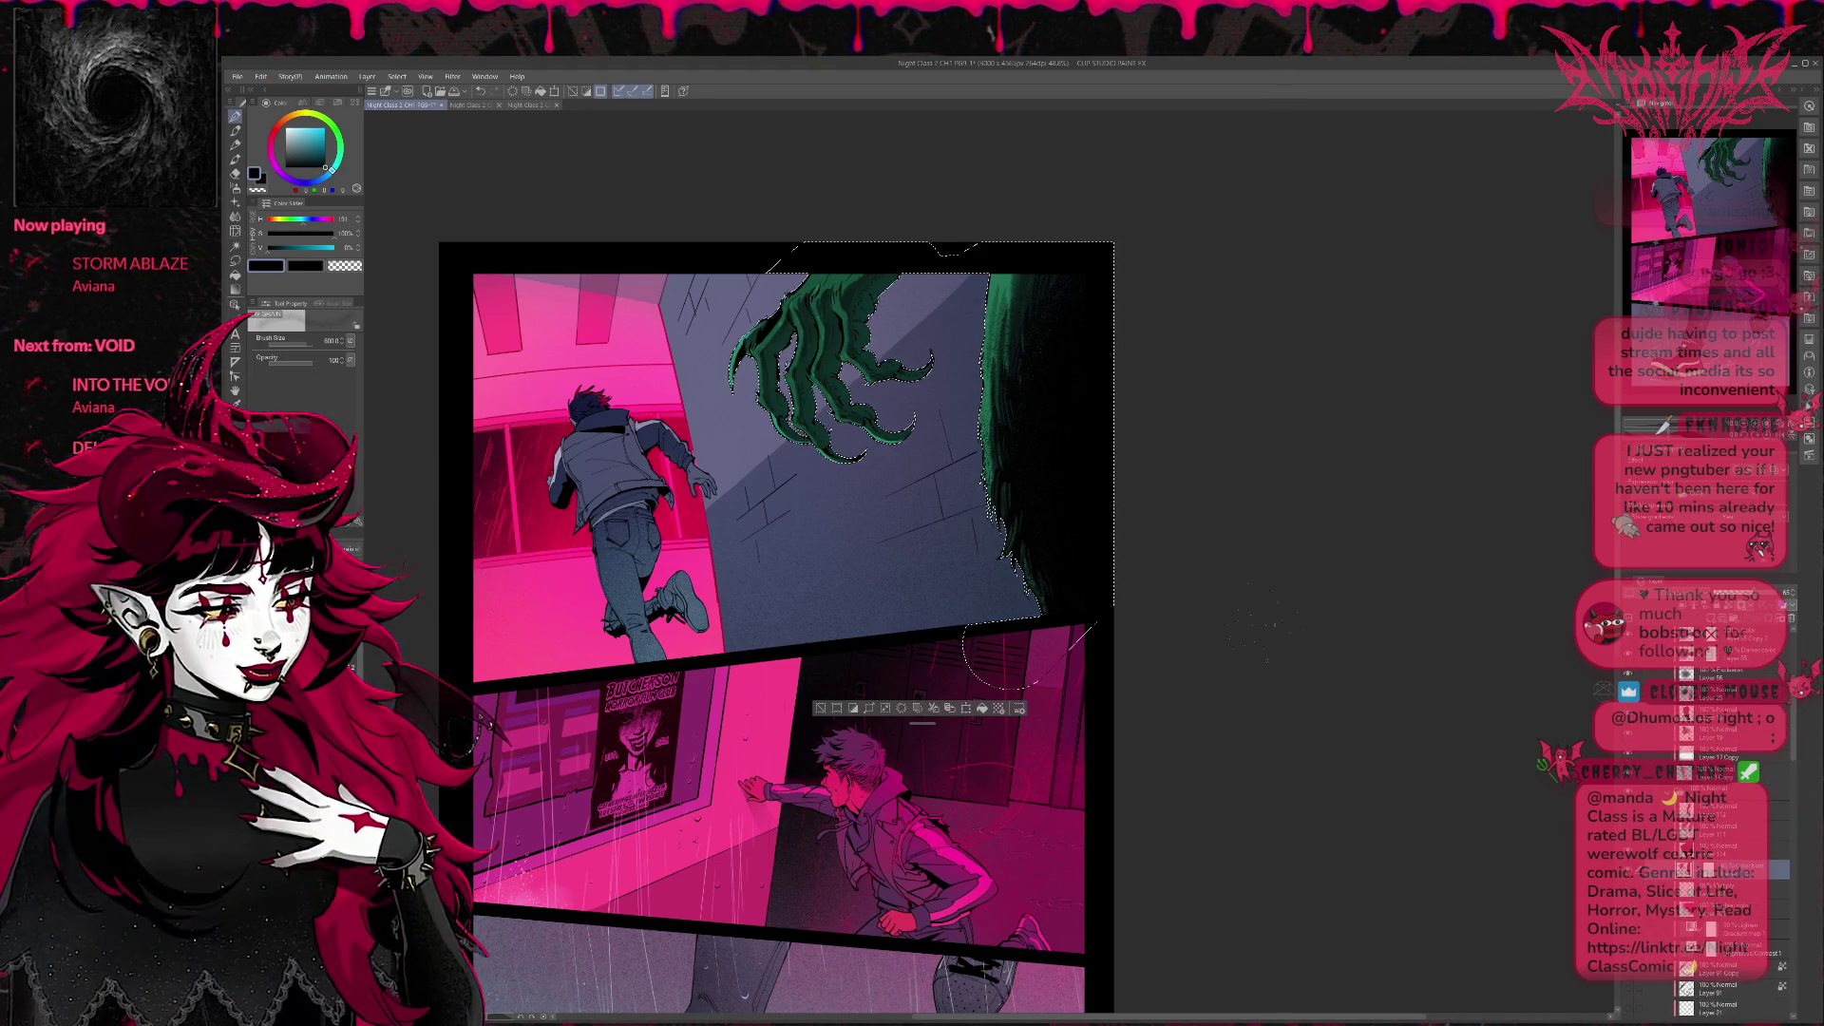
Darken the fur texture near the panel's right edge inside the selection, then deselect.
drag(993, 471, 993, 521)
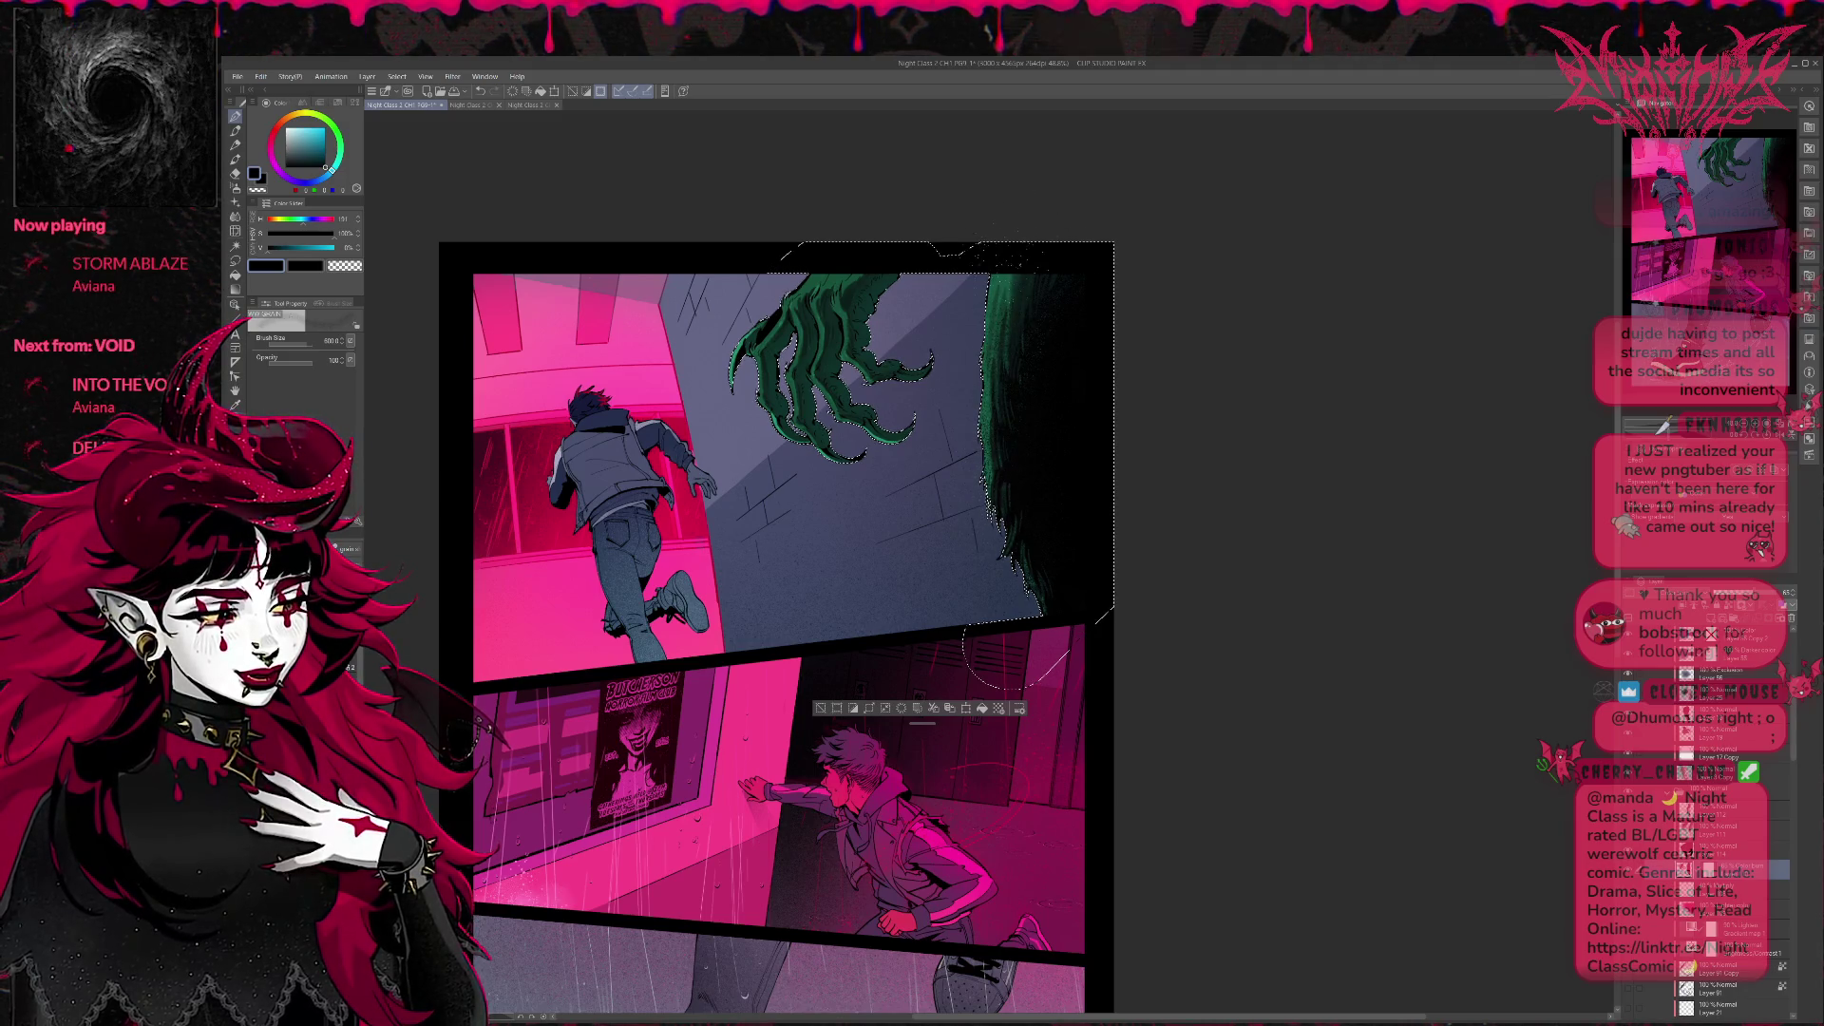
key(ctrl+d)
scroll(1097, 458, up, 3)
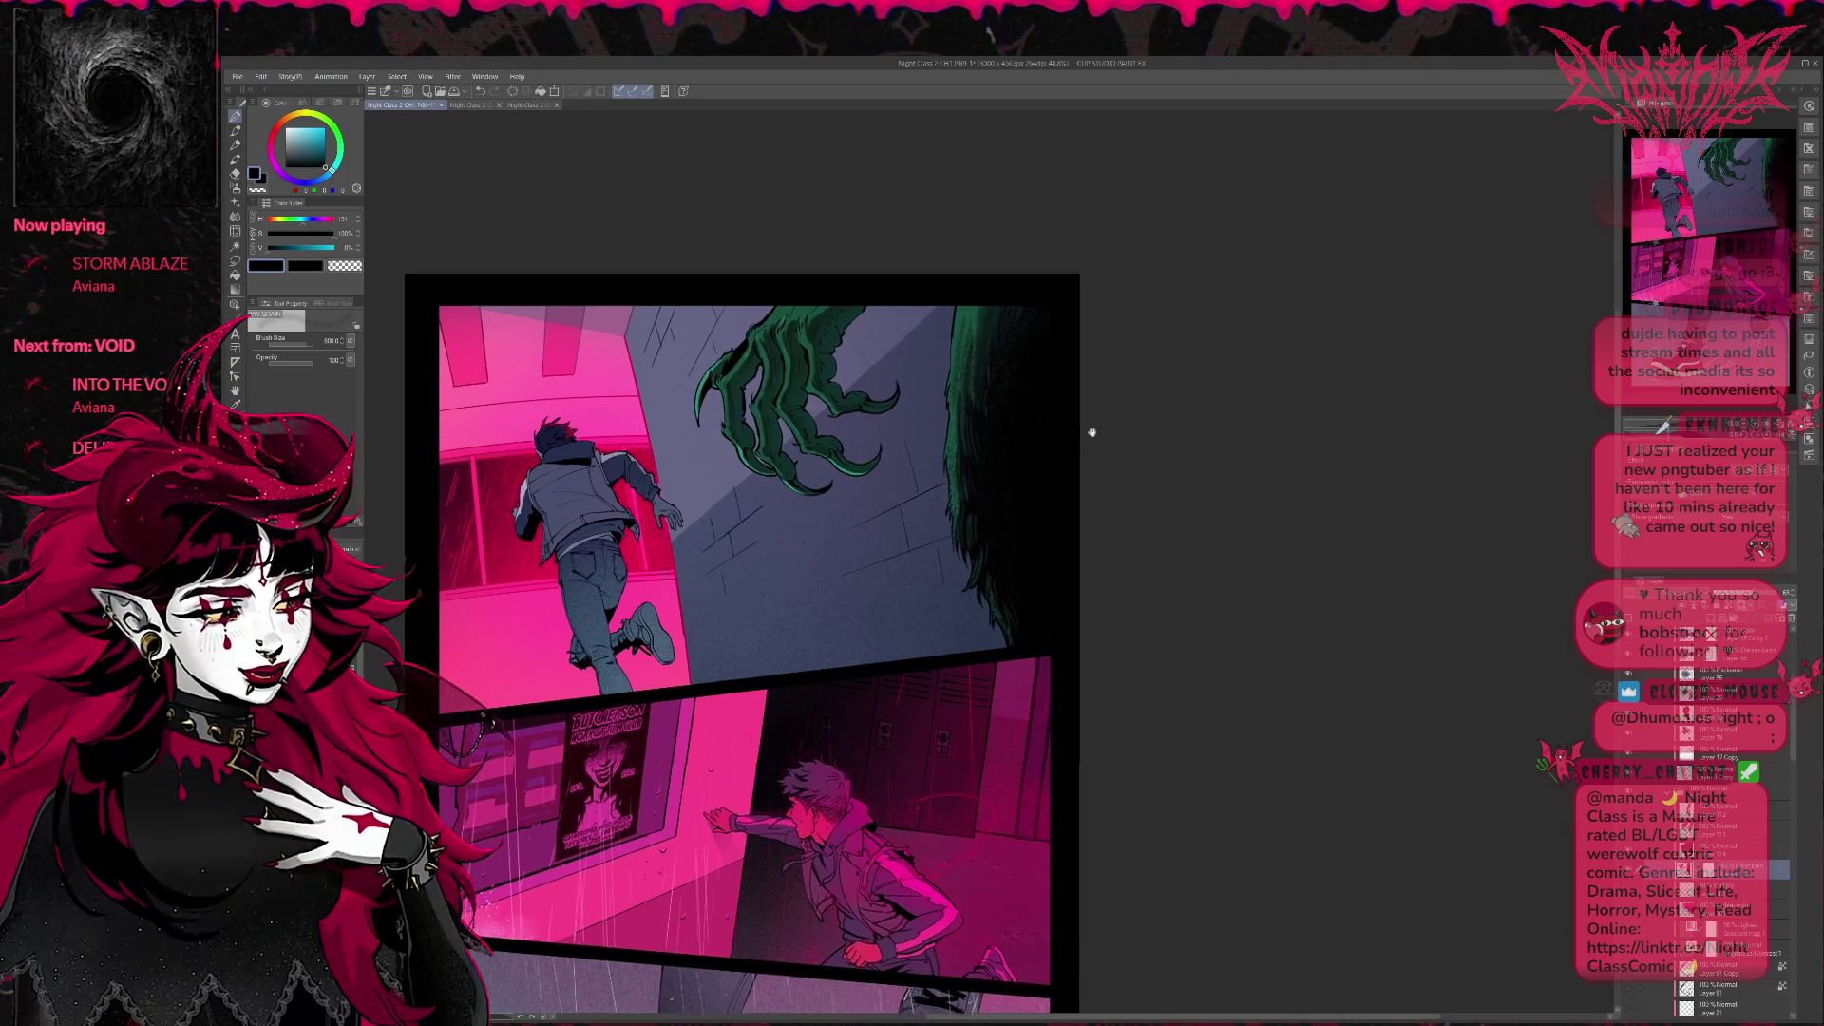
Paint green speckles to the right of the claw and clean them up with the eraser.
drag(1106, 449, 1004, 477)
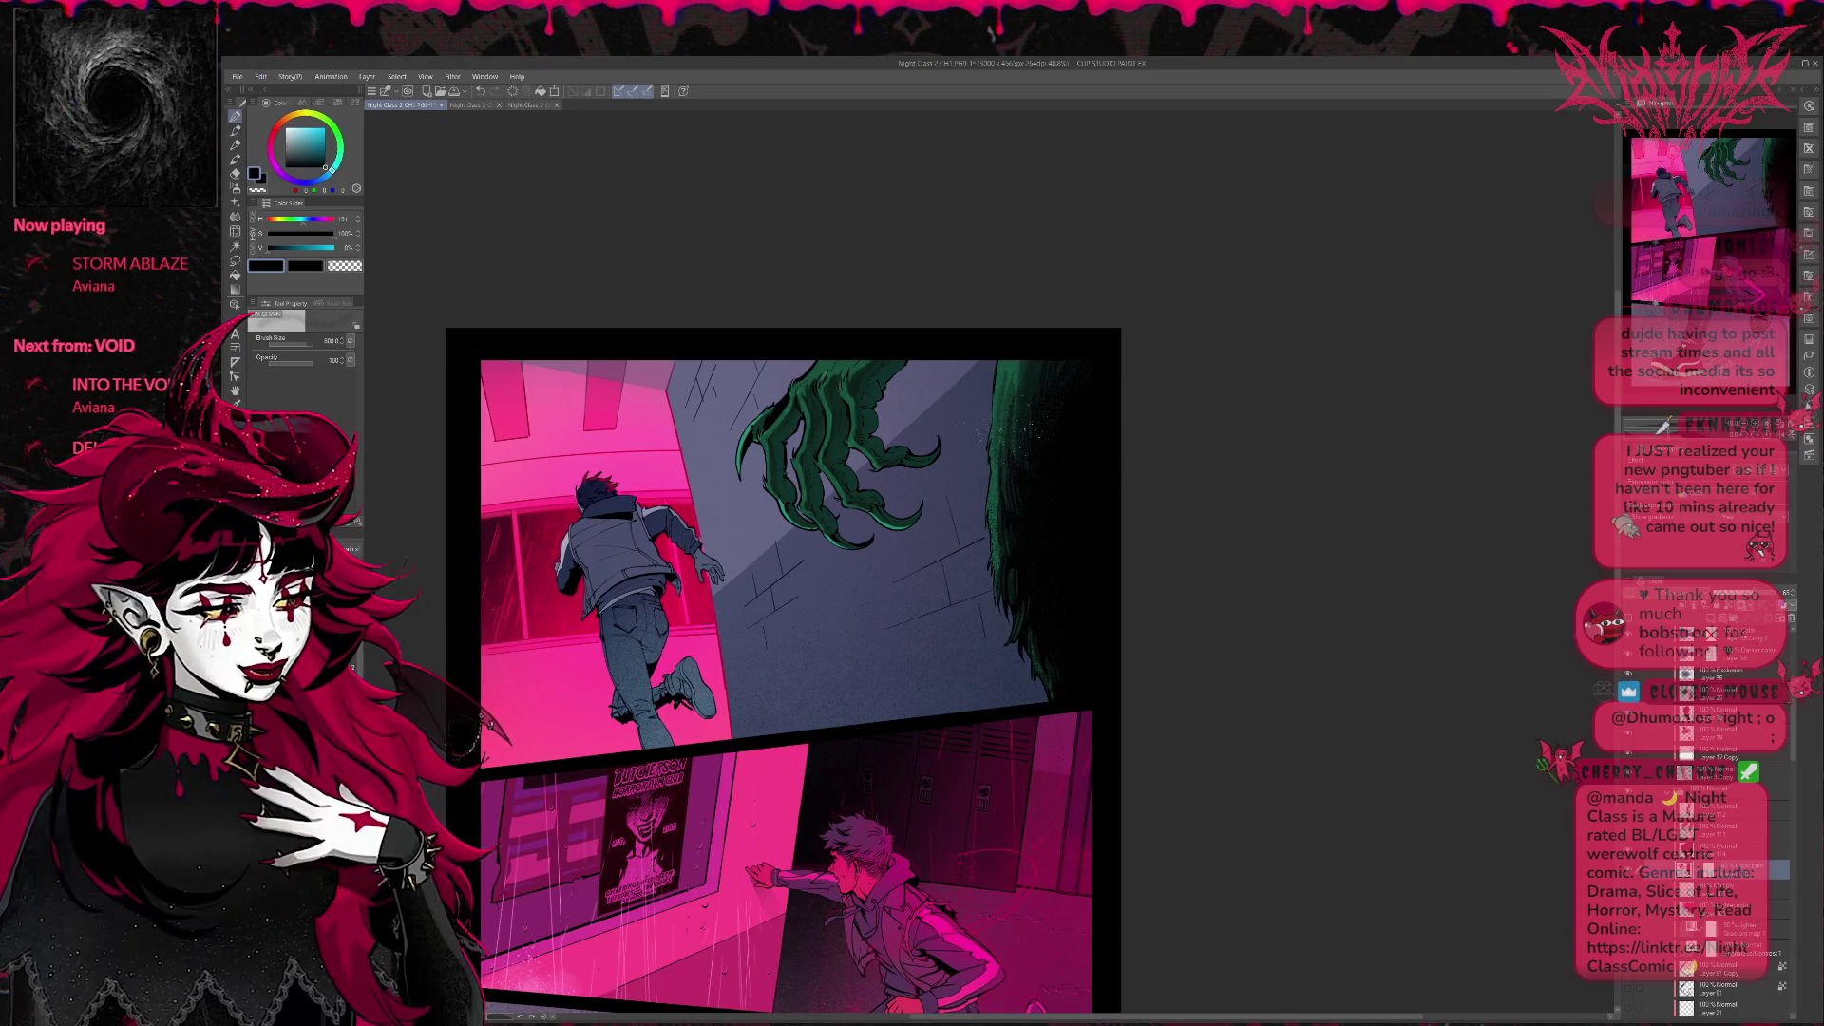
key(e)
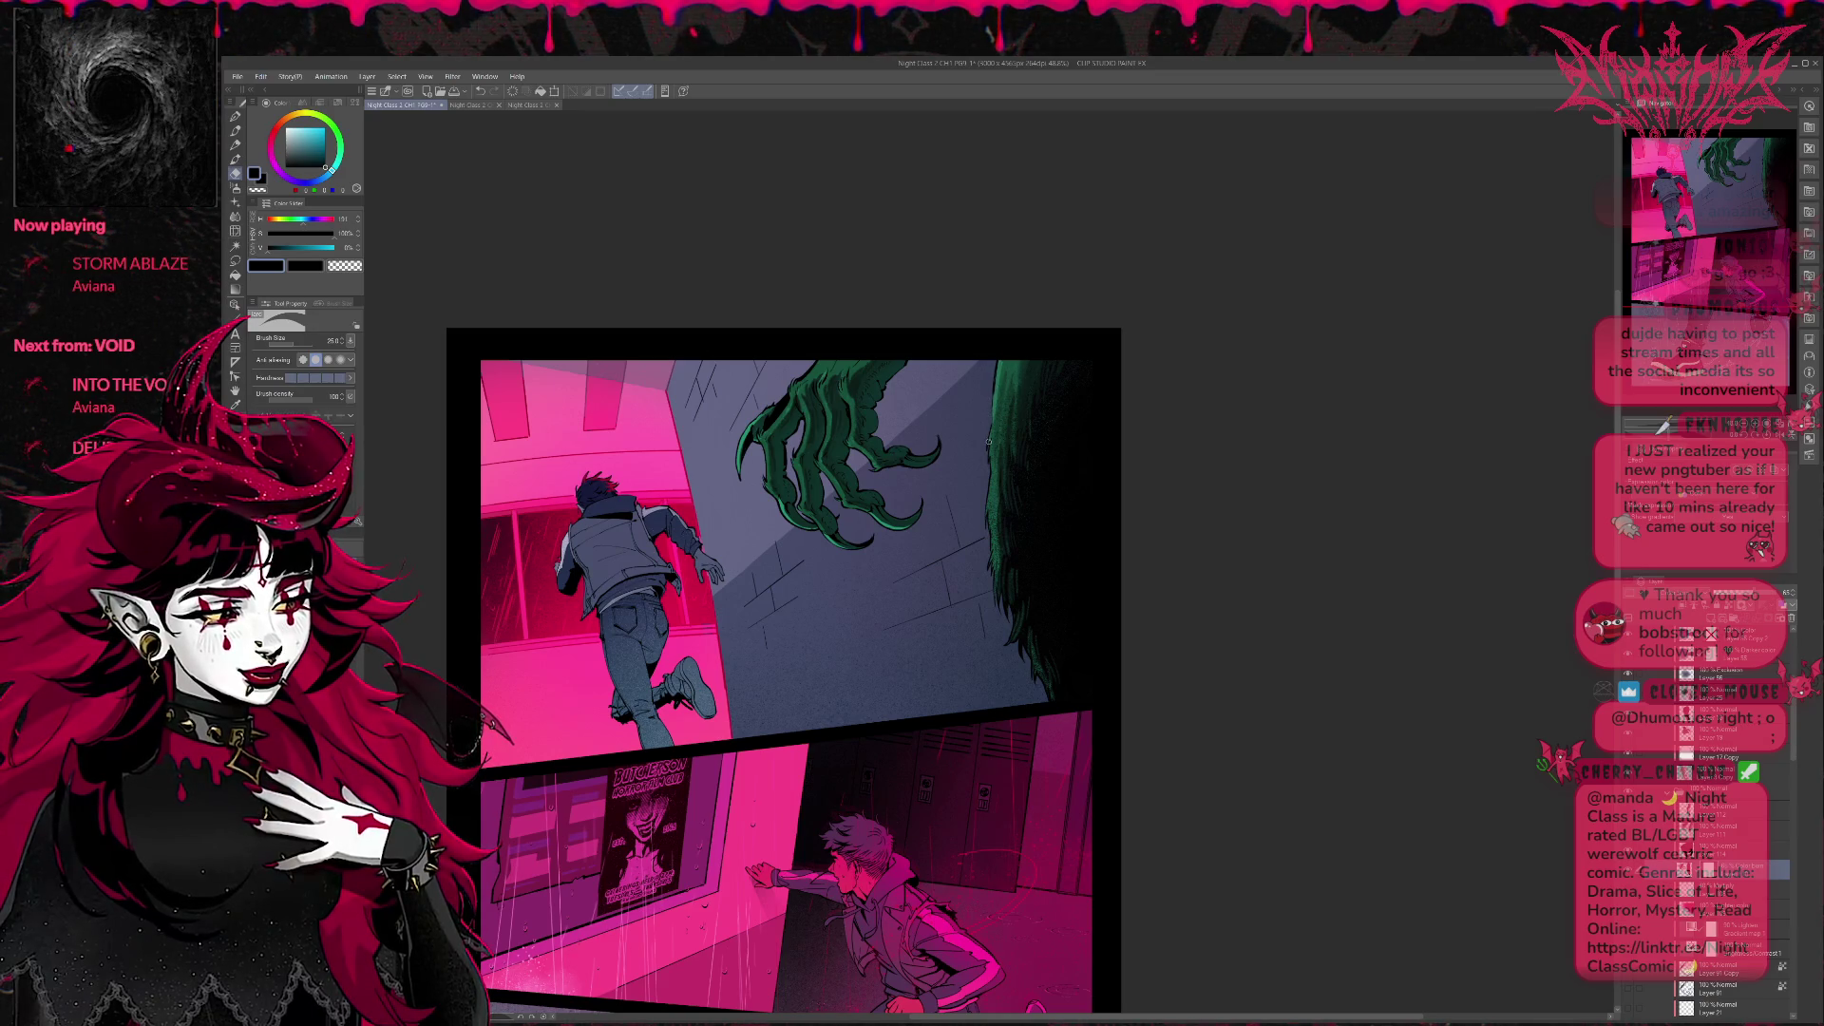
key(b)
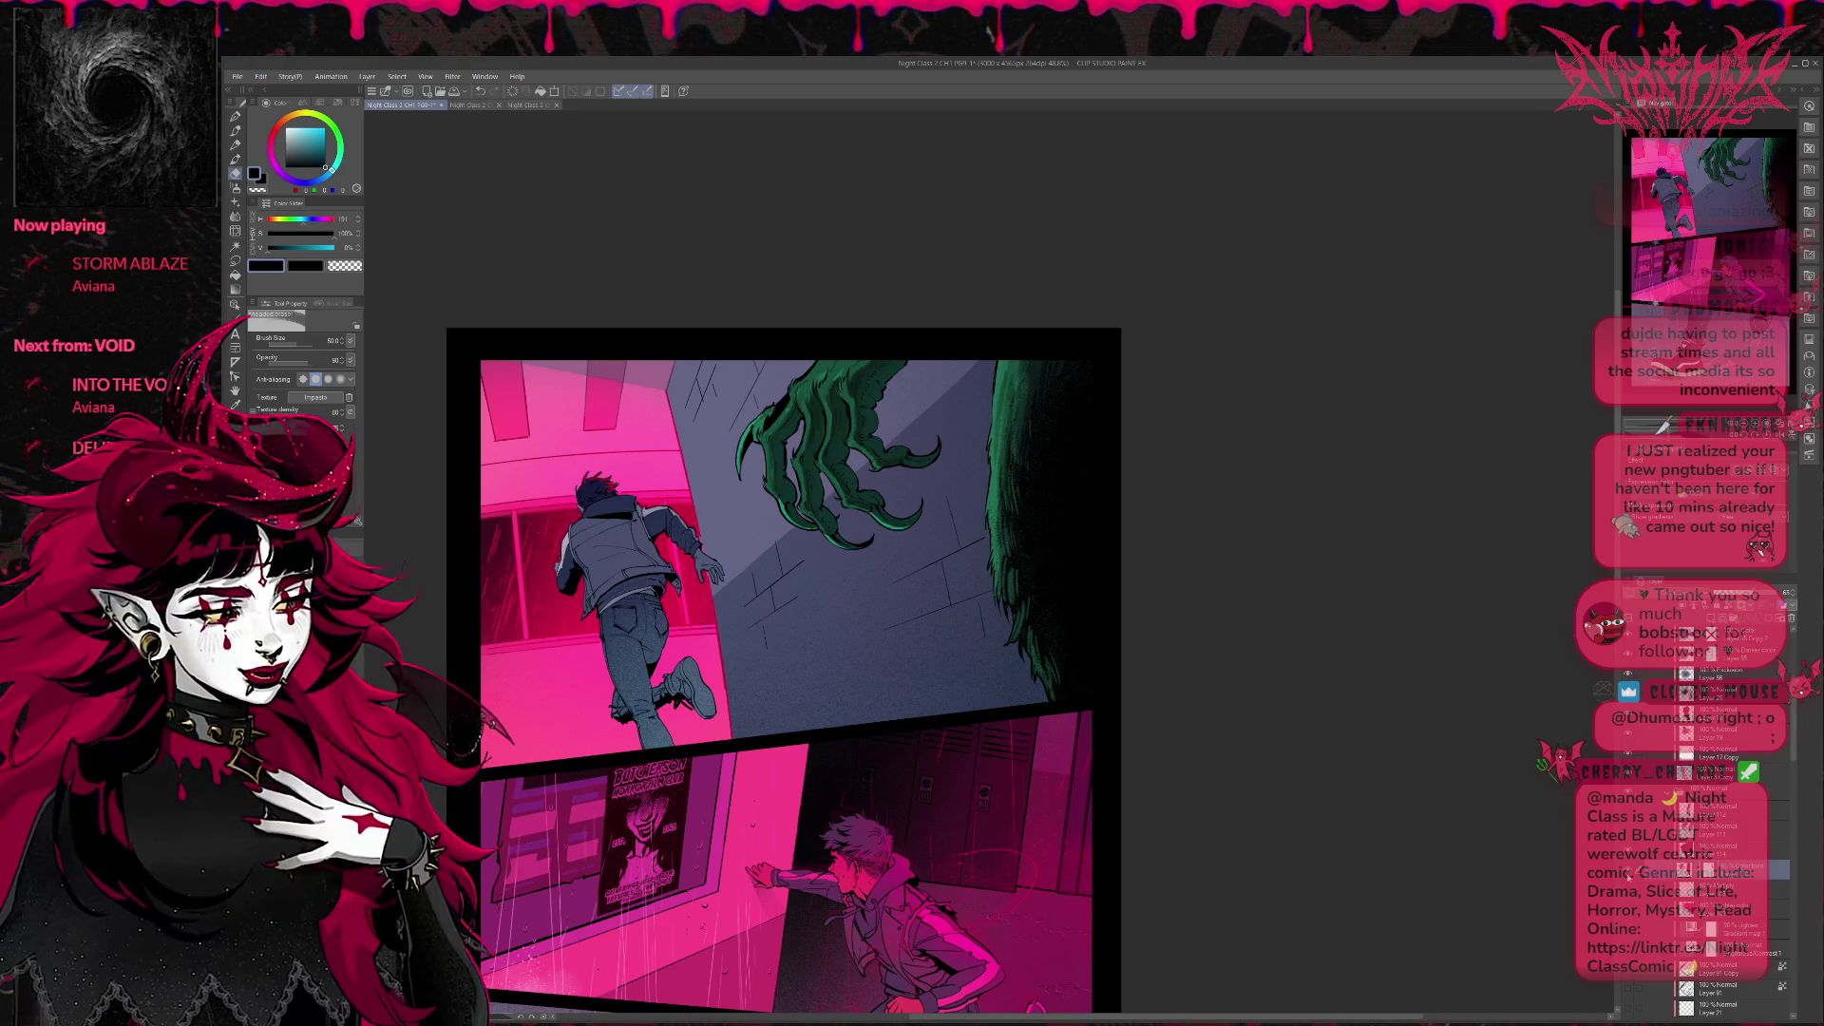
Compare the claw and fur with and without the dark shading by stepping back and forth.
key(ctrl+z)
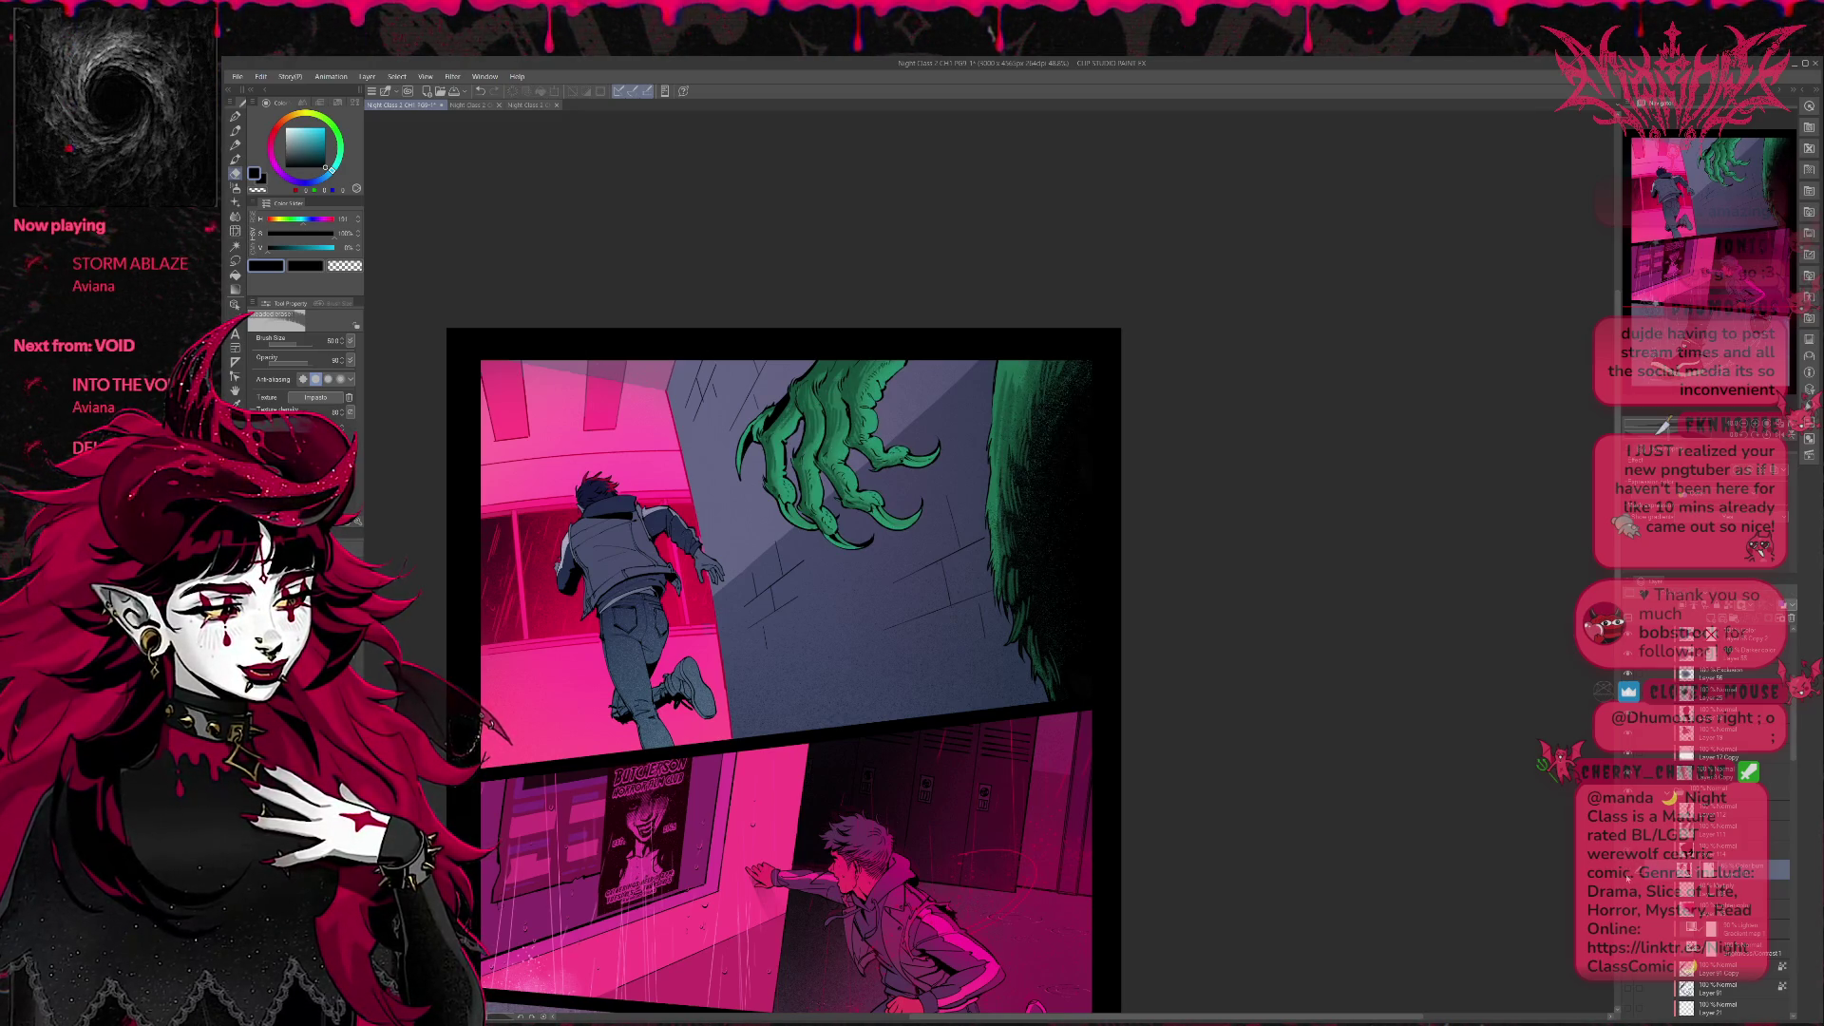
key(ctrl+y)
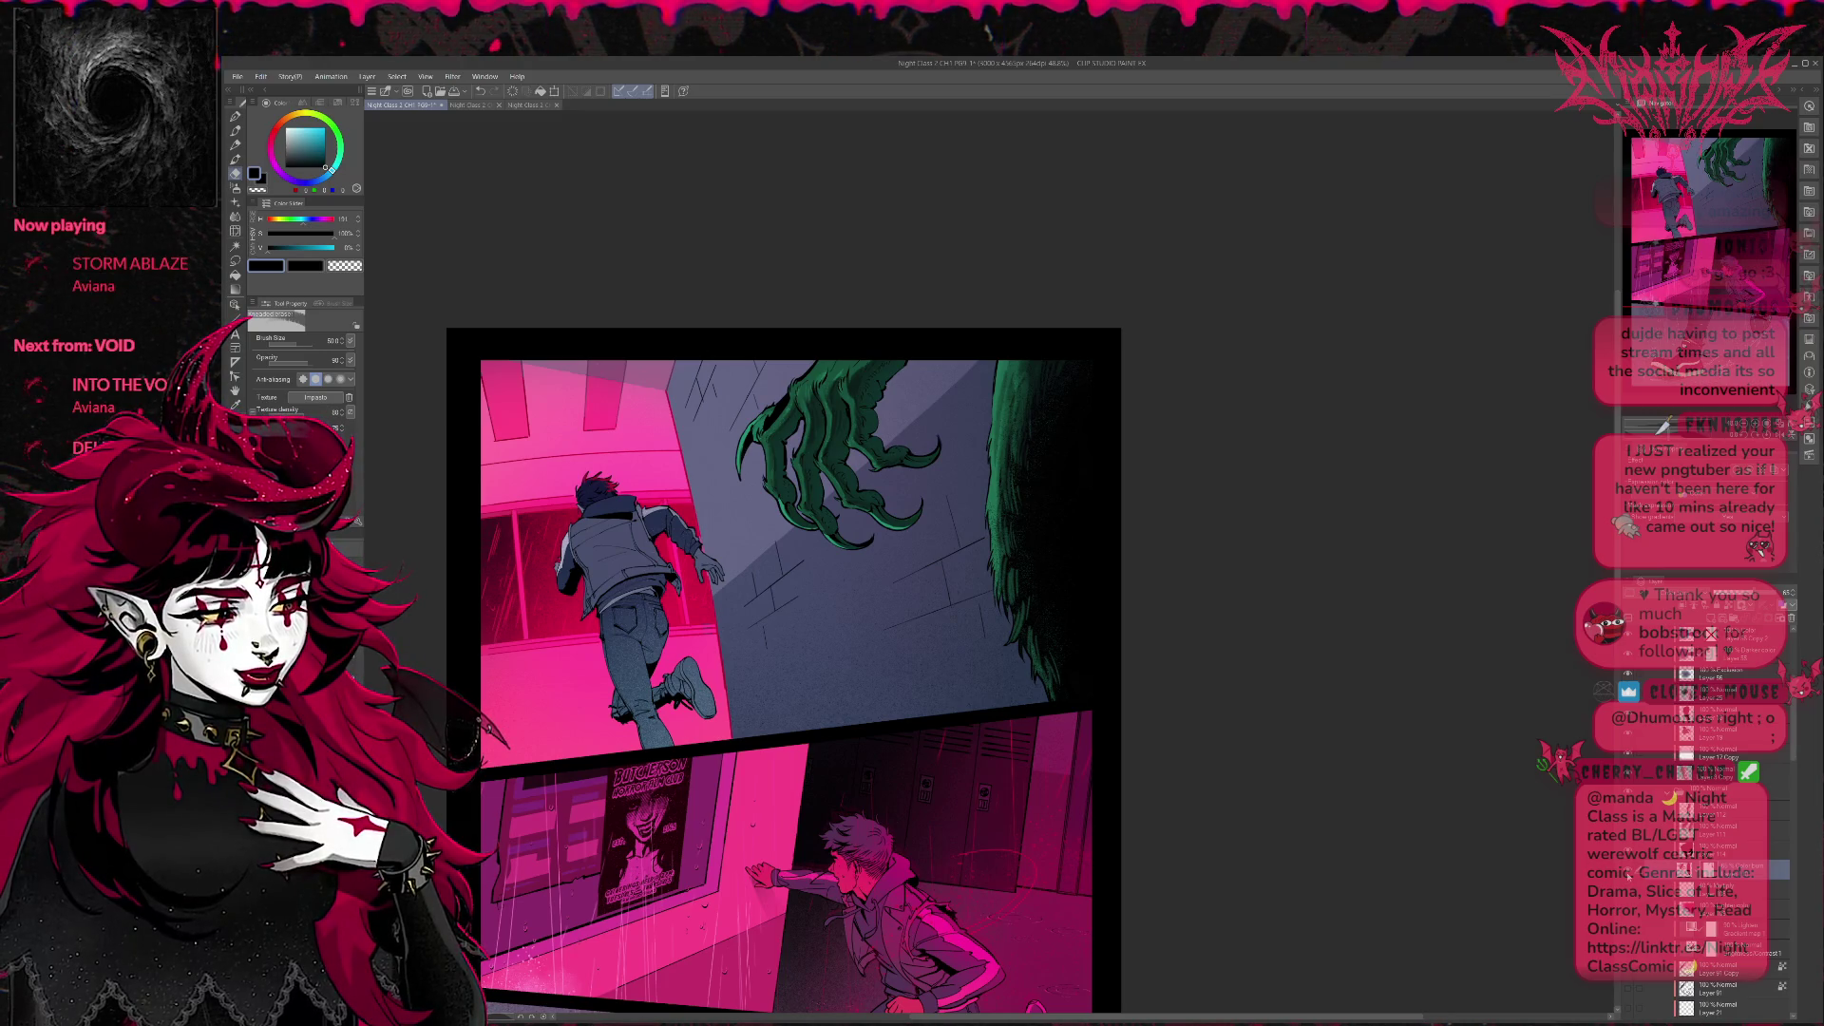
key(ctrl+z)
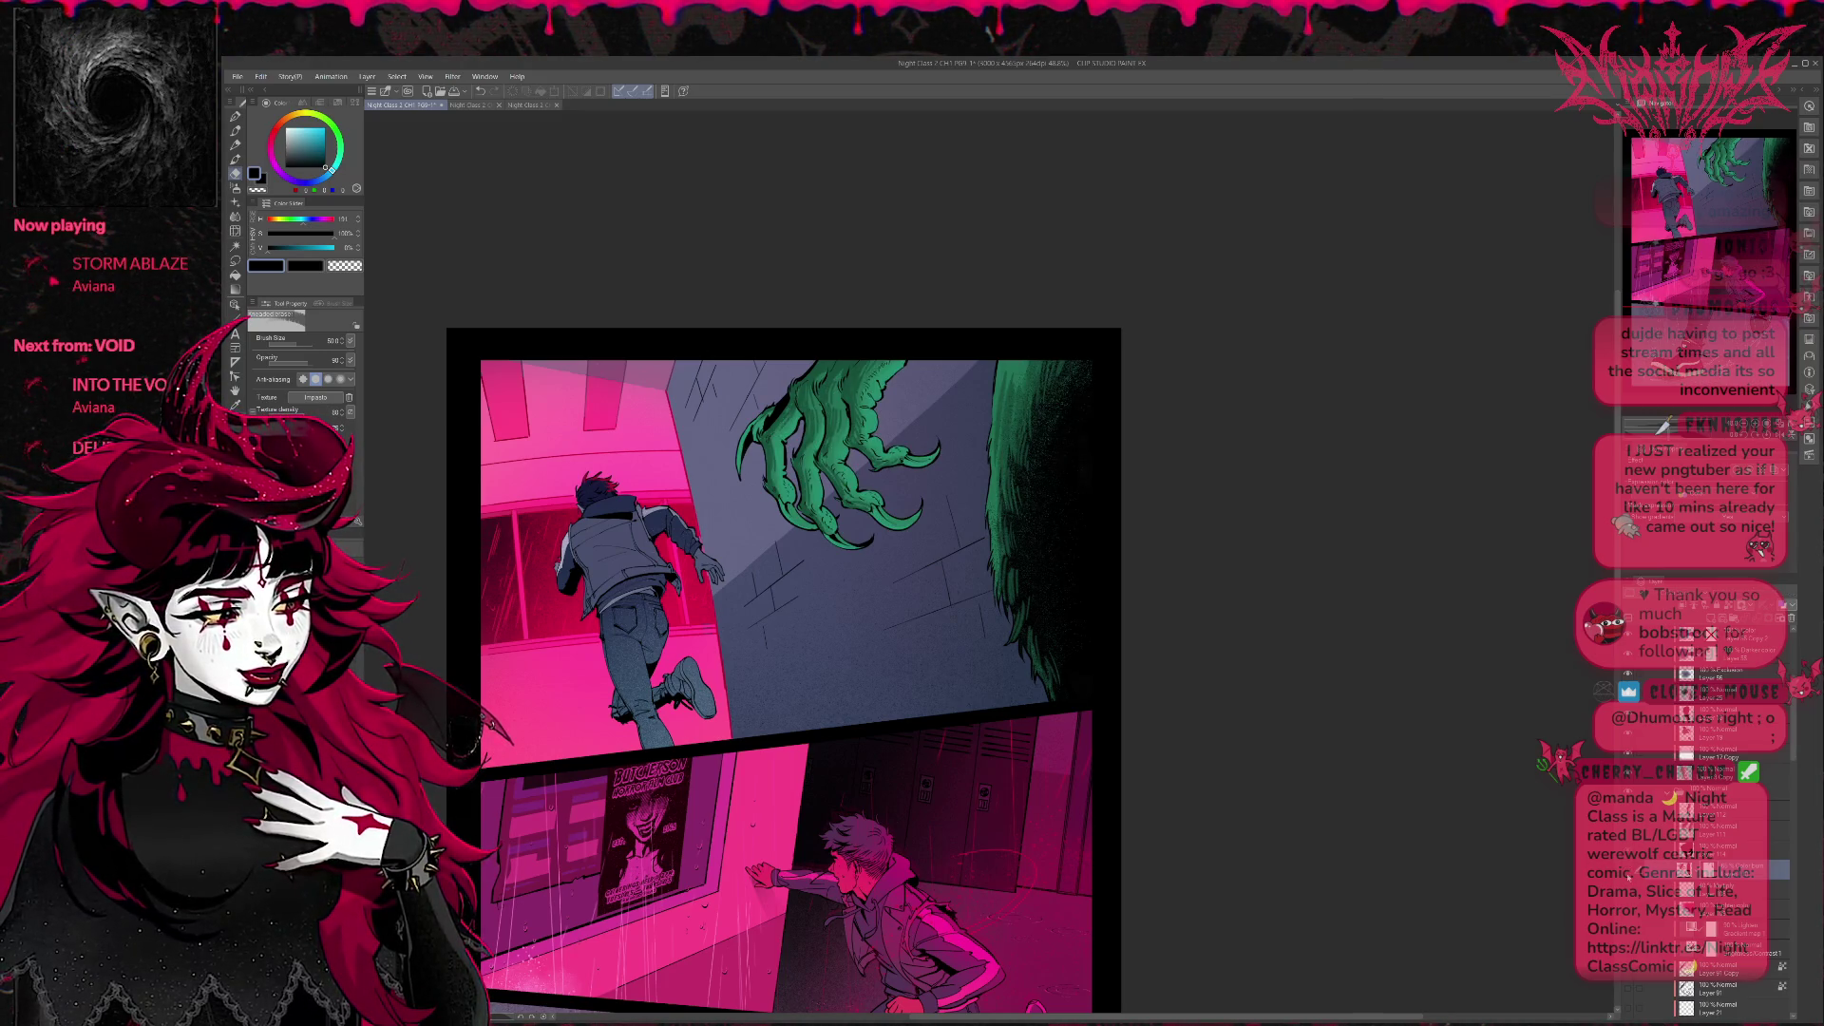
key(ctrl+y)
key(ctrl+z)
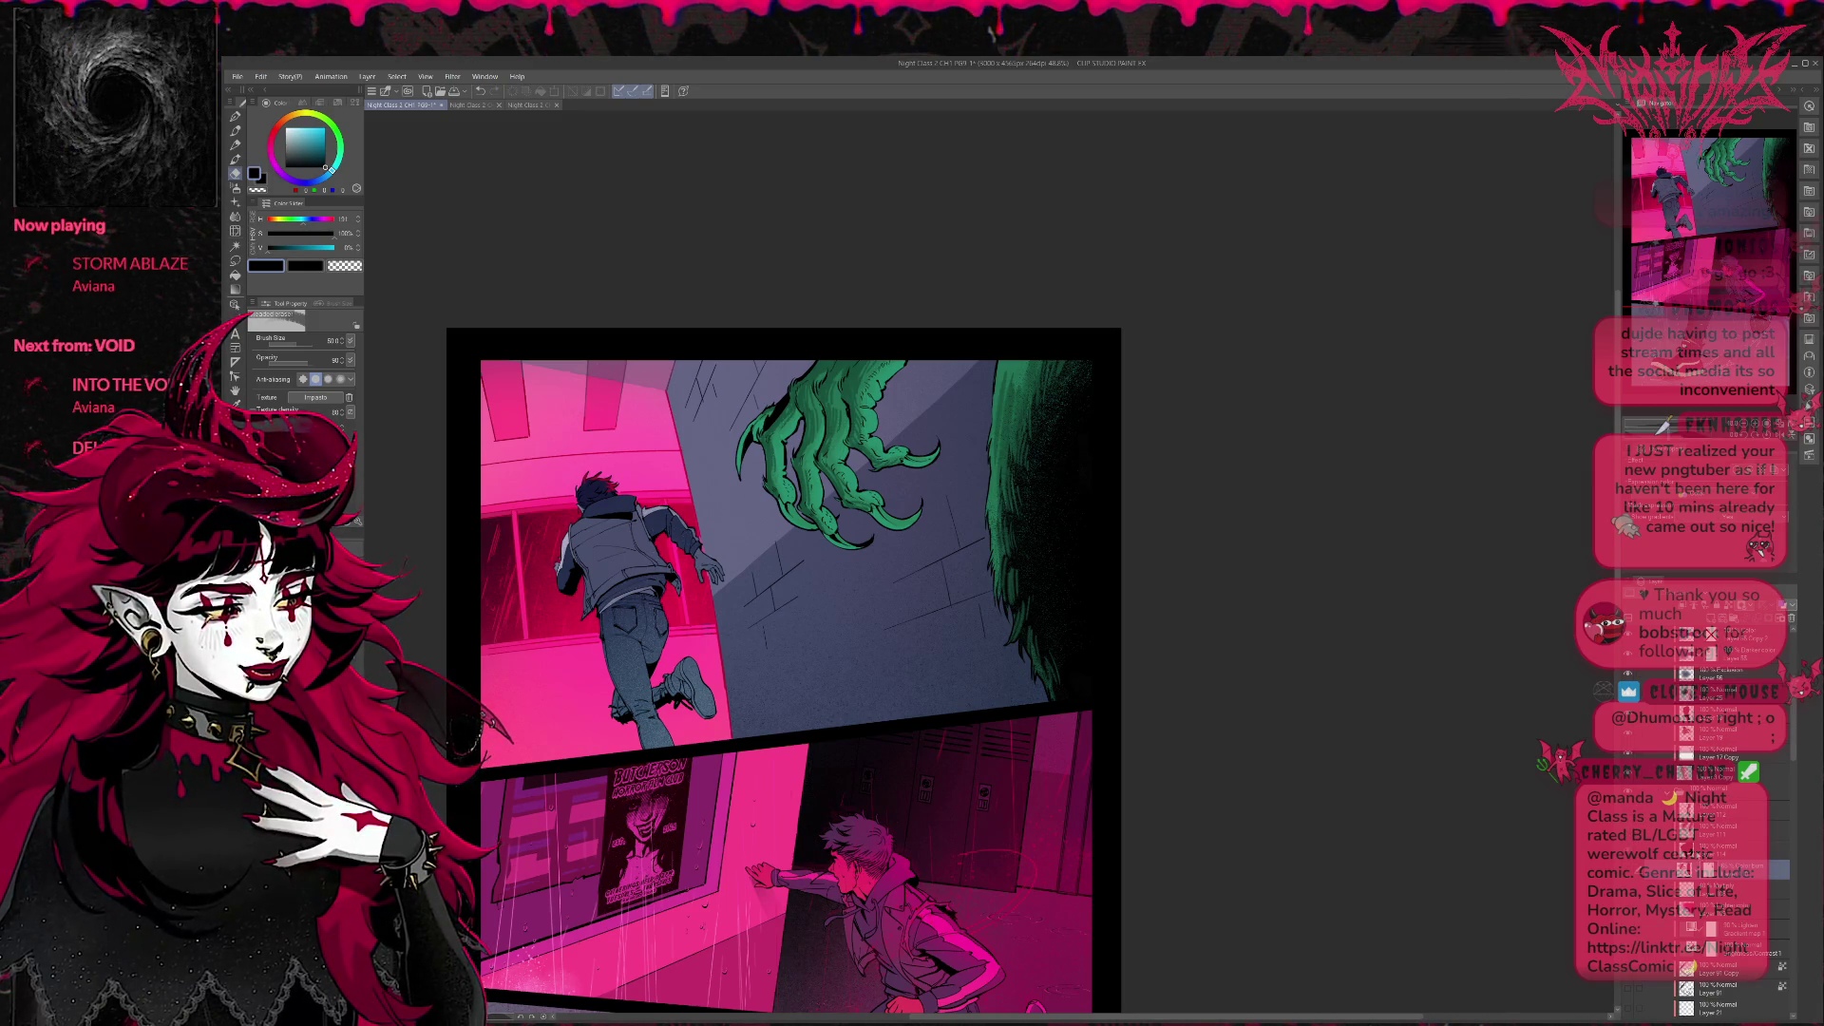
key(ctrl+z)
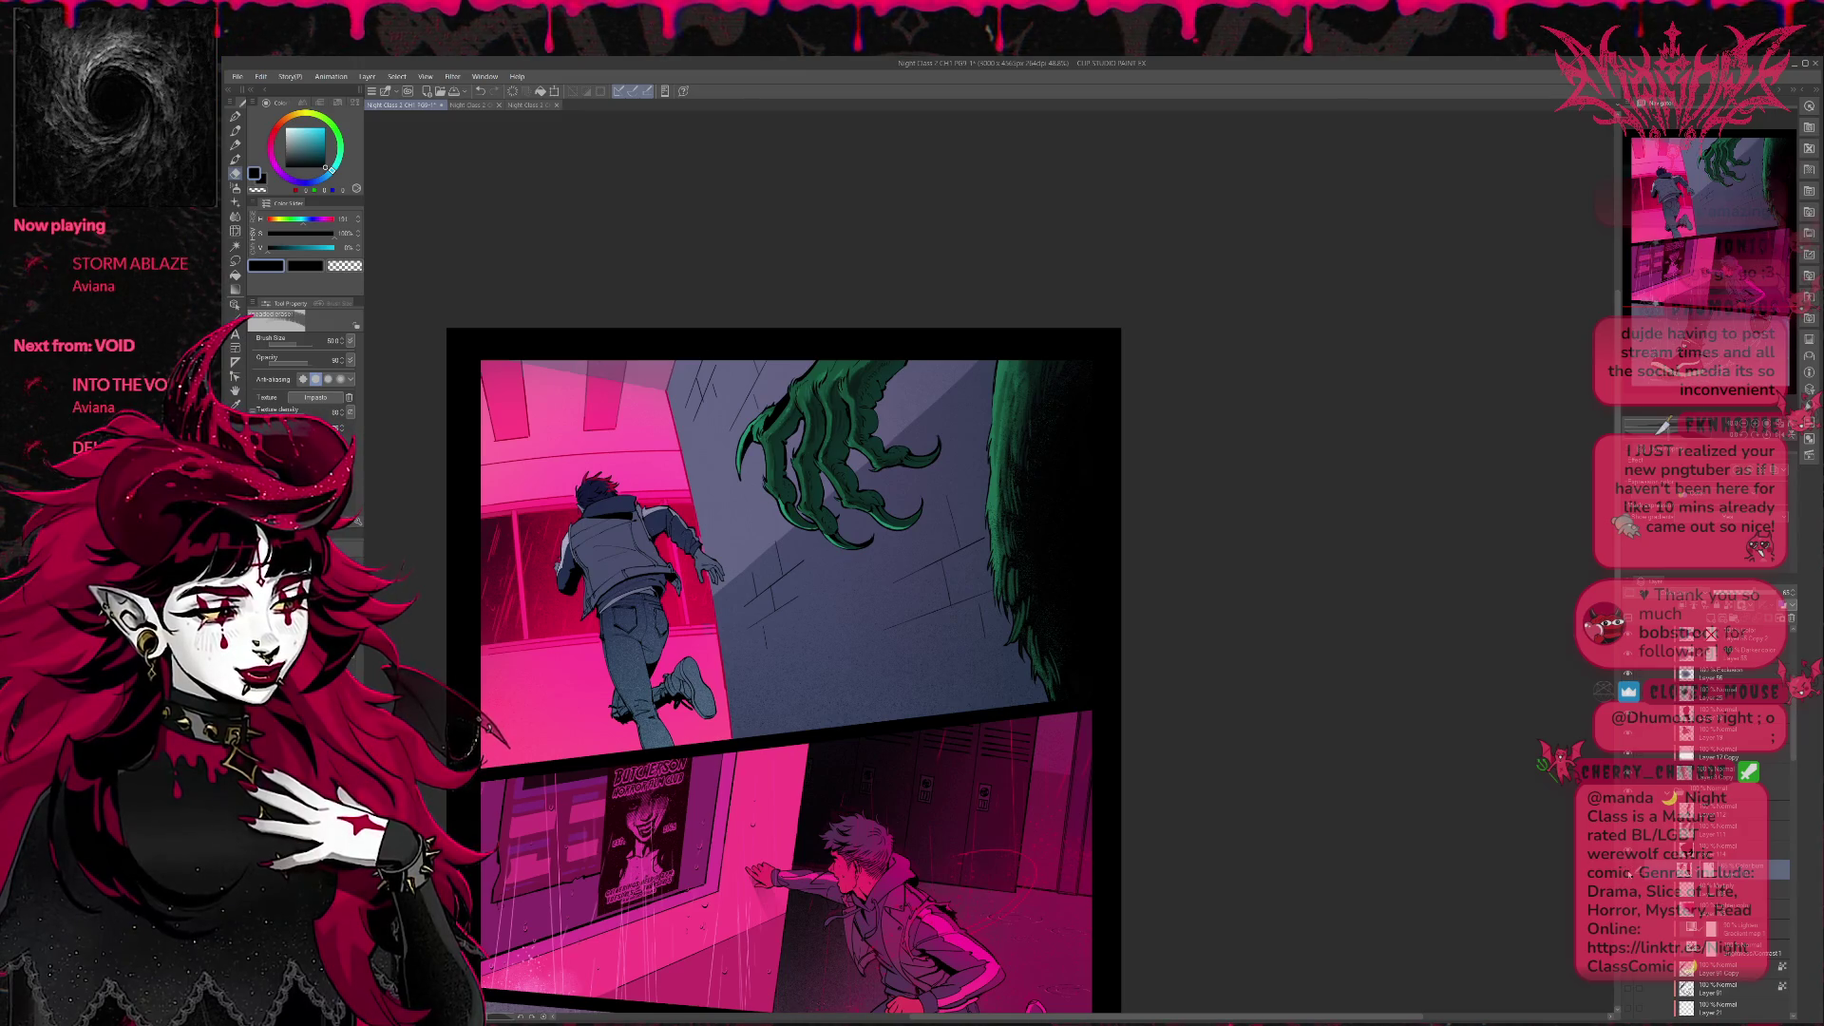
key(ctrl+z)
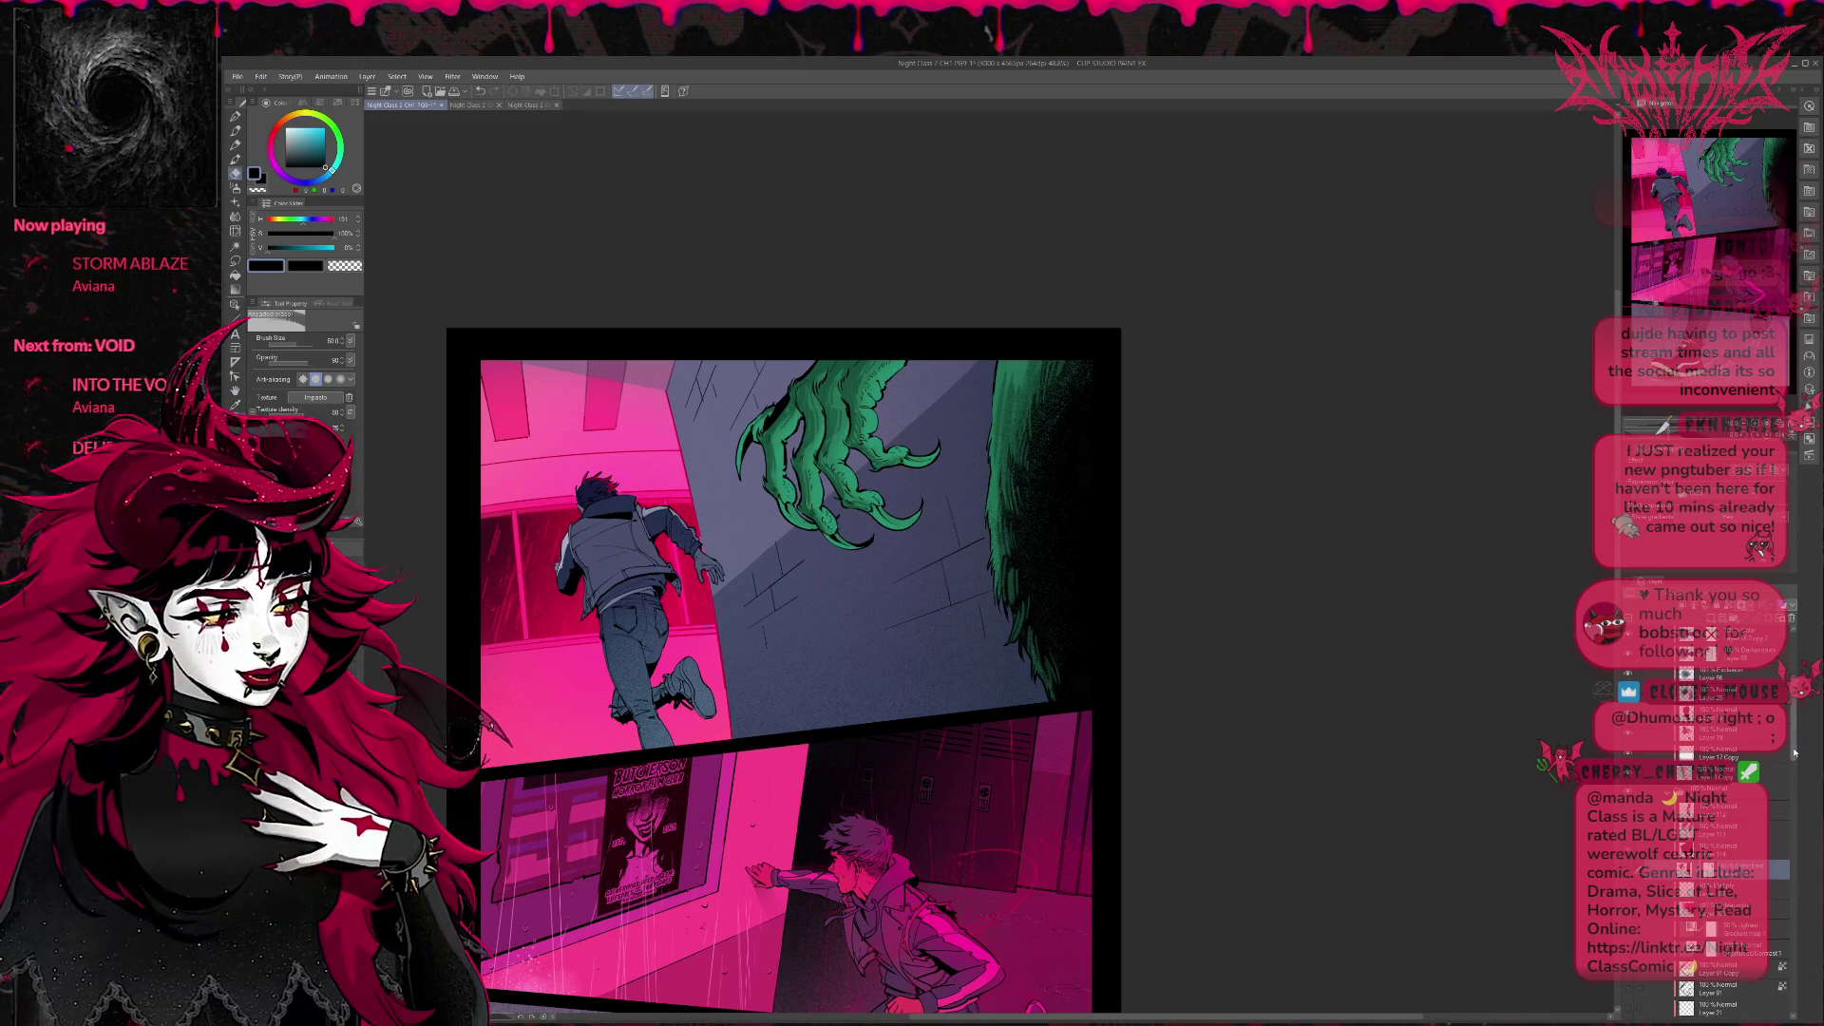
mouse_move(1794, 729)
mouse_down()
mouse_move(1793, 811)
mouse_move(1794, 756)
mouse_up()
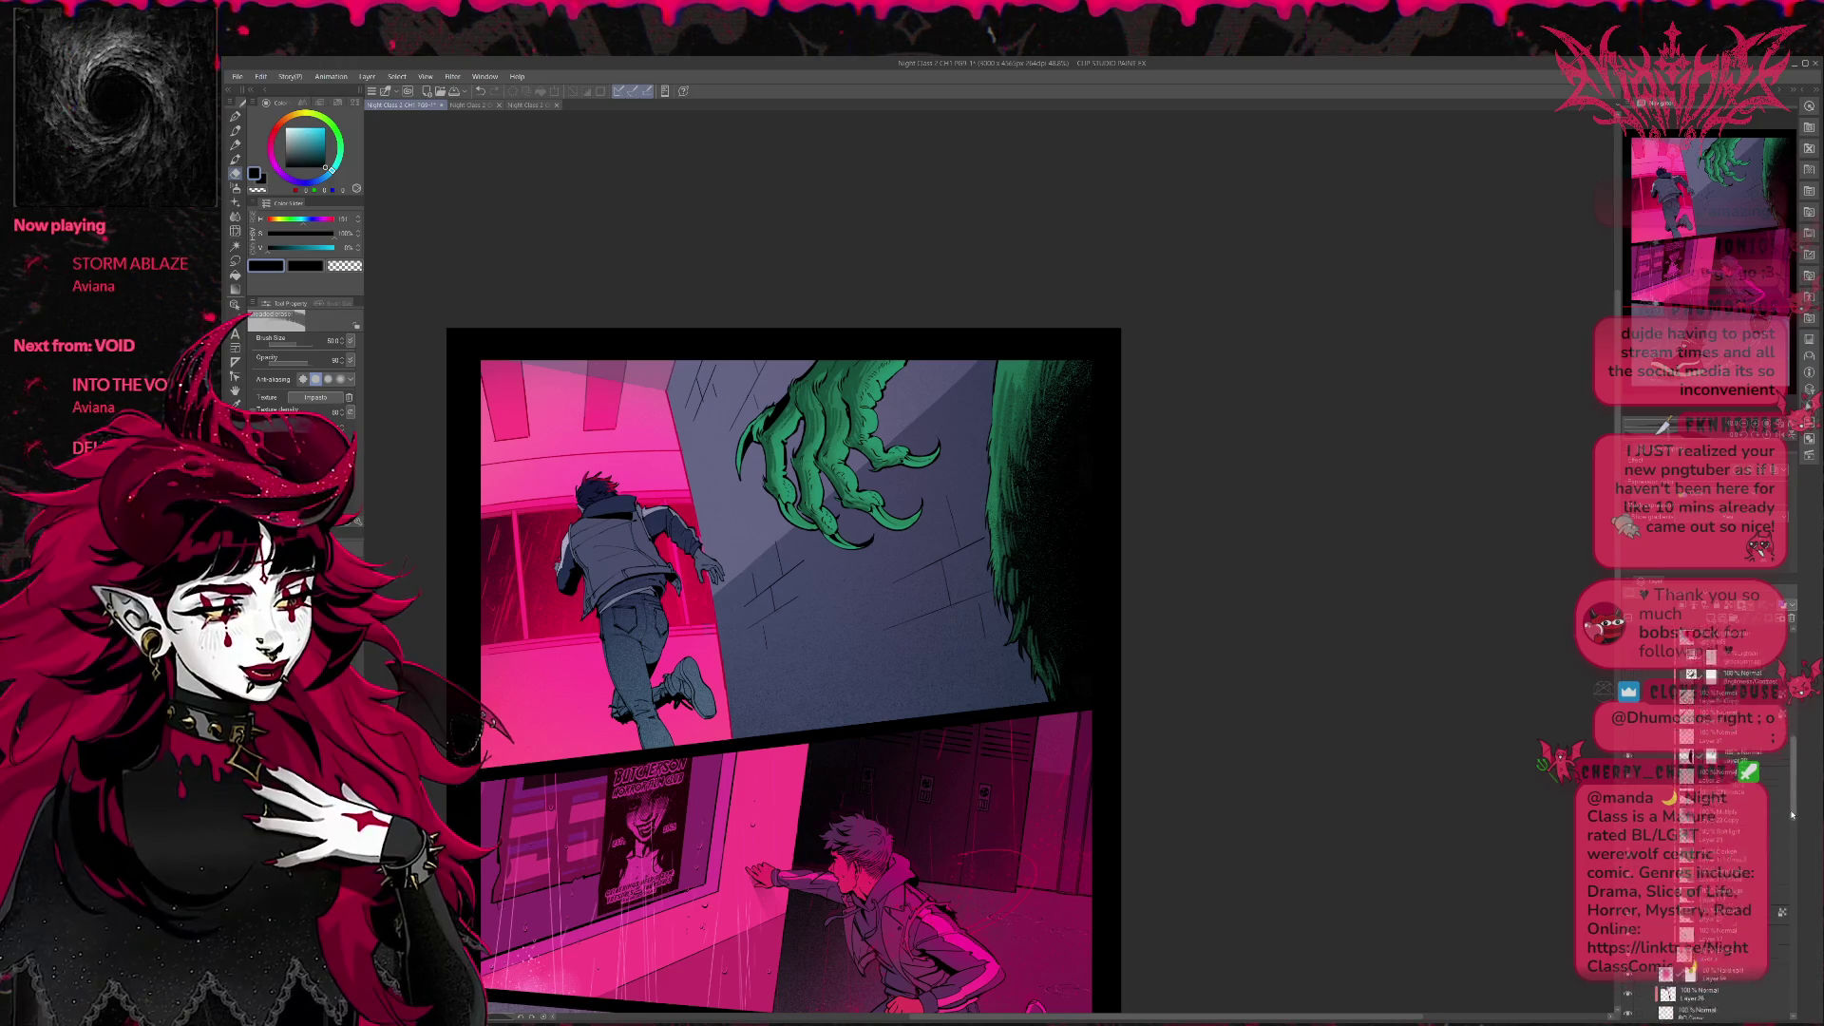
key(ctrl+y)
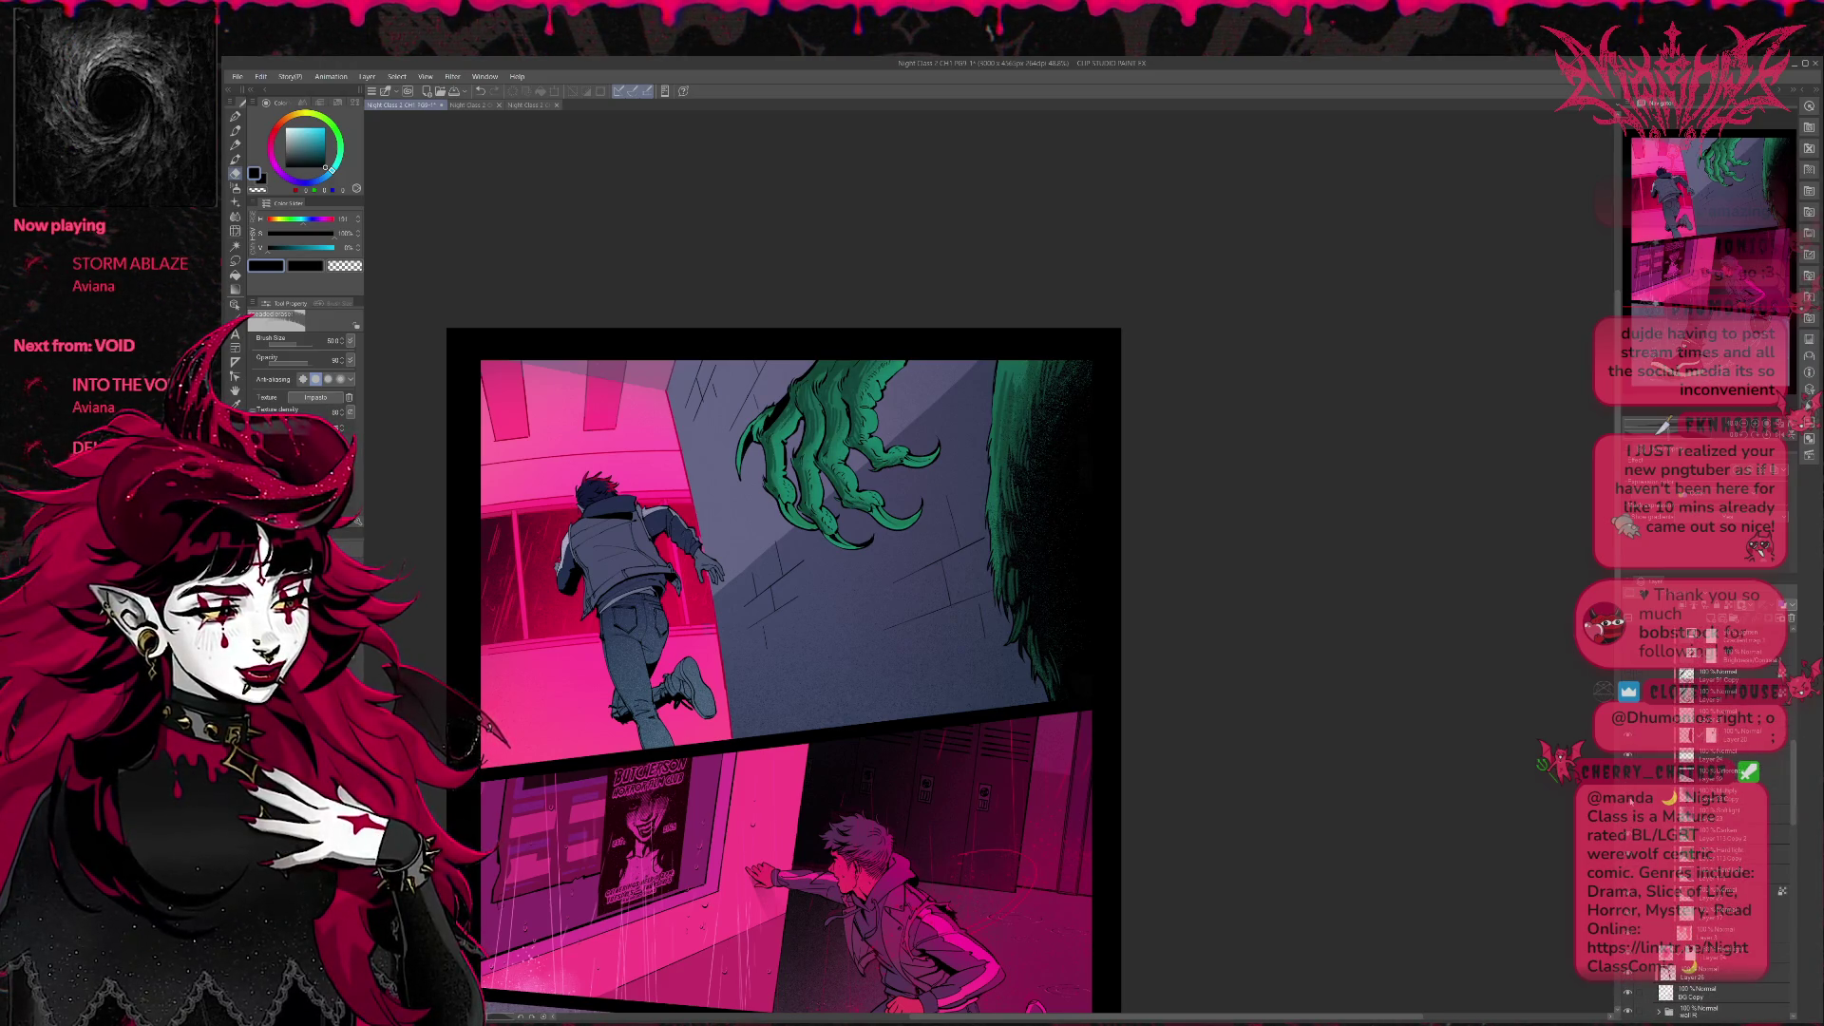
key(ctrl+z)
key(ctrl+y)
Step the claw and fur back through tan and white versions to flat untextured fill.
click(1716, 797)
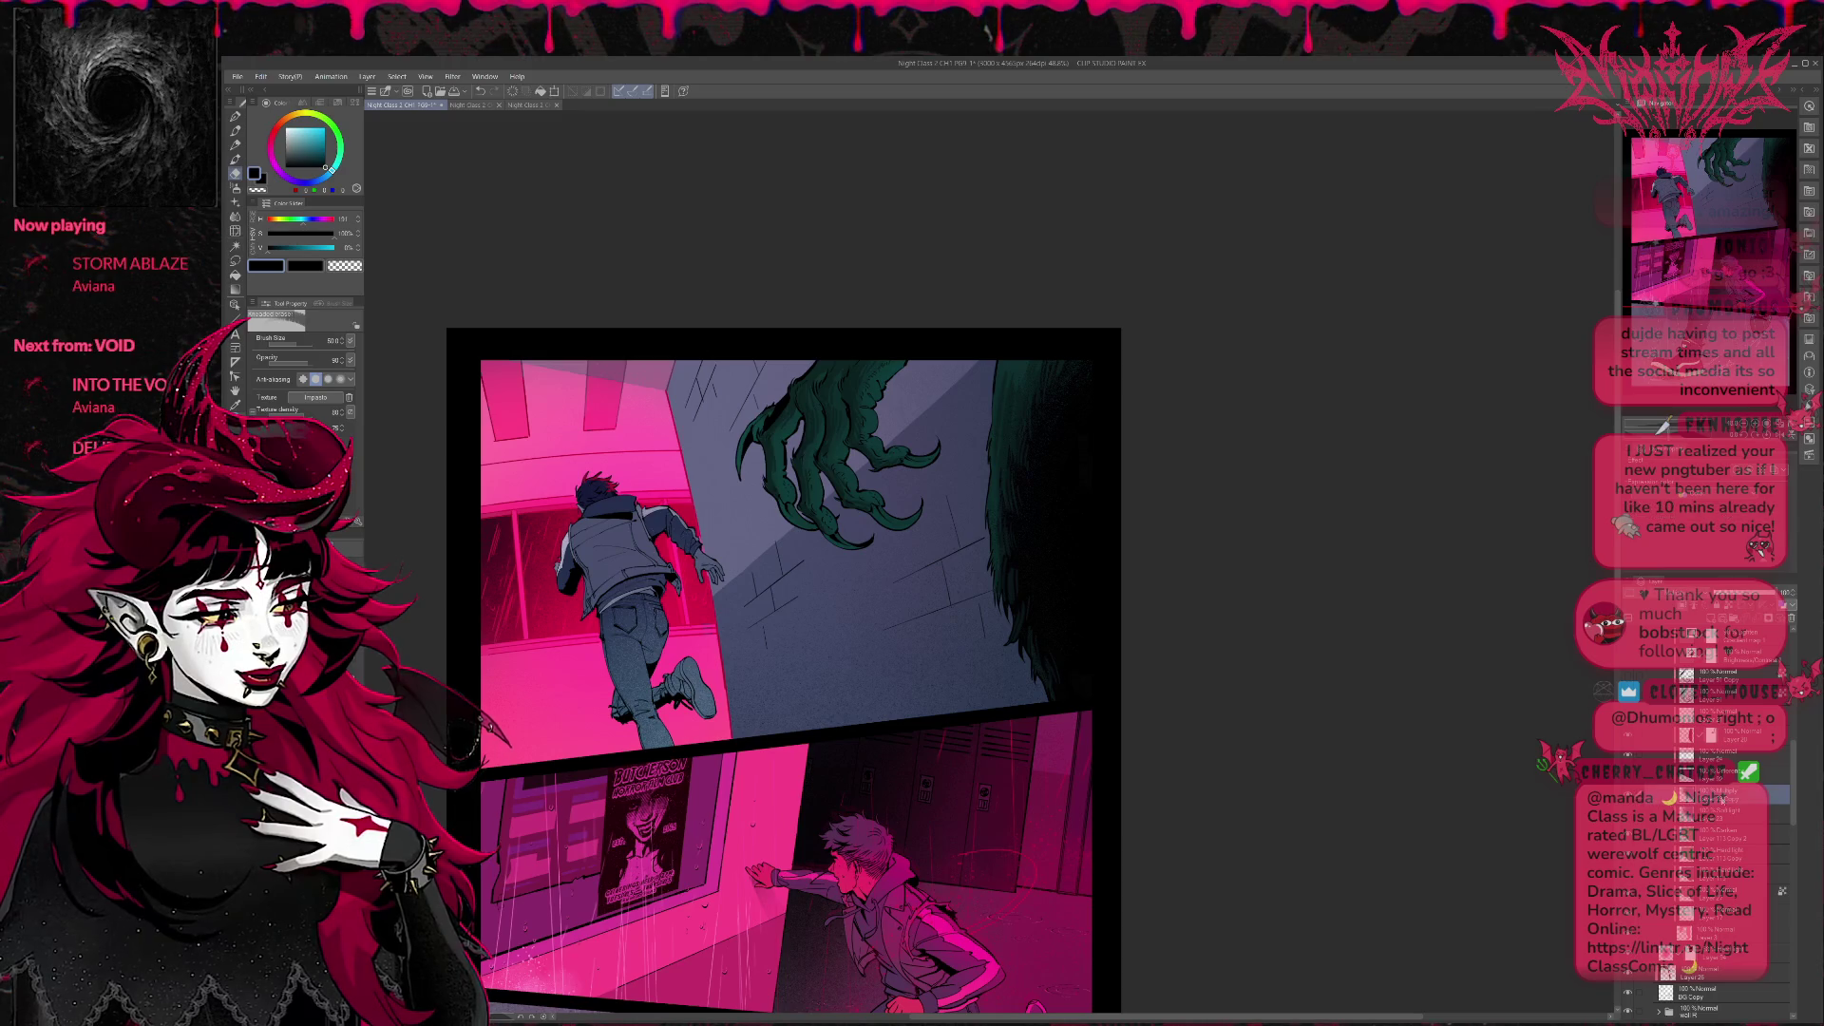
key(ctrl+z)
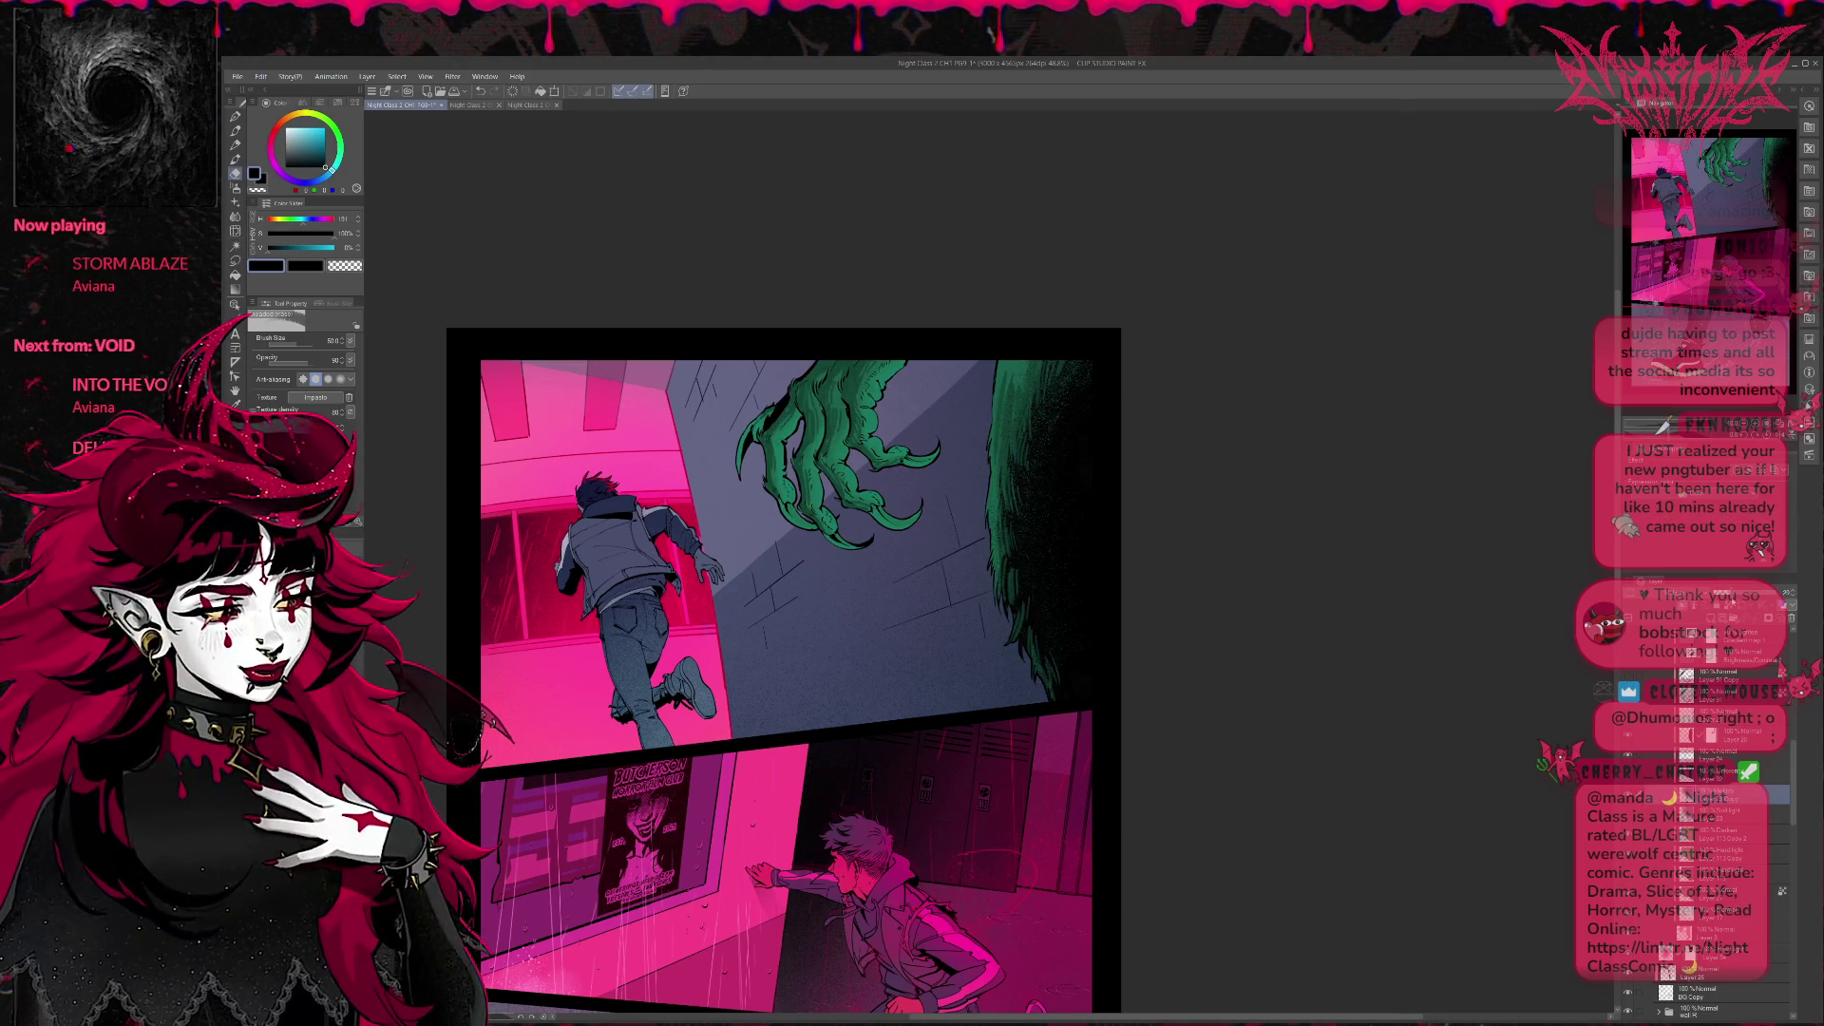
key(ctrl+y)
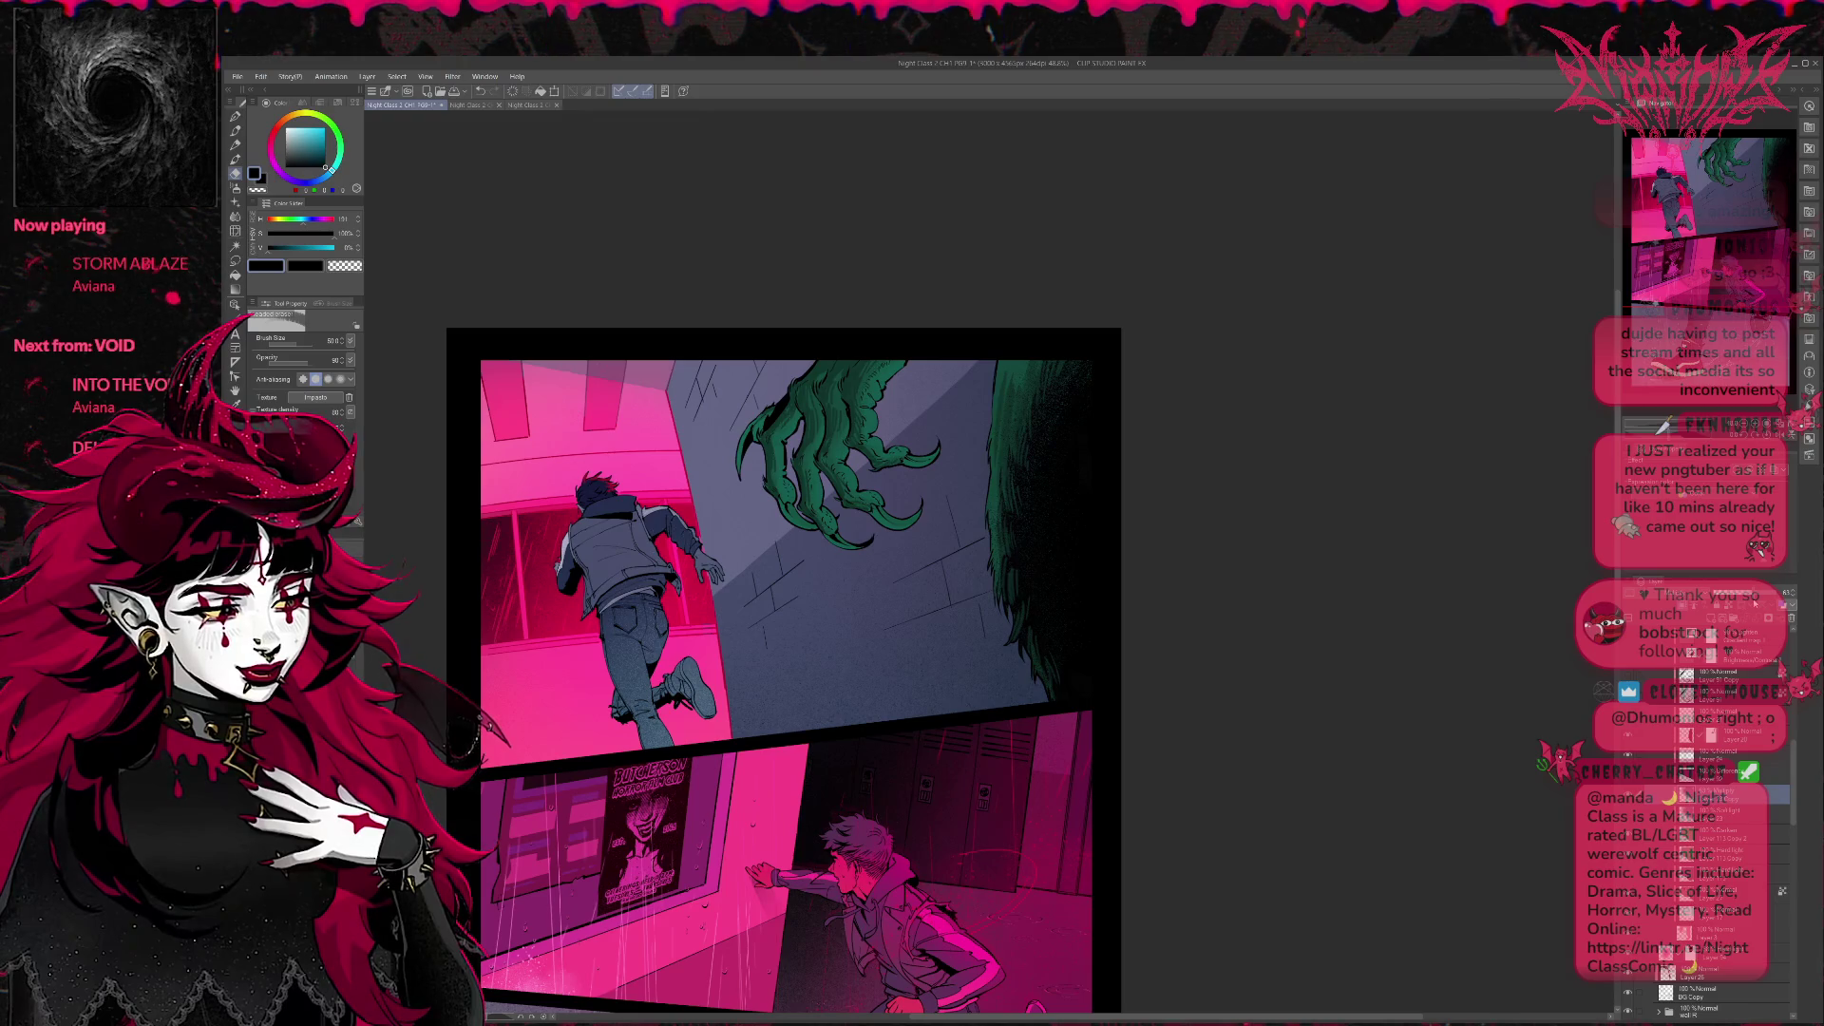
key(ctrl+y)
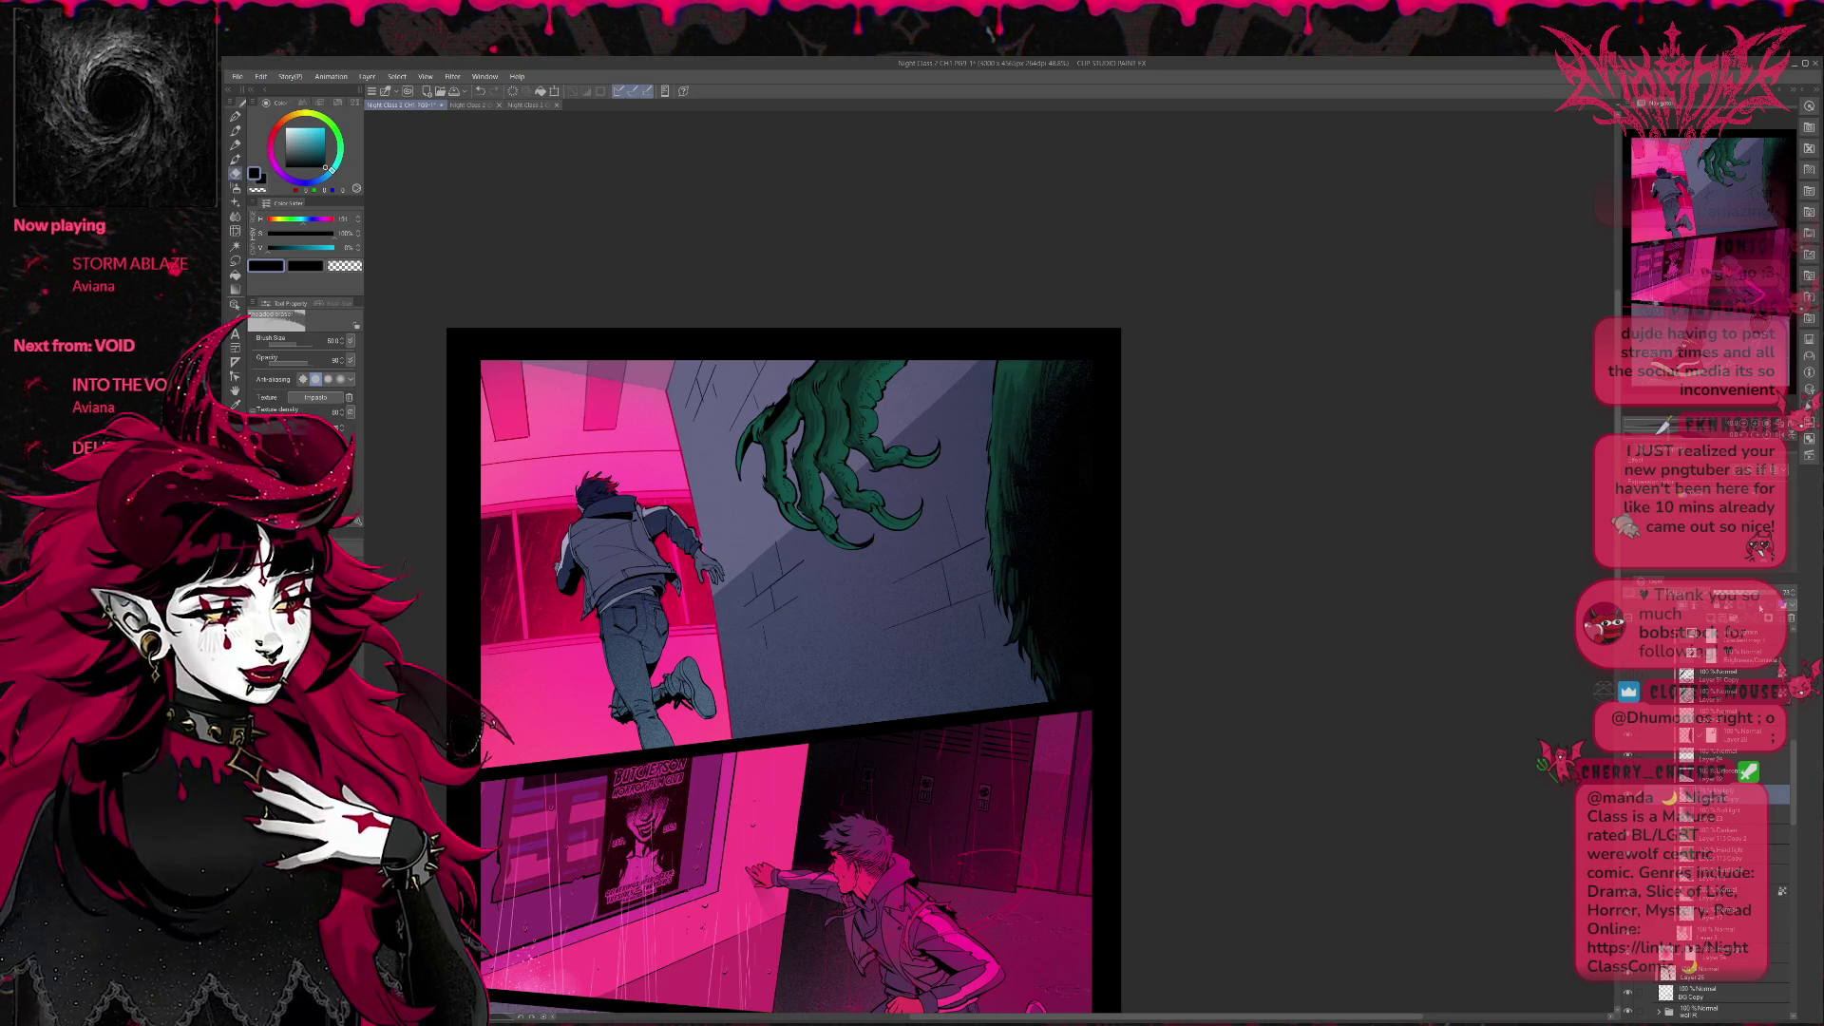
key(ctrl+z)
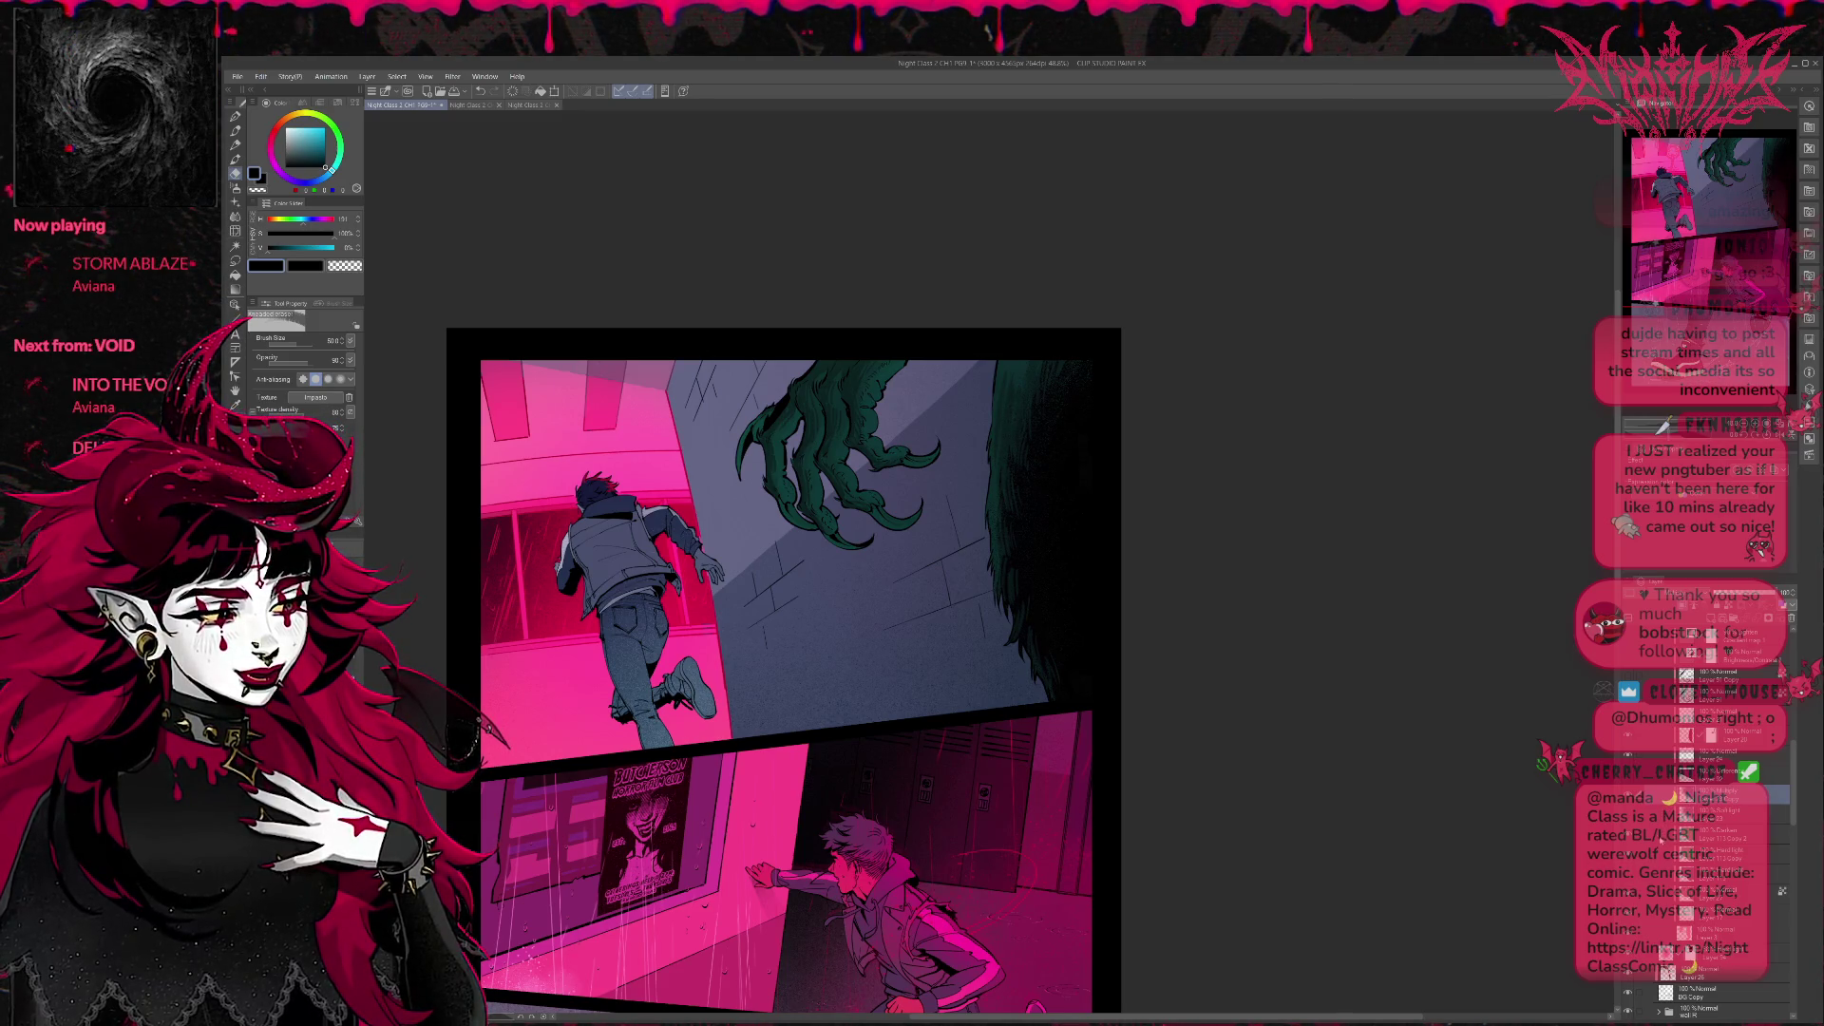
key(ctrl+z)
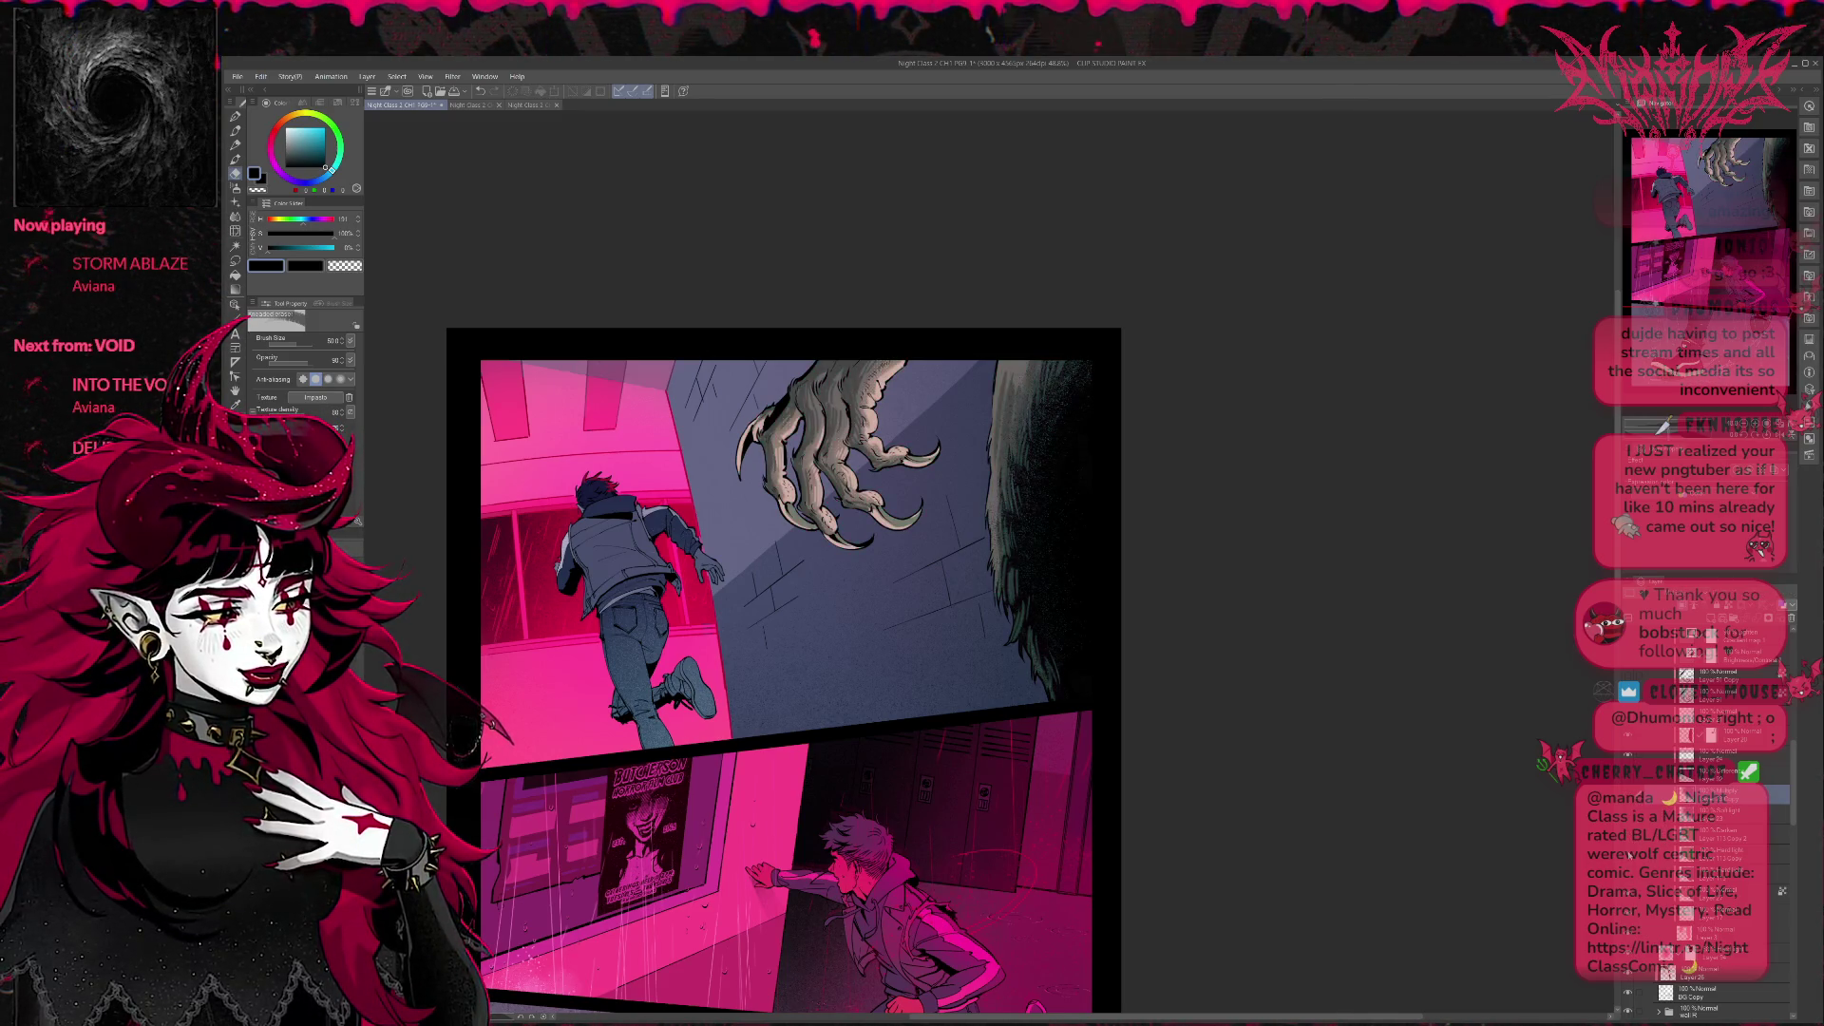
key(ctrl+z)
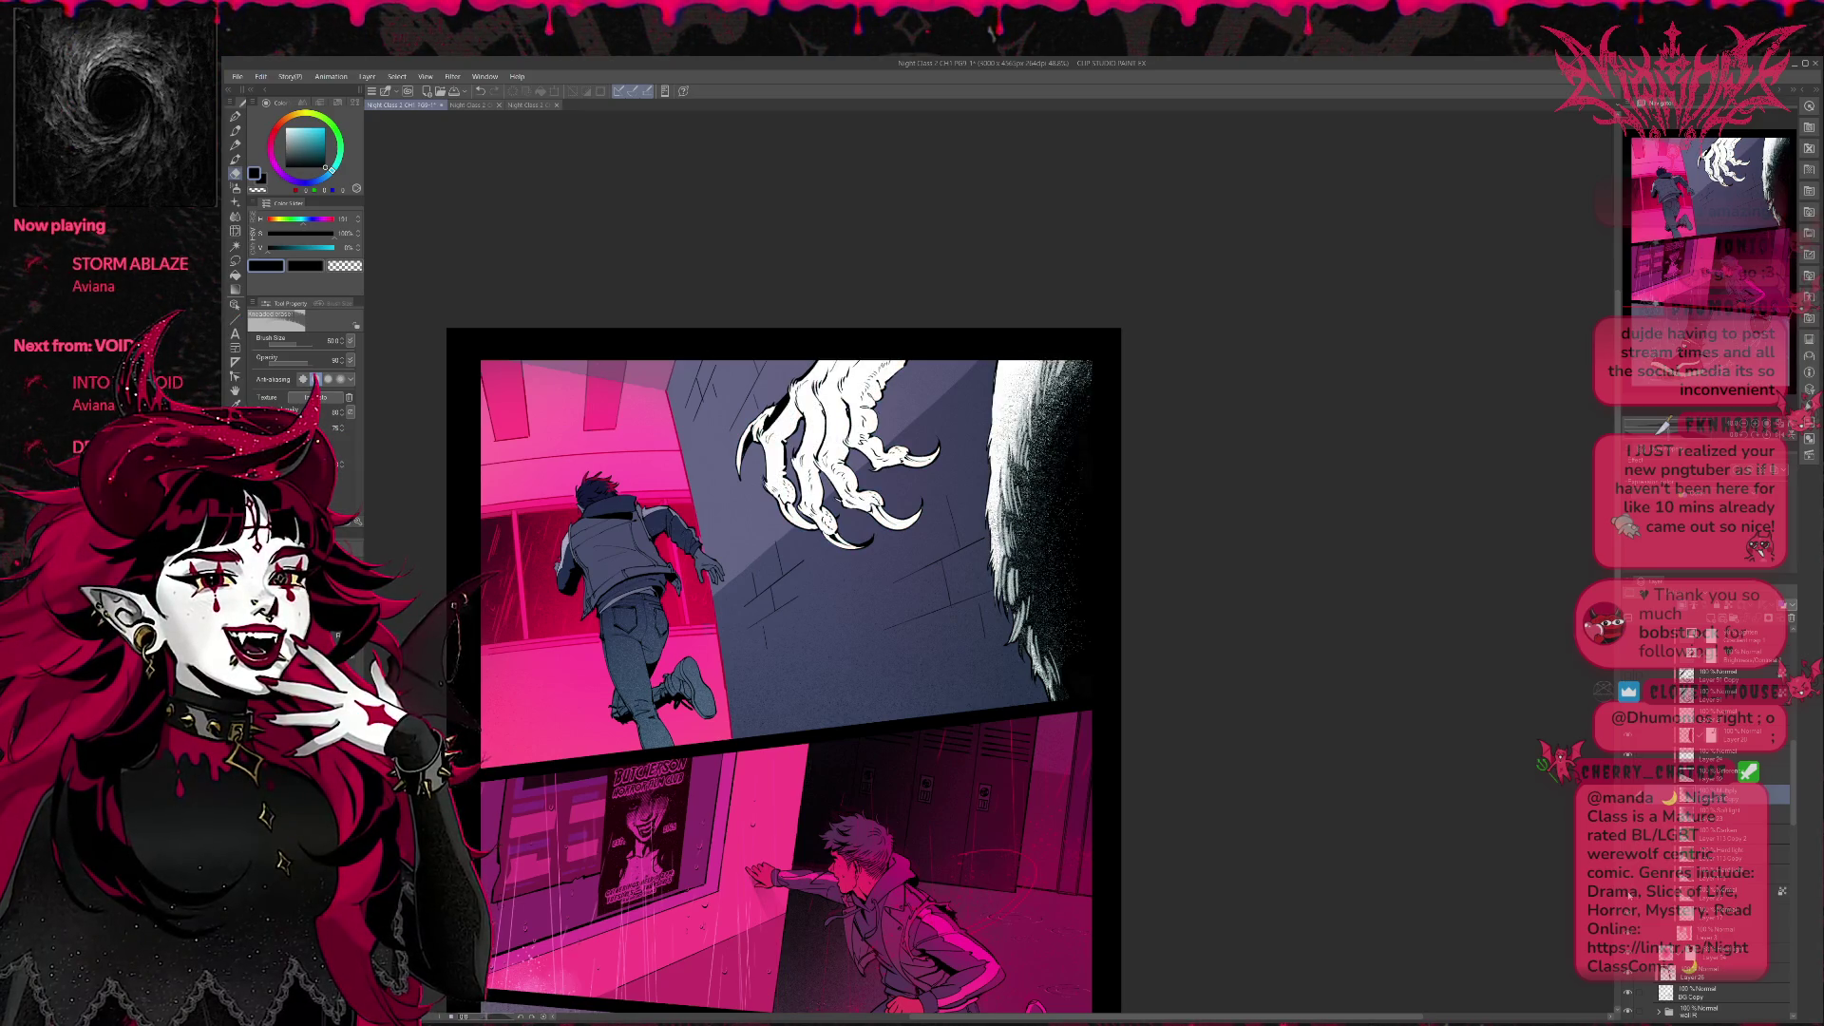
key(ctrl+z)
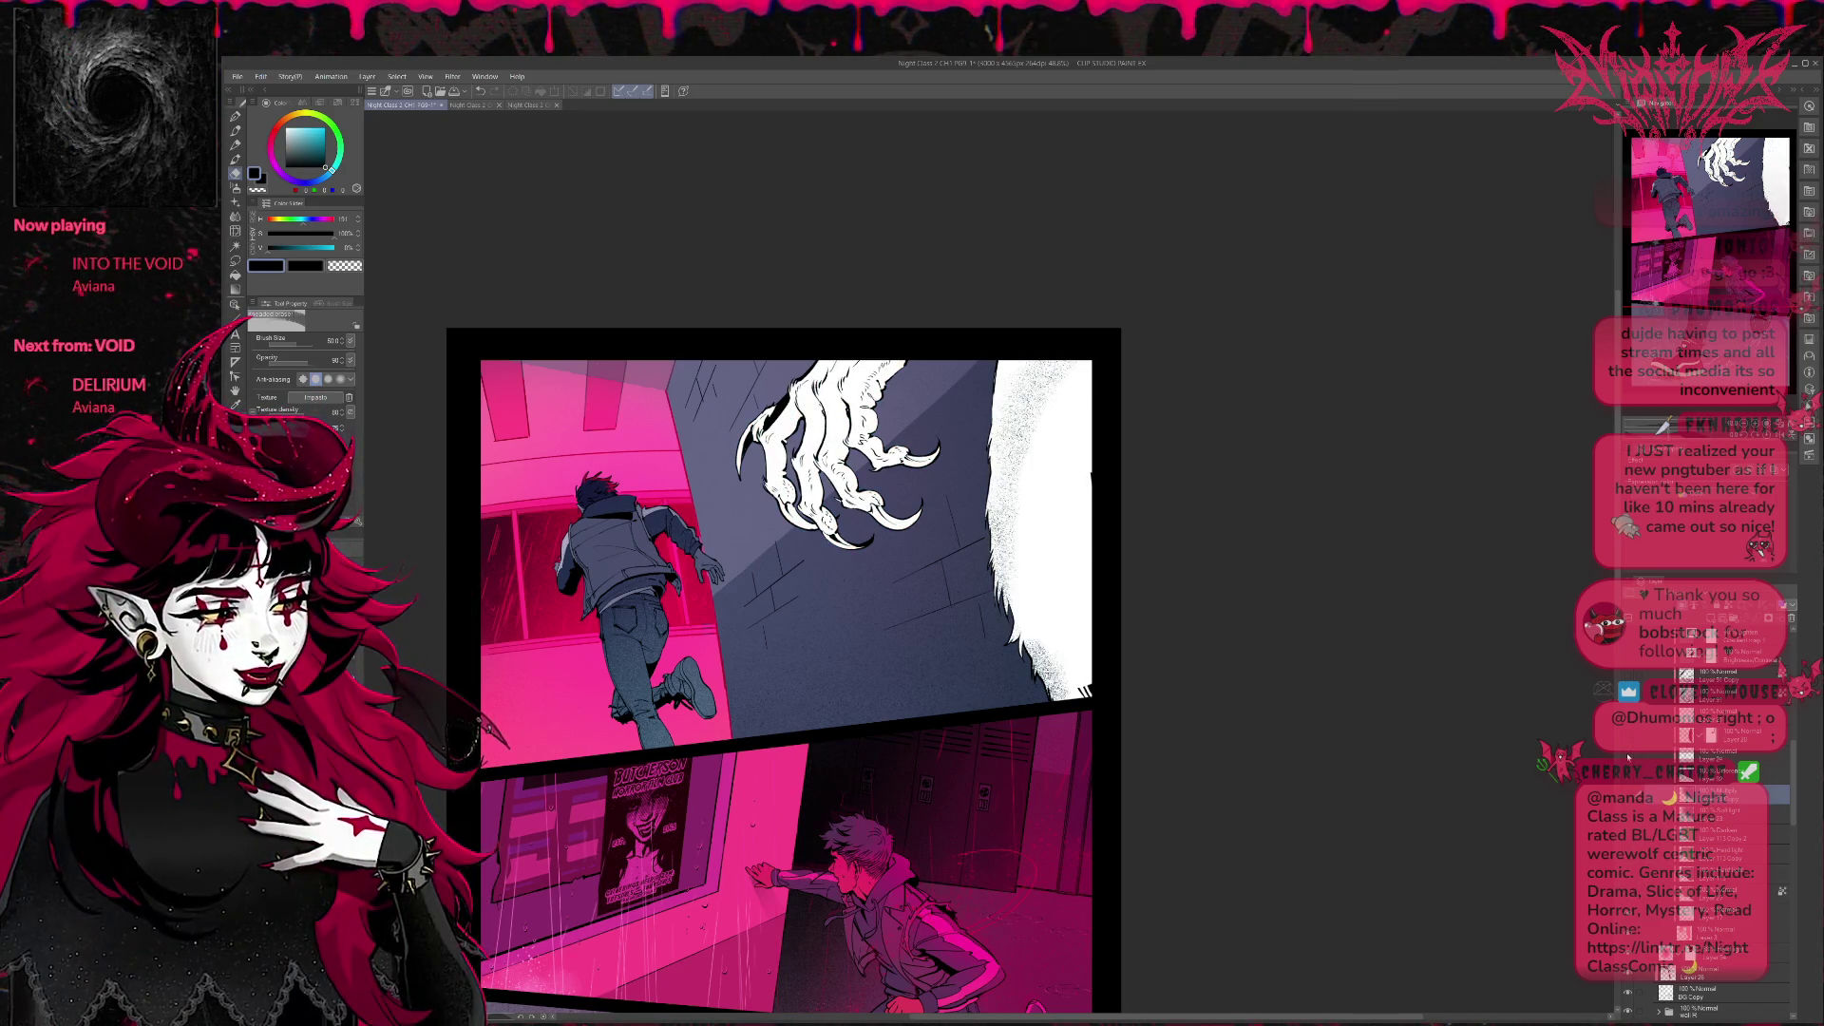
key(ctrl+z)
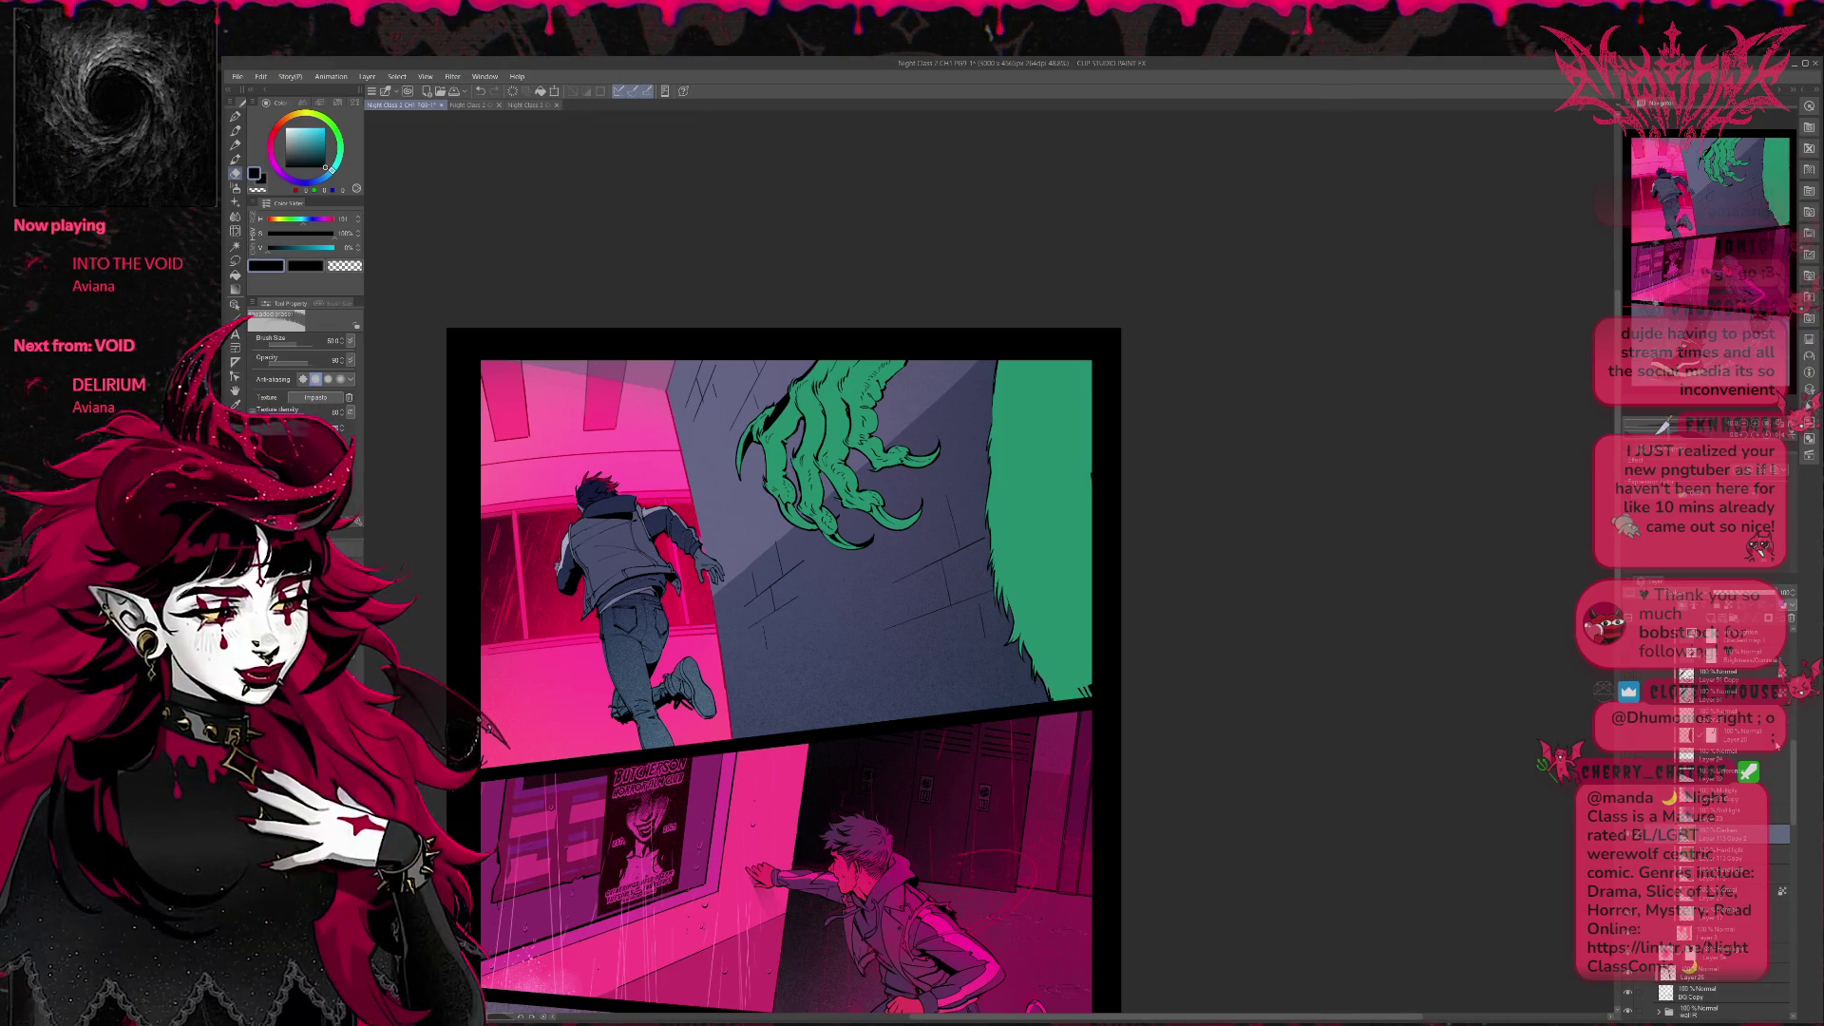
scroll(1784, 768, down, 2)
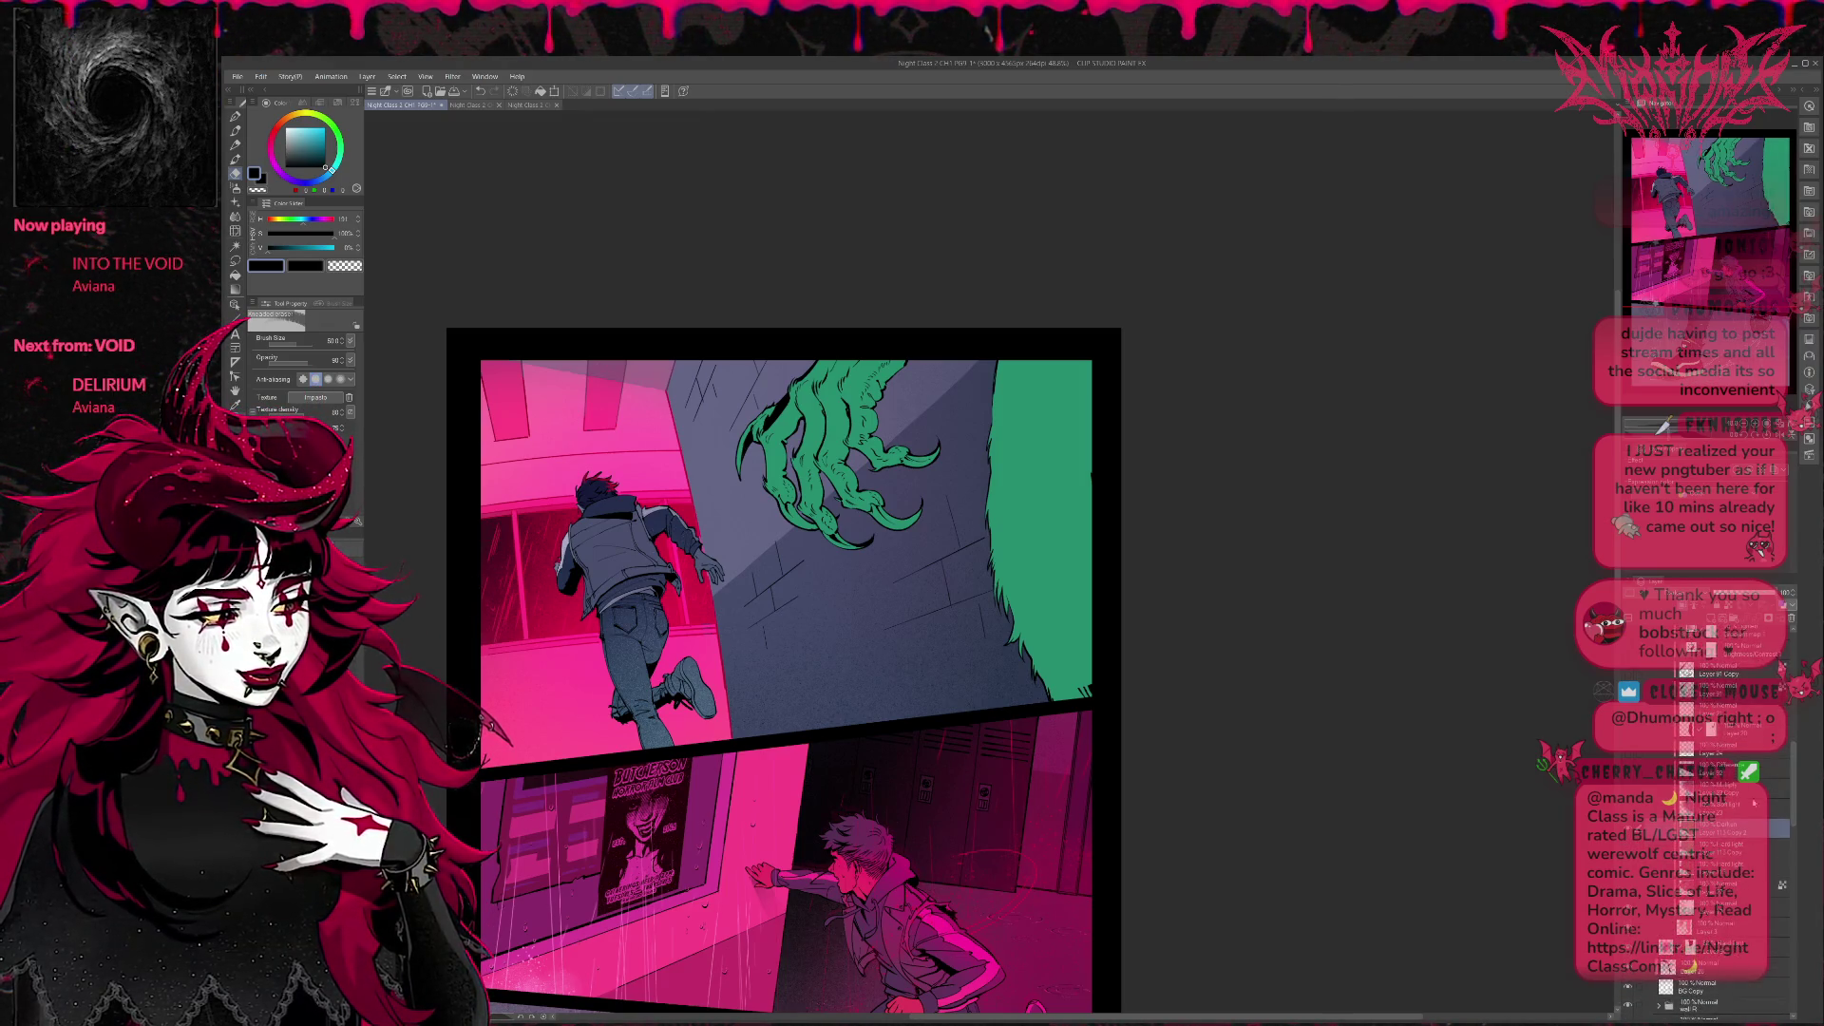
Select Layer 3, sample the fur green, make white the drawing colour and pick a textured brush.
click(1711, 929)
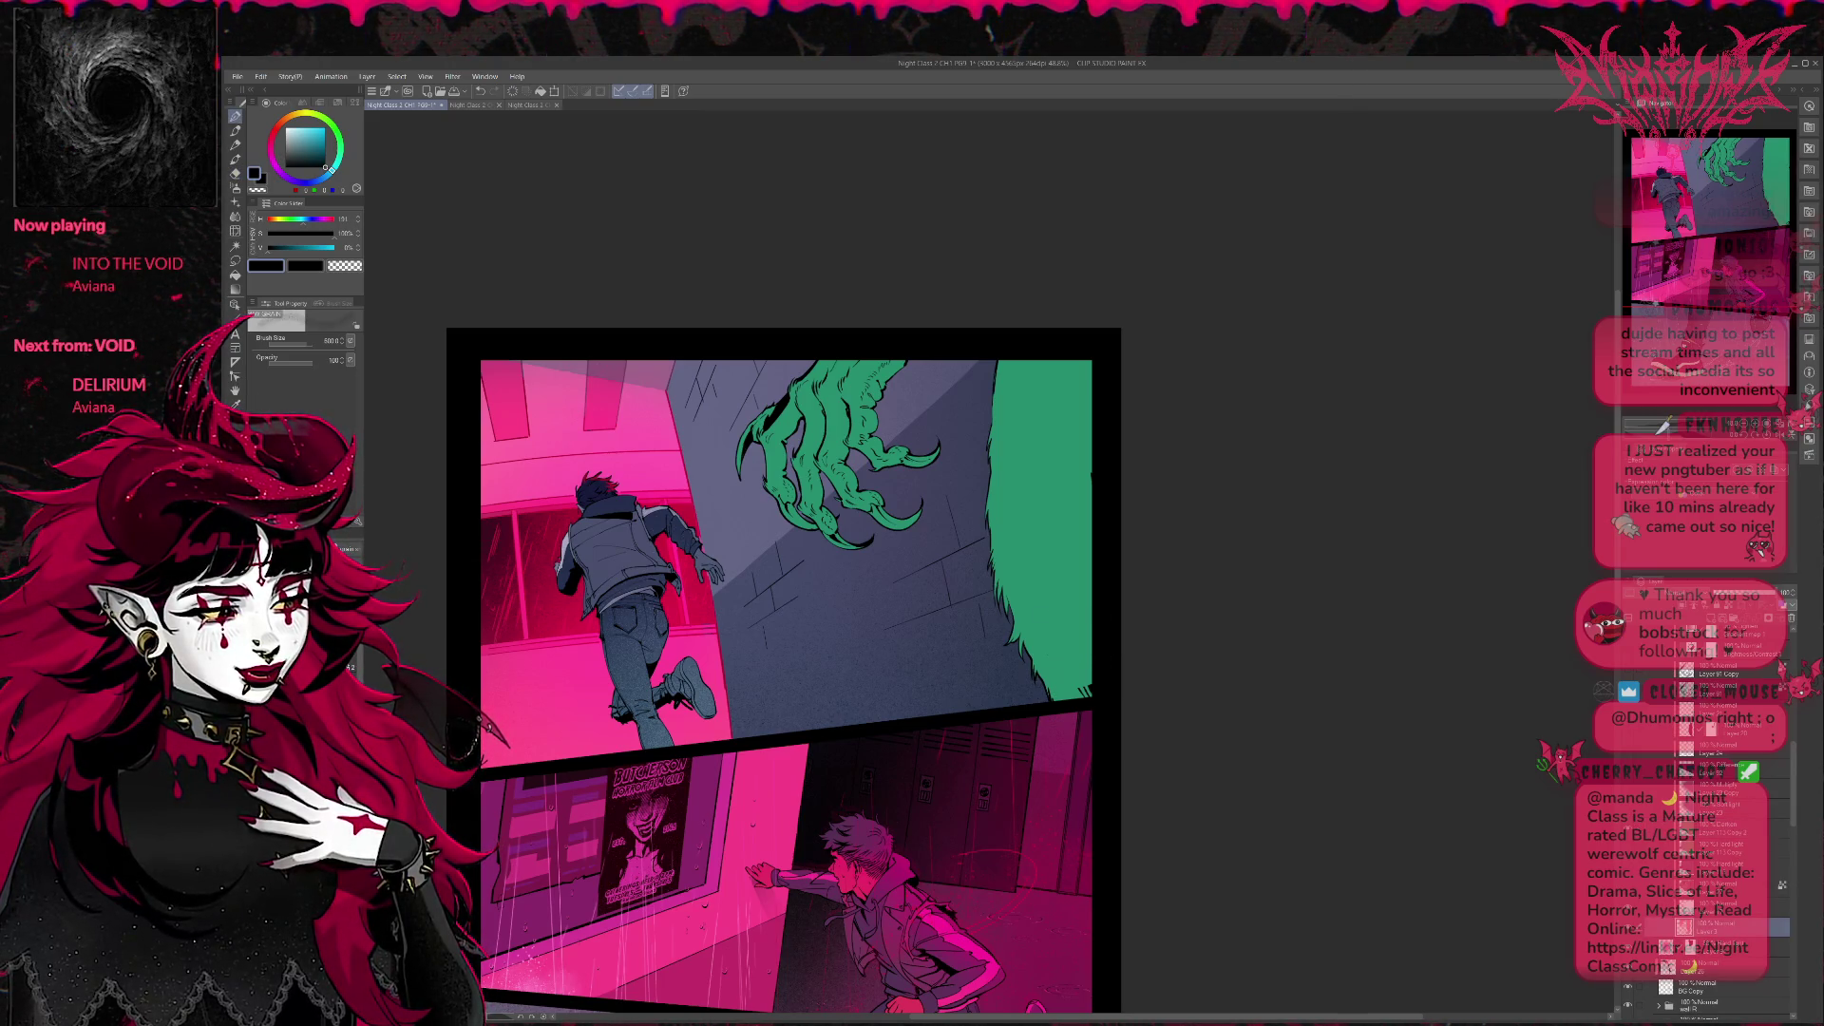
key(p)
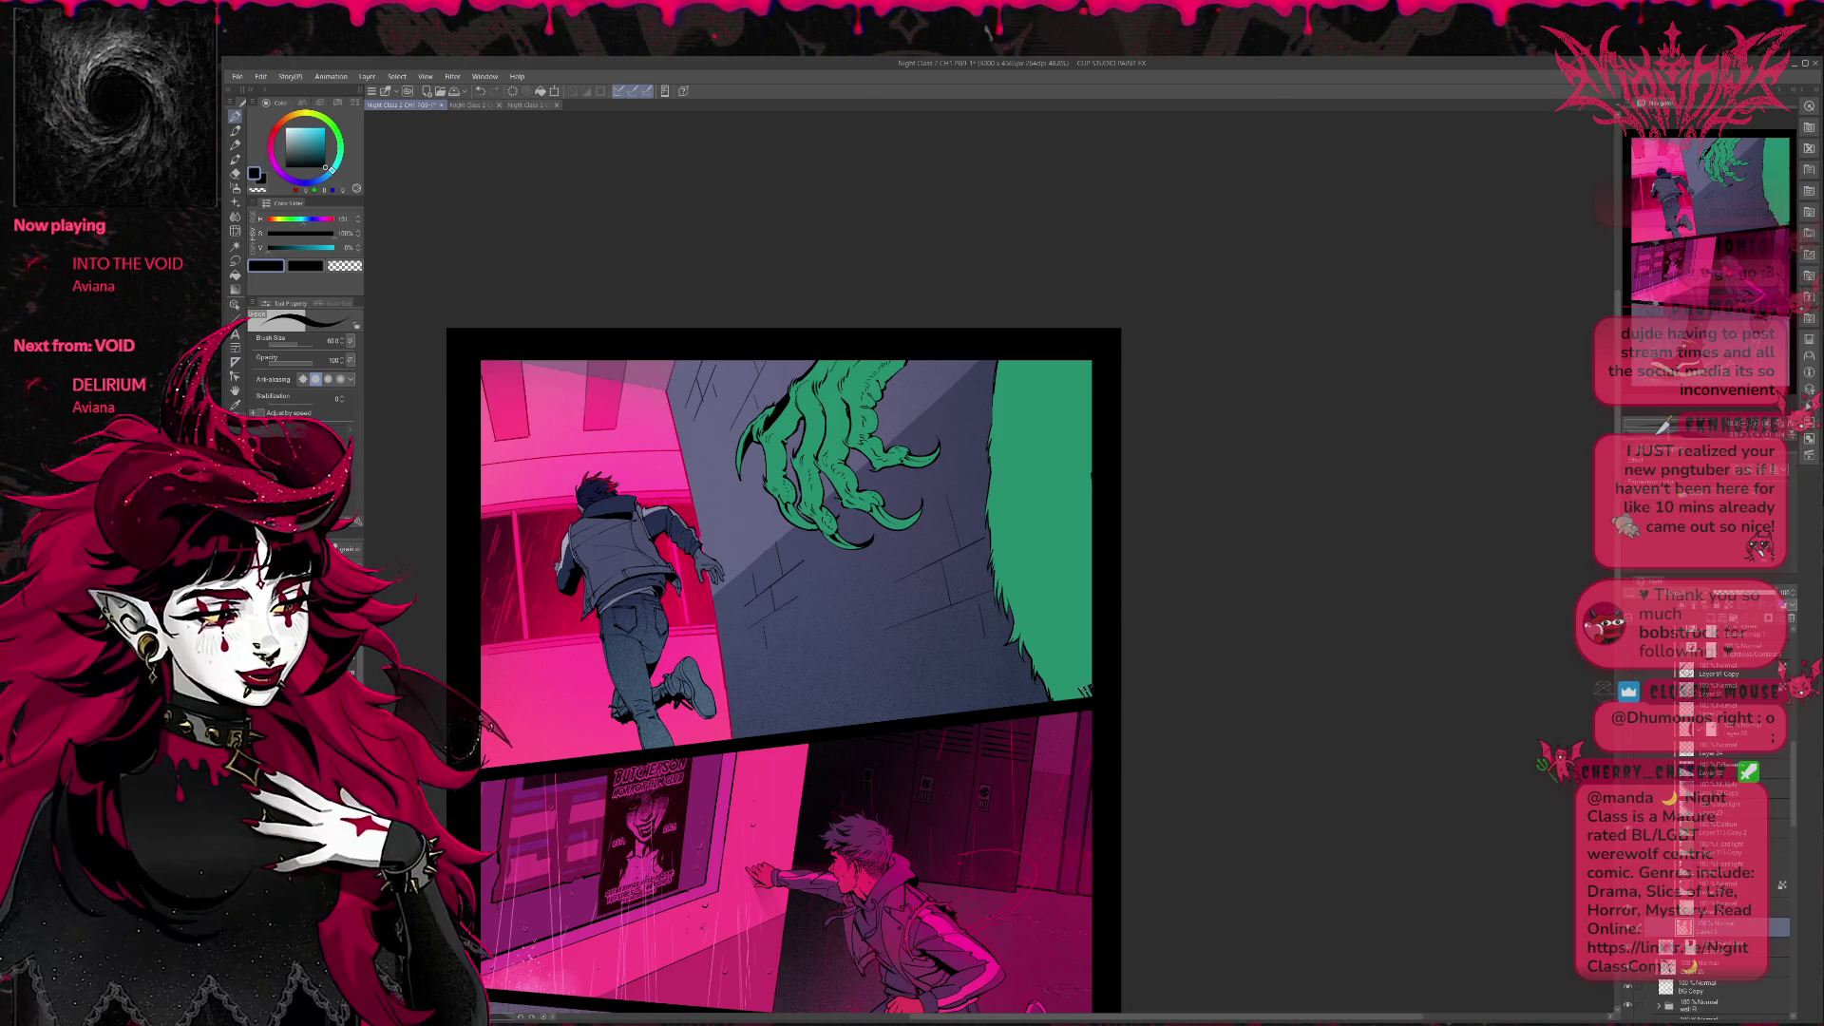
click(1669, 926)
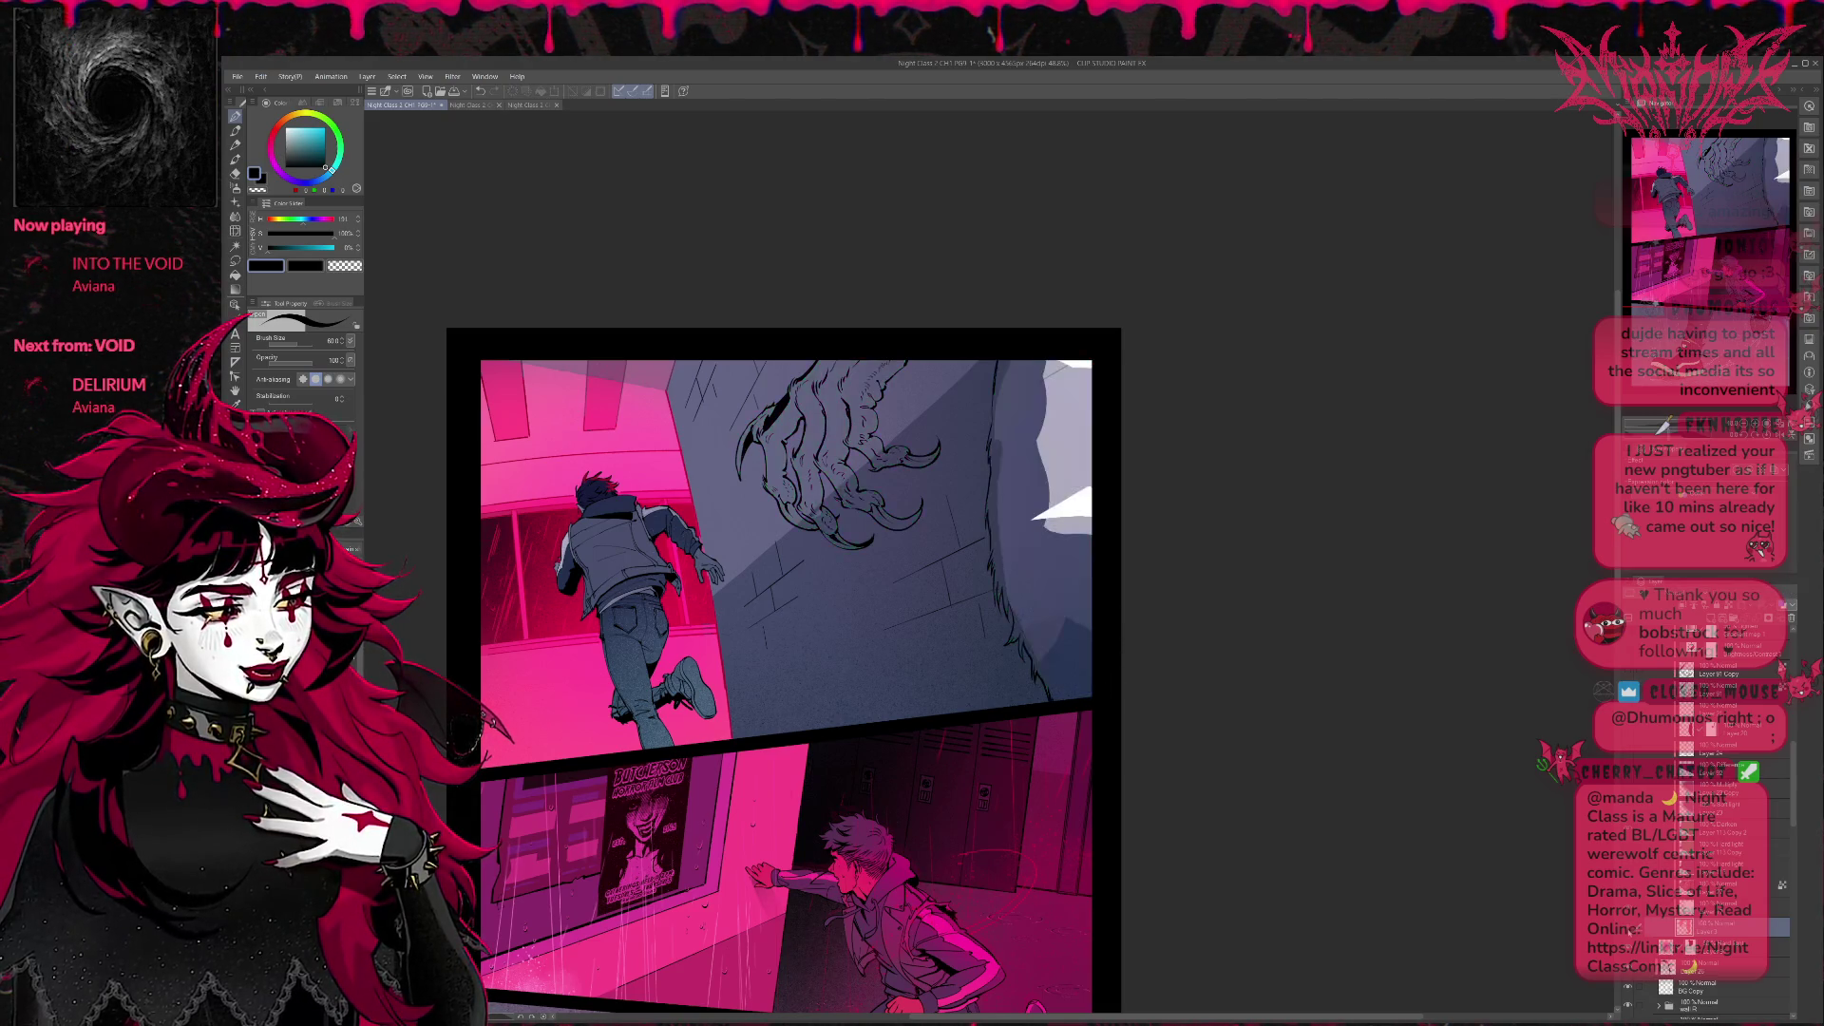
click(1770, 904)
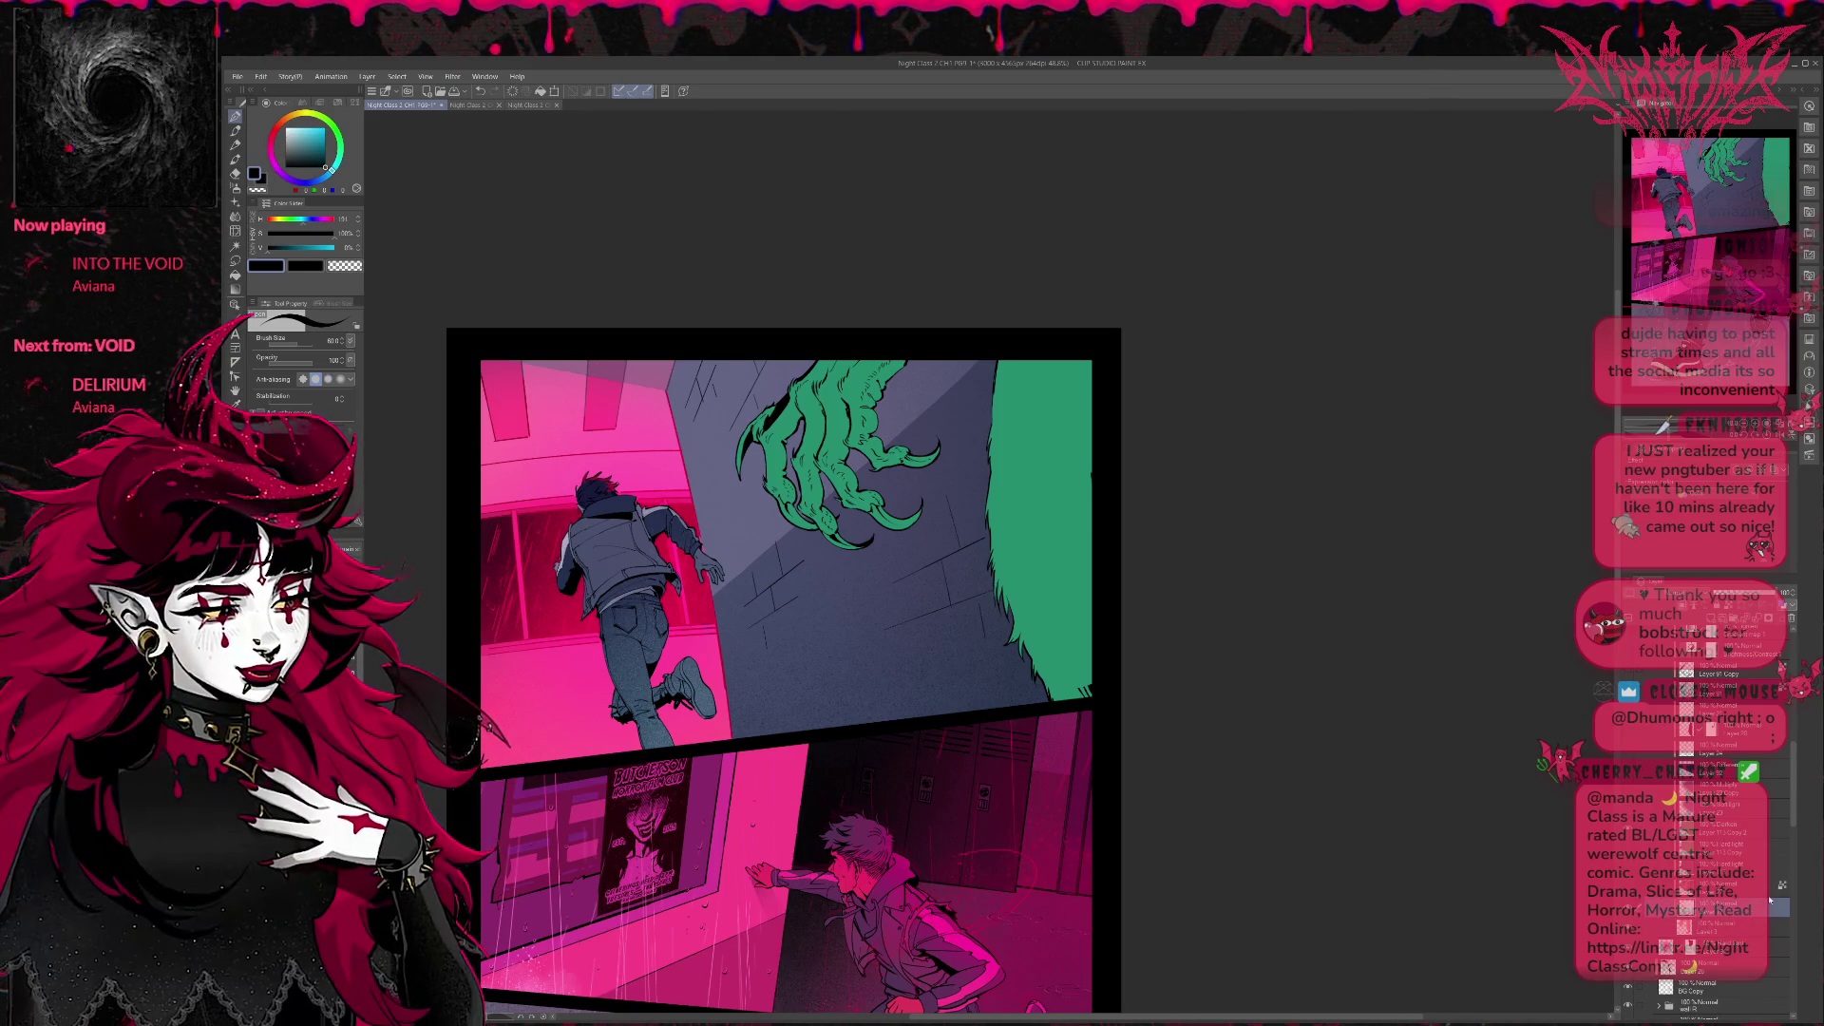
alt+click(1084, 679)
key(c)
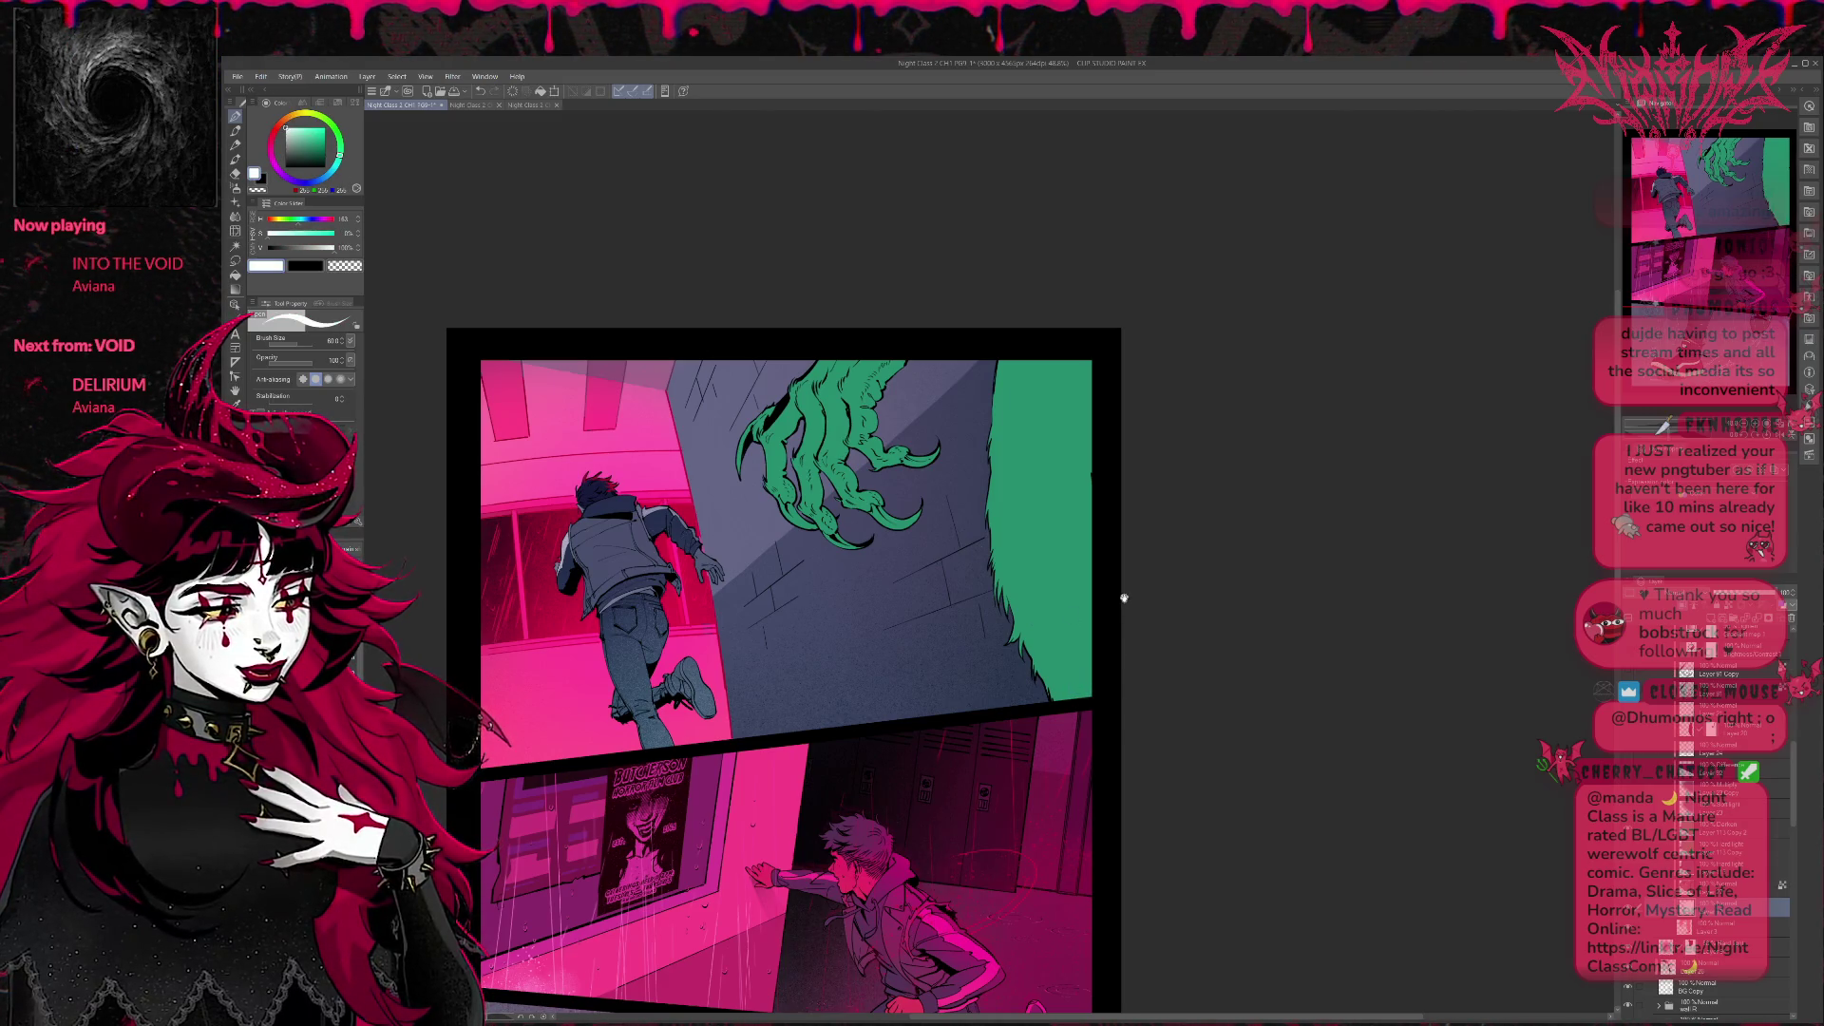
scroll(1102, 693, up, 1)
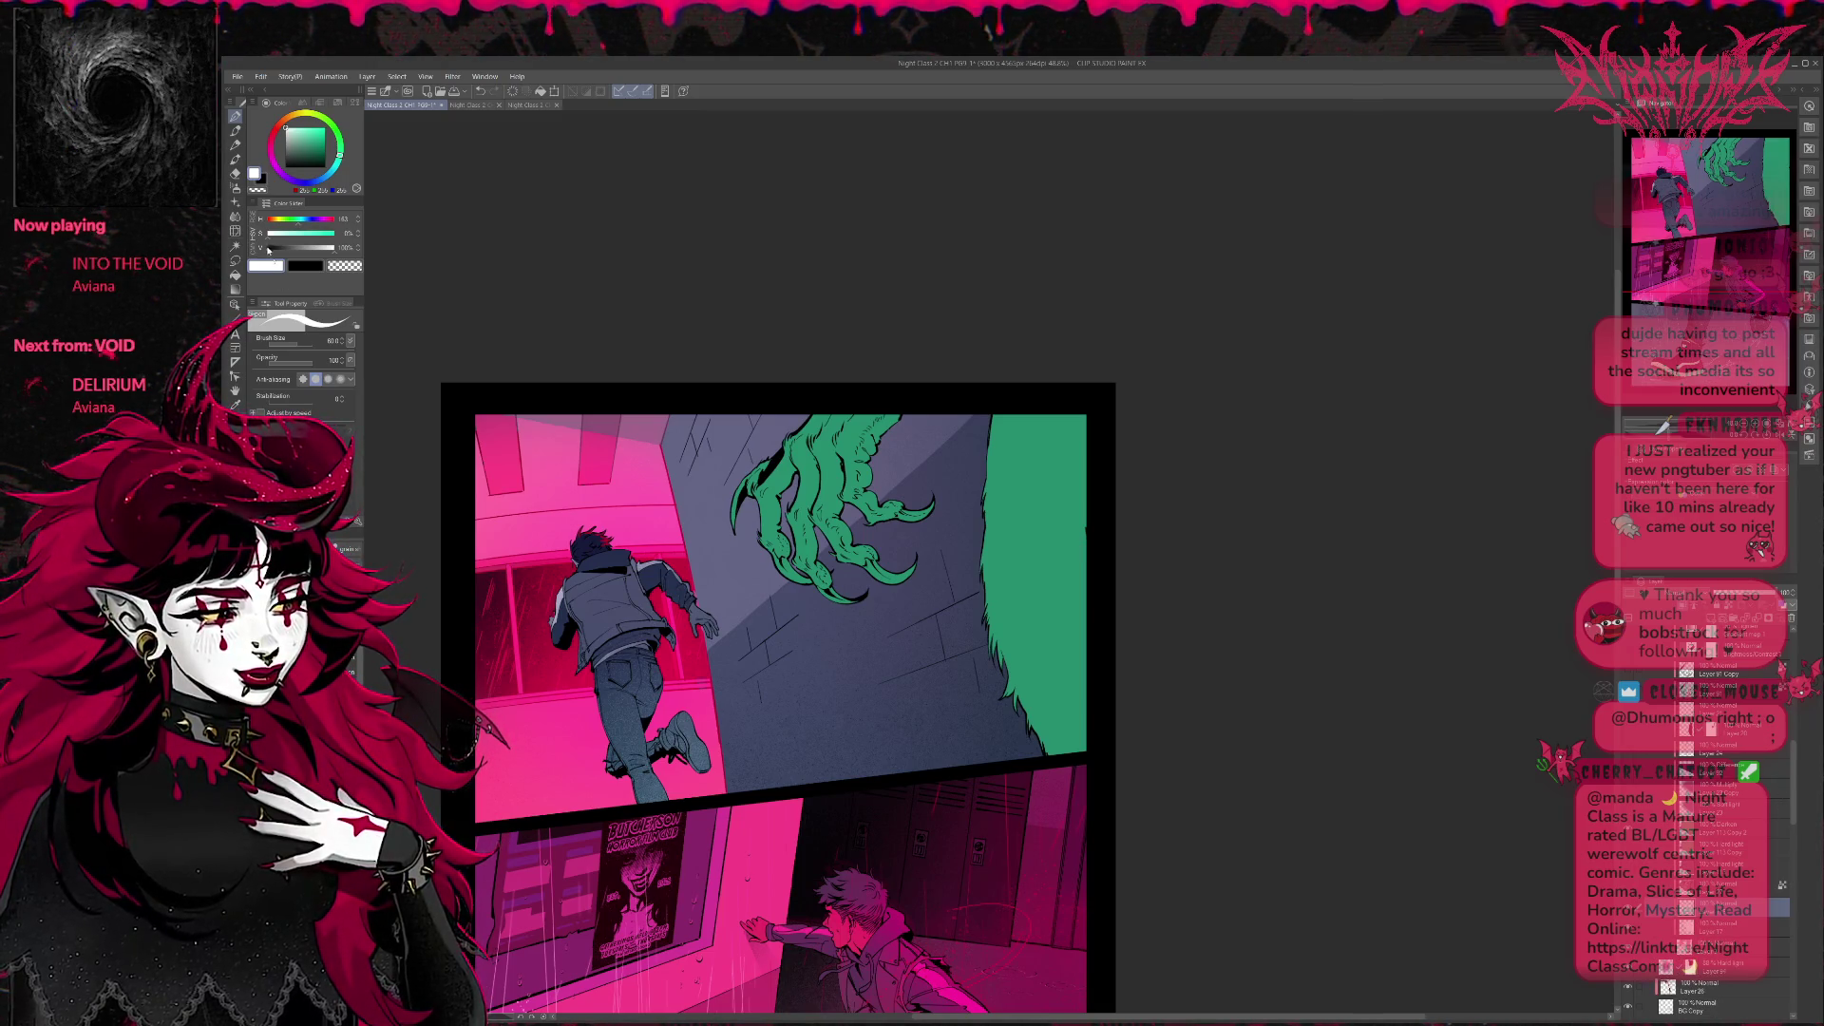
key(b)
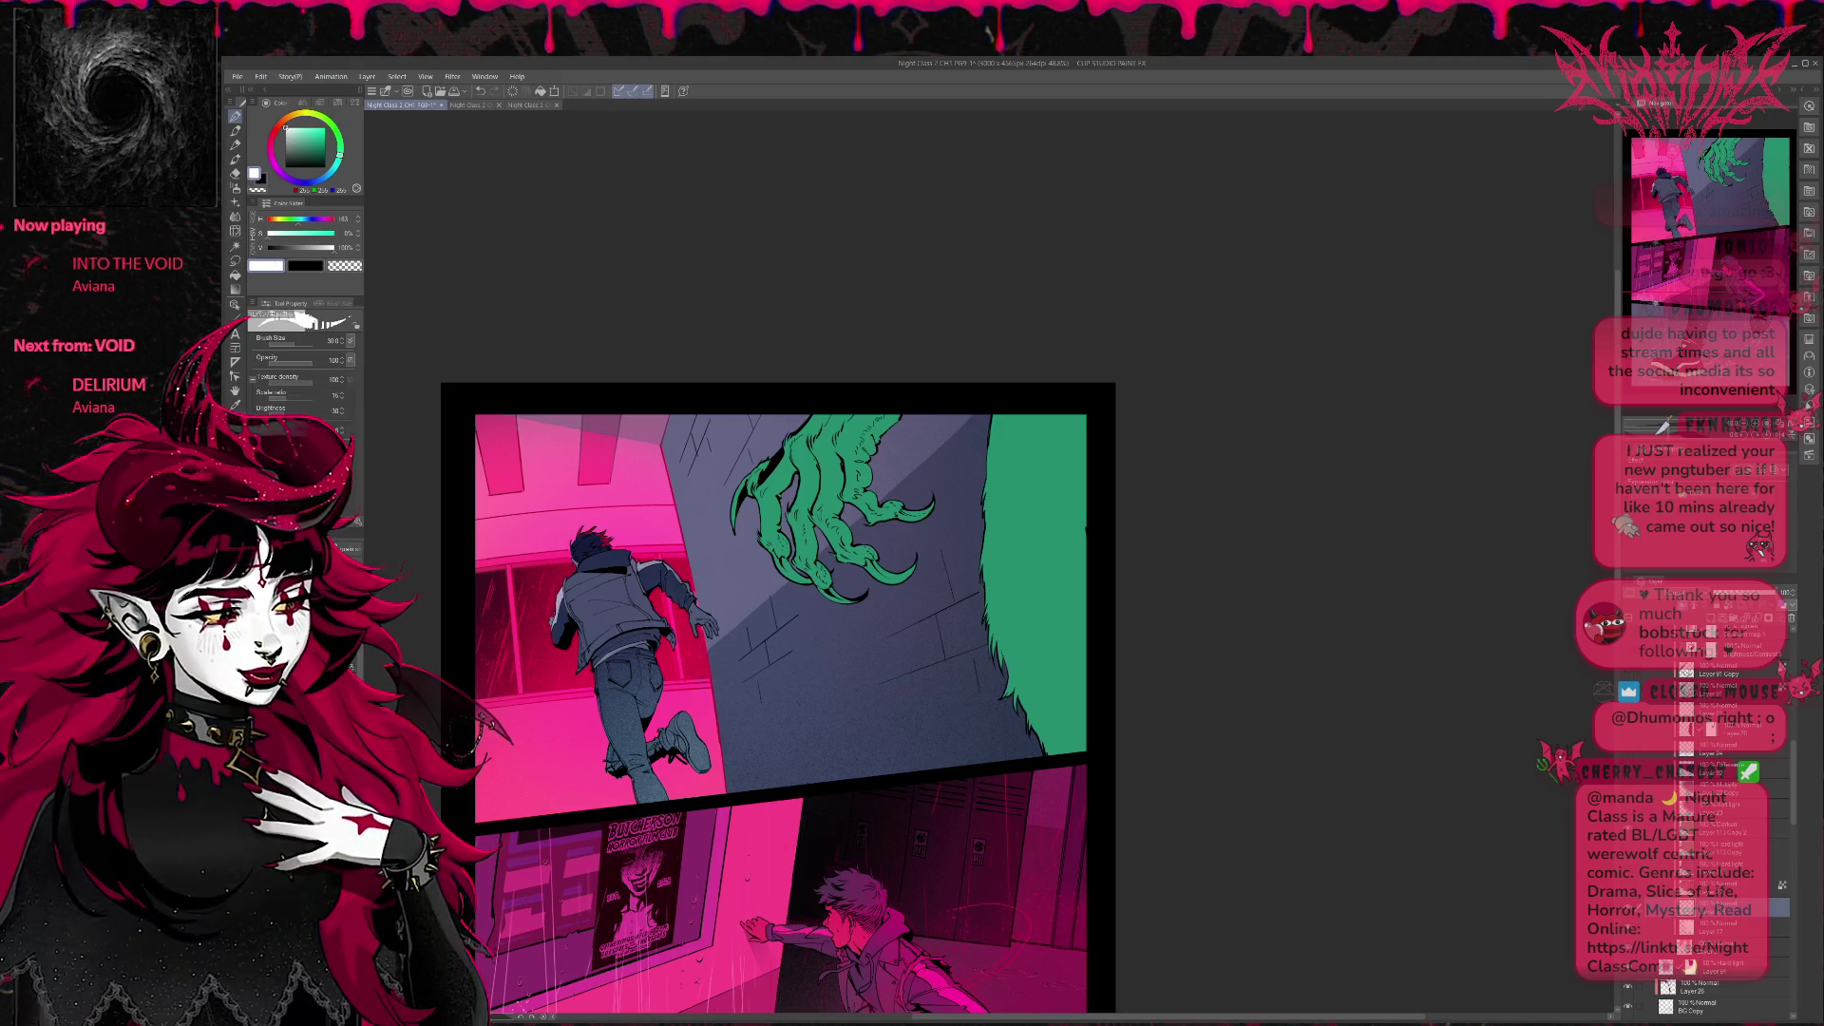
key(b)
key(b)
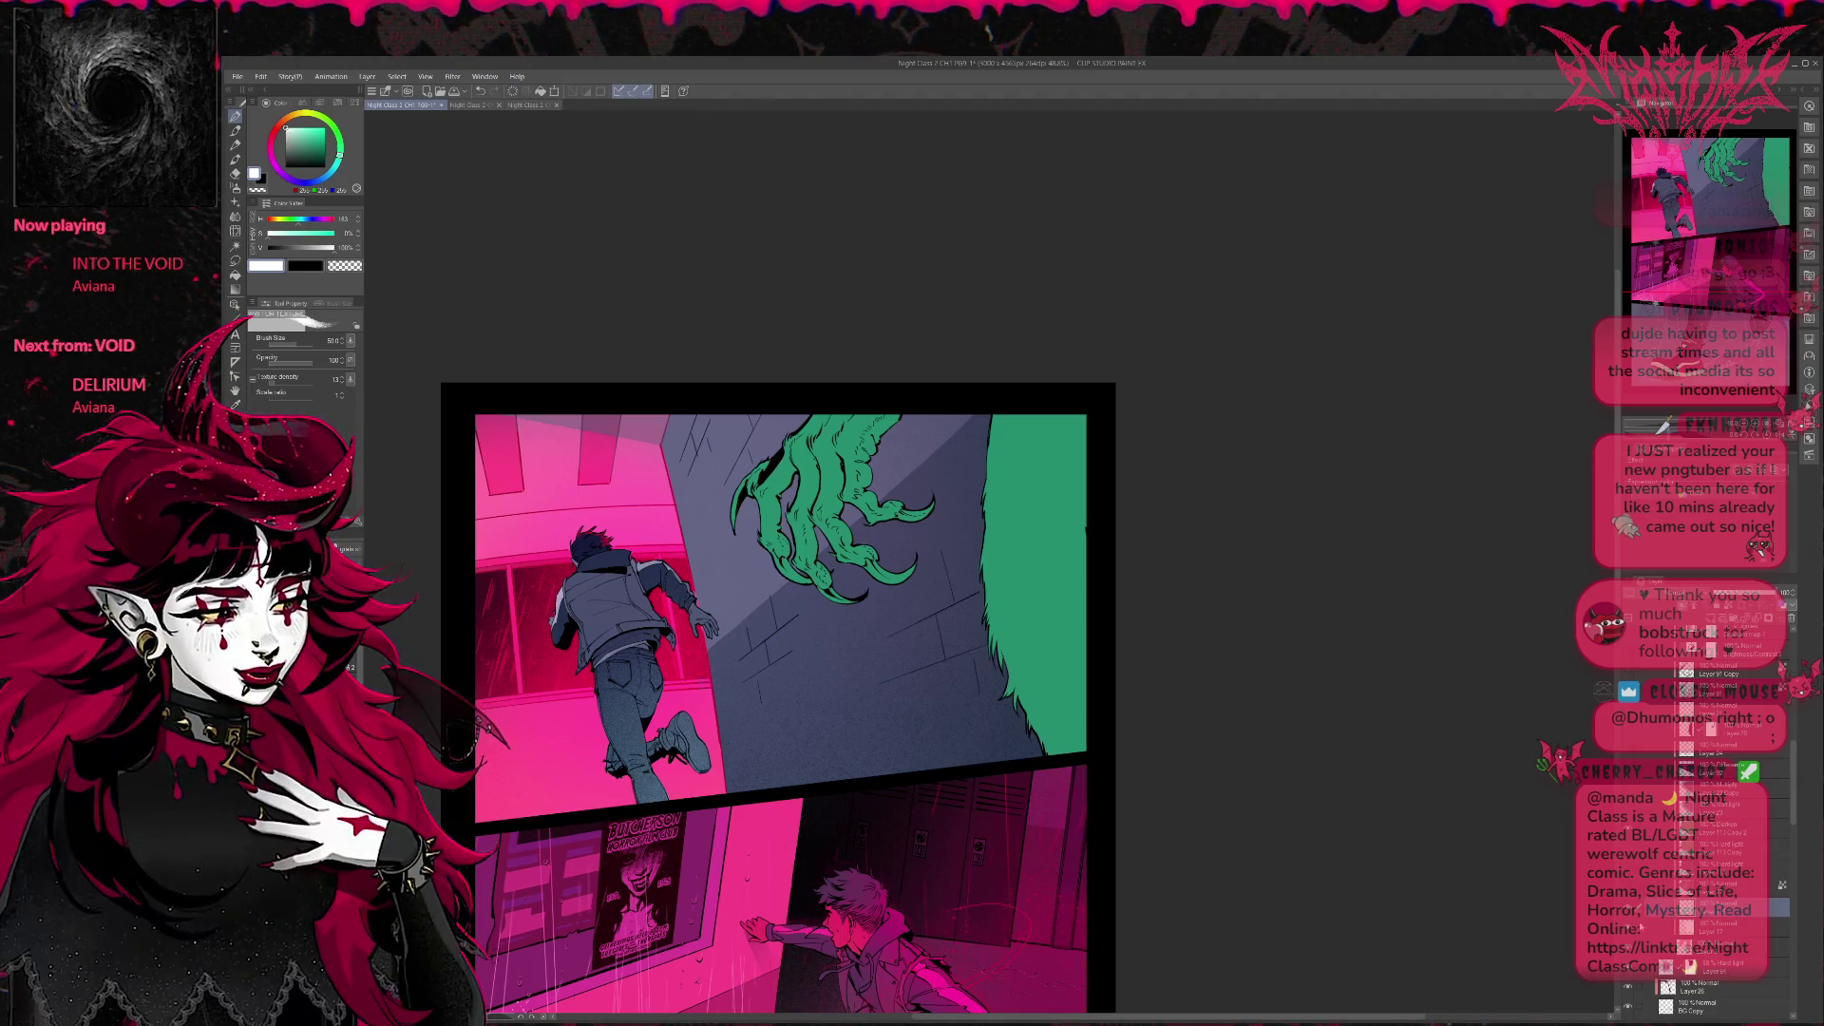
Remove the green fill so the claw and fur turn white, recentring the top panel.
drag(1008, 484, 854, 502)
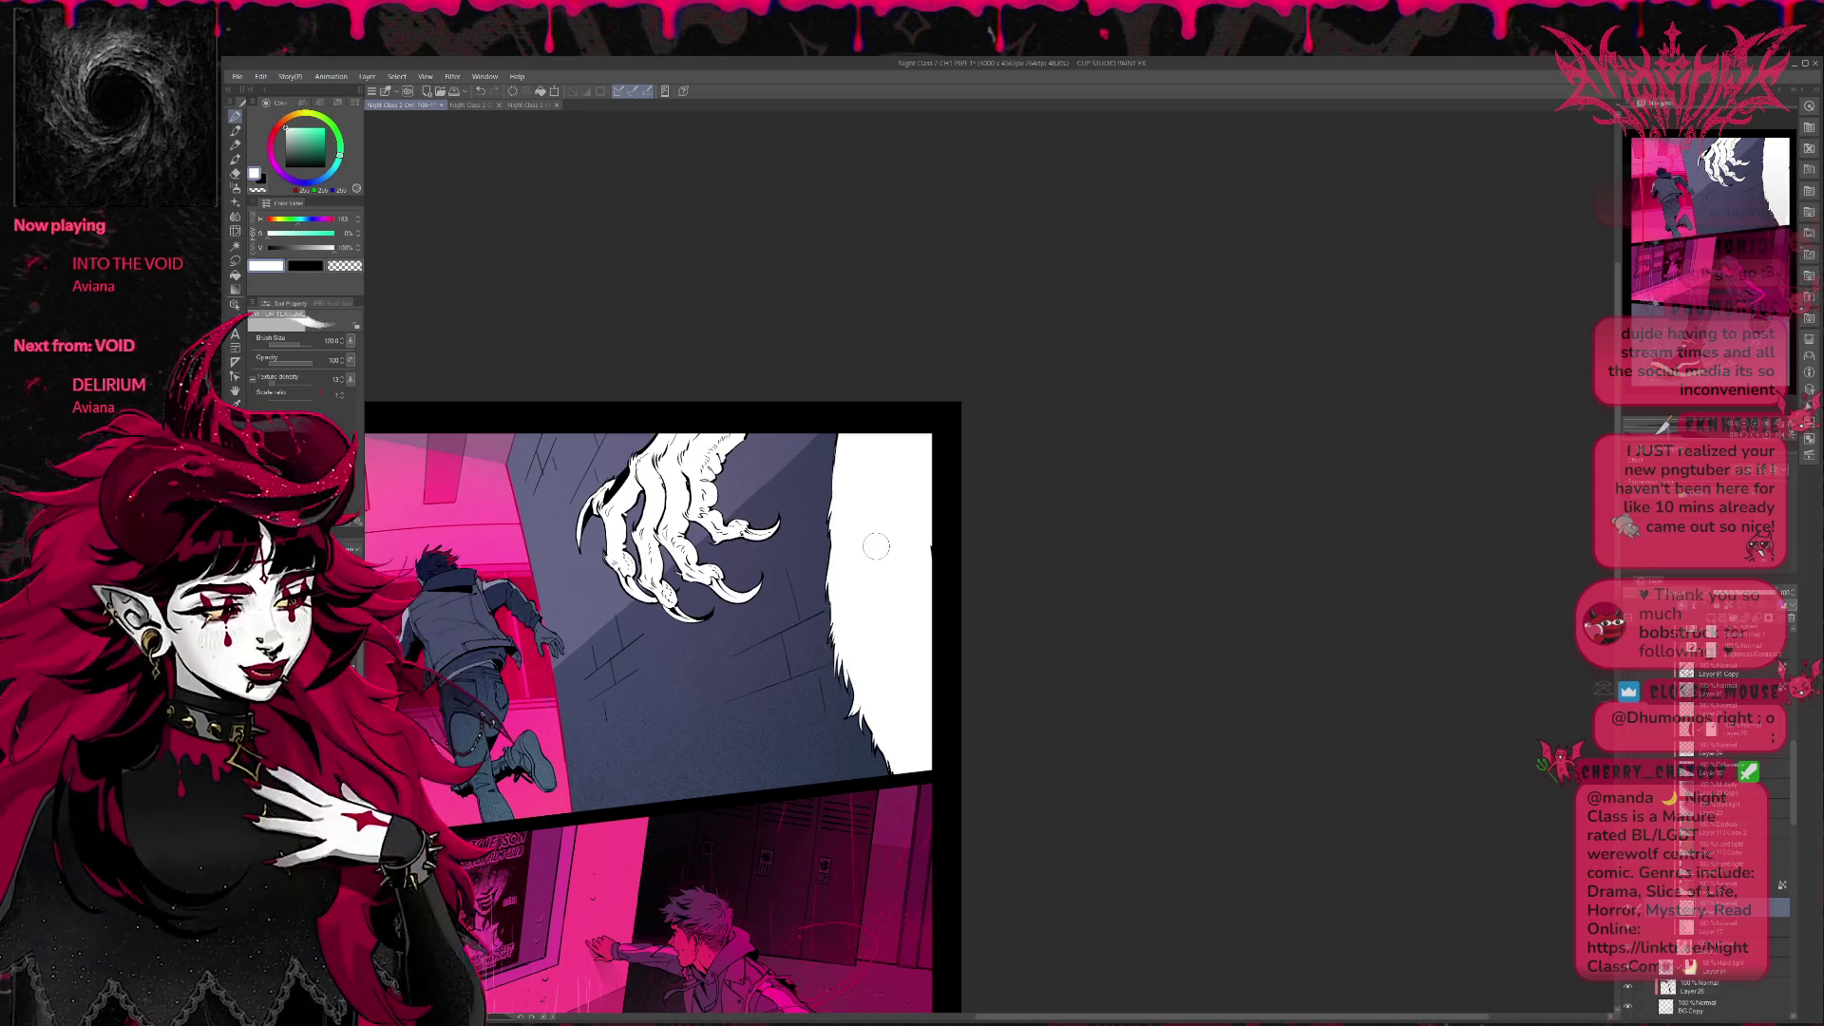
drag(914, 499, 1123, 481)
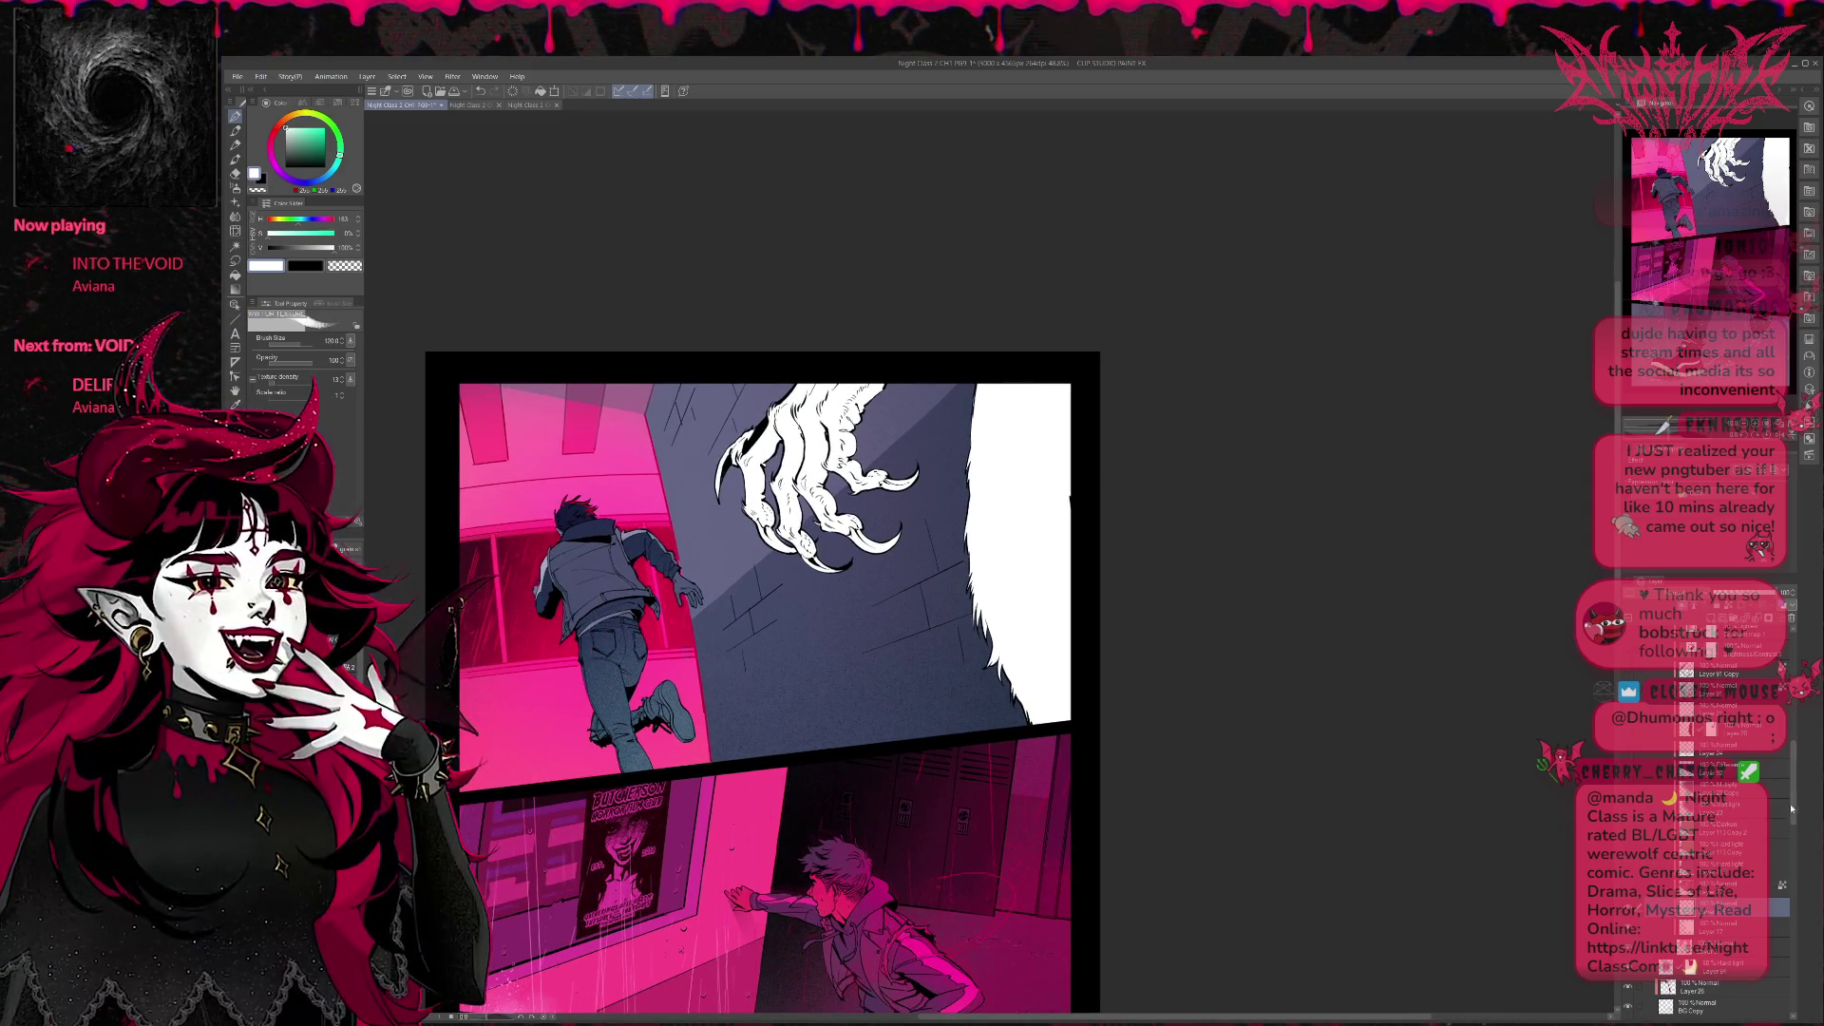
scroll(1799, 792, up, 5)
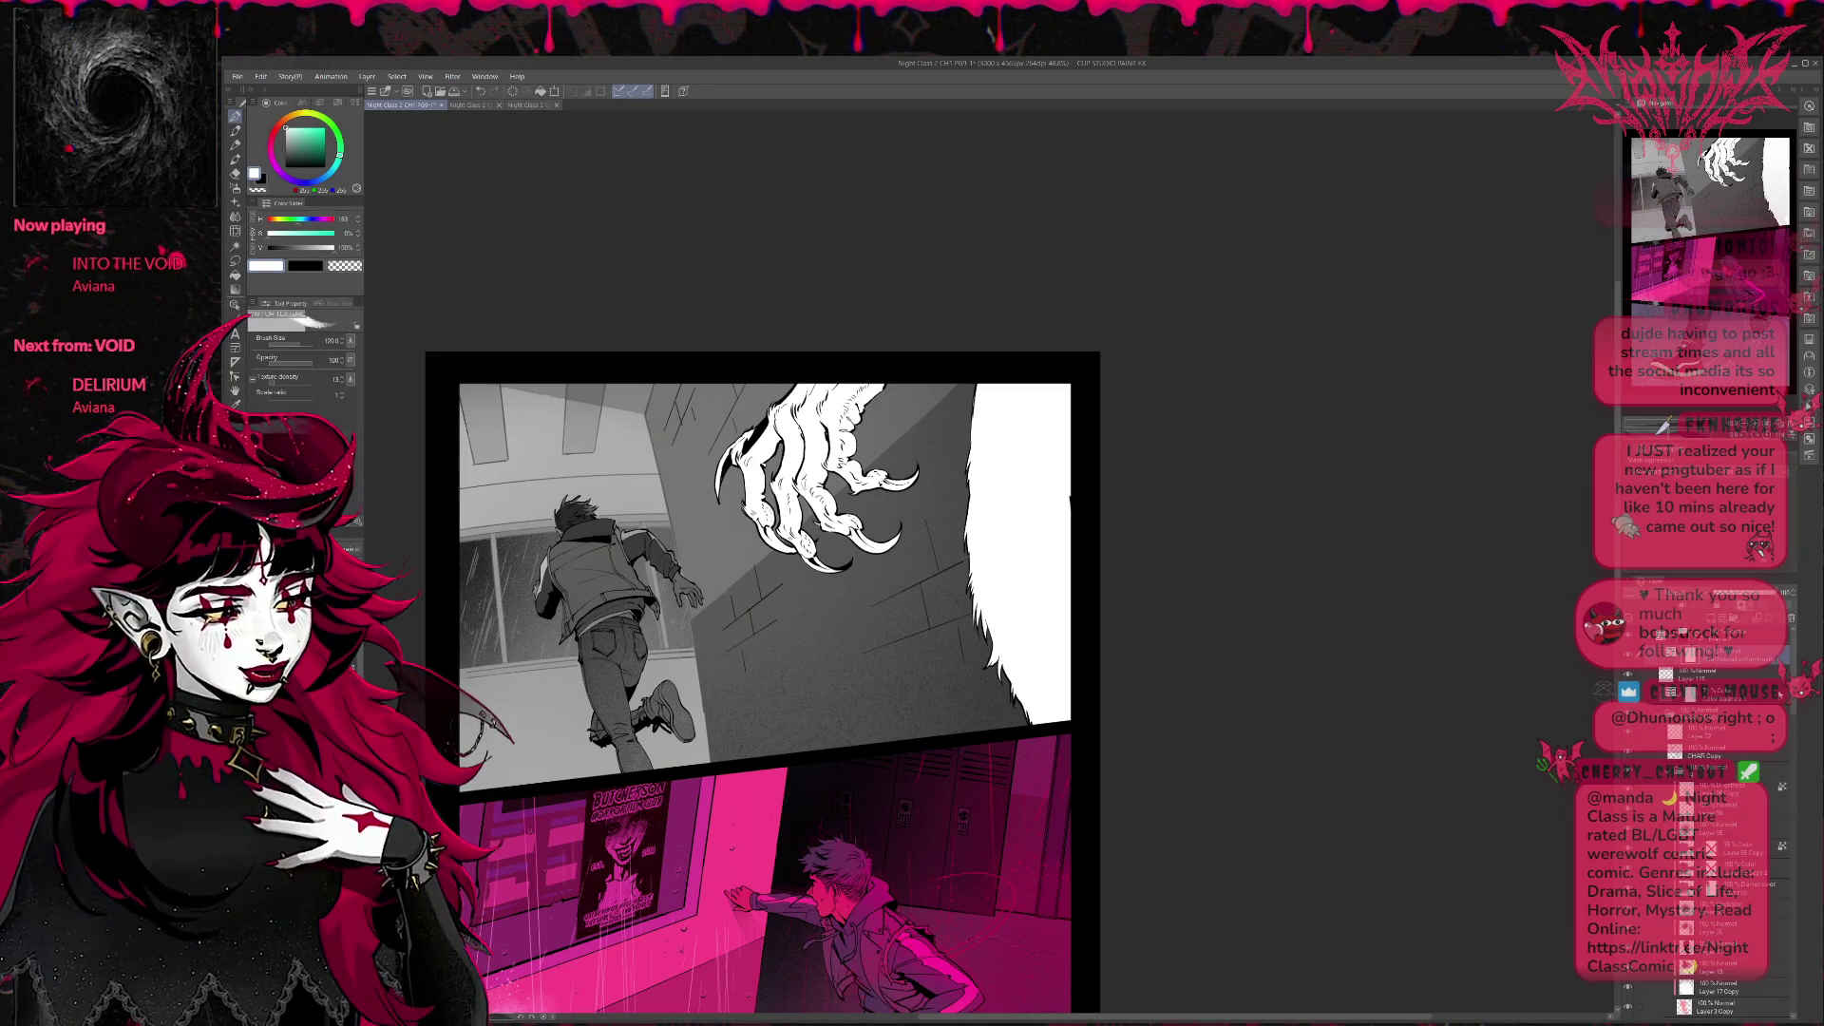
scroll(1809, 833, down, 2)
scroll(1809, 834, down, 2)
scroll(1808, 834, down, 2)
scroll(1808, 833, down, 2)
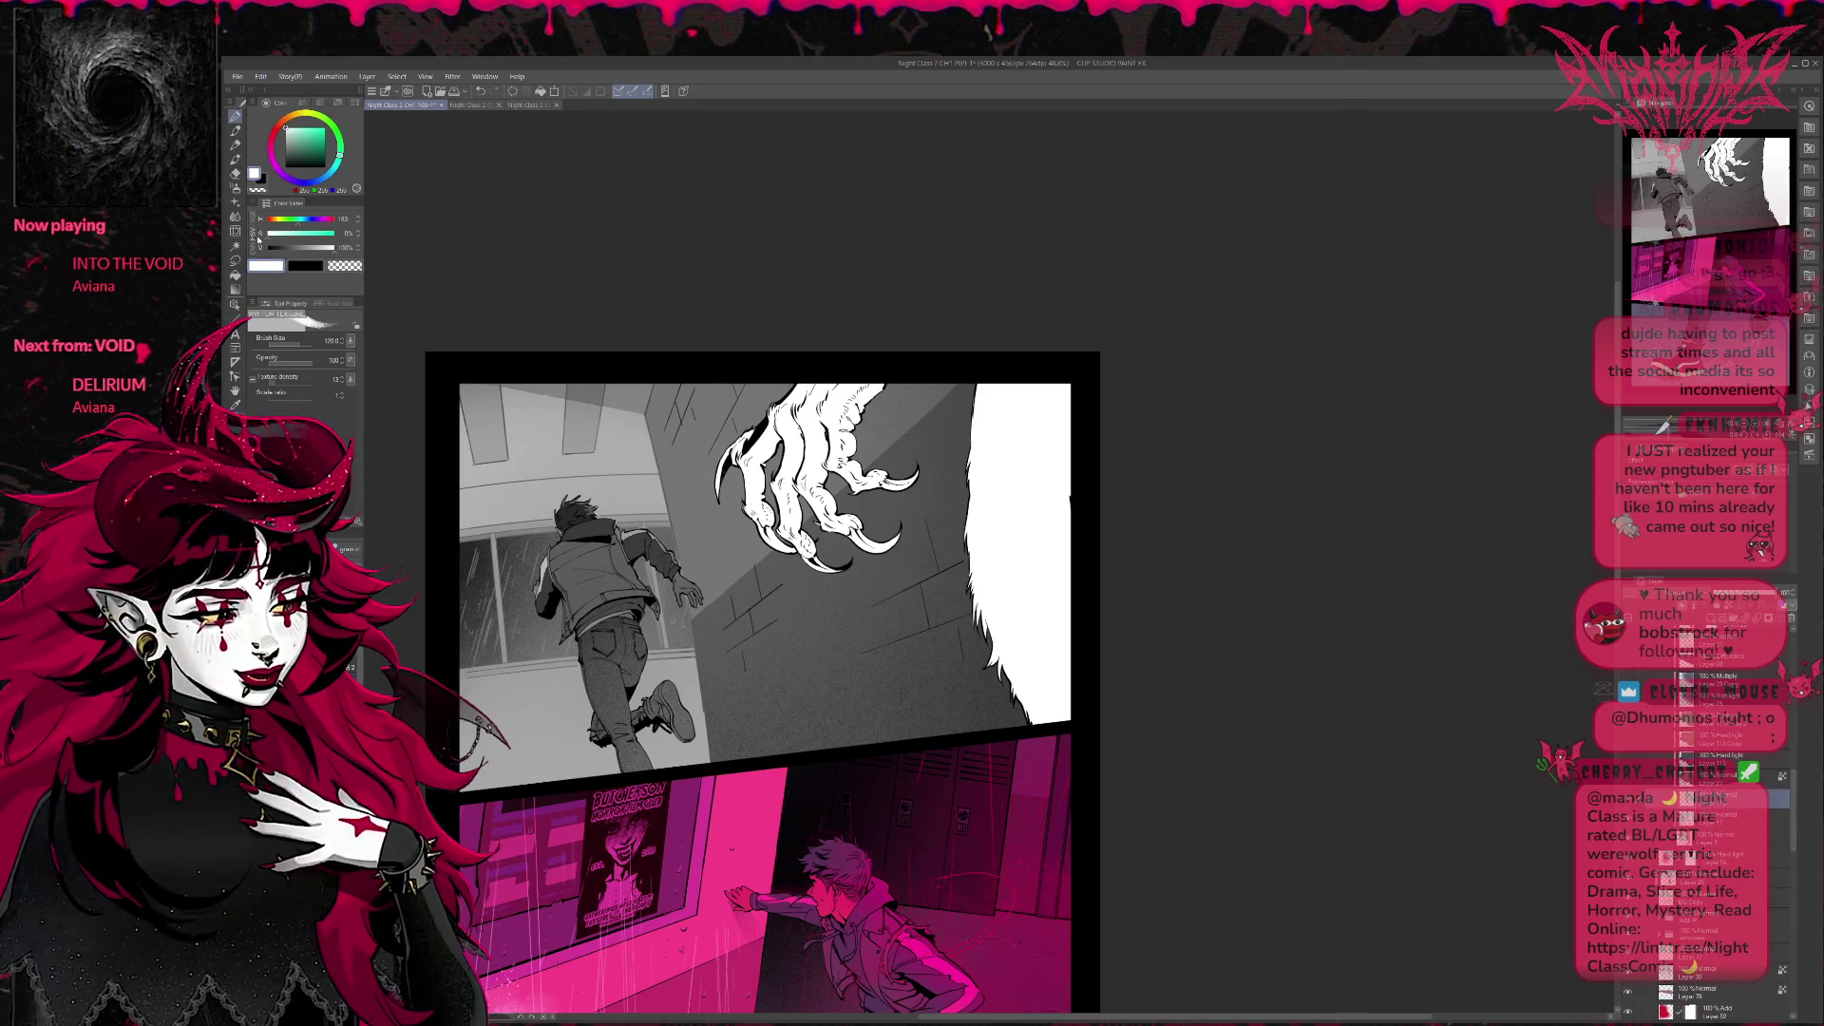
Fill the claw and right-side wall shape solid black and keep the fill after checking it.
click(237, 277)
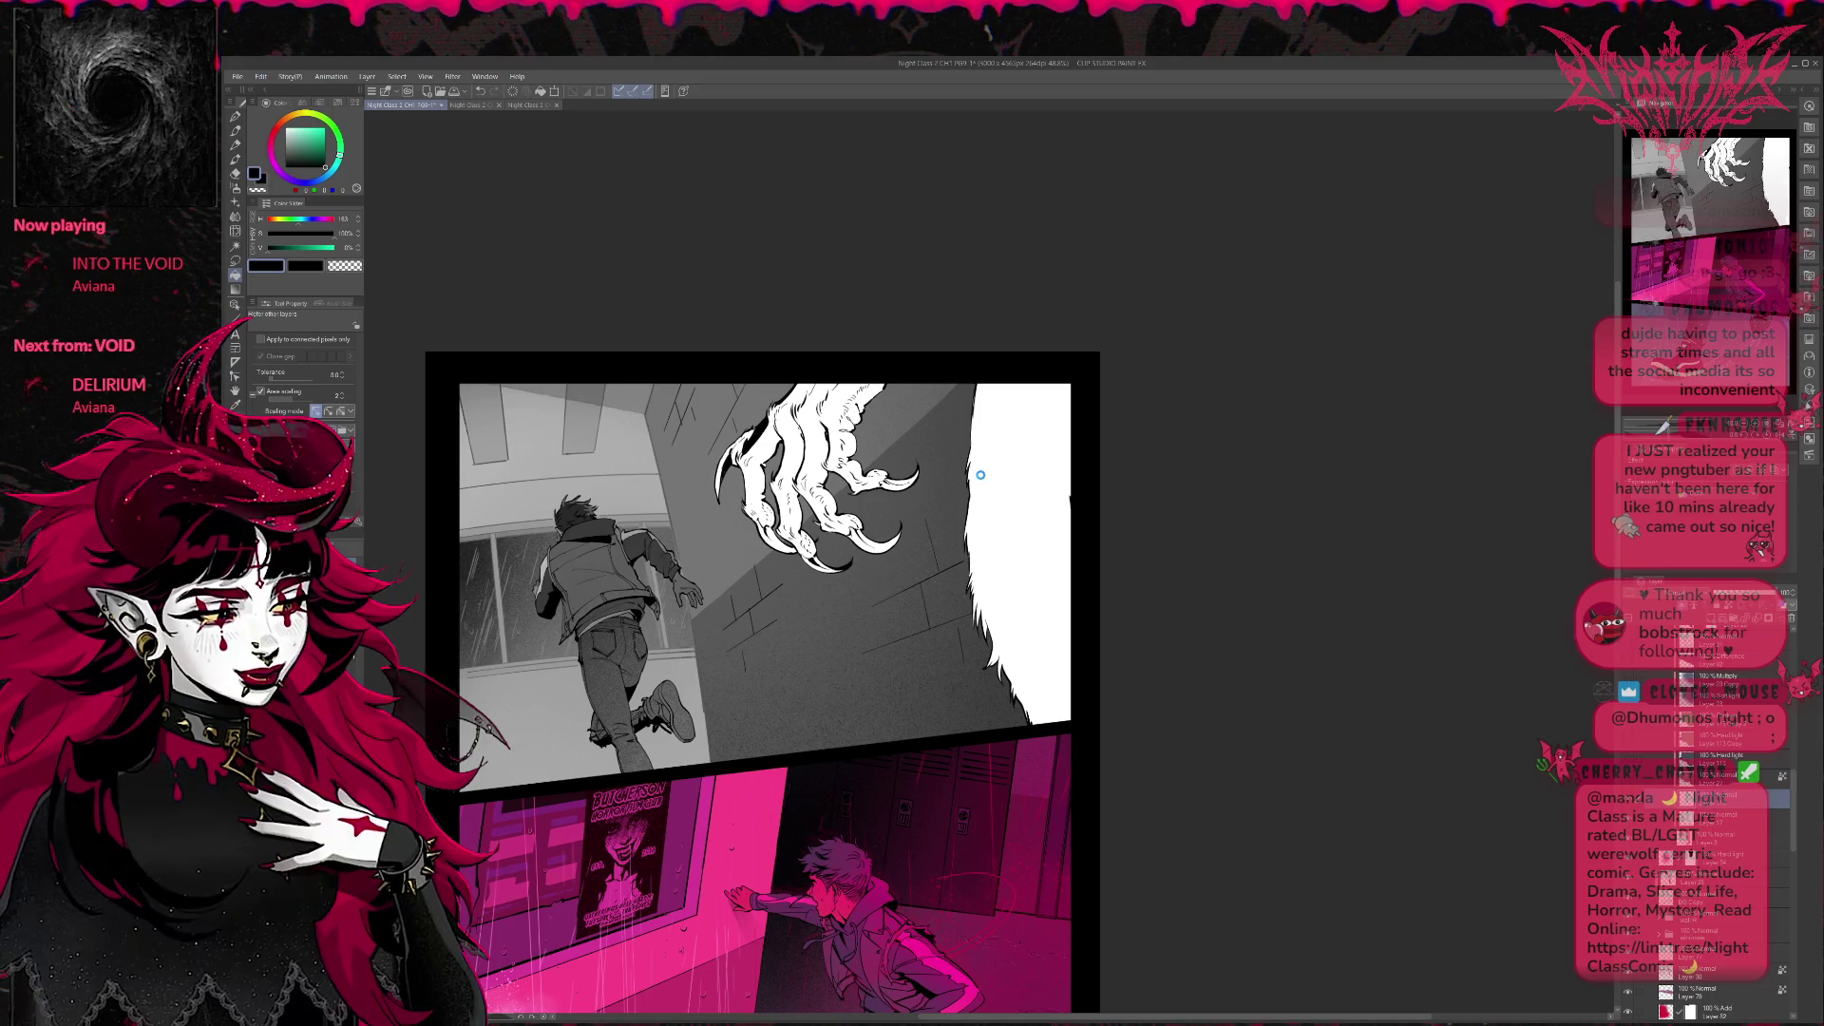
key(alt+BackSpace)
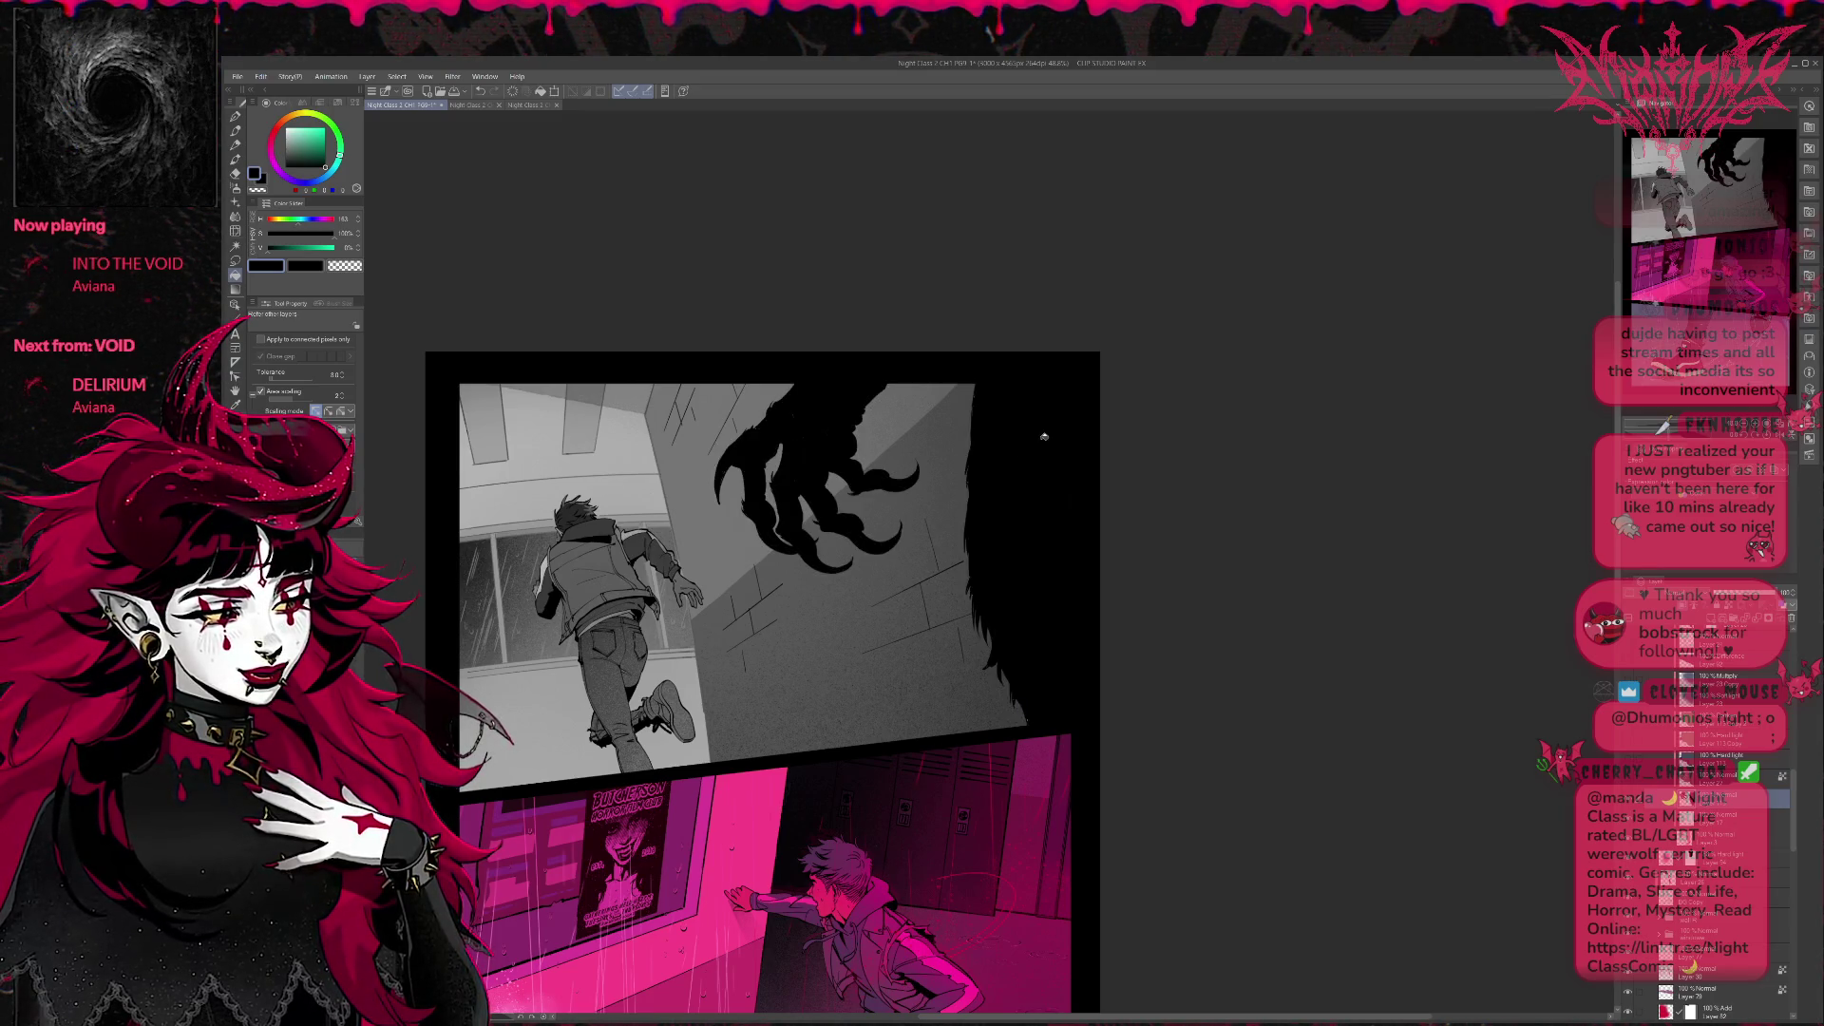
key(ctrl+z)
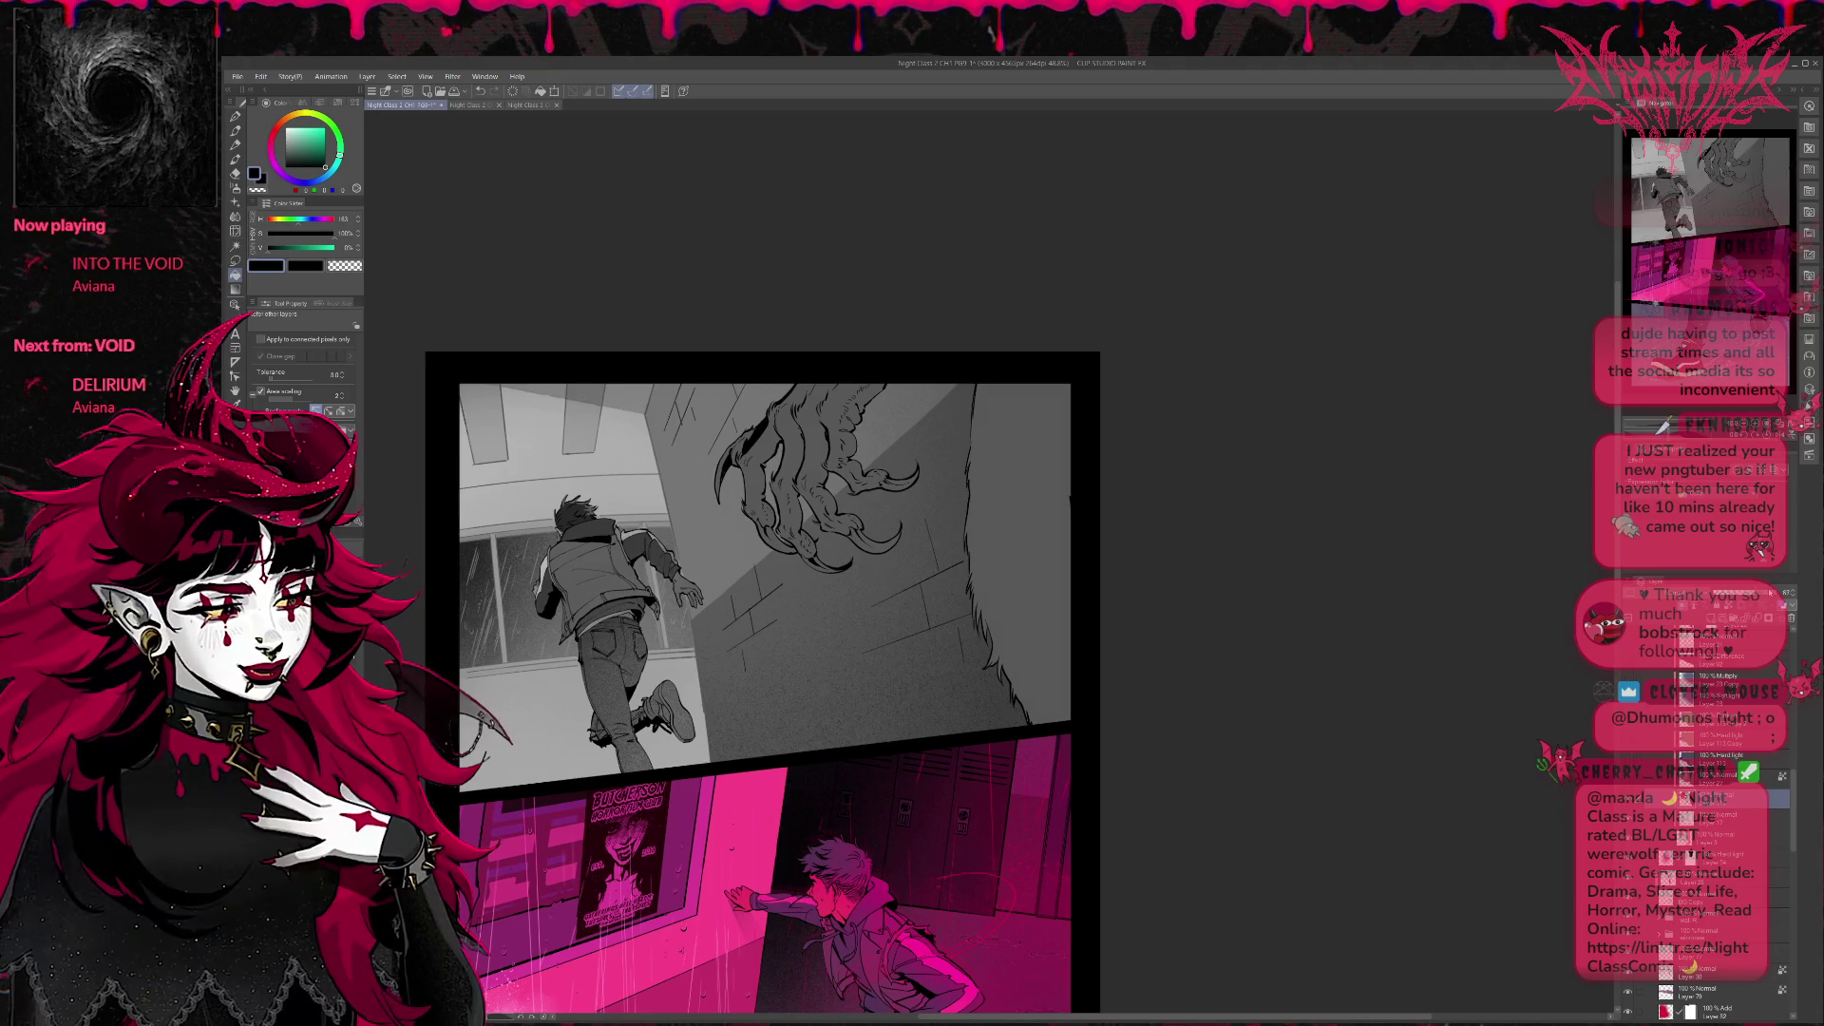
key(ctrl+y)
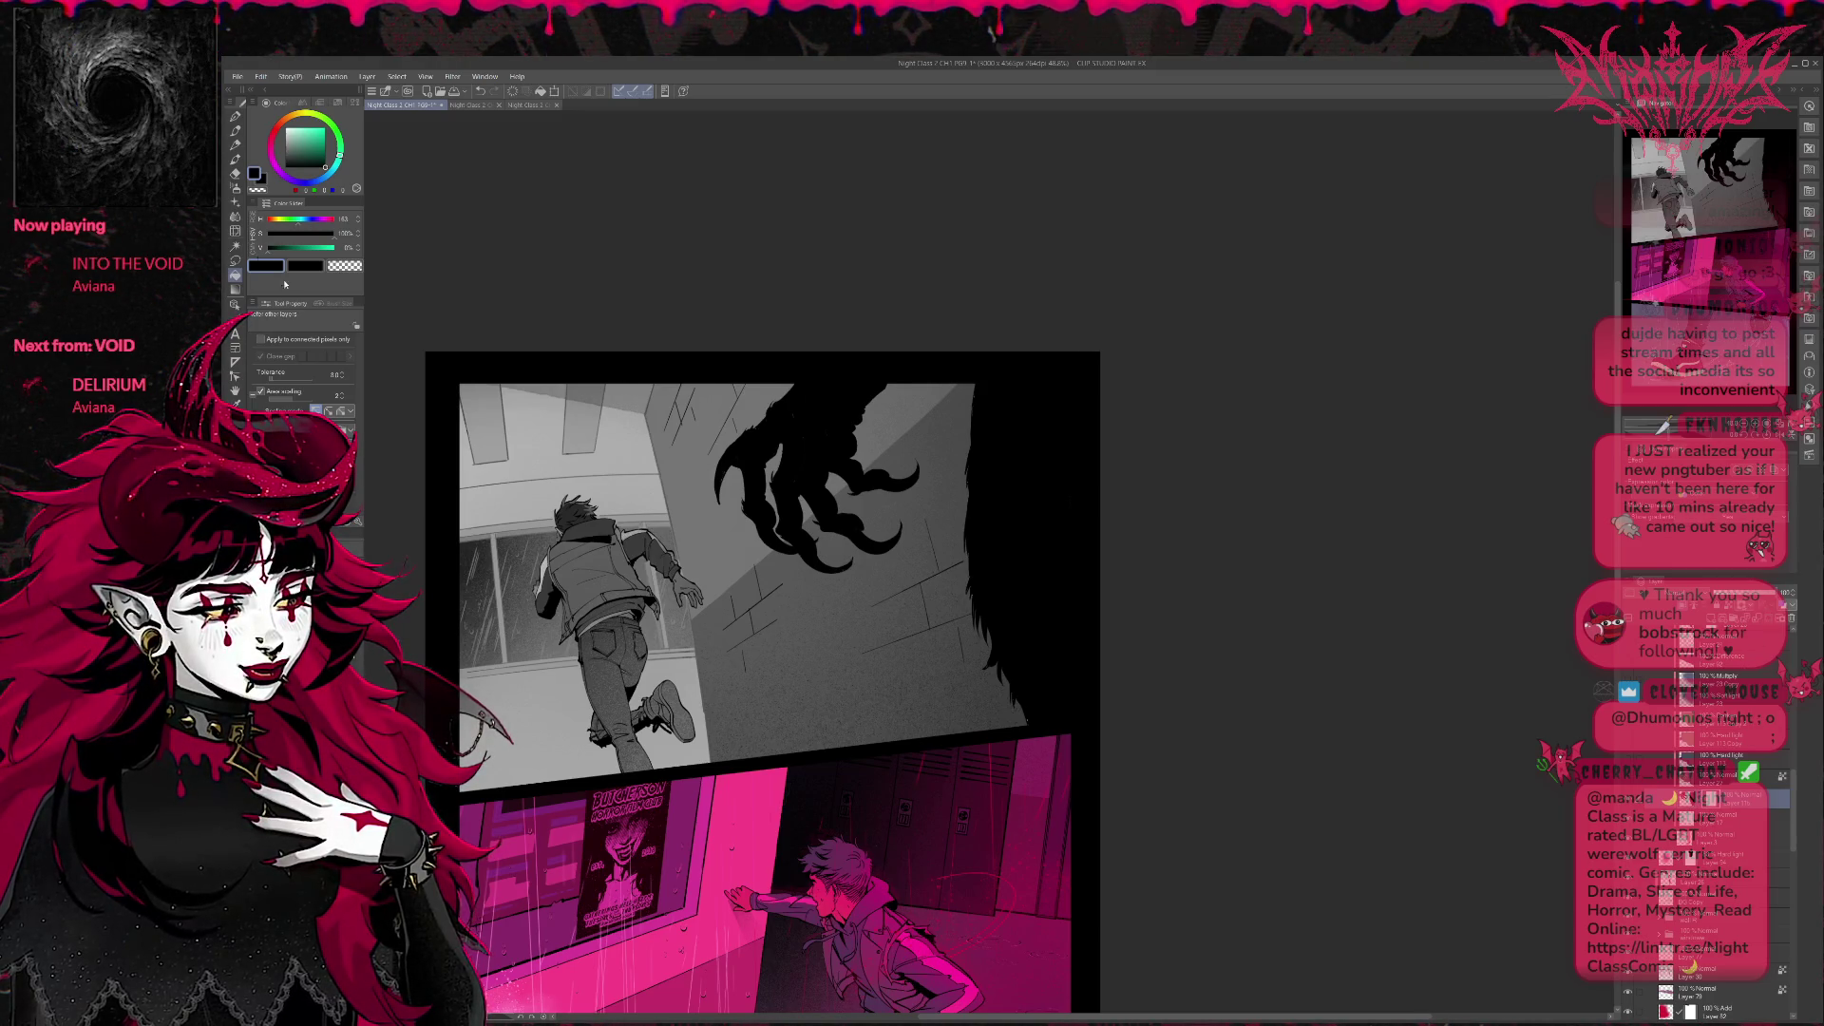
key(p)
key(e)
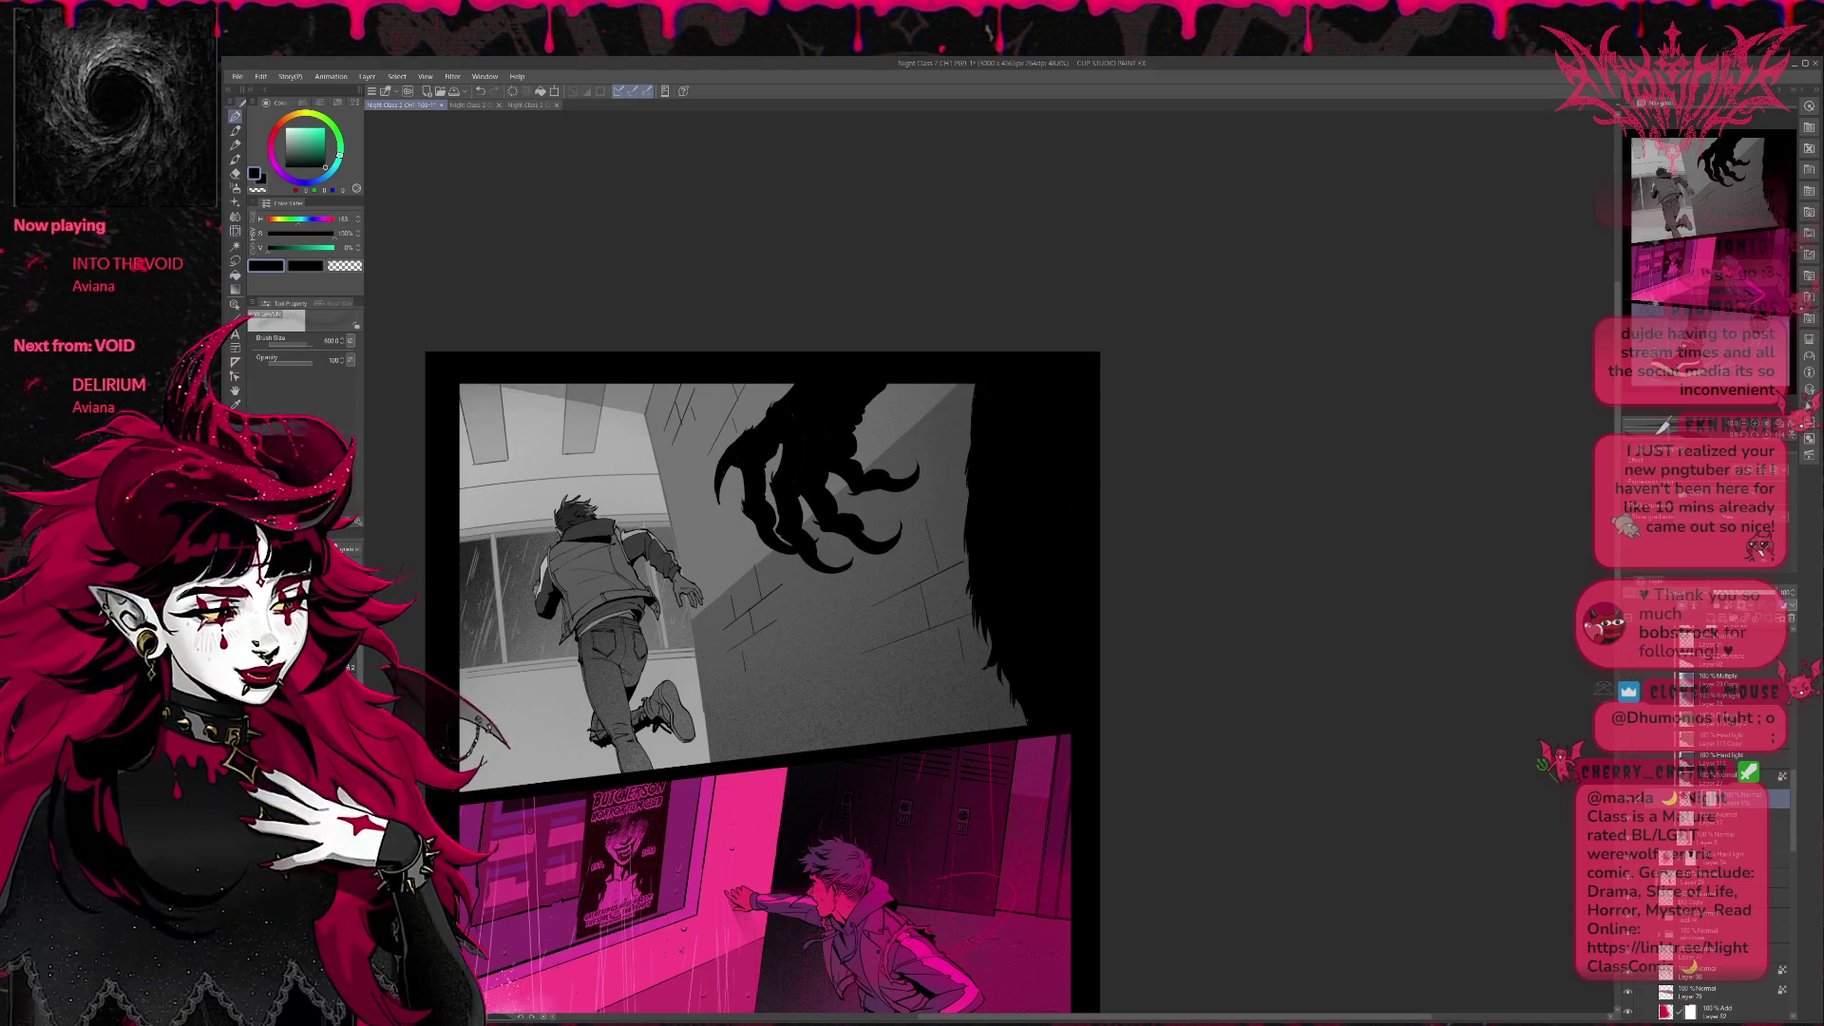
Brush speckled texture over the black claw, redoing strokes until the upper part reads lighter.
drag(757, 443, 899, 570)
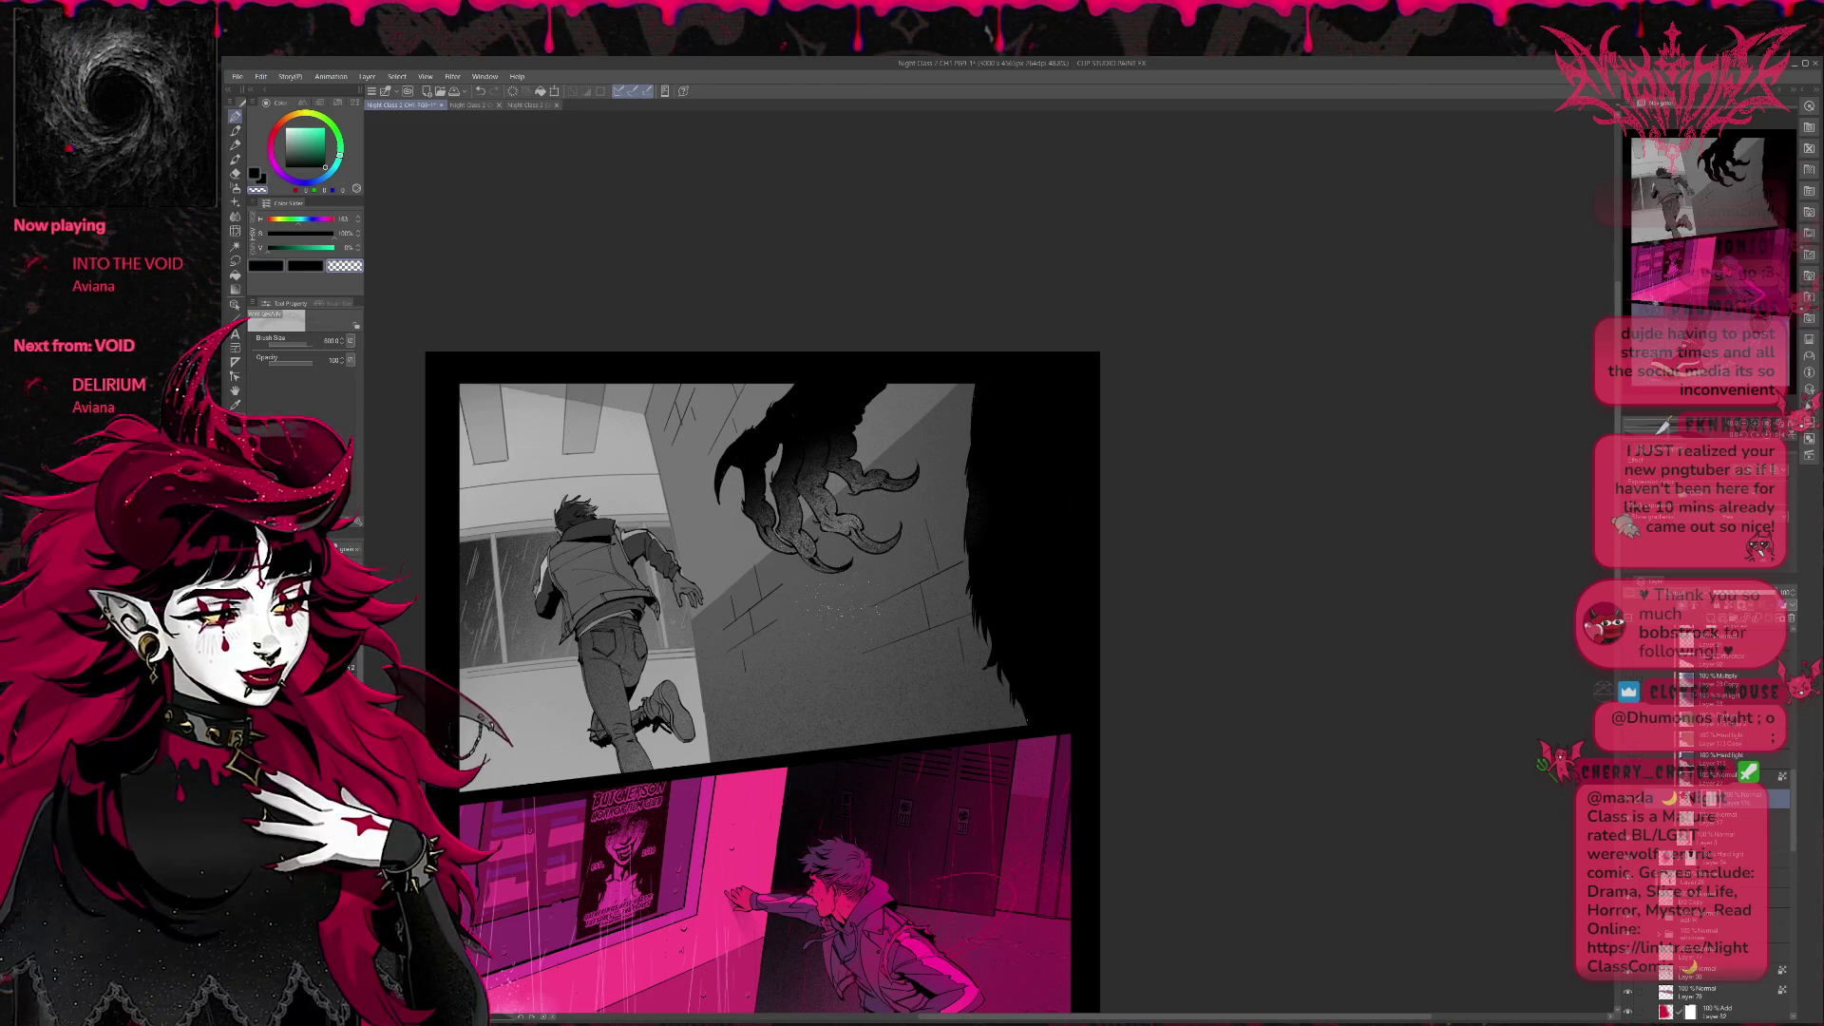
drag(827, 506, 898, 549)
key(ctrl+z)
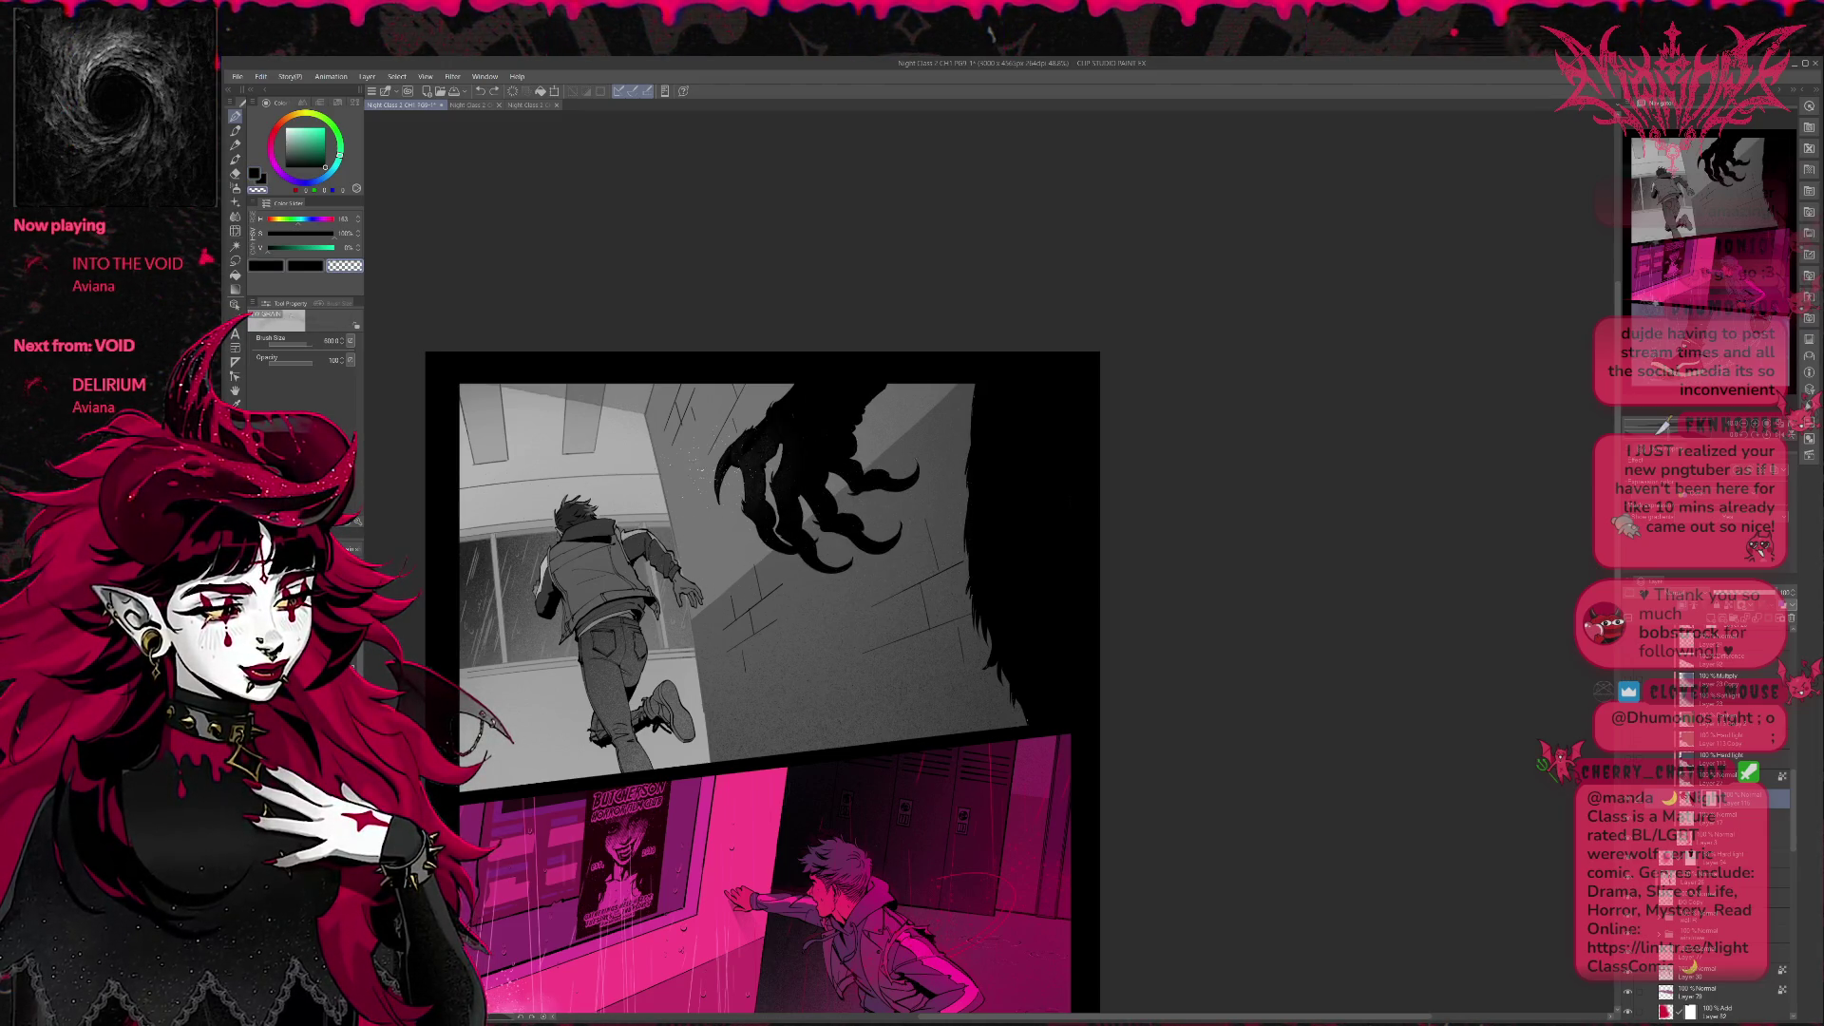
mouse_move(719, 386)
mouse_down()
mouse_move(883, 491)
mouse_move(905, 550)
mouse_up()
key(ctrl+z)
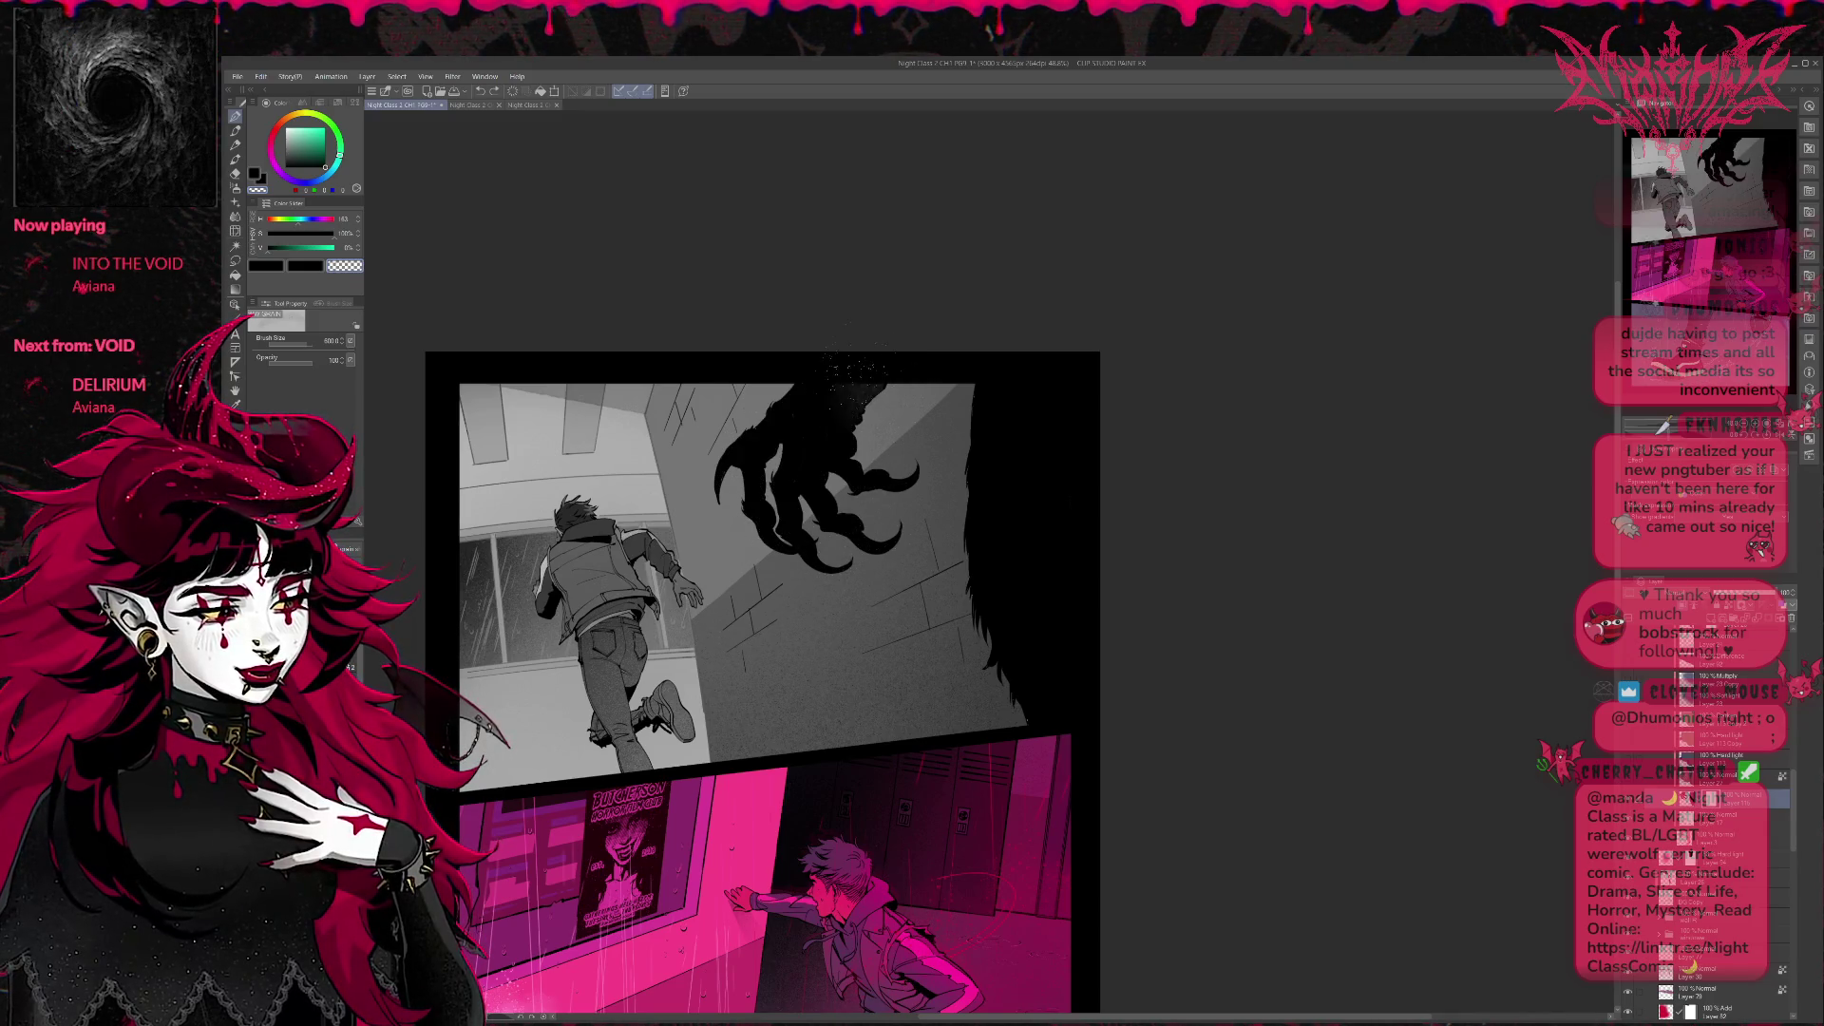
drag(884, 386, 752, 491)
Speckle the dark wall shape along the right edge from top to bottom, reworking the brighter strokes.
mouse_move(998, 391)
mouse_down()
mouse_move(1047, 470)
mouse_move(1041, 655)
mouse_up()
key(ctrl+z)
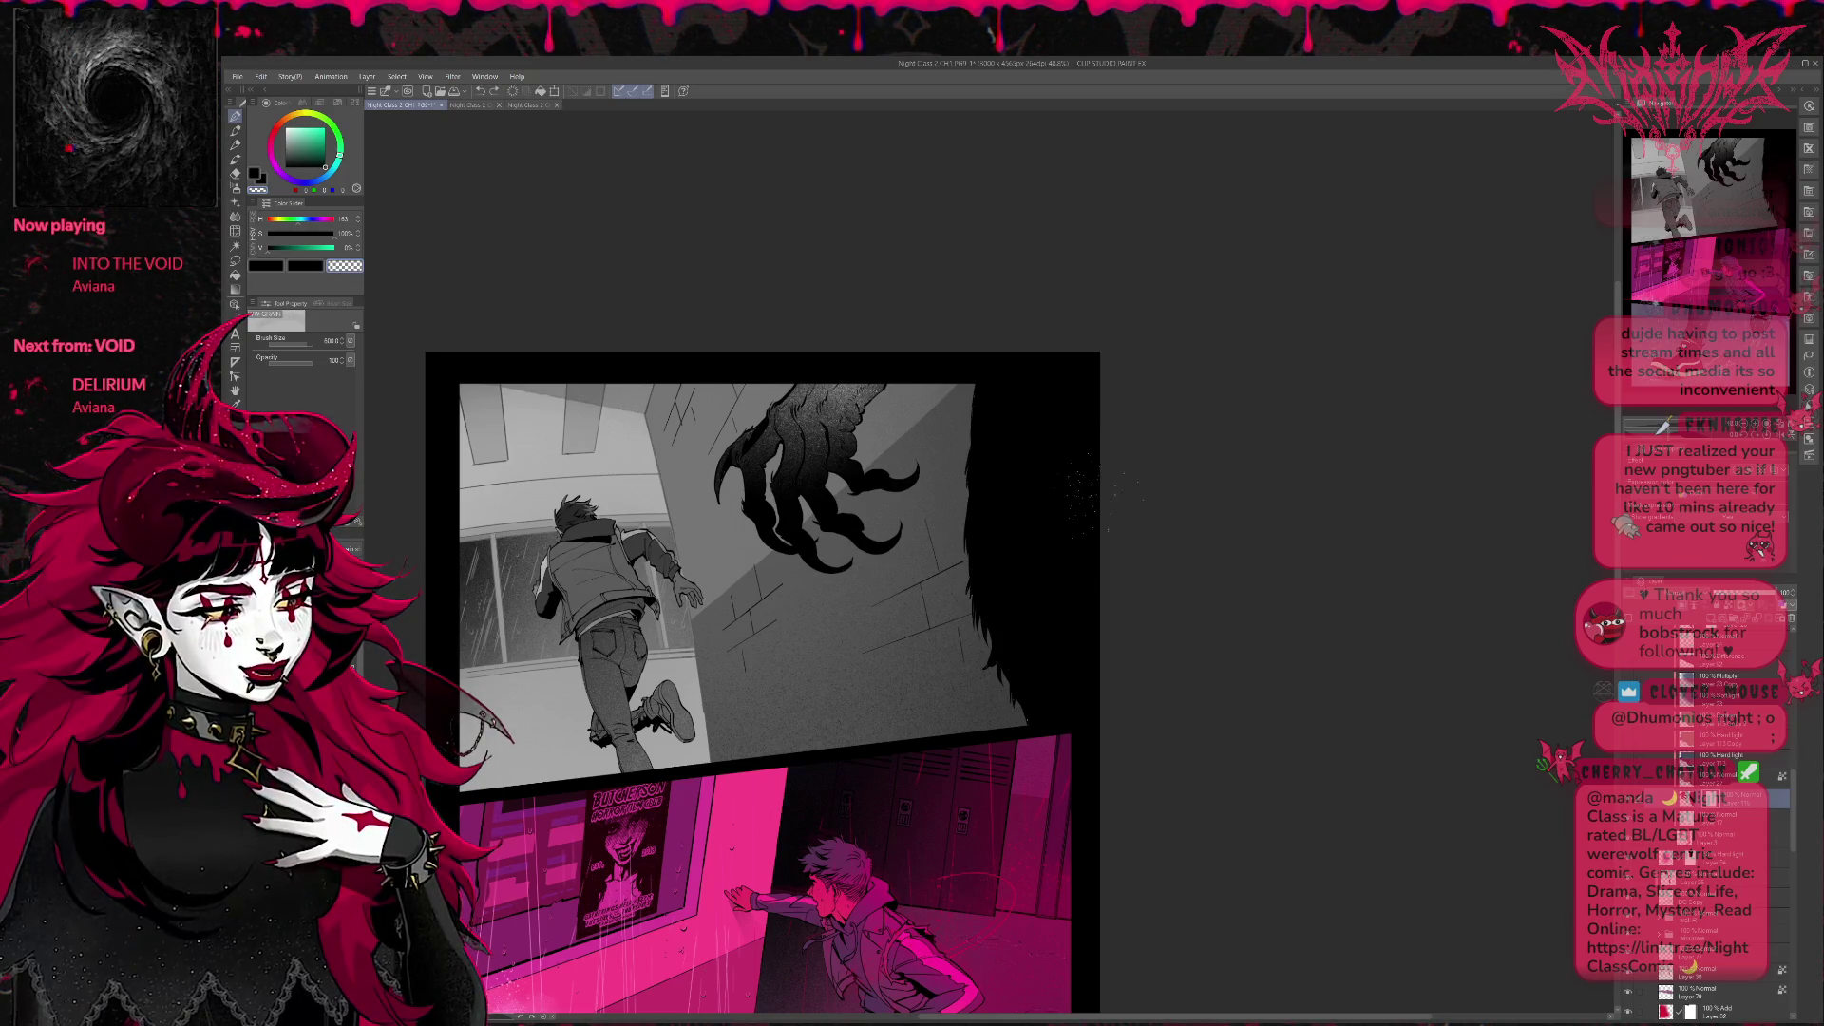
key(ctrl+z)
drag(998, 470, 1033, 642)
drag(1011, 528, 1069, 713)
drag(1020, 641, 1066, 720)
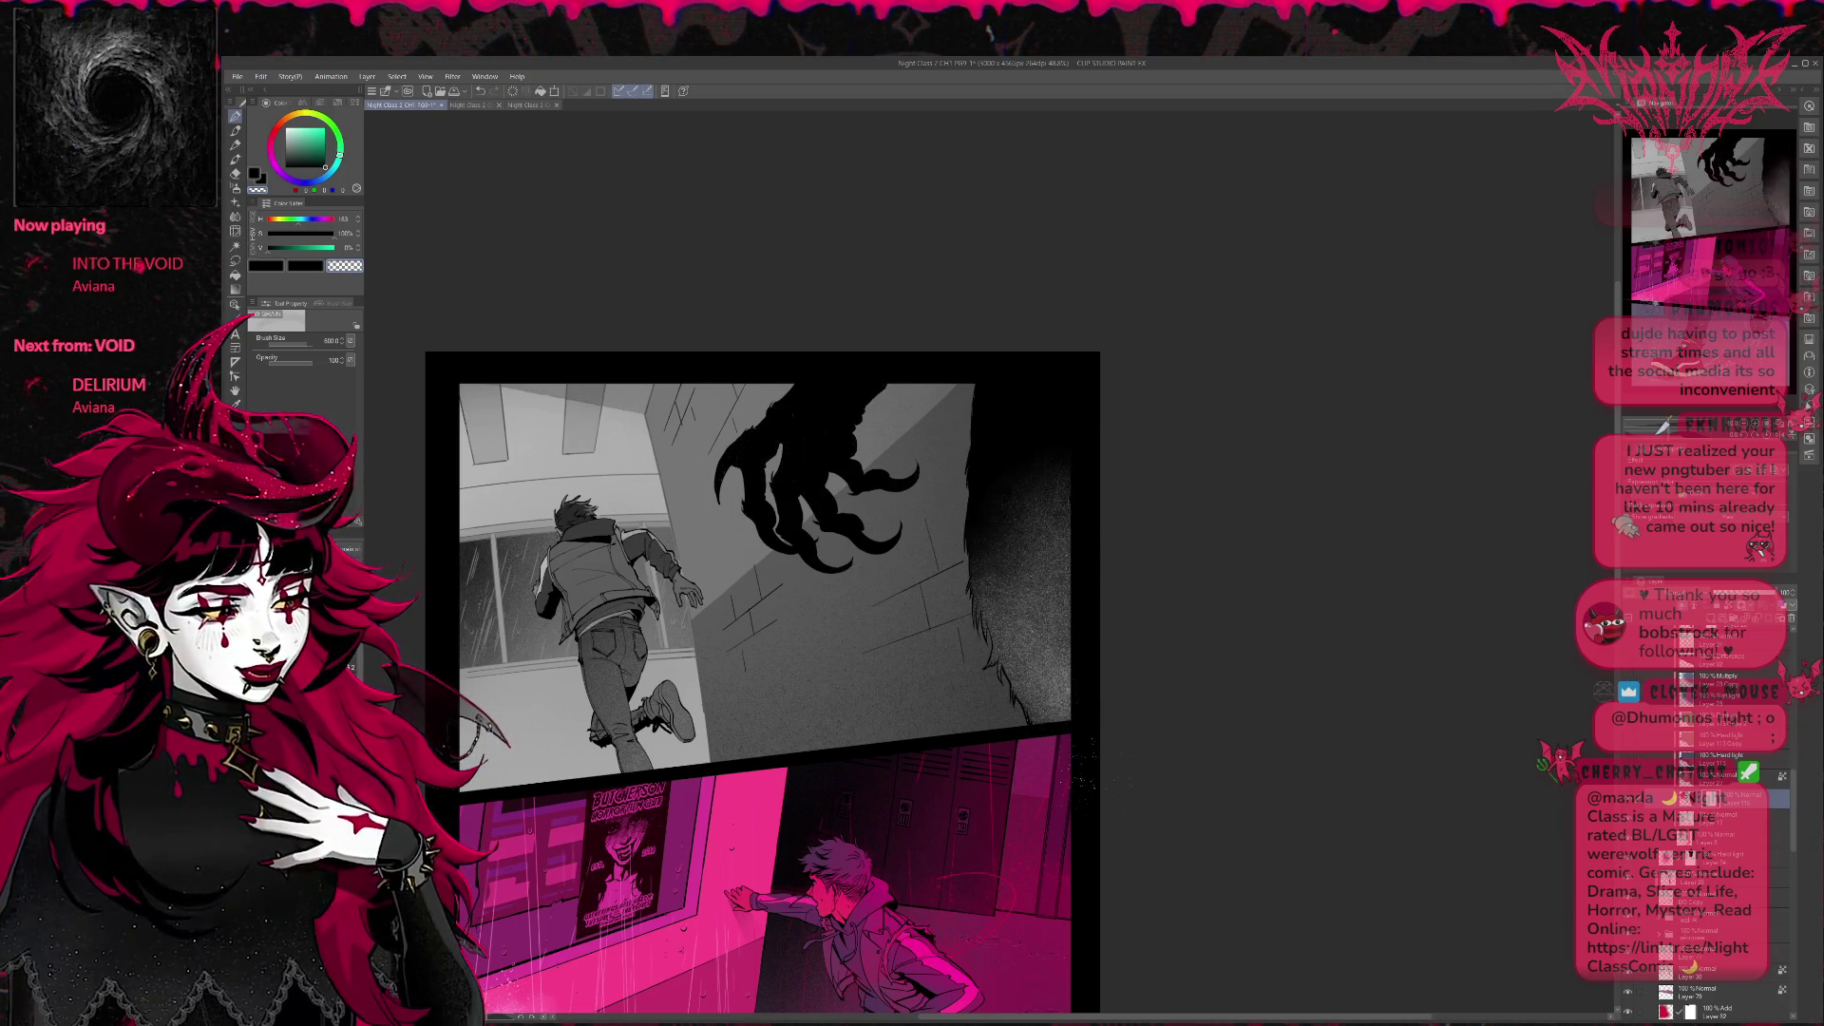
key(ctrl+z)
drag(976, 392, 1027, 555)
drag(984, 498, 997, 613)
mouse_move(997, 384)
mouse_down()
mouse_move(1055, 513)
mouse_move(1012, 655)
mouse_up()
key(ctrl+z)
key(ctrl+z)
key(ctrl+z)
Re-texture the whole claw with finer speckles instead of coarse ones.
mouse_move(870, 393)
mouse_down()
mouse_move(734, 477)
mouse_move(876, 413)
mouse_up()
key(ctrl+z)
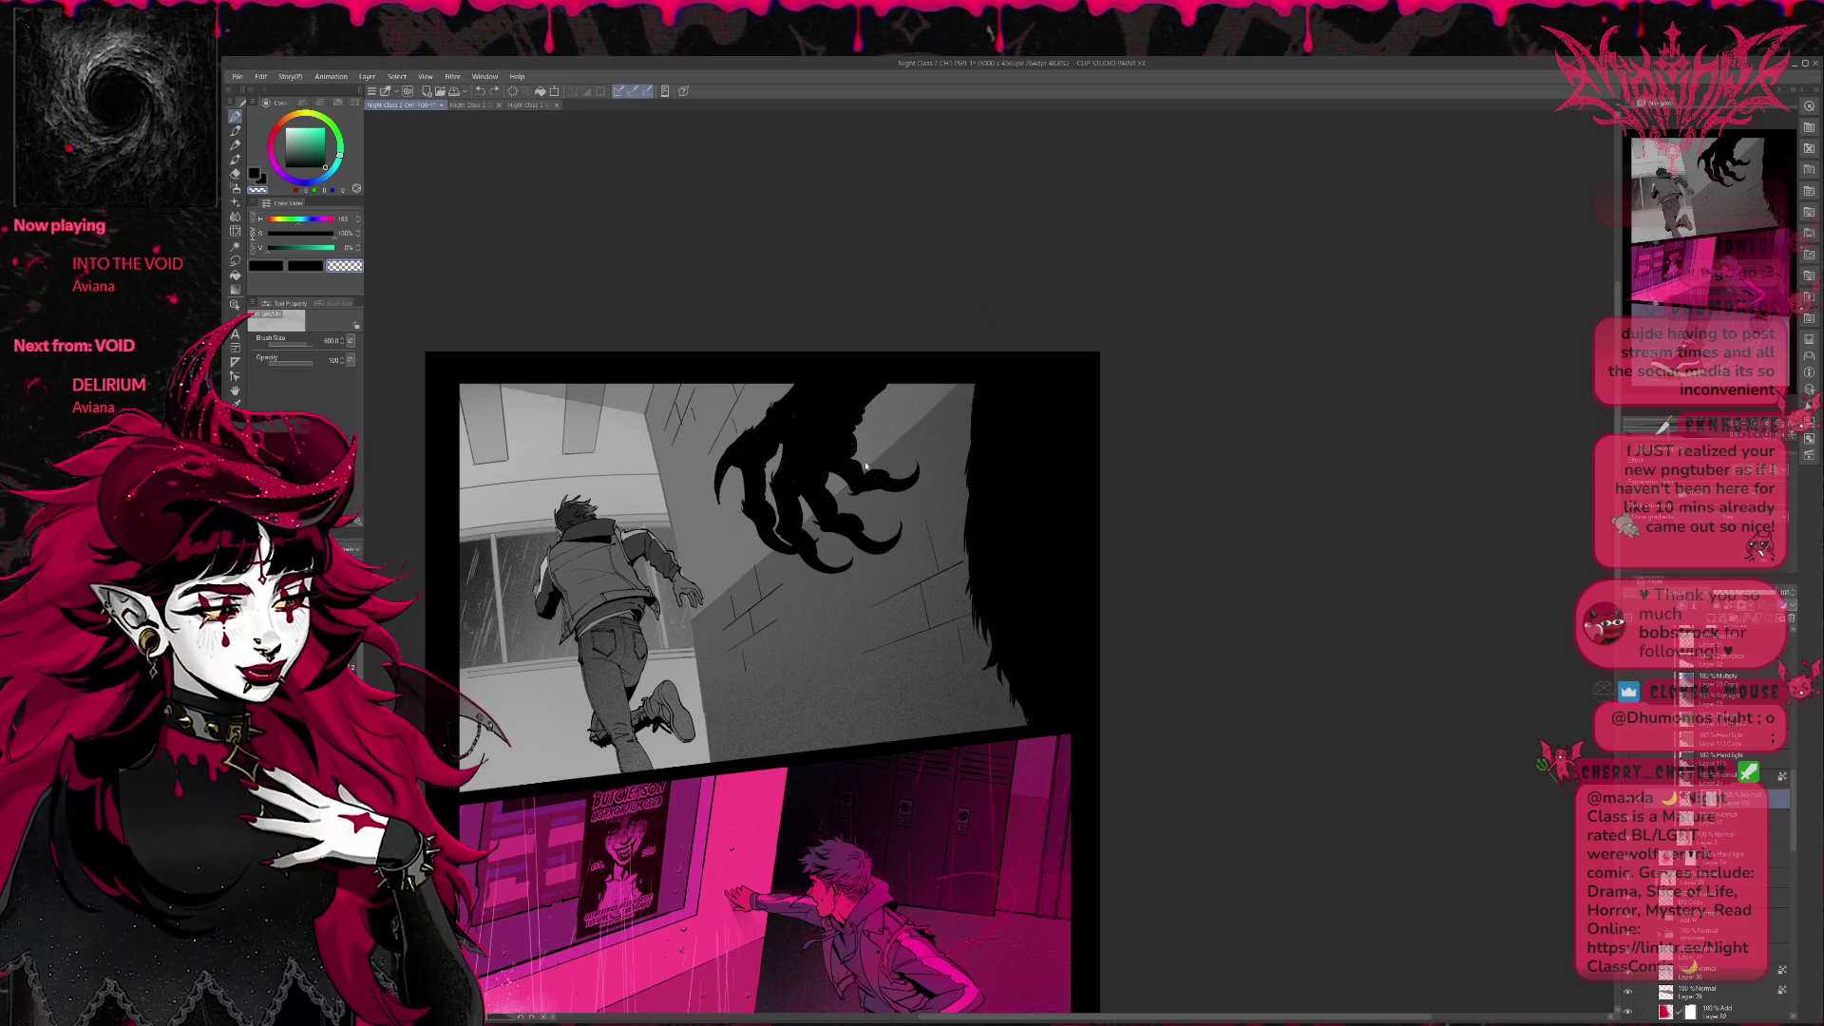
drag(855, 399, 742, 556)
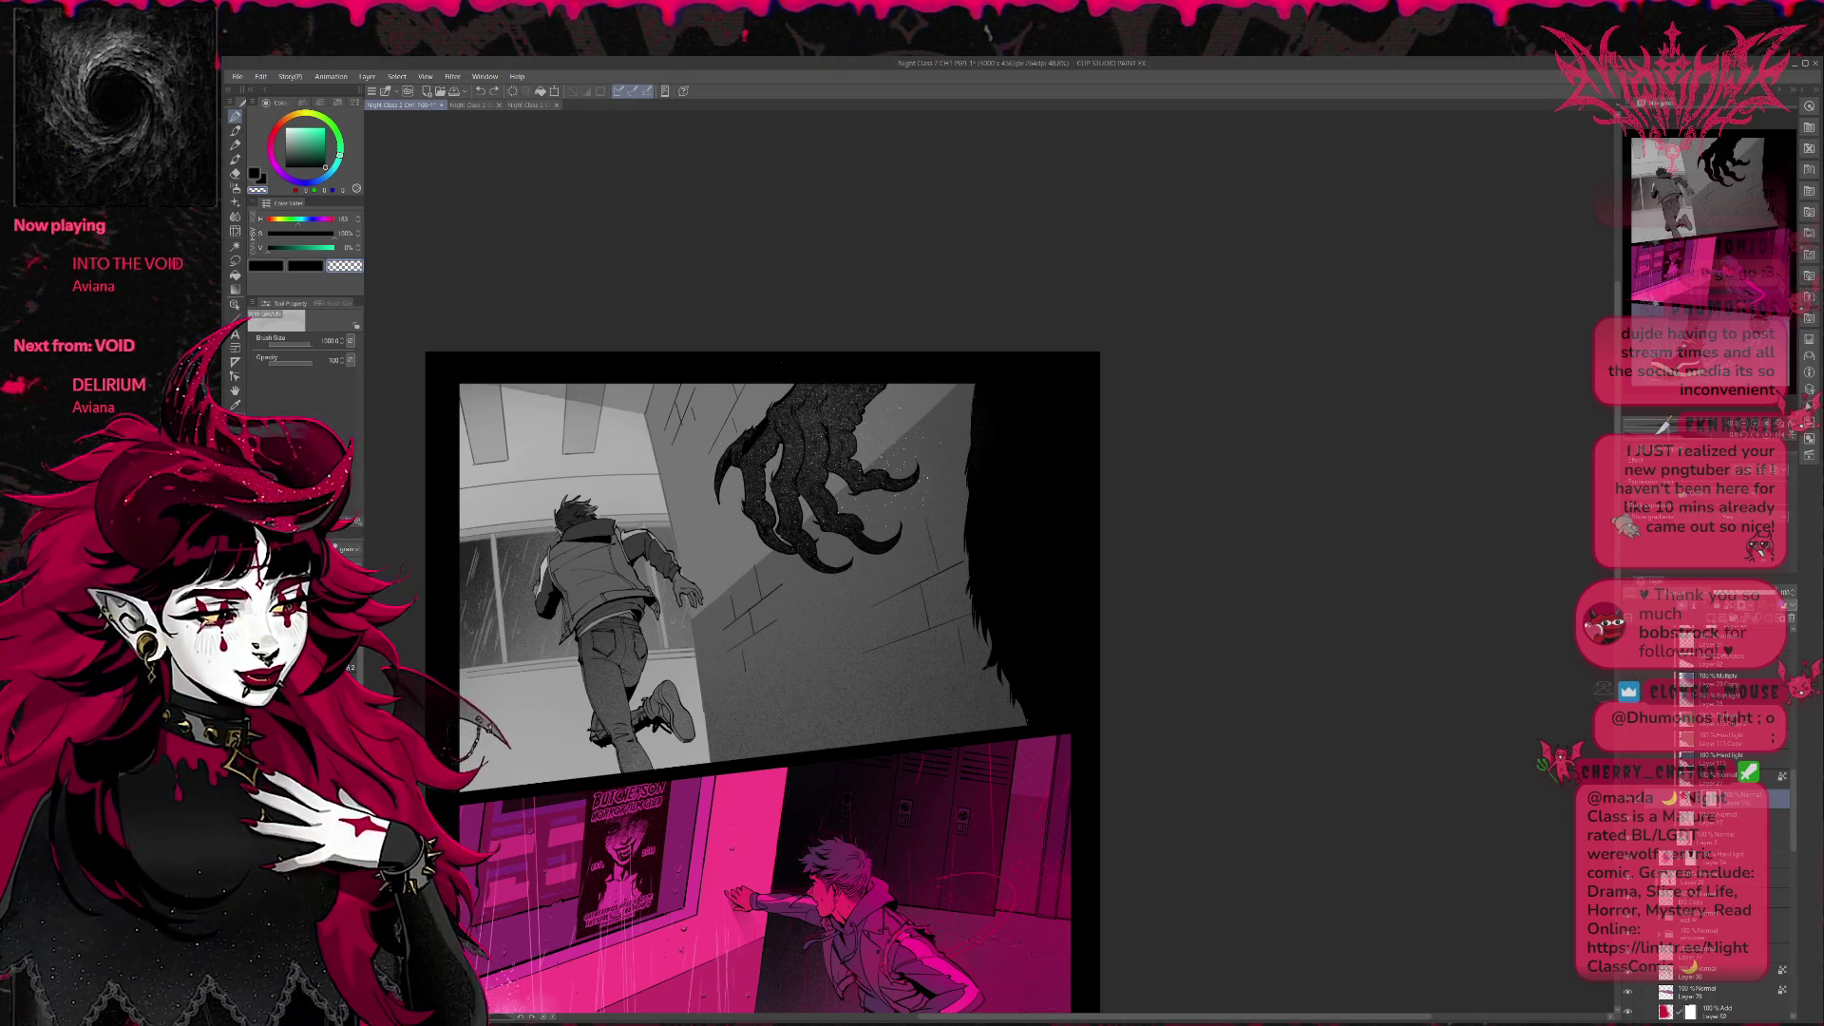
mouse_move(755, 428)
mouse_down()
mouse_move(883, 386)
mouse_move(727, 499)
mouse_up()
key(ctrl+z)
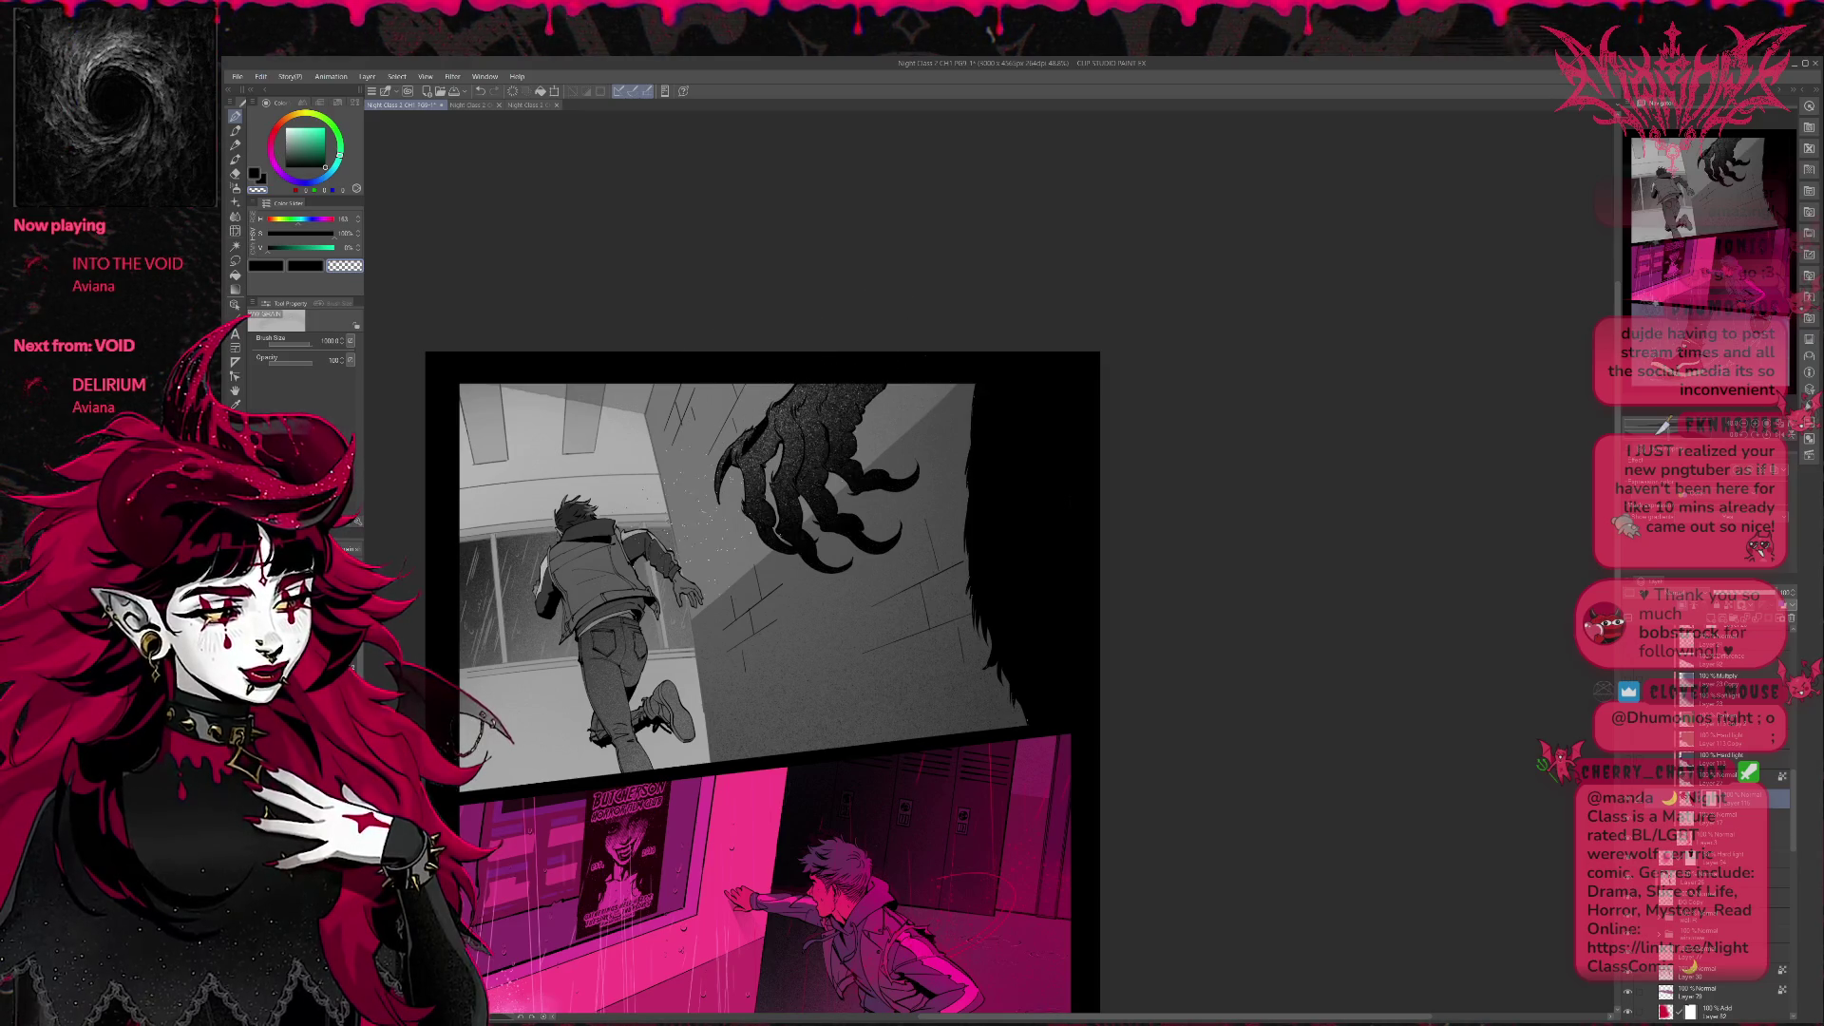
Repaint the right-edge wall shape with a softer speckle gradient down its length.
drag(1019, 405, 1013, 656)
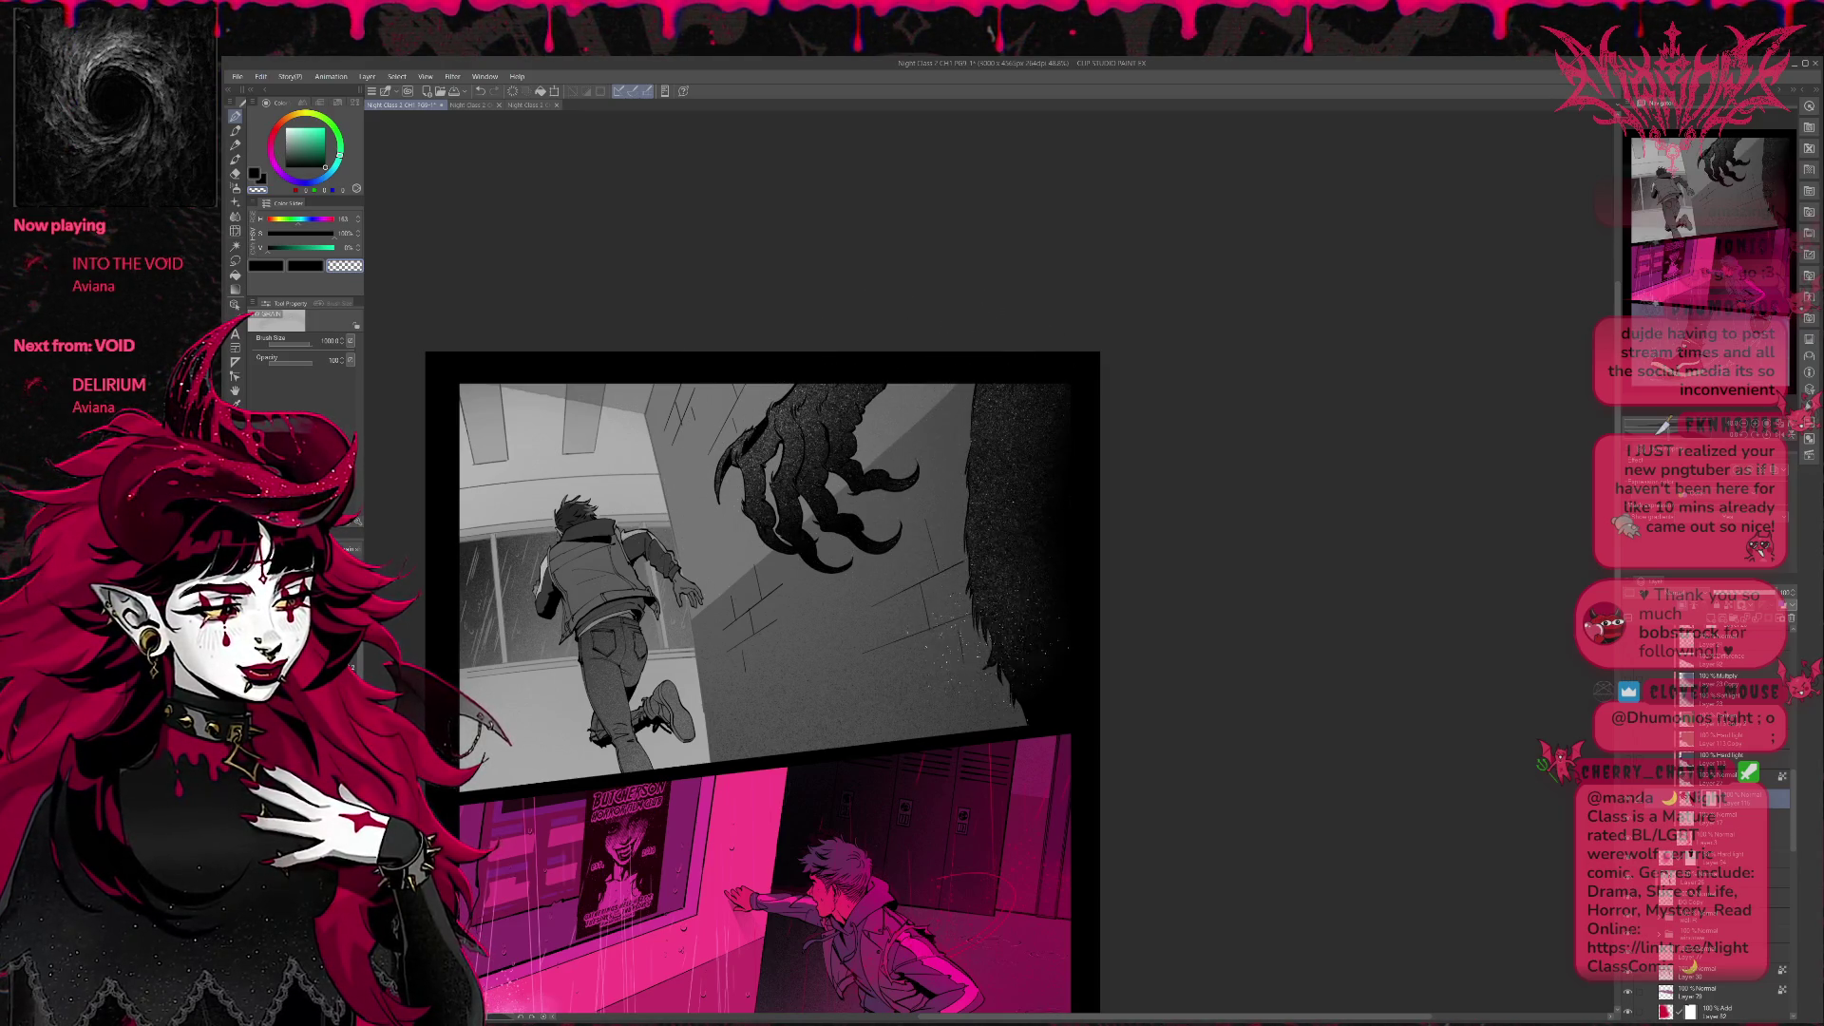
key(ctrl+z)
drag(1019, 399, 1159, 457)
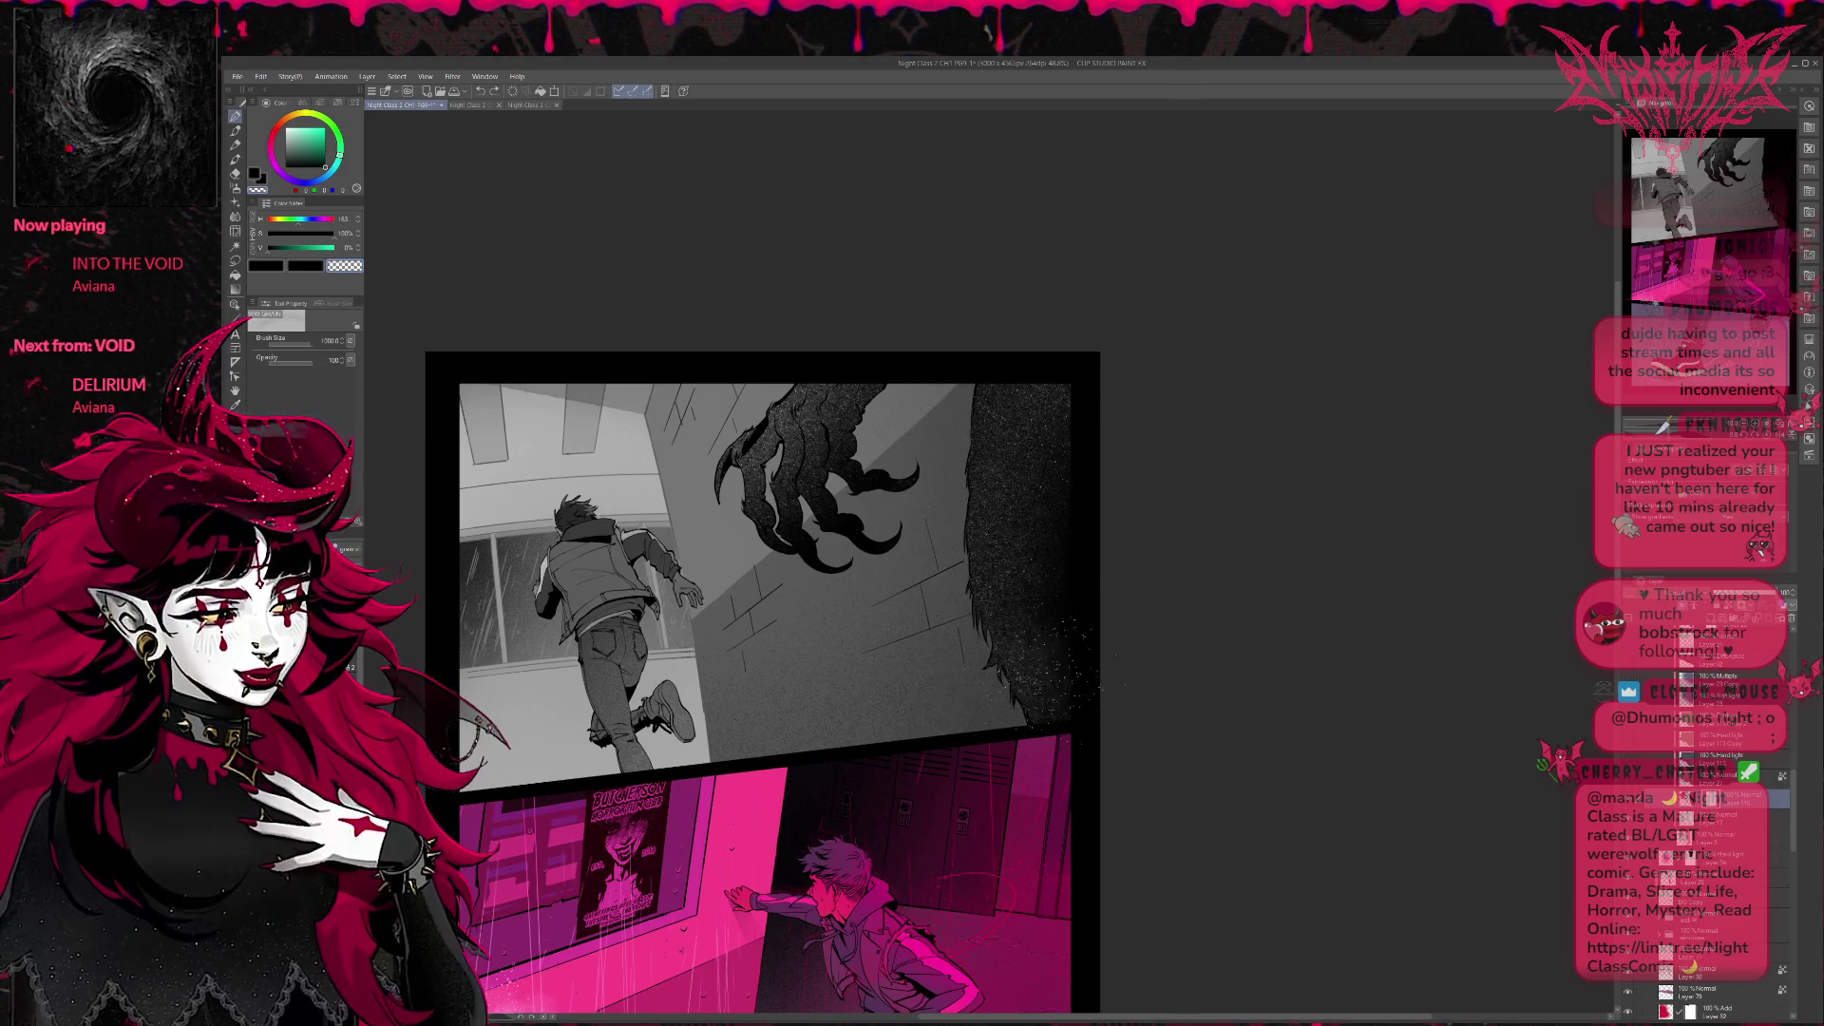
key(ctrl+z)
drag(1019, 477, 984, 571)
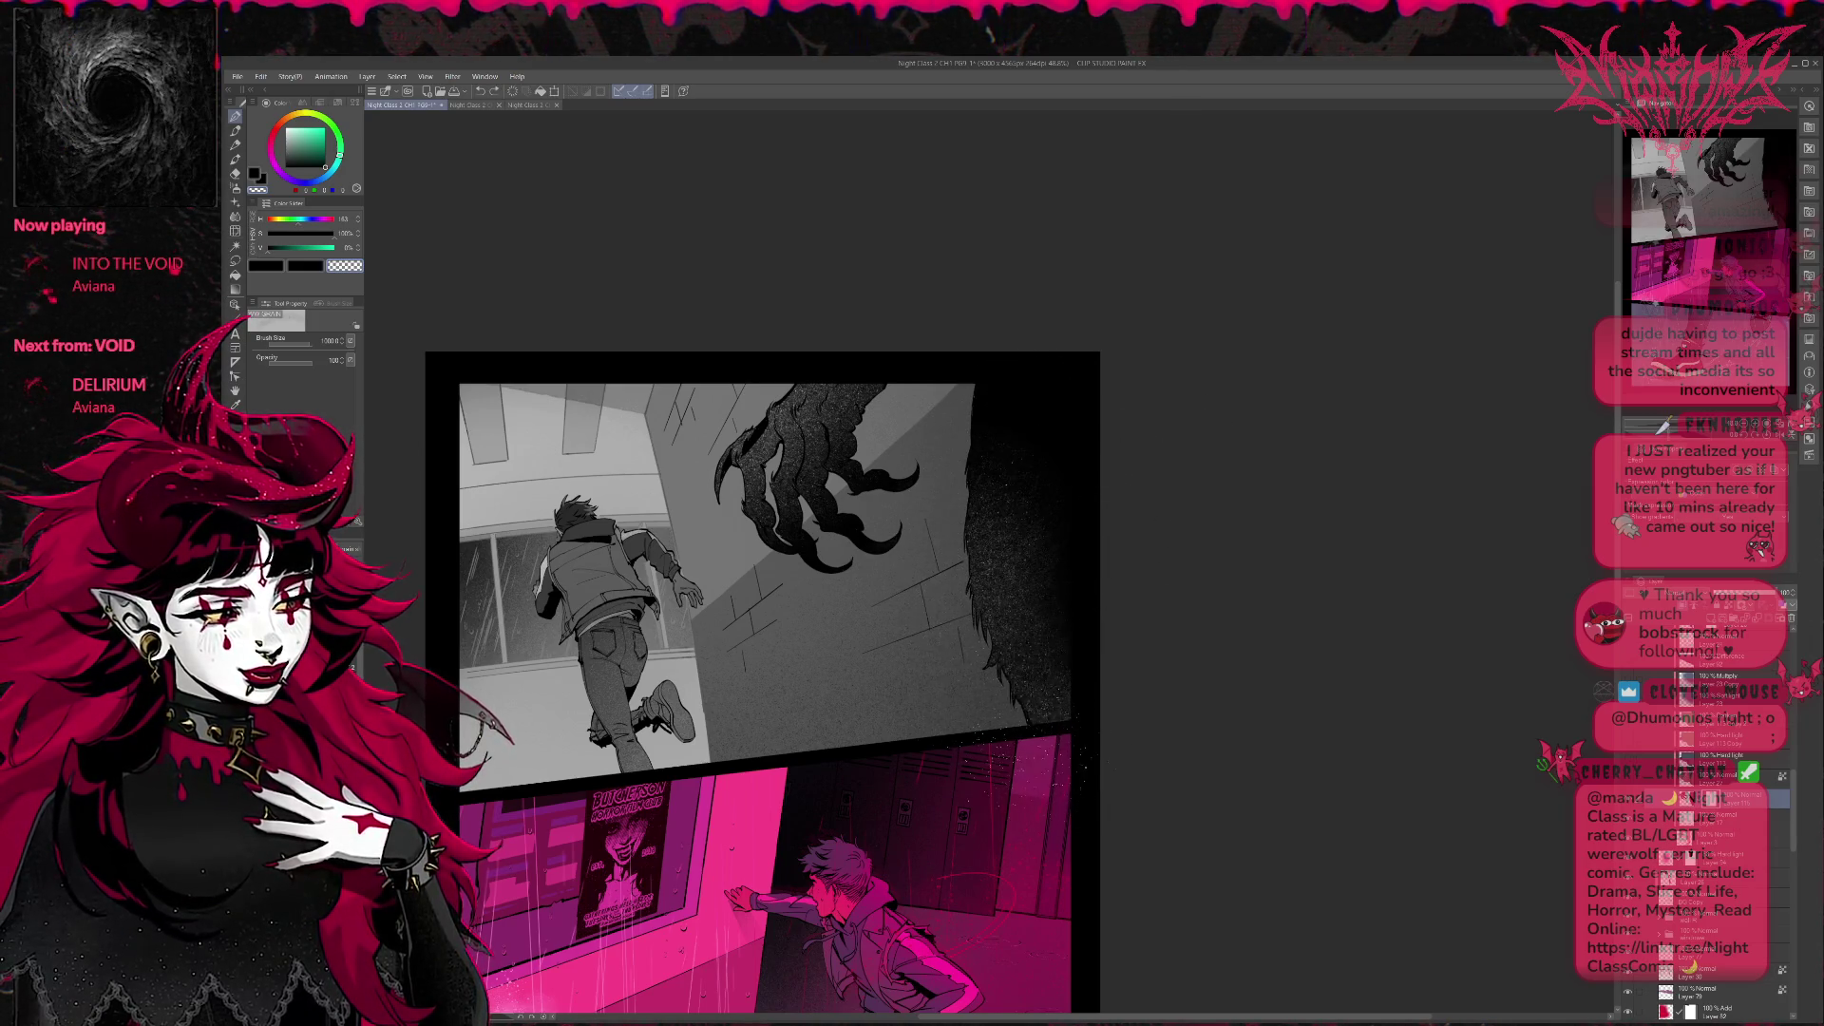
key(ctrl+z)
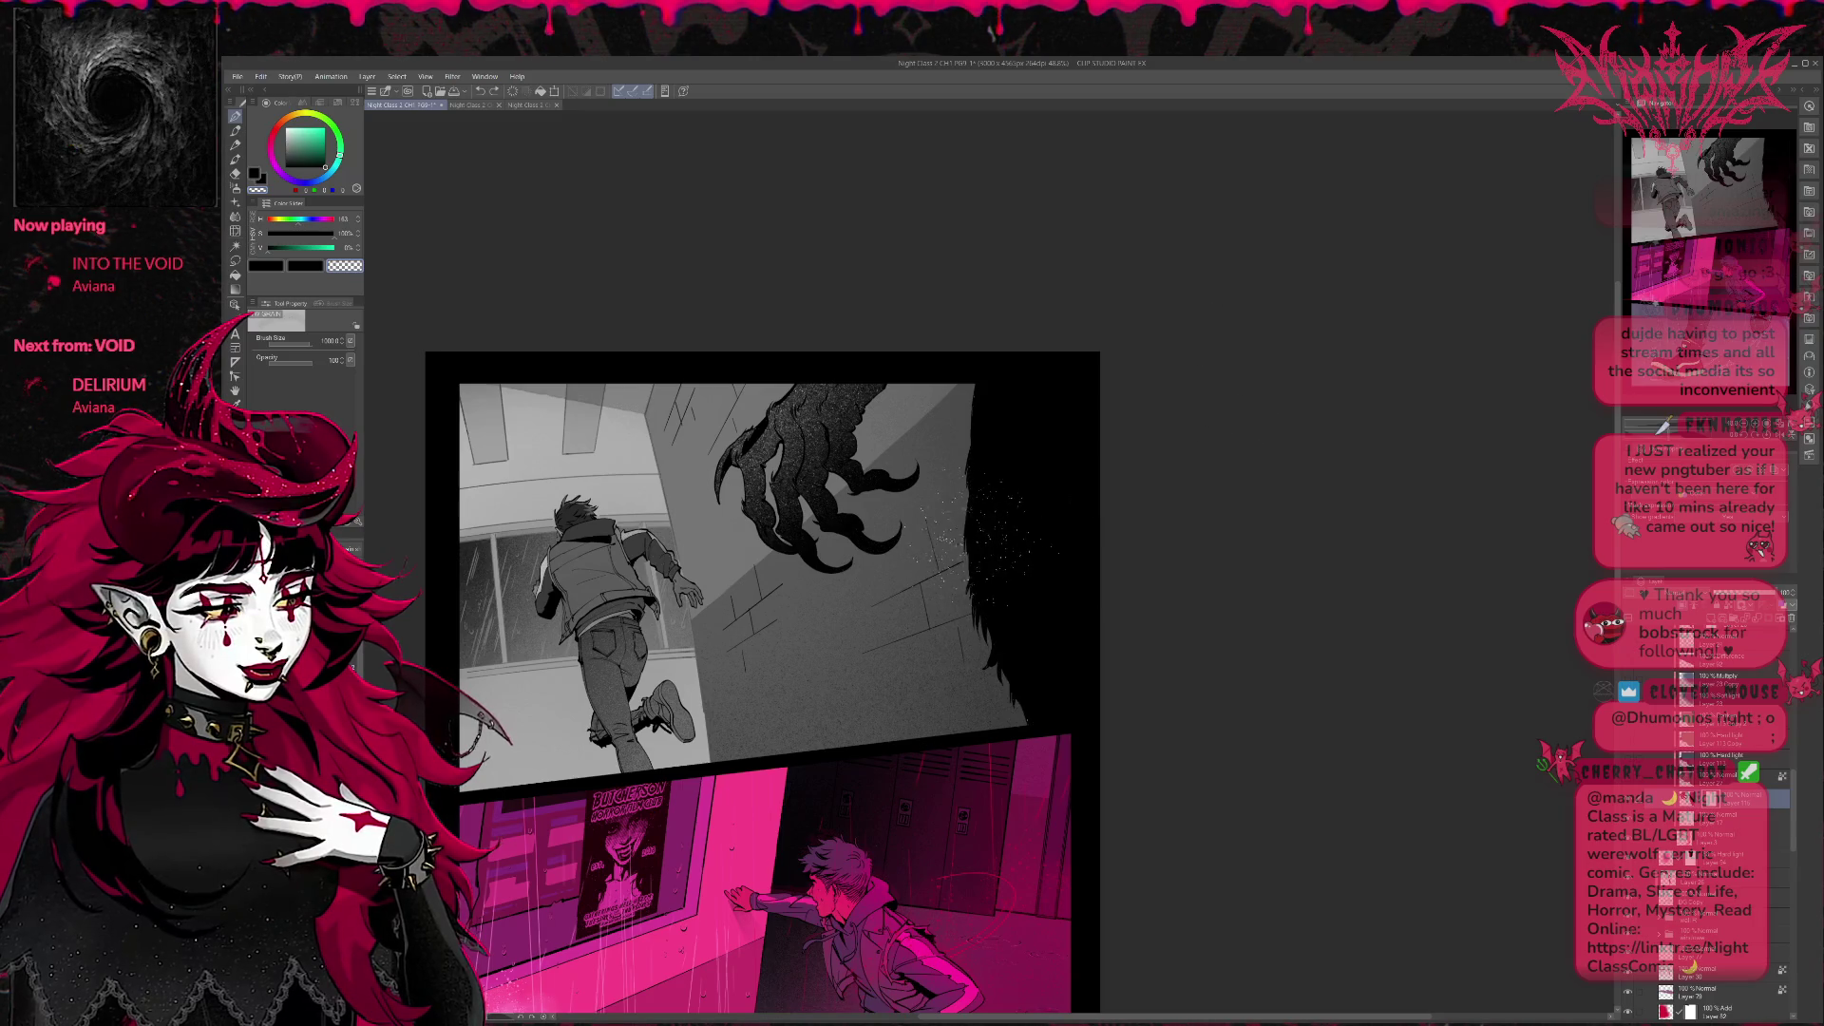
drag(987, 407, 1055, 719)
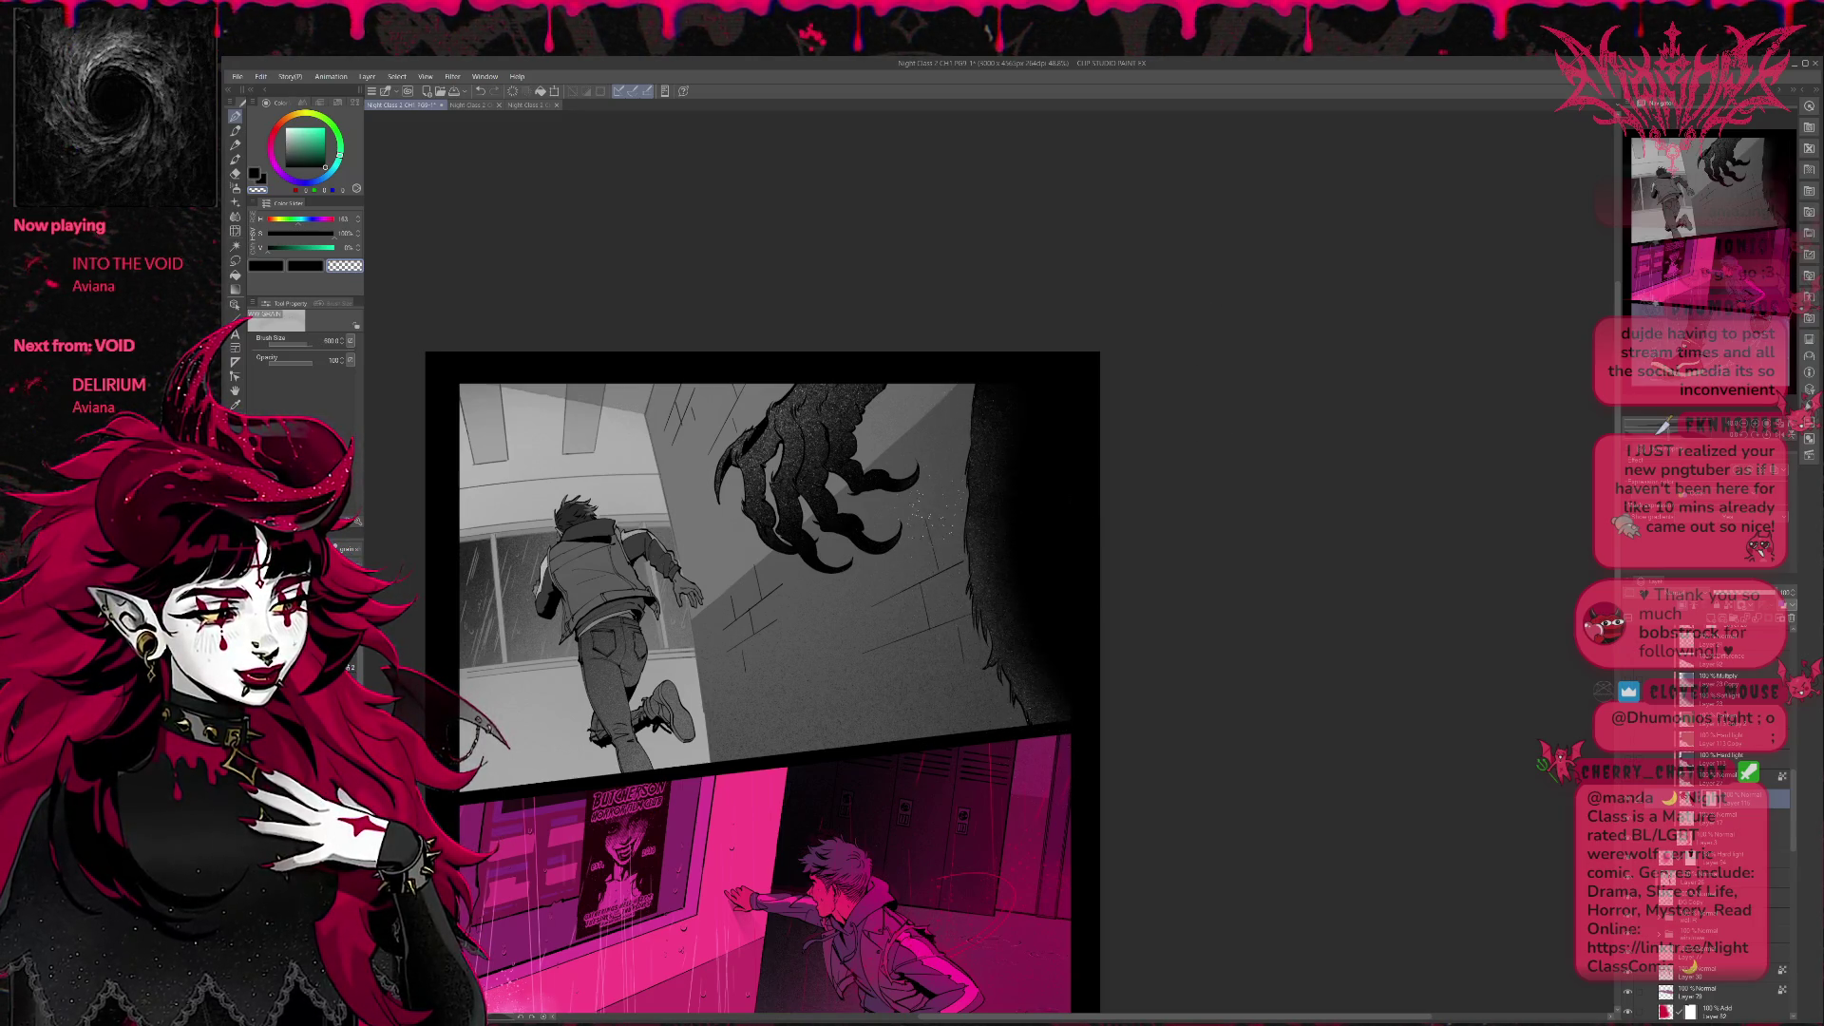
Try brightening the wall and scattering speckles around the claw tips, undoing each attempt.
drag(983, 549, 995, 392)
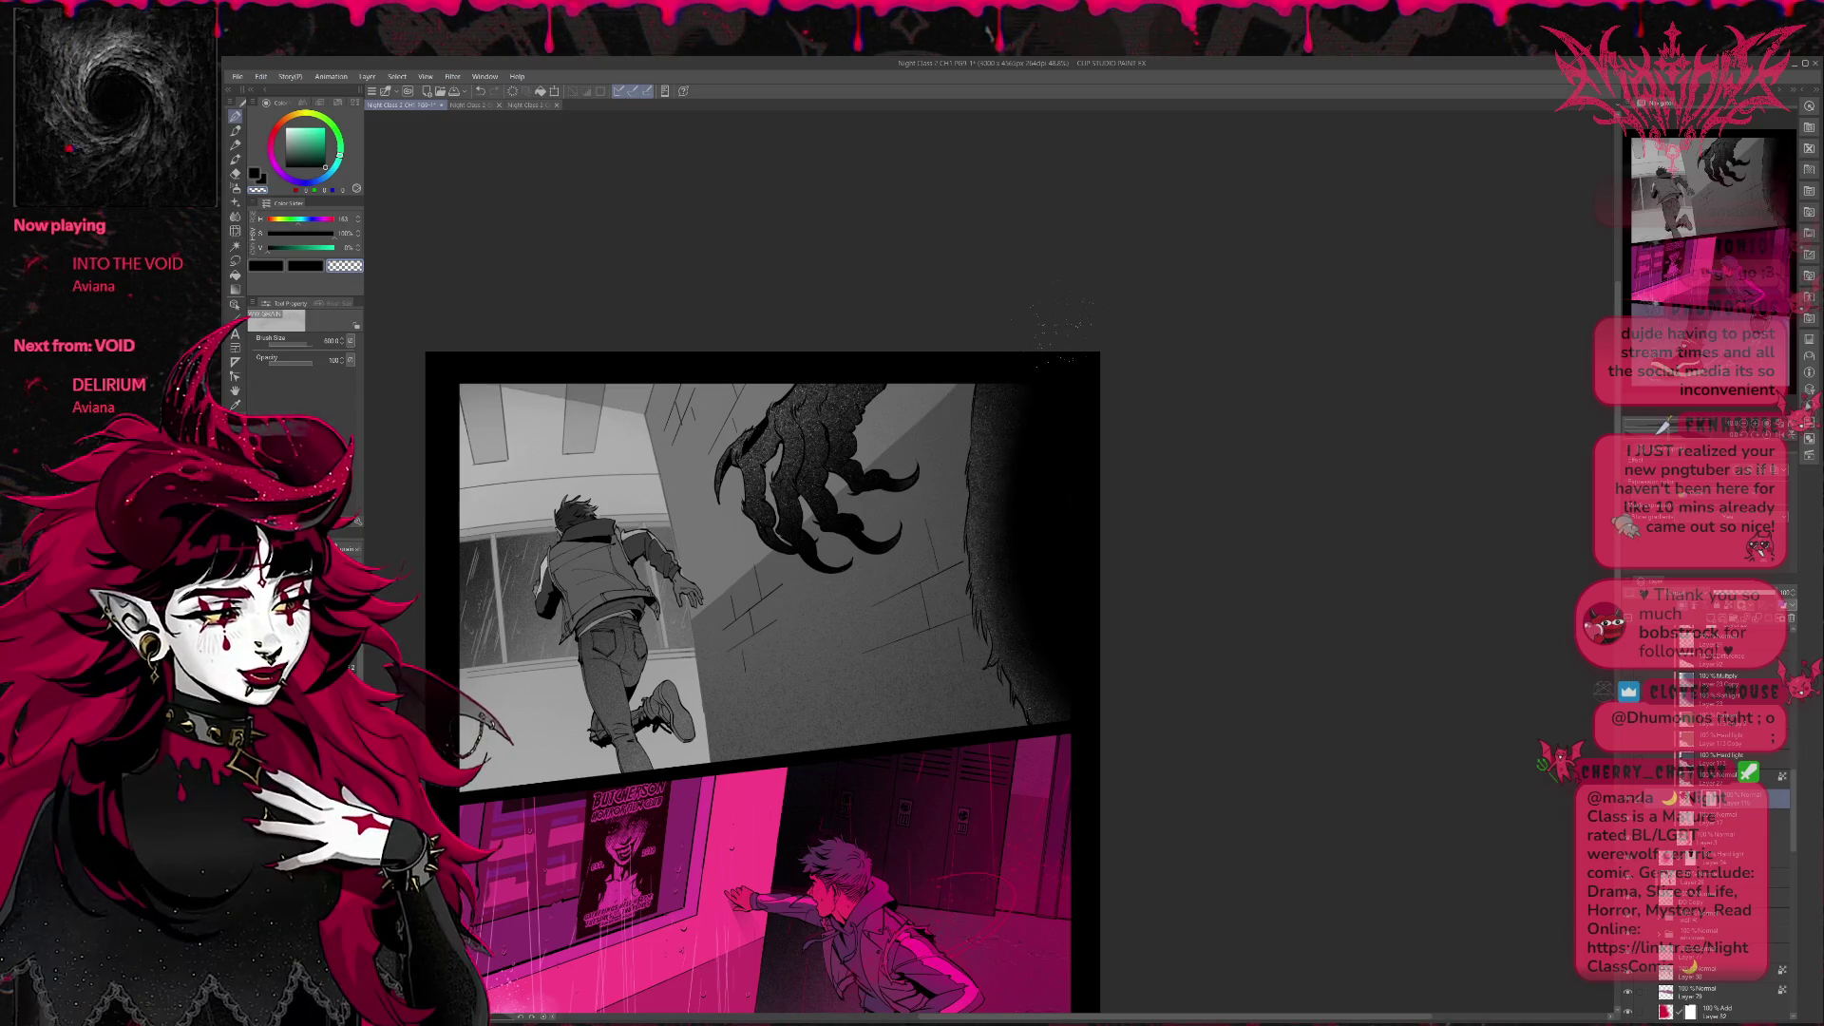
key(ctrl+z)
drag(1023, 534, 1023, 721)
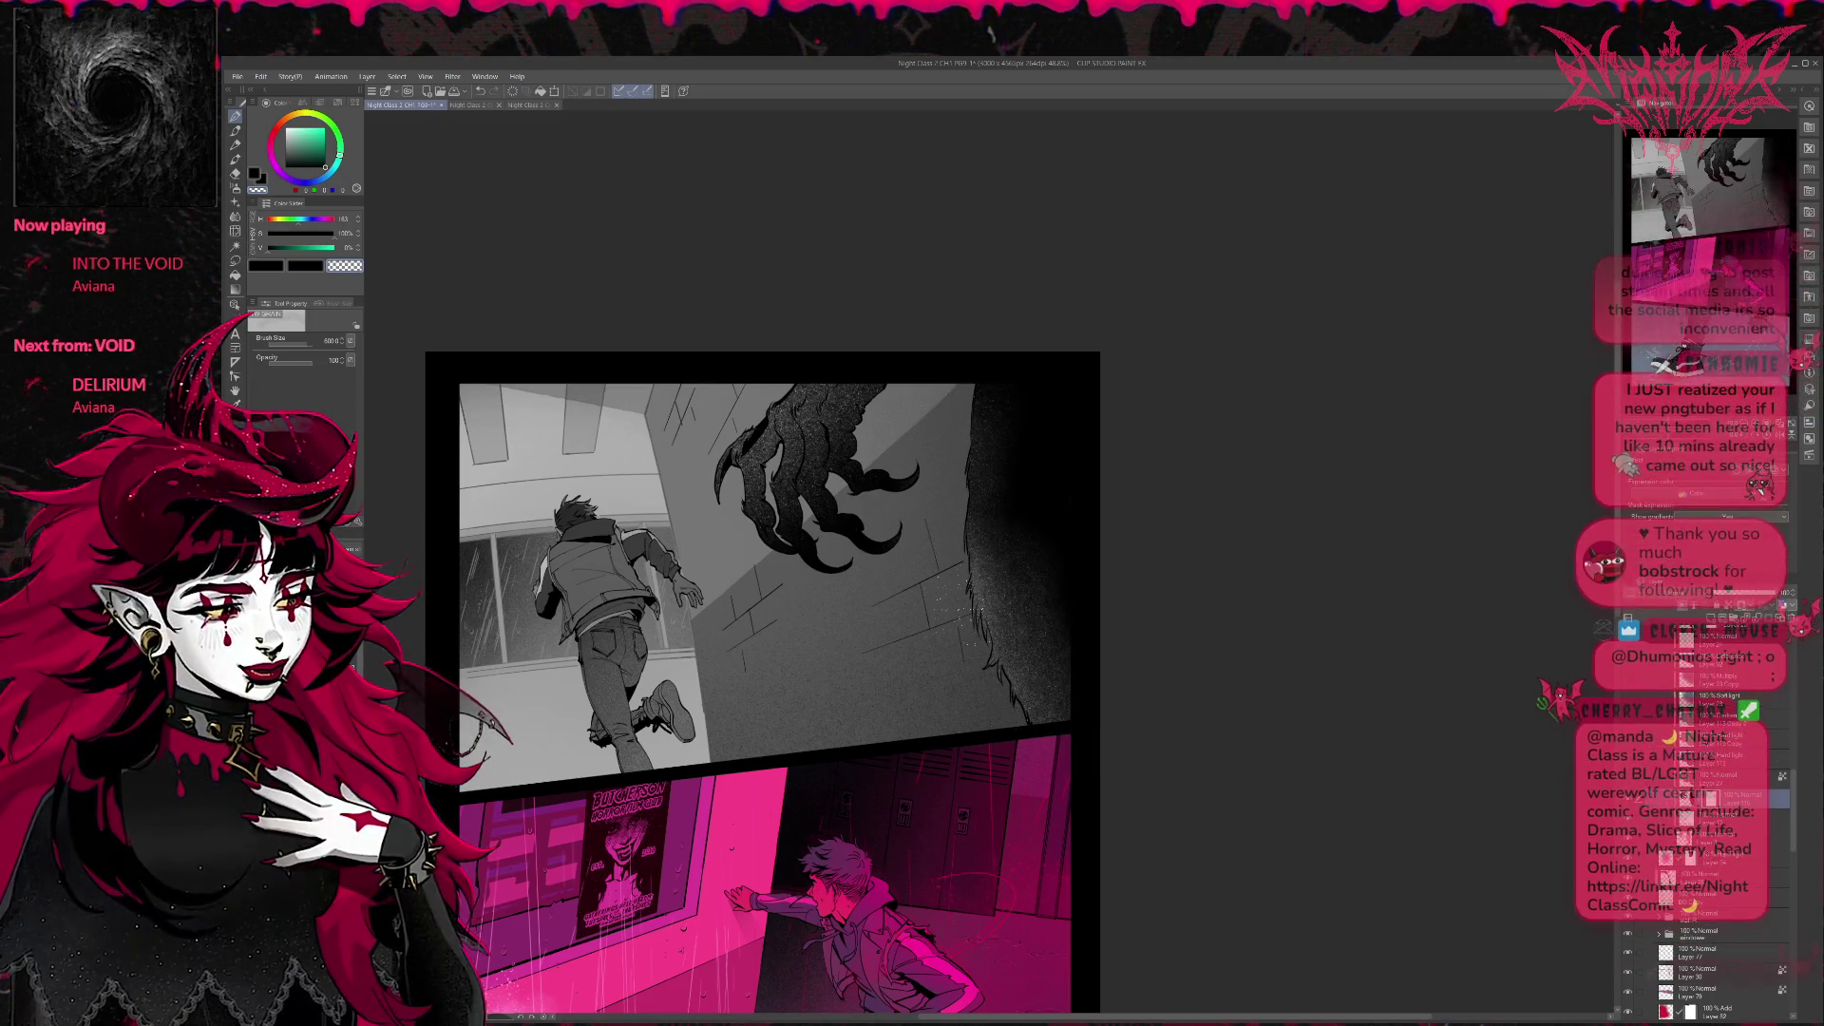
drag(1012, 613, 1012, 720)
key(ctrl+z)
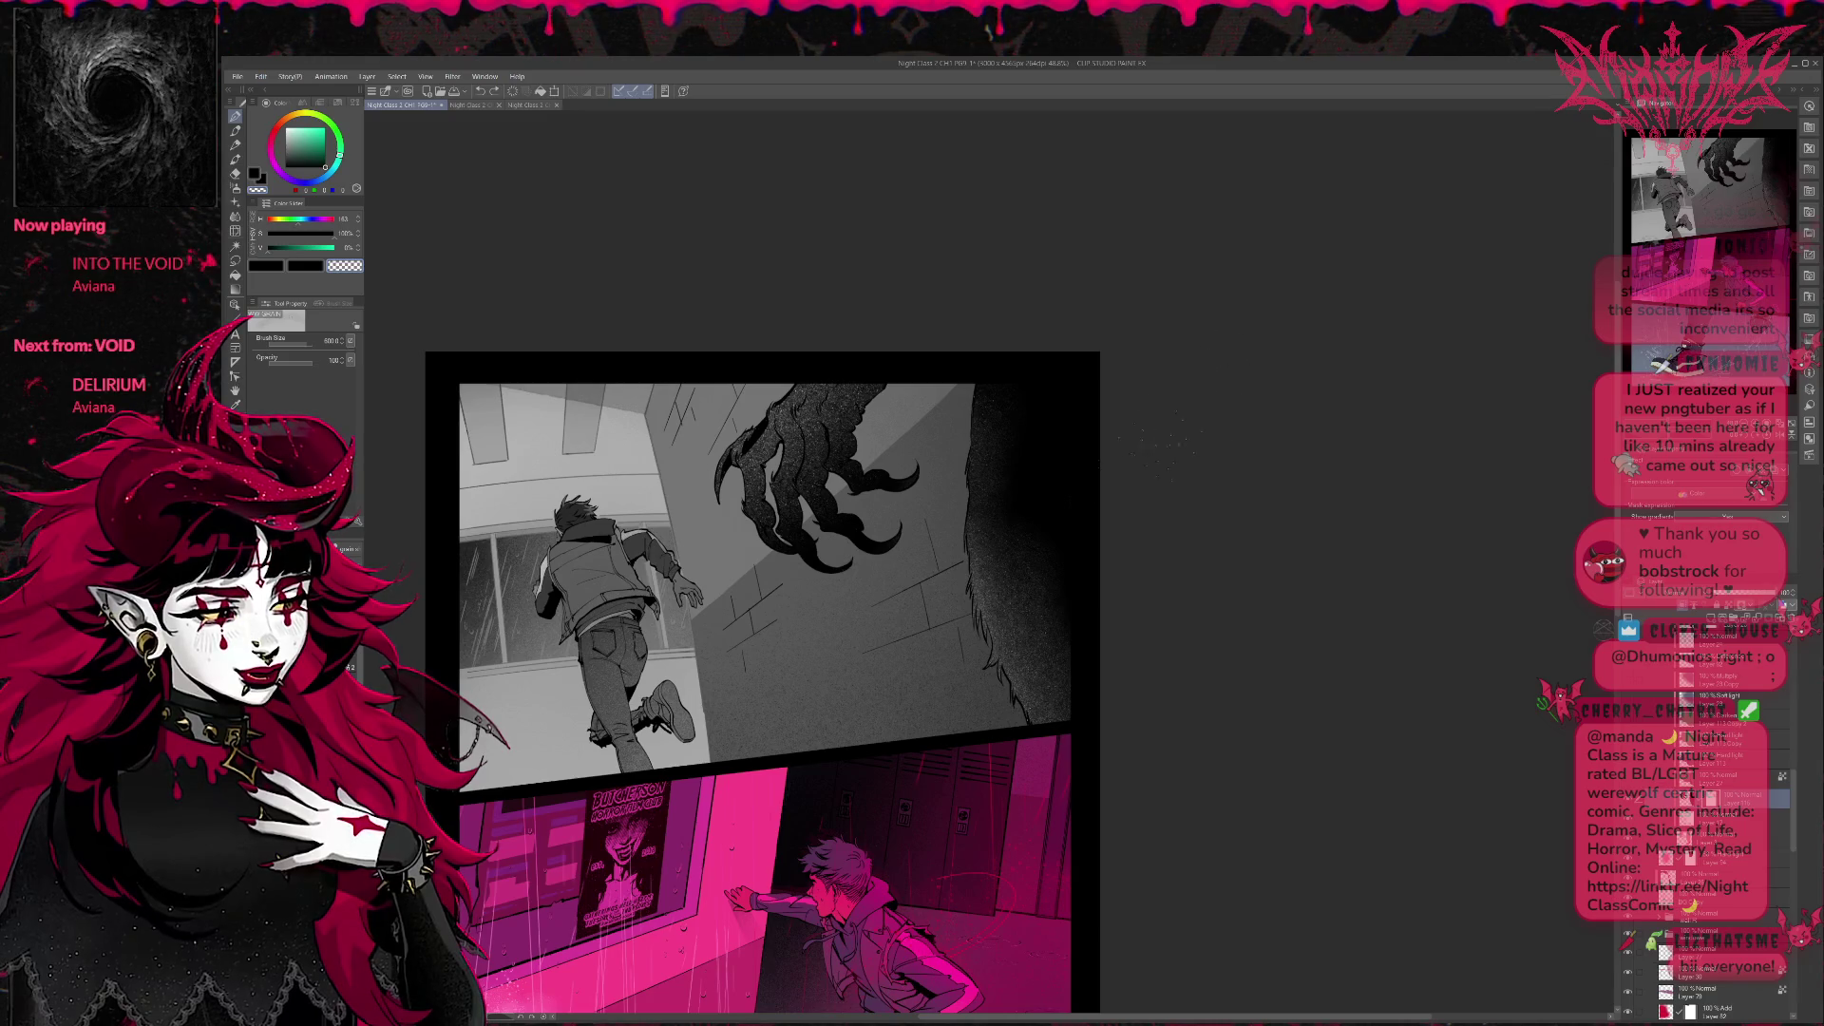
drag(819, 563, 855, 606)
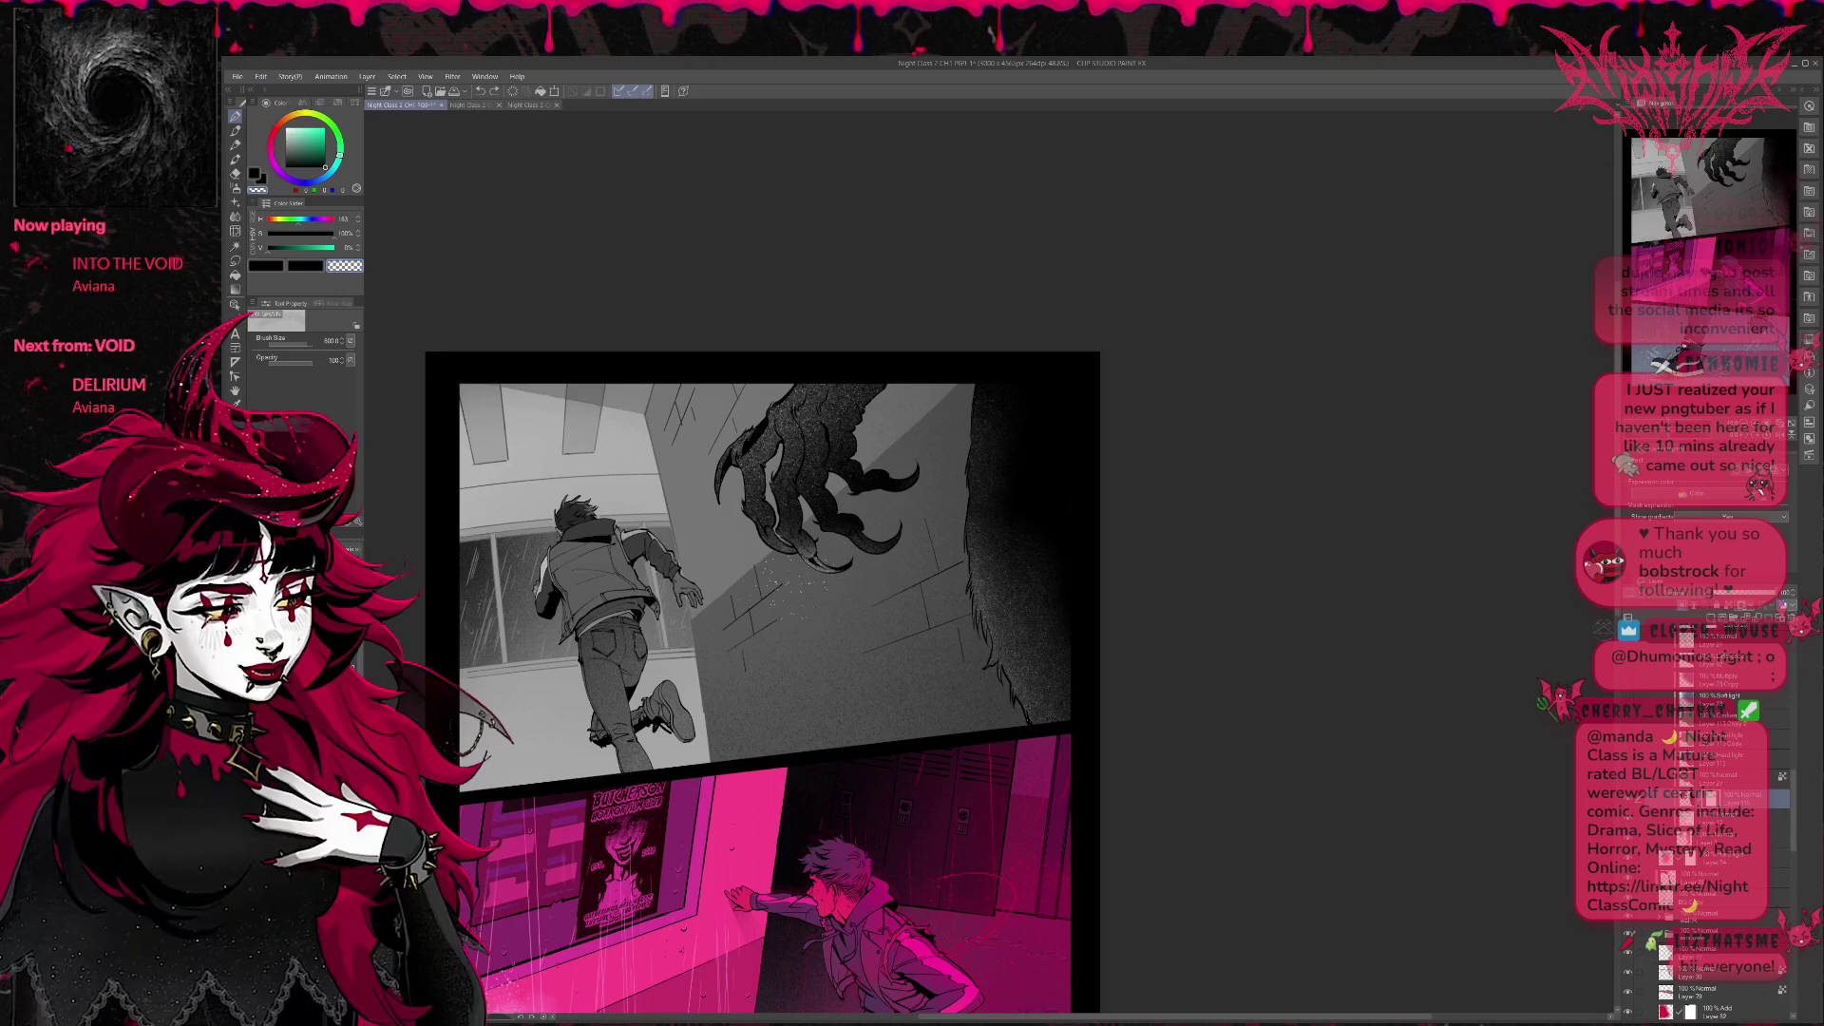
key(ctrl+z)
mouse_move(844, 567)
mouse_down()
mouse_move(897, 525)
mouse_move(847, 478)
mouse_move(792, 463)
mouse_up()
key(ctrl+z)
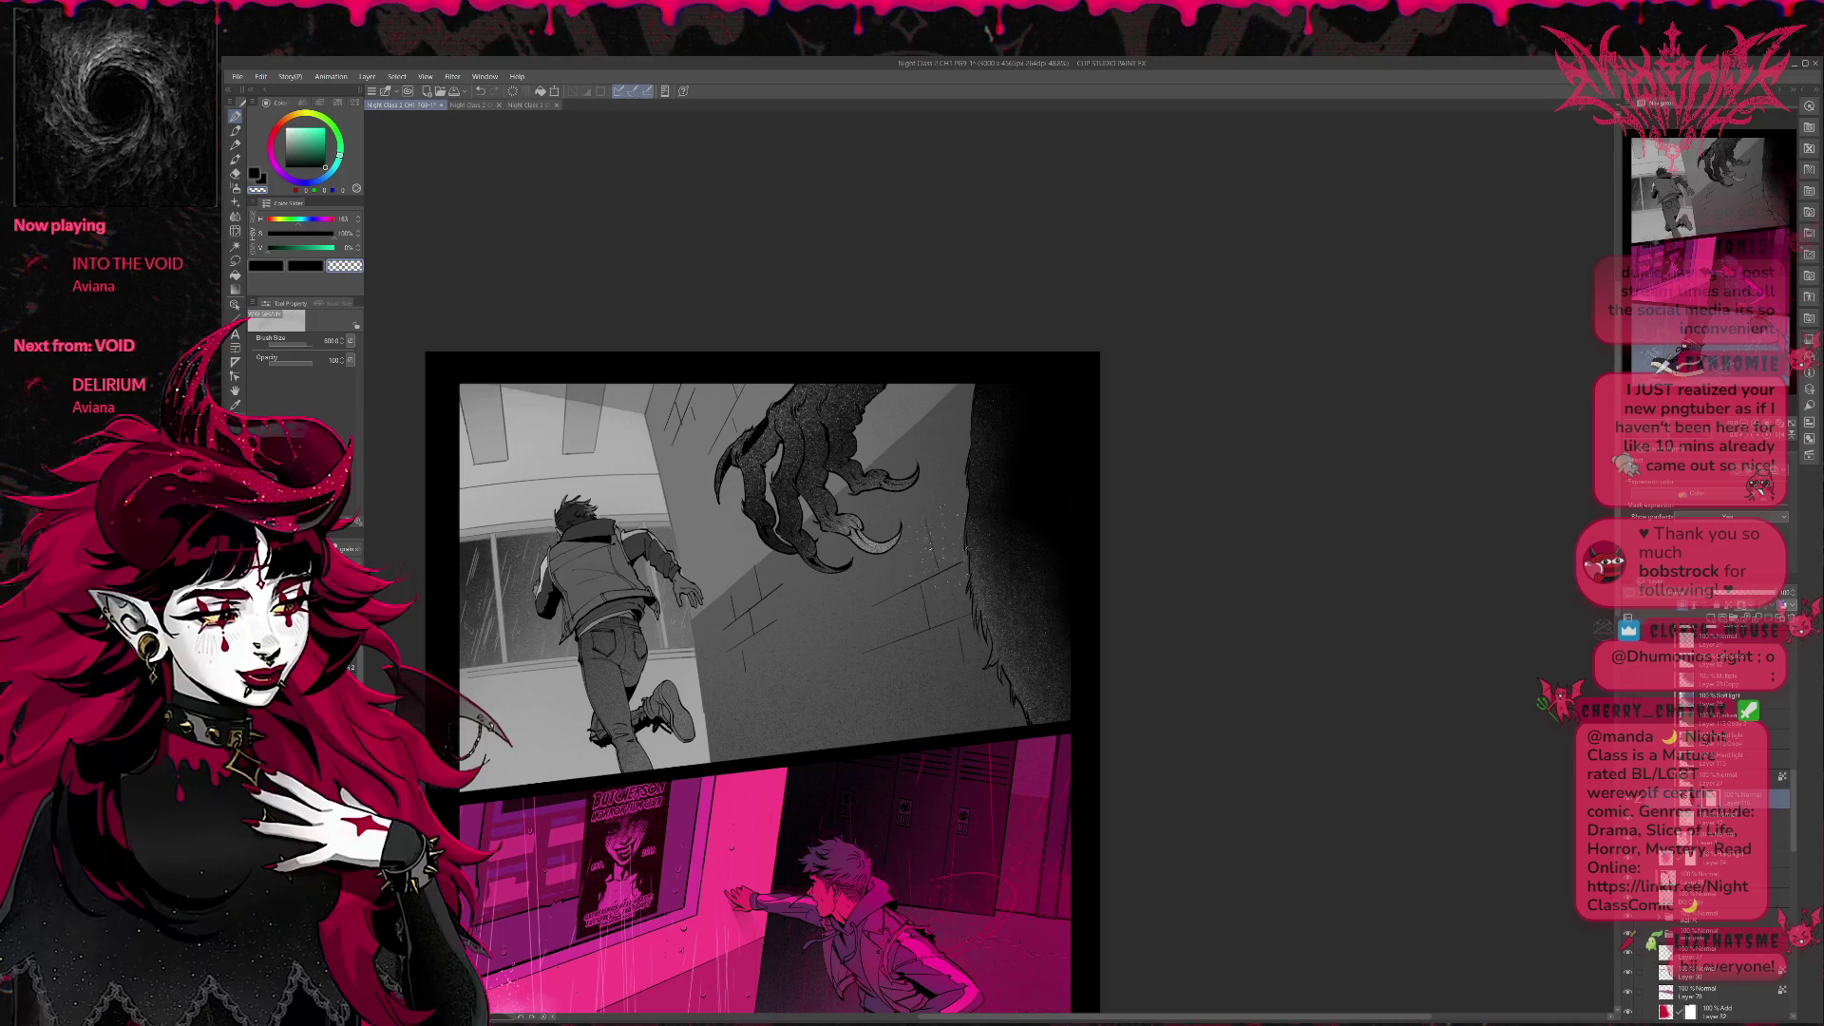
key(ctrl+z)
Add highlights along the claw and grey speckles on the panel's top edge and wall below.
drag(898, 549, 820, 427)
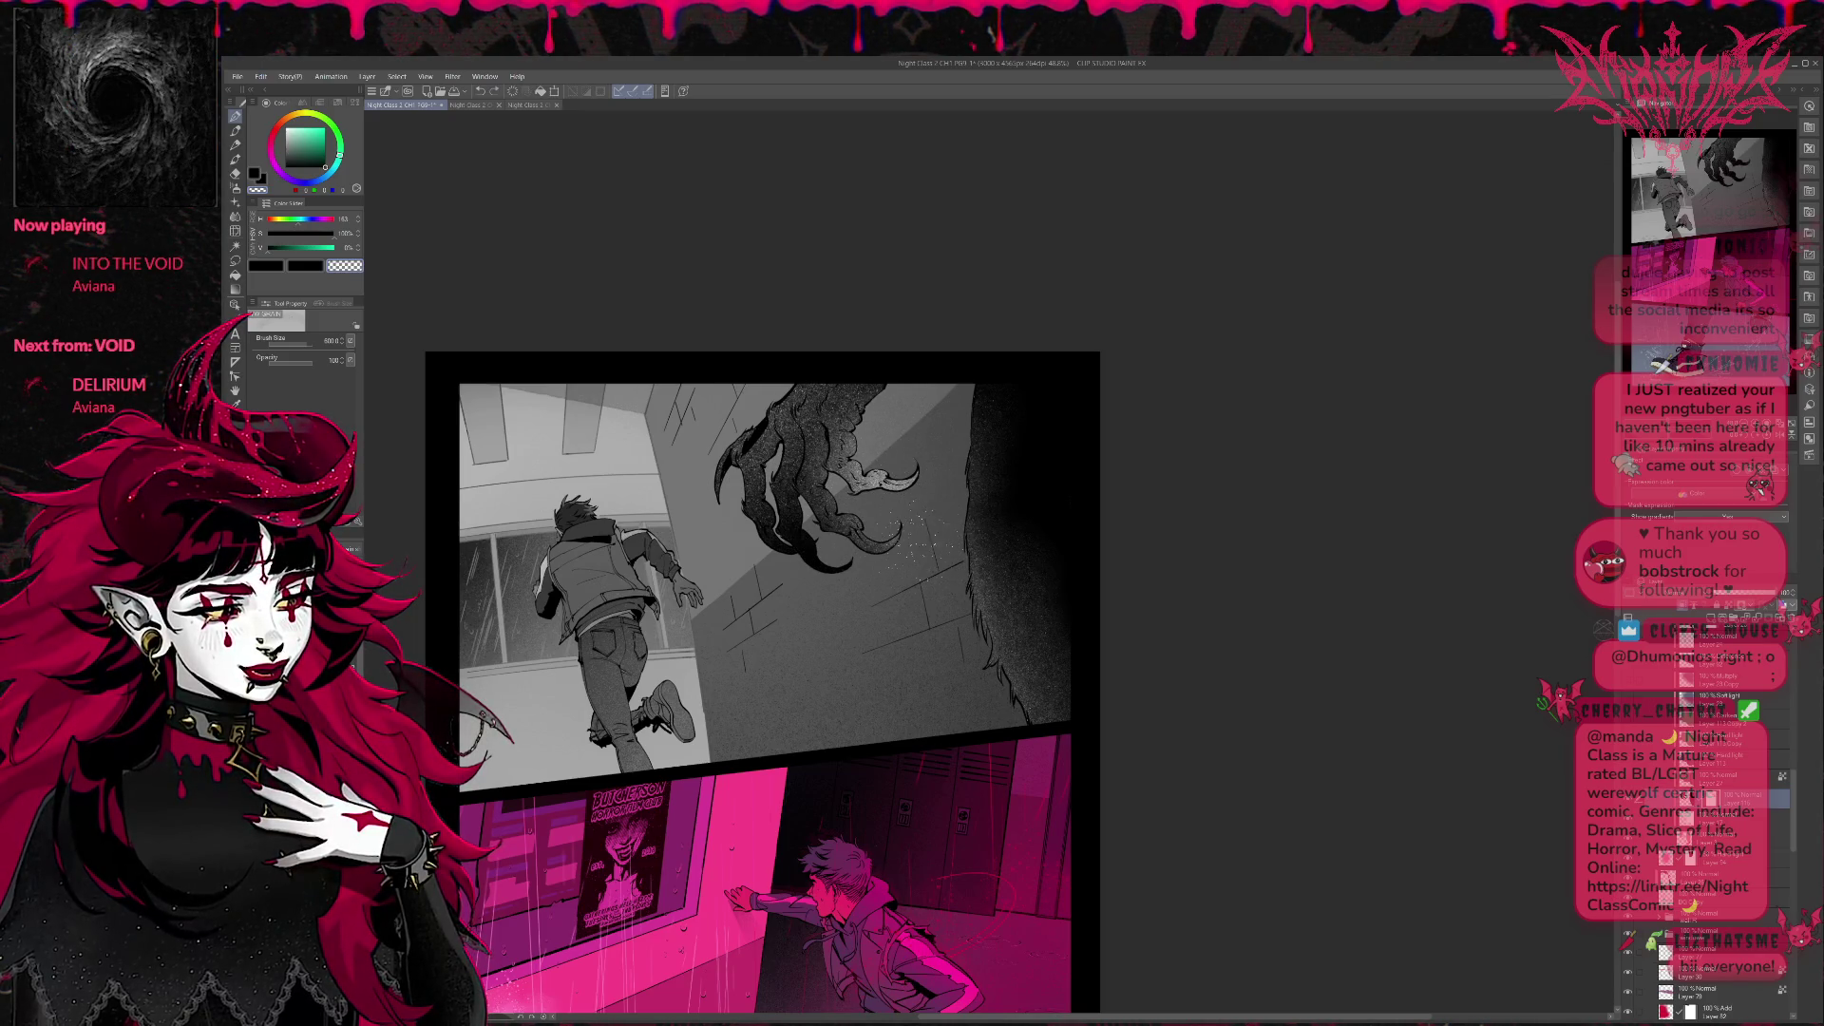
key(ctrl+z)
mouse_move(756, 499)
mouse_down()
mouse_move(727, 435)
mouse_move(742, 393)
mouse_up()
key(ctrl+z)
drag(752, 491, 781, 403)
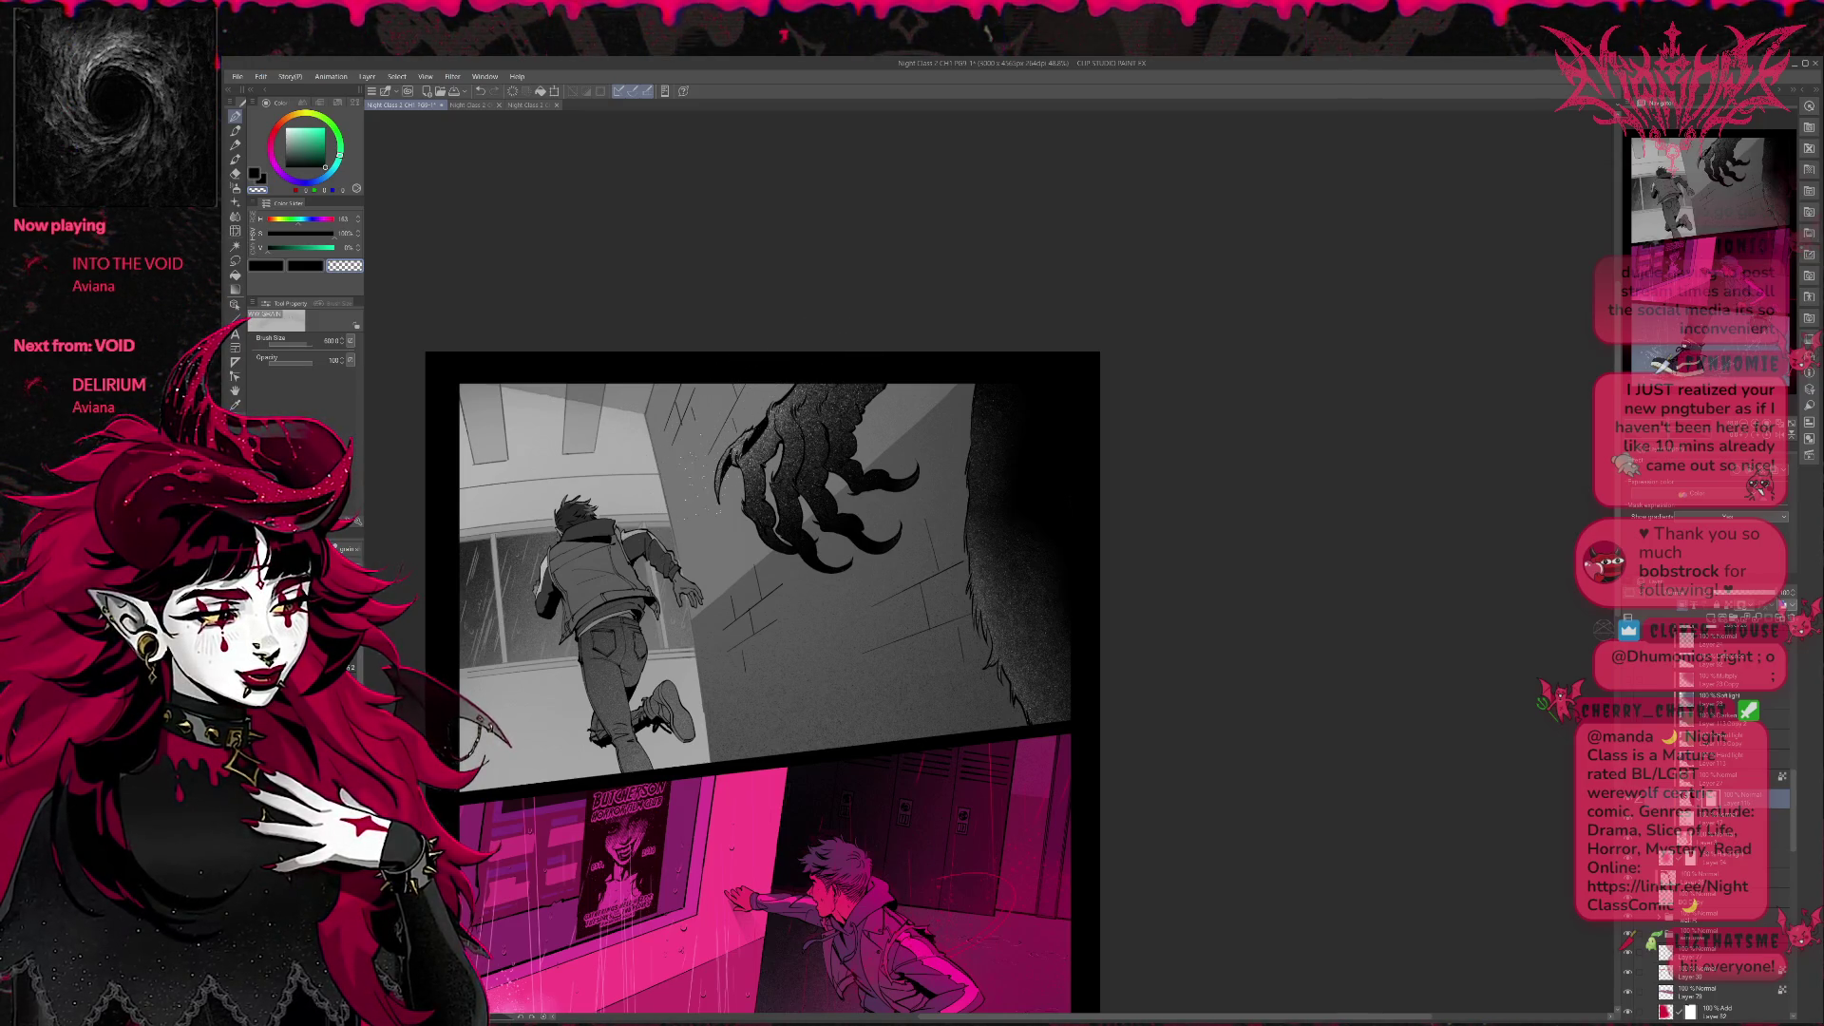
drag(805, 502, 719, 388)
drag(792, 435, 840, 373)
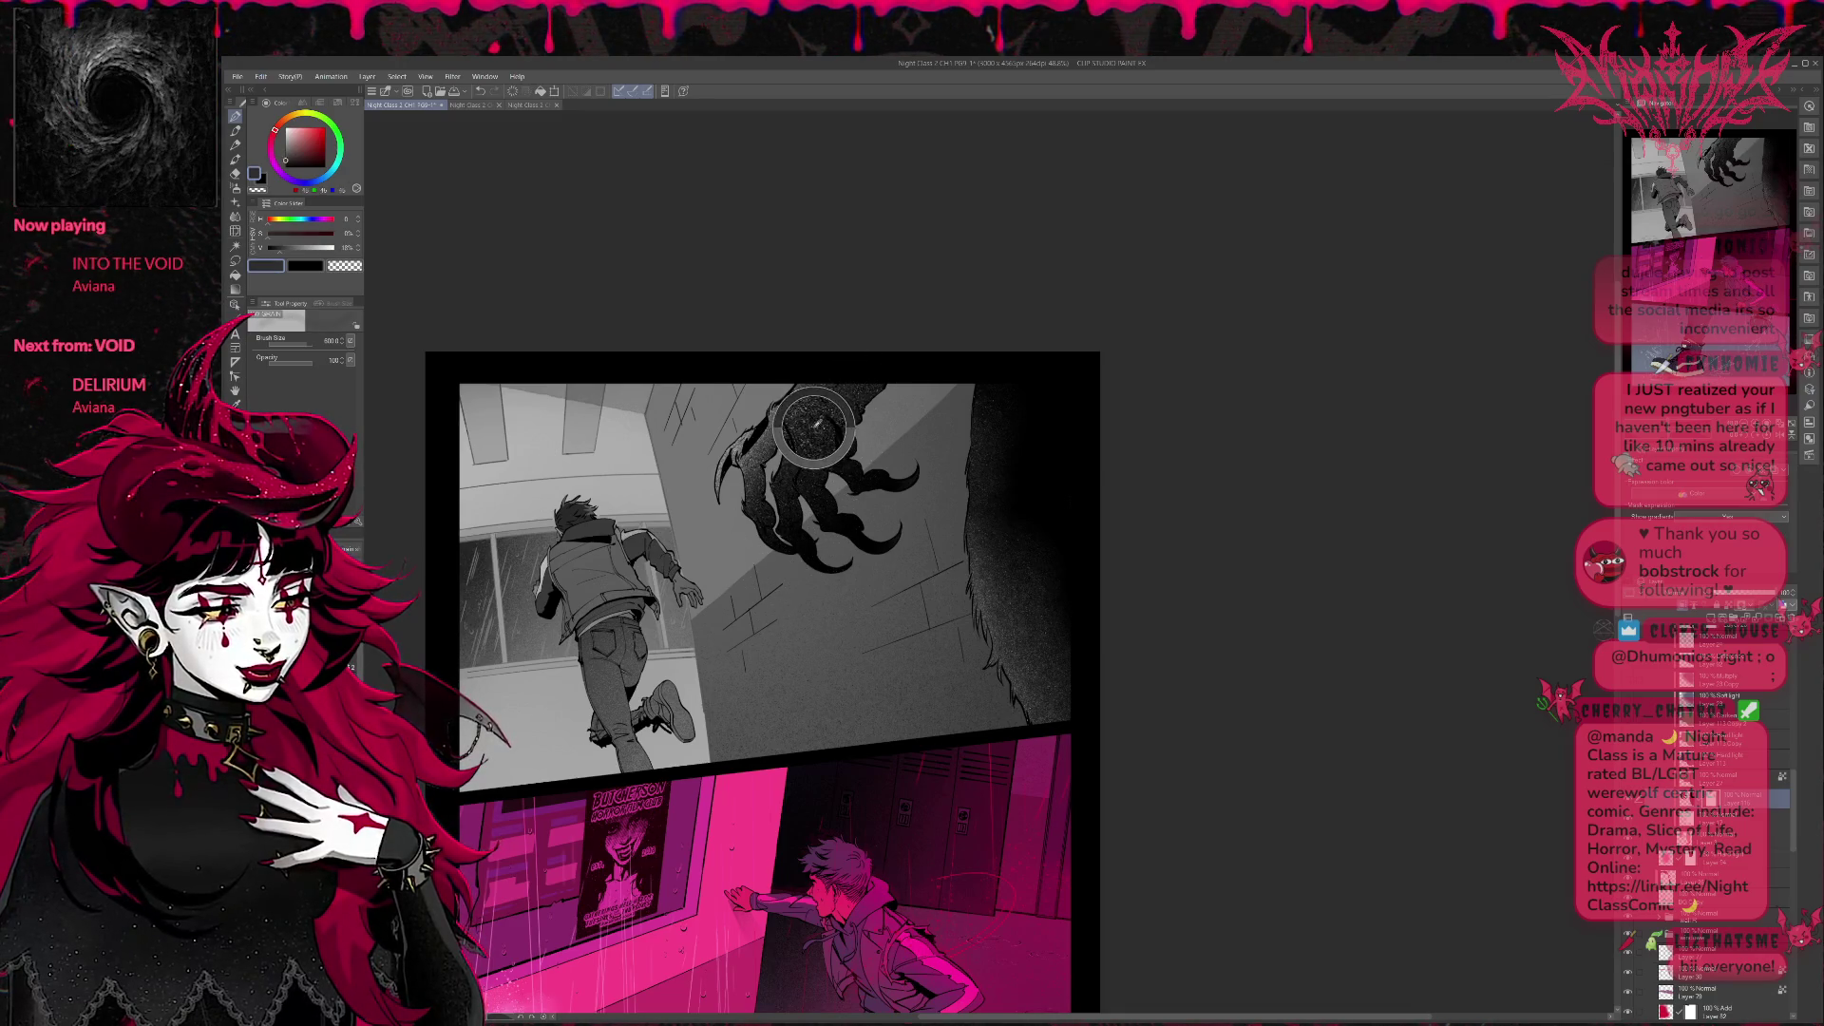
drag(755, 592, 806, 564)
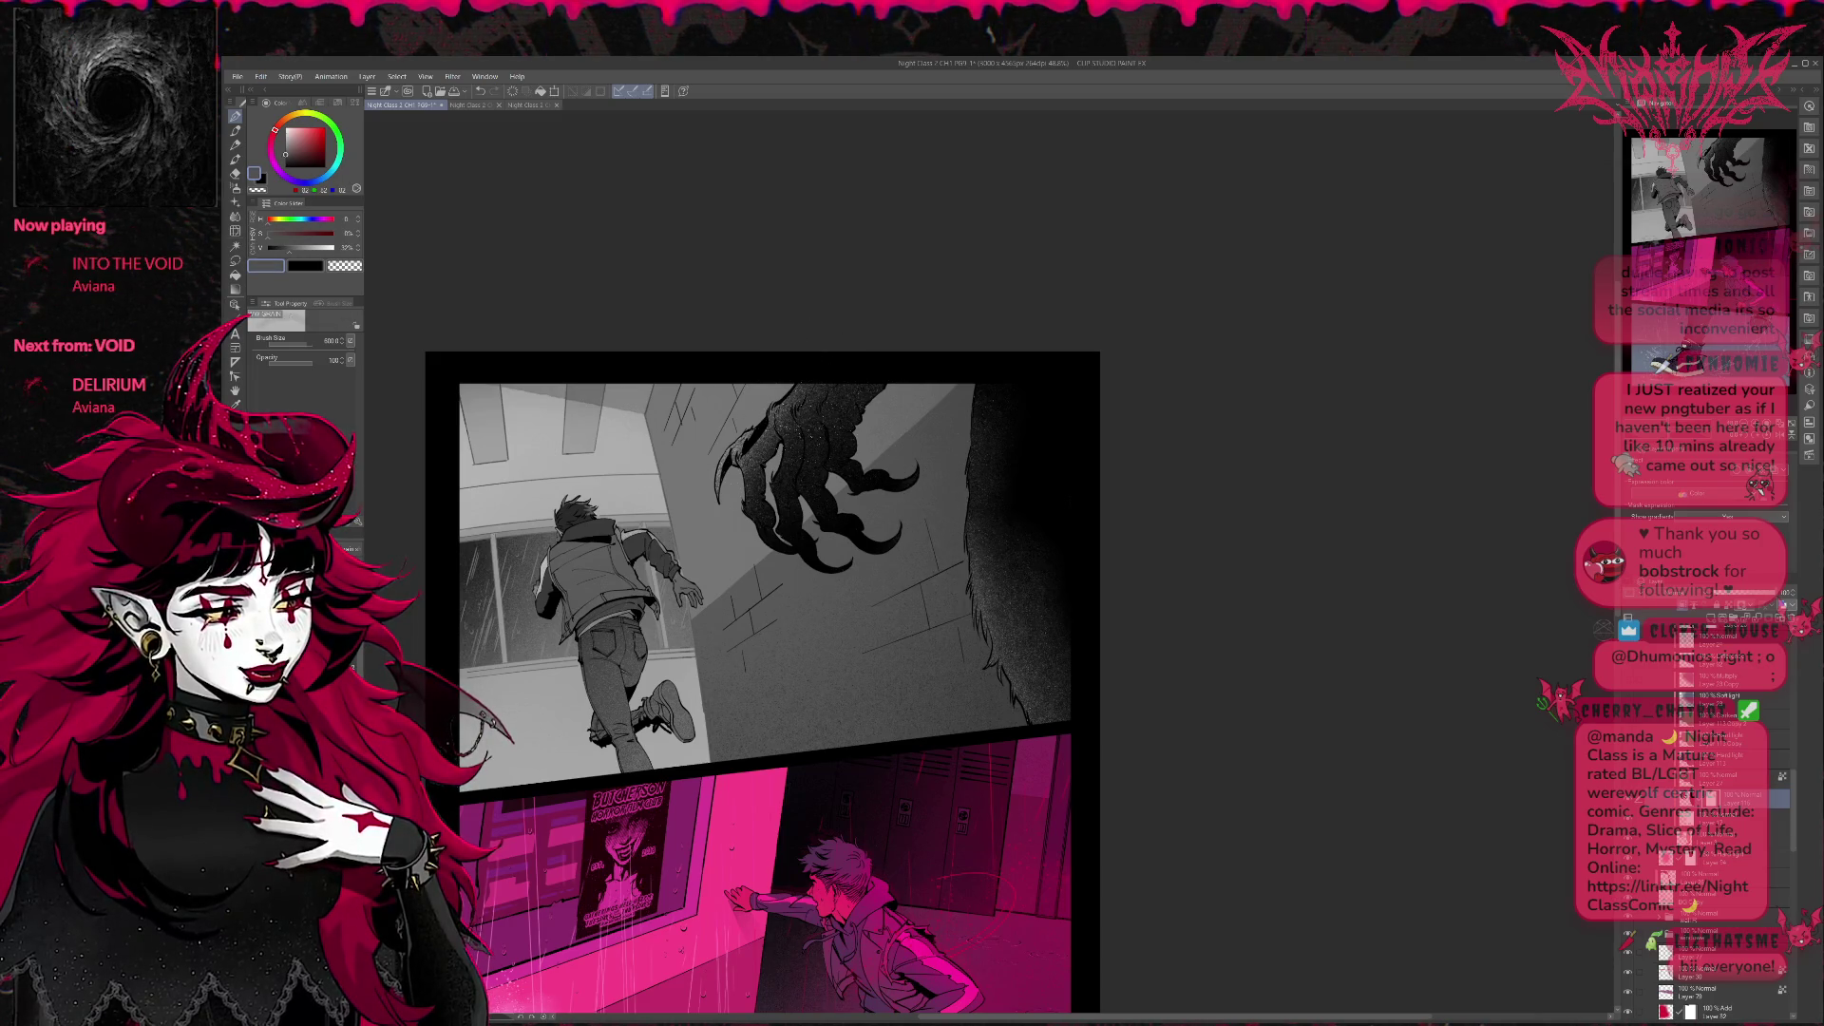
key(ctrl+z)
Scatter white speckles on the wall below the claw and add white texture to the claw itself.
click(279, 130)
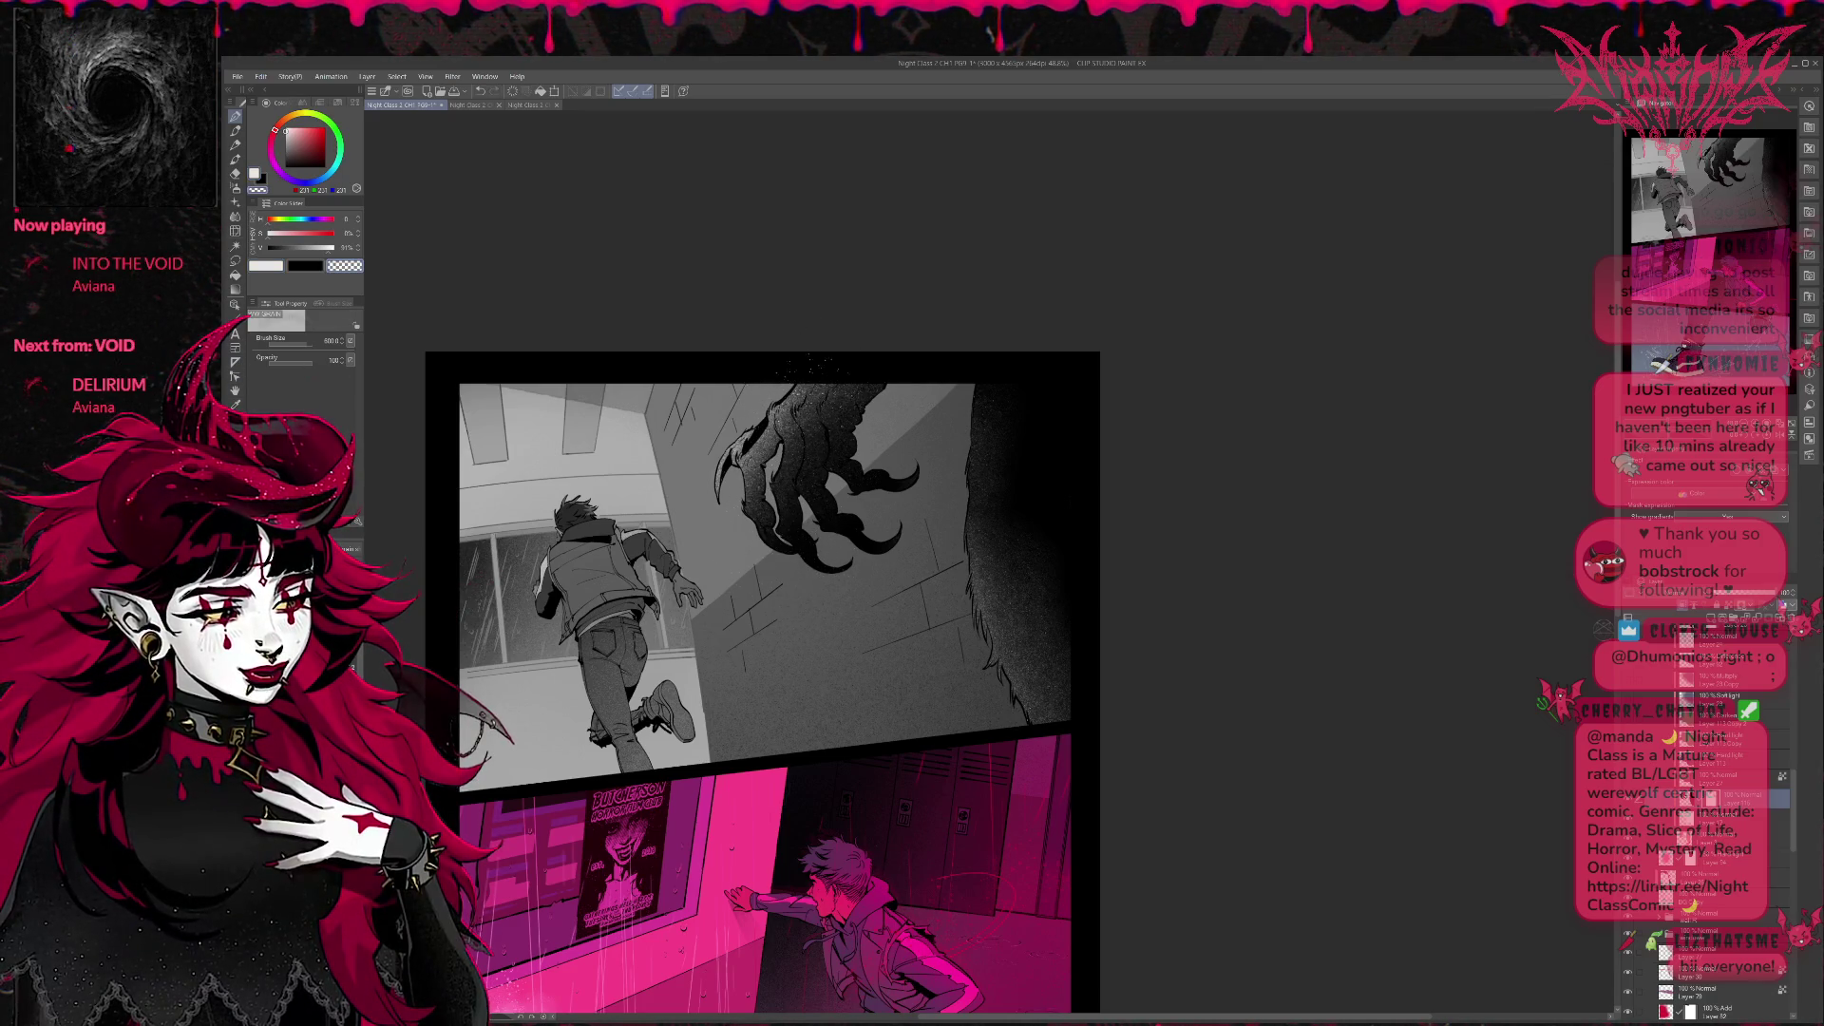
drag(812, 574, 870, 617)
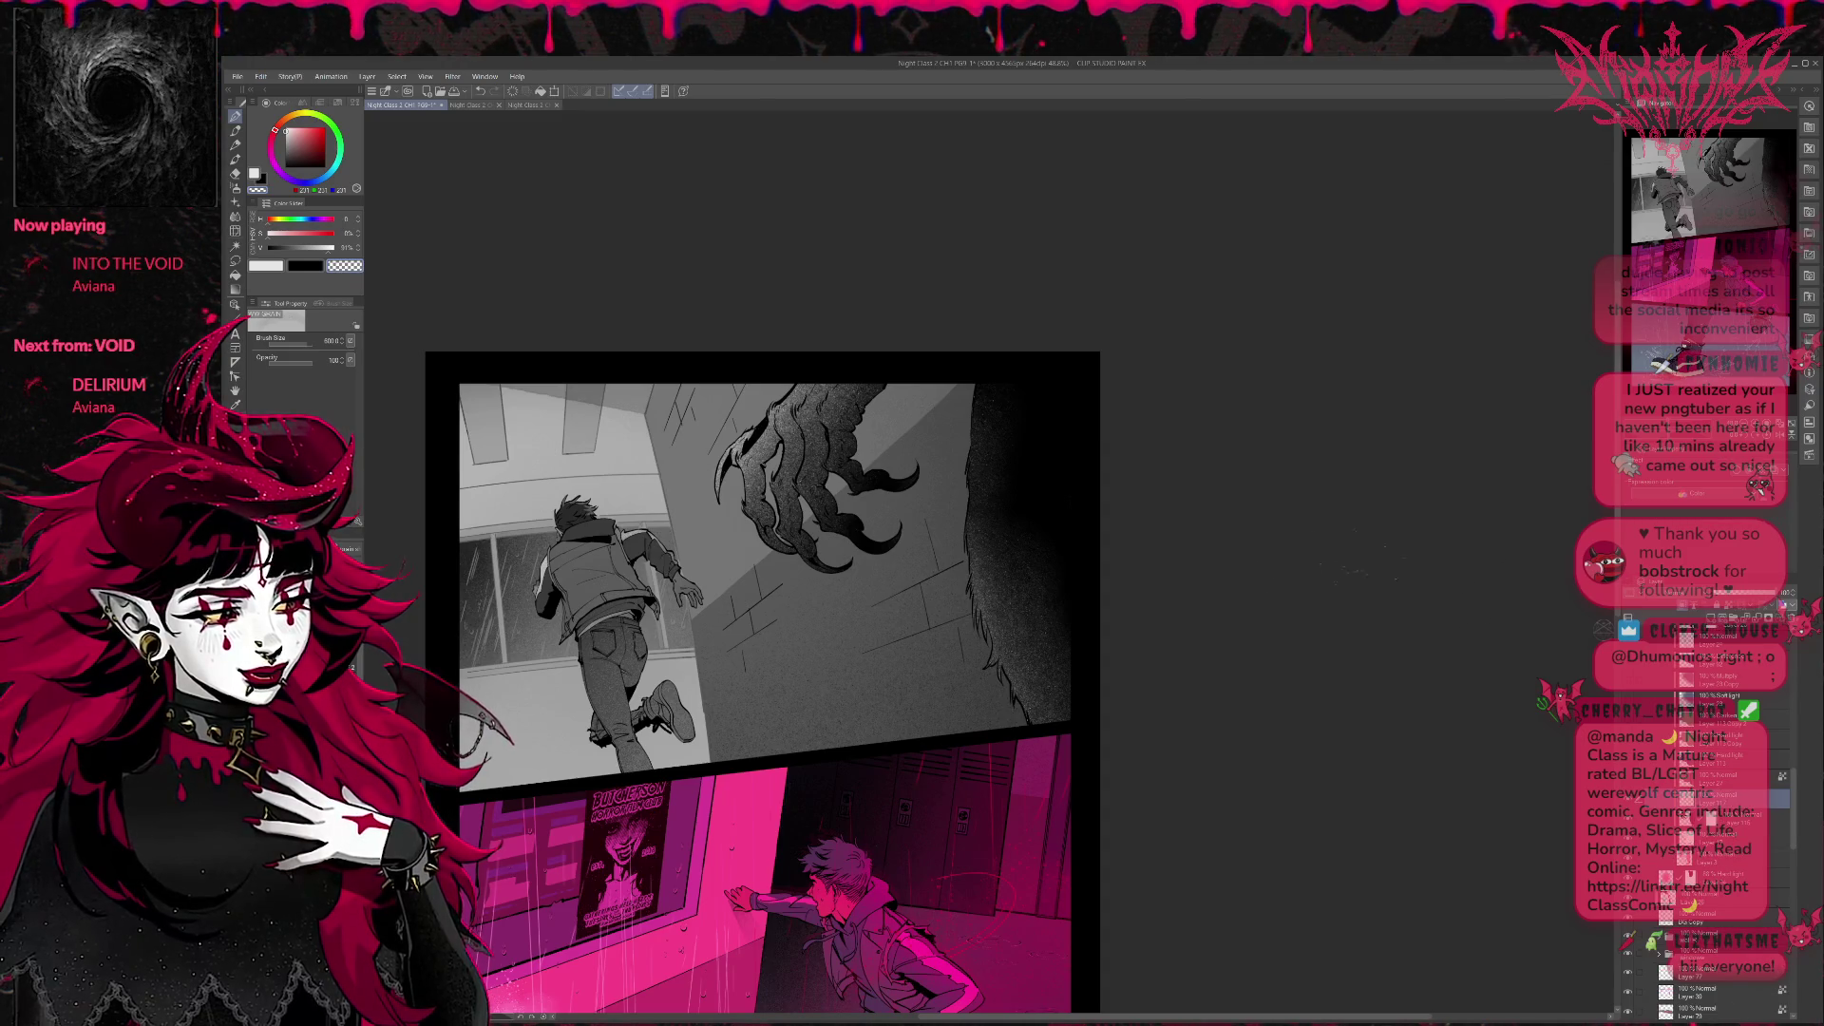
key(x)
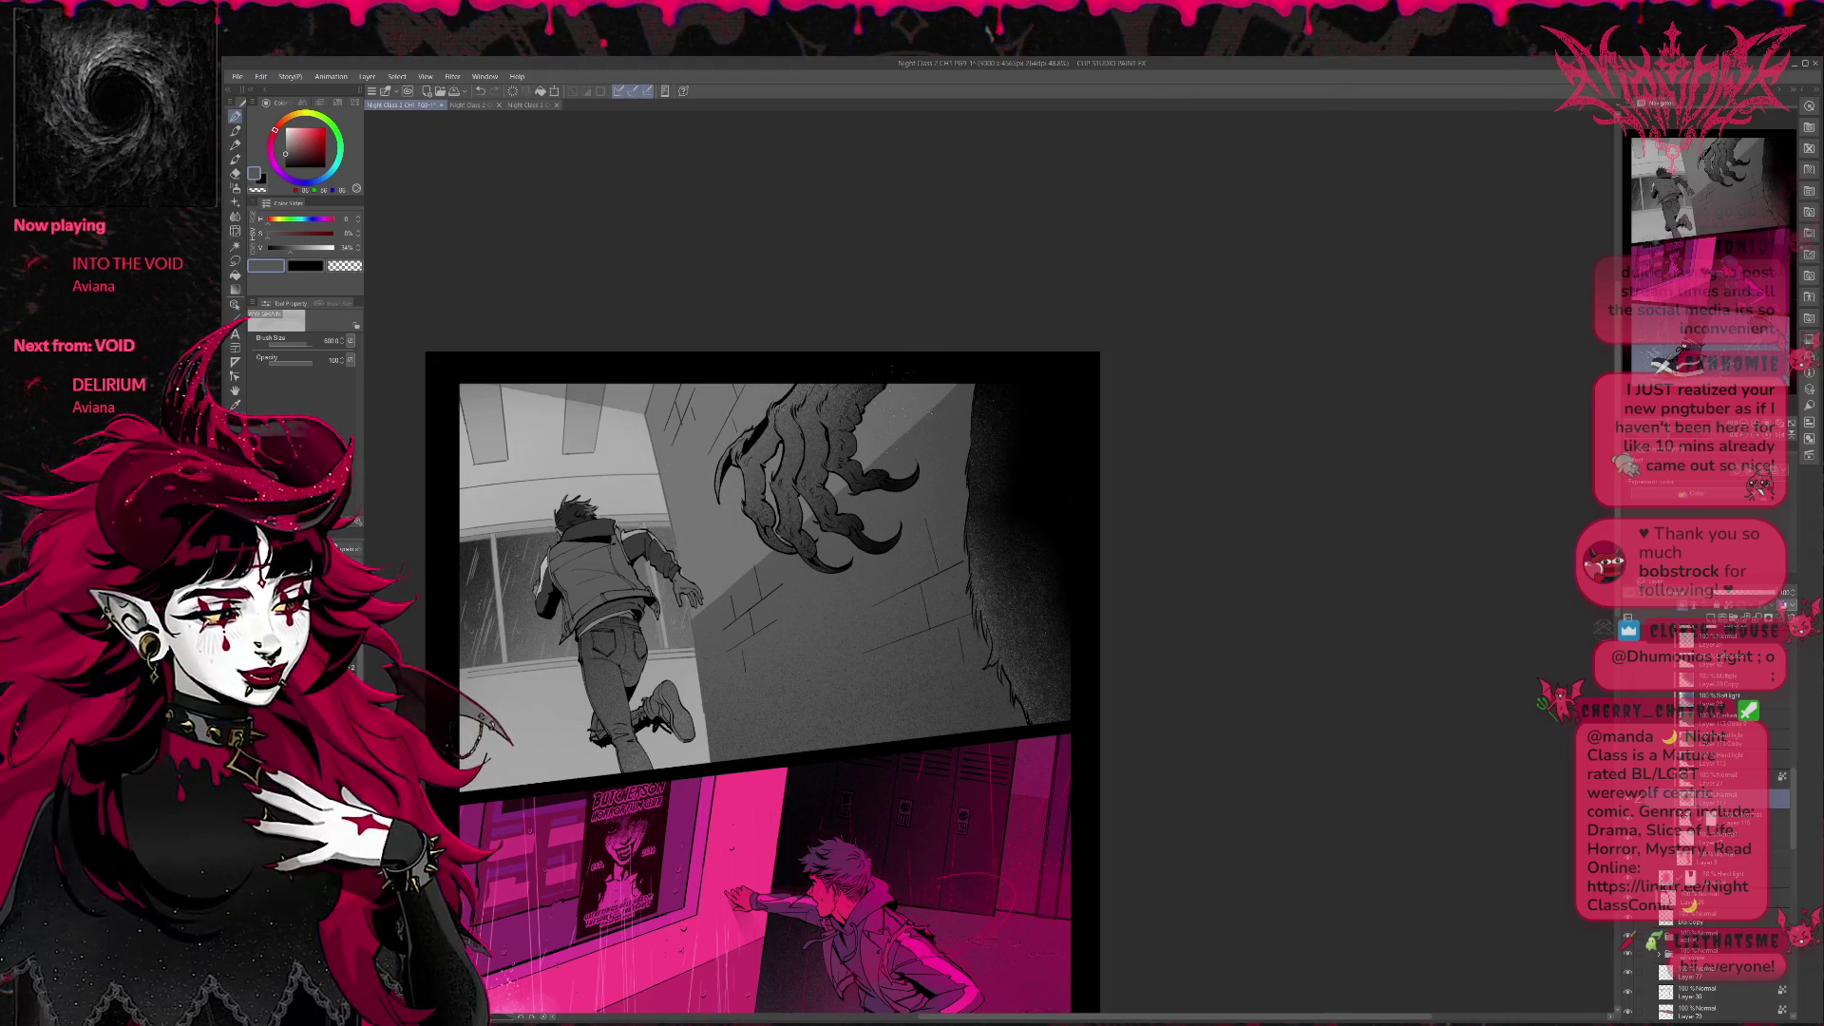
drag(908, 473, 855, 506)
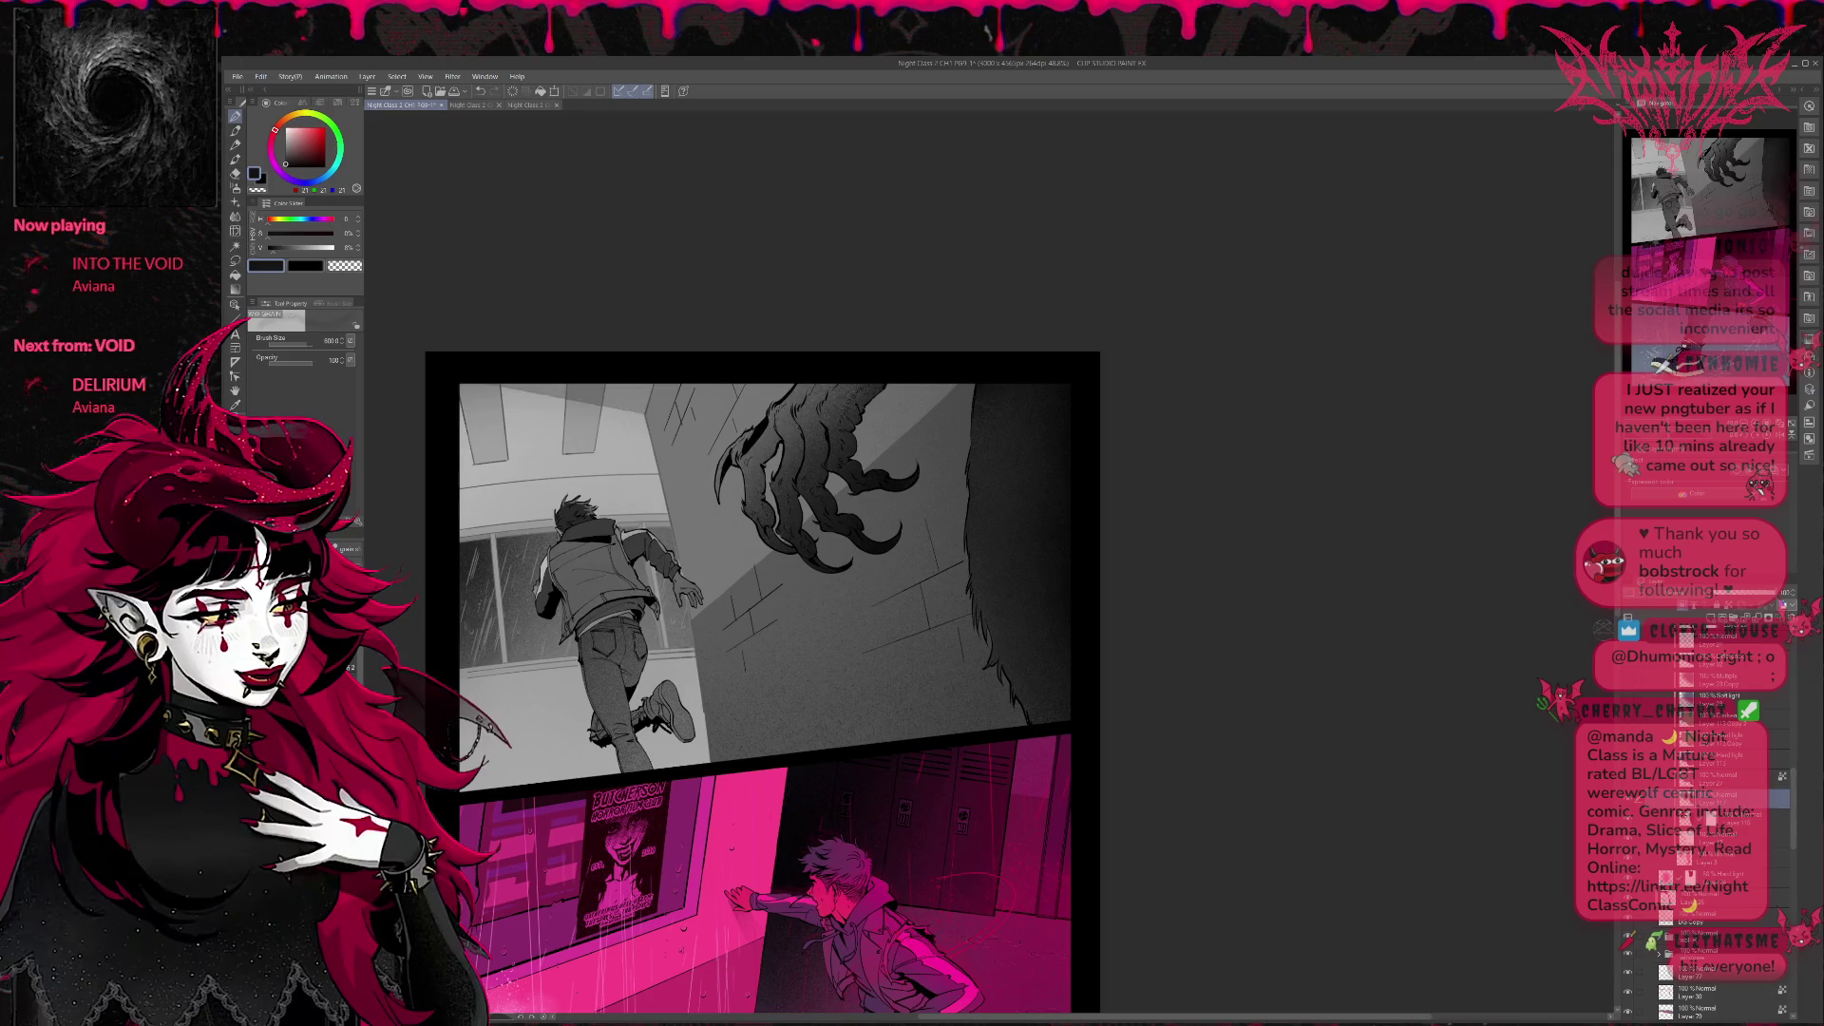
key(b)
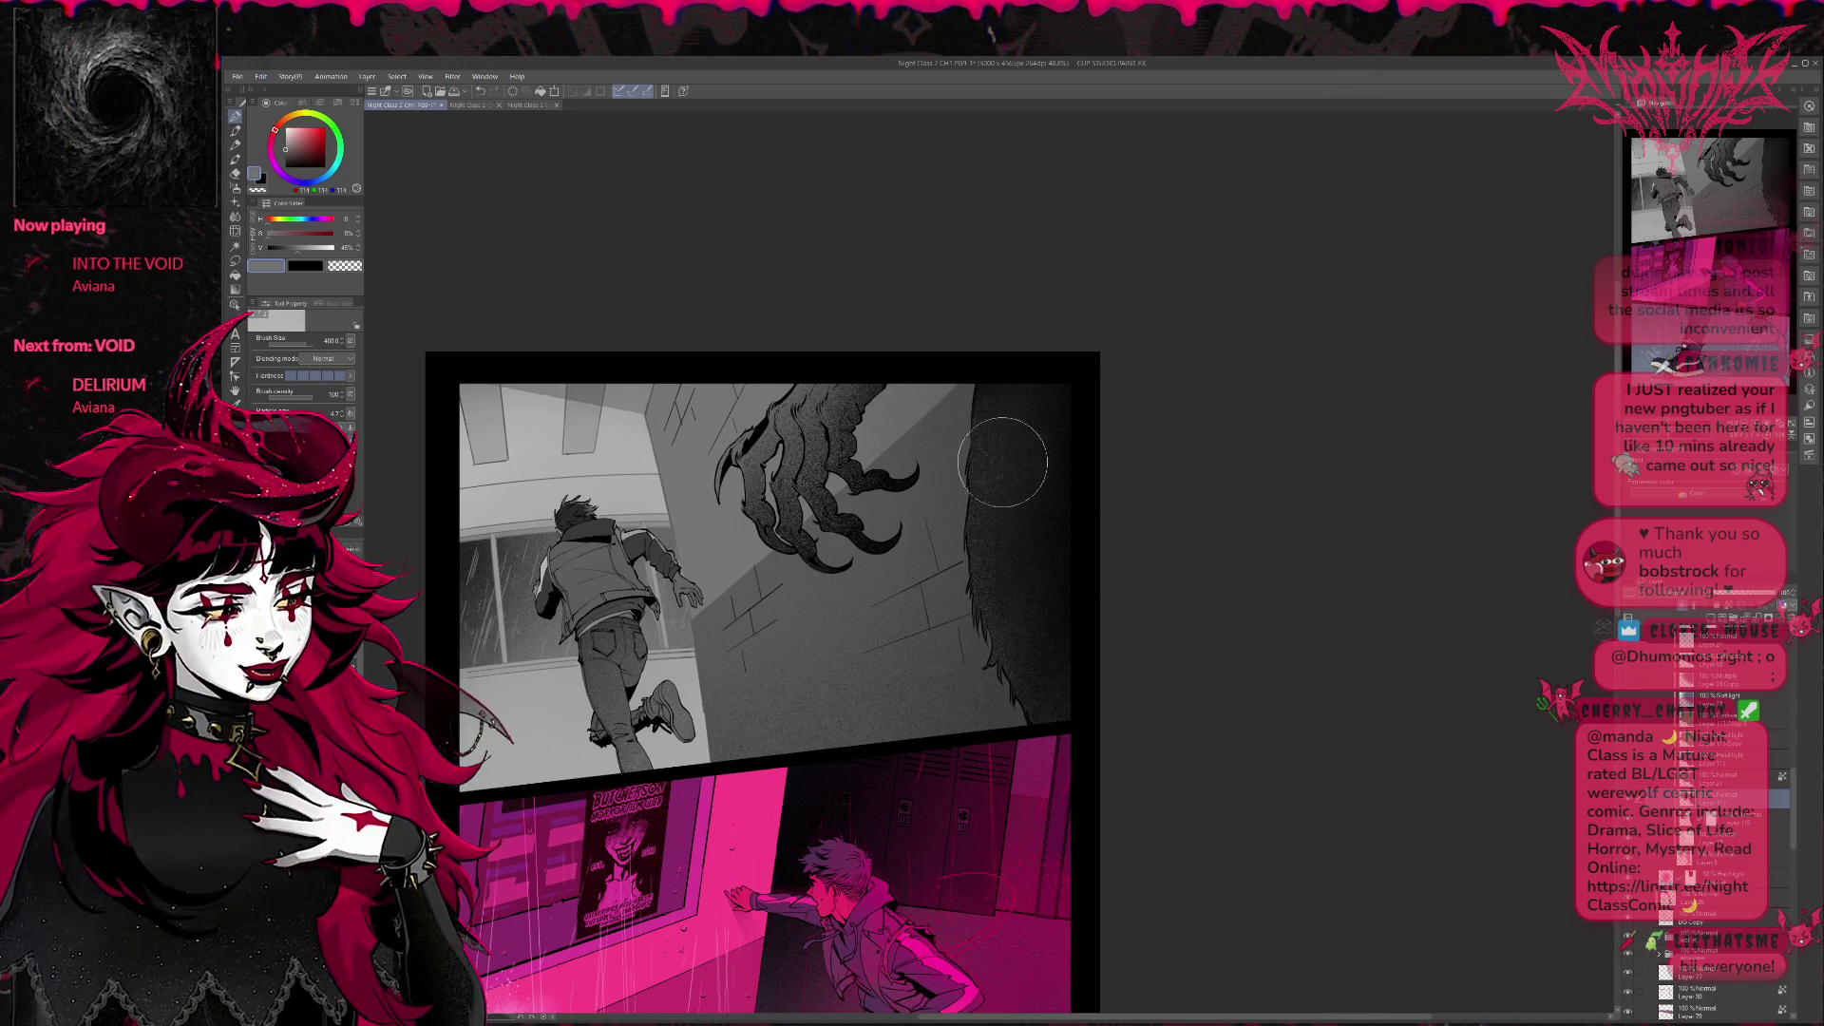
Darken the grey wall next to the fur with the eraser and a textured brush.
key(b)
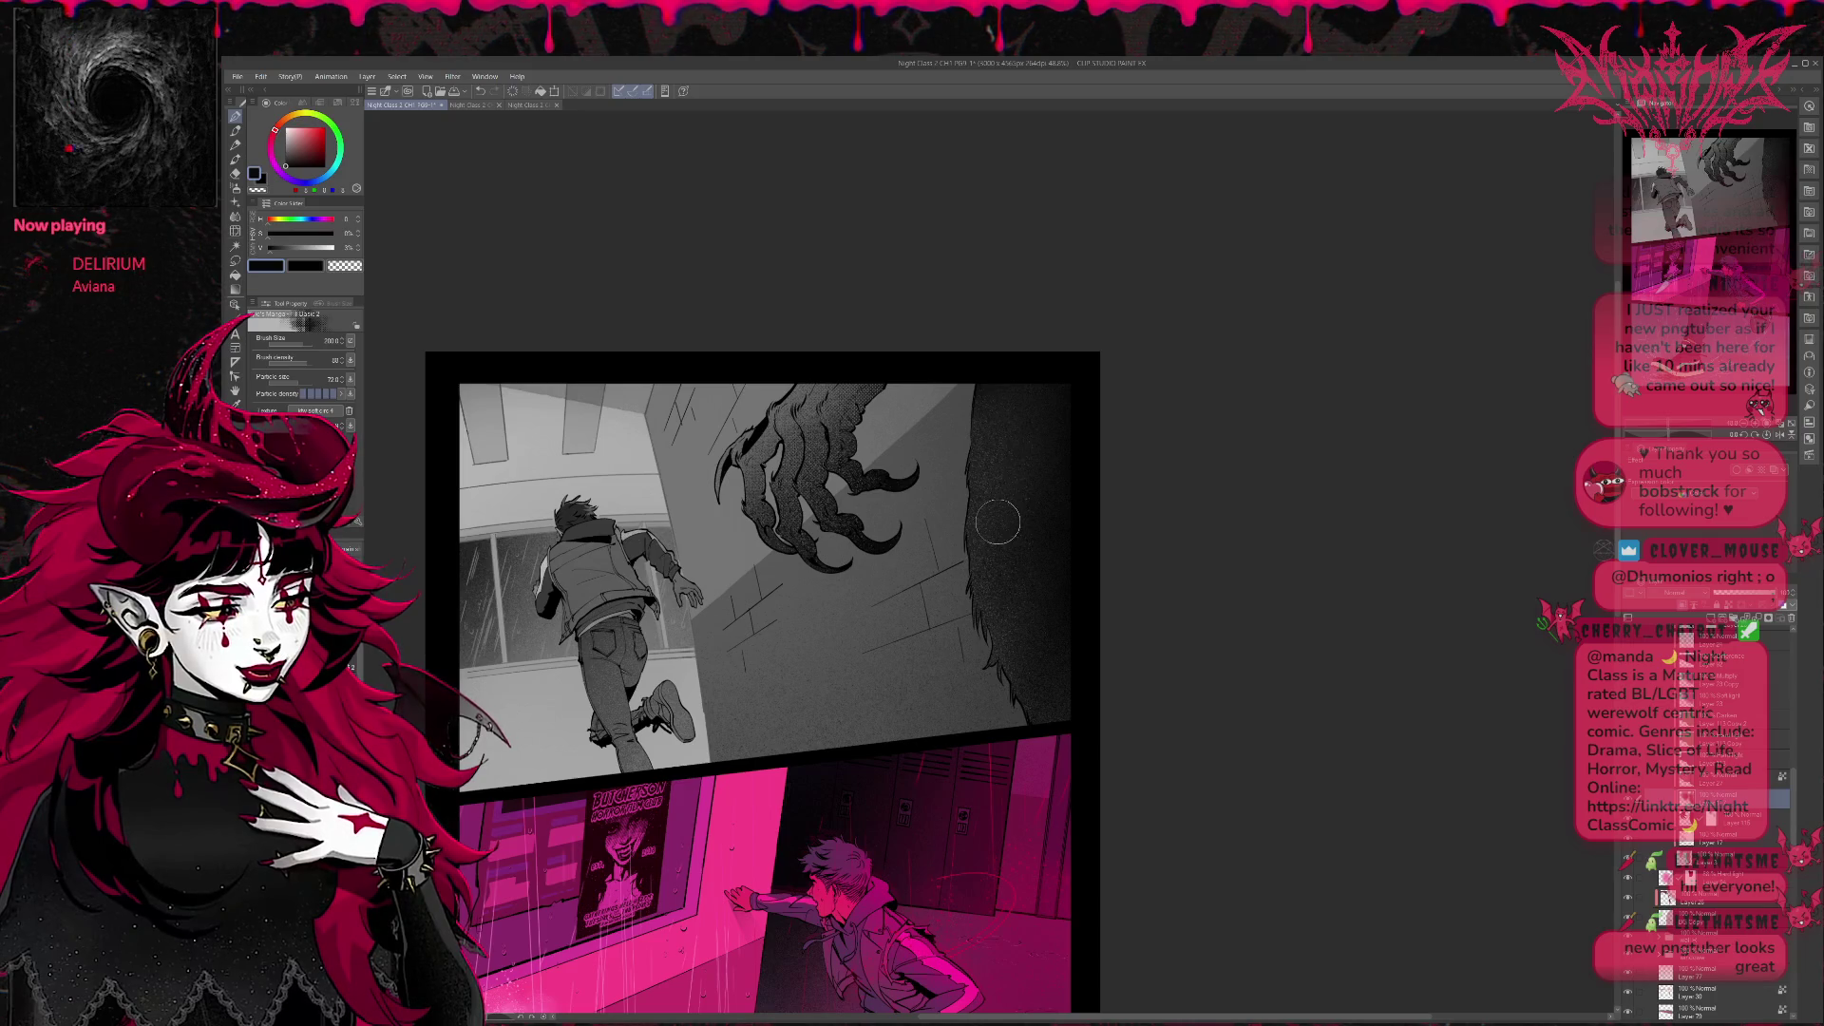
key(x)
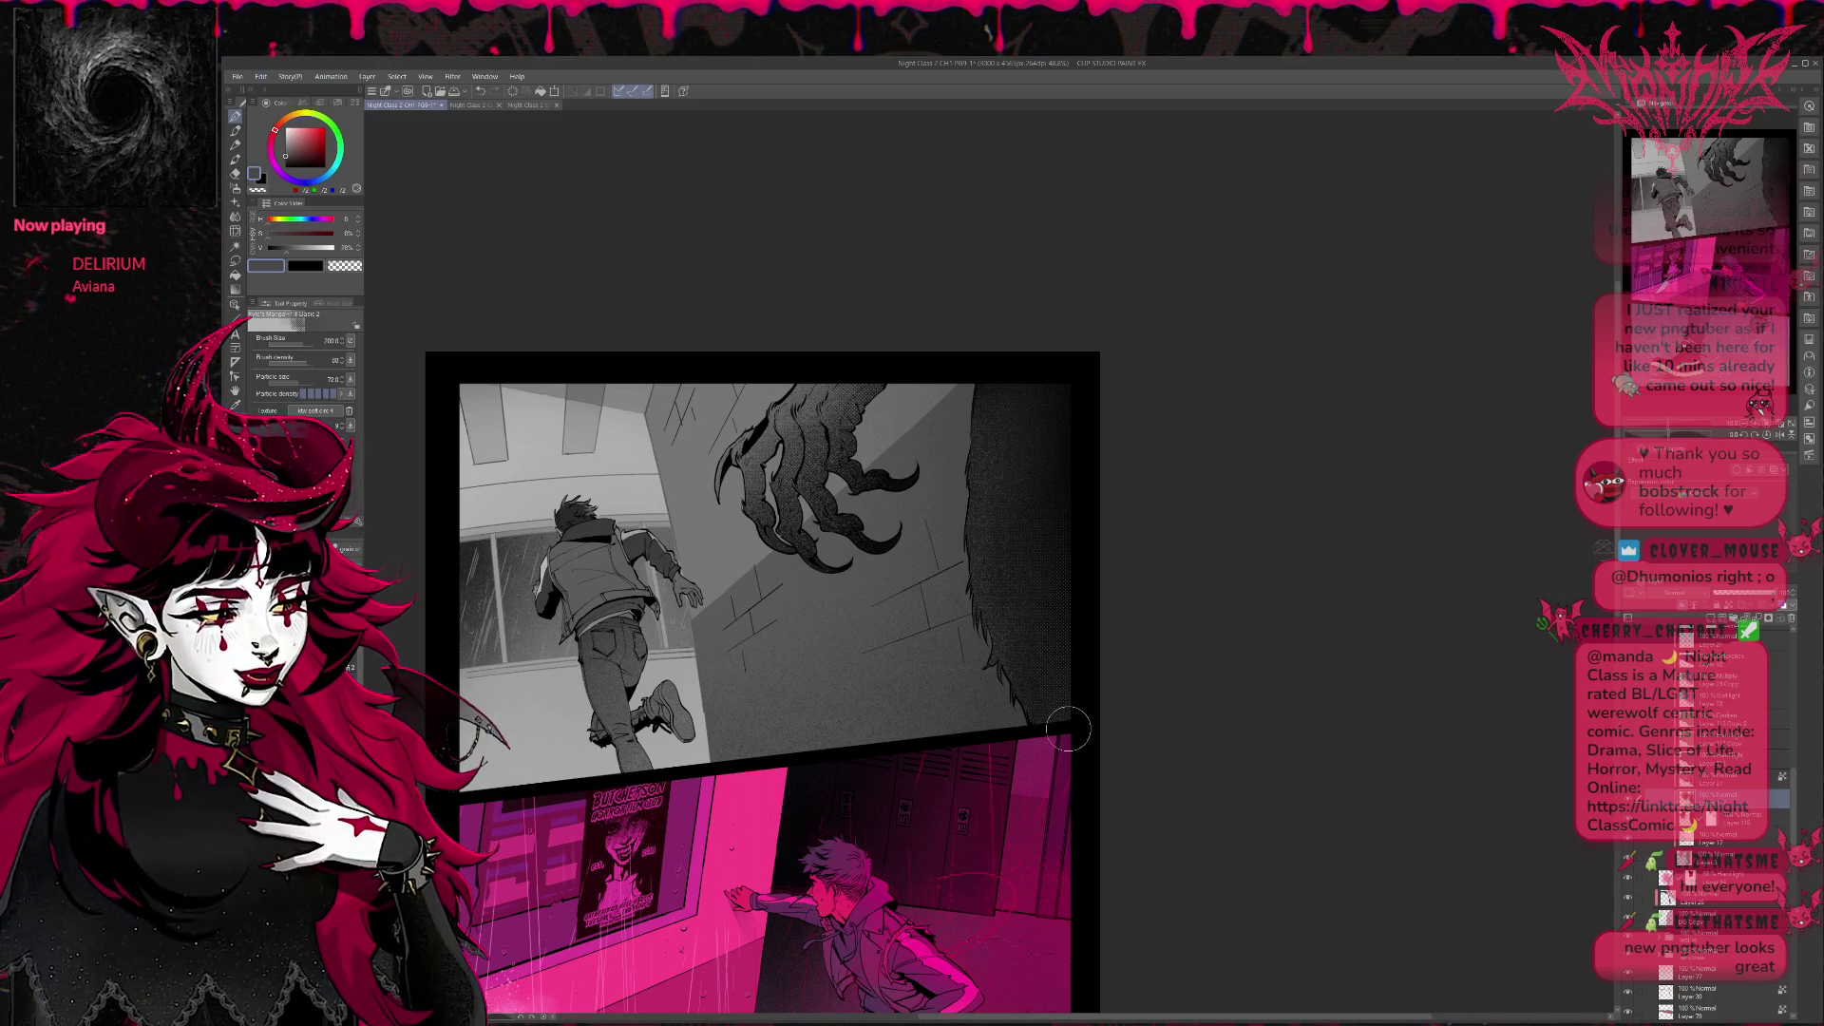
key(e)
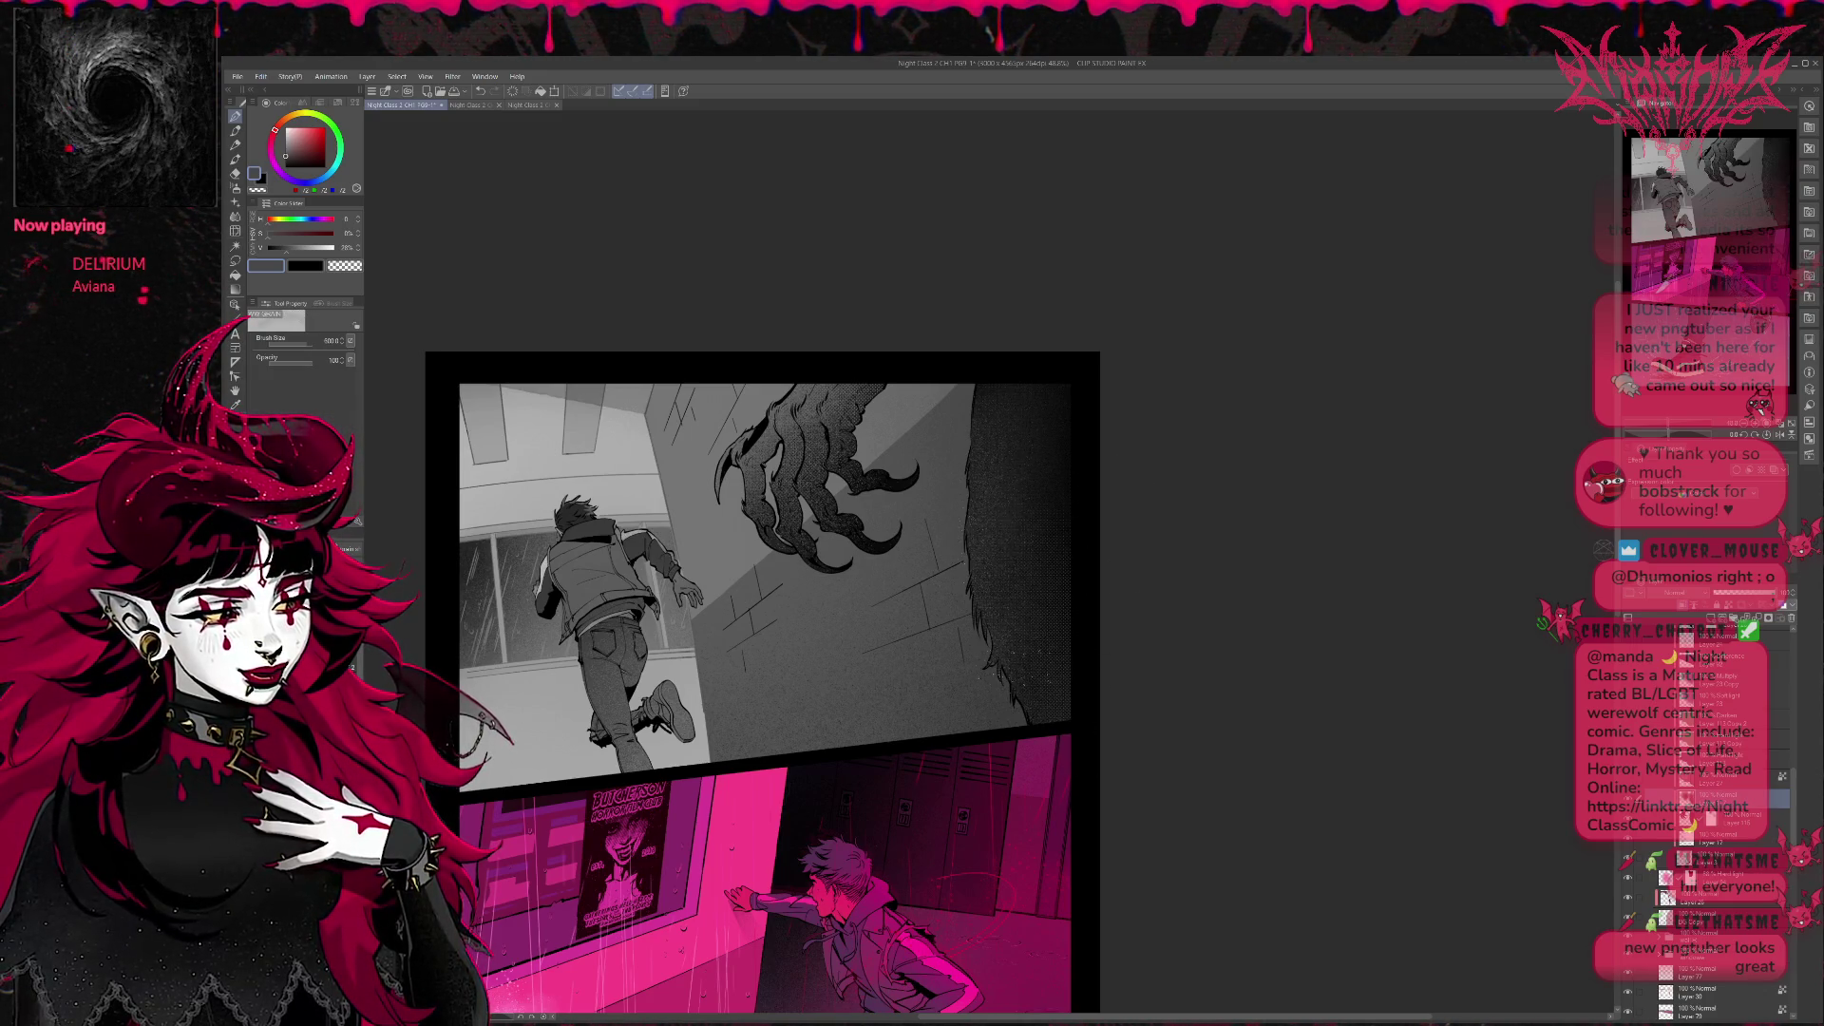
drag(1086, 715, 963, 552)
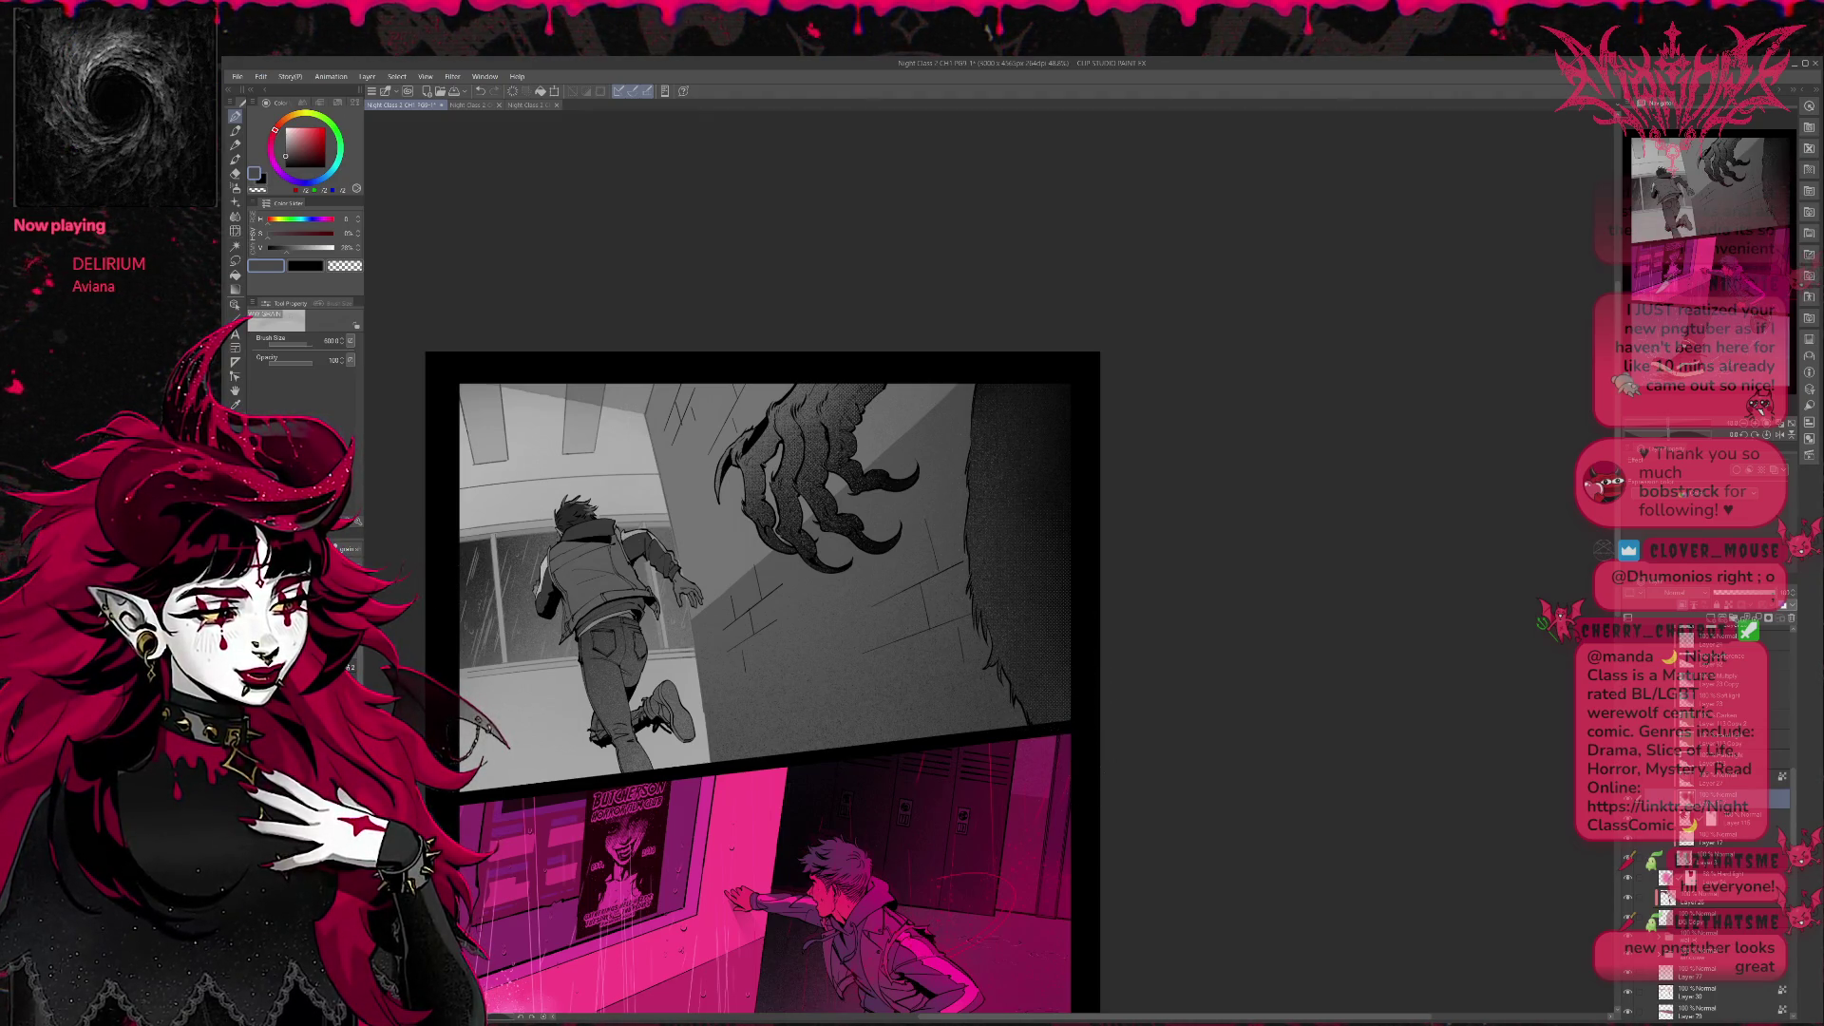
key(b)
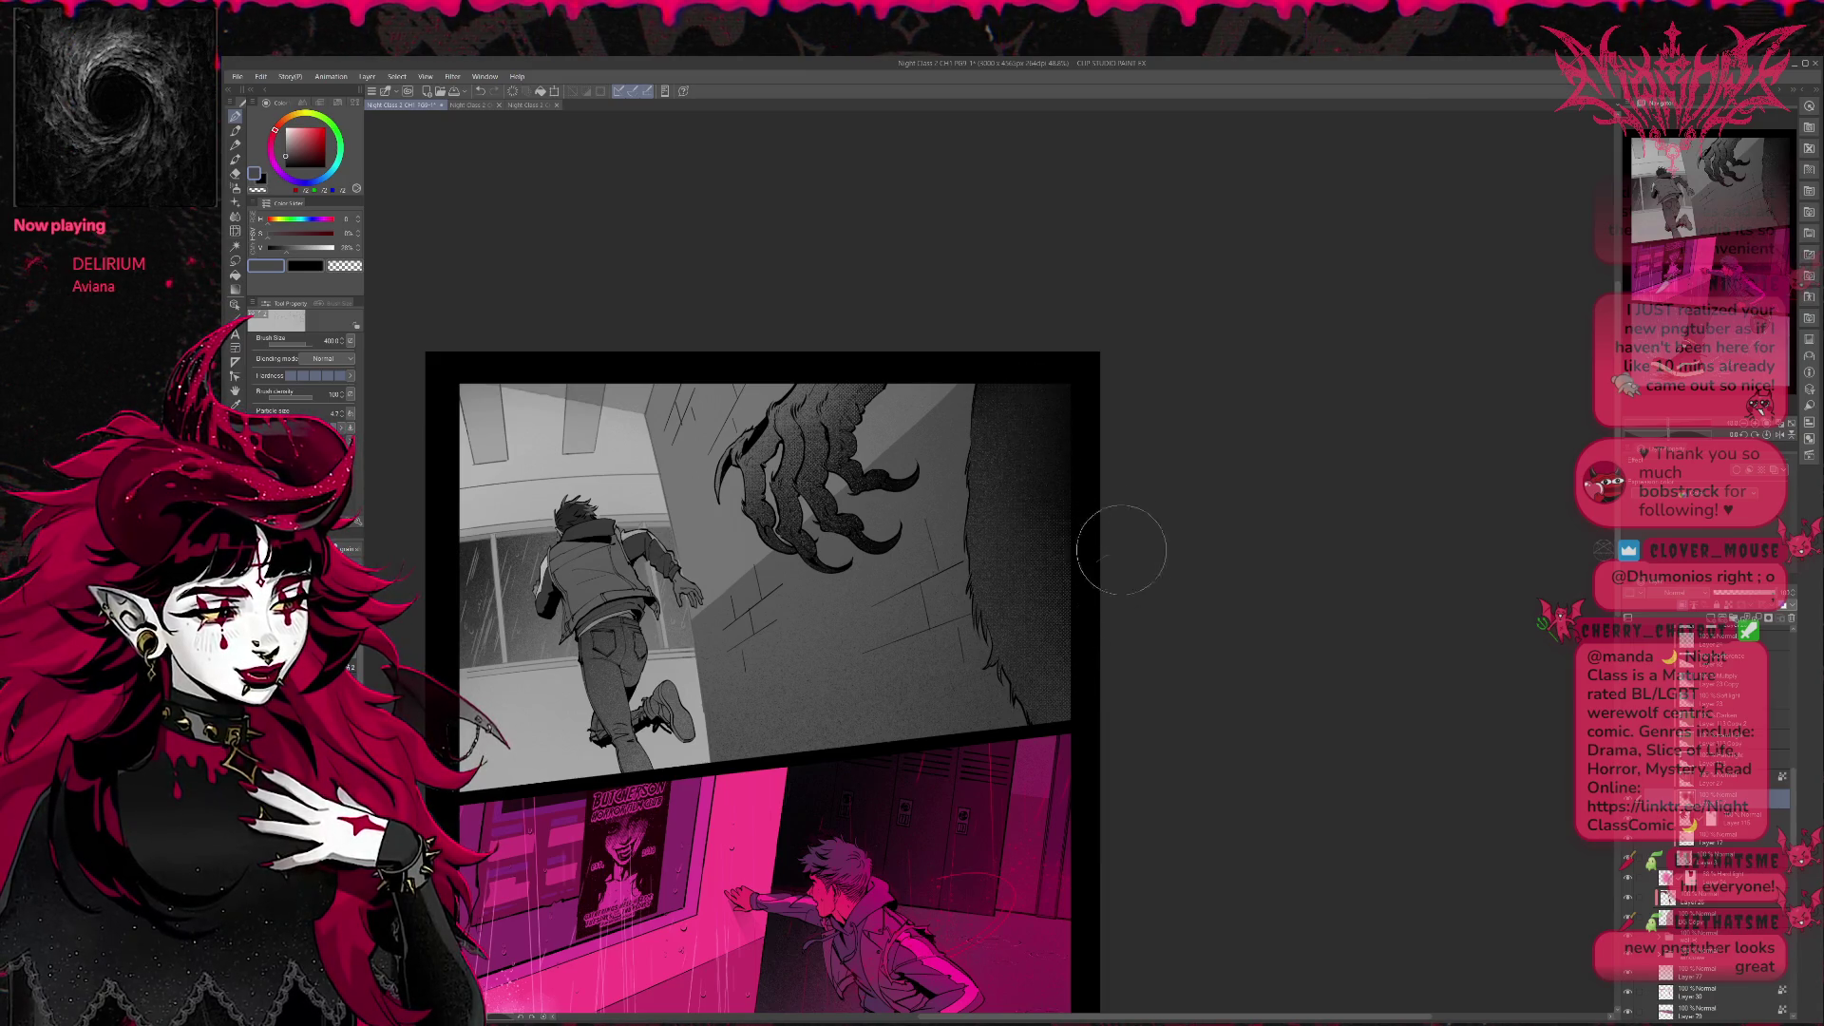
With a lower-density black texture brush, paint dark strands along the fur's edge.
key(b)
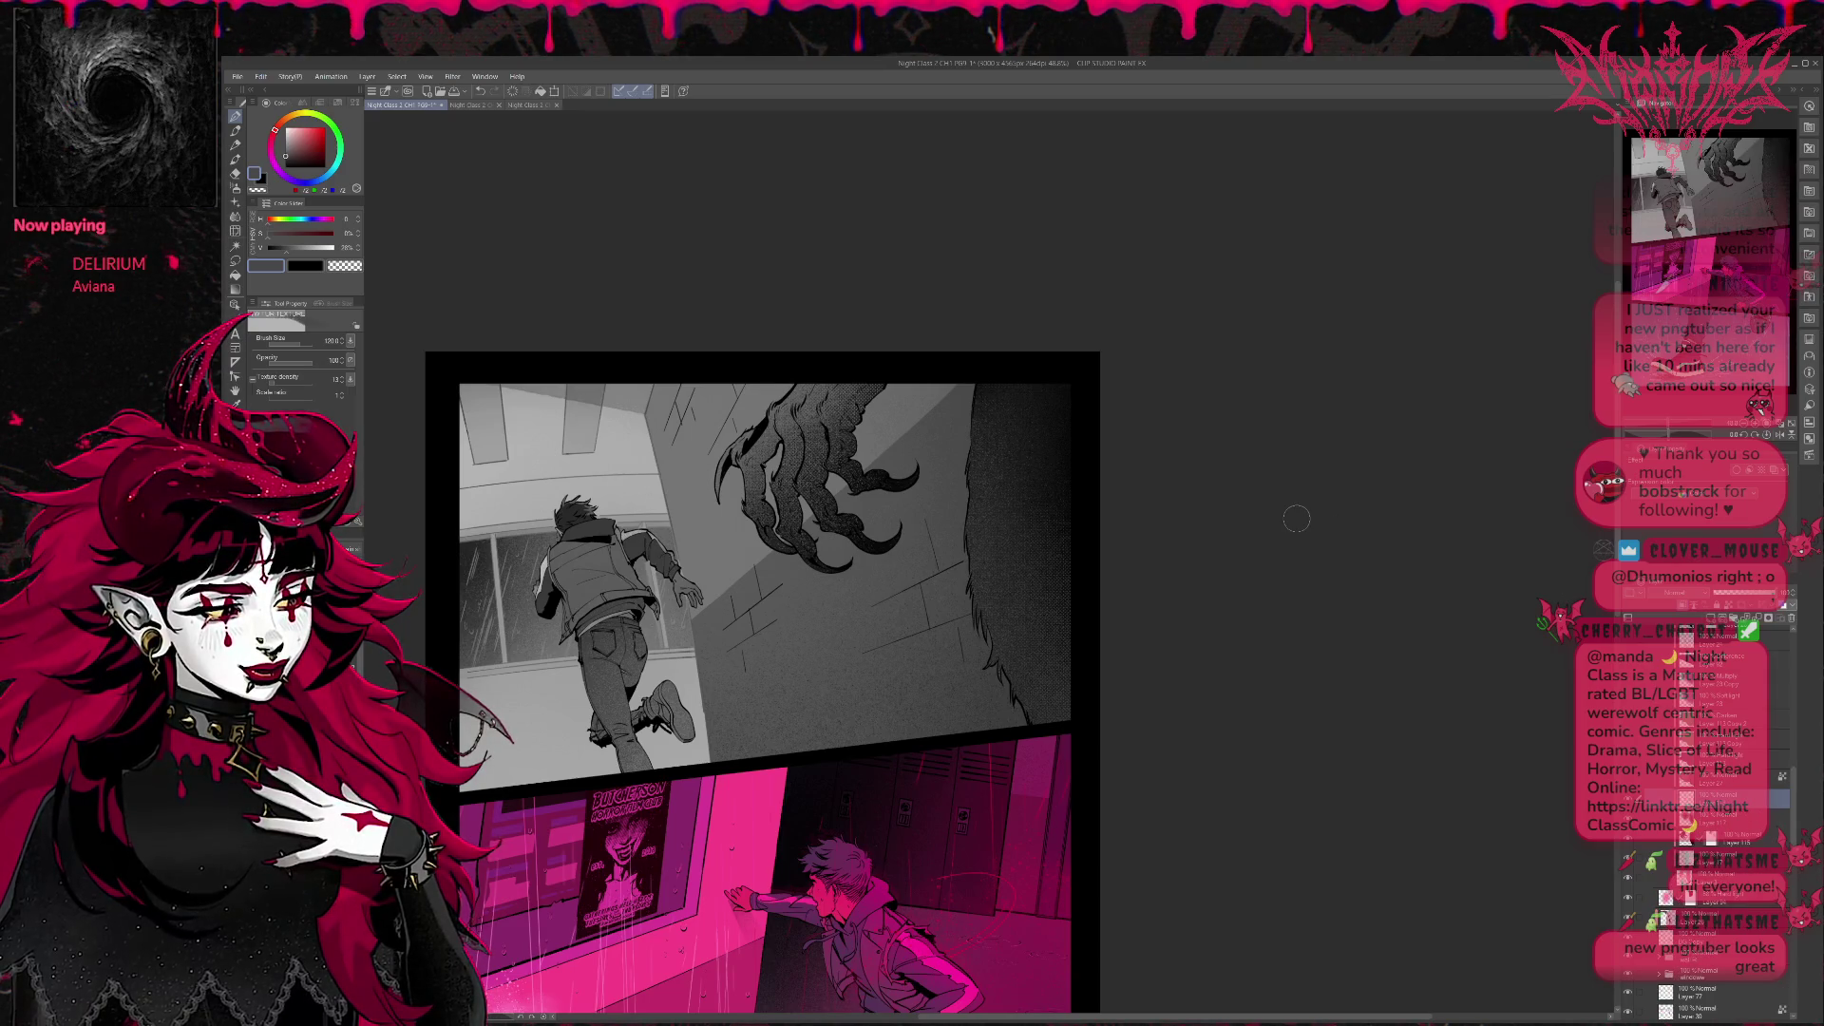
key(x)
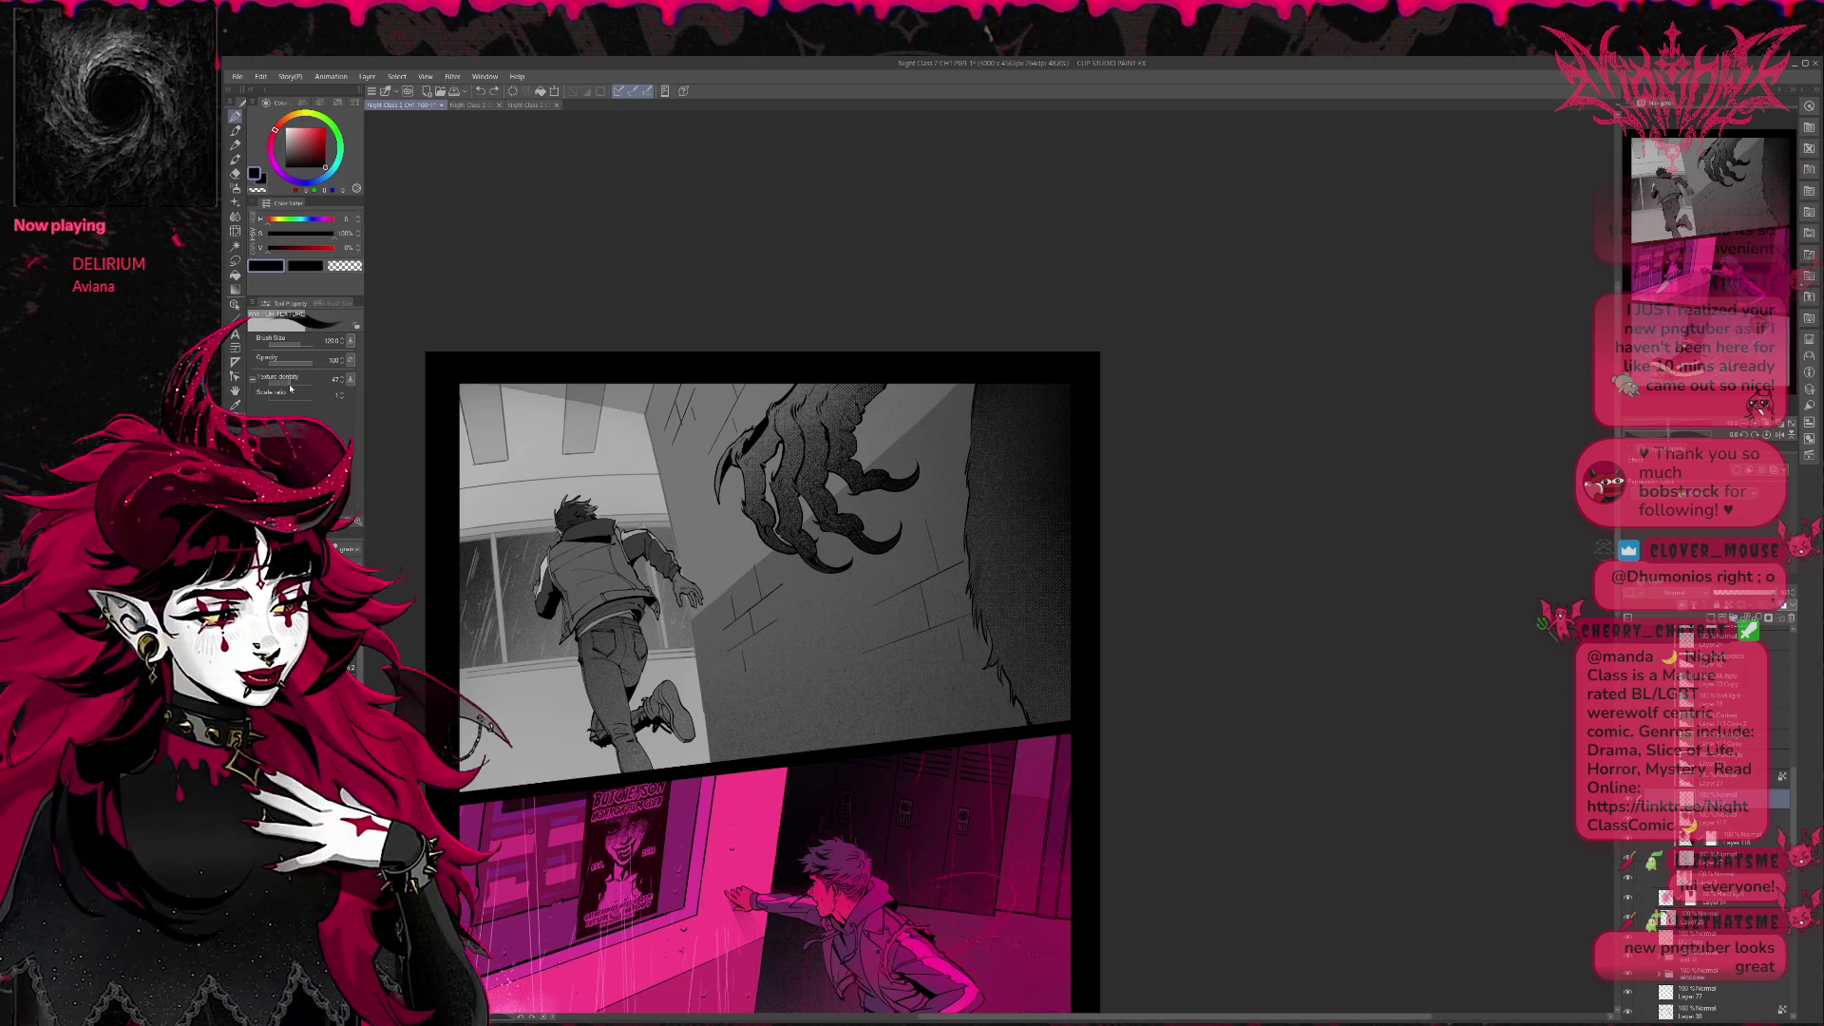
drag(285, 380, 253, 382)
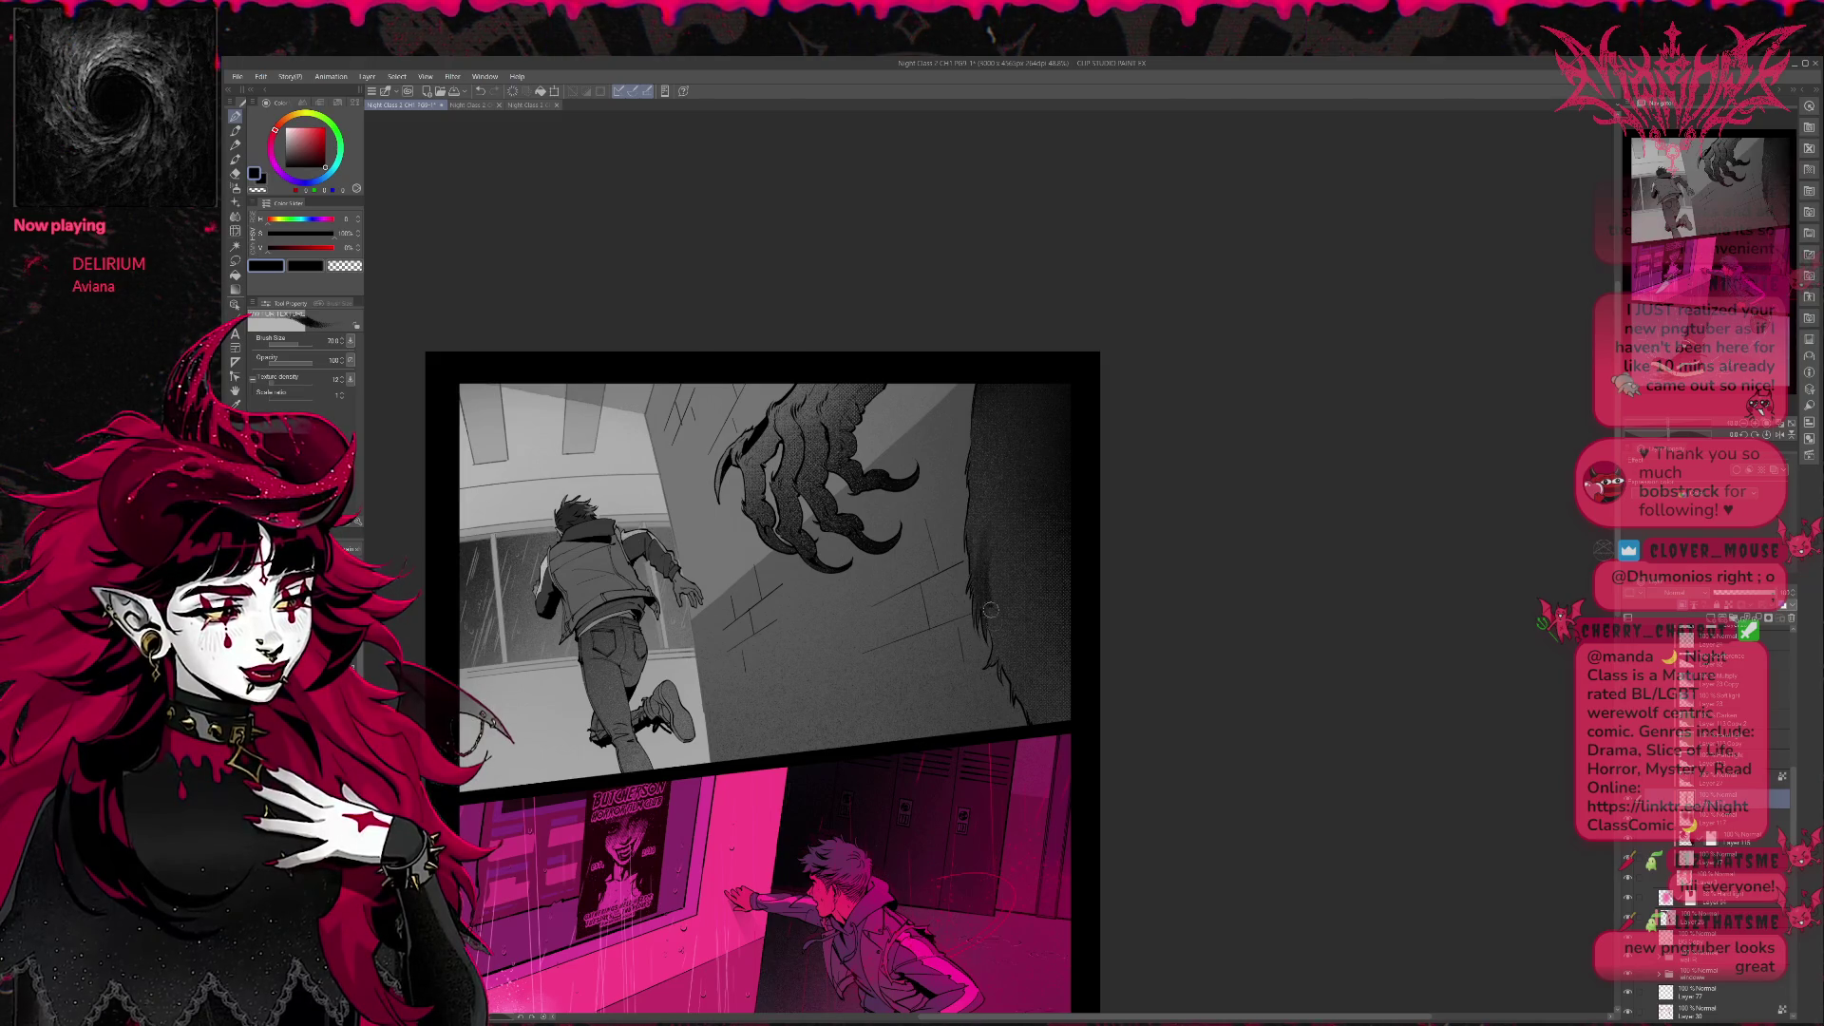
drag(977, 563, 1022, 682)
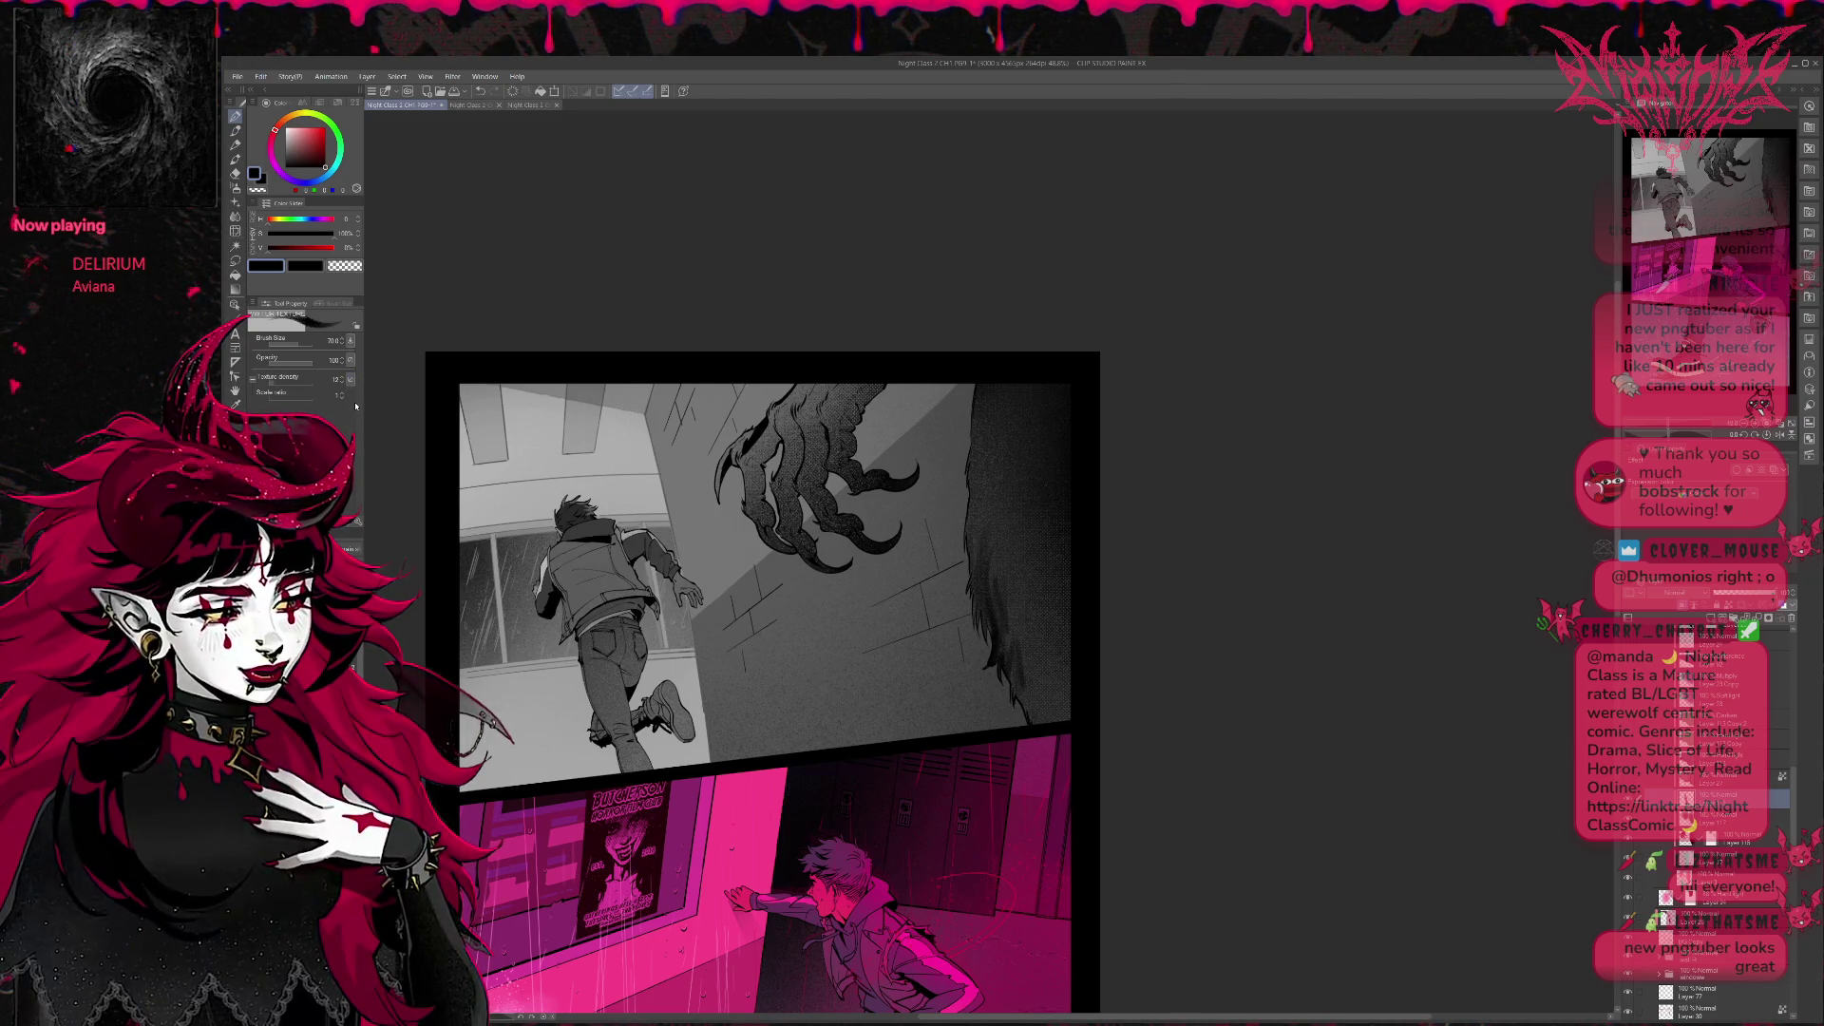
drag(997, 571, 1011, 632)
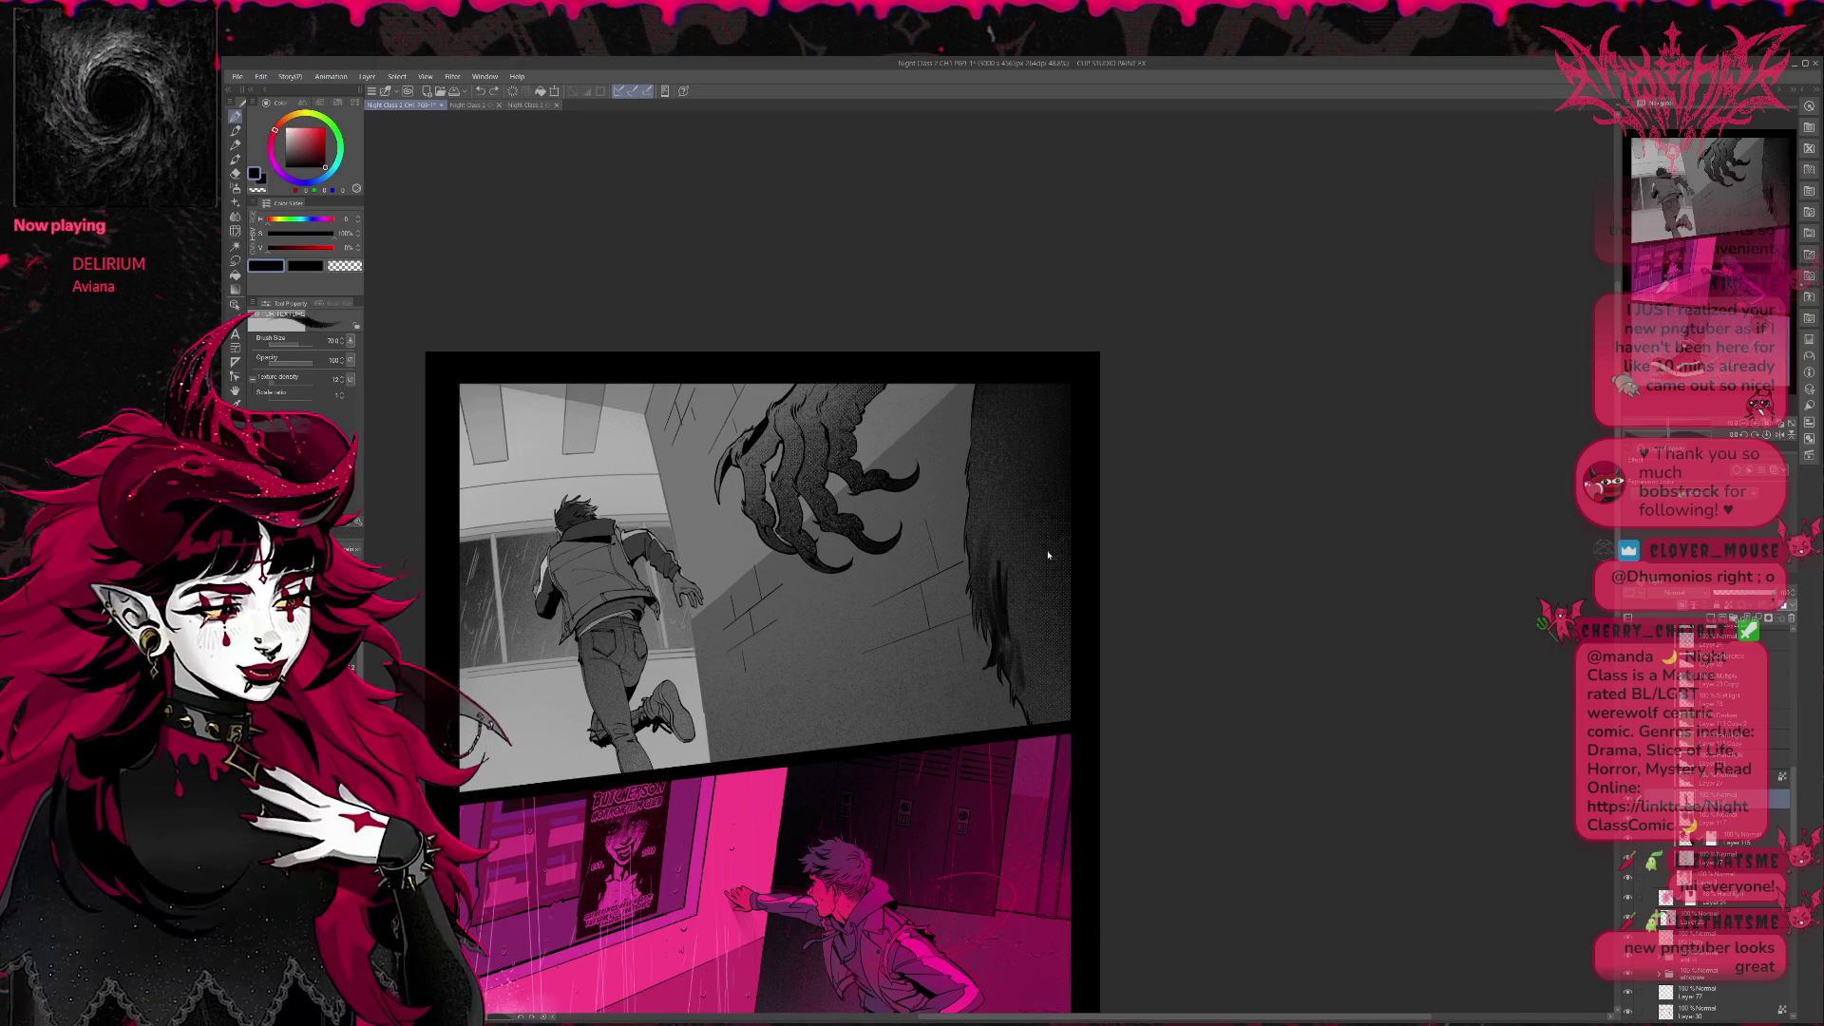
Undo the latest fur strands and brush a lighter grainy haze onto the claw's lower fur.
key(ctrl+z)
key(ctrl+z)
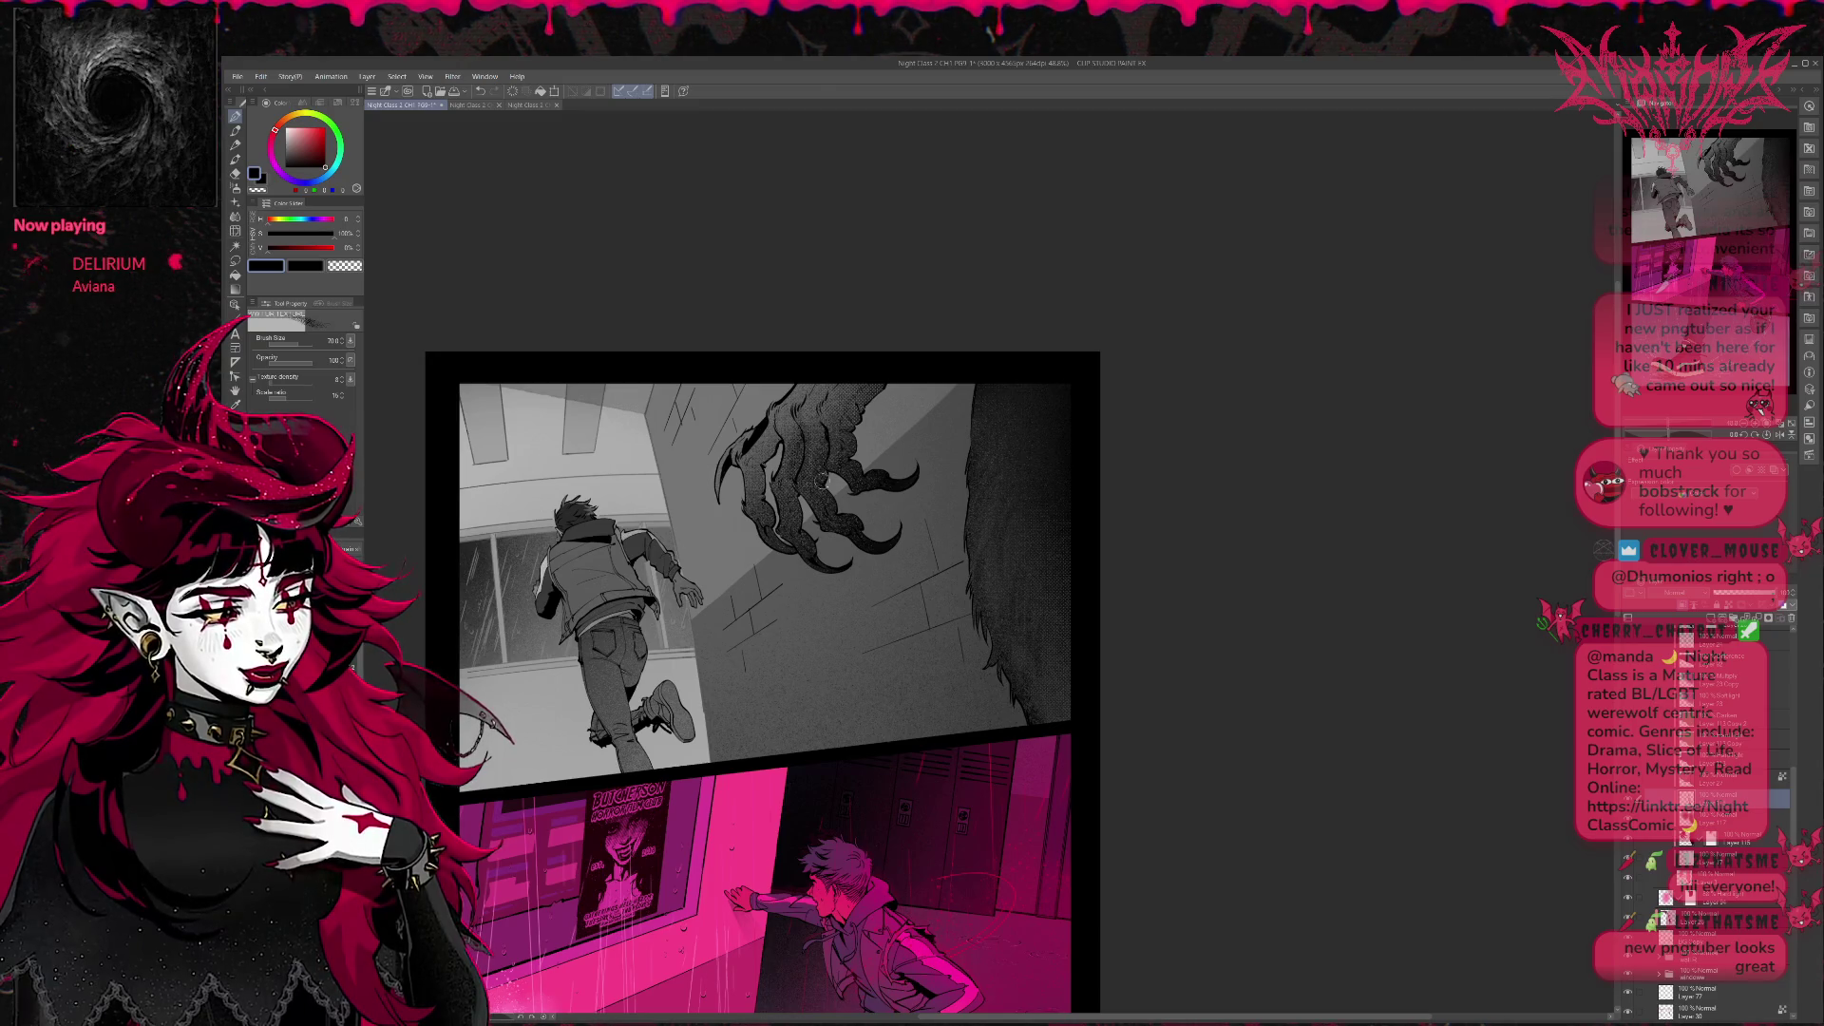
drag(825, 481, 794, 436)
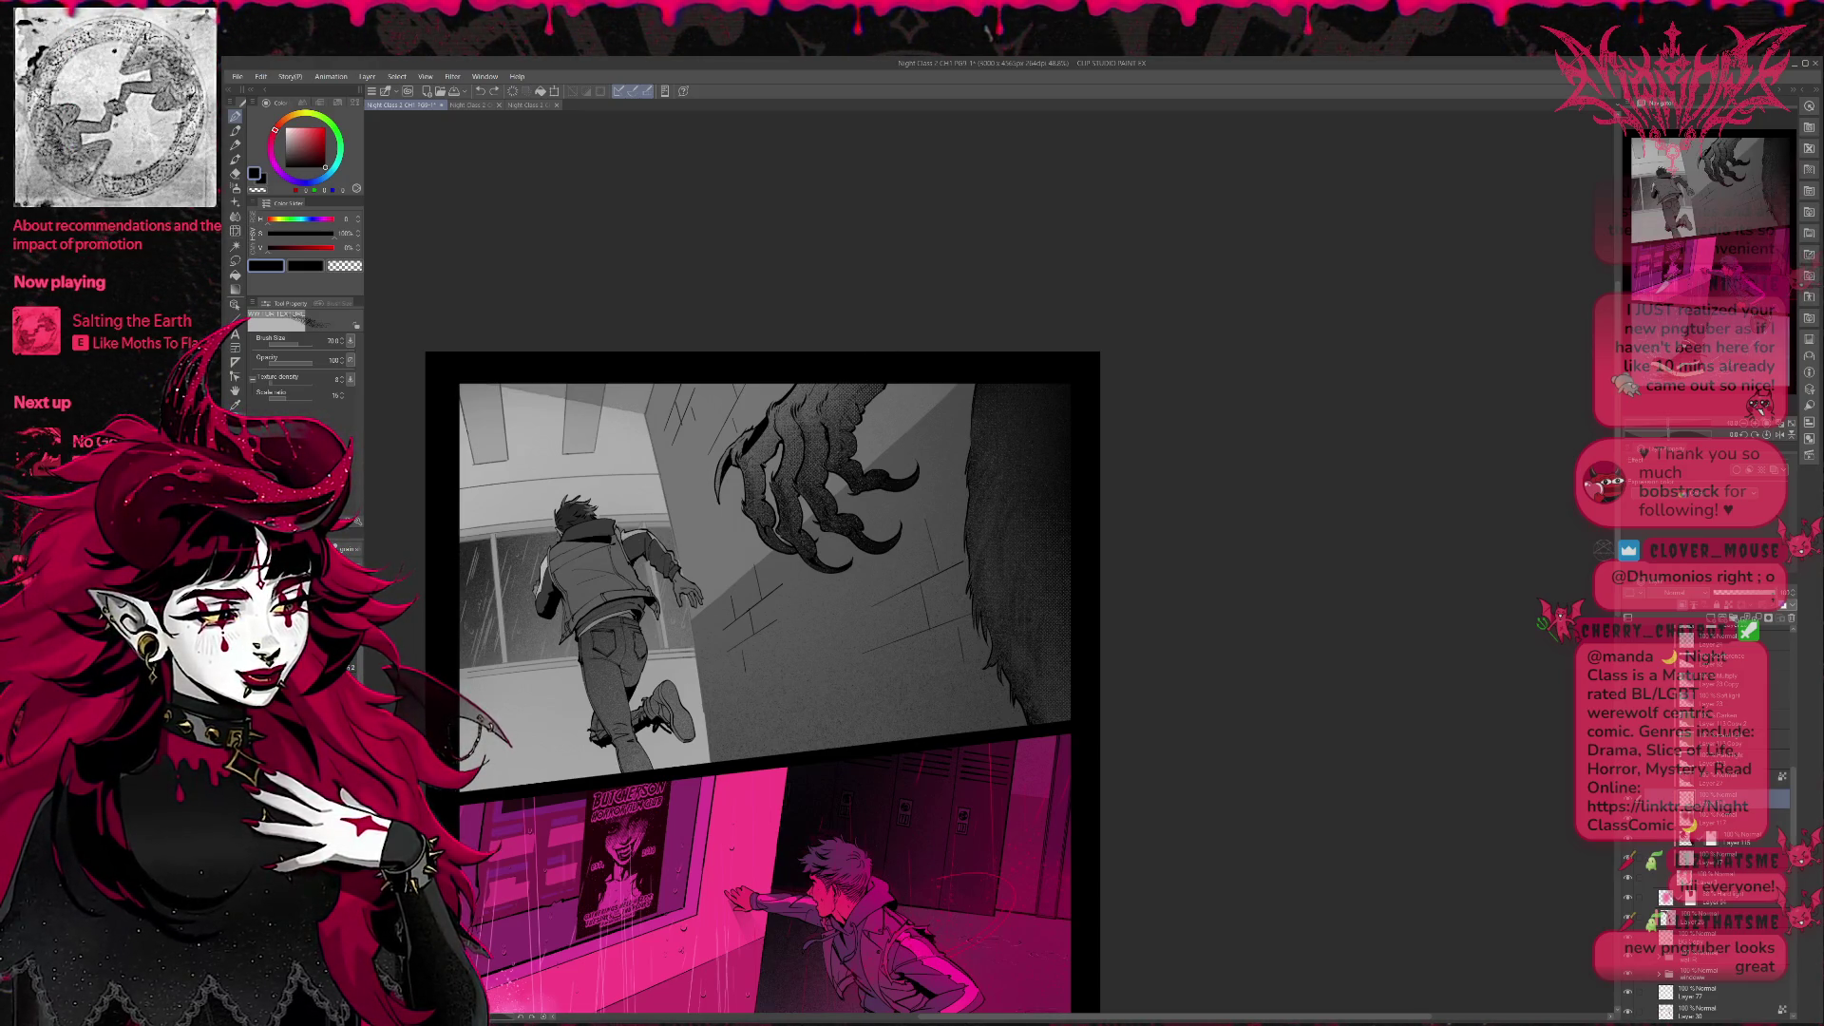
key(p)
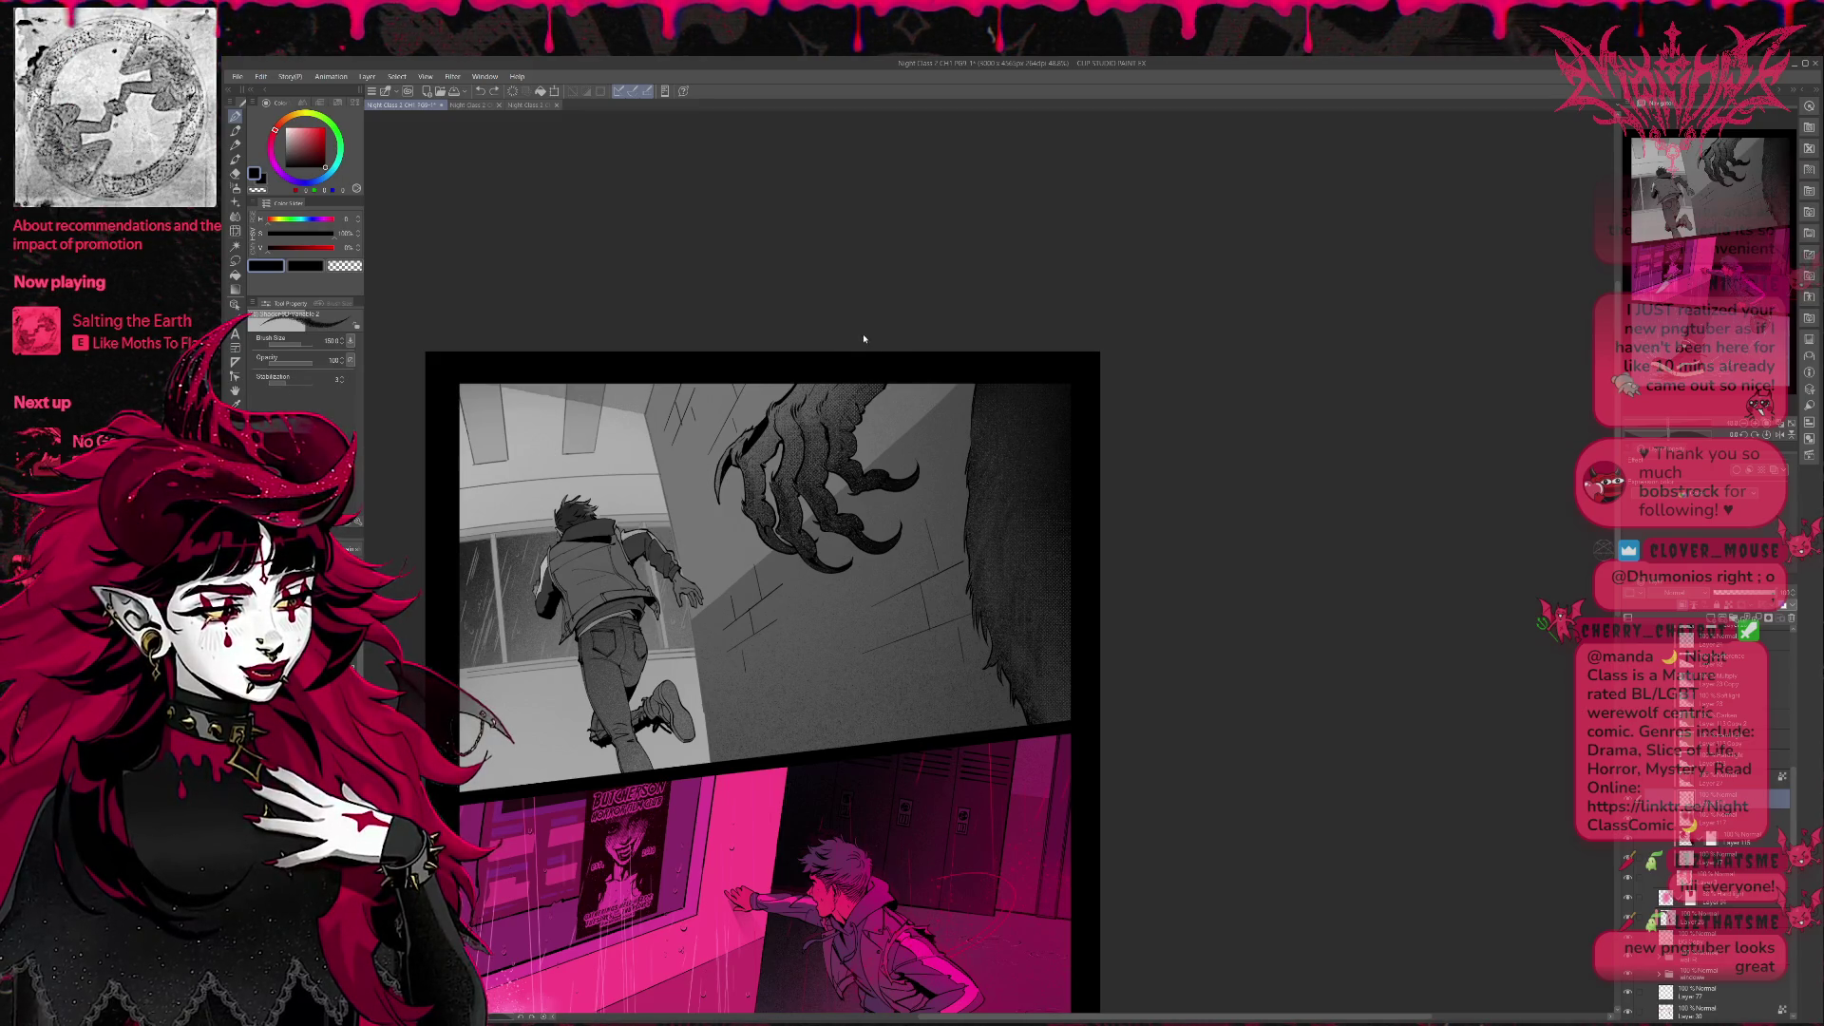
key(e)
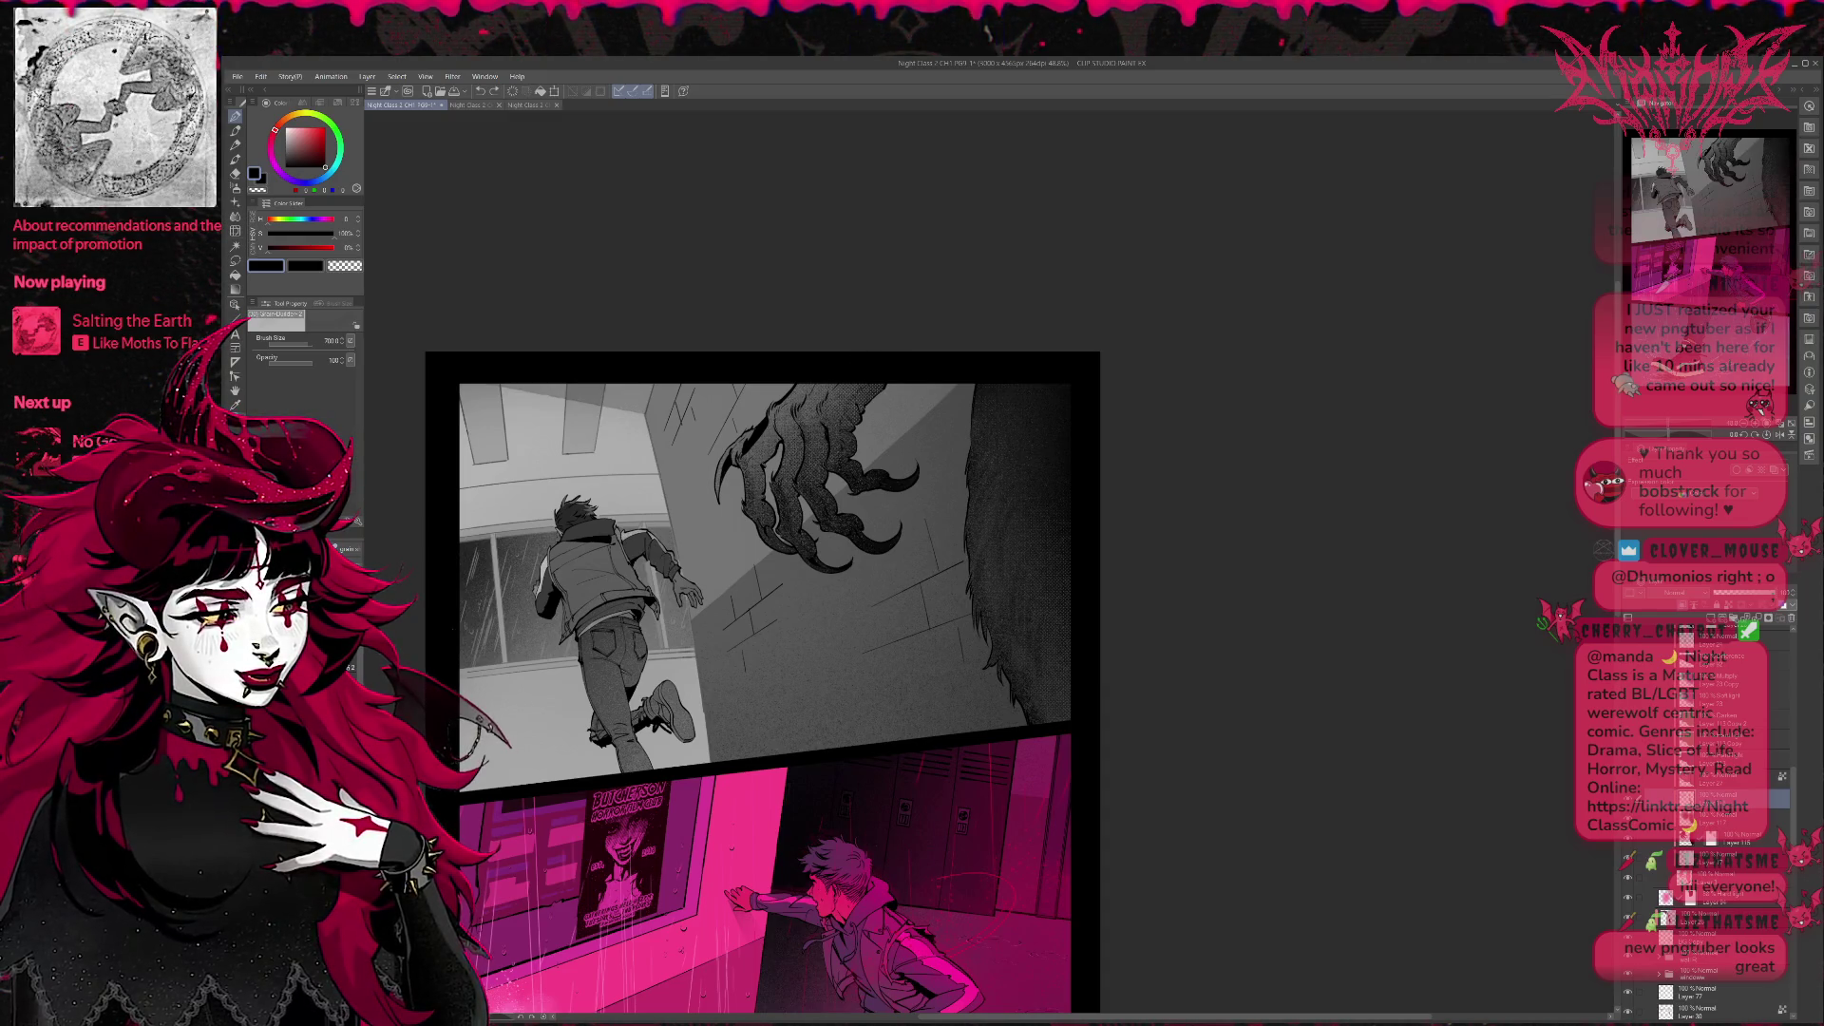
key(p)
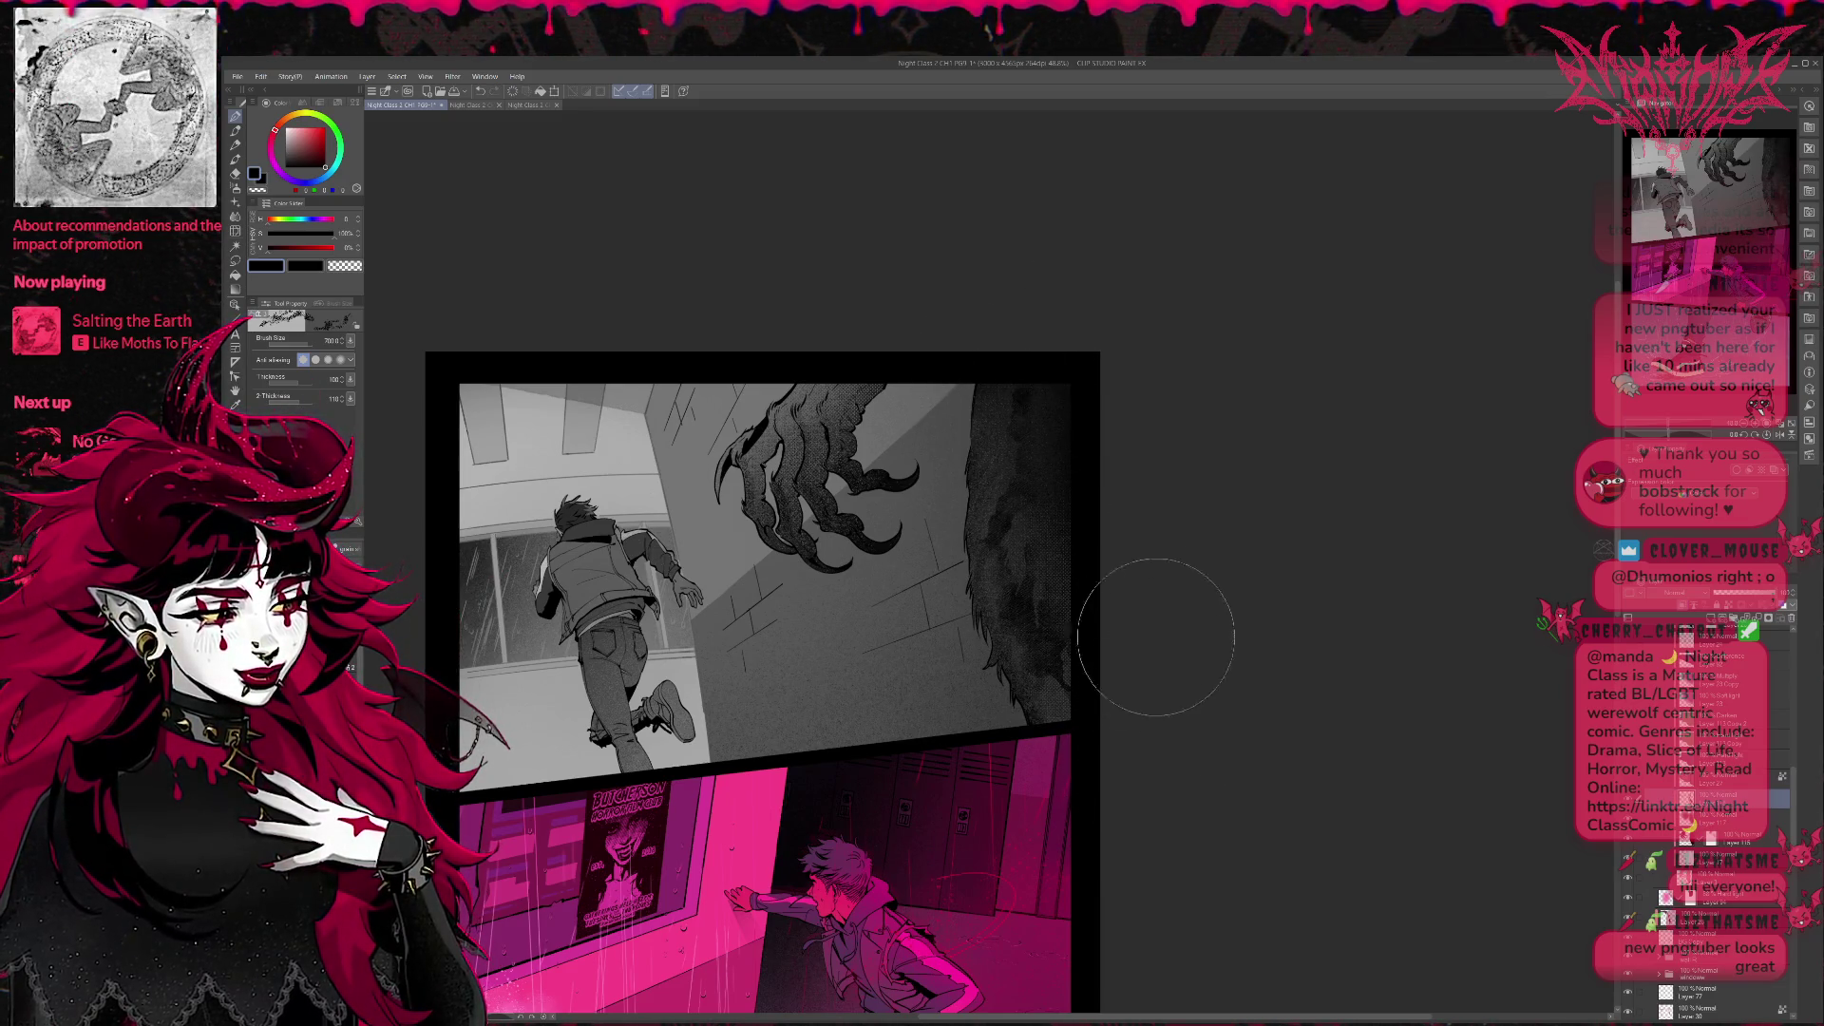
mouse_move(1176, 497)
mouse_down()
mouse_move(1157, 517)
mouse_move(1166, 485)
mouse_up()
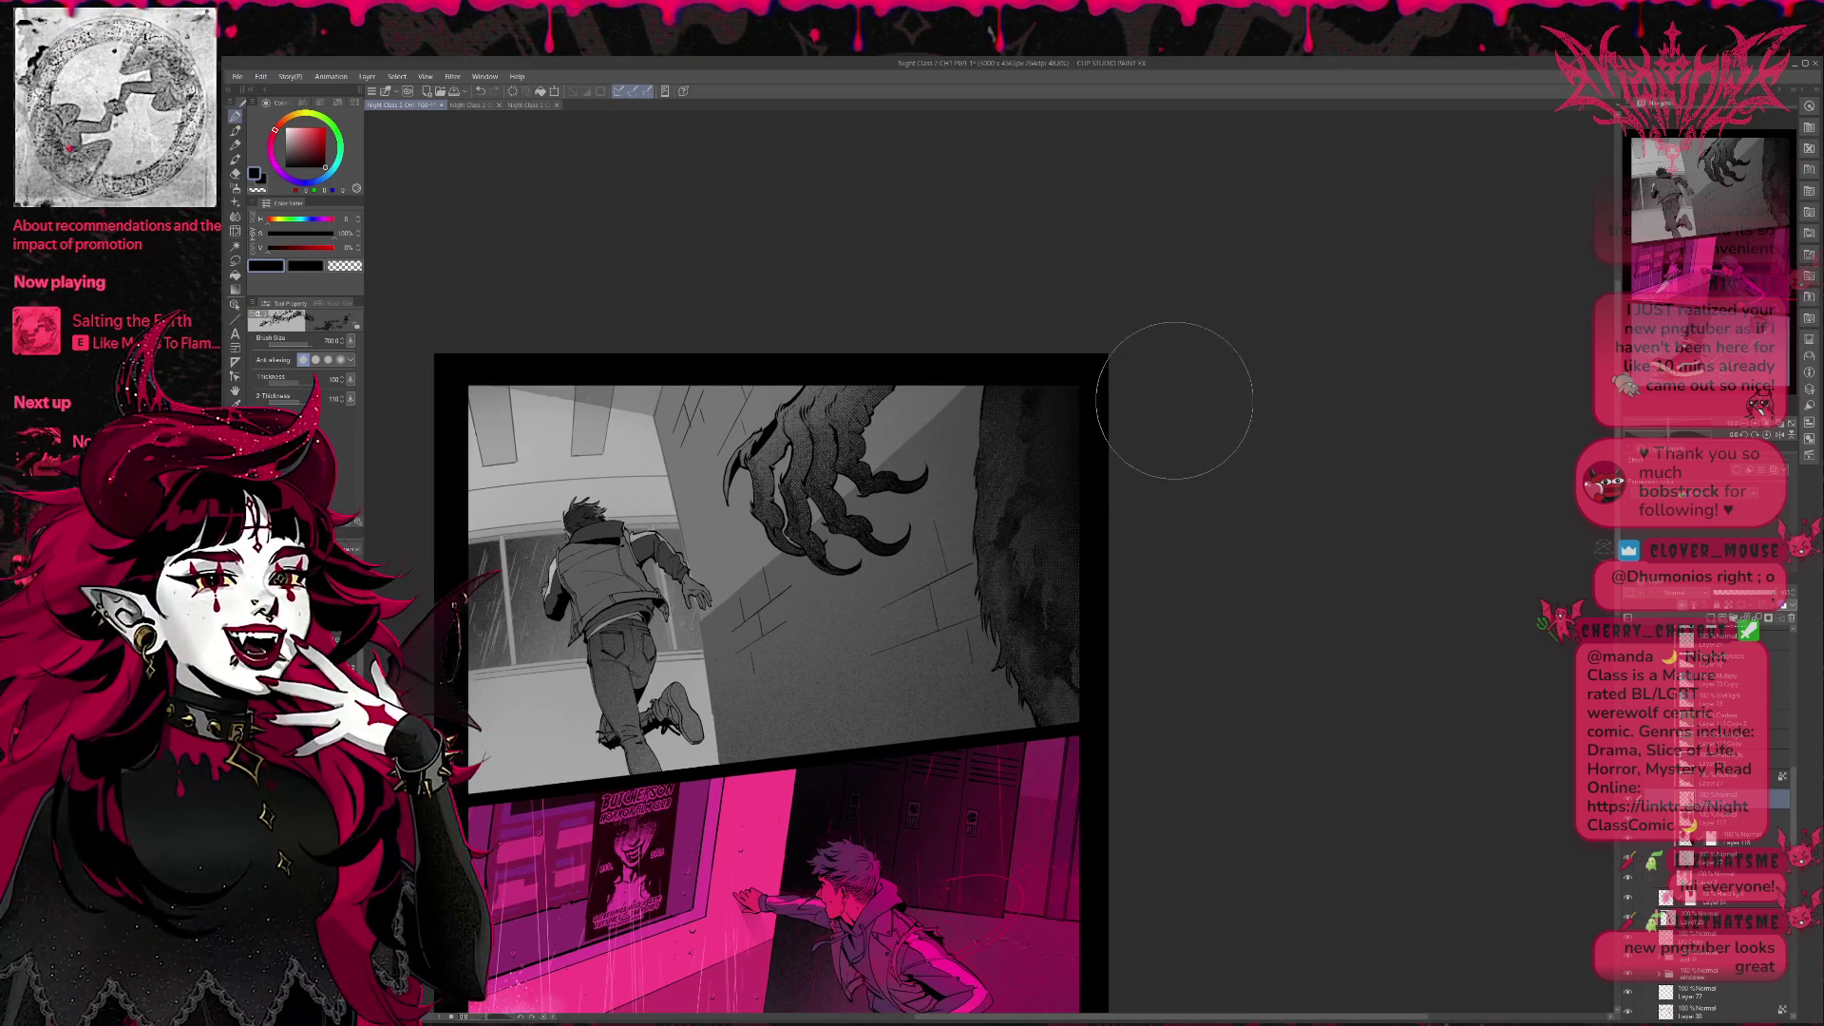
drag(1140, 387, 1163, 392)
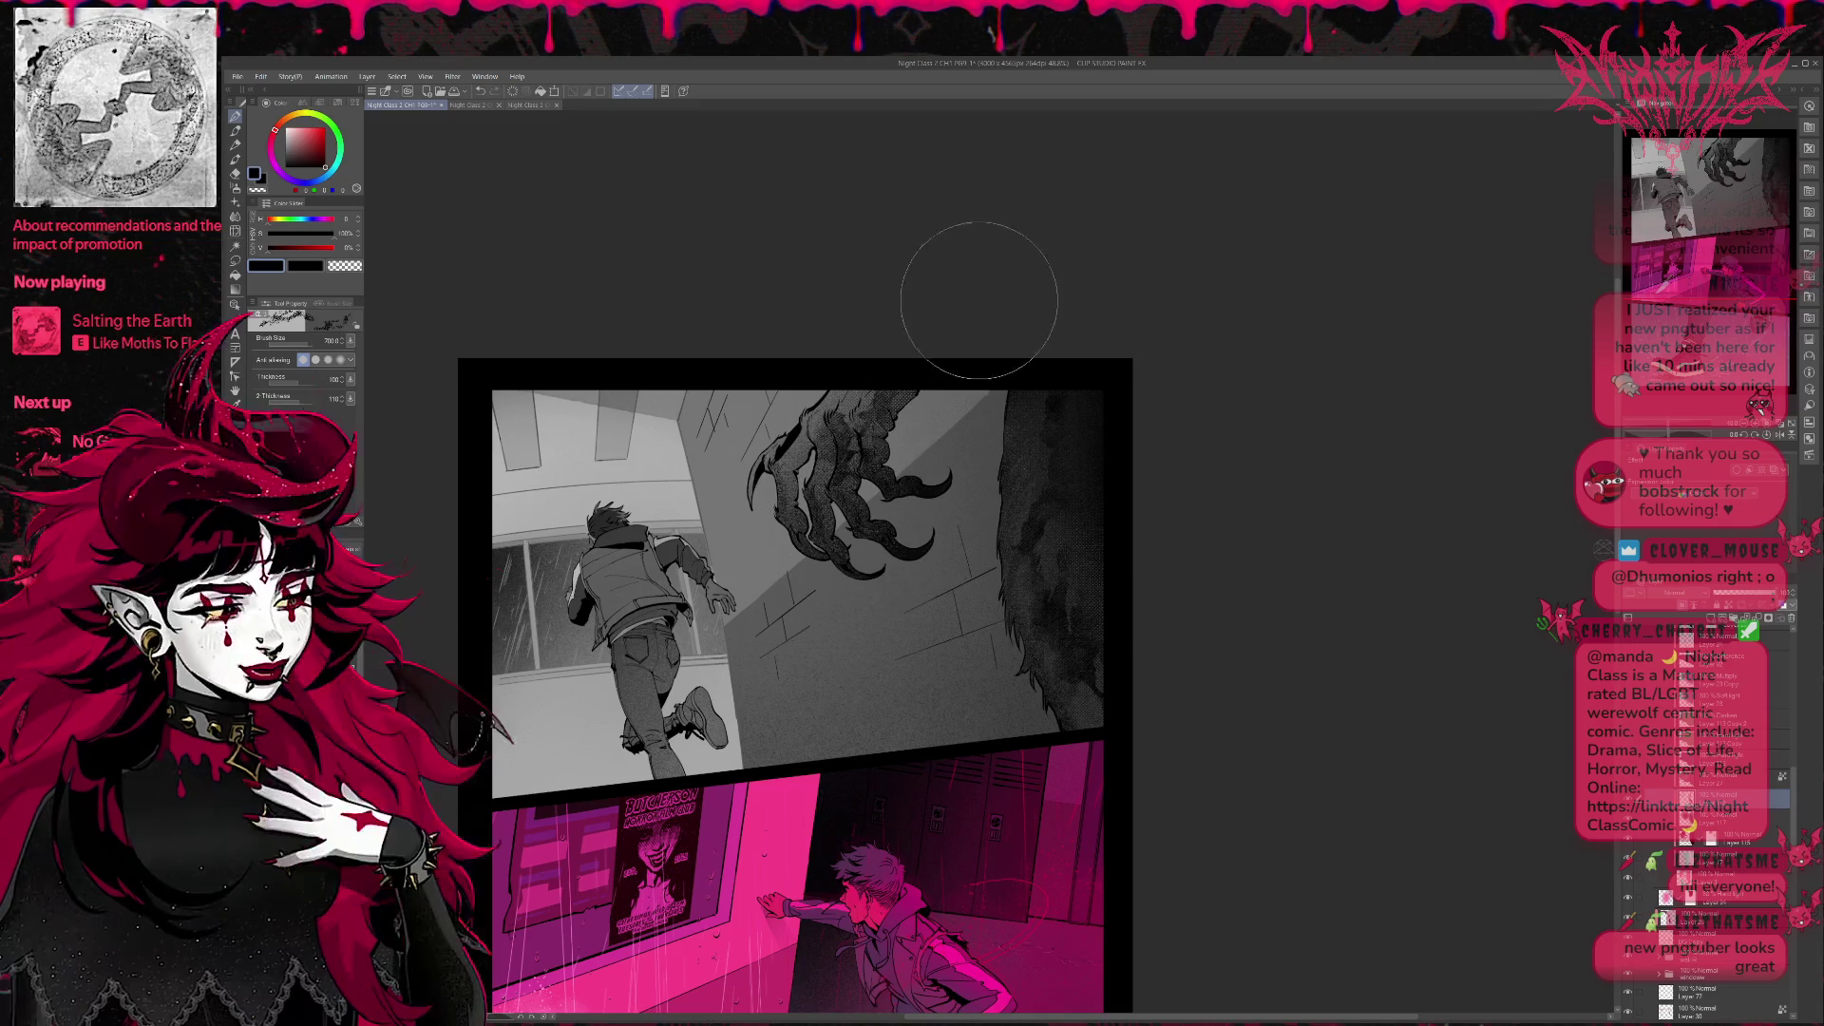
drag(1132, 366, 1151, 375)
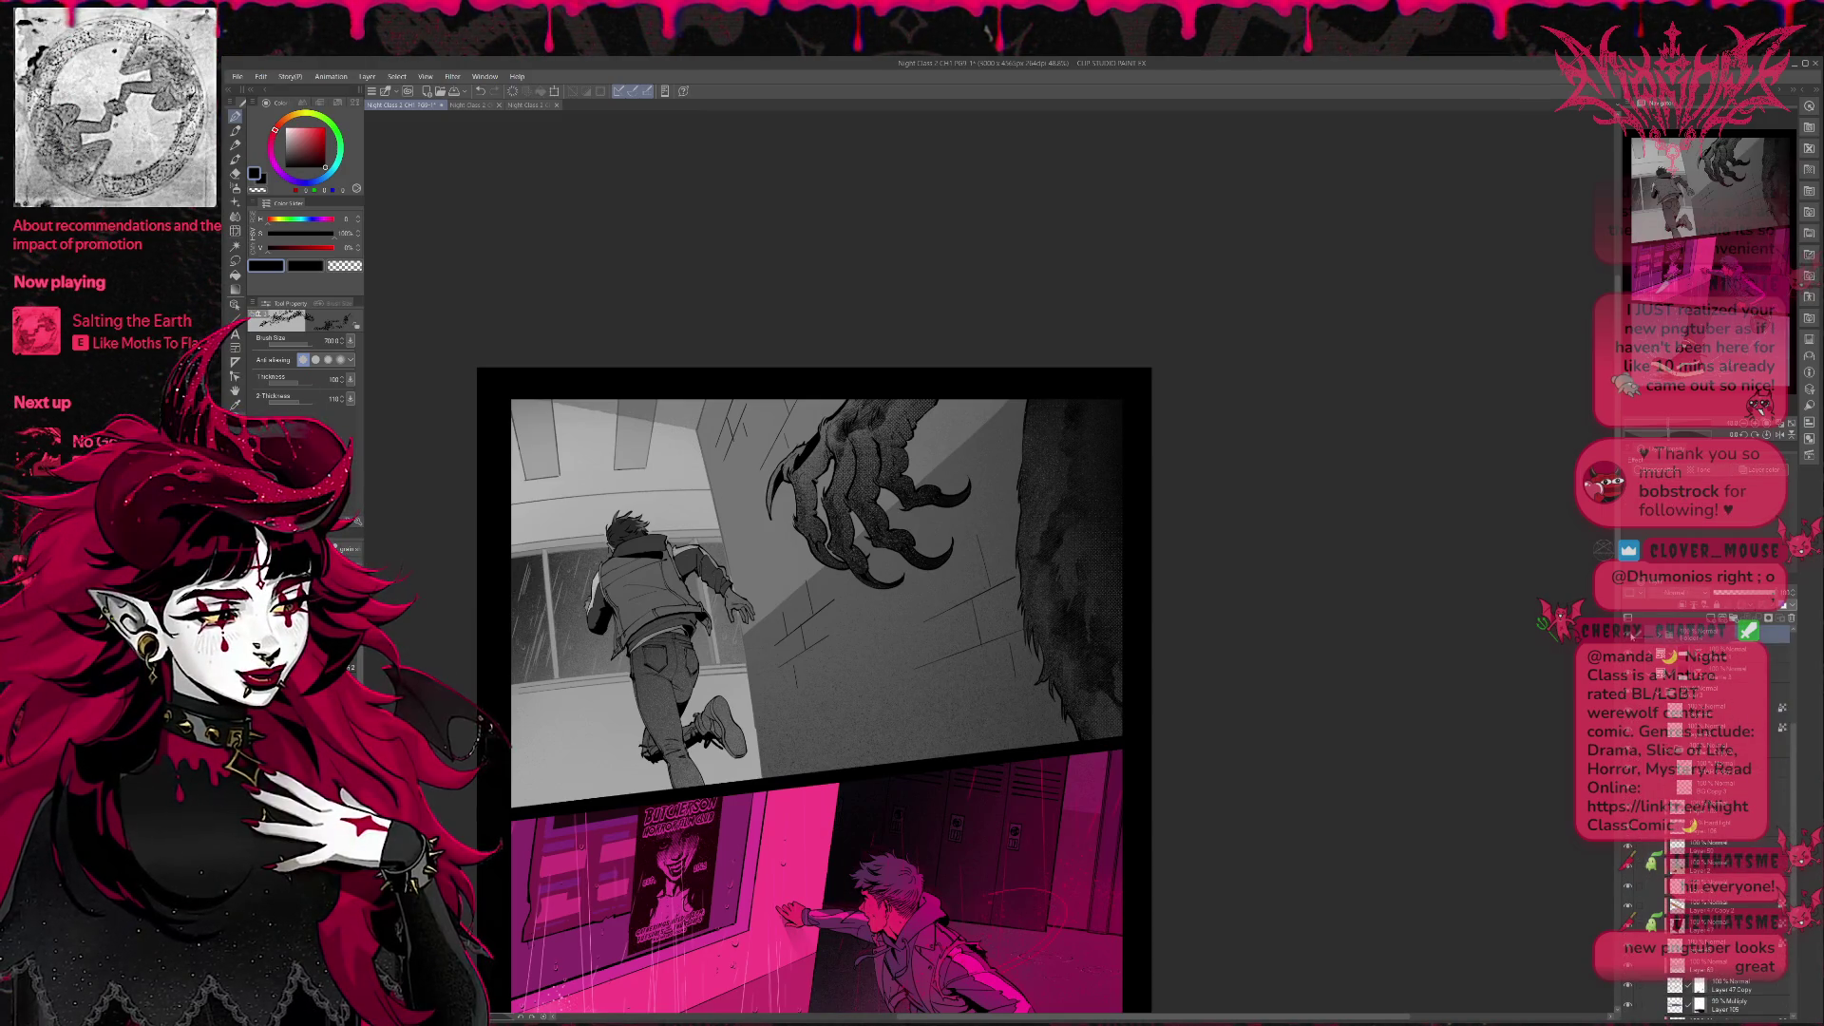
Toggle the grey tone layers on the boy and claw off and on to compare, ending with tones hidden.
click(1629, 883)
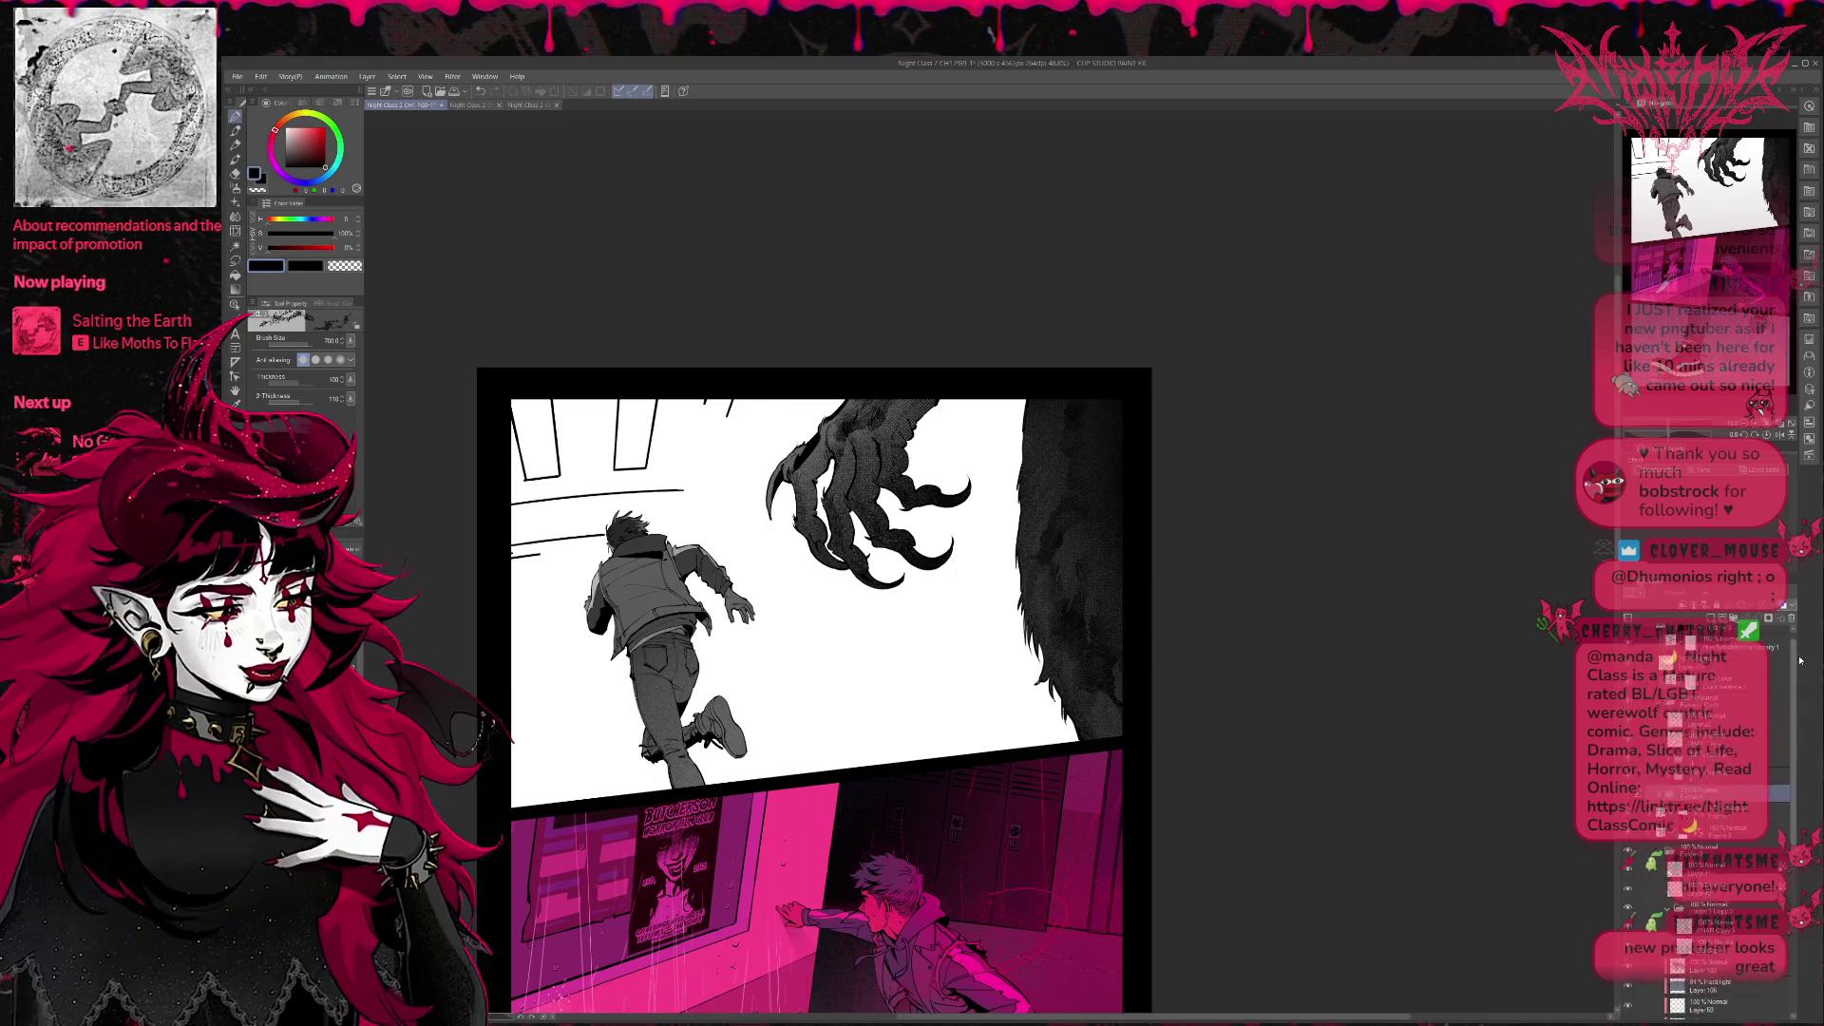
drag(1800, 661, 1801, 653)
click(1630, 902)
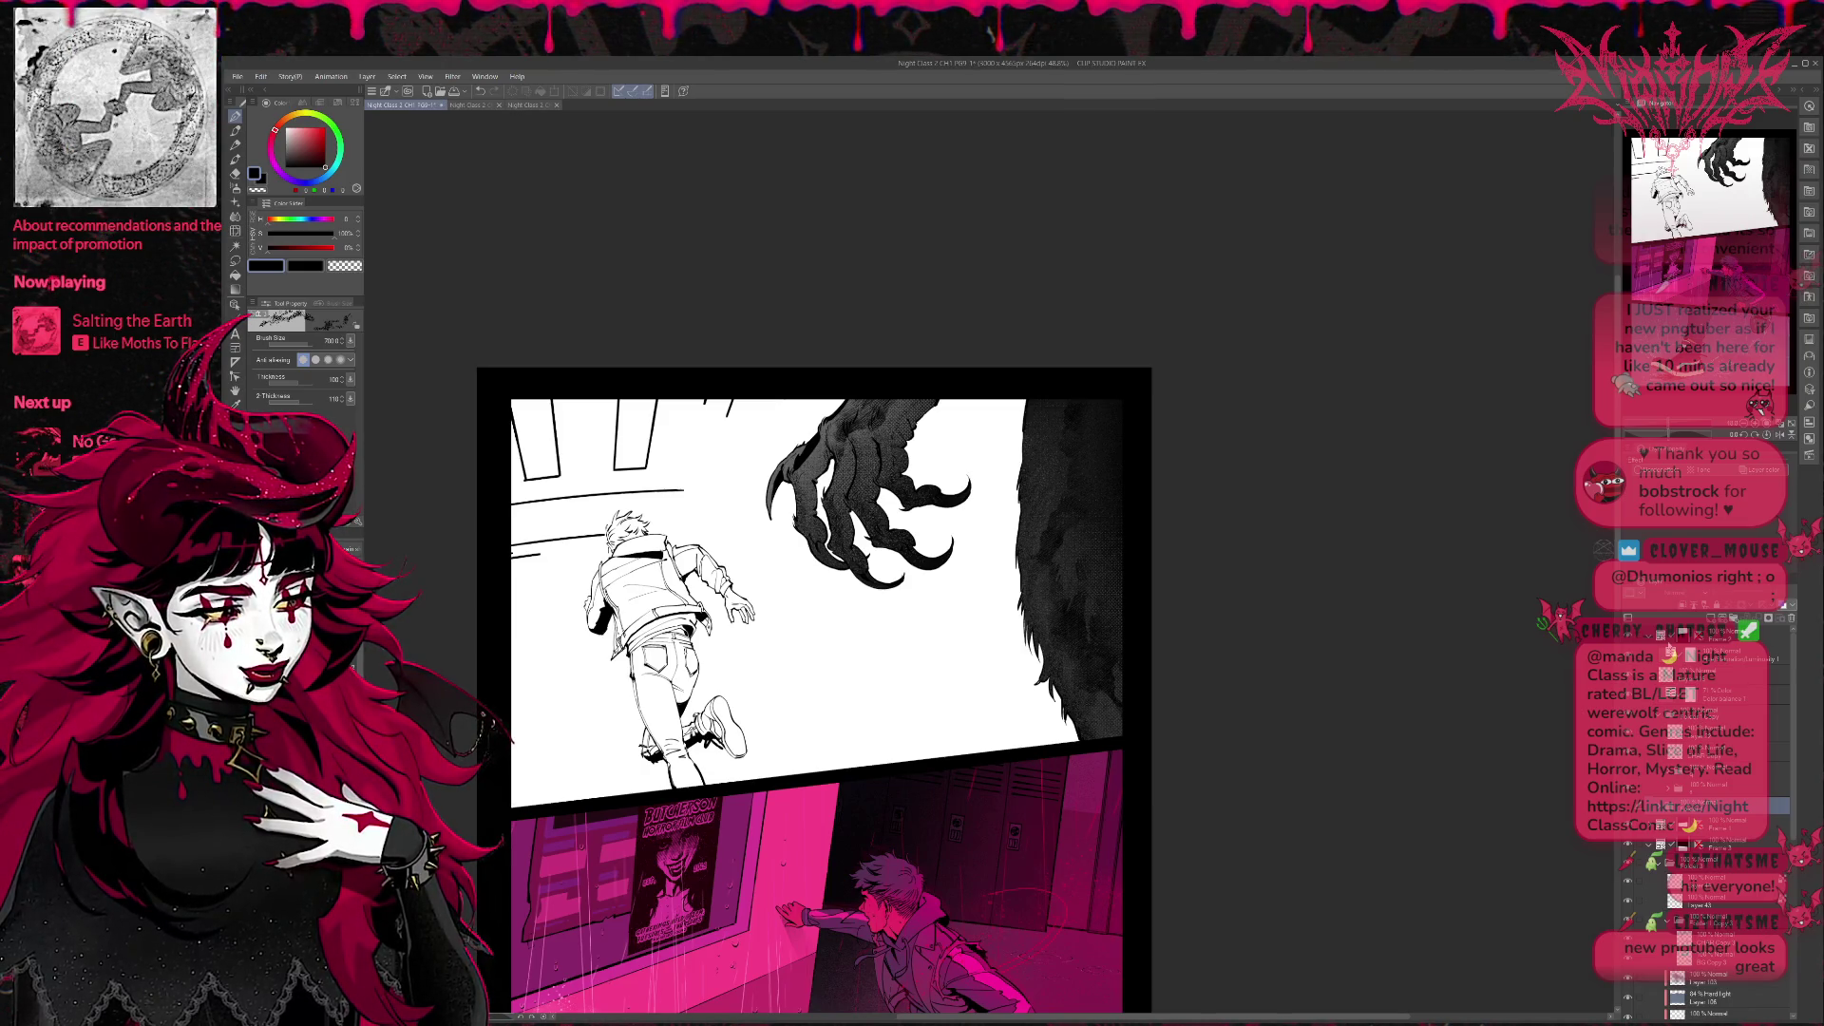
click(1630, 902)
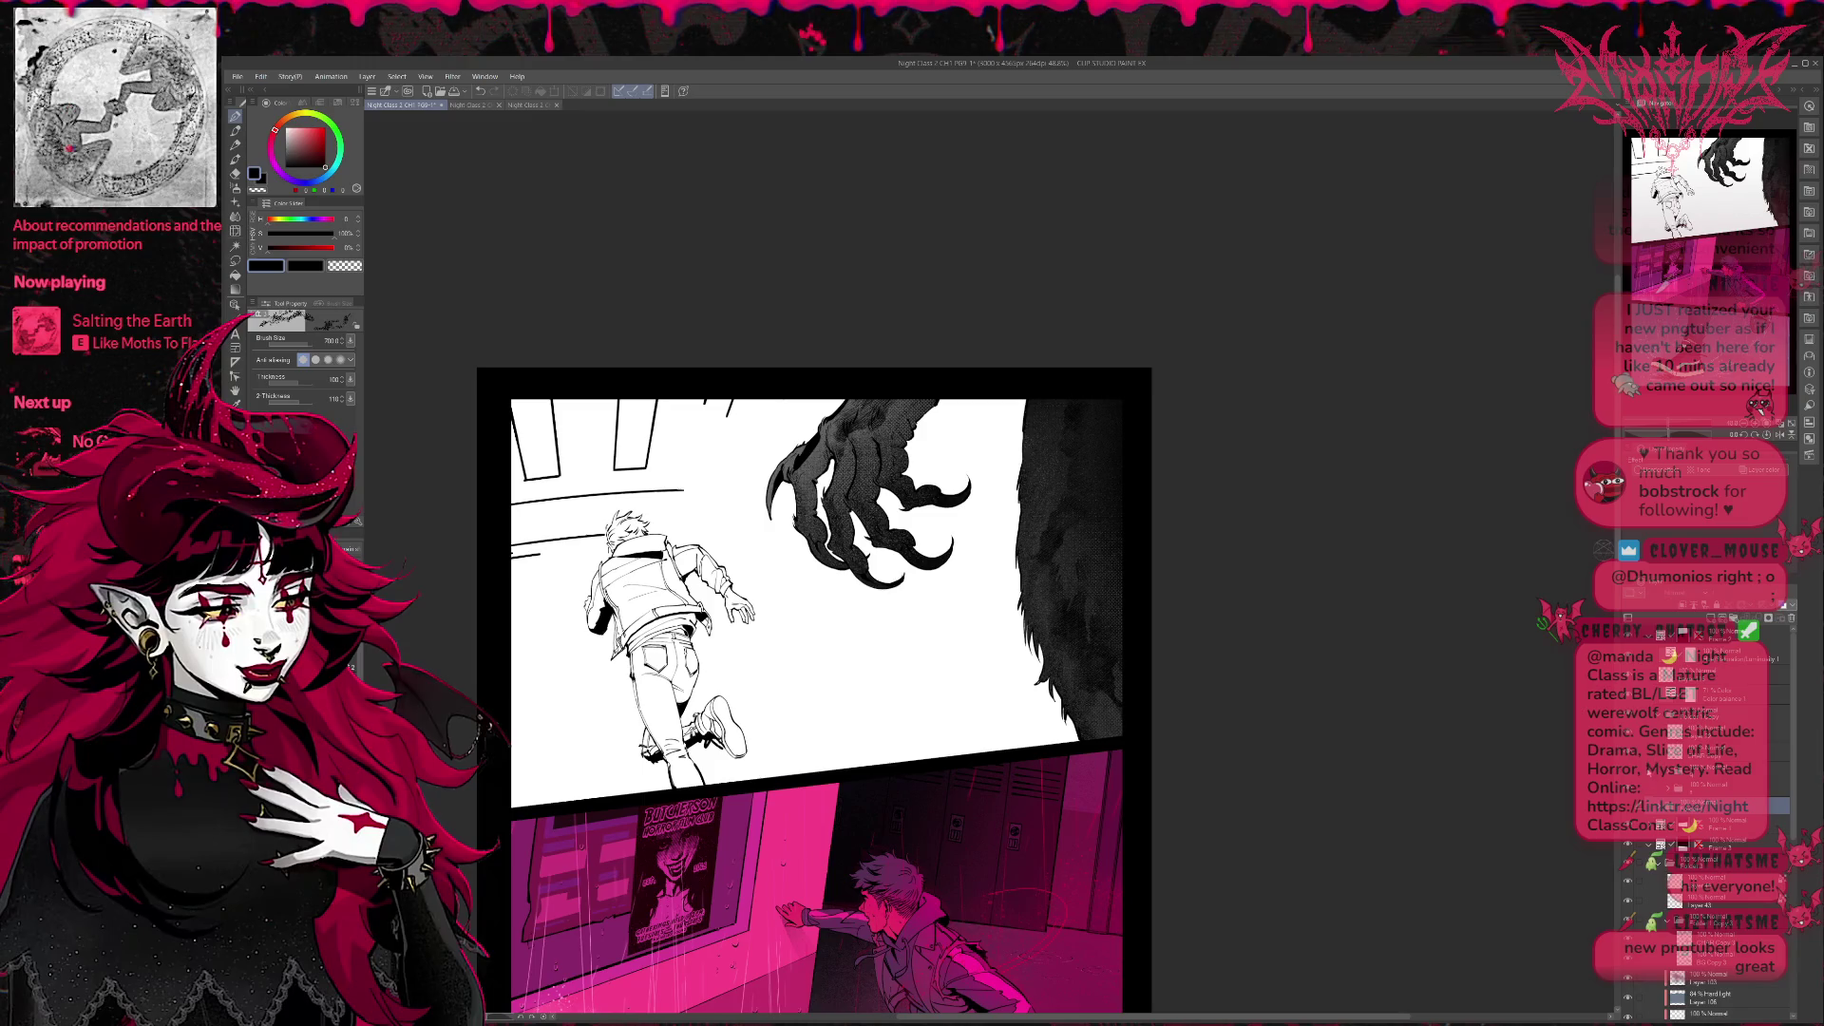
click(1630, 902)
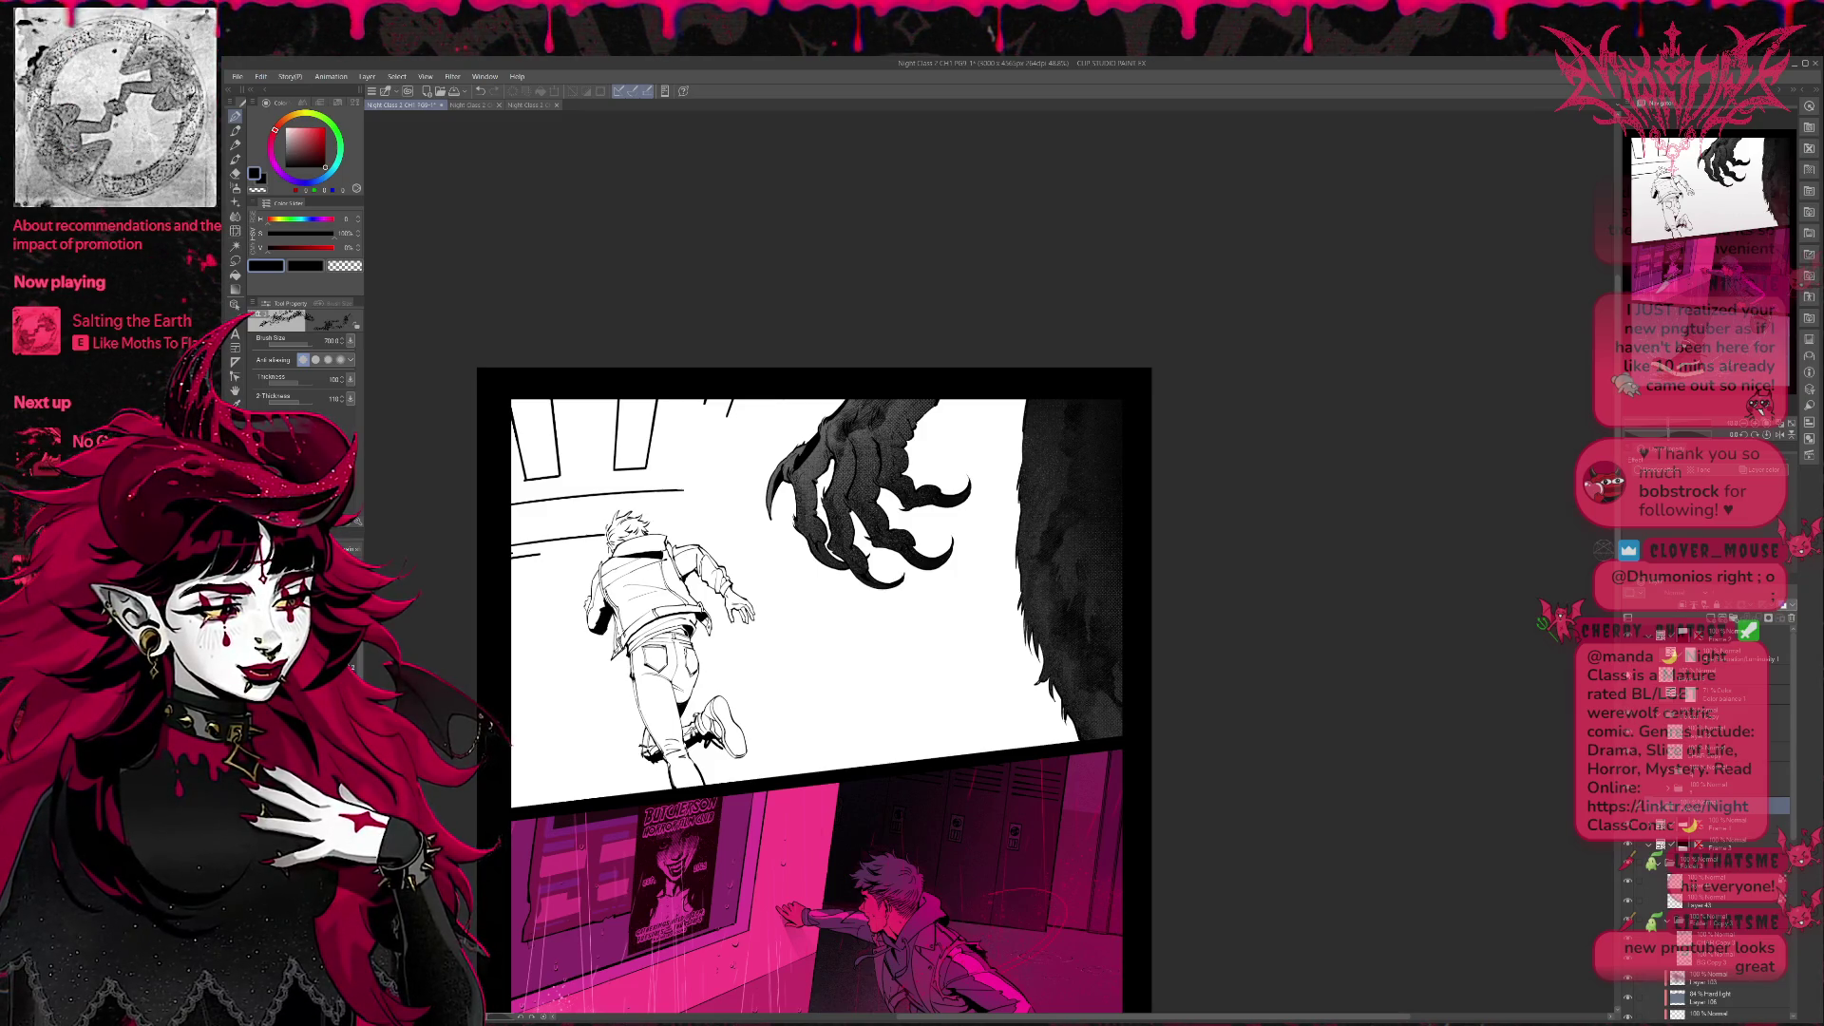
click(1629, 880)
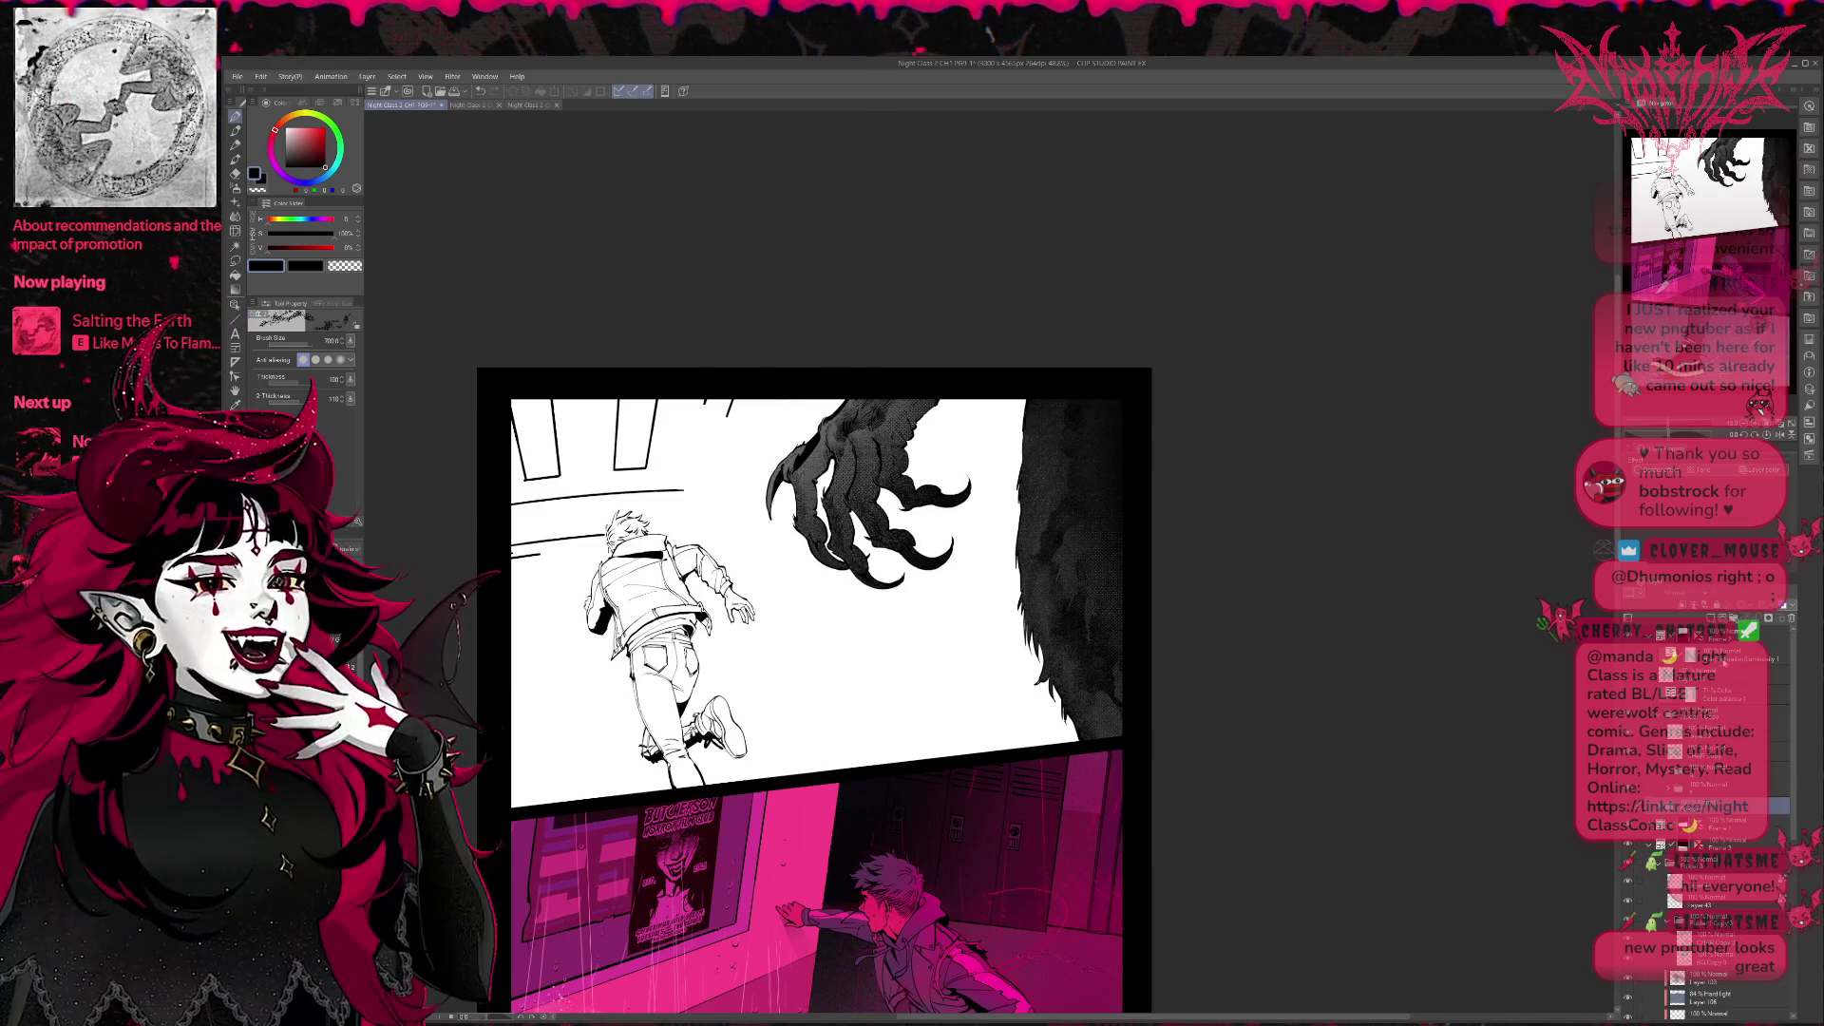
click(1629, 879)
click(1628, 880)
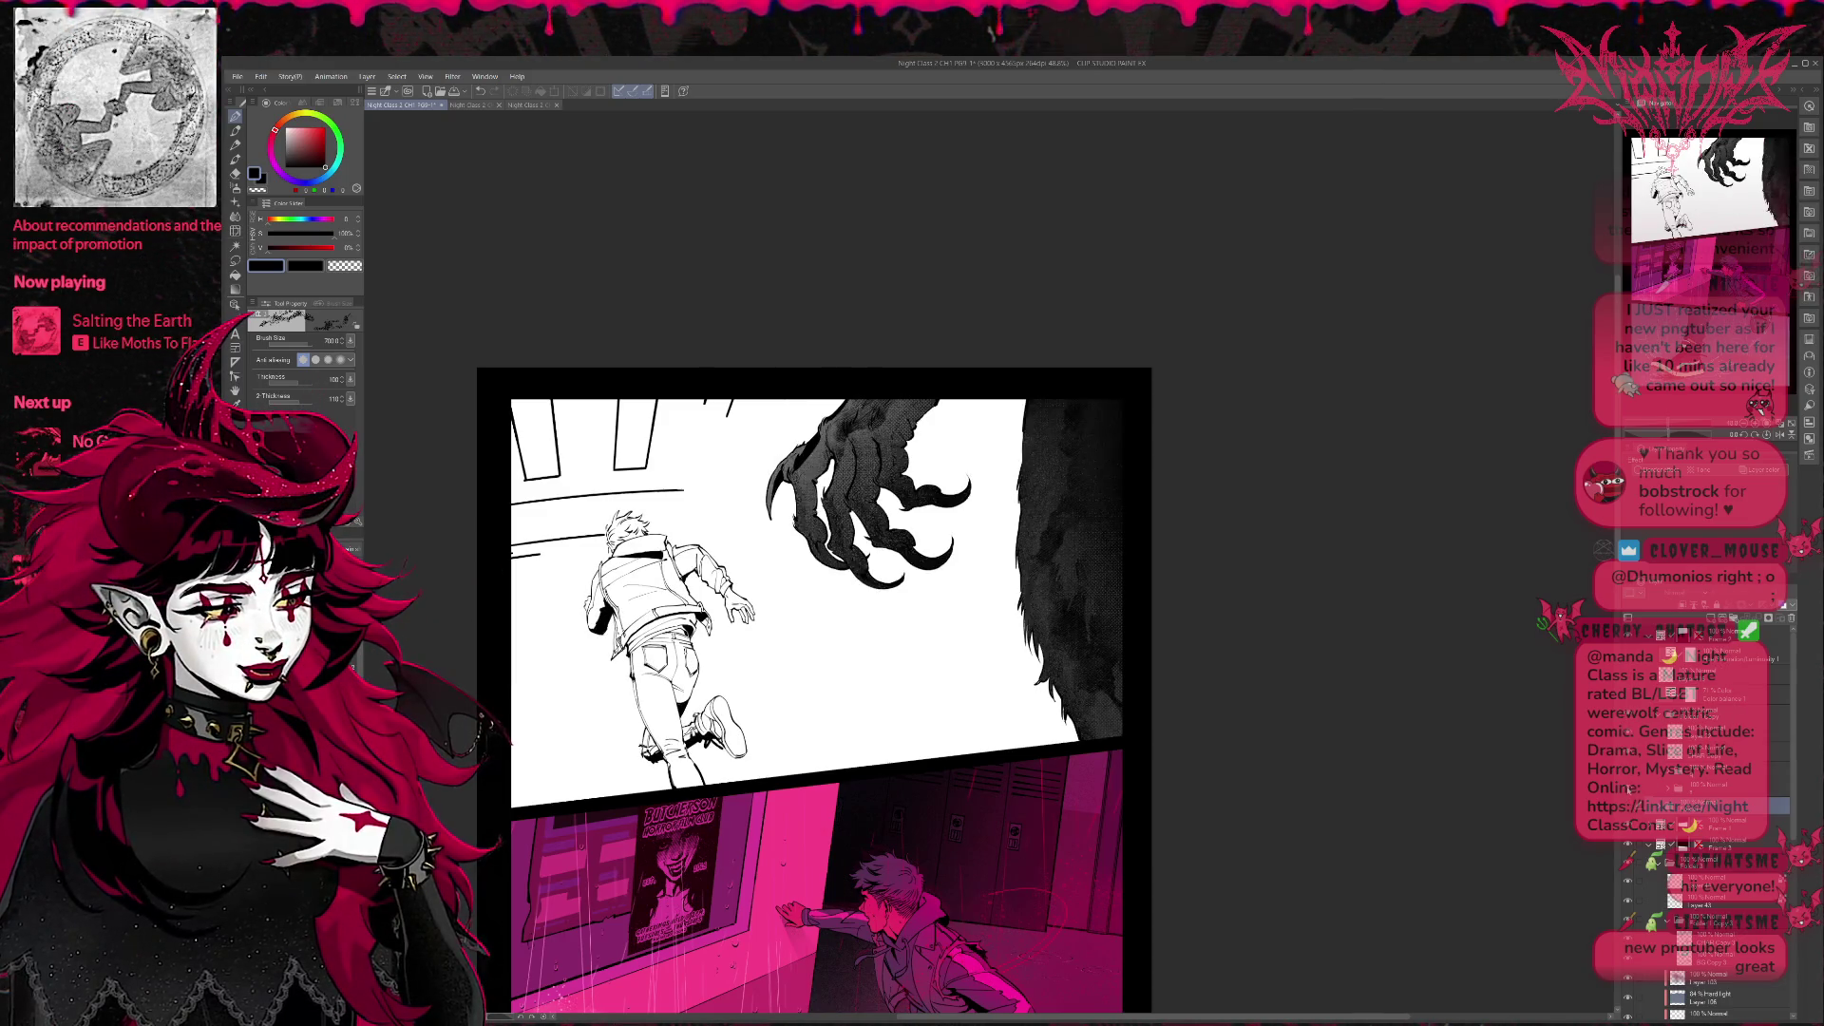
click(1628, 903)
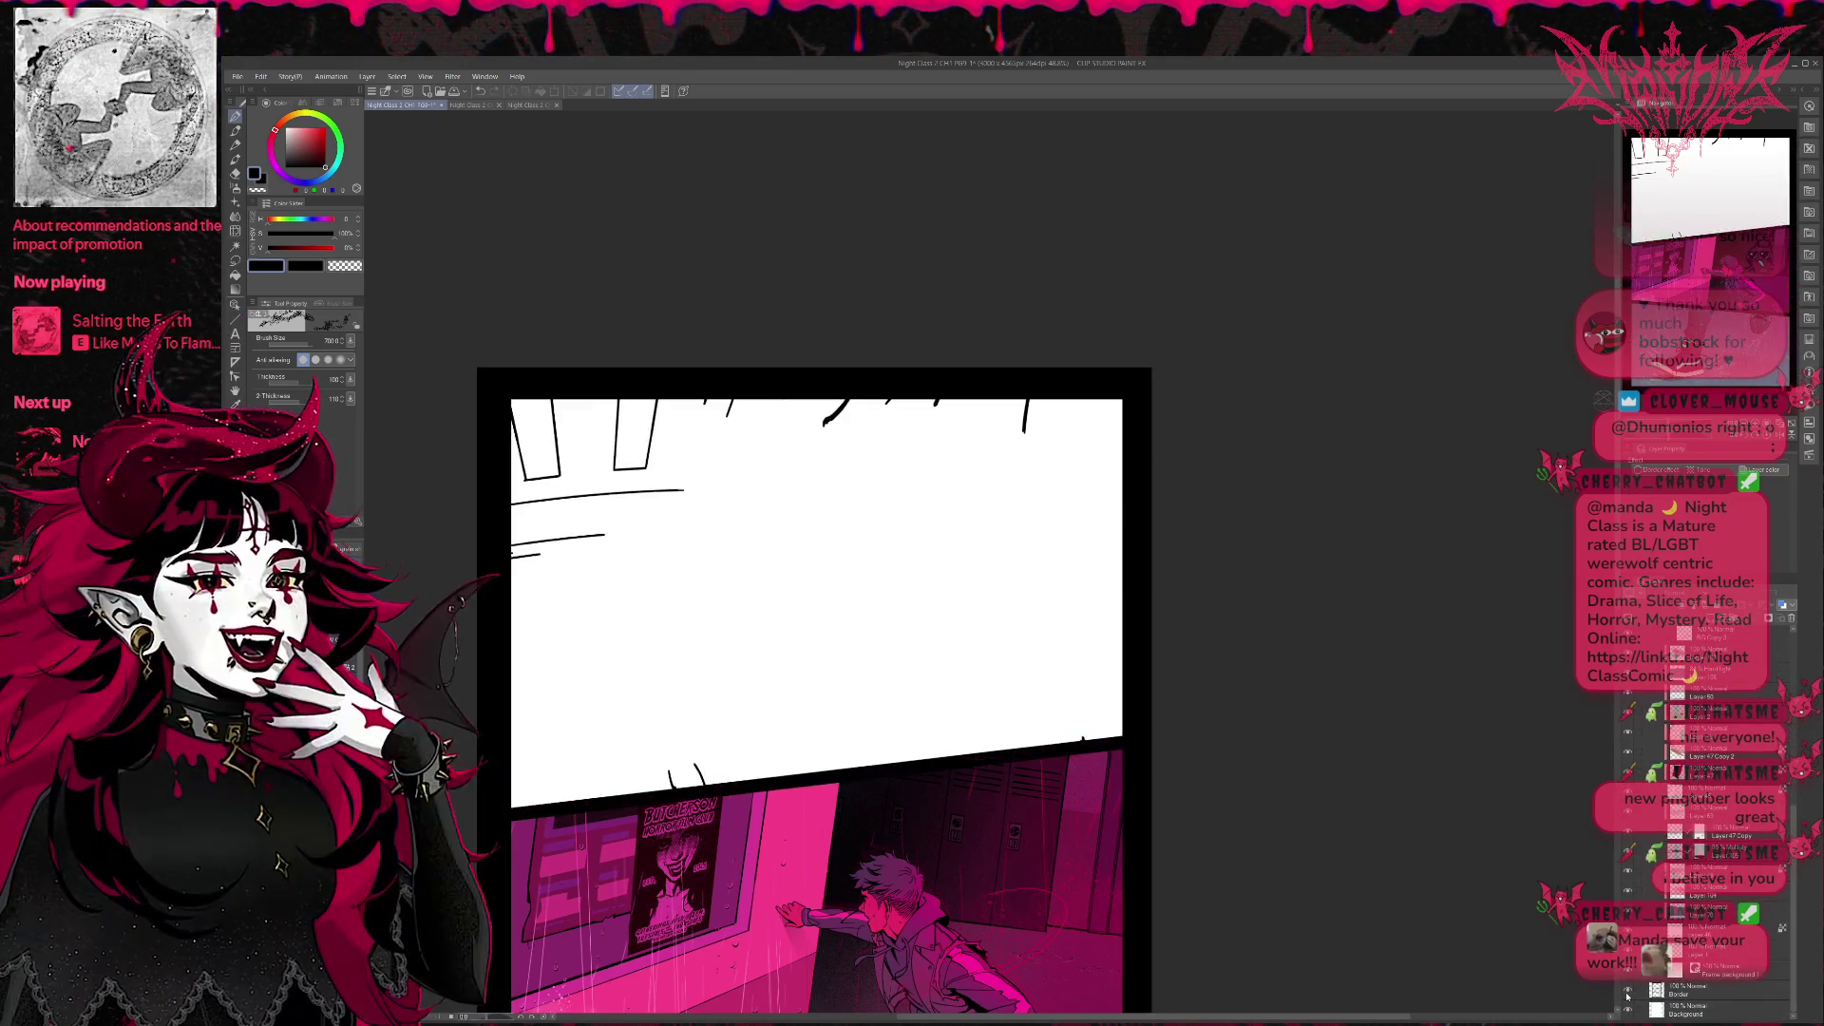
Hide the sketch lines and hallway art, showing only the claw, fur and running-boy line art.
click(1650, 966)
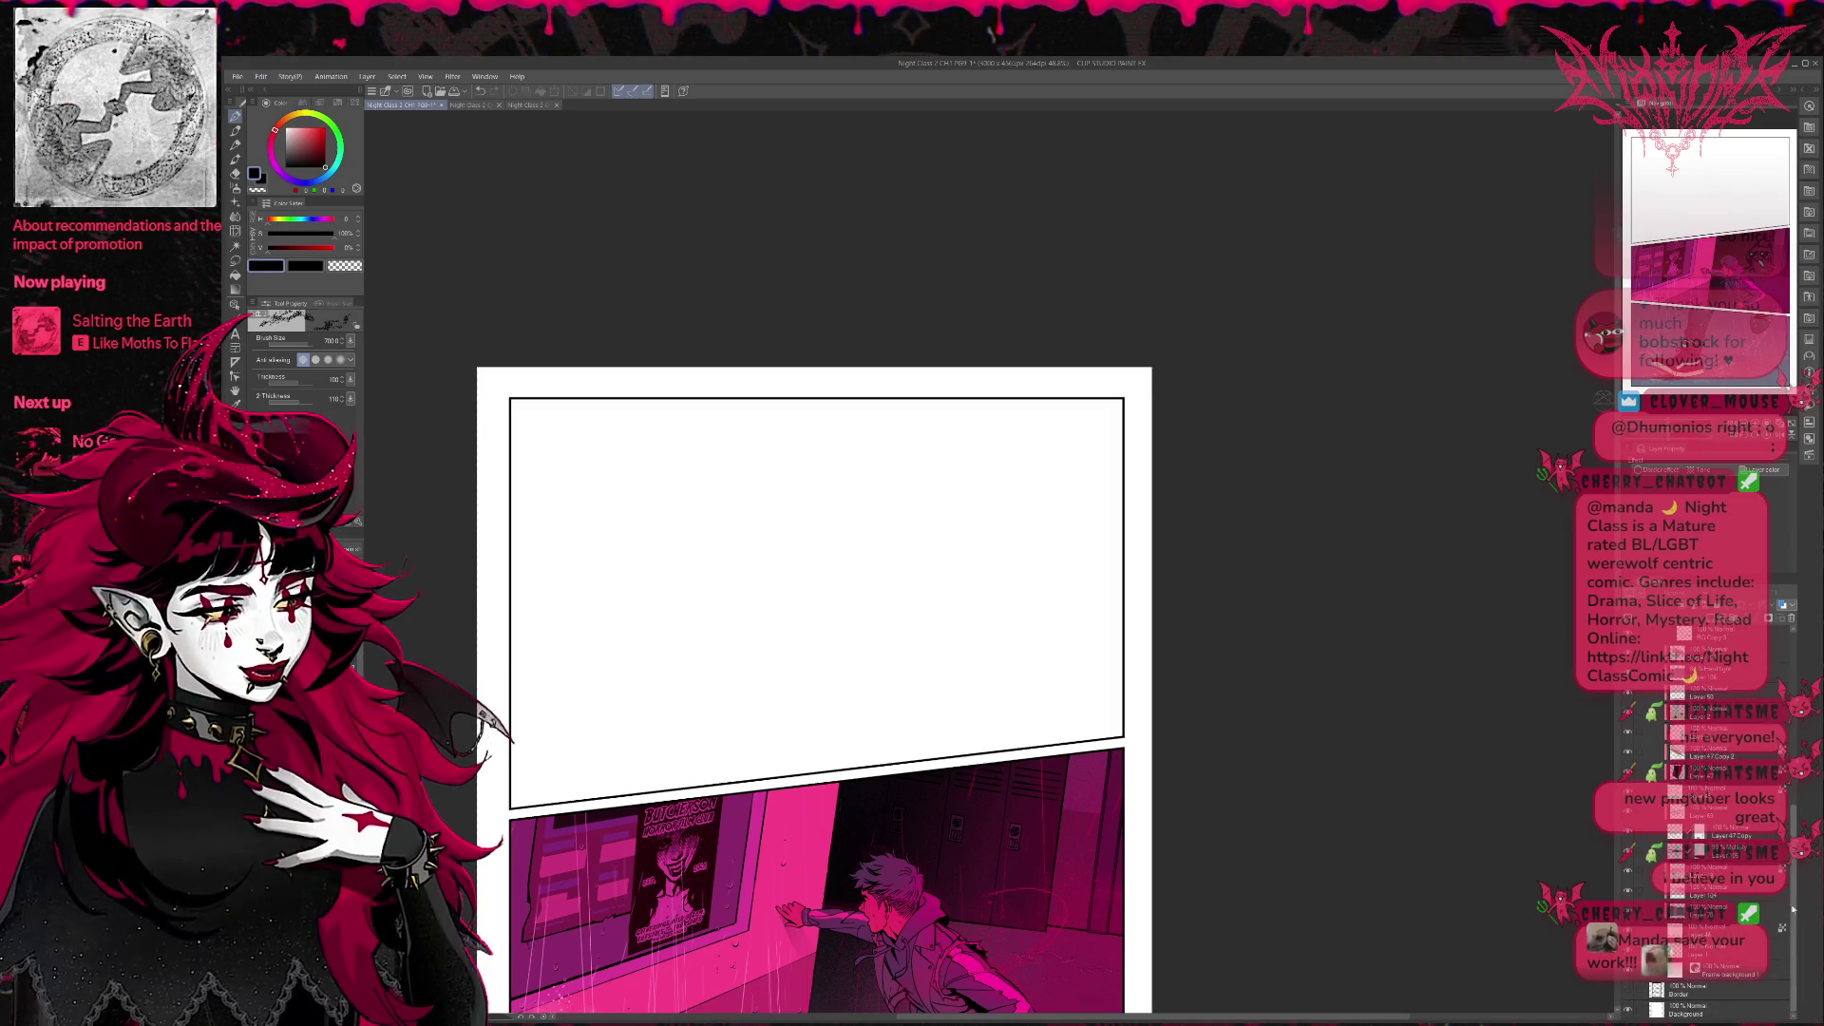
scroll(1742, 714, up, 5)
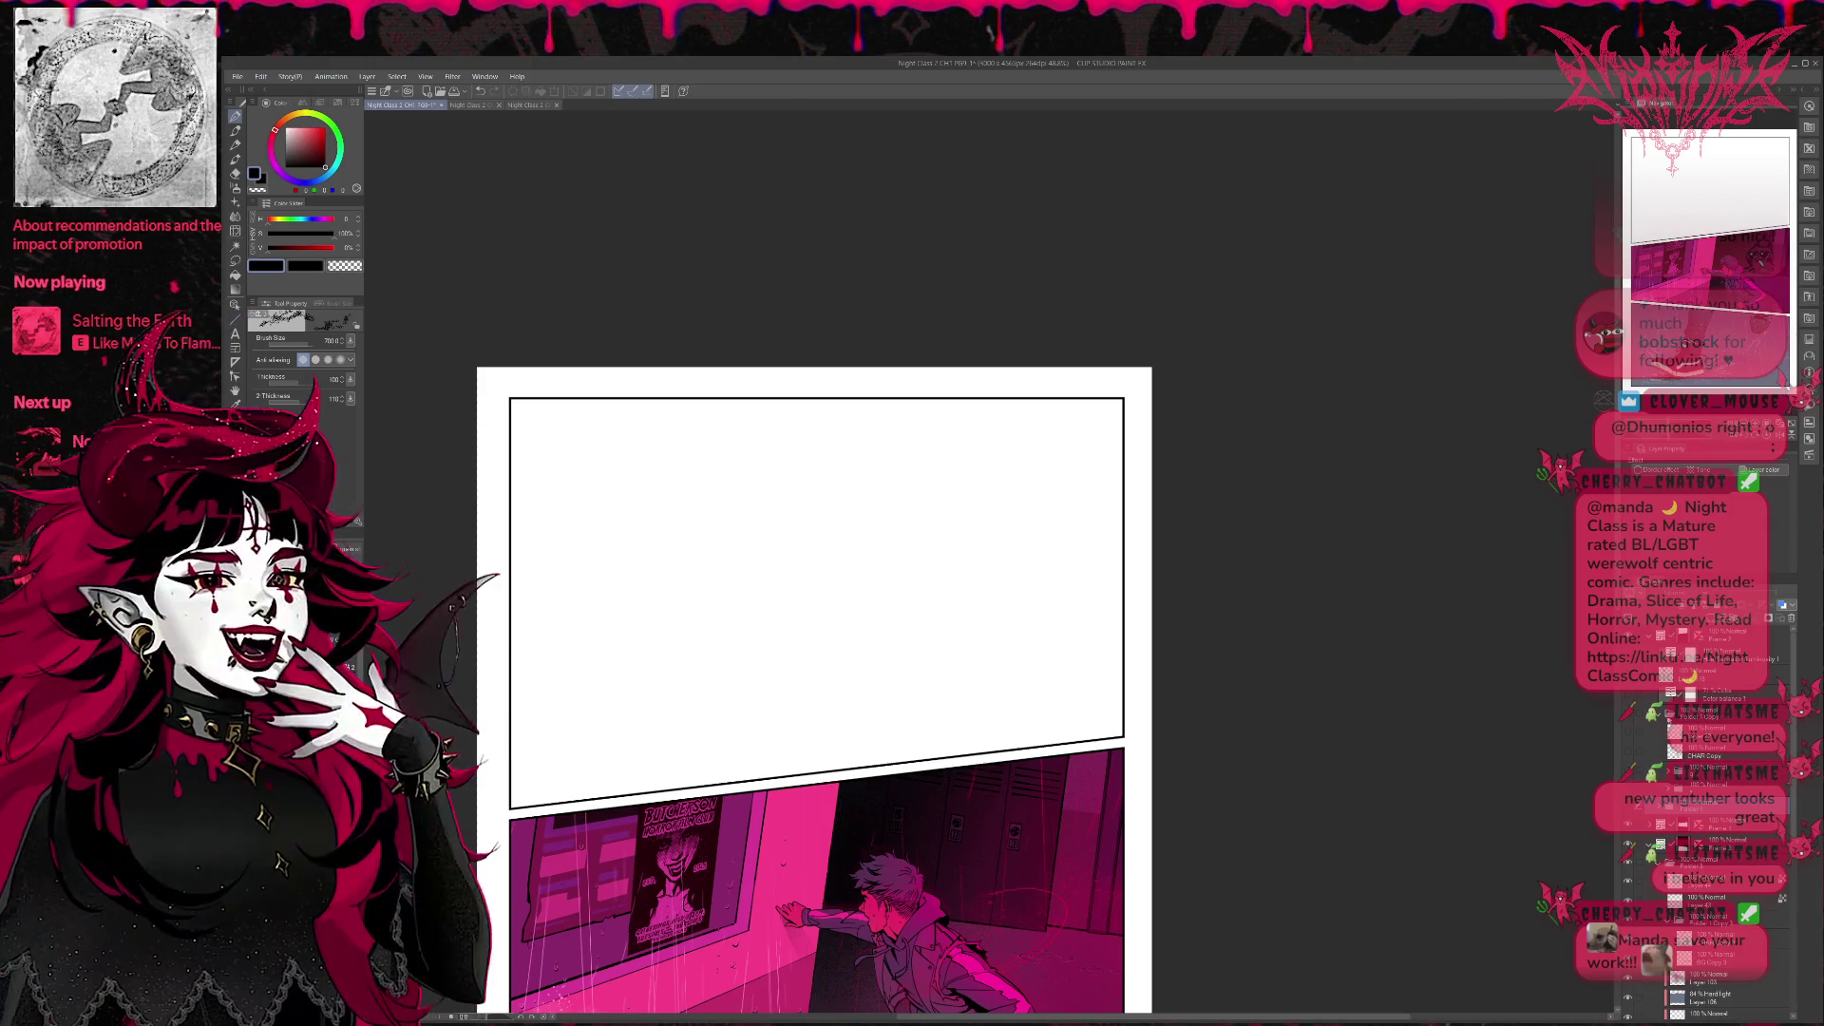
click(1632, 848)
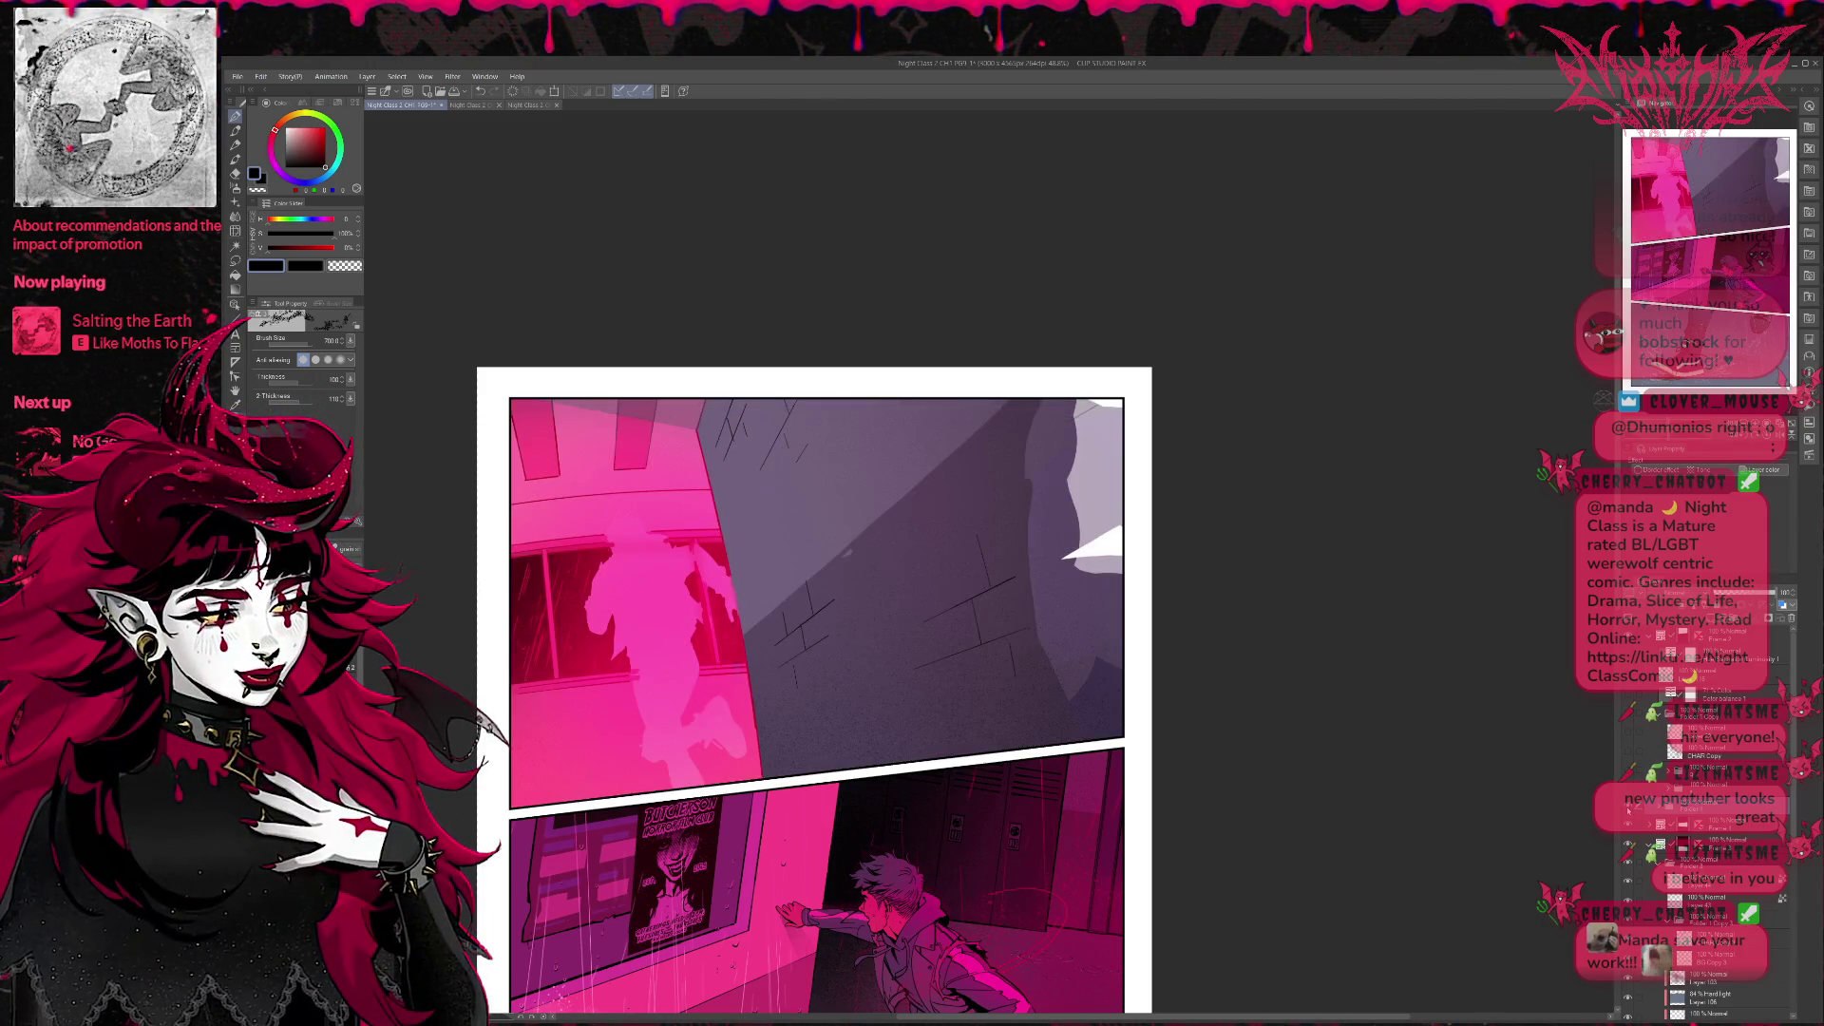
click(1631, 849)
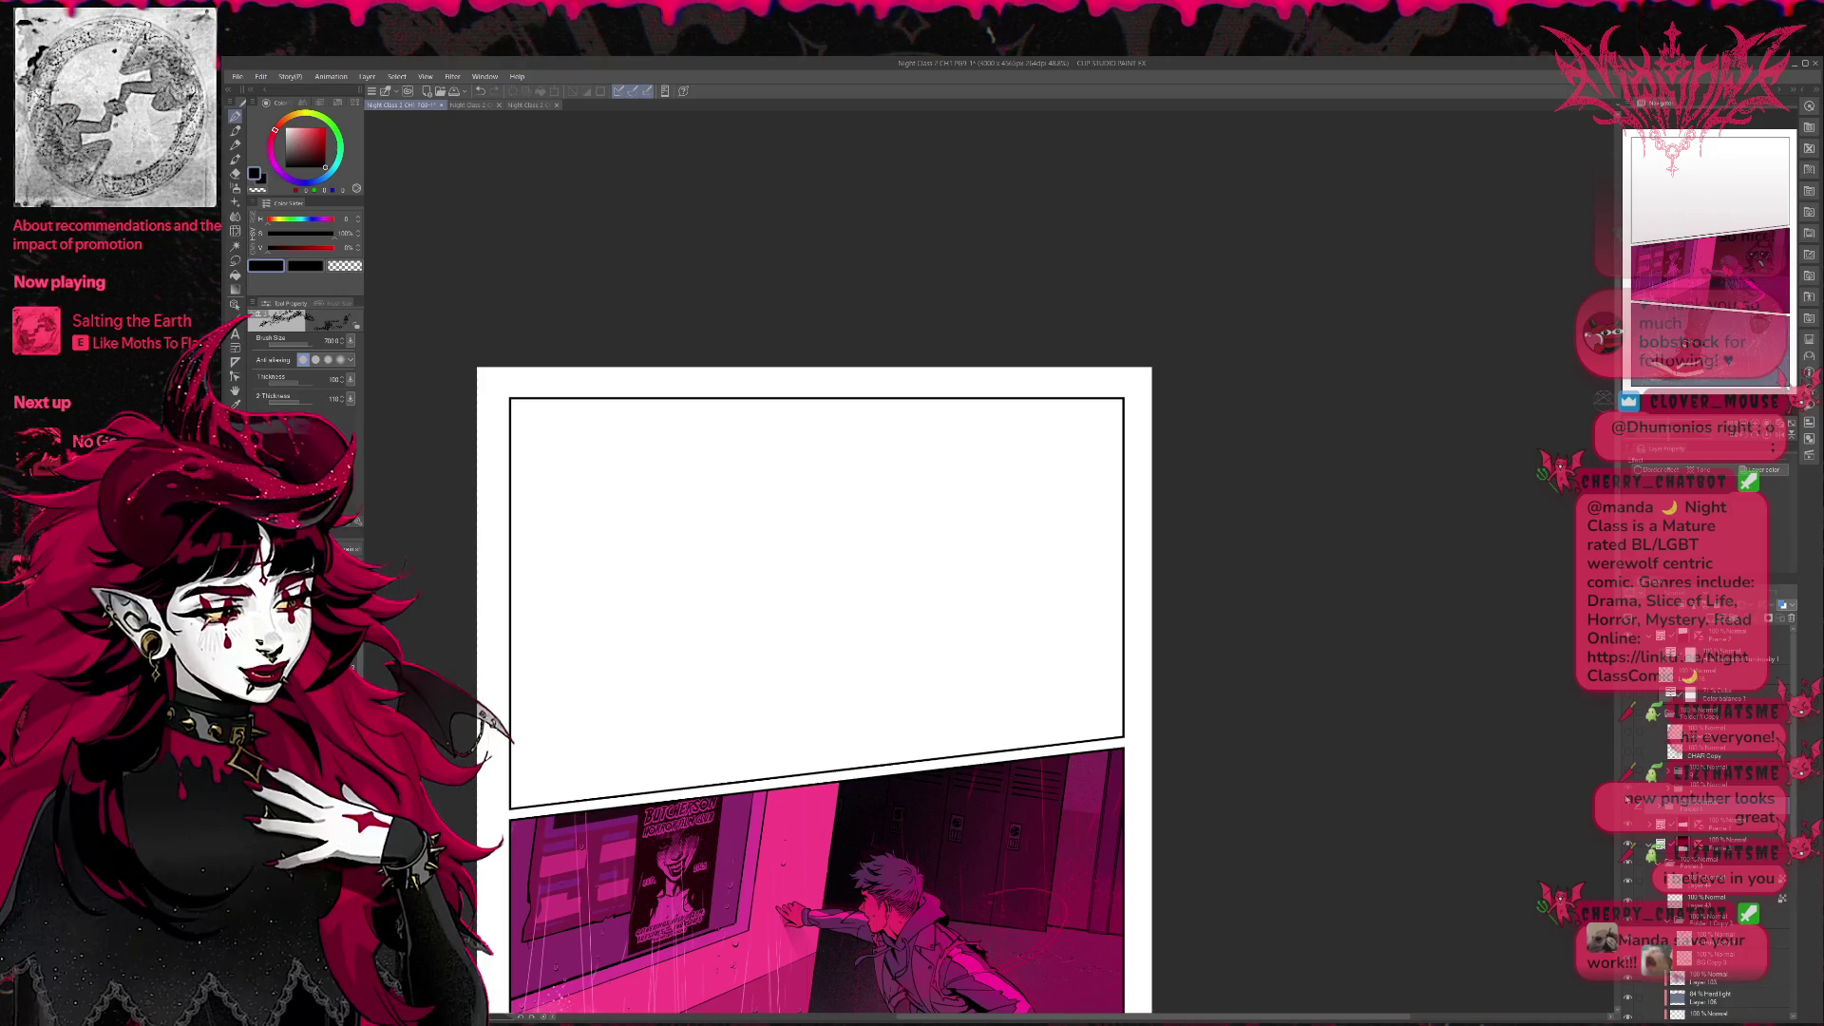
click(1631, 771)
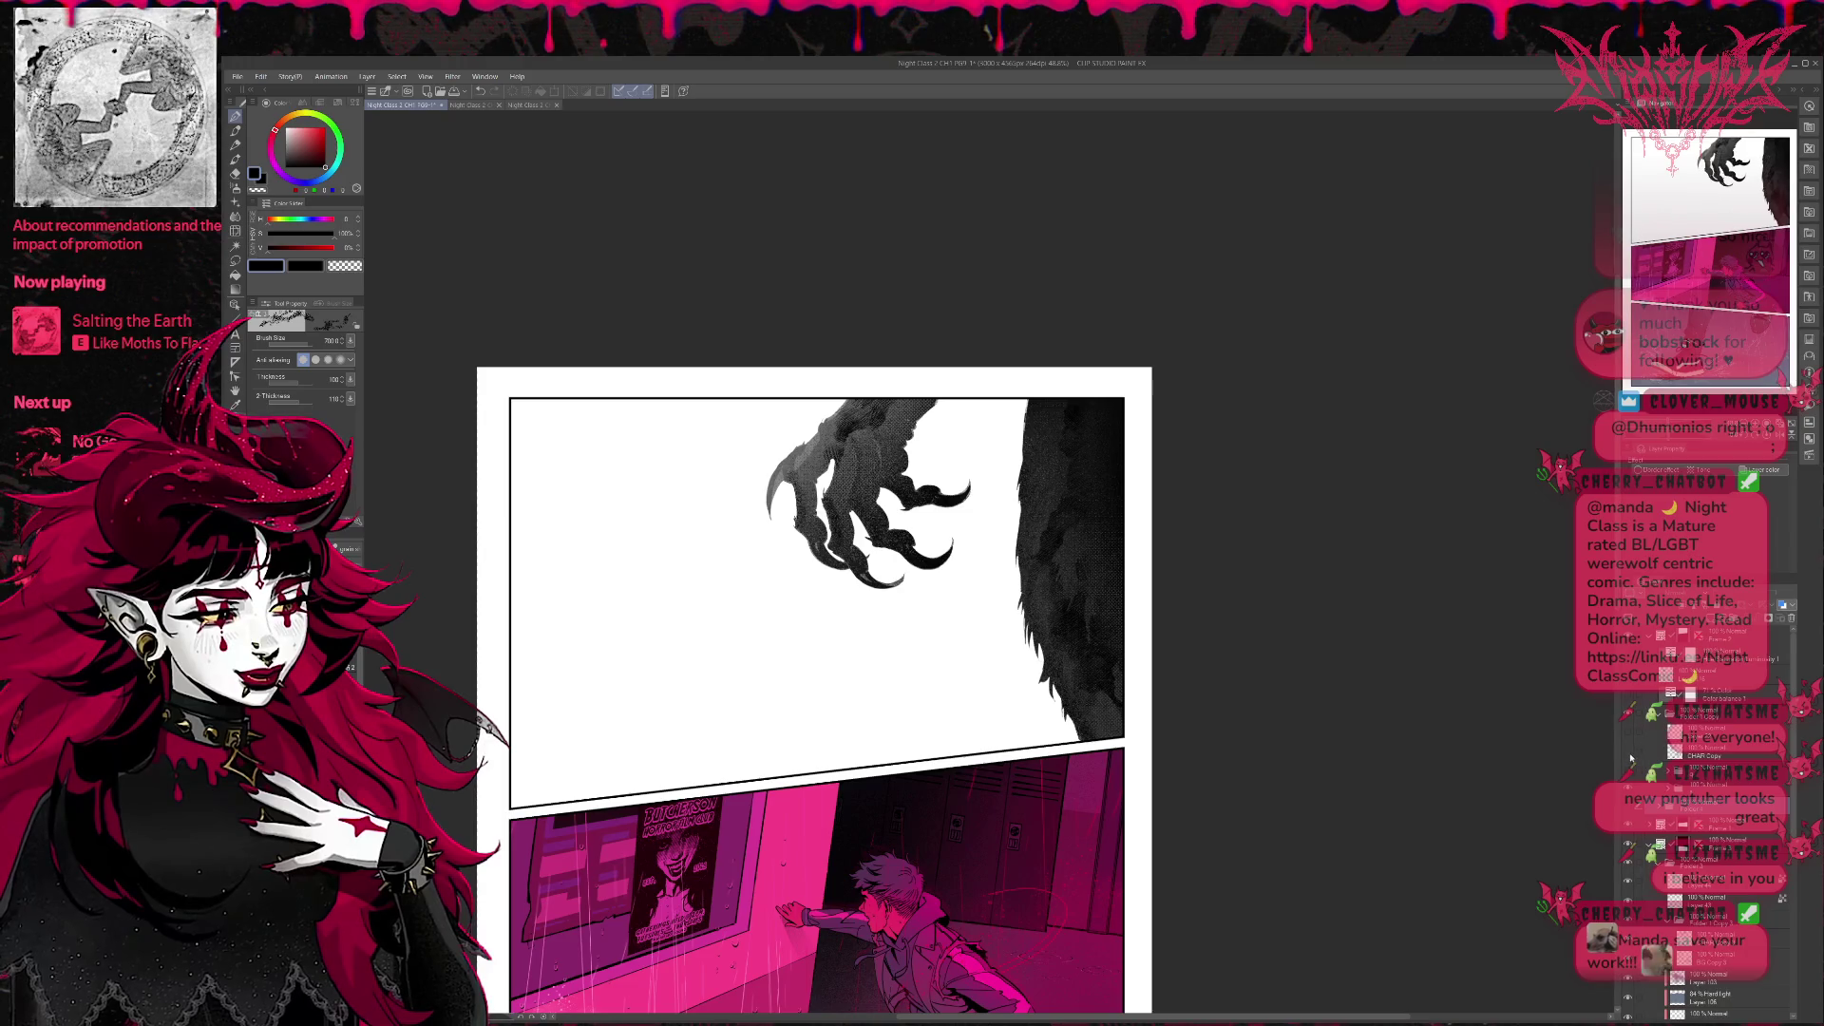
click(1632, 752)
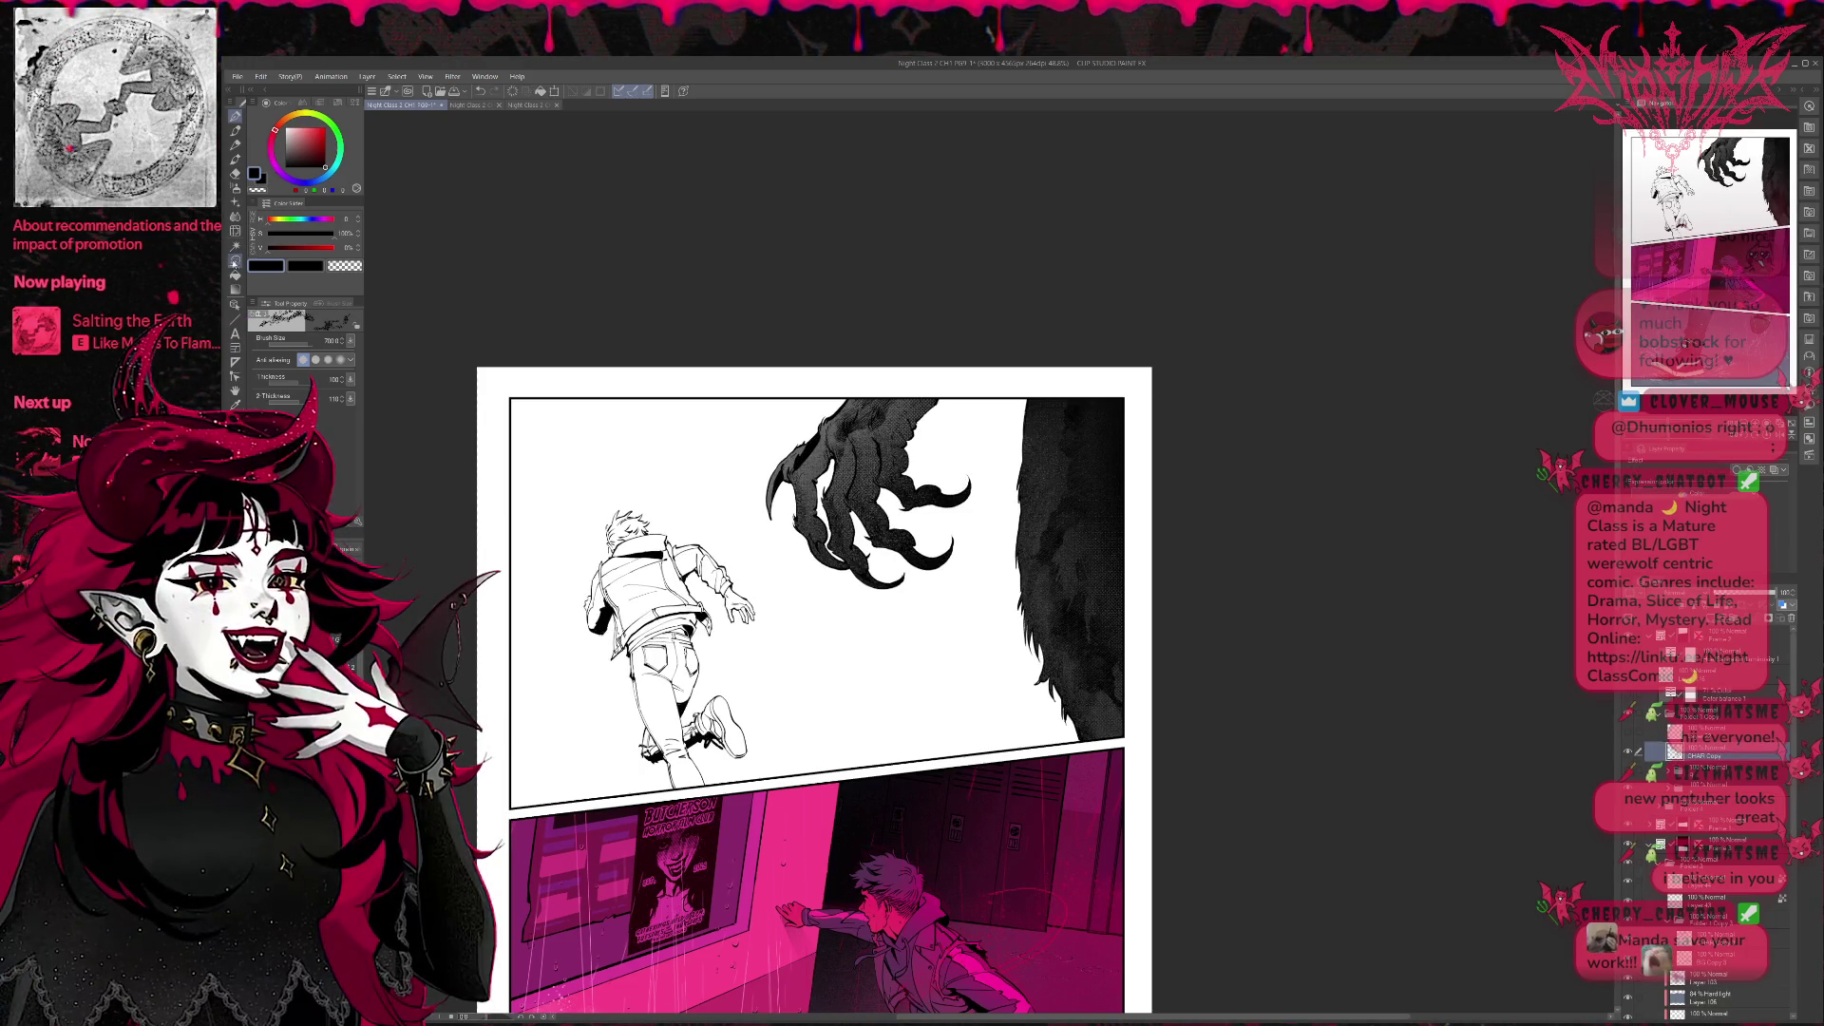
Lasso around the claw, hide its grey tone layer and centre the top panel in view.
key(m)
drag(851, 339, 846, 656)
drag(1213, 365, 1204, 356)
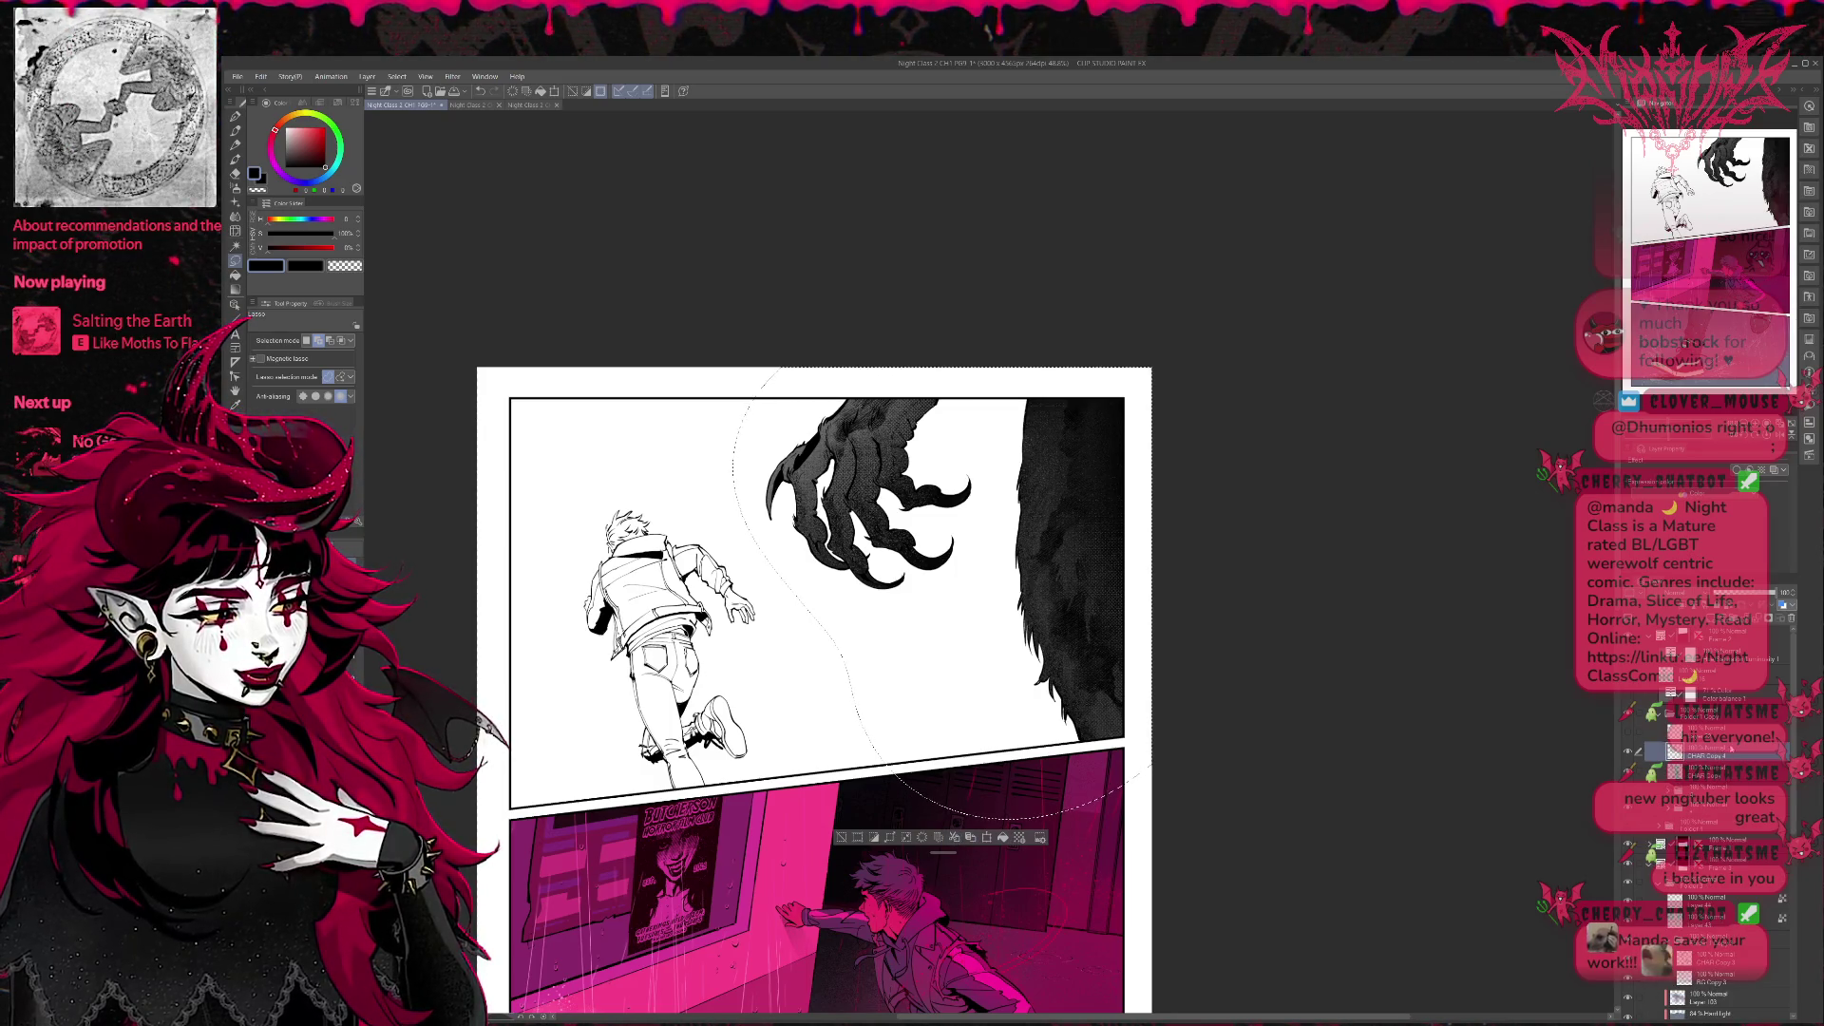
click(1630, 811)
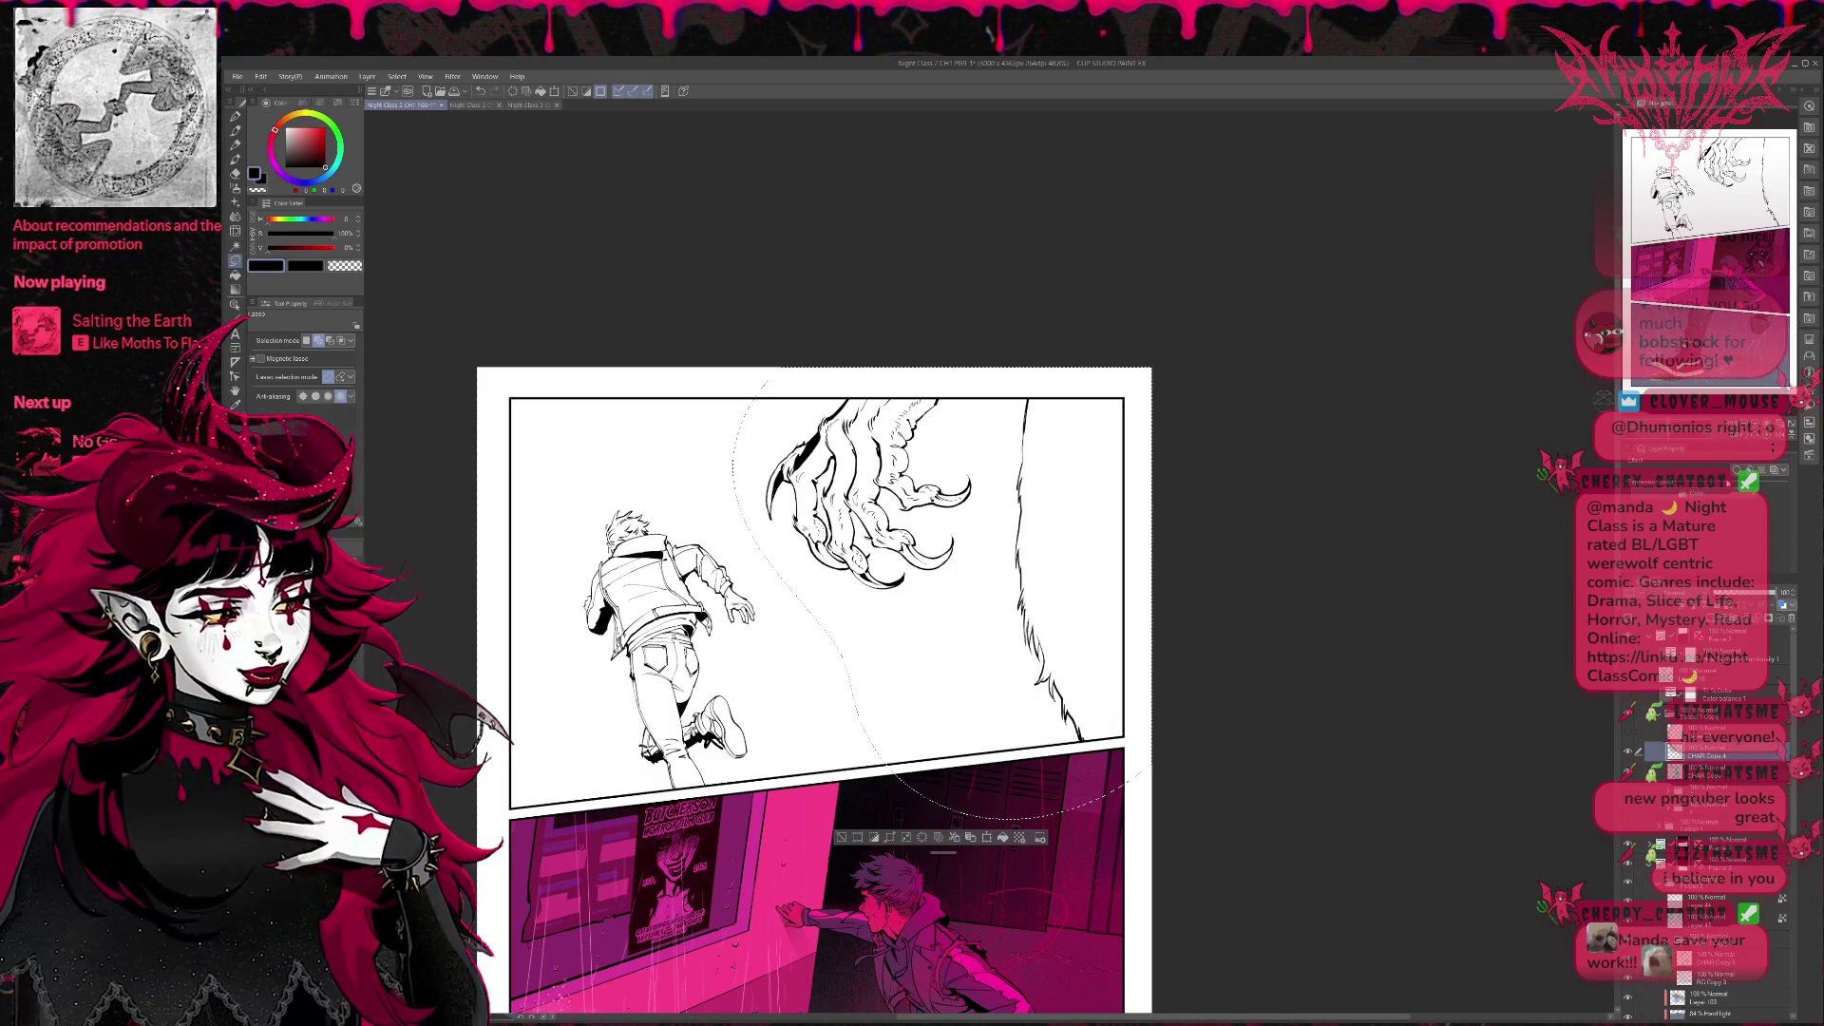
scroll(983, 571, up, 1)
scroll(984, 570, up, 1)
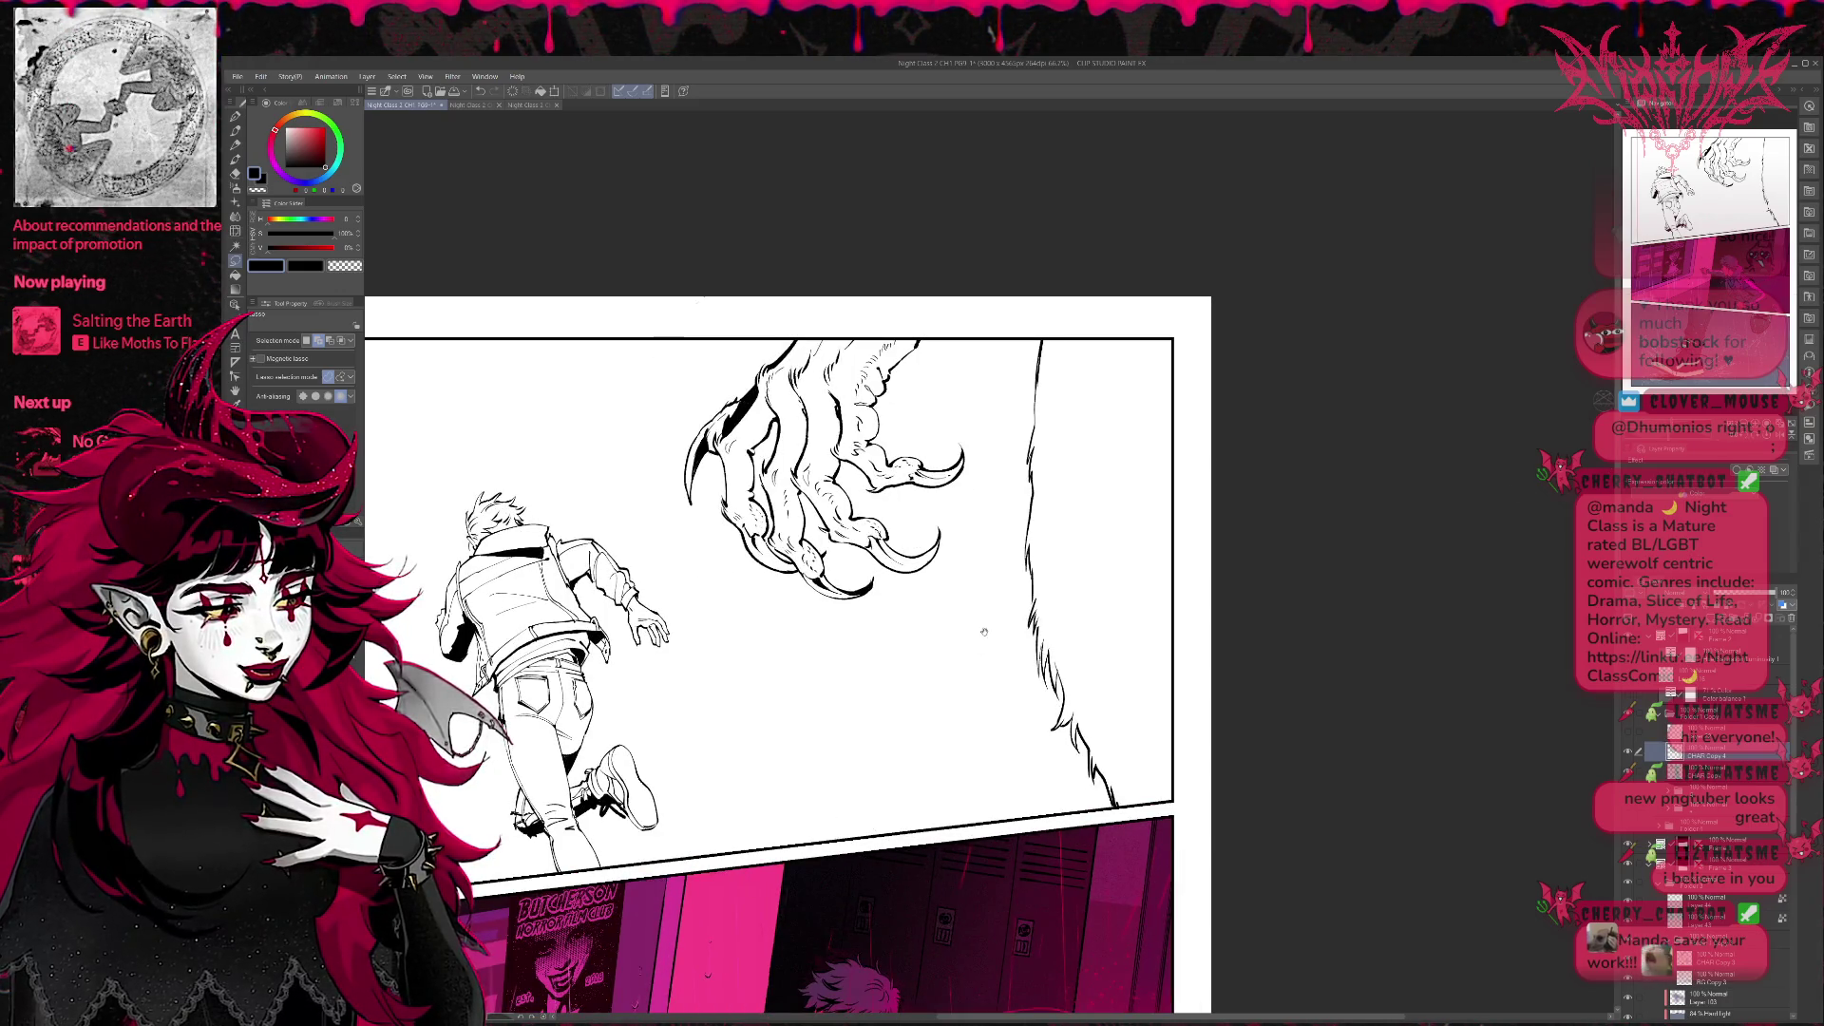
drag(984, 632, 946, 684)
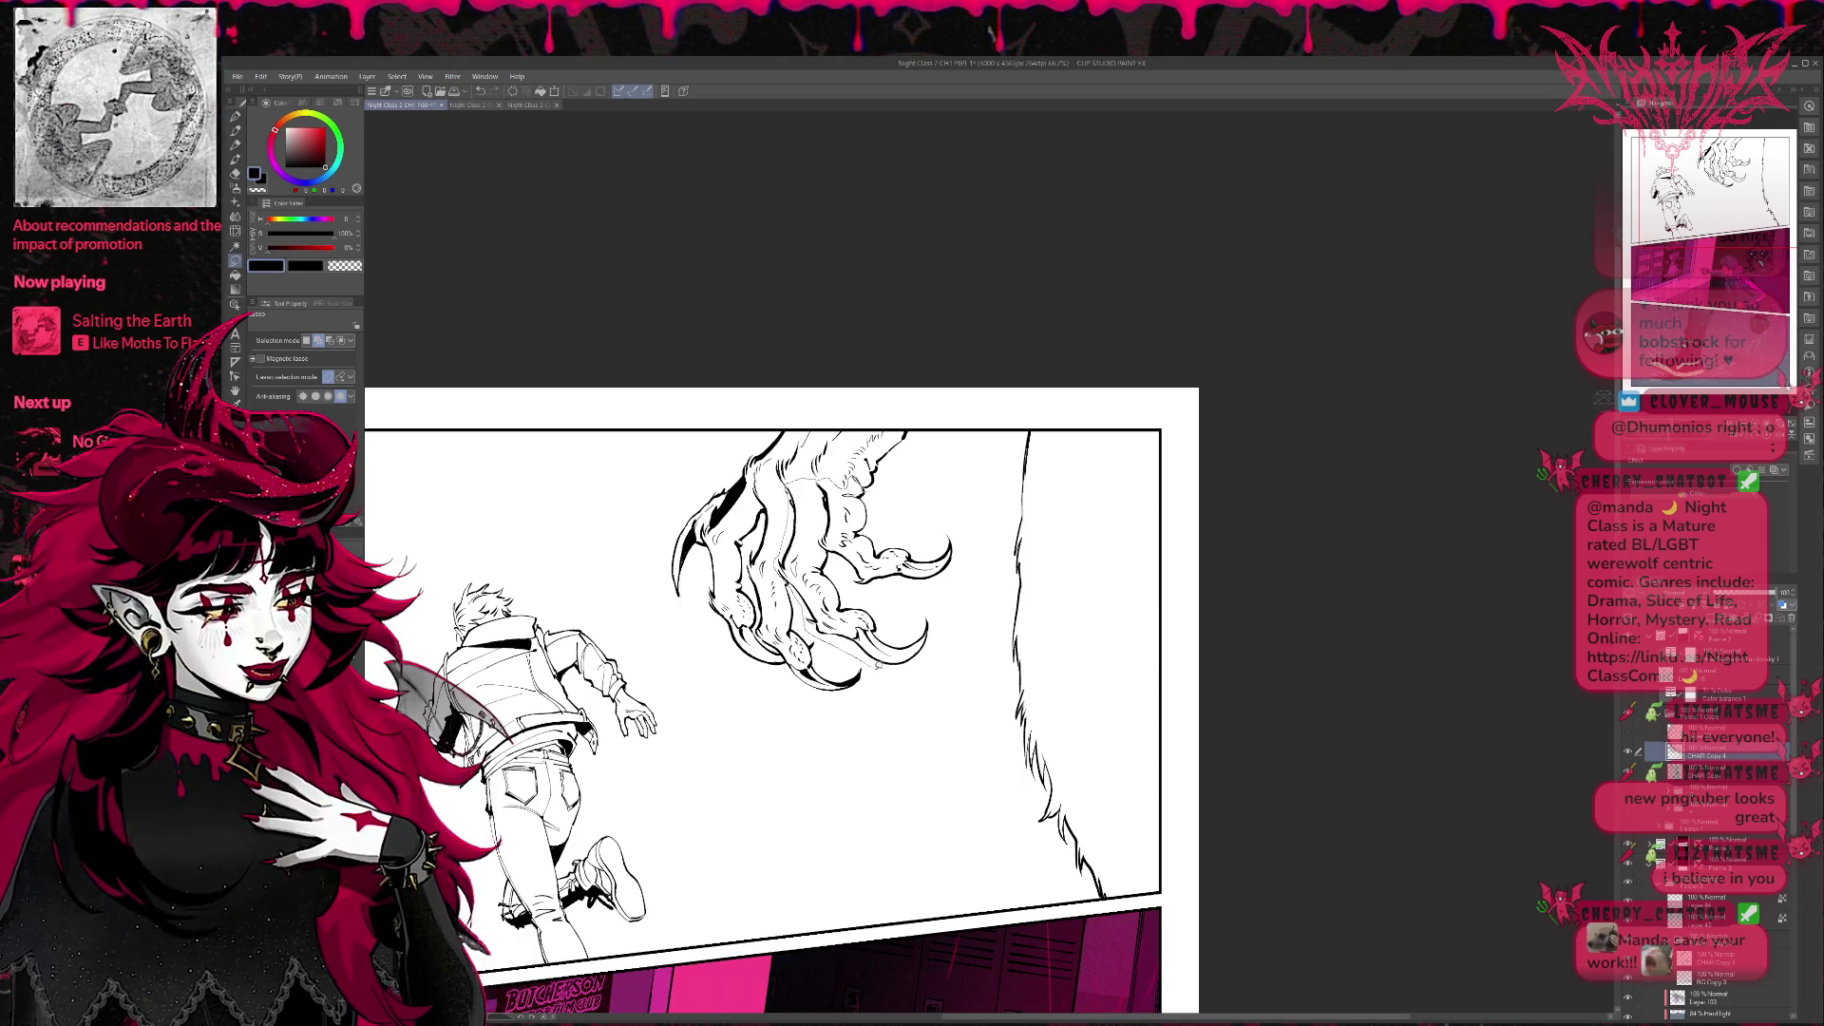
drag(879, 665, 936, 519)
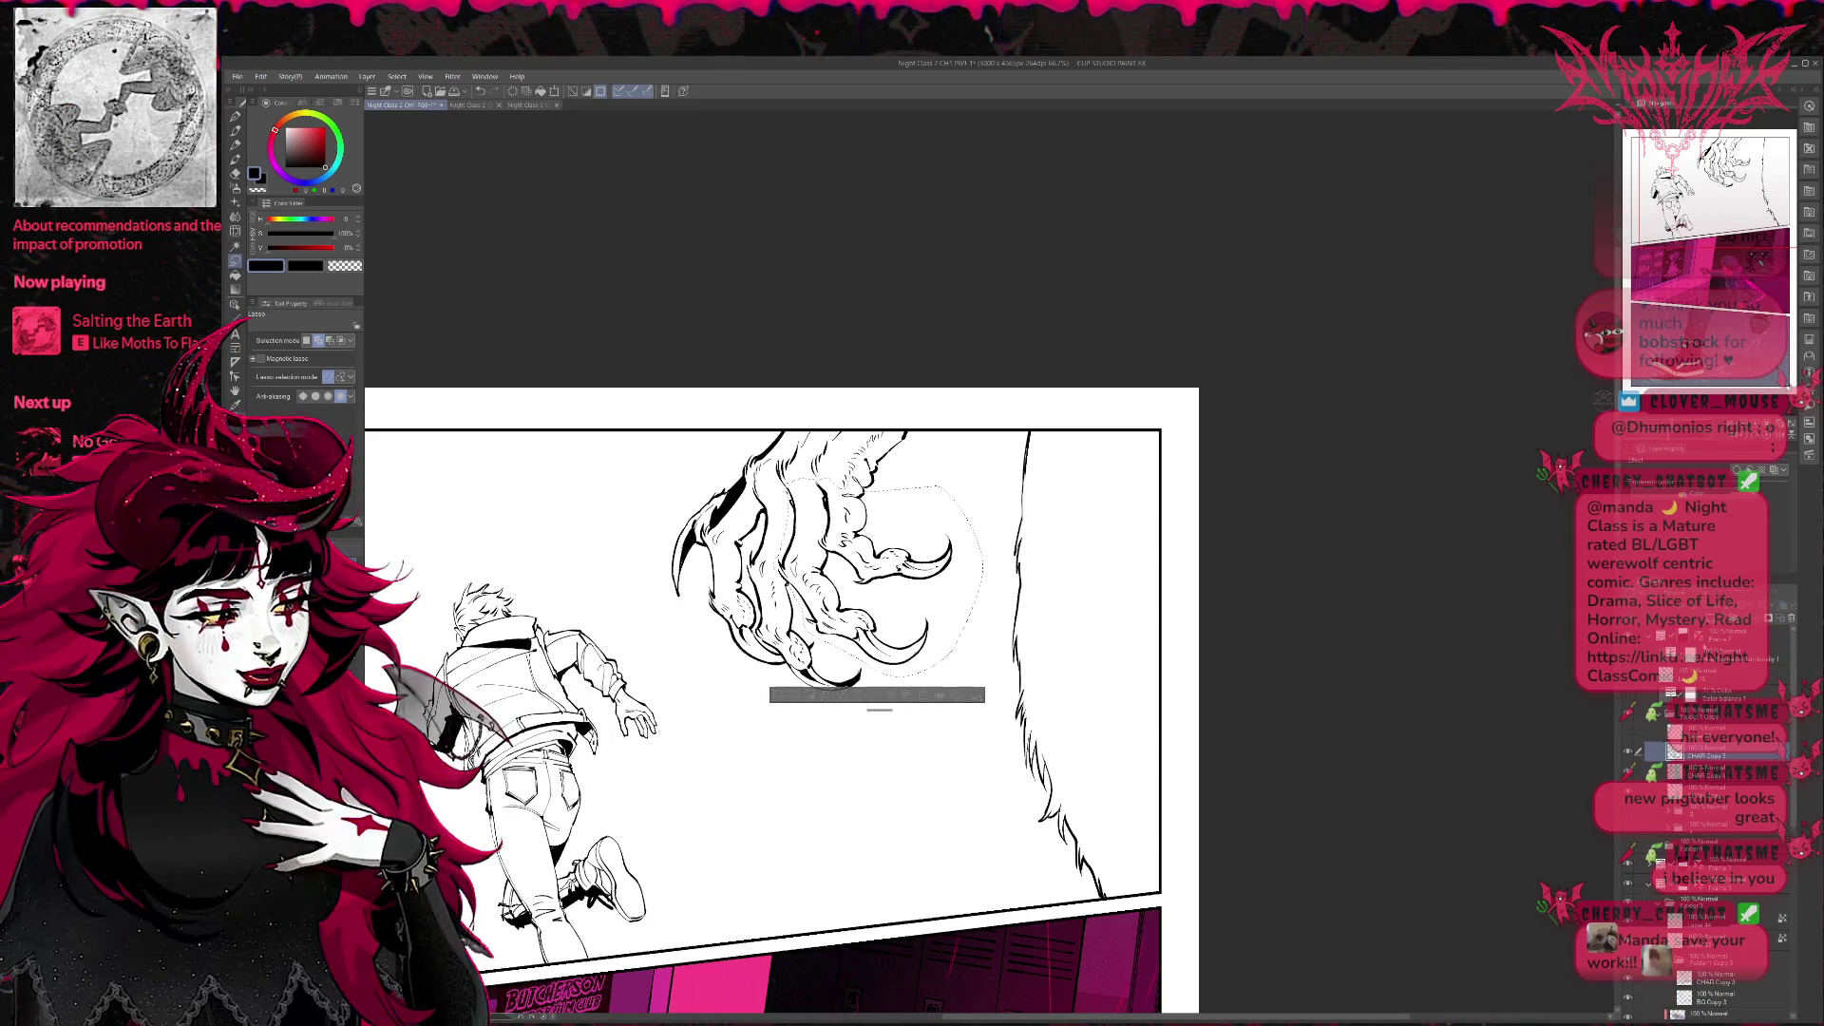
click(1080, 632)
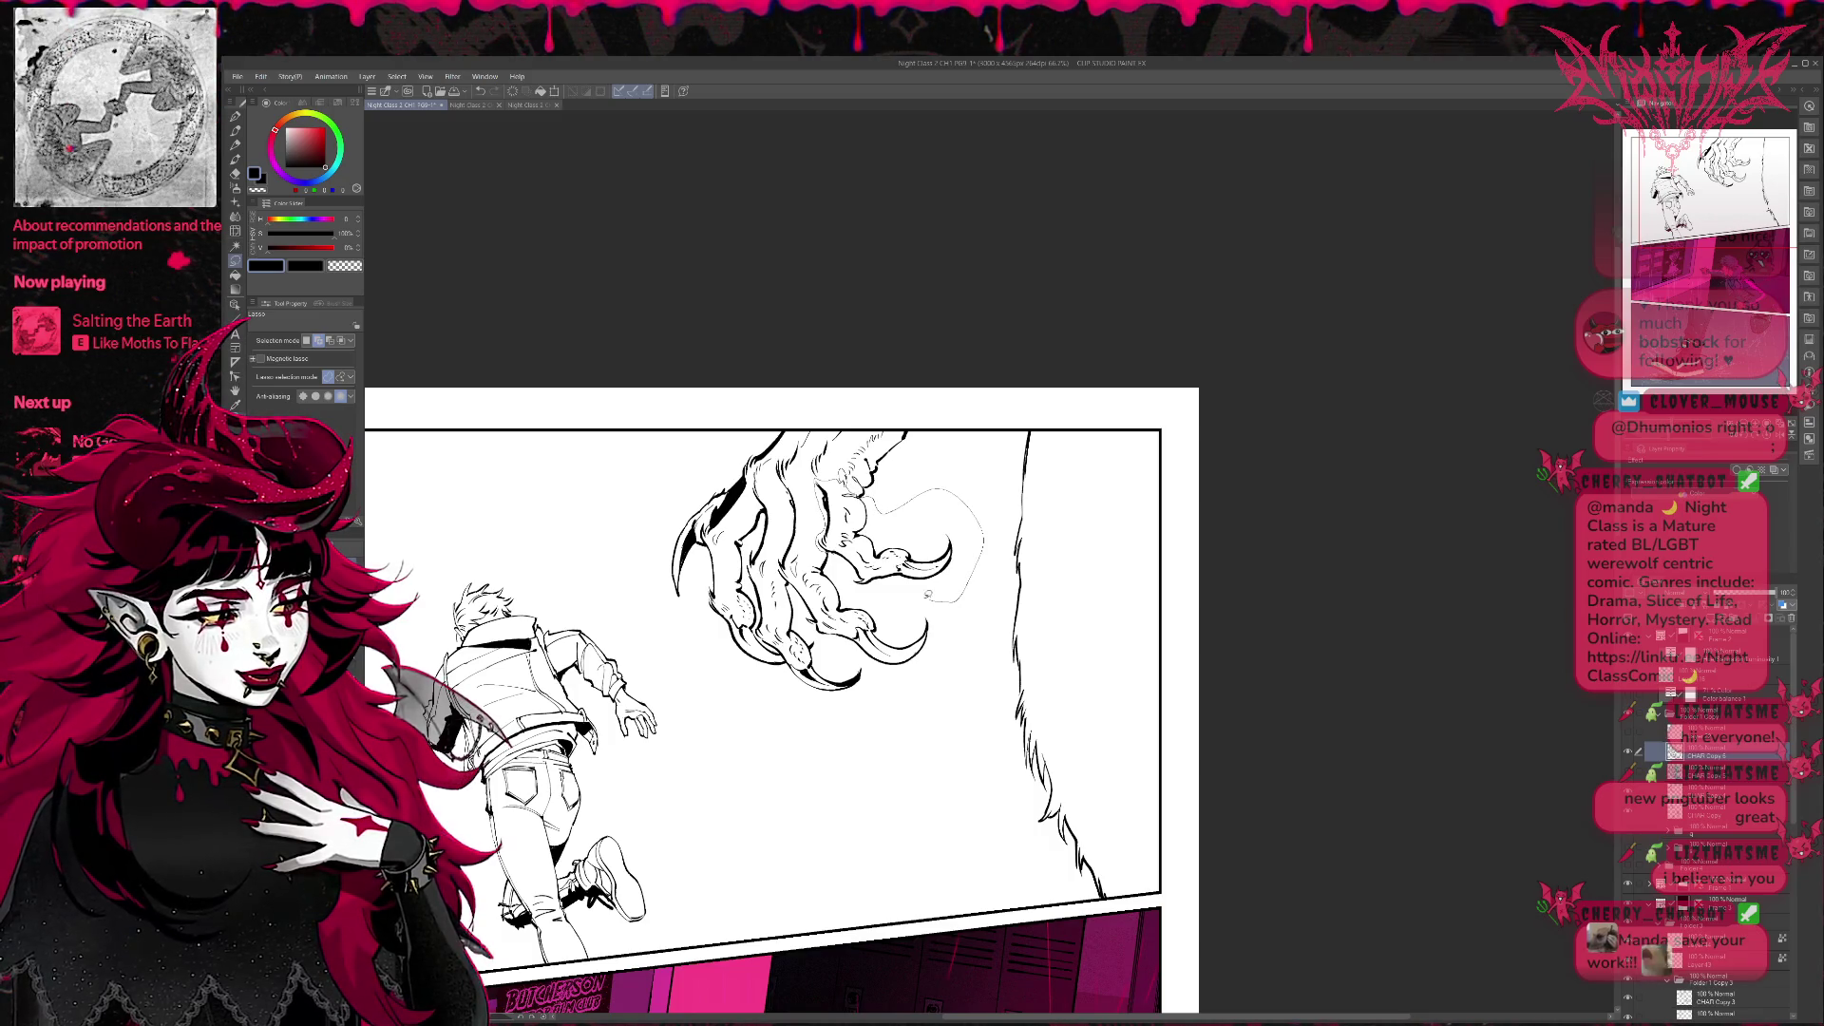
Erase the line art inside the claw tip selection and switch to layer CHAR Copy 5.
drag(906, 500, 841, 548)
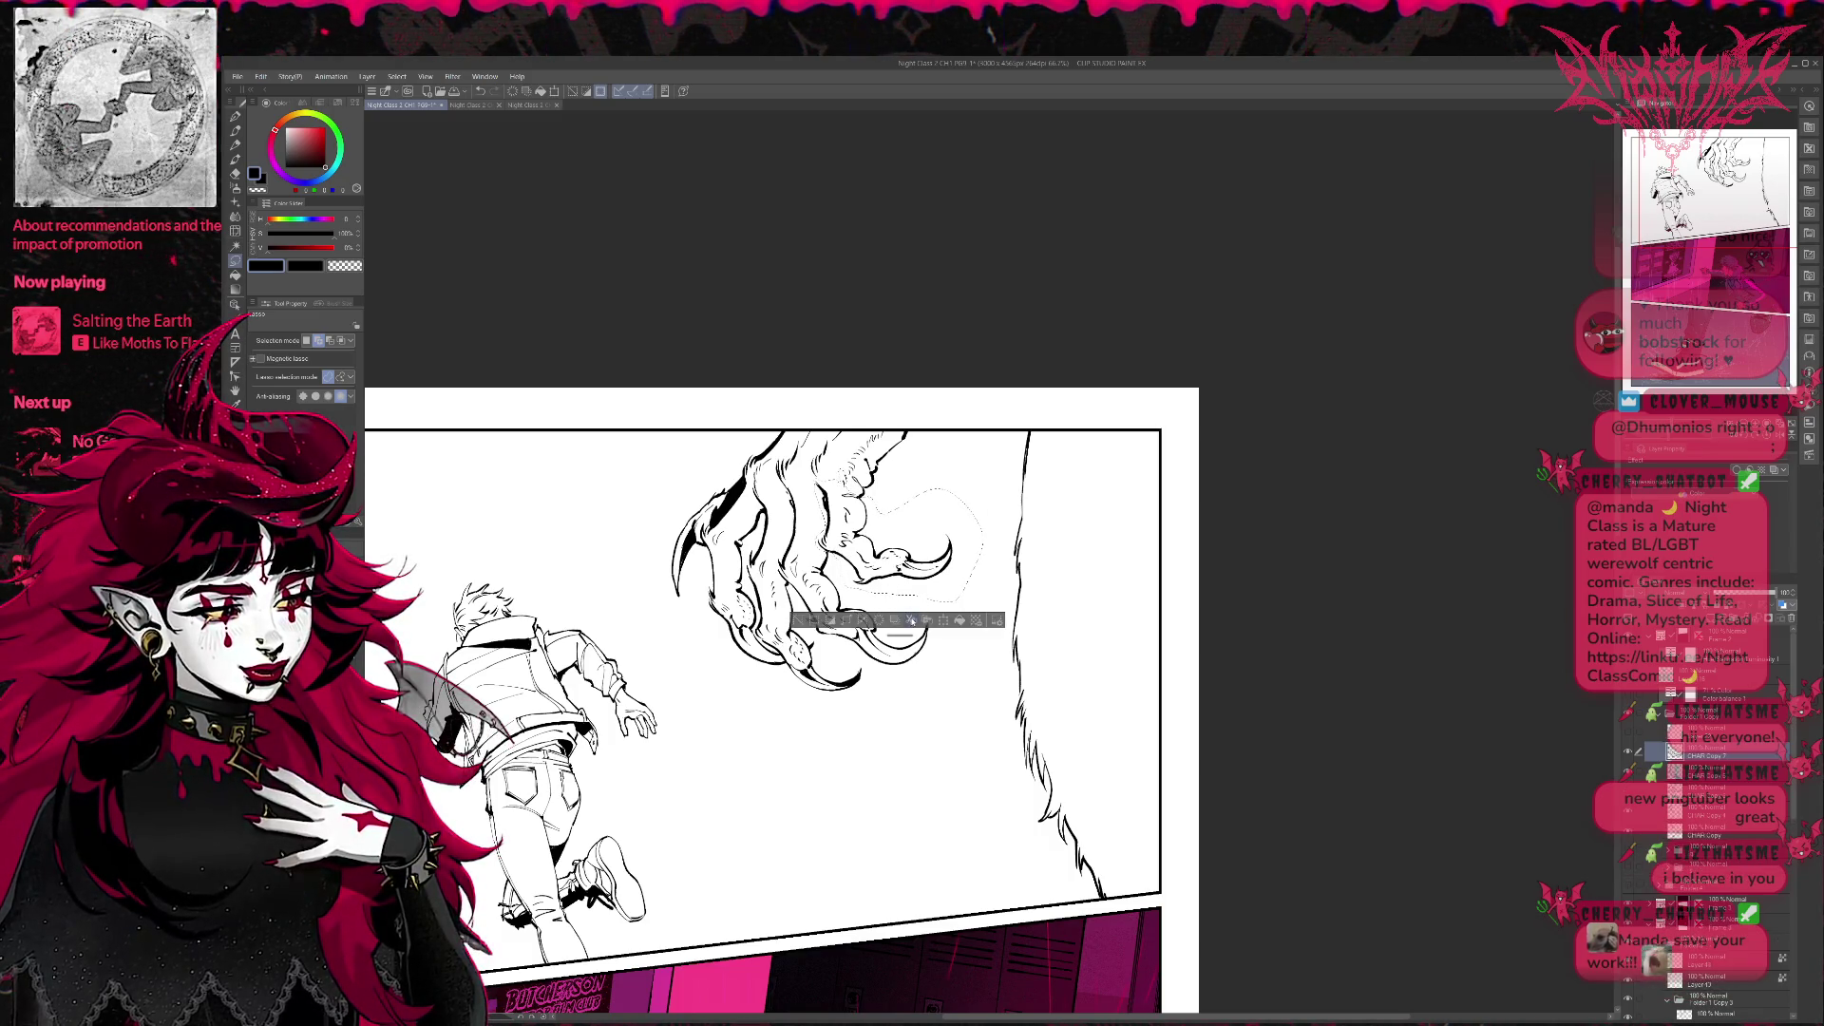
key(Delete)
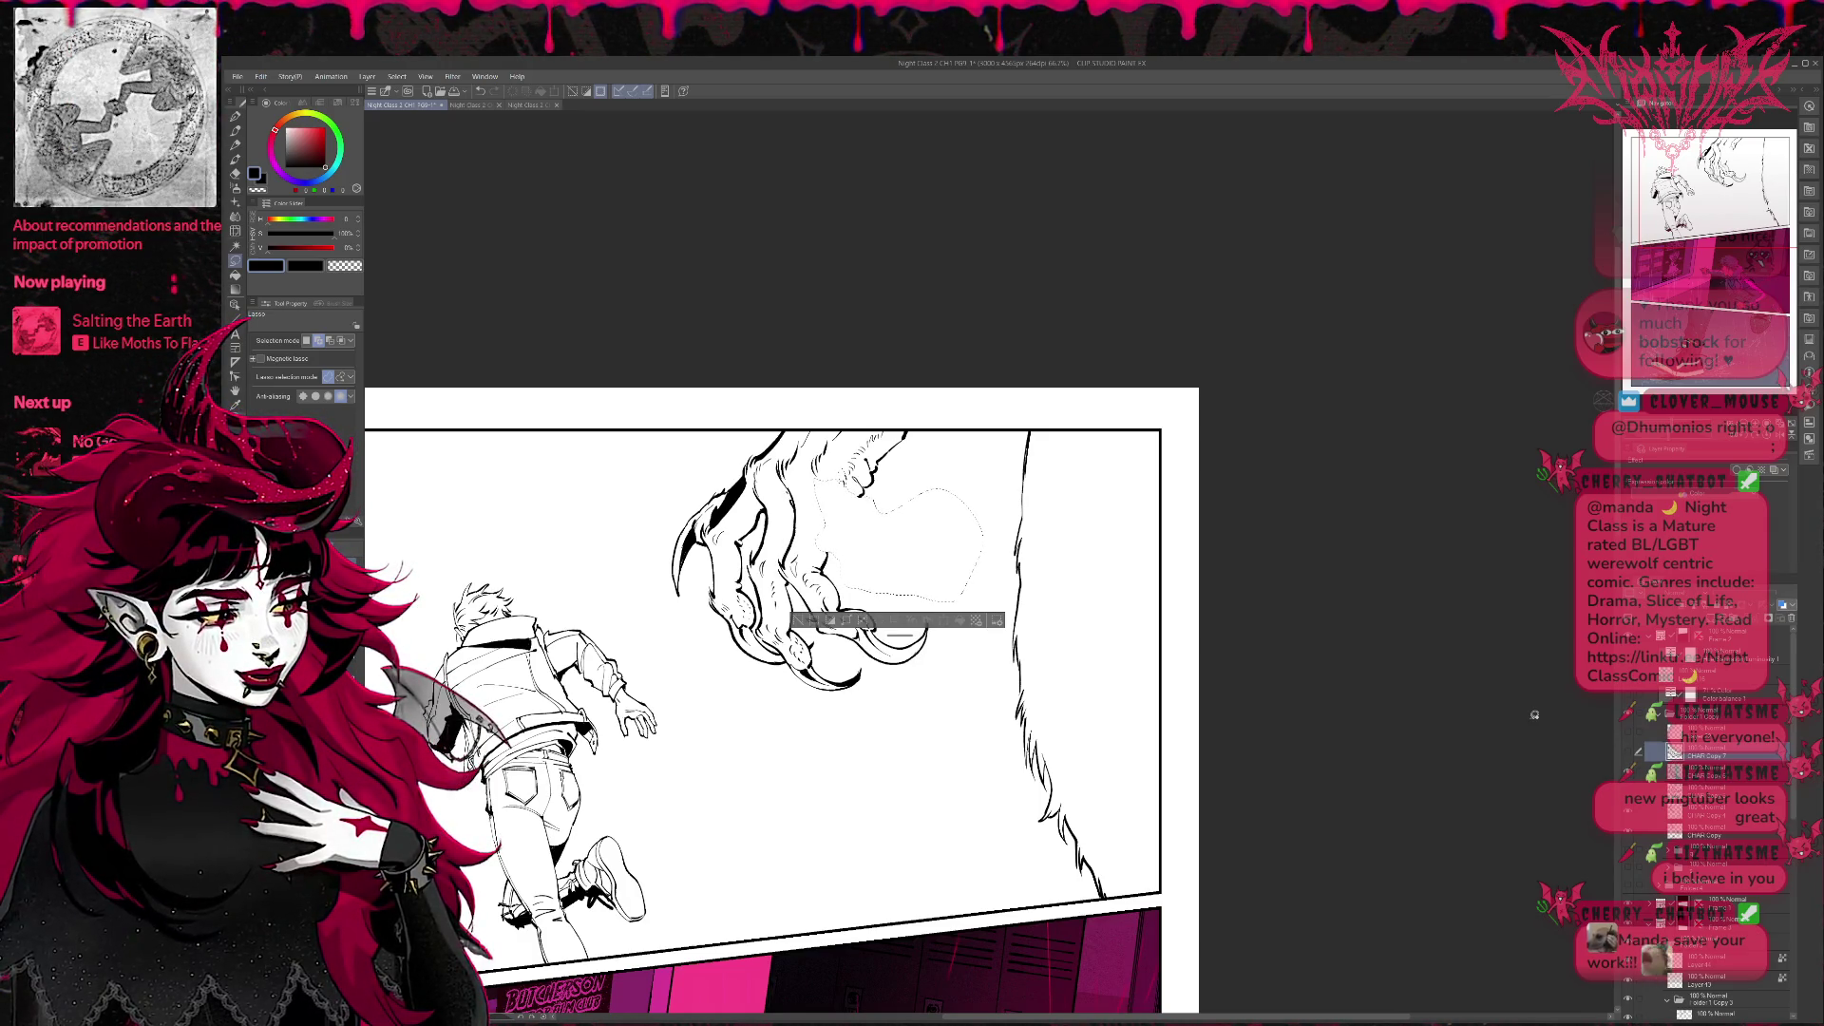
key(ctrl+d)
click(1710, 772)
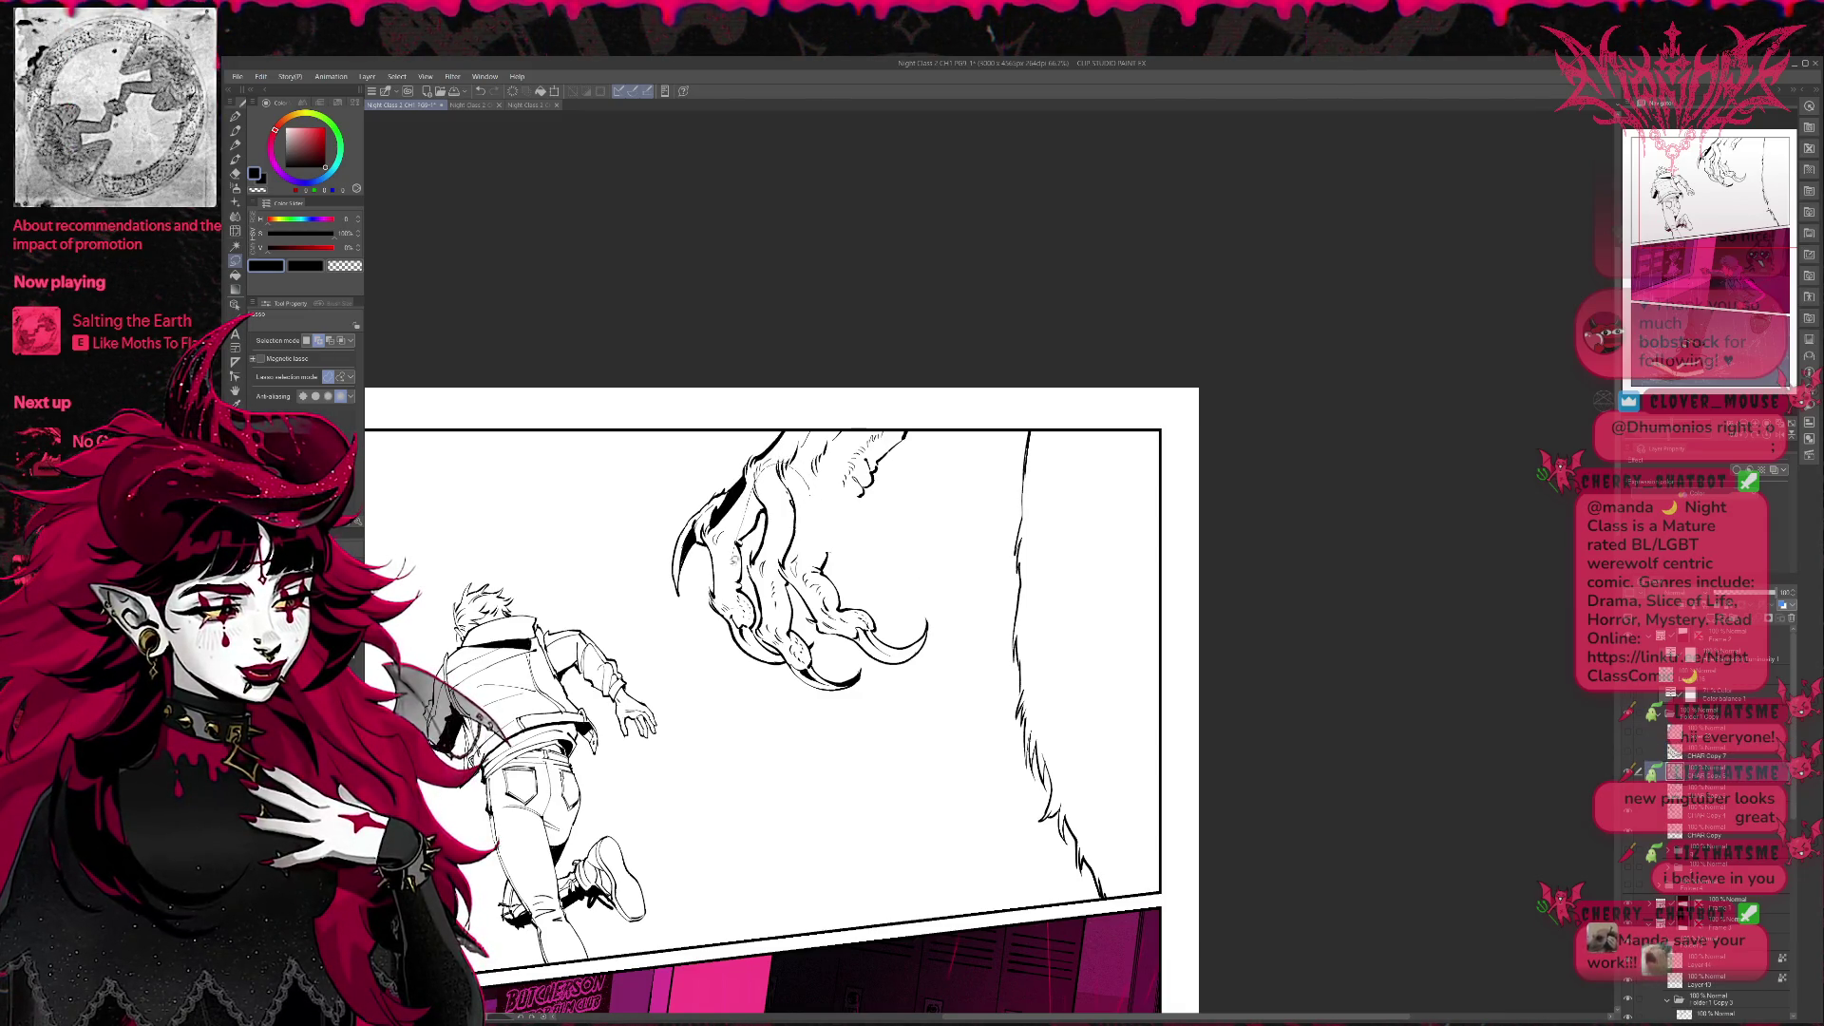
drag(741, 641, 826, 507)
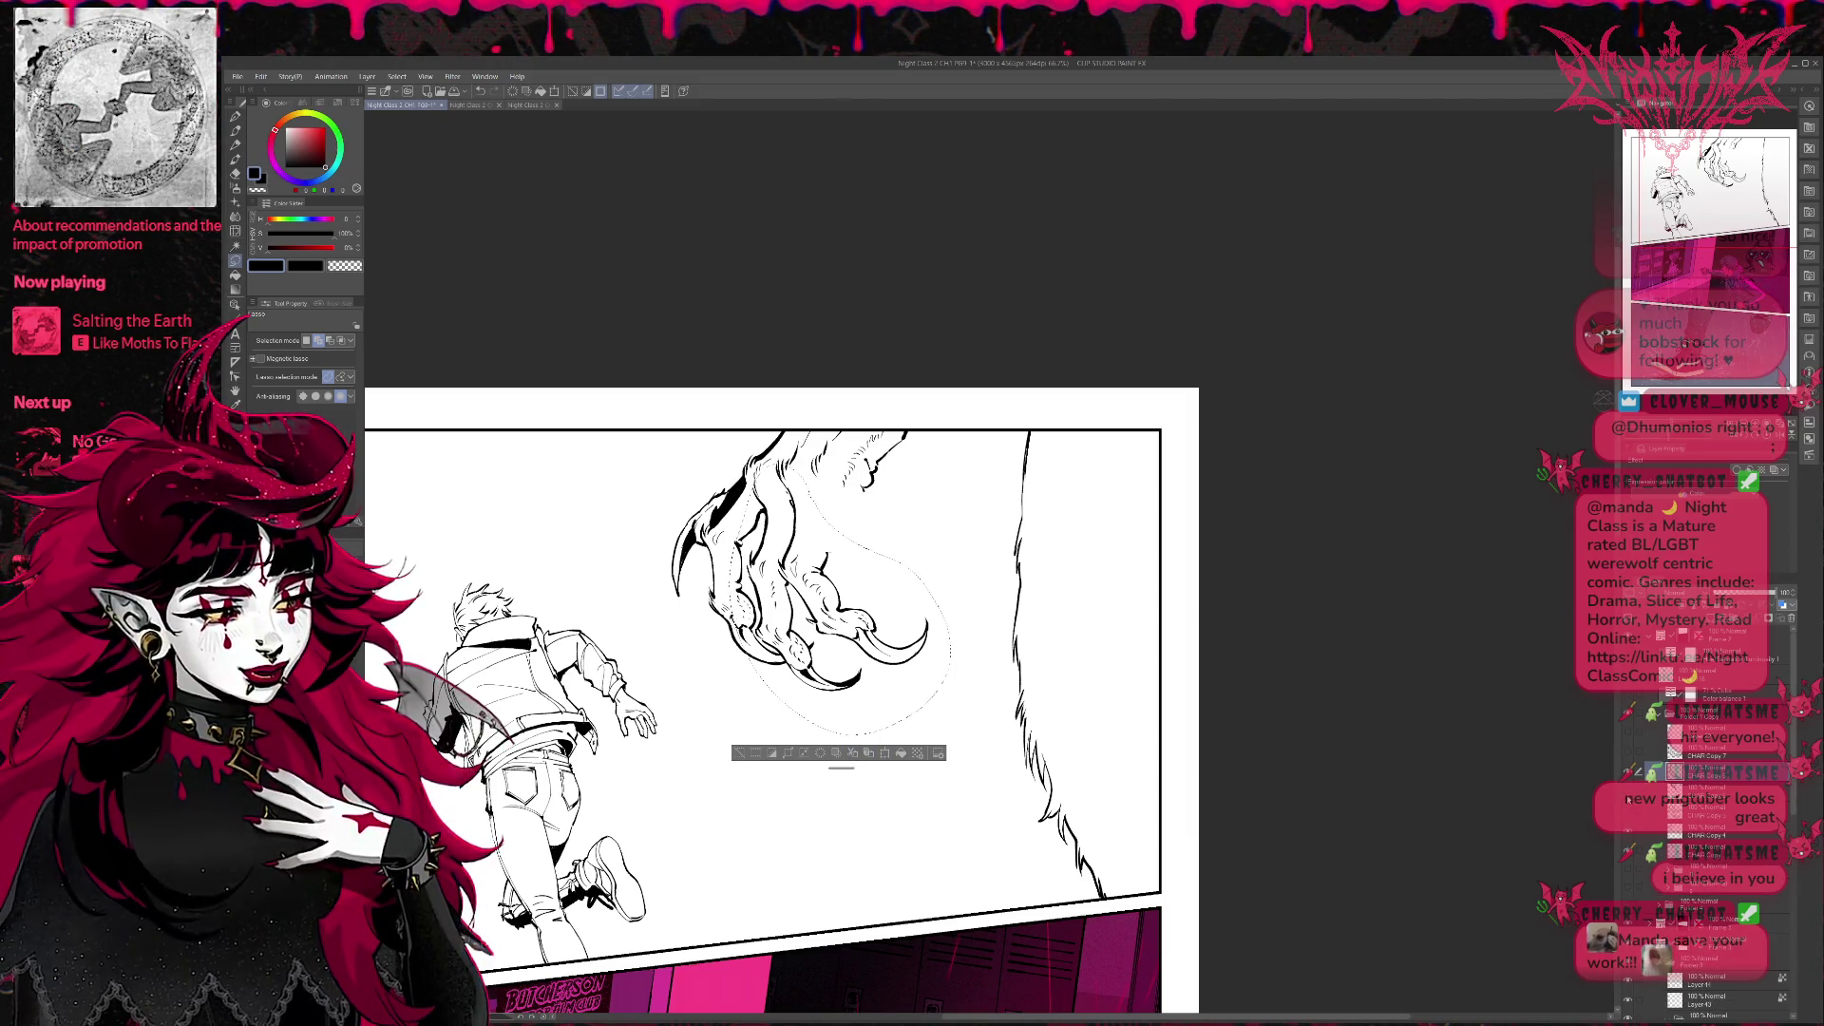
click(738, 754)
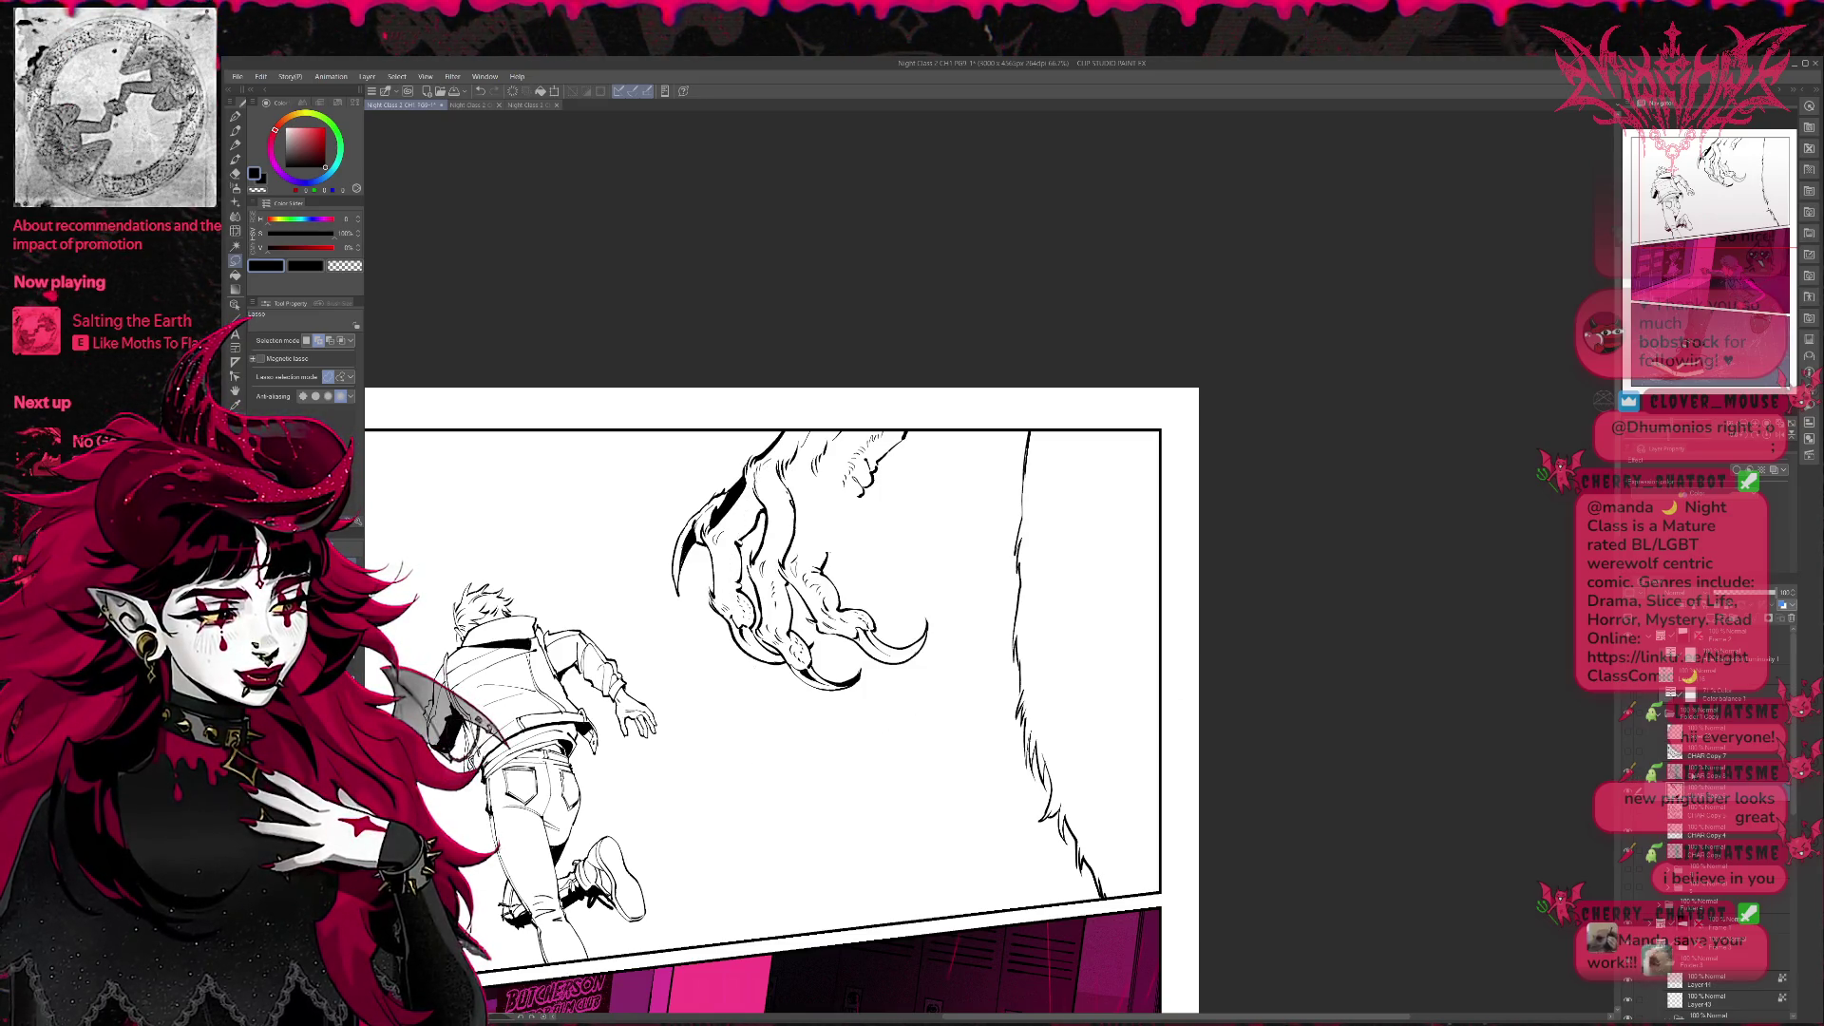
Transform the claw, nudging it right and rotating it clockwise, confirming each pass.
key(ctrl+t)
drag(856, 570, 866, 565)
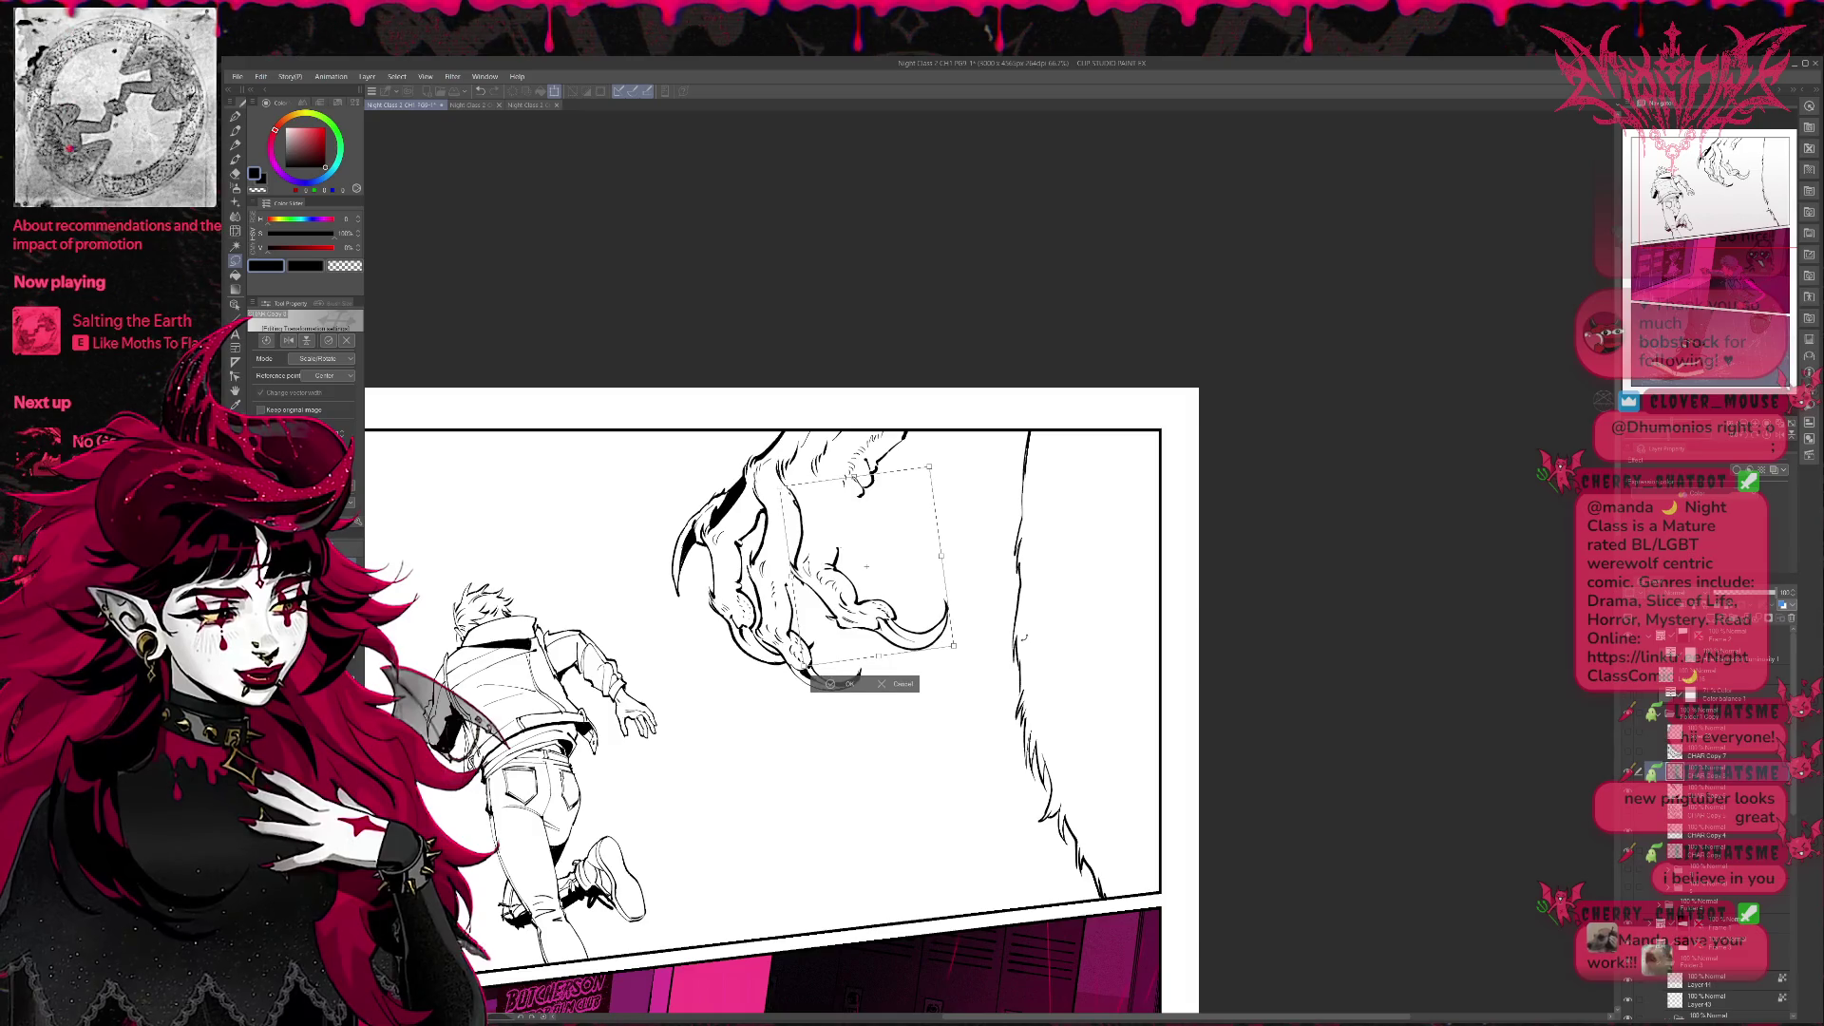
drag(865, 566, 890, 612)
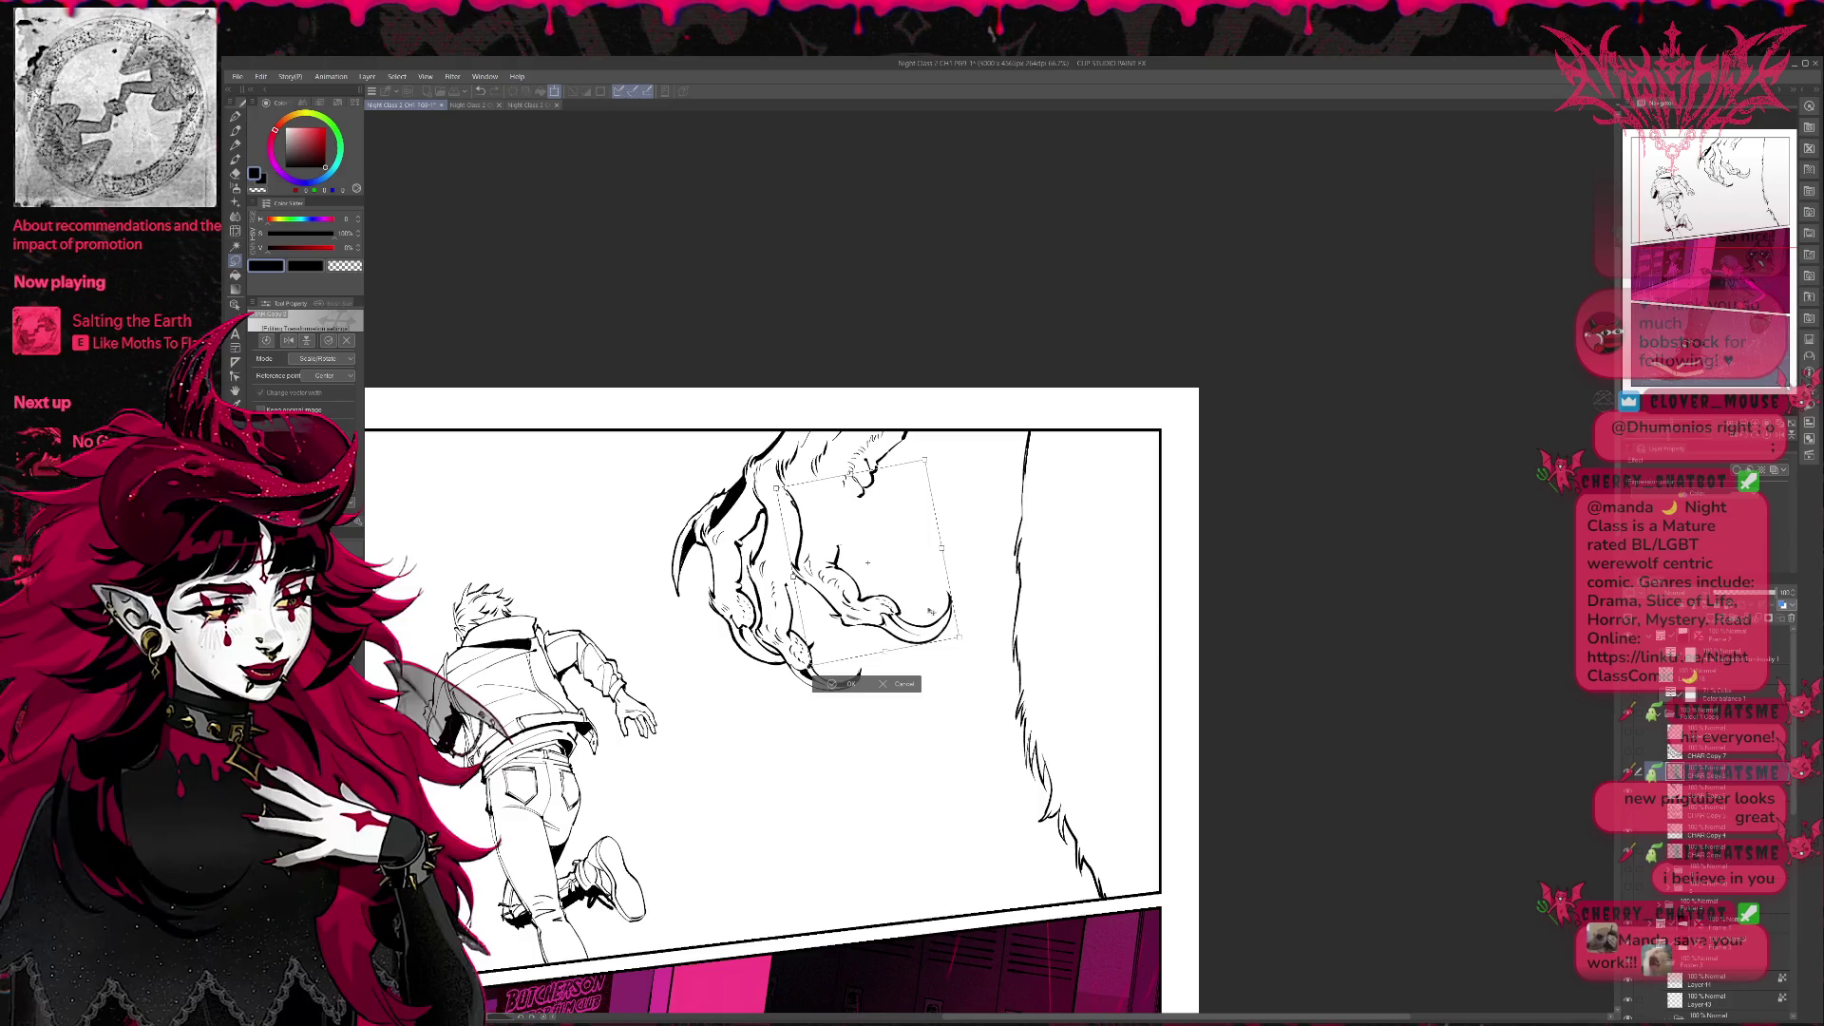
click(838, 685)
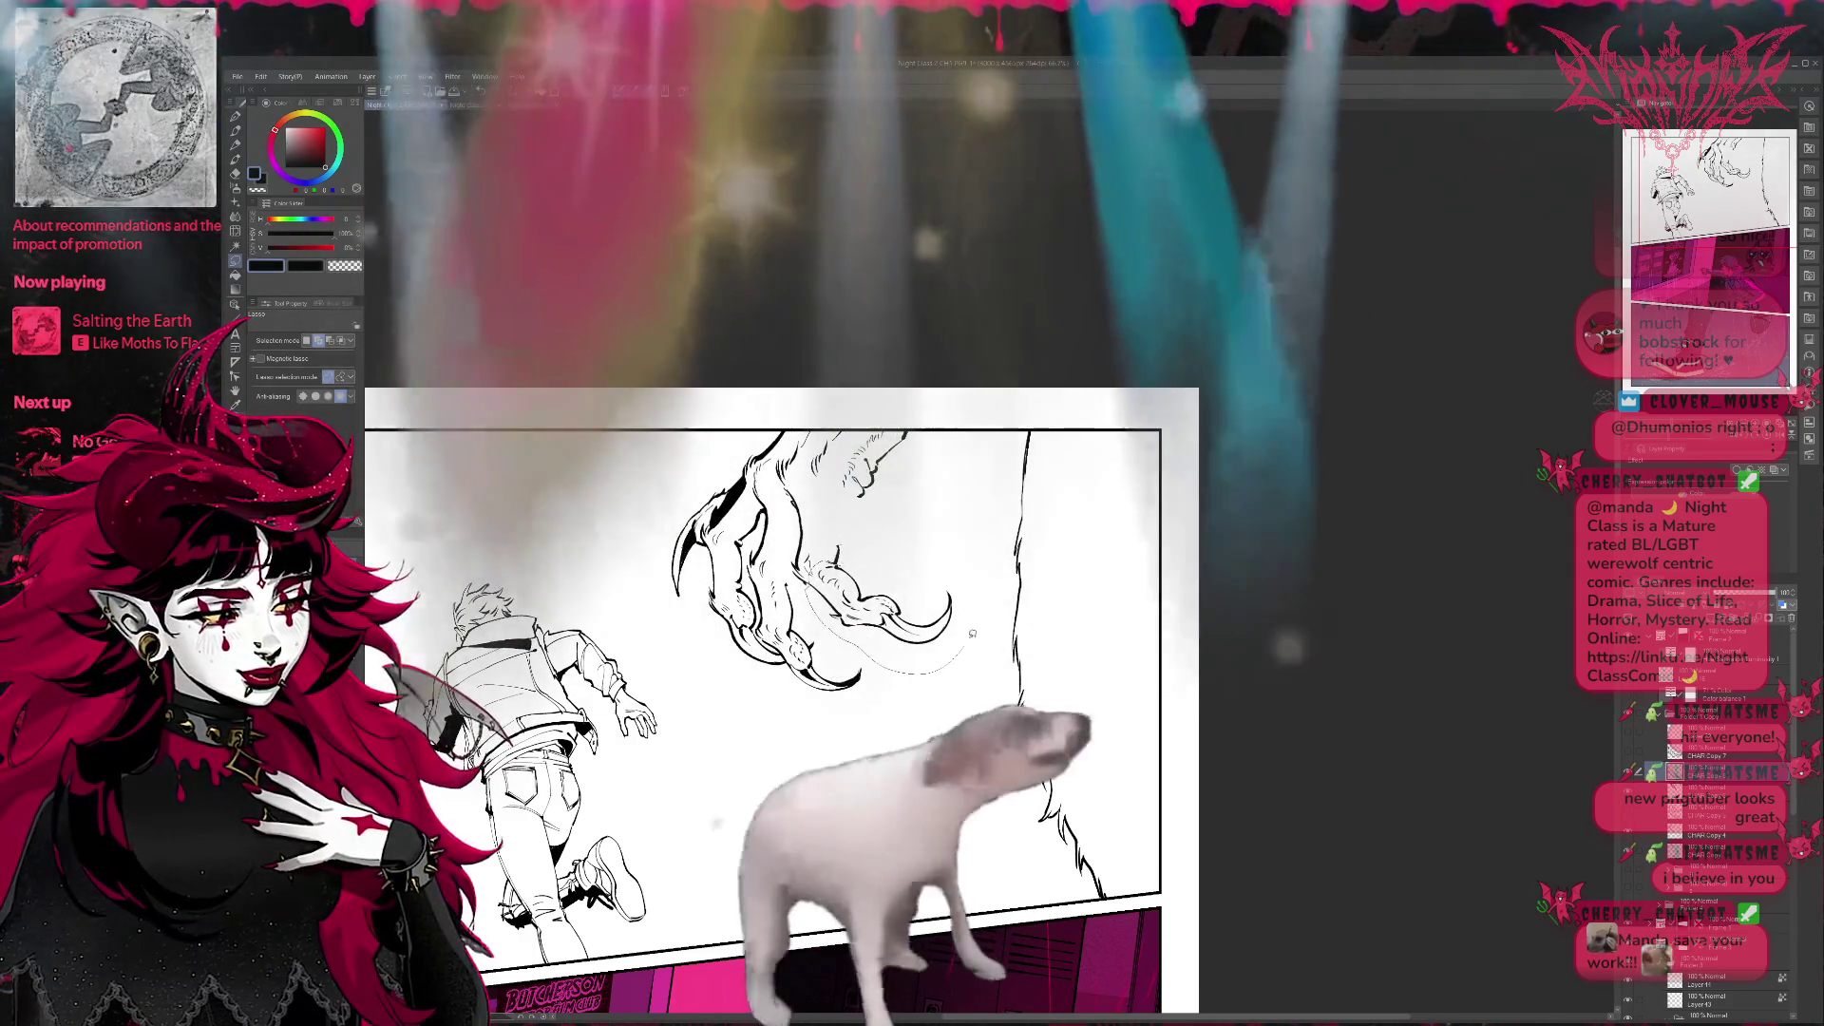
key(ctrl+t)
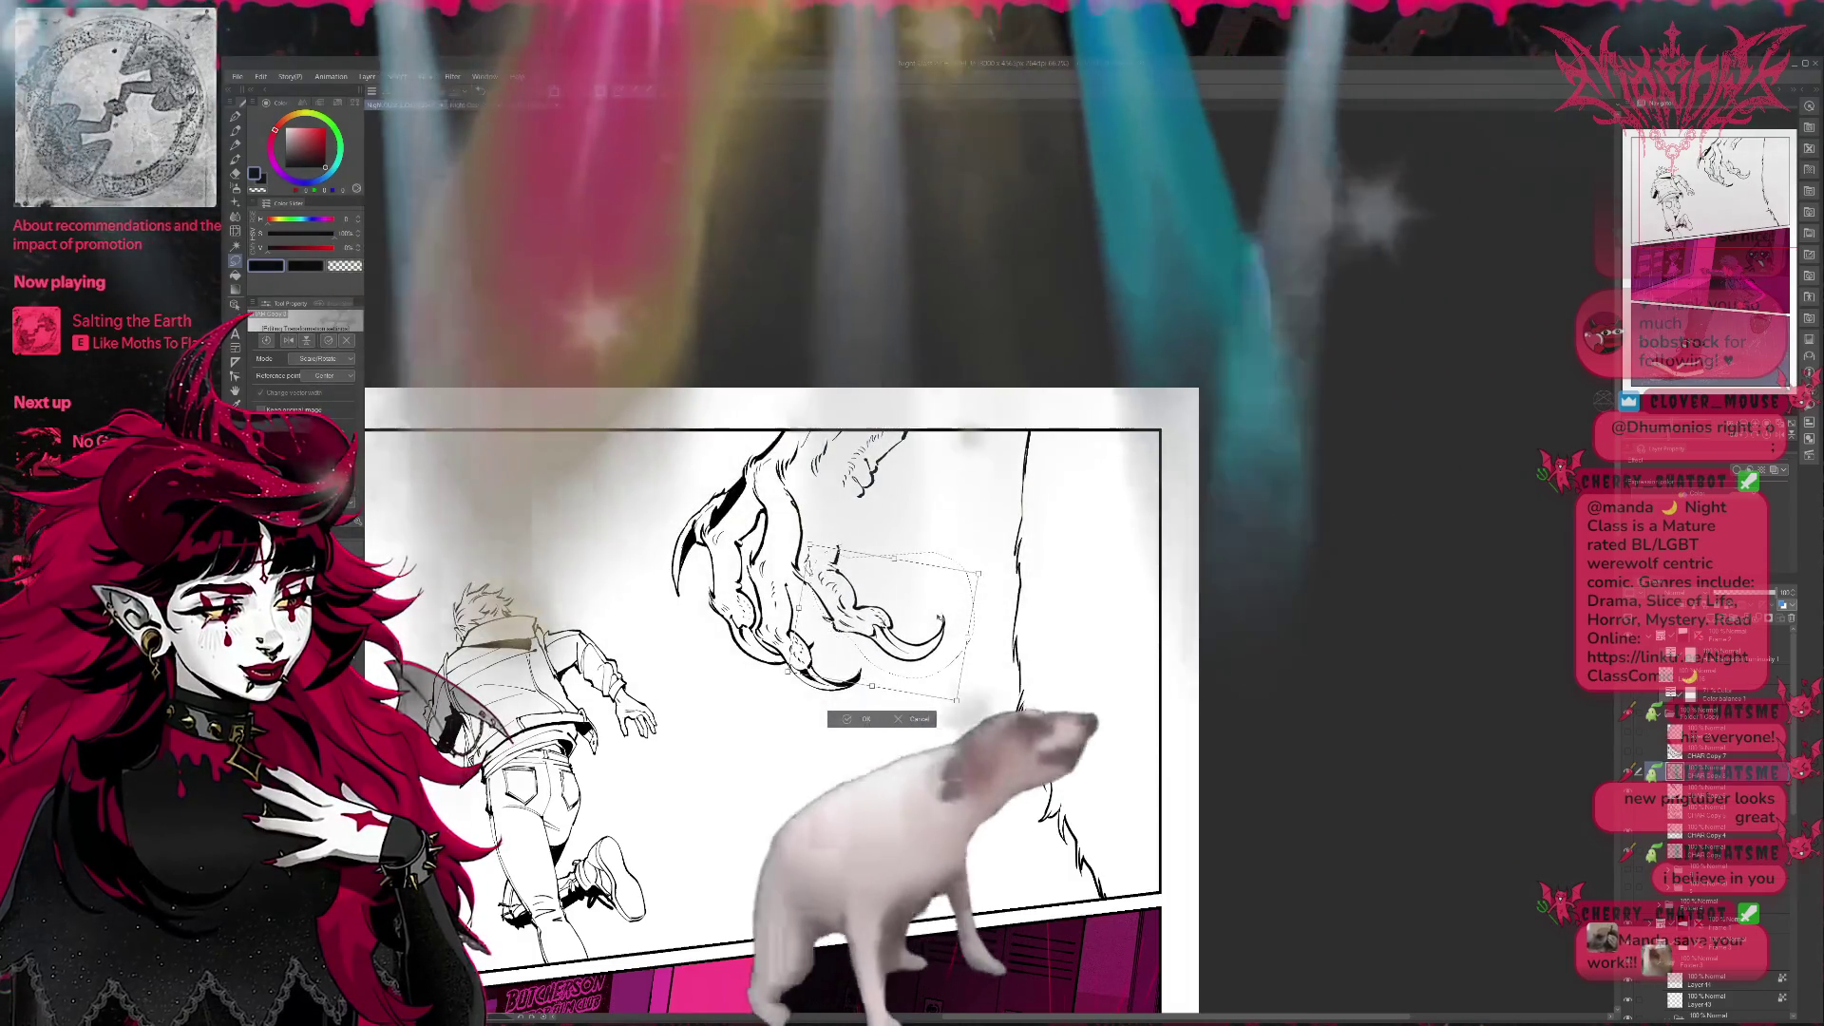
drag(998, 543, 984, 577)
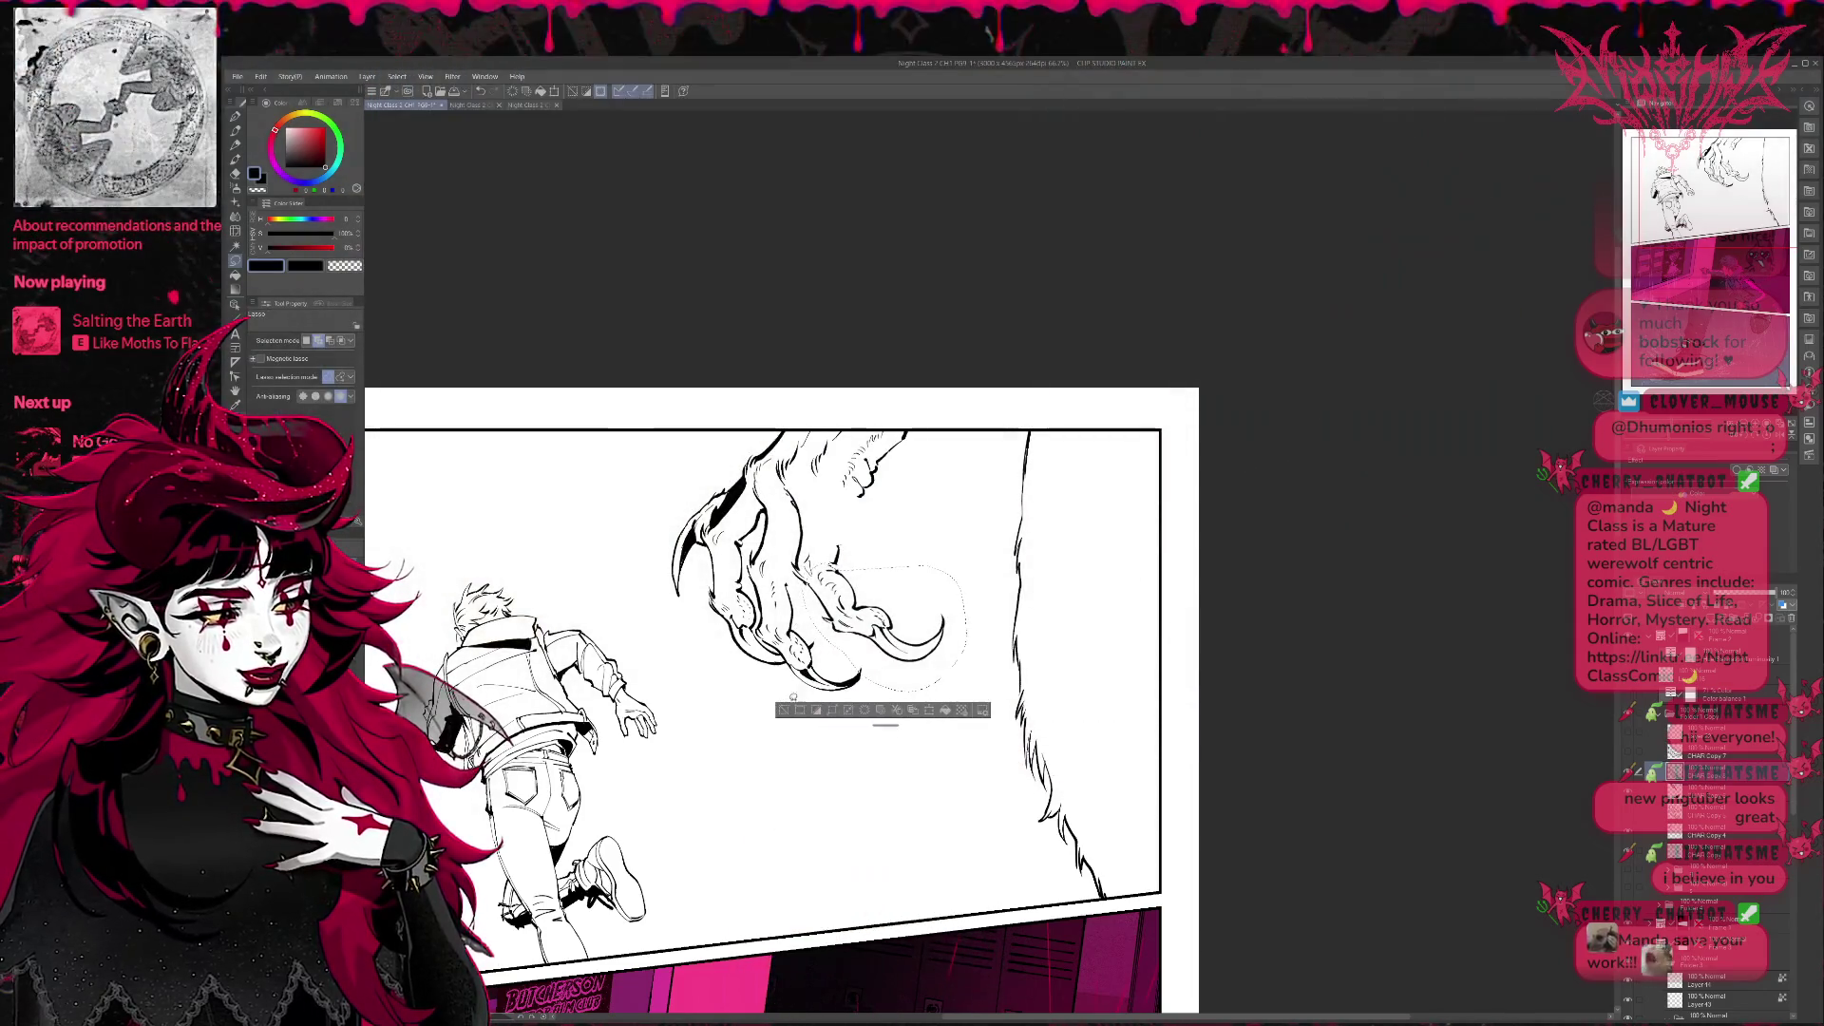
click(847, 722)
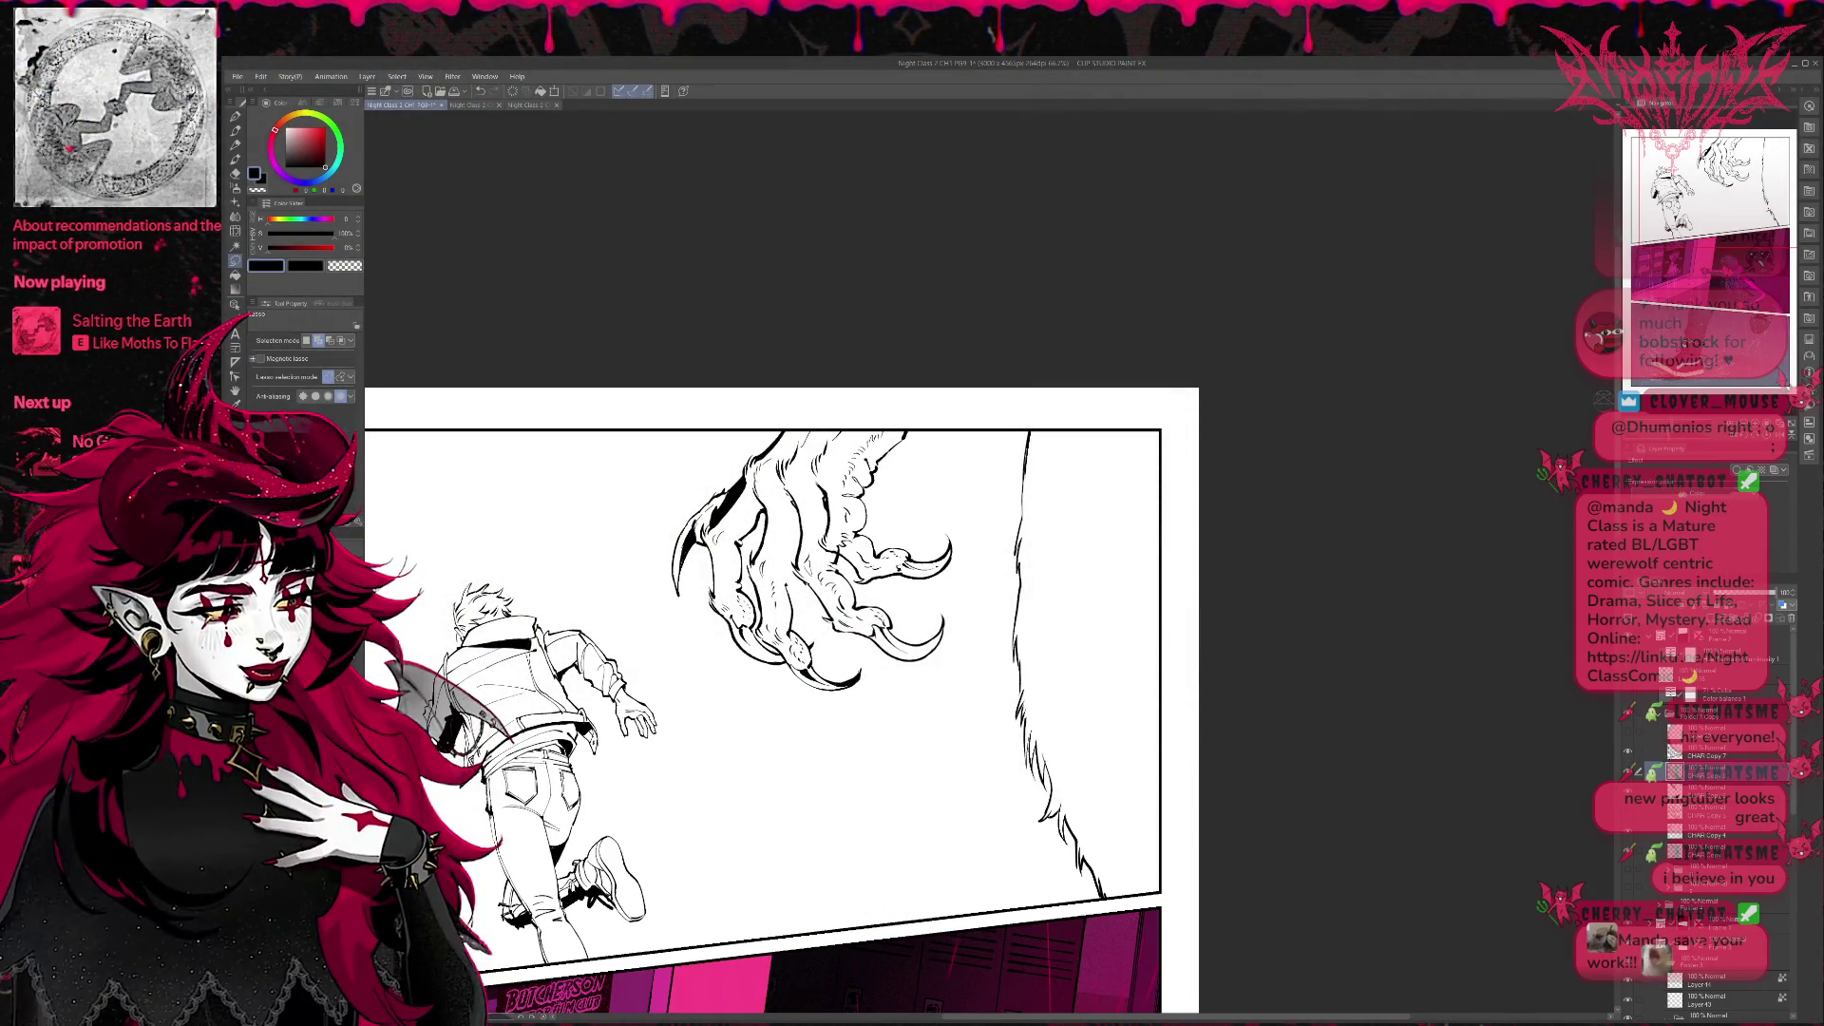
Move a claw piece up and right, then rotate the lassoed claw tip into place.
key(ctrl+t)
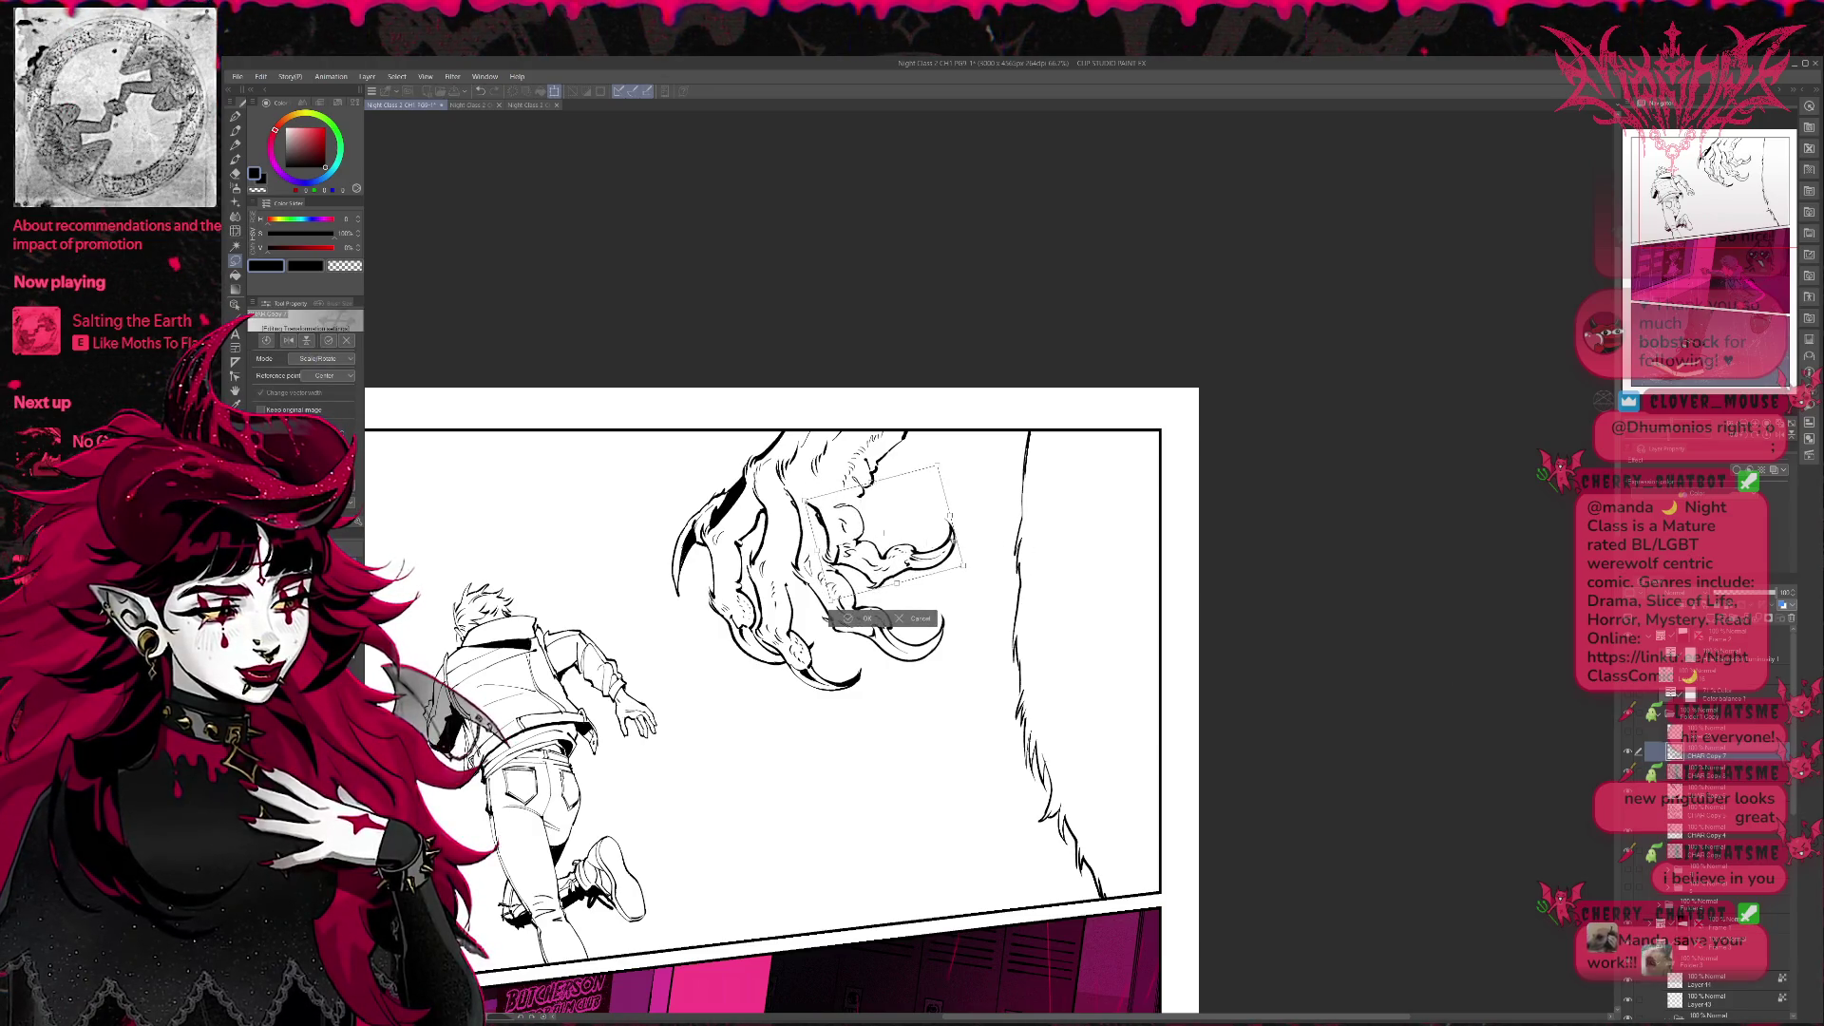
drag(883, 533, 899, 524)
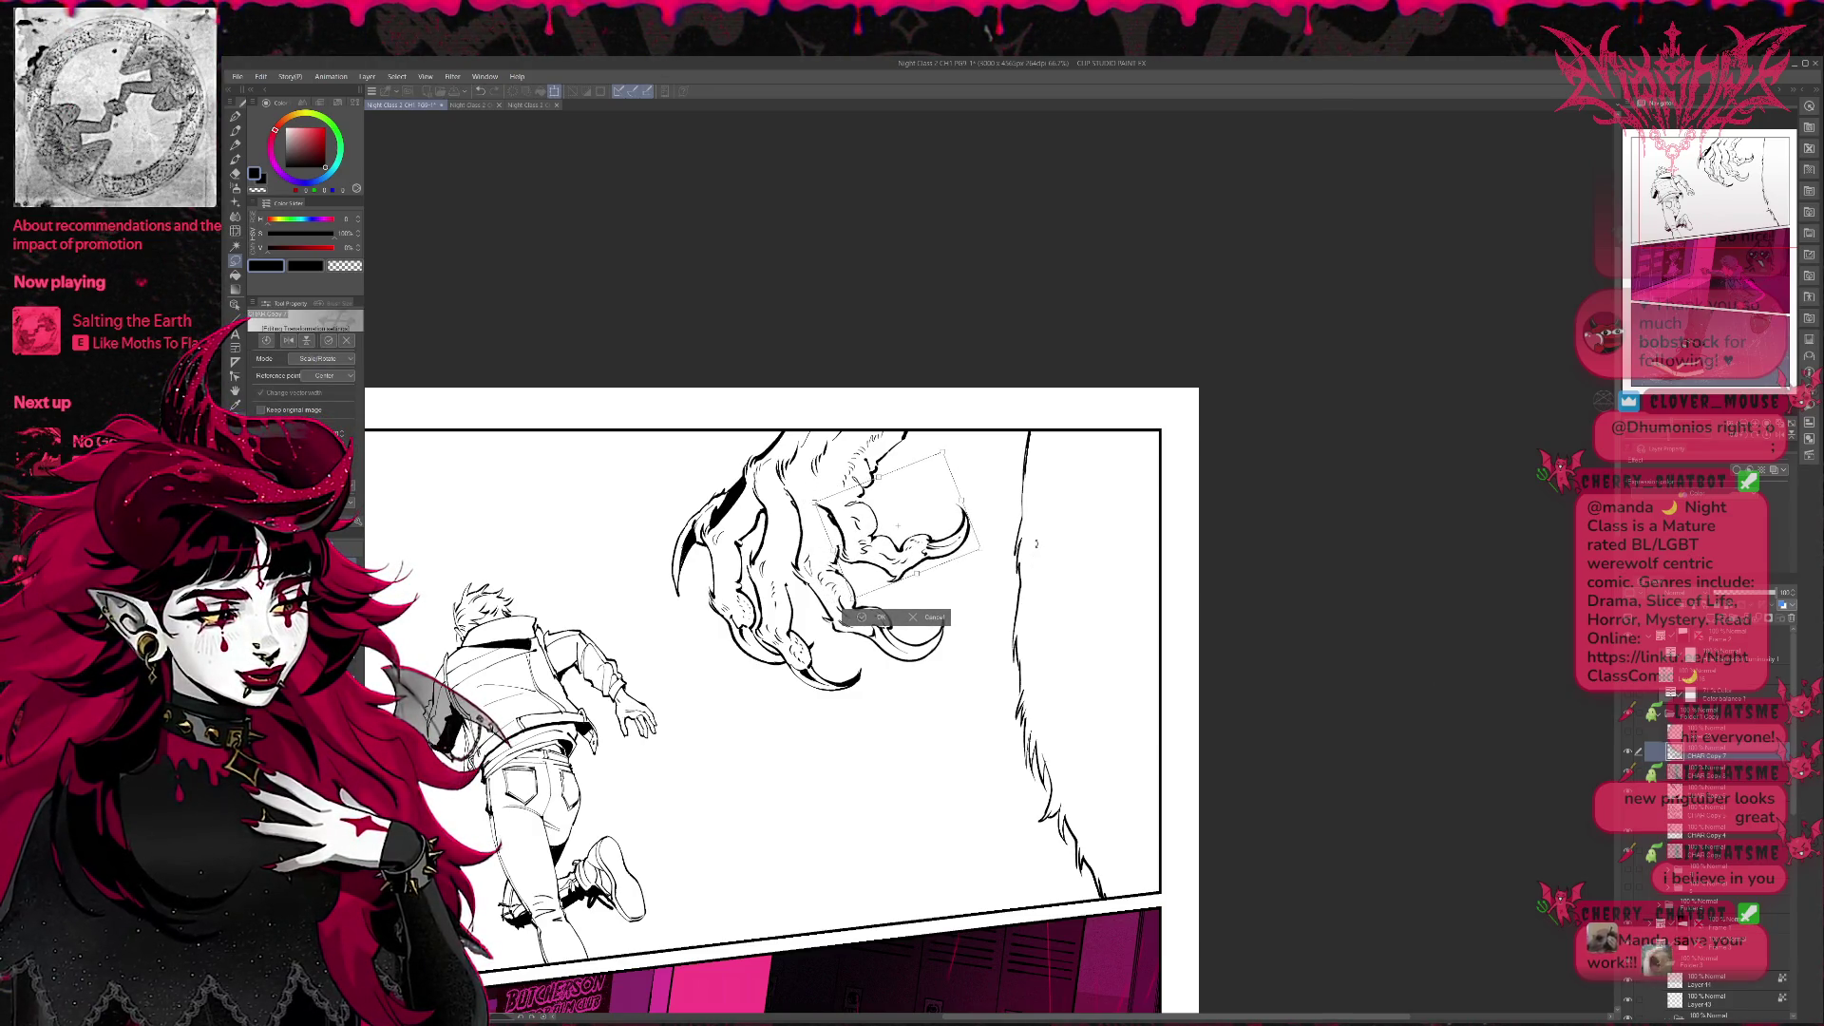
drag(897, 542, 899, 535)
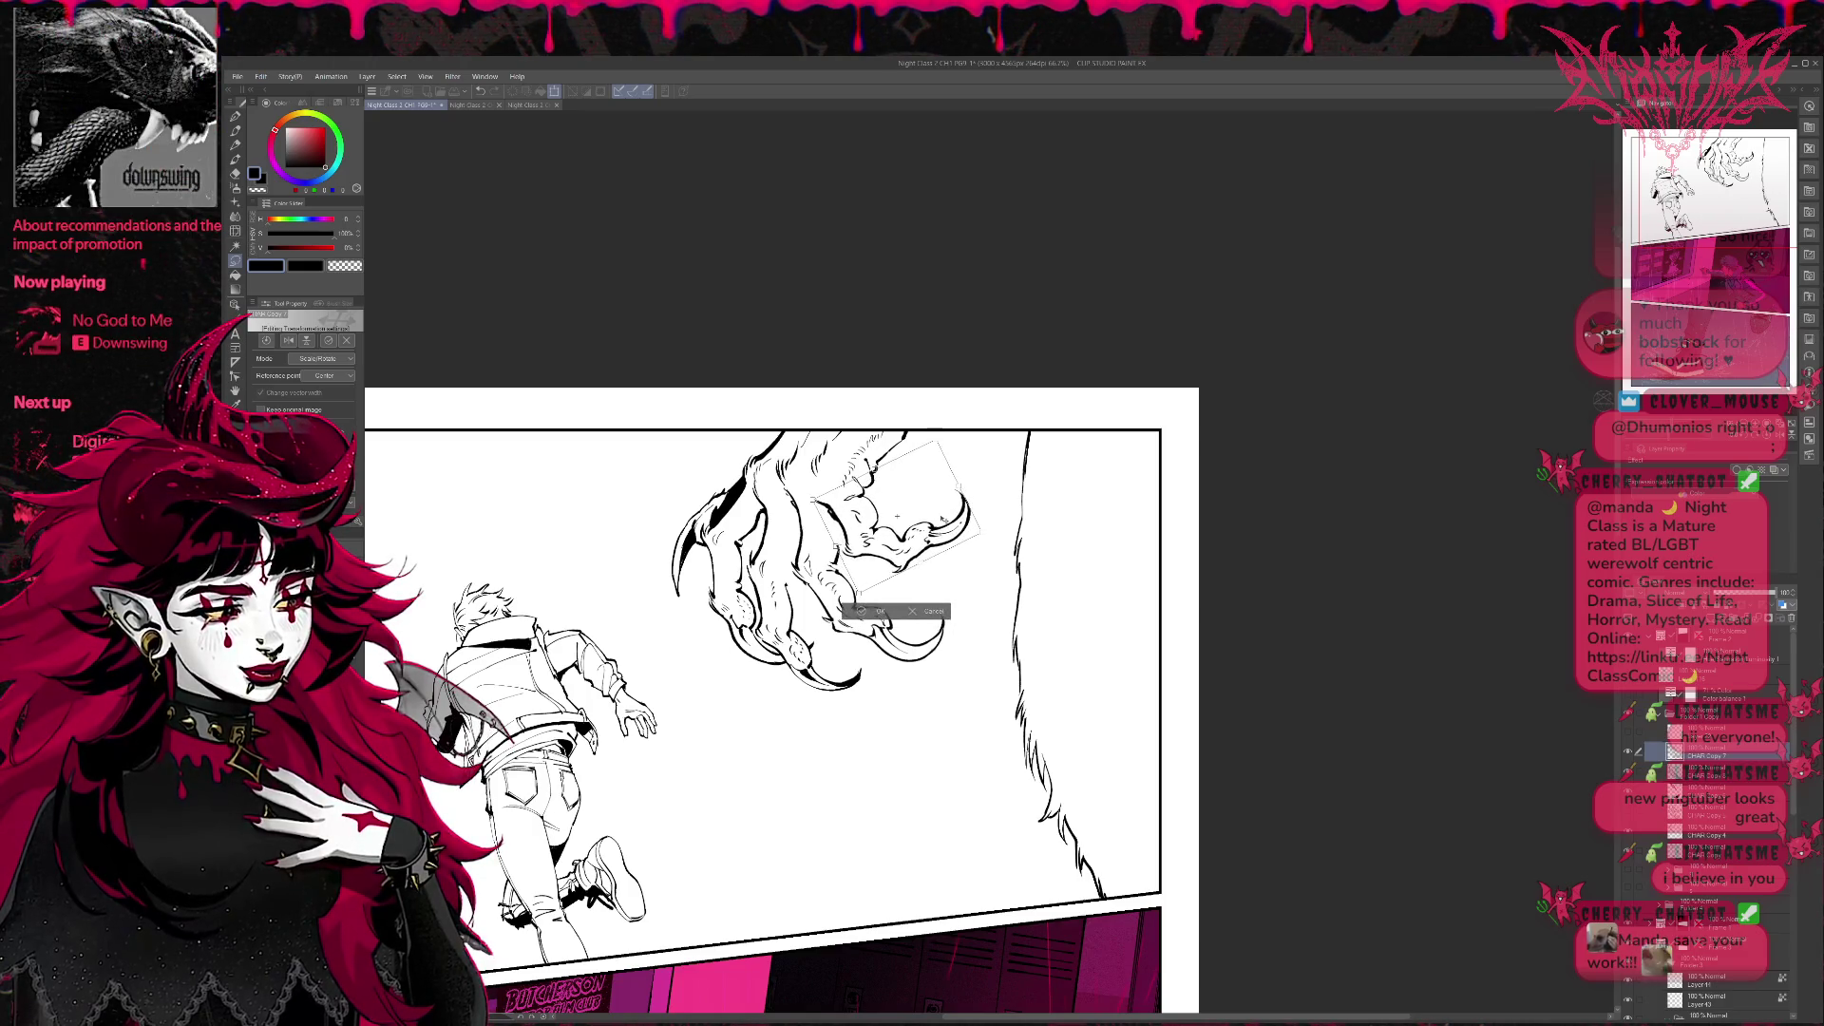
key(Return)
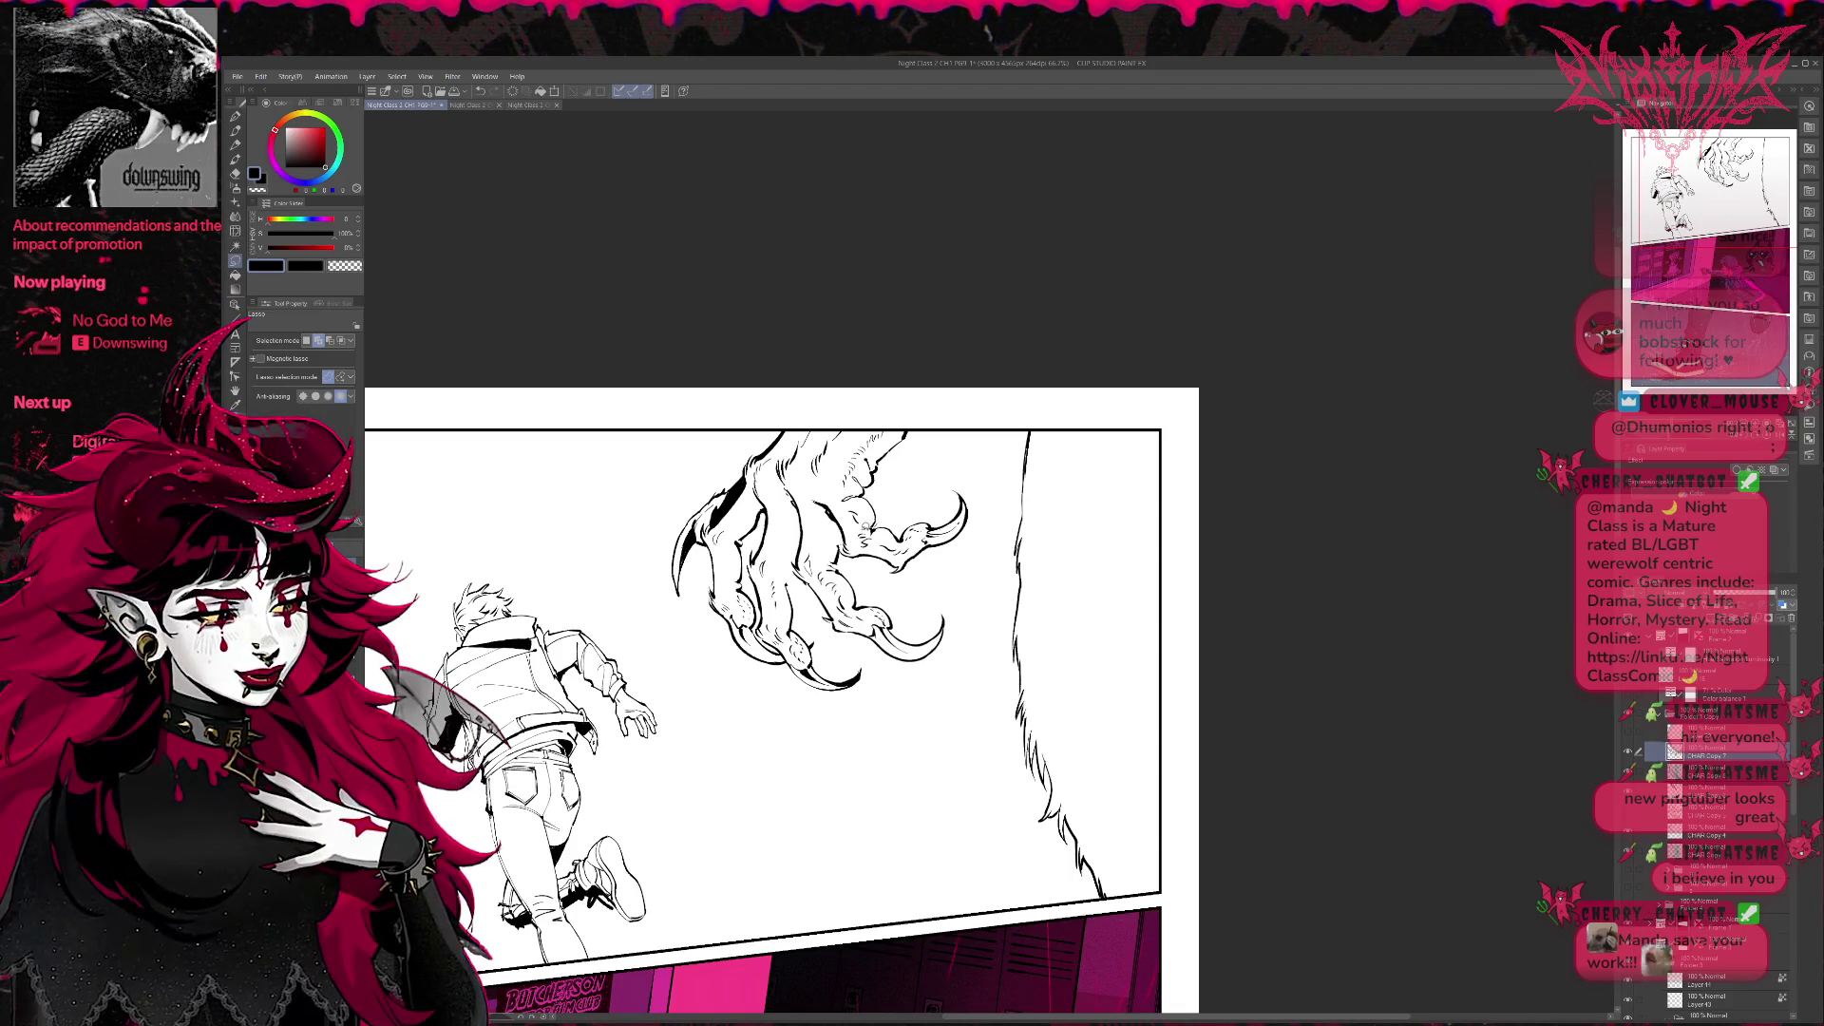
drag(856, 563, 955, 548)
key(ctrl+t)
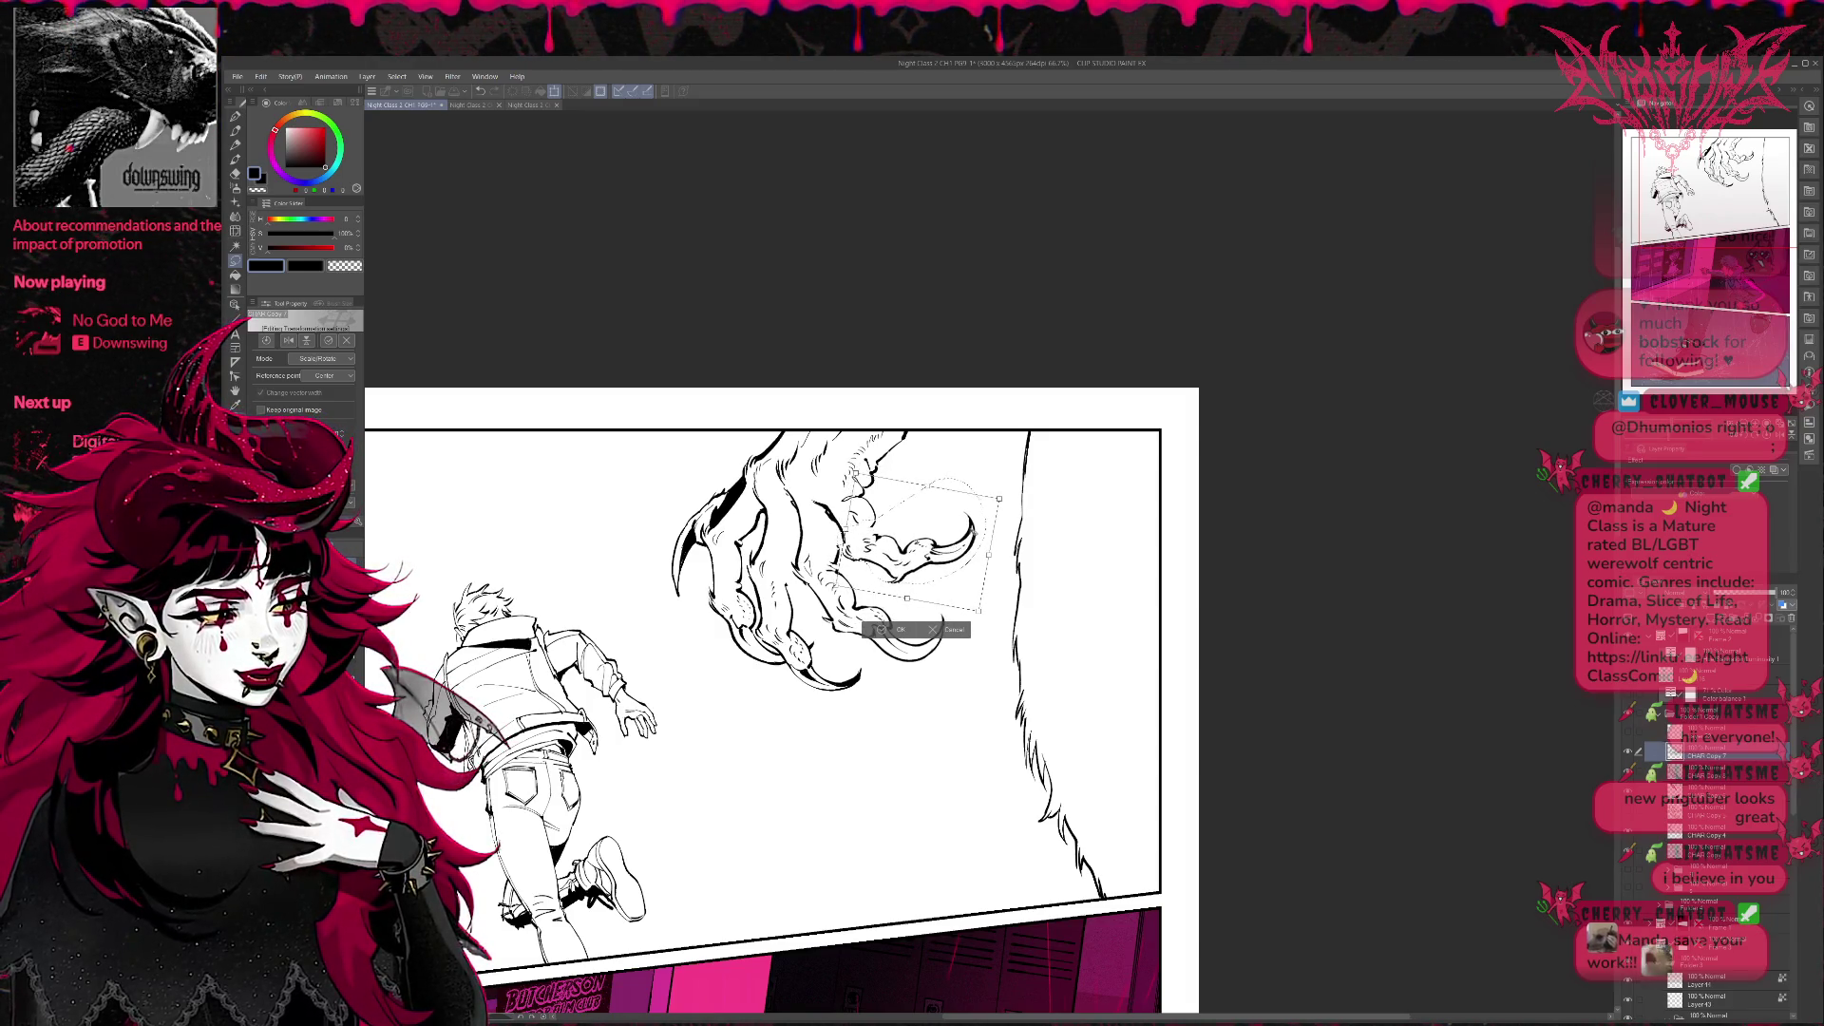
click(910, 630)
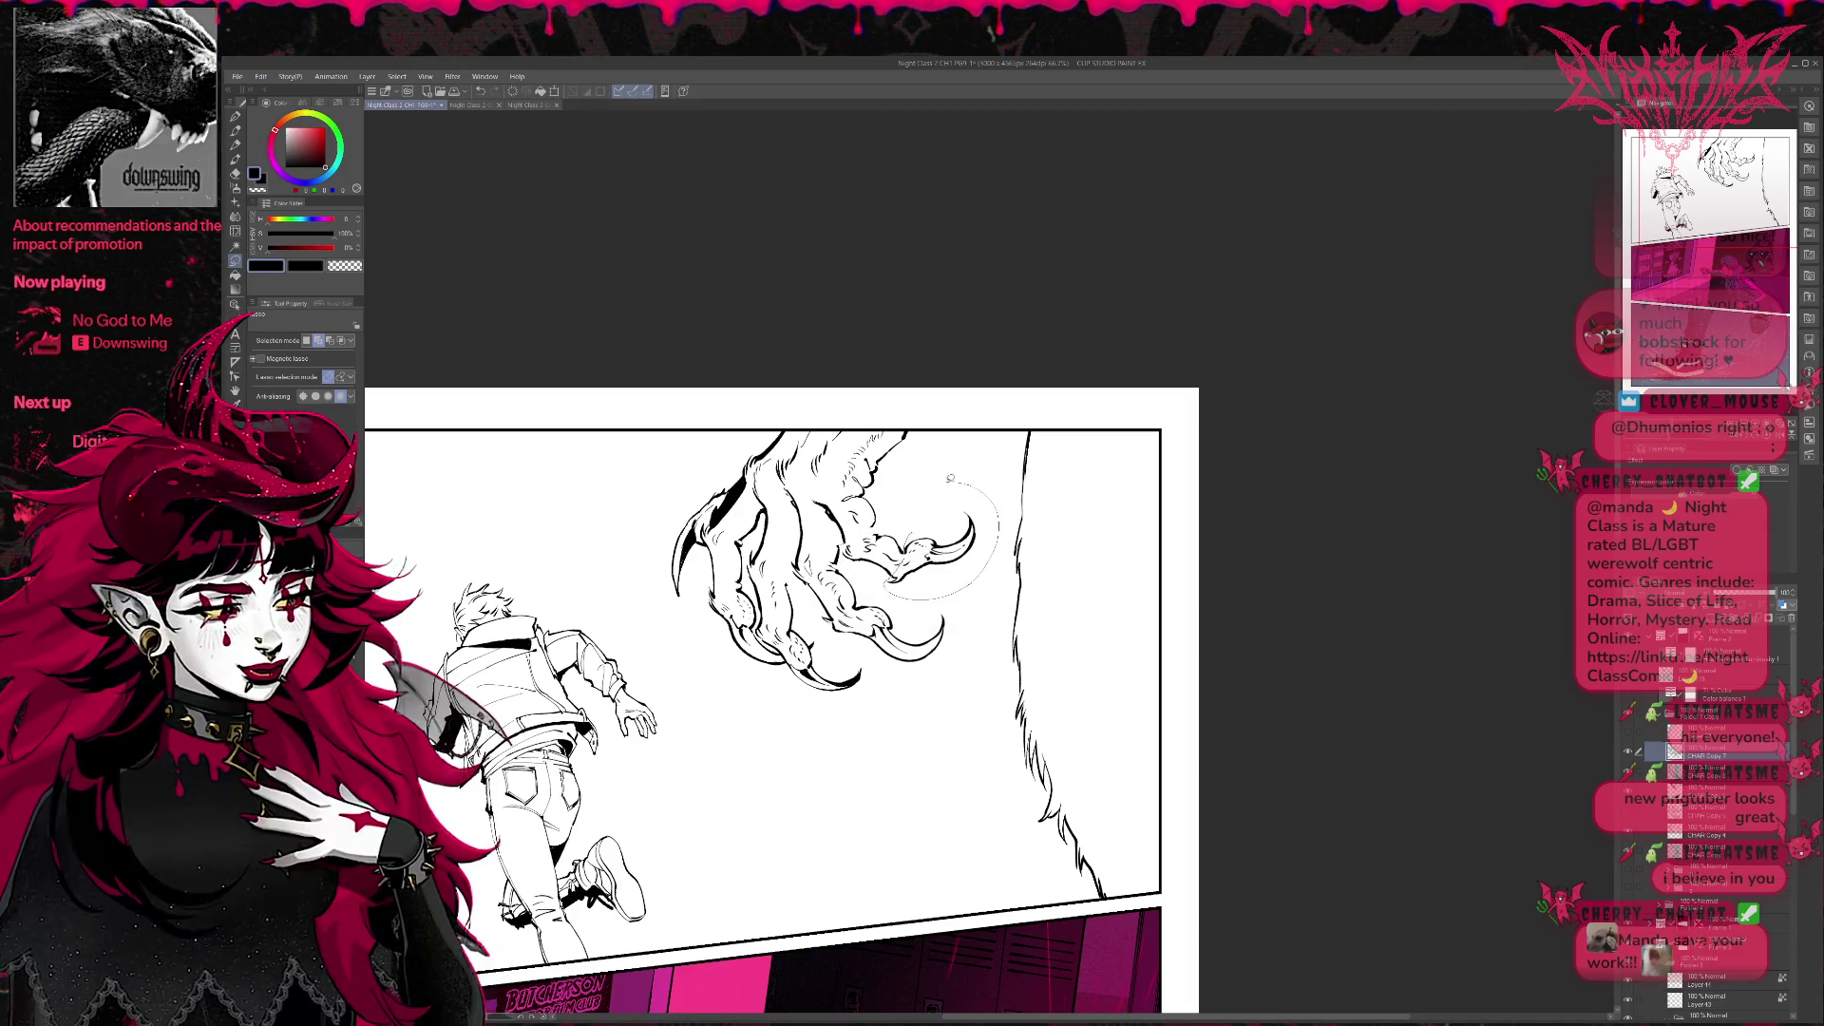
Shift and tilt the claw down and right with a final transform, then deselect it.
key(ctrl+shift+t)
drag(940, 535, 958, 557)
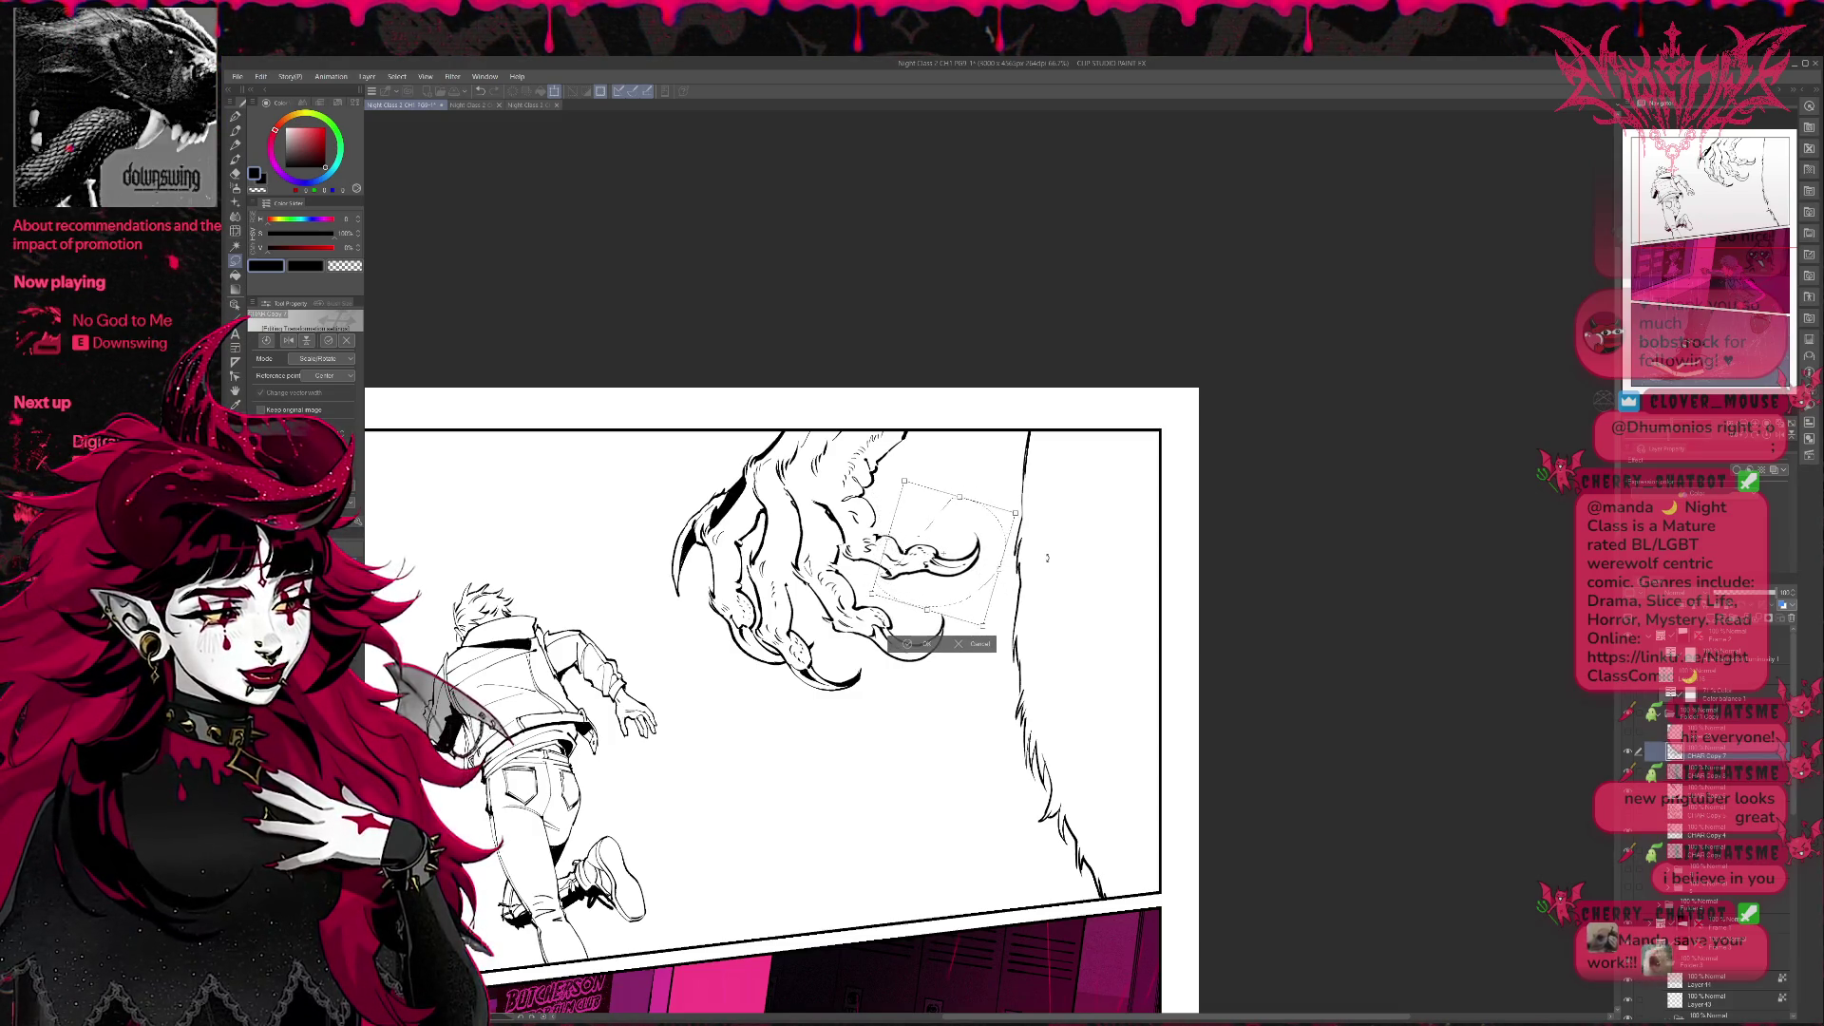
drag(942, 549, 972, 571)
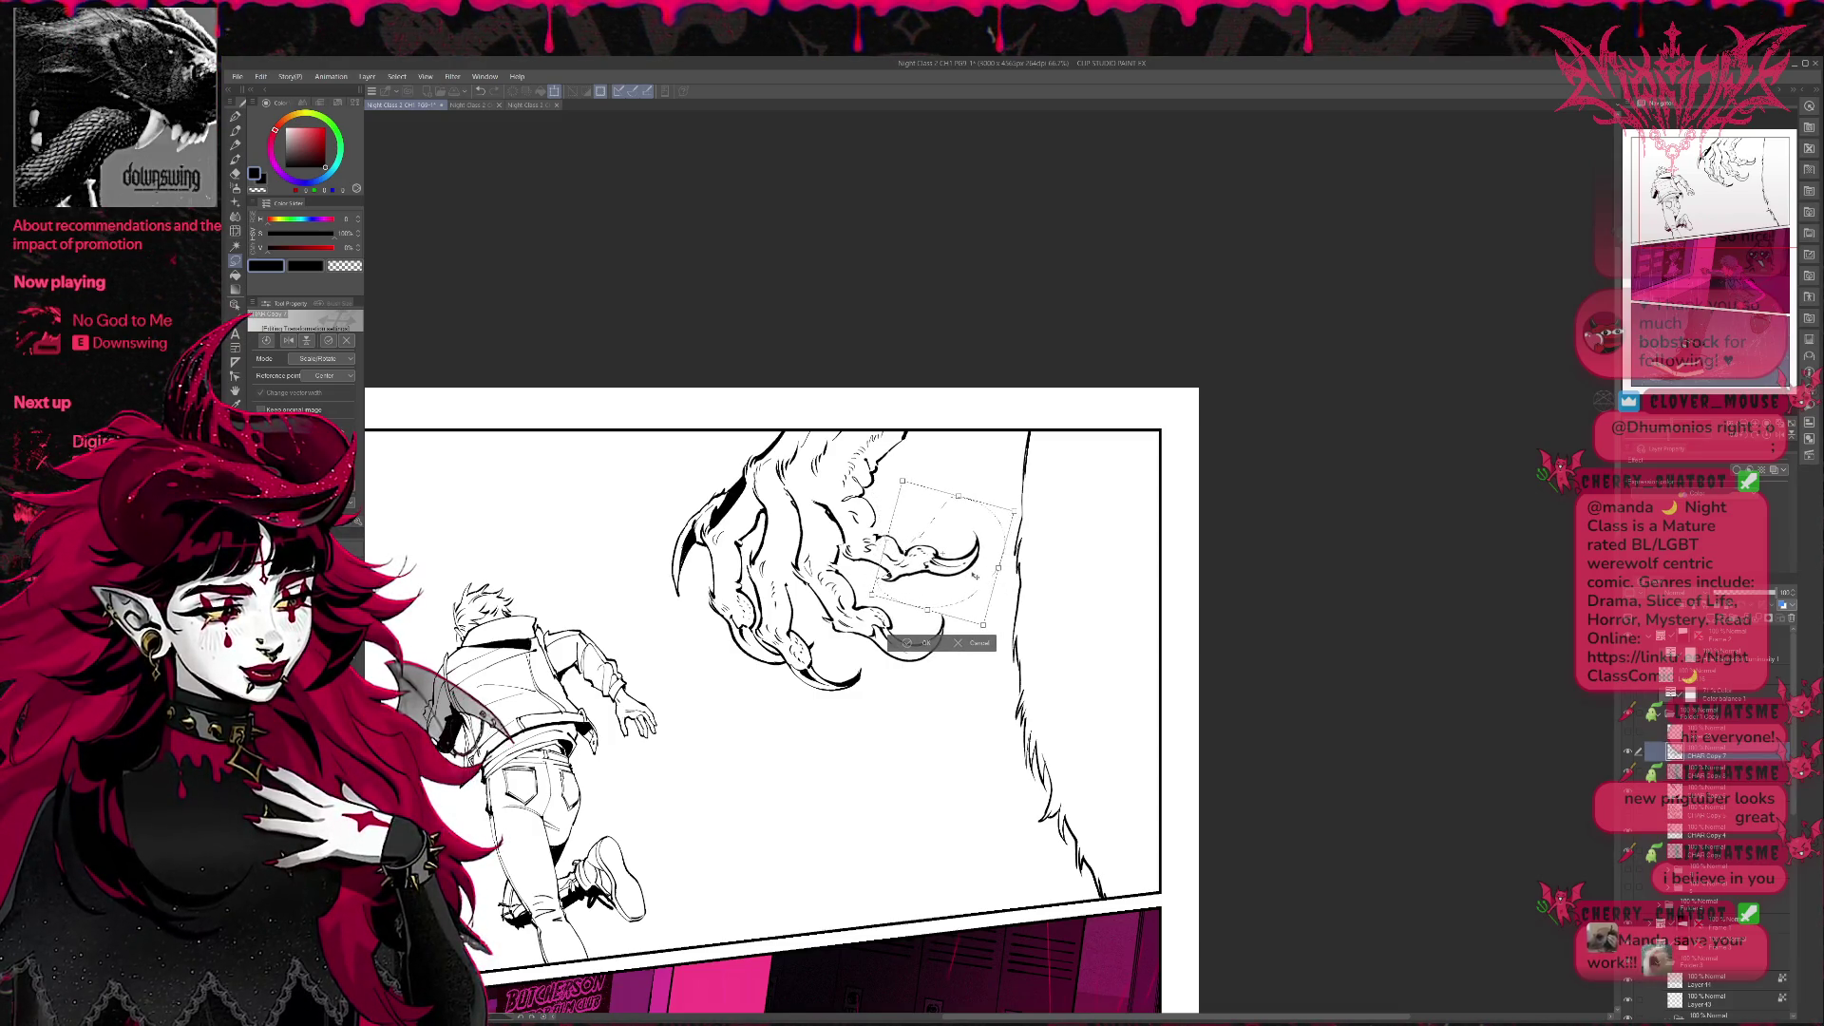
click(917, 642)
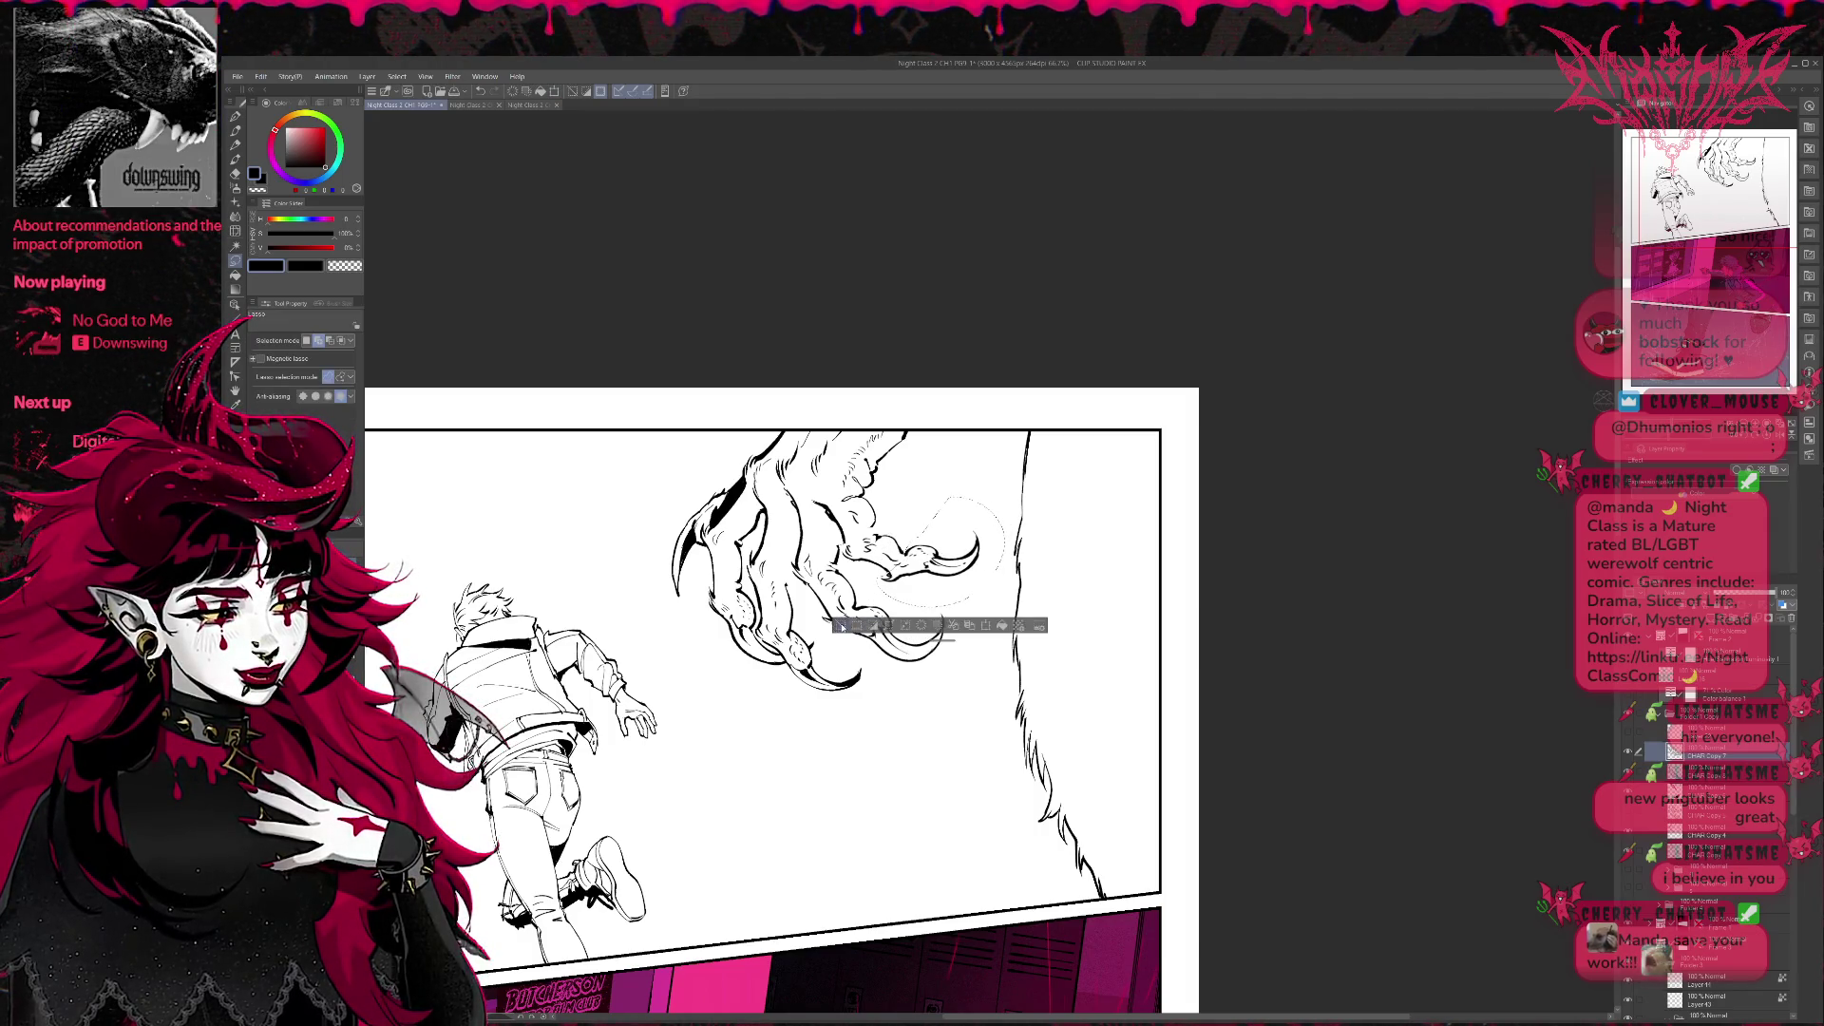
key(ctrl+d)
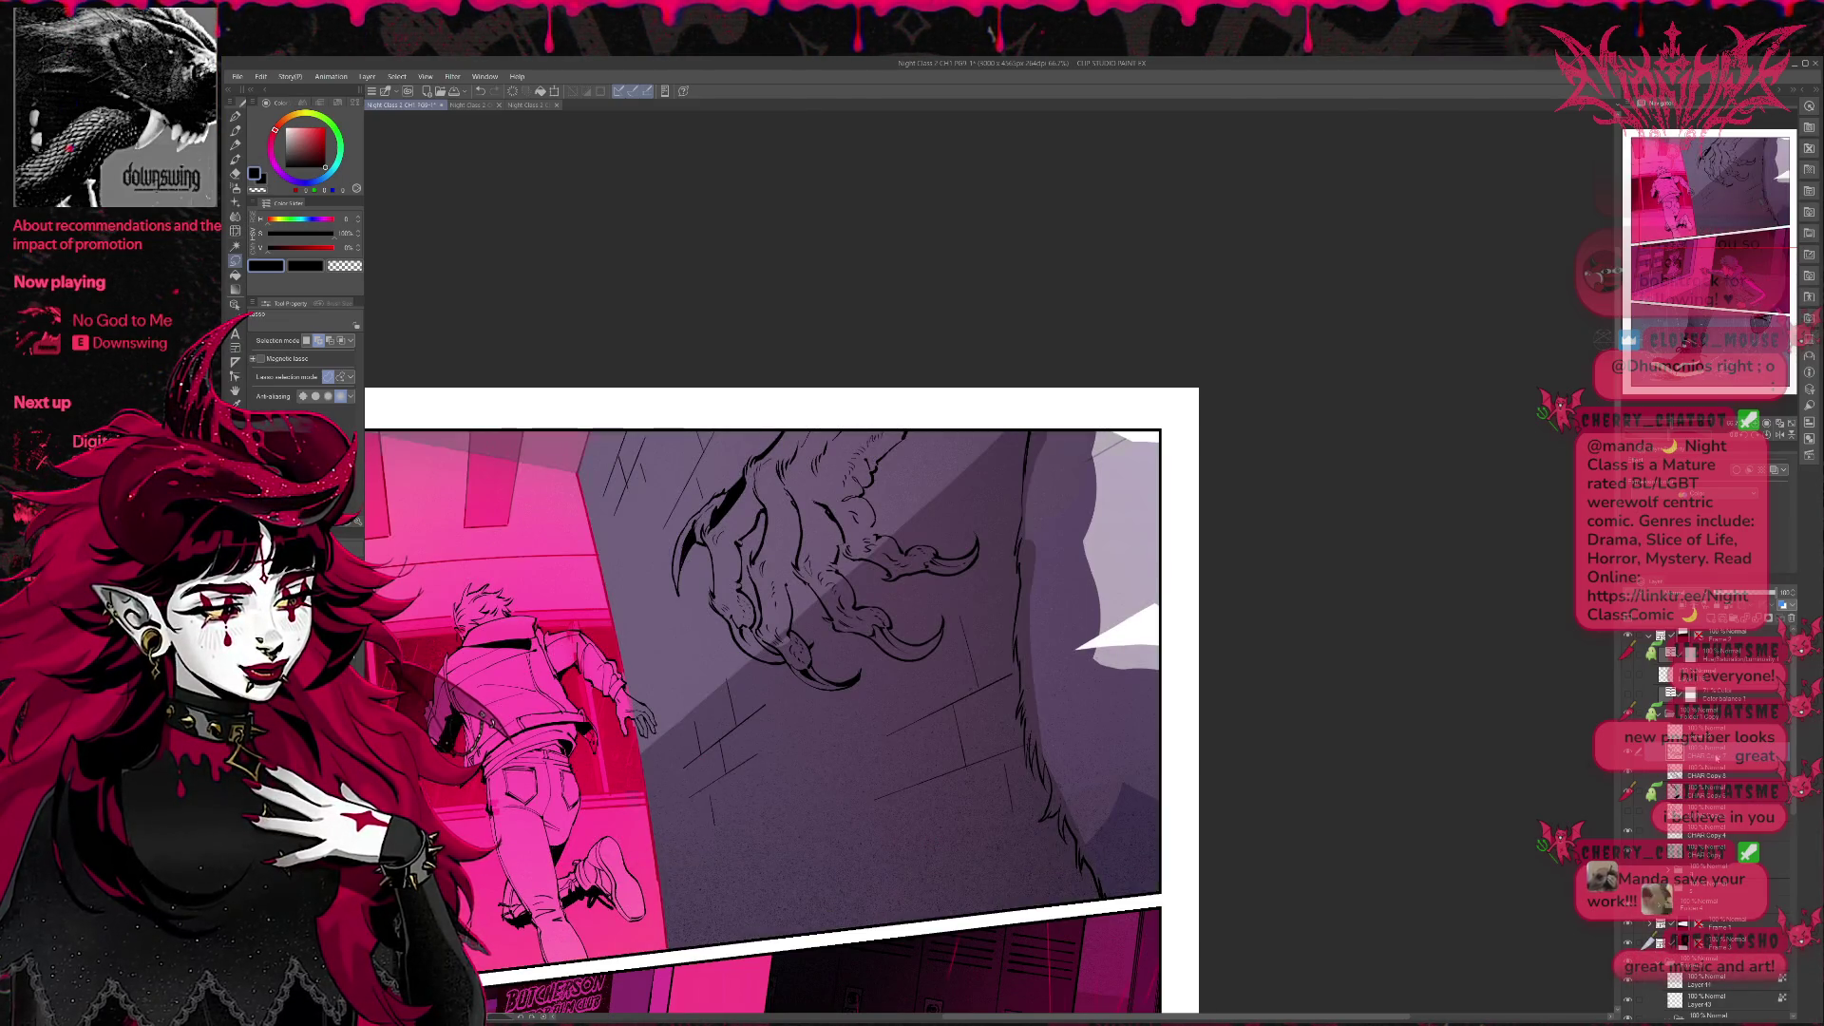
Reselect and transform the claw slightly left and narrower, then mirror the canvas view to check it.
key(ctrl+shift+d)
key(ctrl+t)
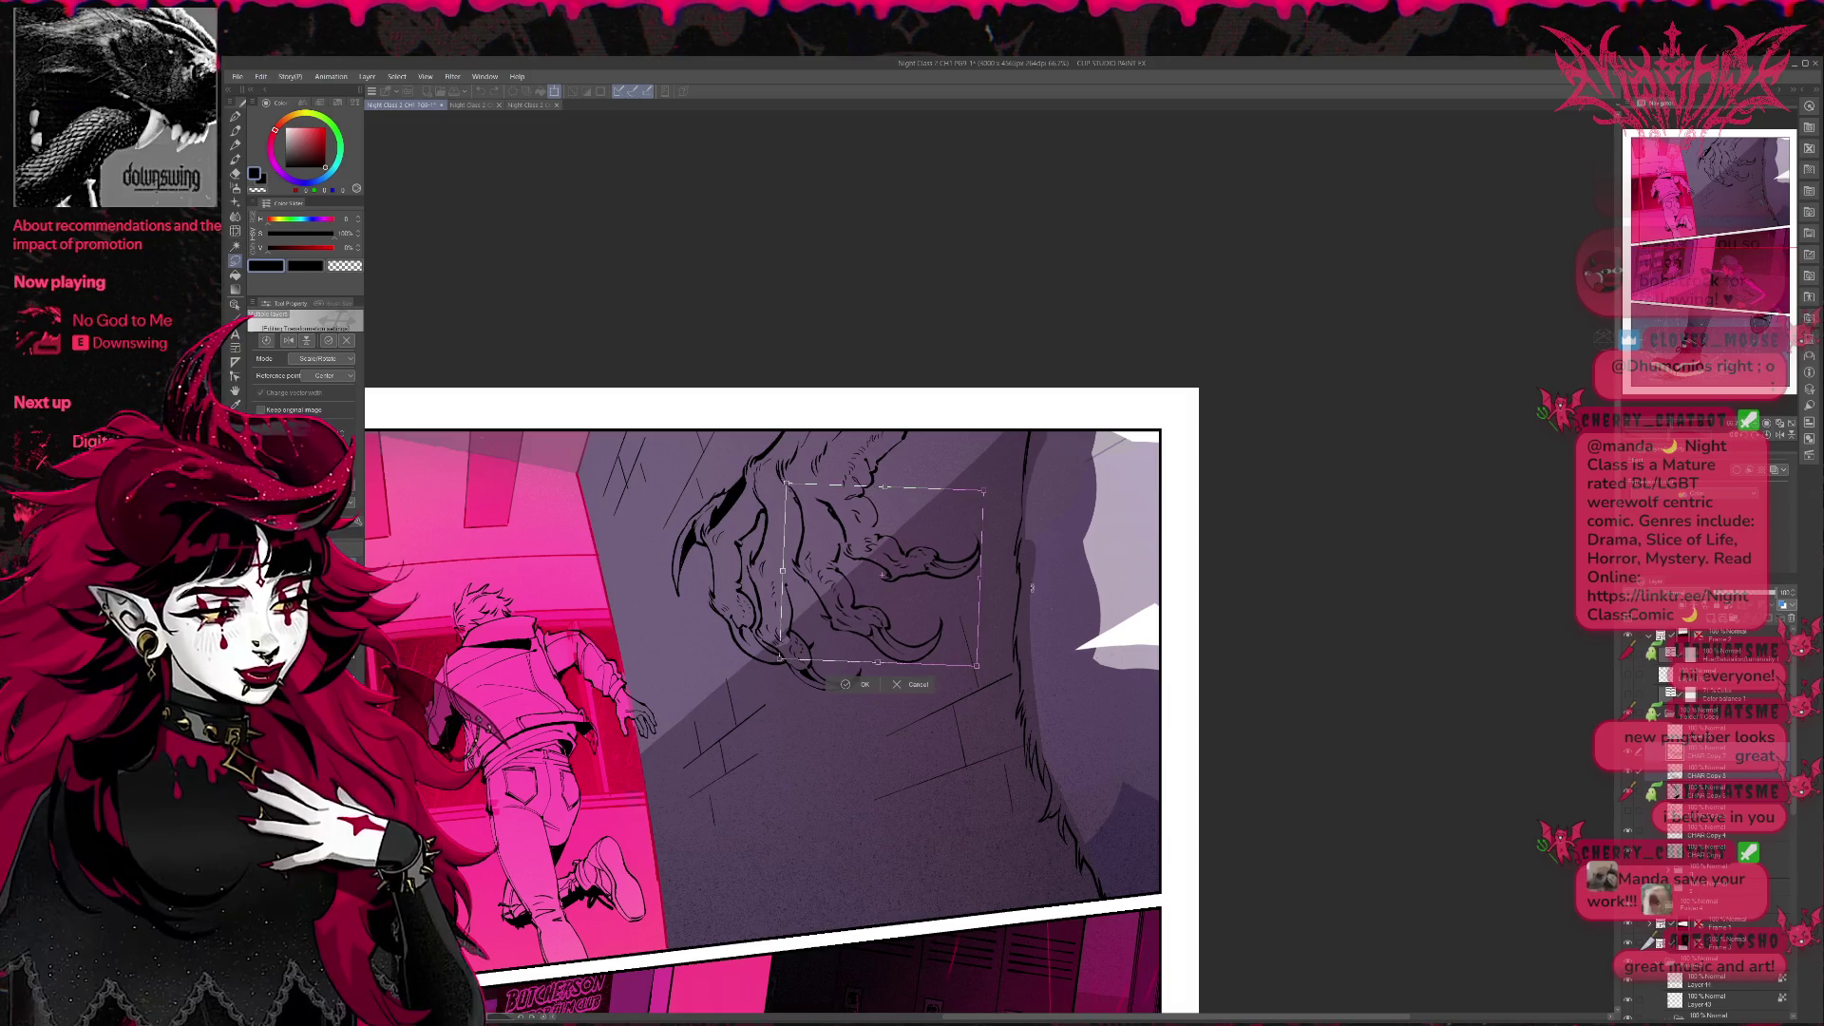
drag(956, 577, 952, 578)
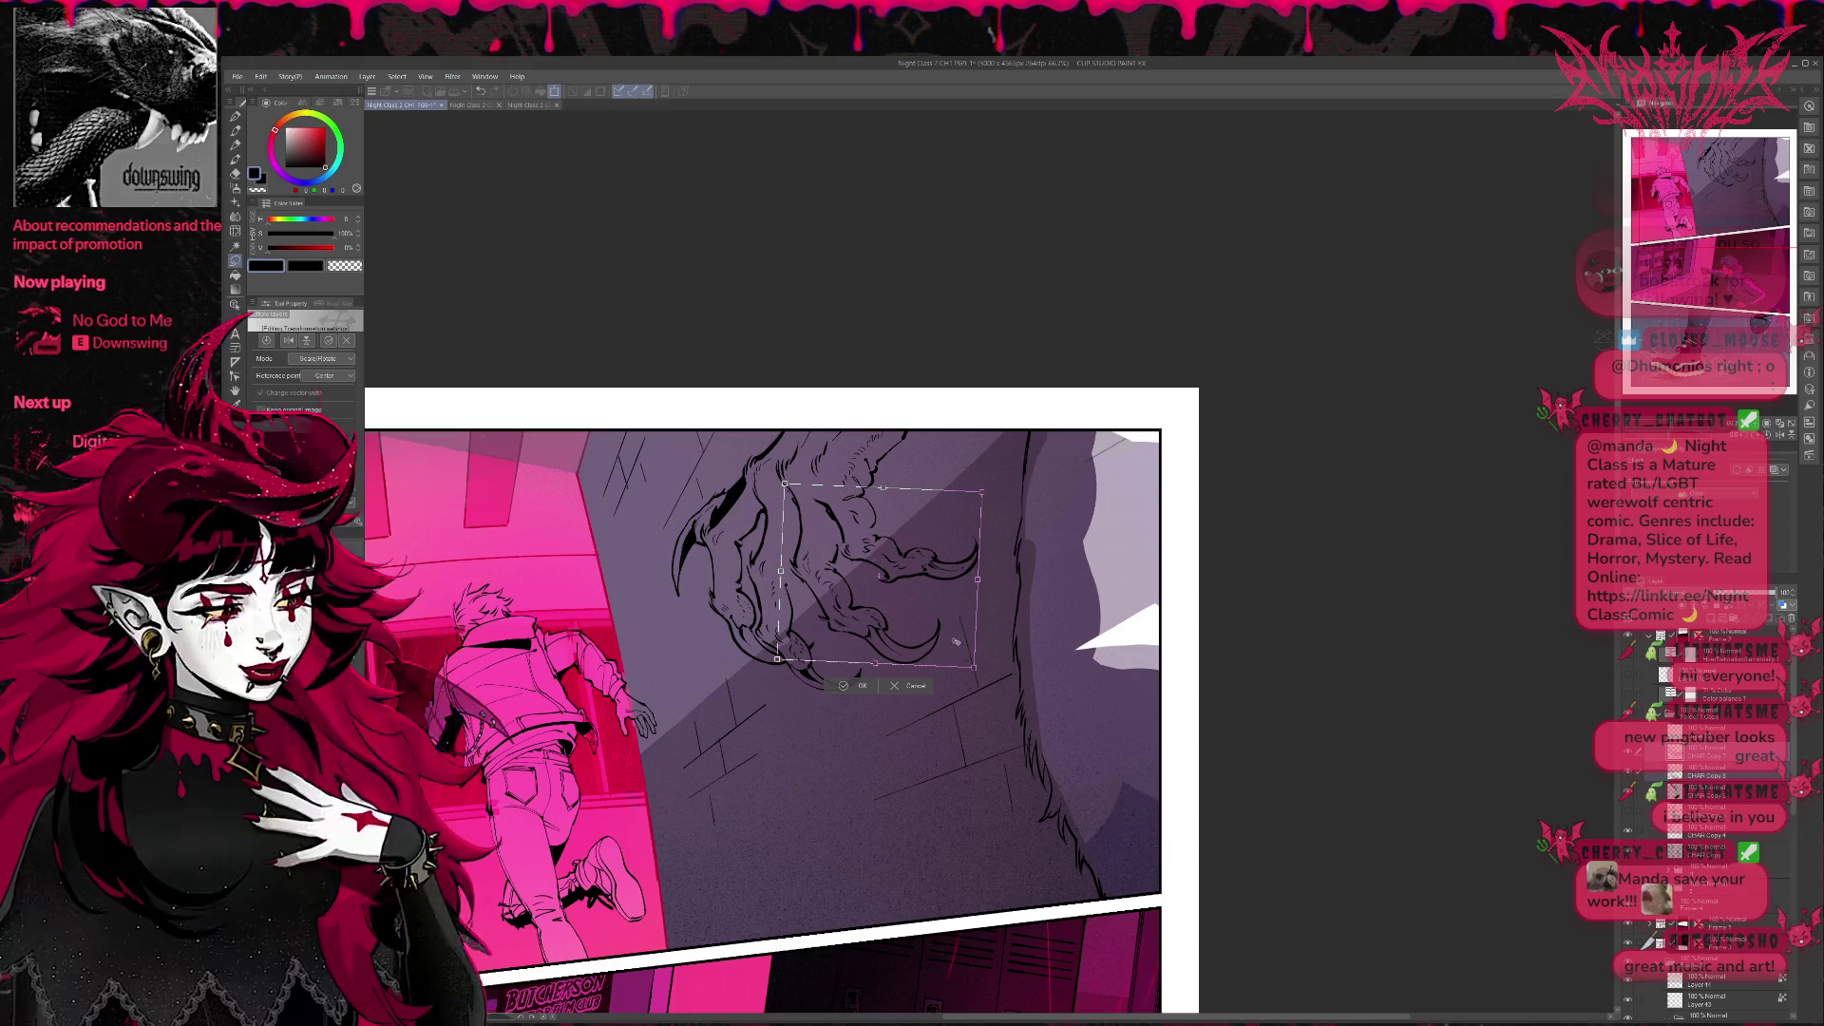
drag(980, 578, 1007, 610)
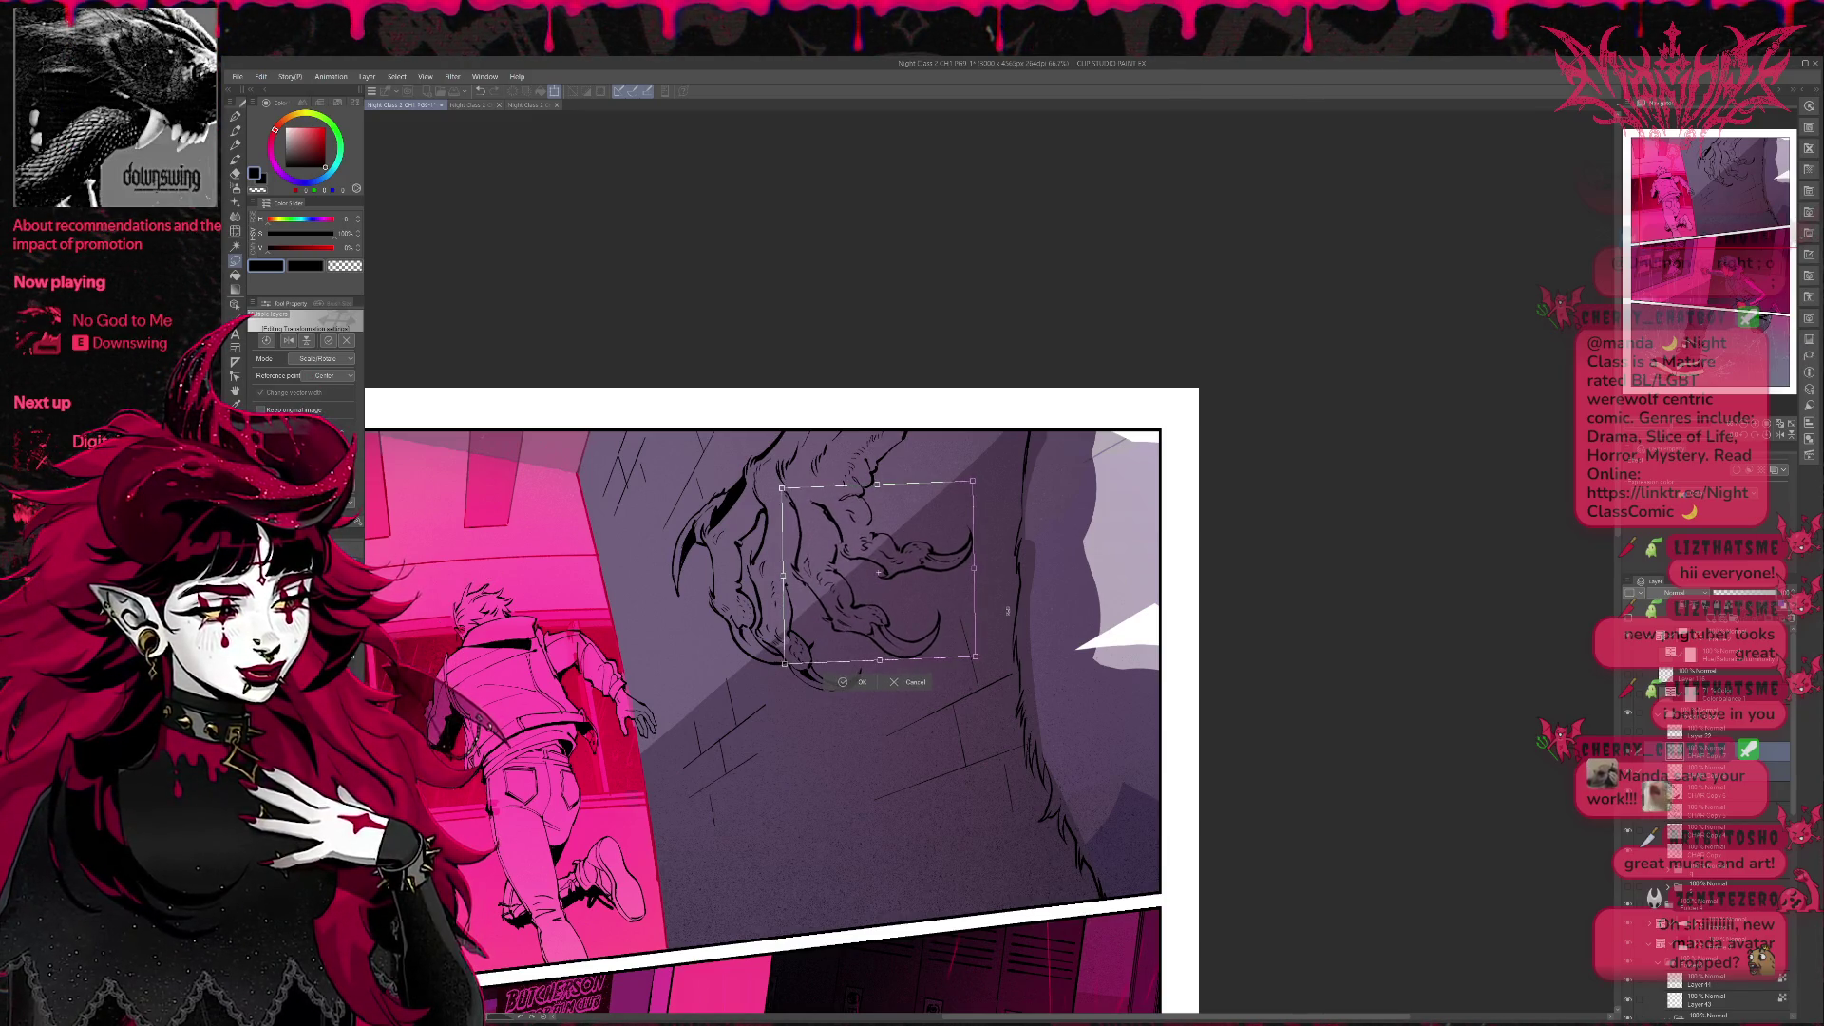
drag(1008, 611, 955, 617)
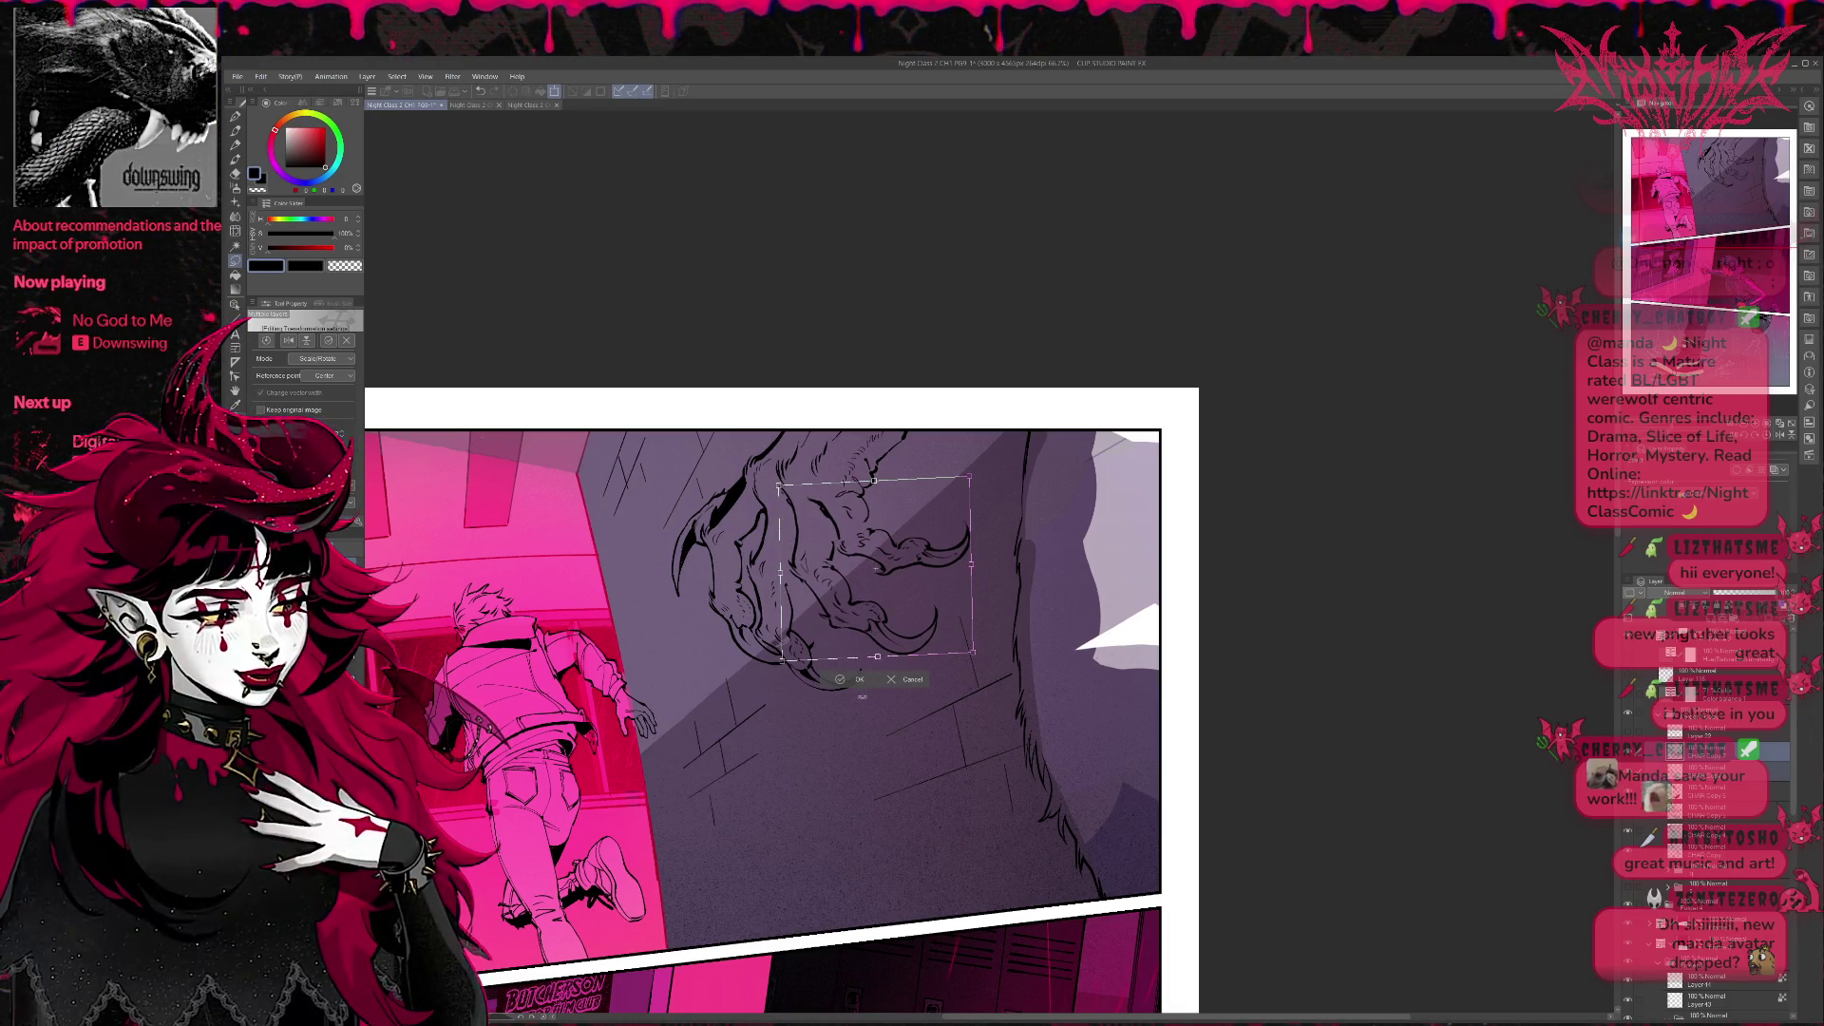
click(853, 678)
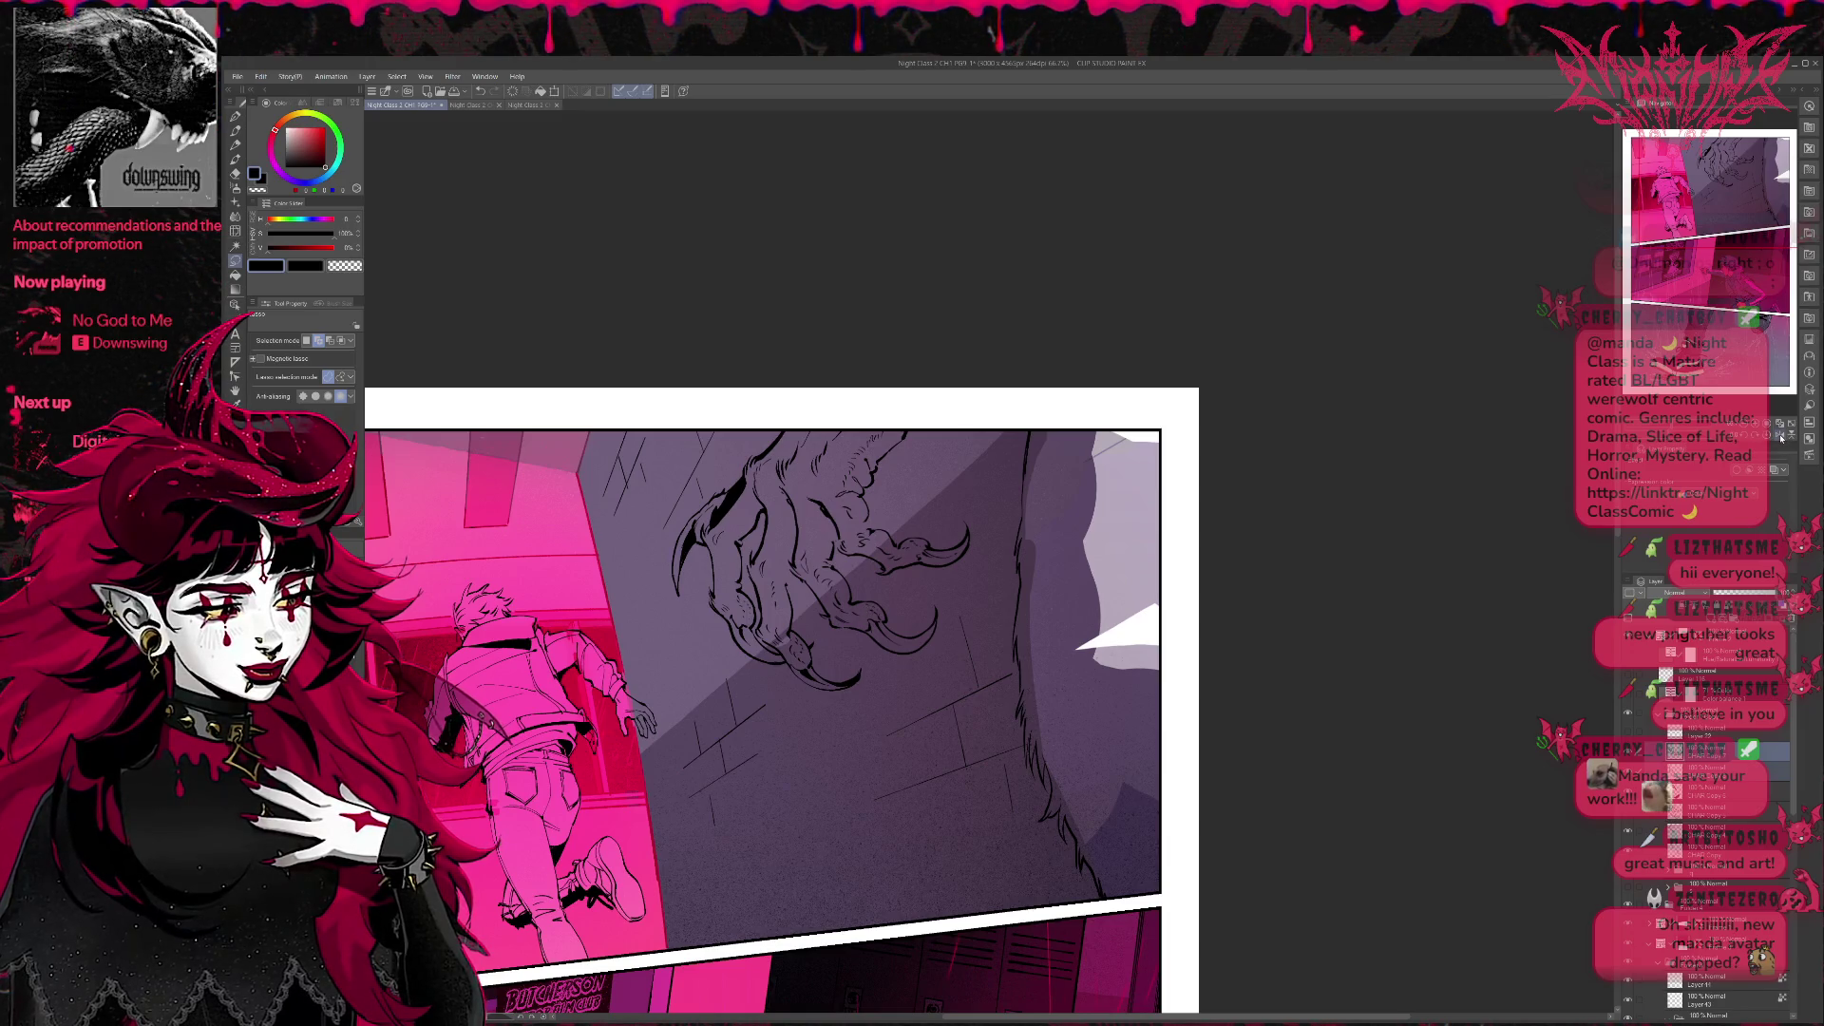
key(h)
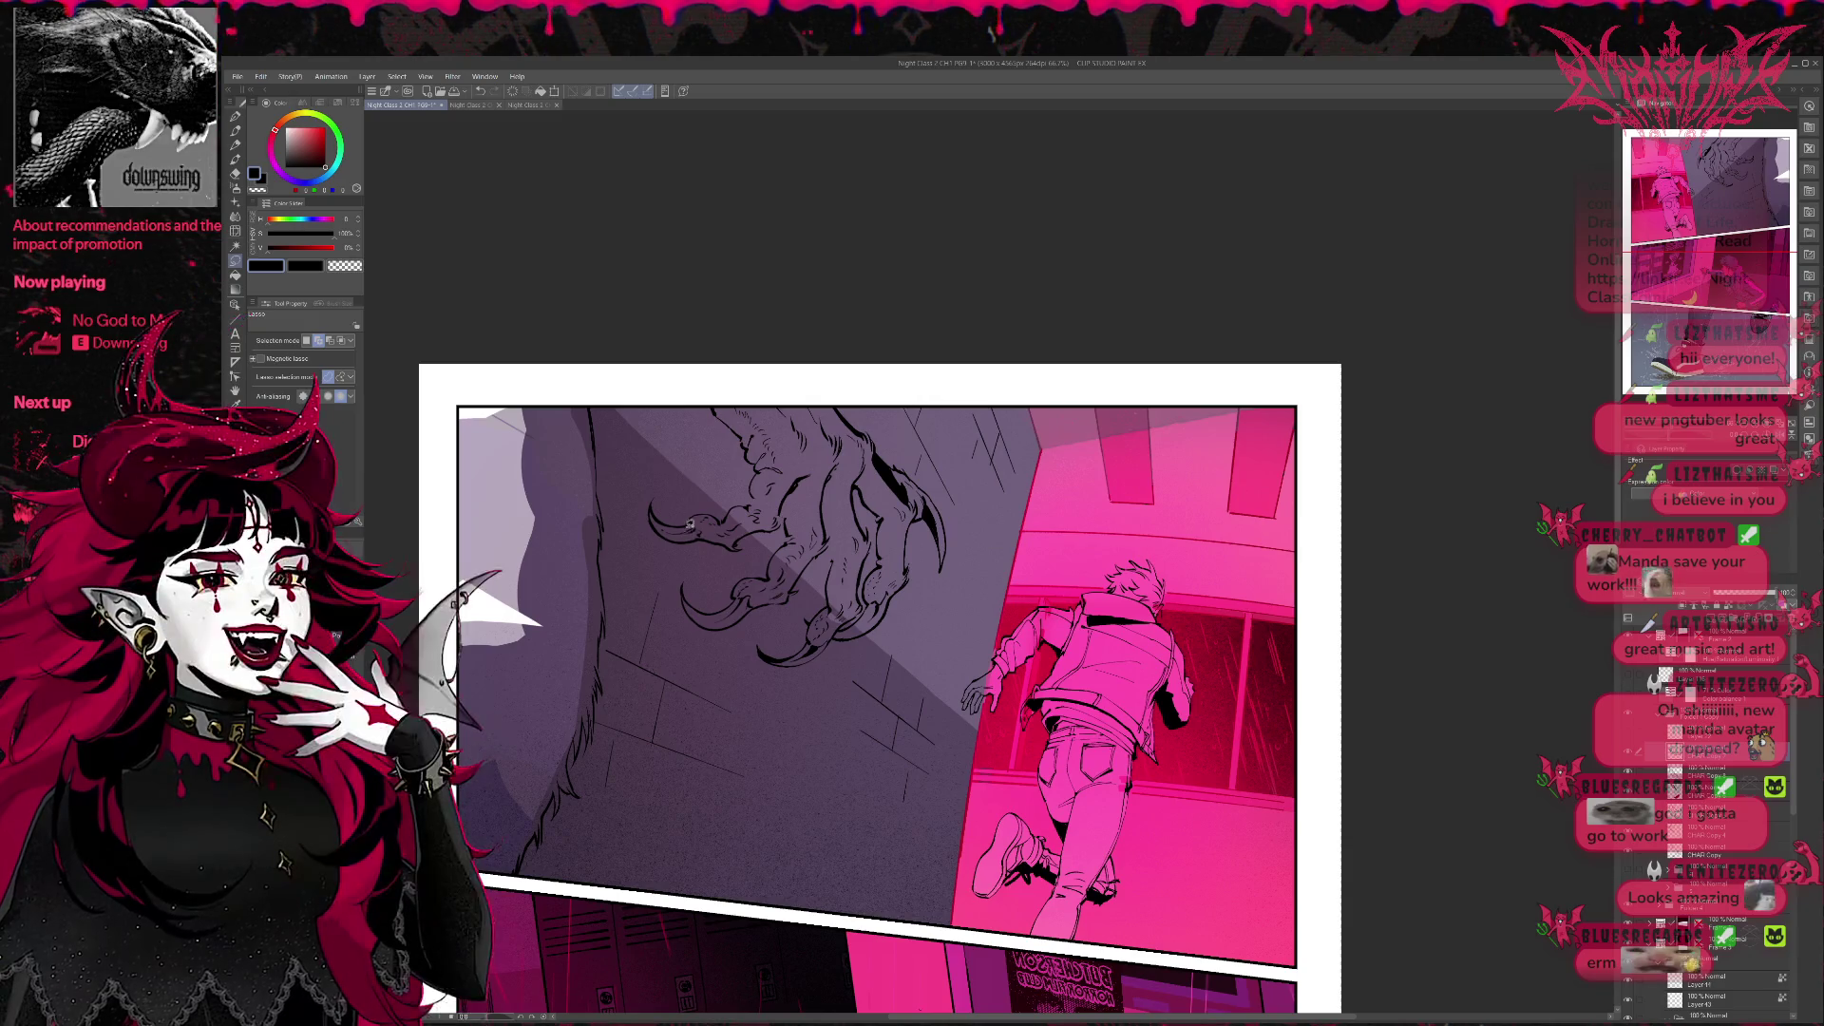
Unflip the canvas view and turn on Layer Color to tint the claw lineart blue.
key(p)
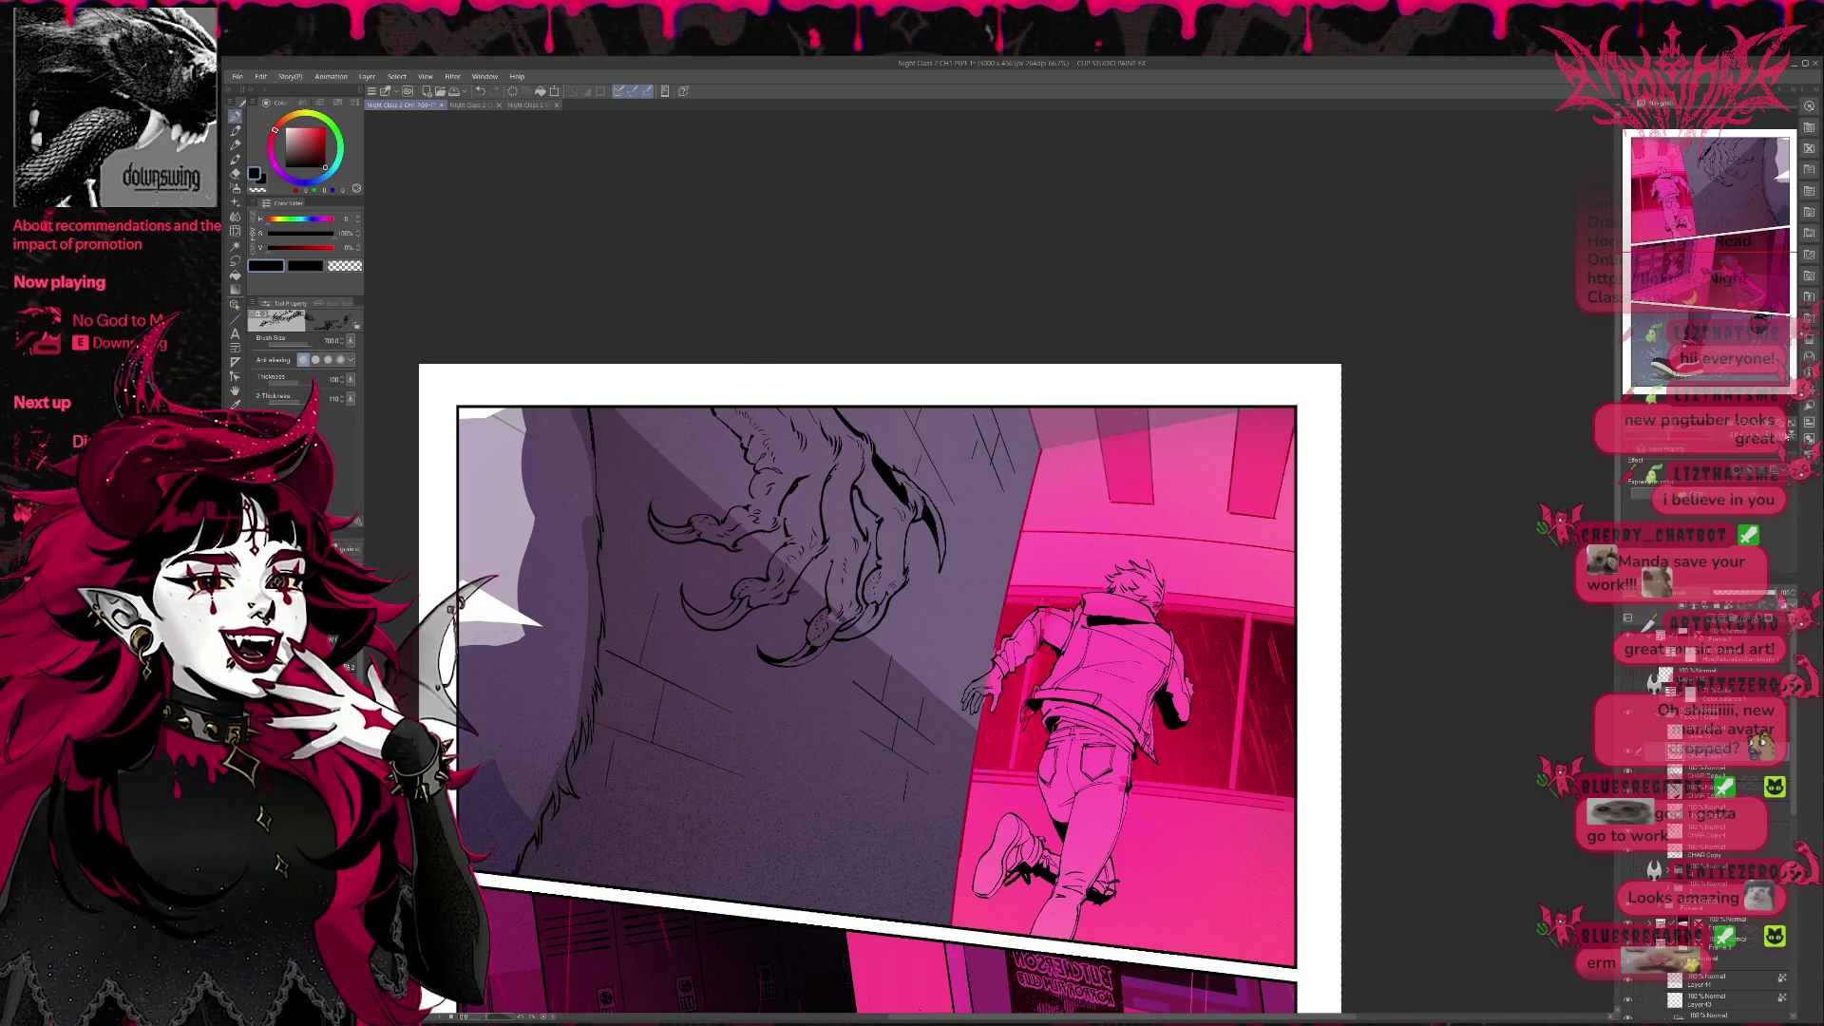
key(h)
scroll(1021, 577, up, 2)
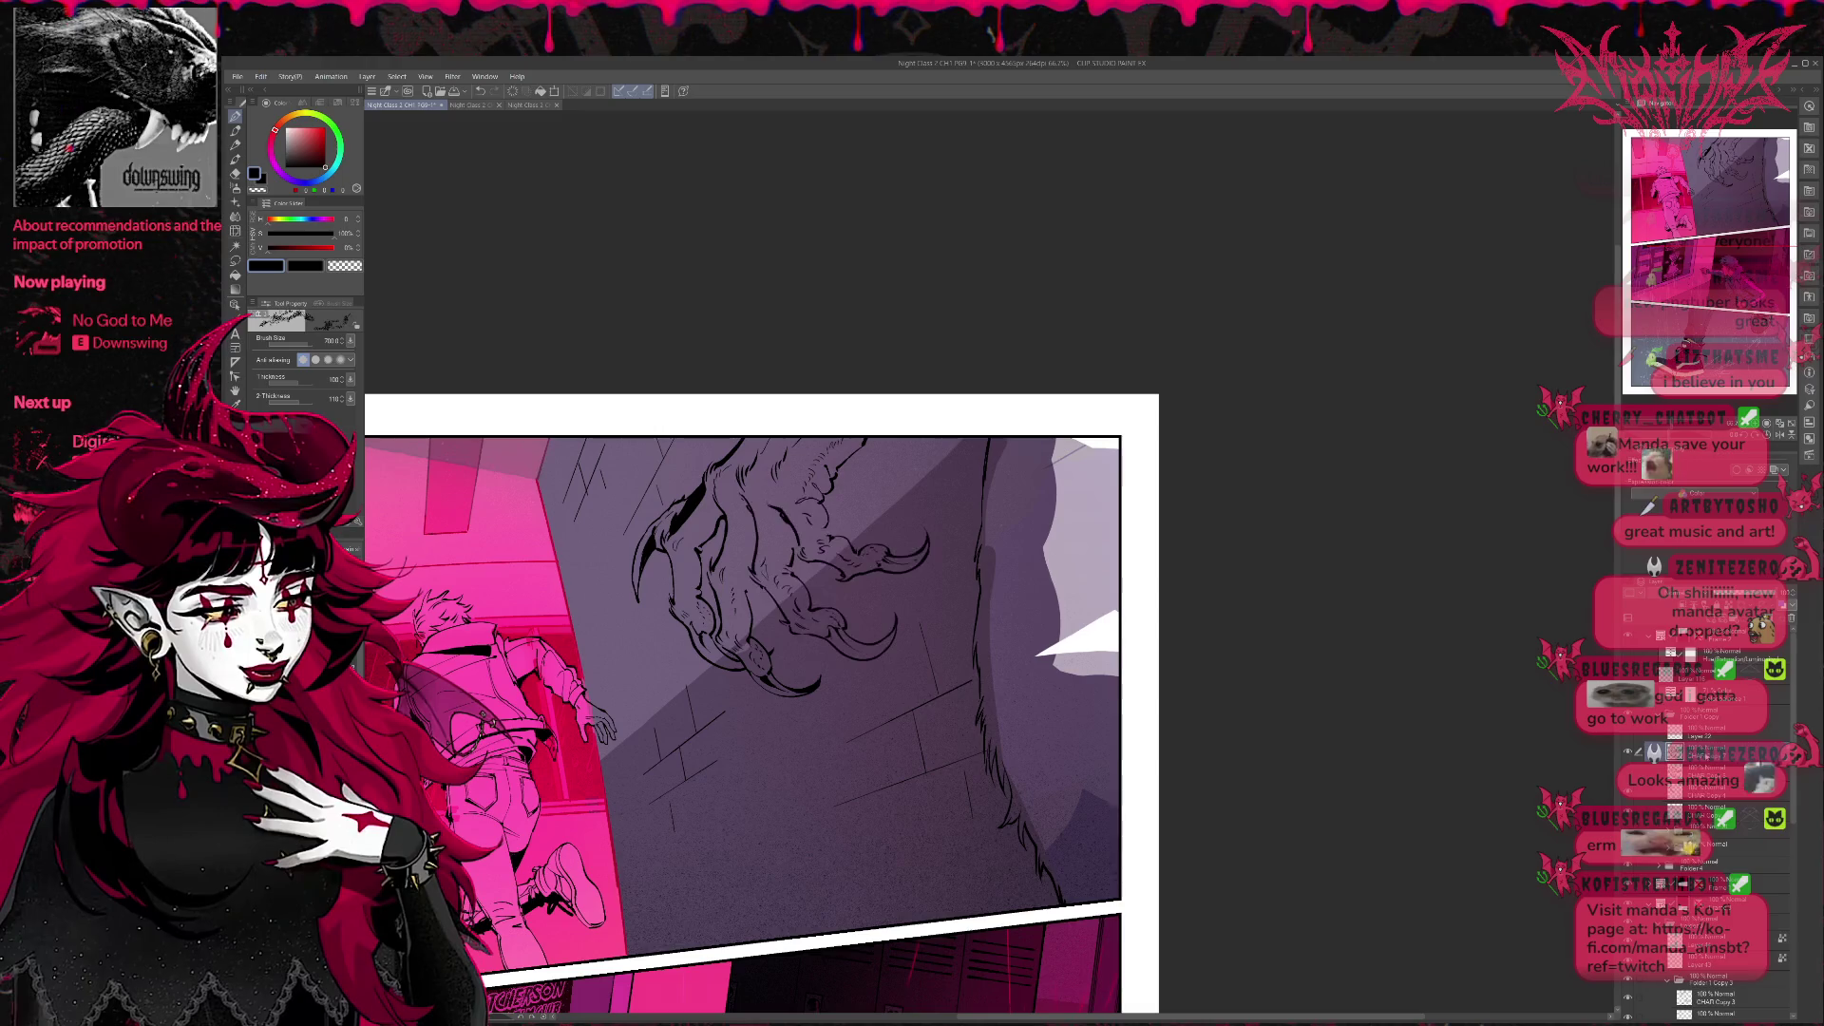
click(1706, 490)
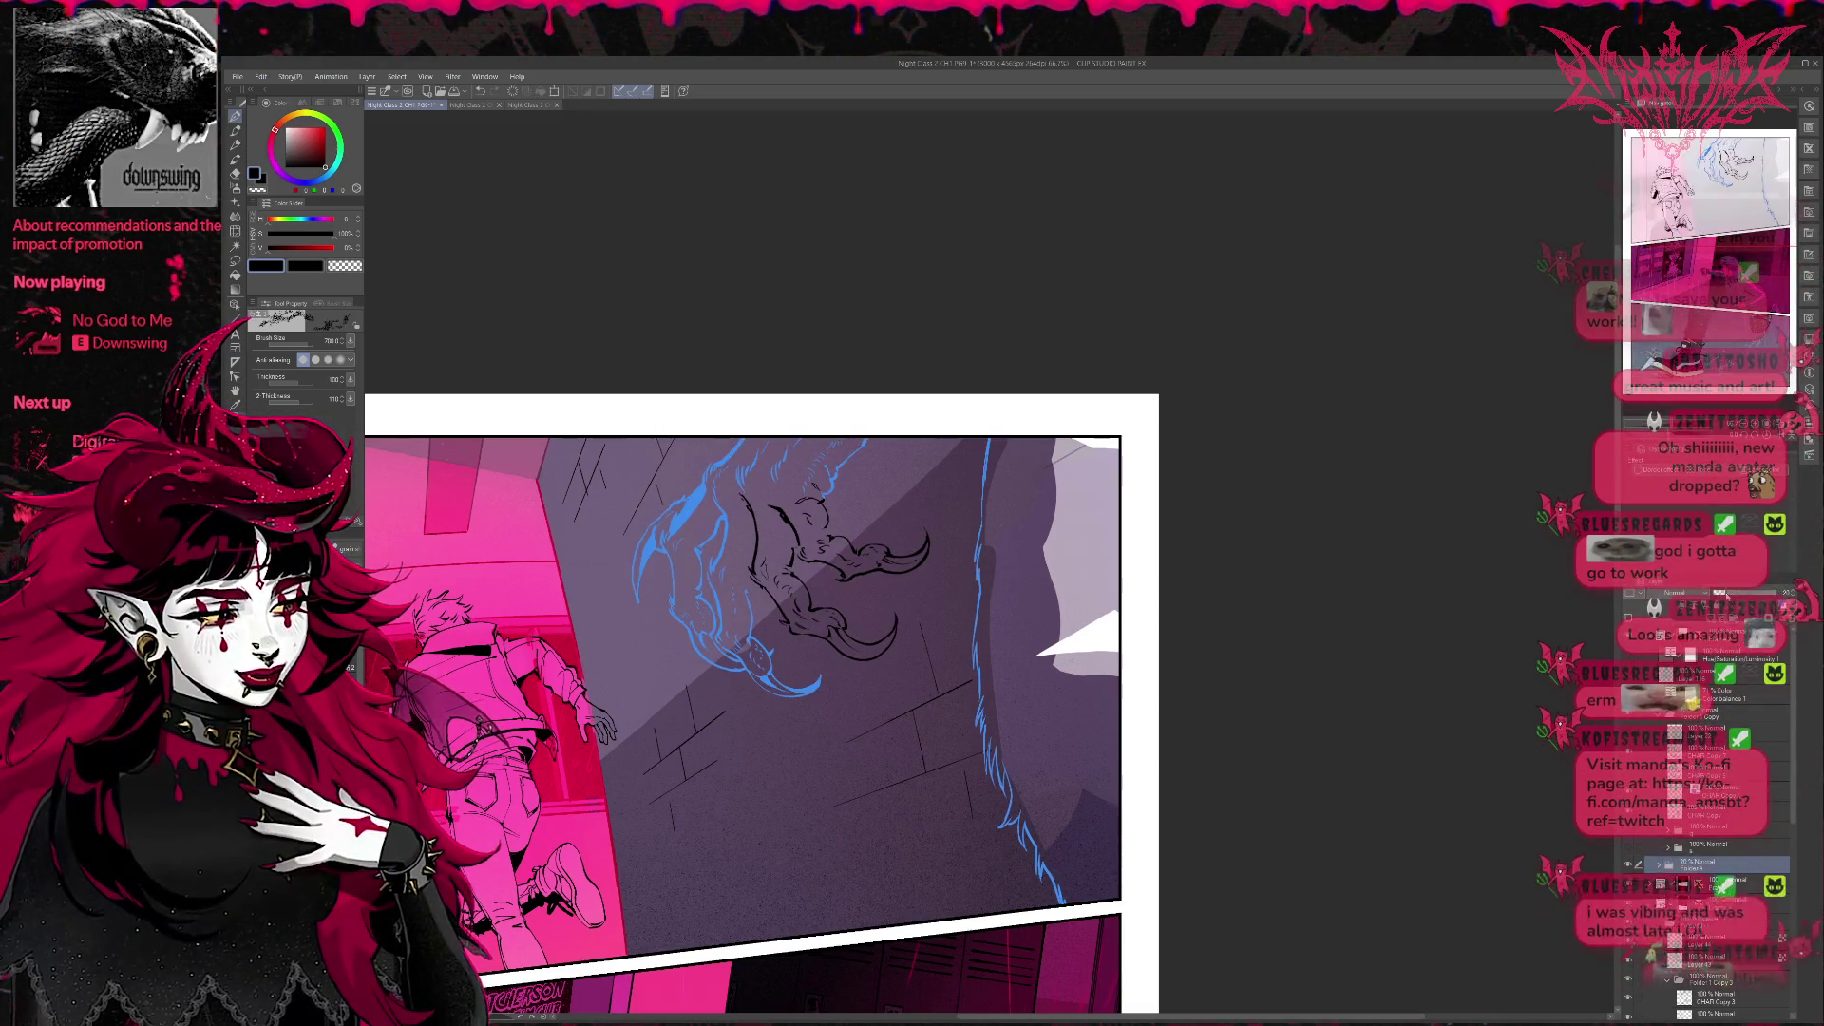
Hide the dark purple colour layer and undo the stray sketch strokes on the claw.
click(1631, 863)
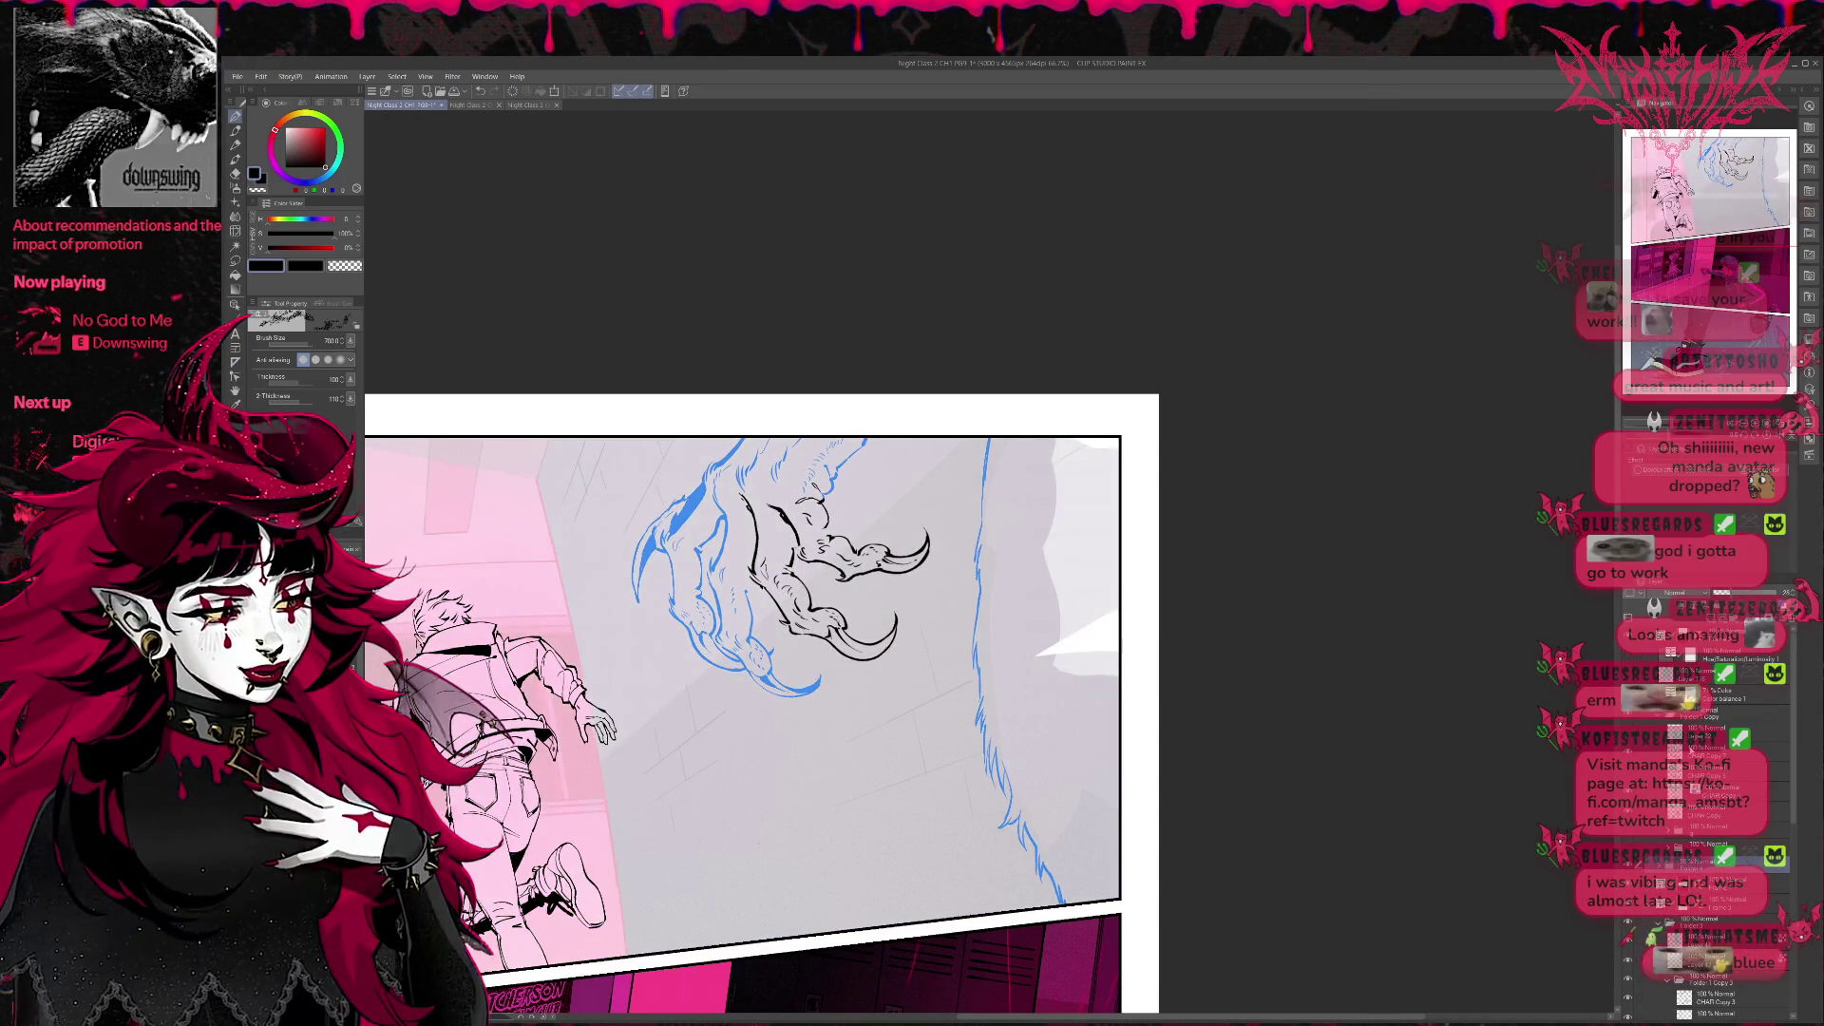
key(e)
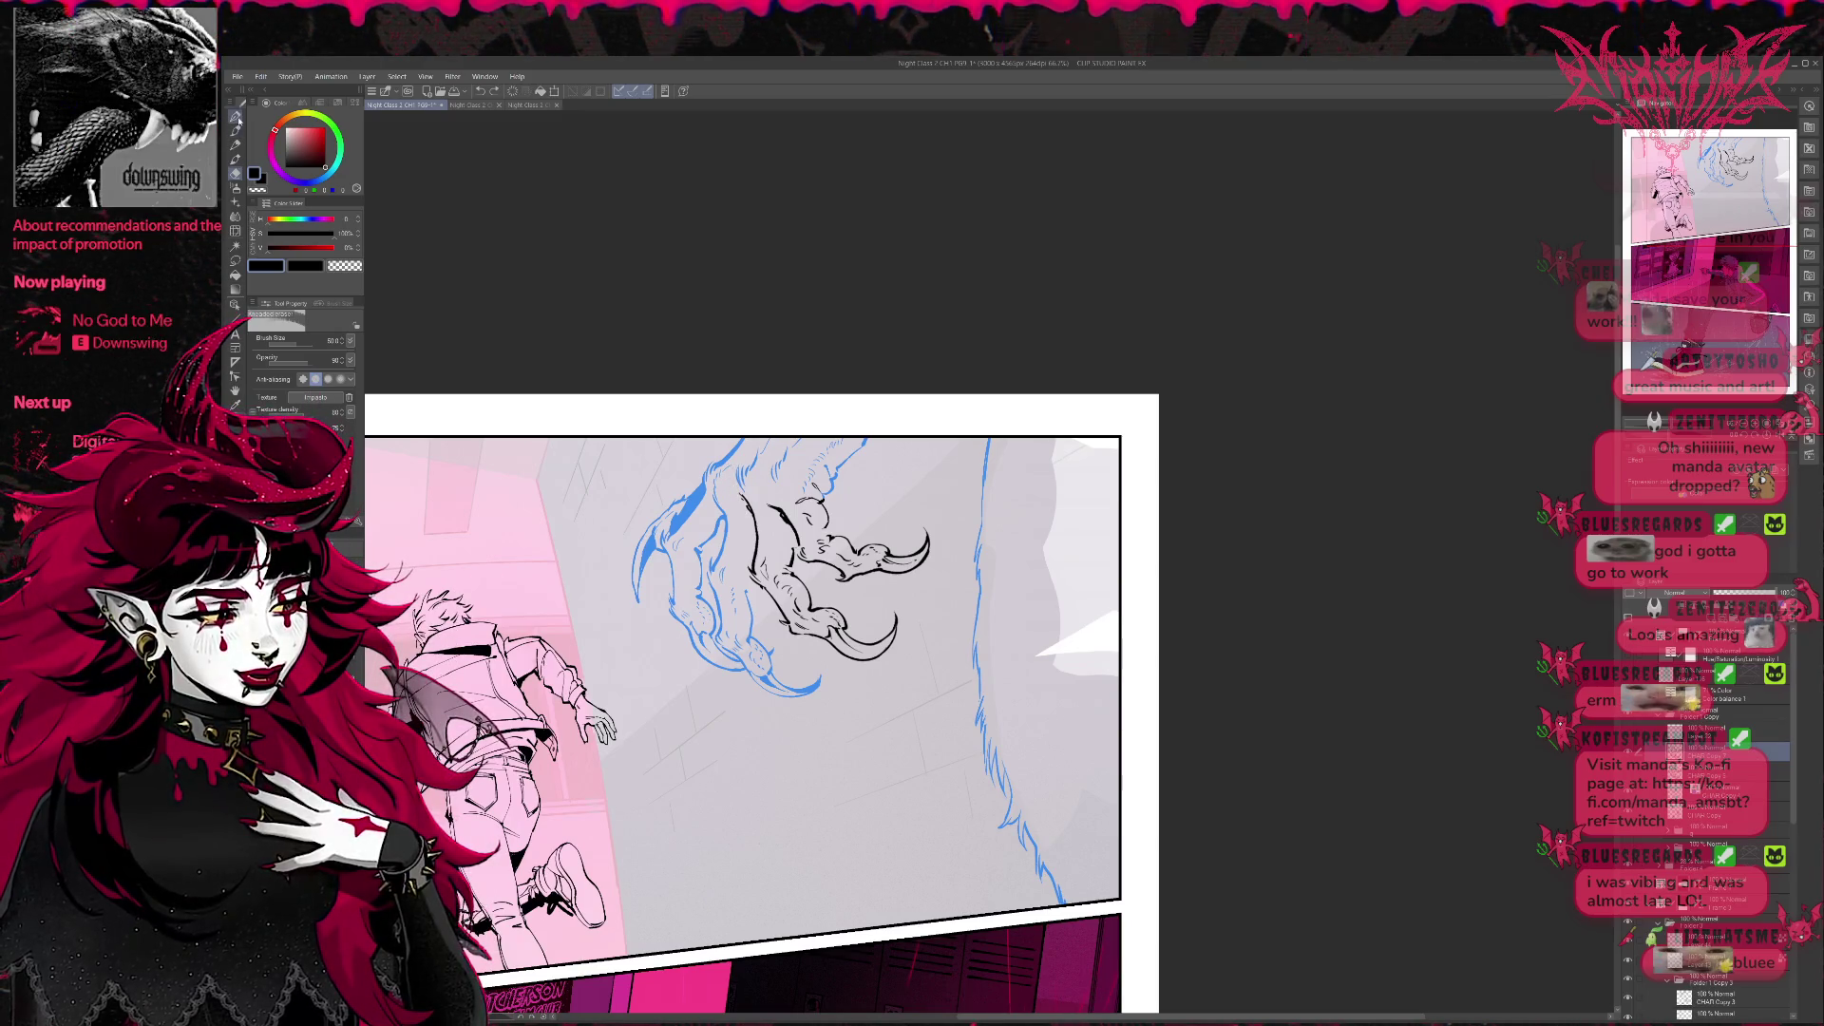
key(e)
key(p)
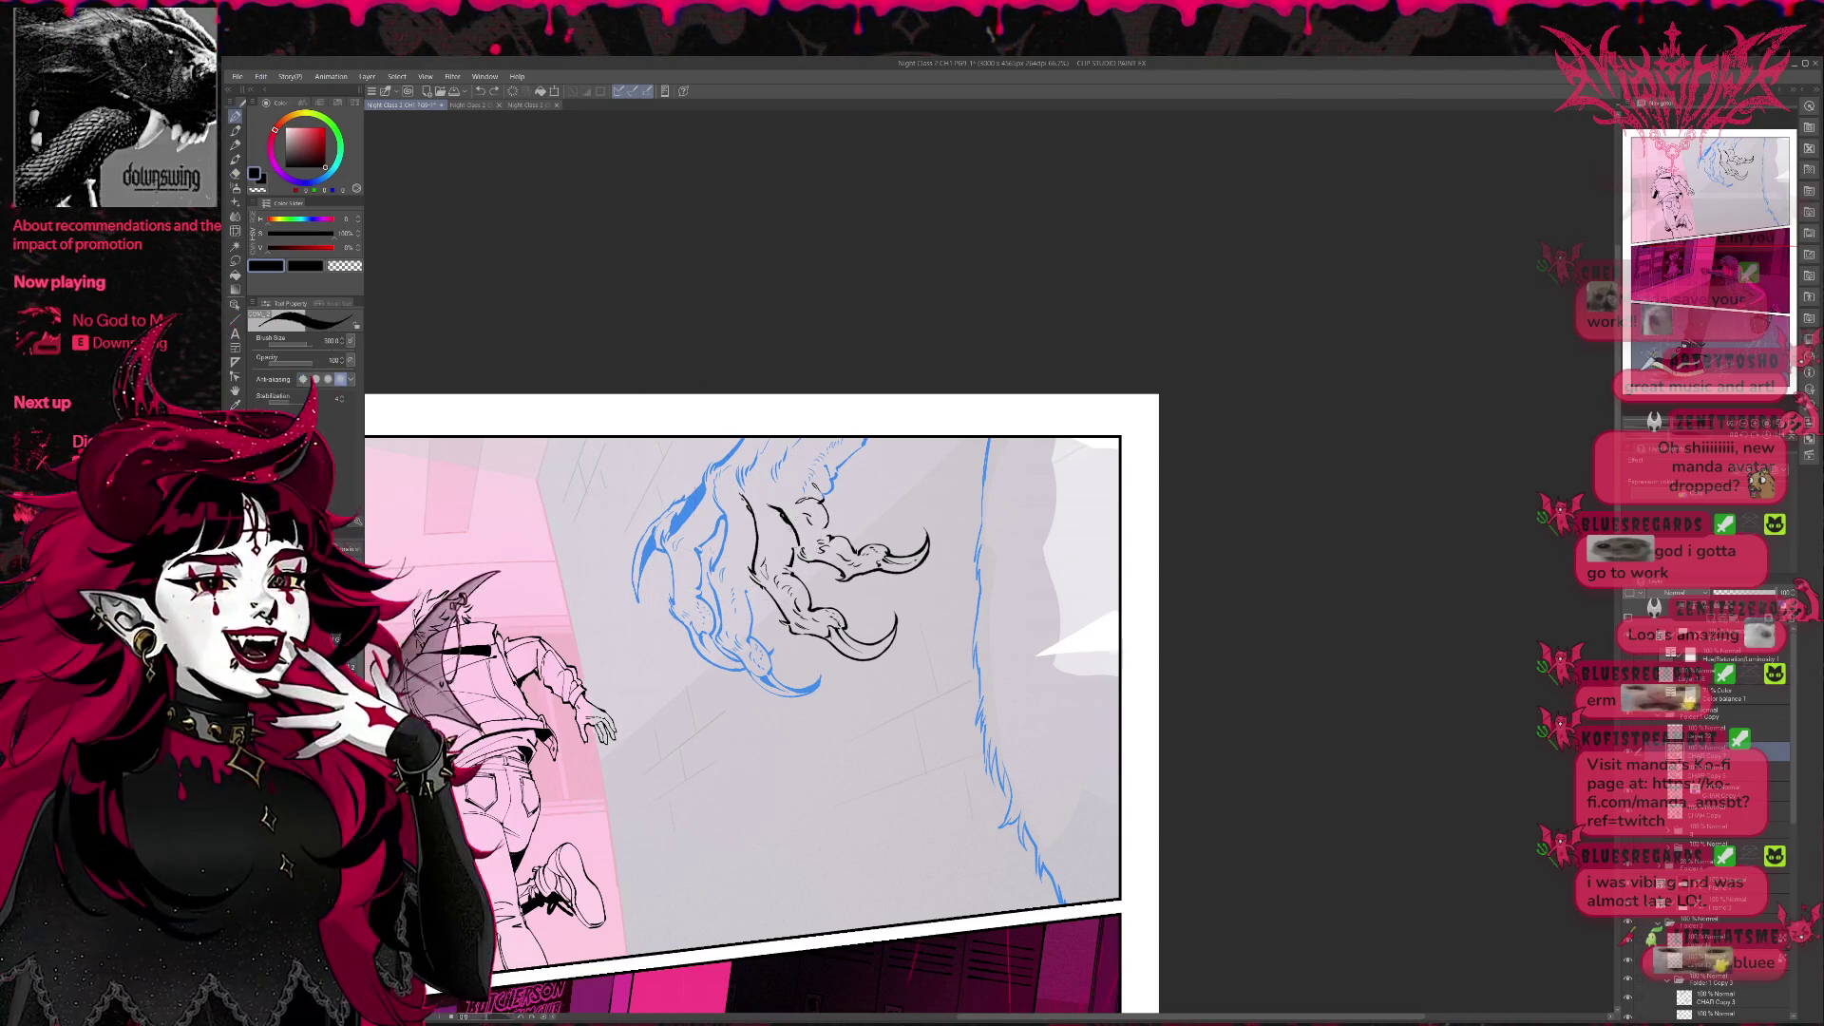
key(ctrl+z)
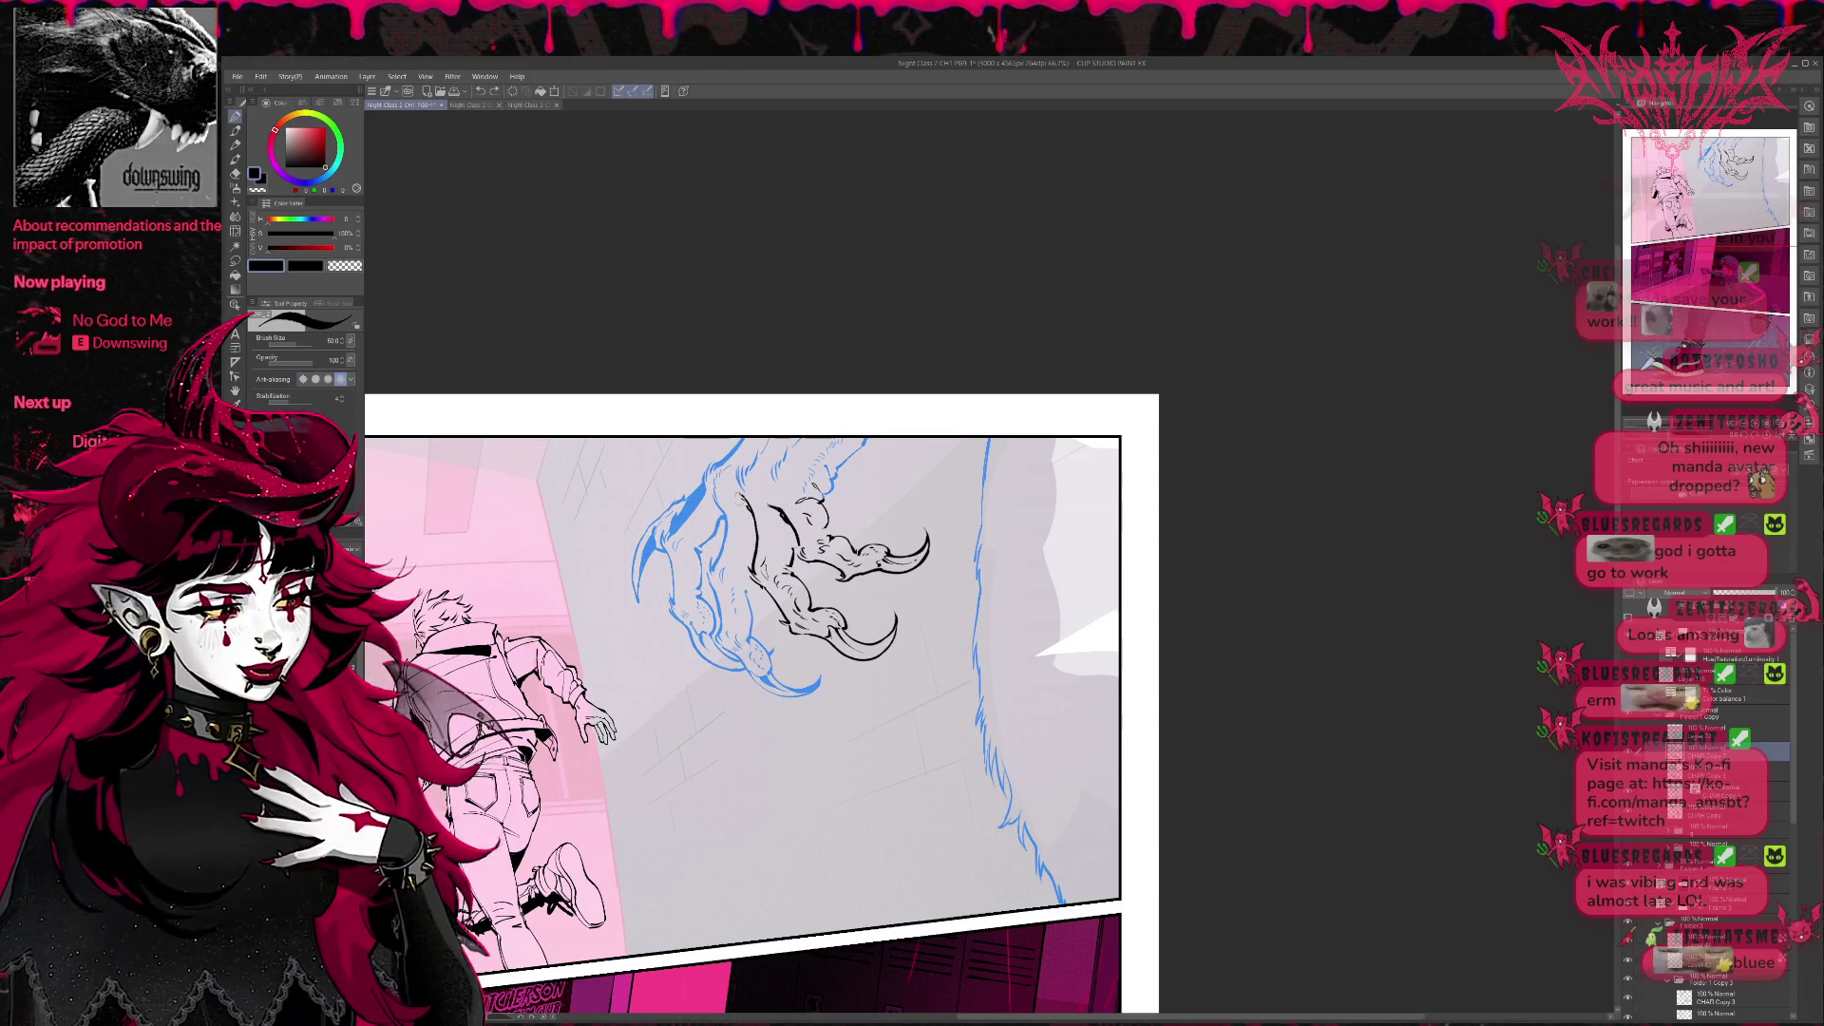
Cycle through brush, pen and eraser sub tools, ending on the inking pen.
key(b)
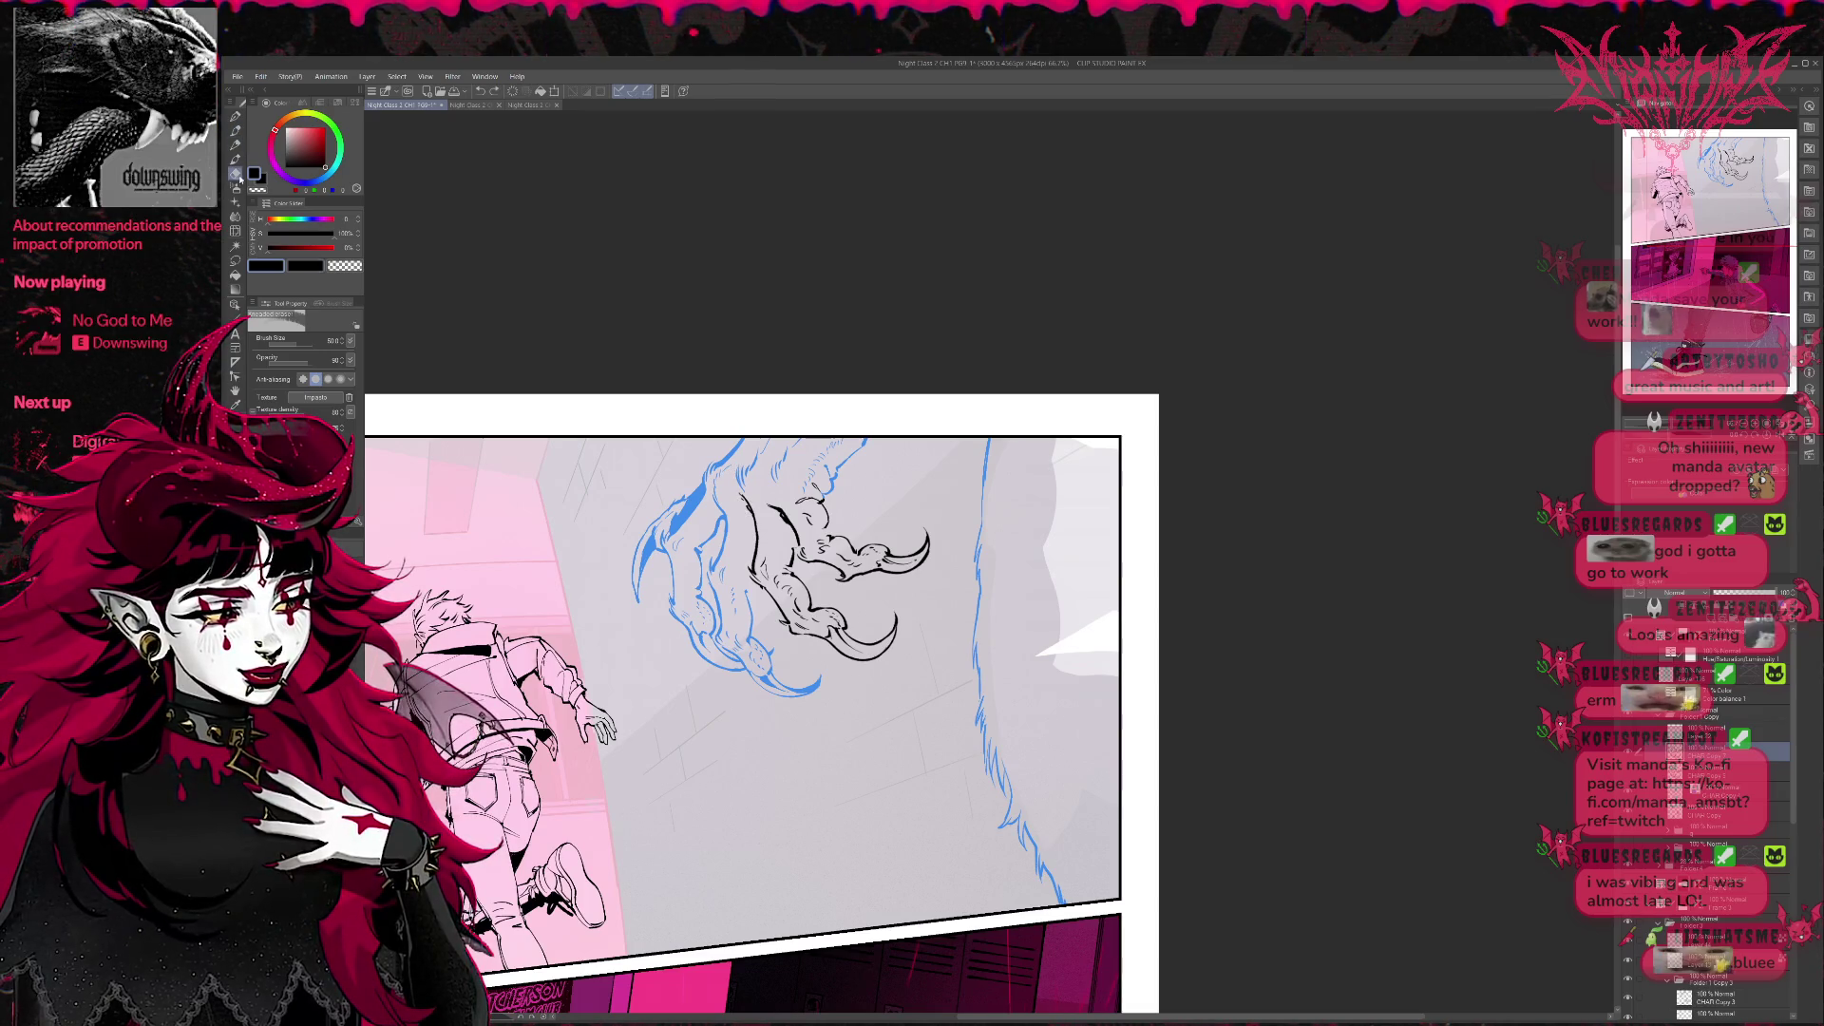
key(b)
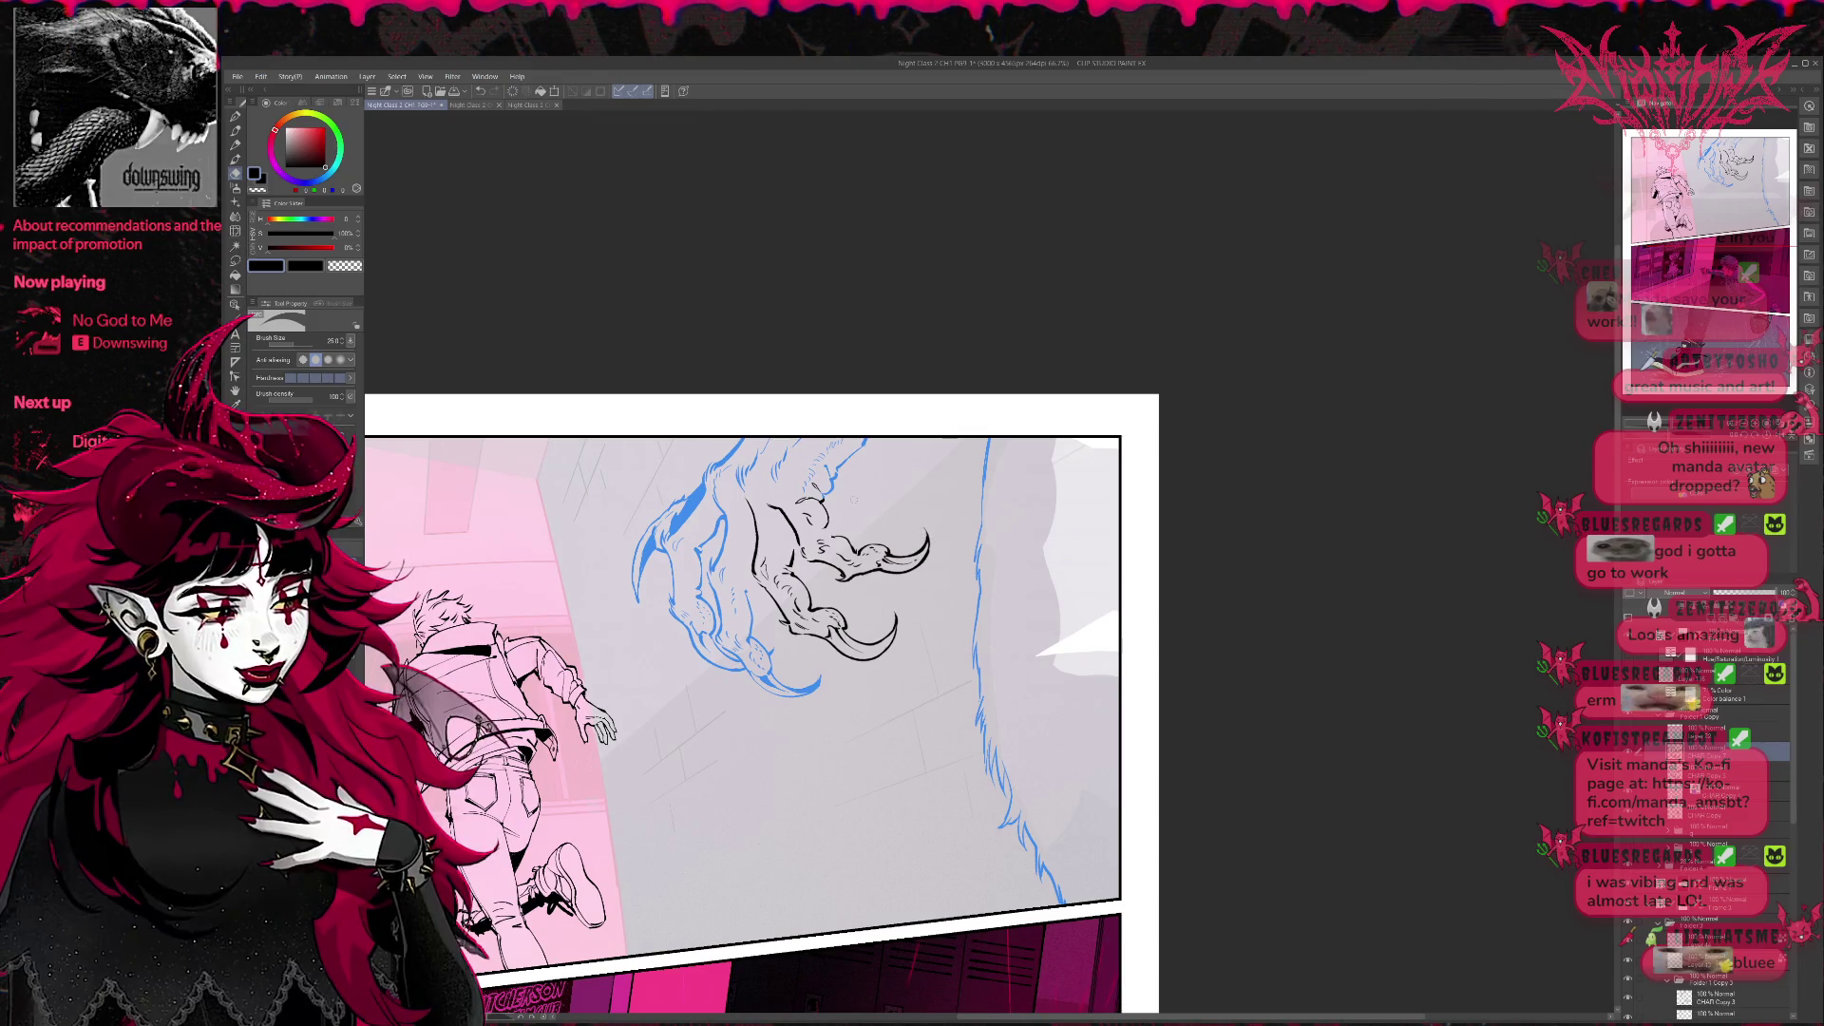
key(p)
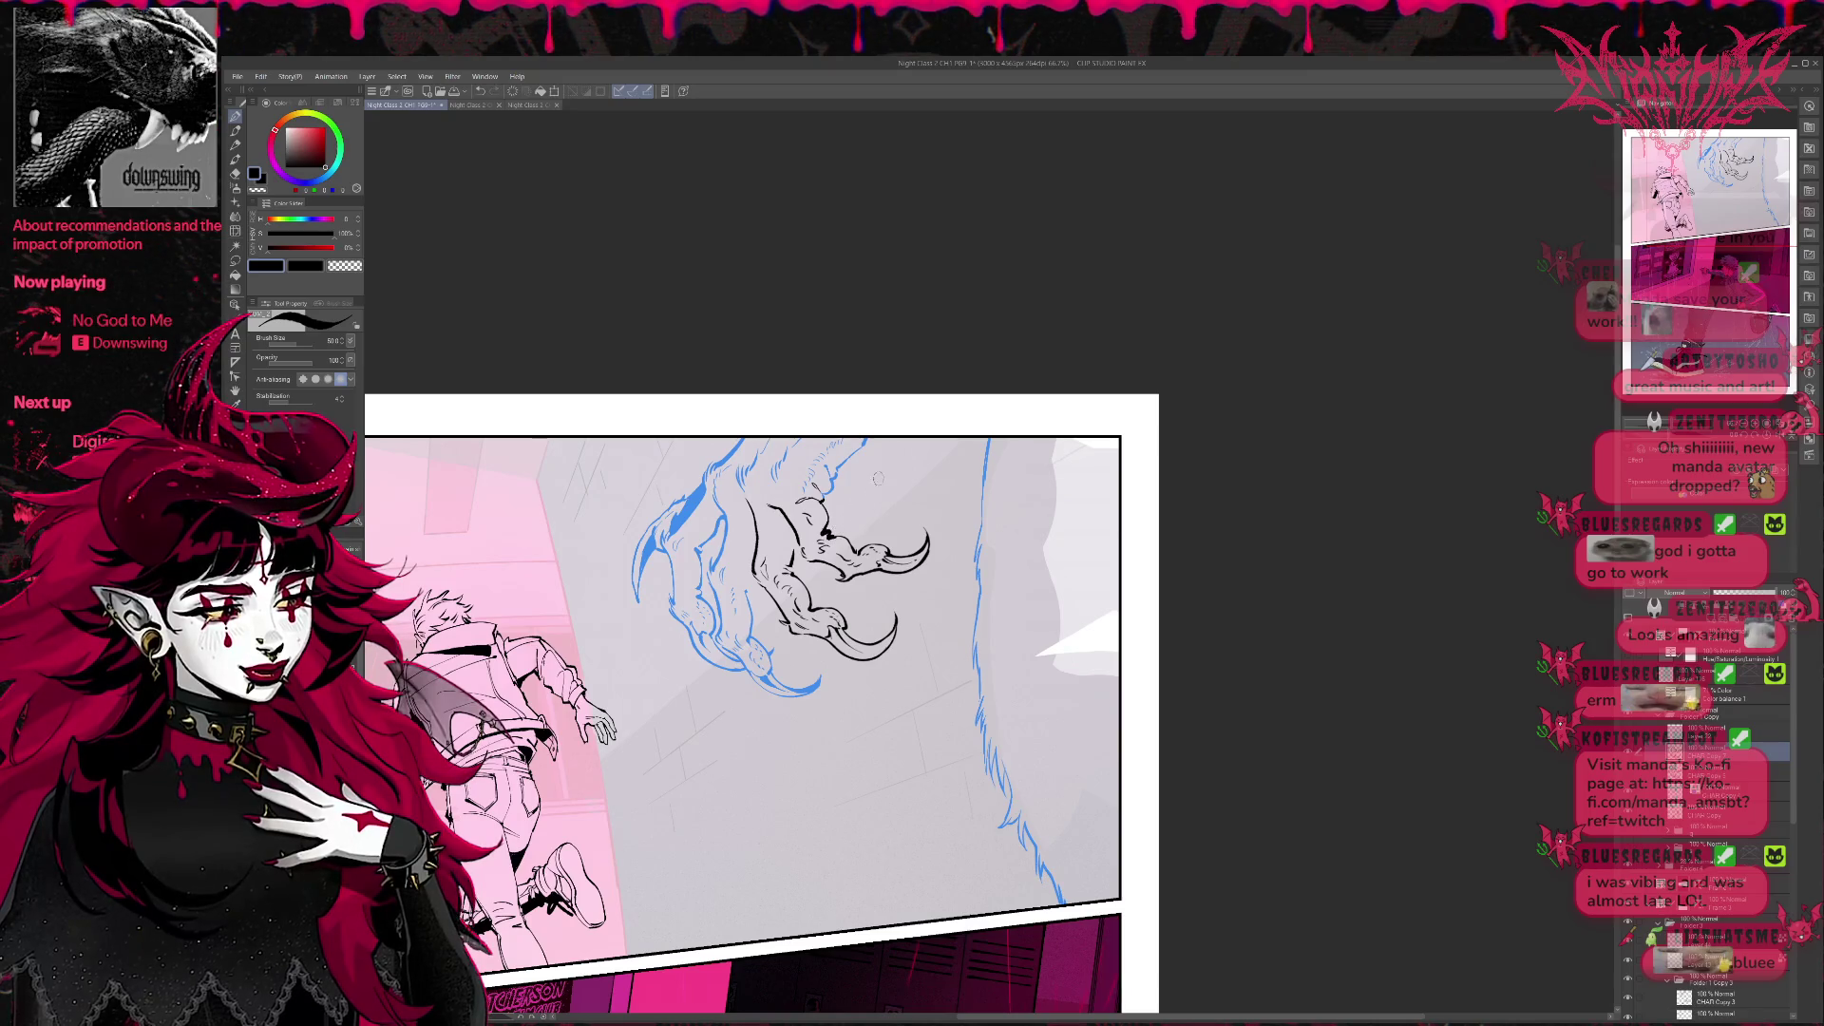
key(e)
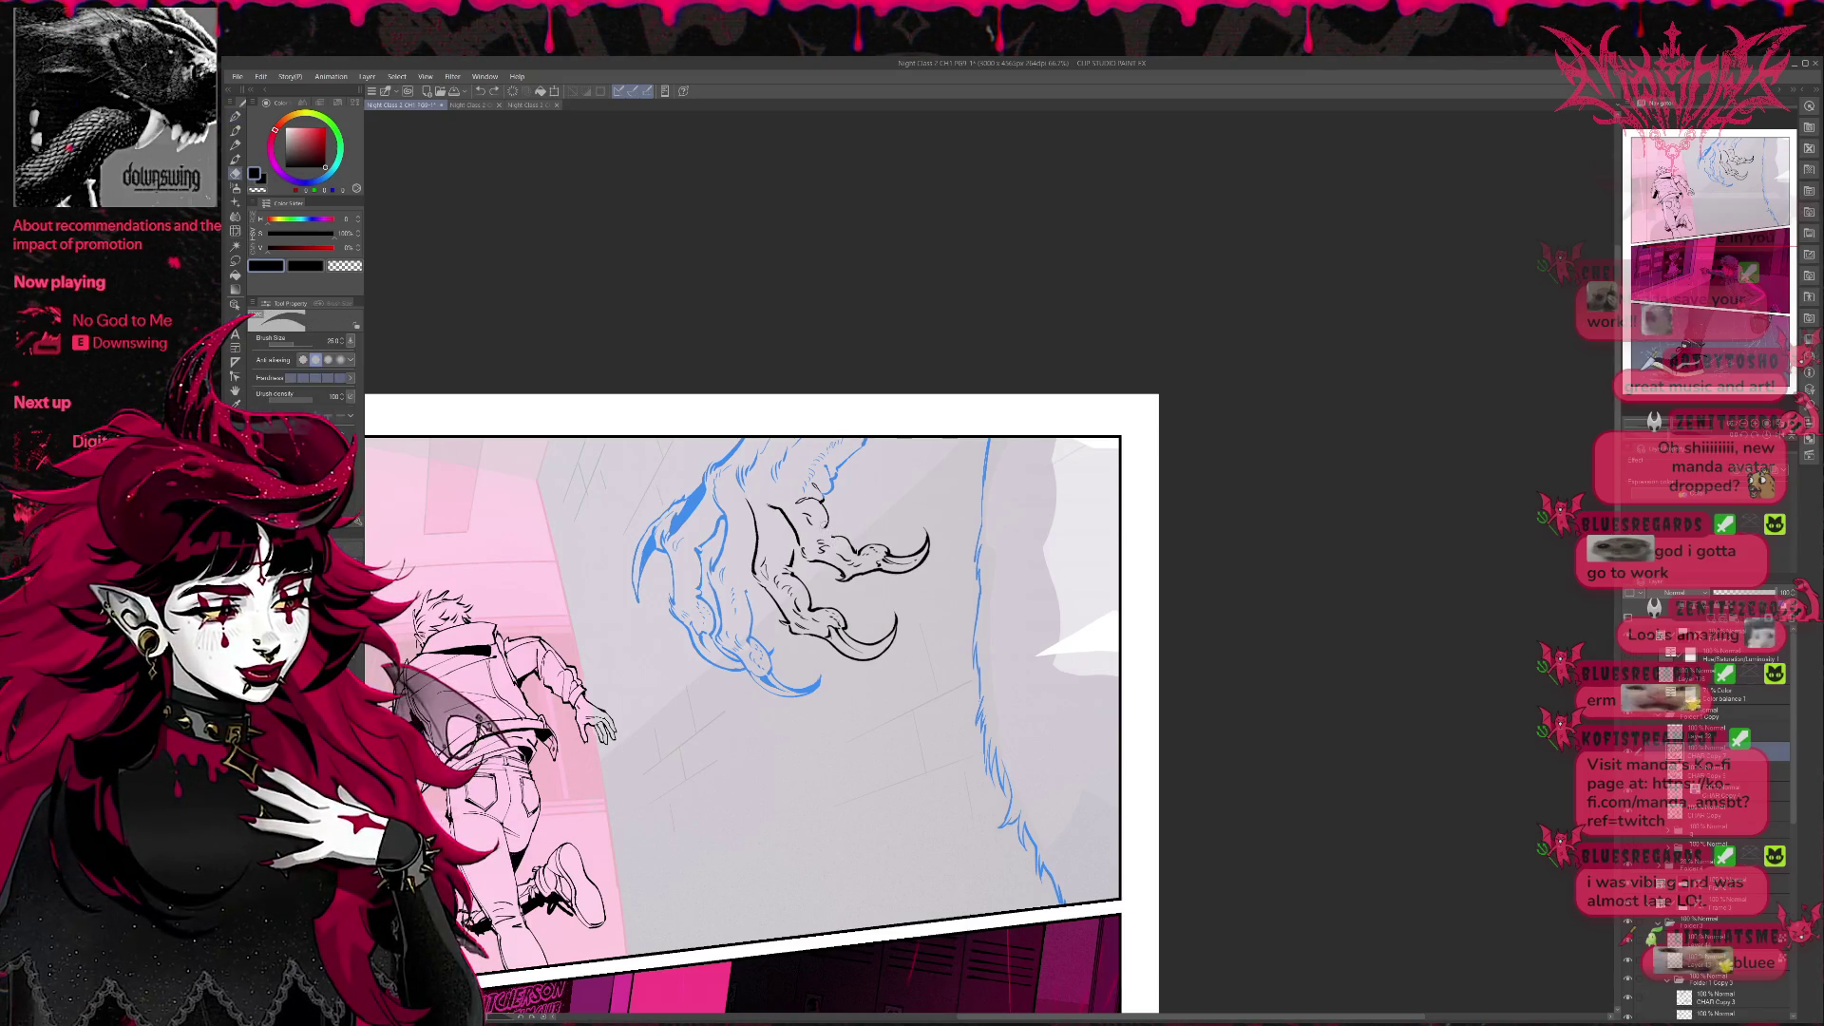
key(p)
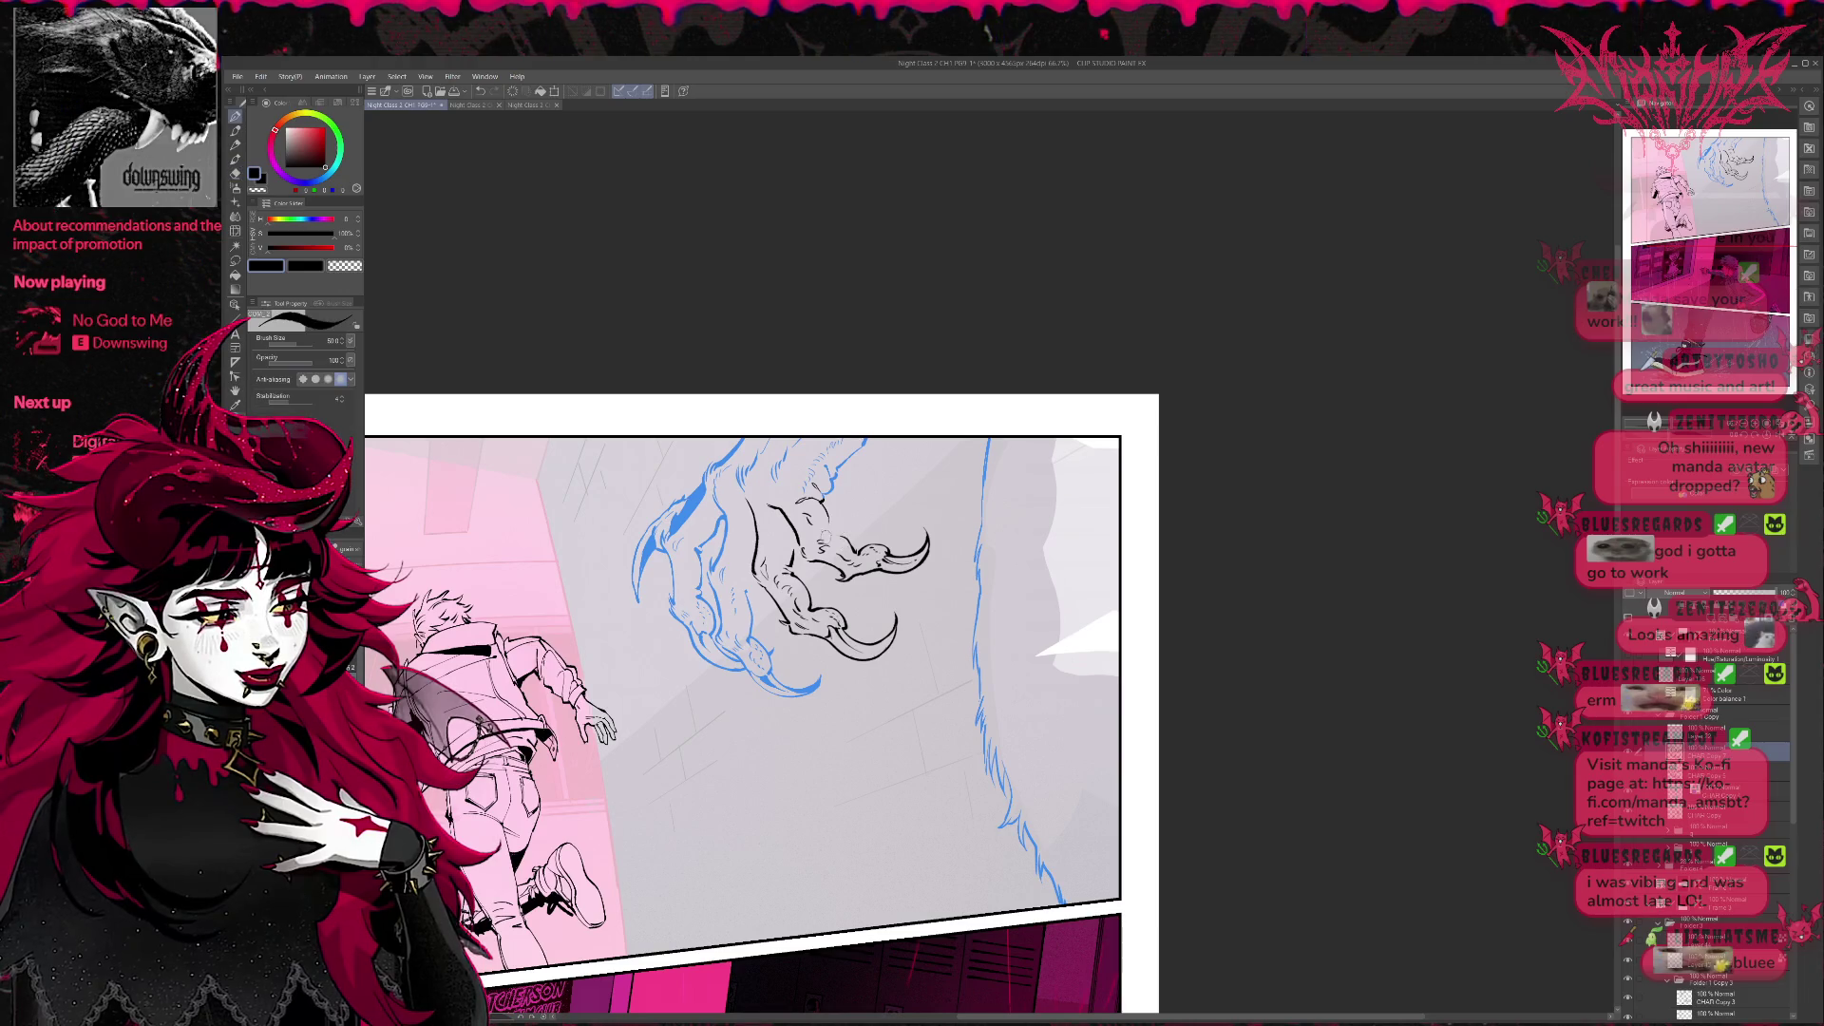